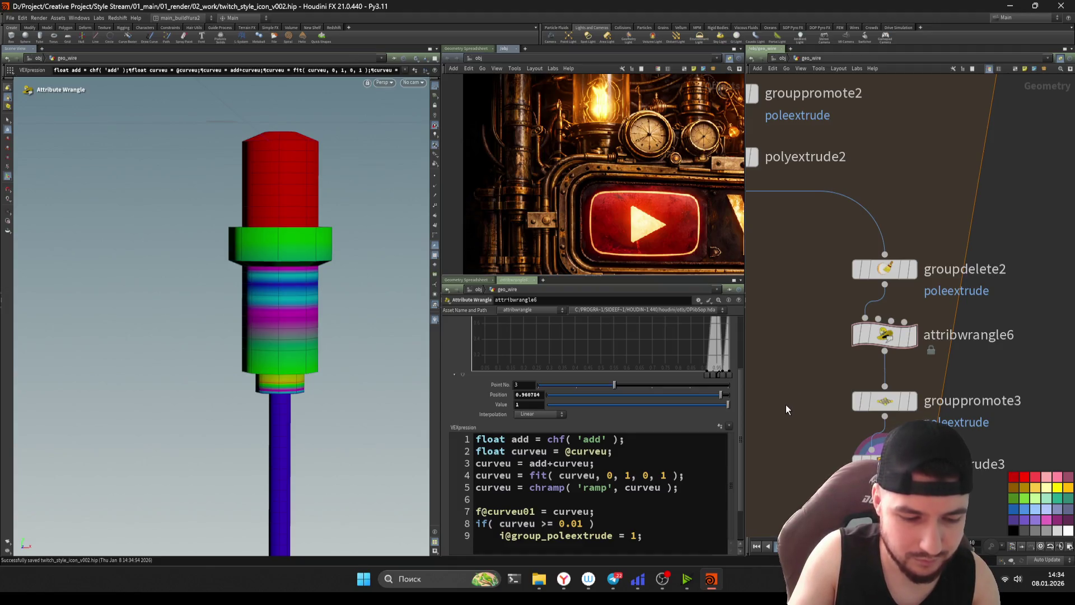
# Step: Shift the ramp peak toward the middle and tweak the Add offset, undoing failed slope edits
pyautogui.moveTo(788, 347); pyautogui.dragTo(901, 399)
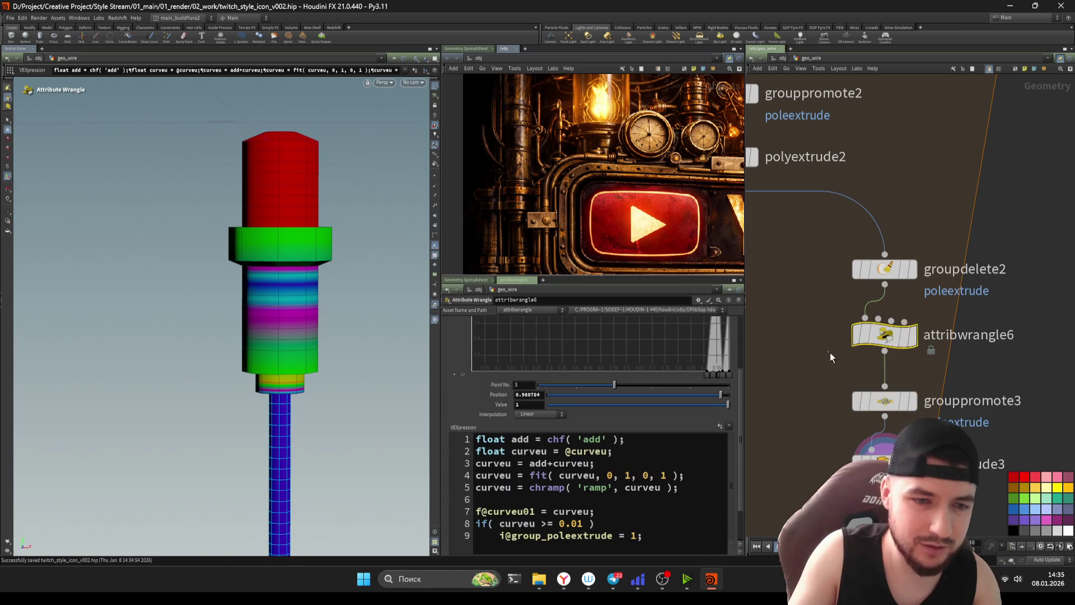
pyautogui.scroll(3, 698, 377)
pyautogui.scroll(2, 710, 404)
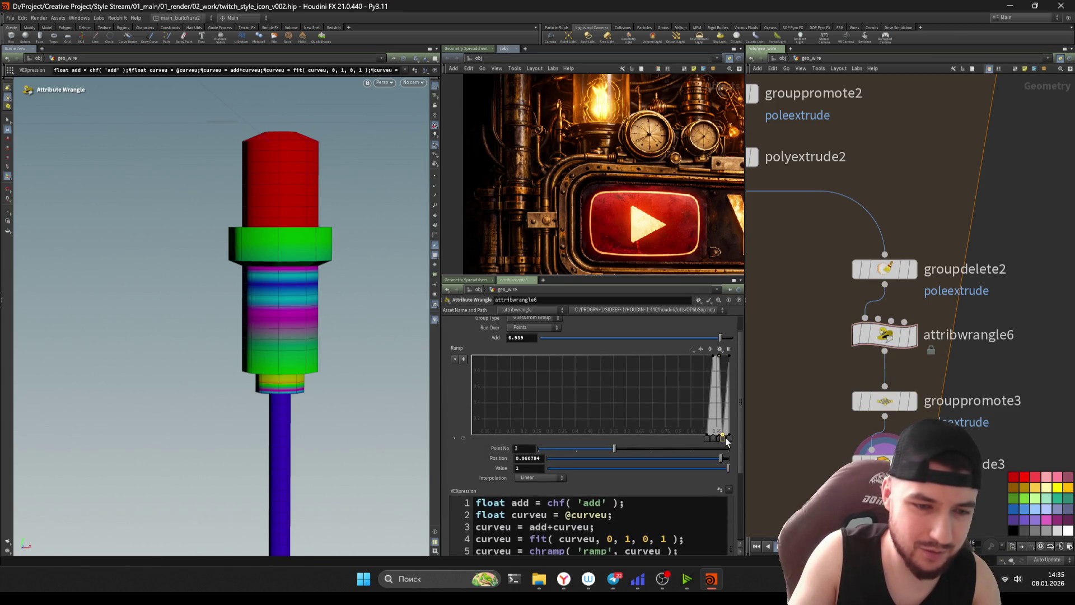
pyautogui.moveTo(719, 439); pyautogui.dragTo(627, 432)
pyautogui.moveTo(712, 339); pyautogui.dragTo(645, 345)
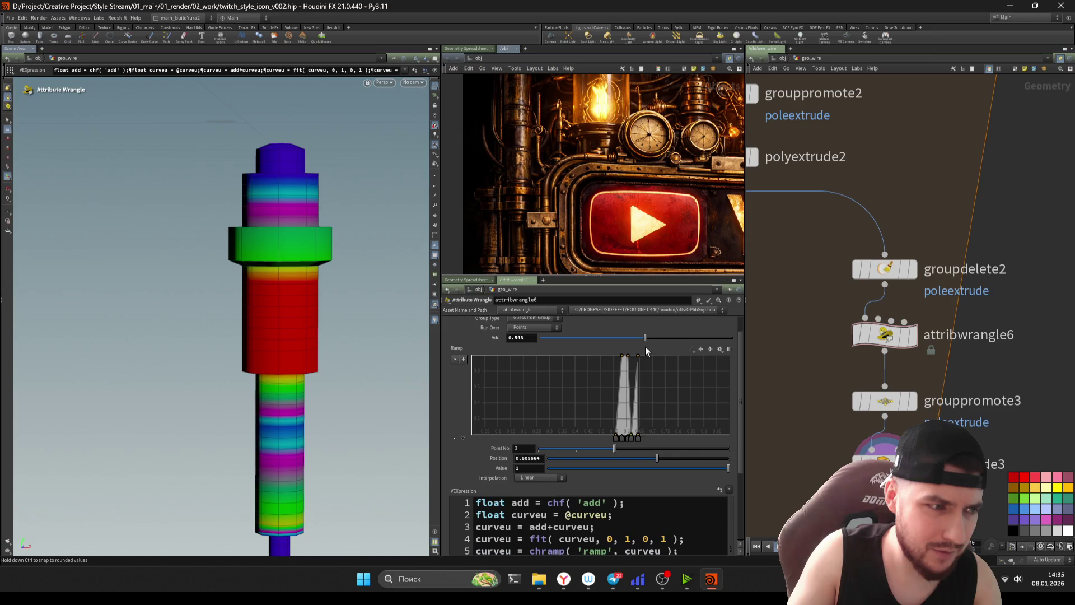
pyautogui.scroll(-3, 328, 353)
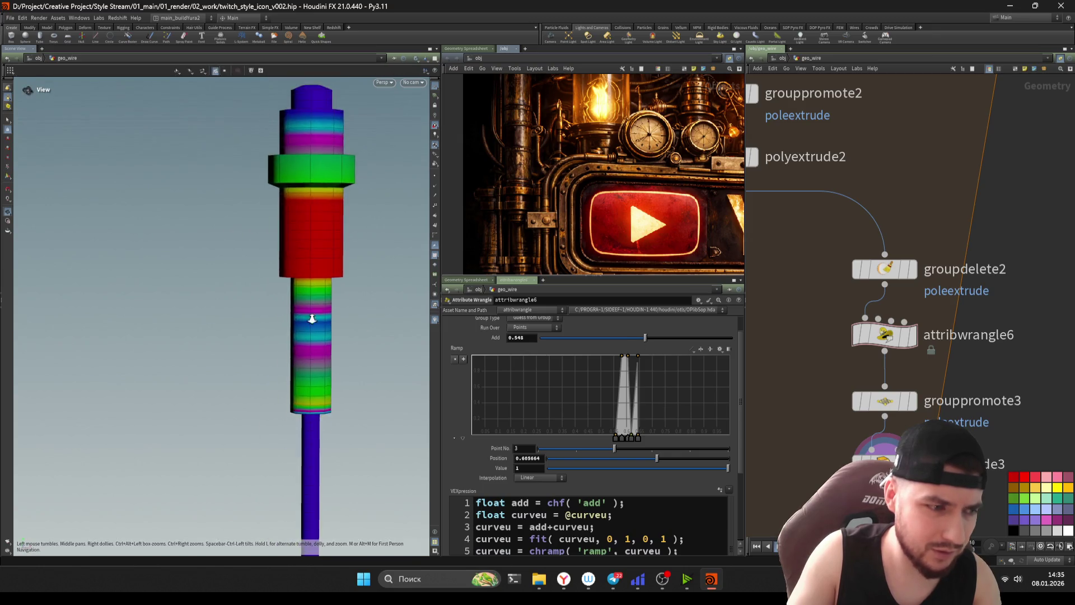
pyautogui.moveTo(637, 444); pyautogui.dragTo(646, 357)
pyautogui.hotkey('ctrl', 'z')
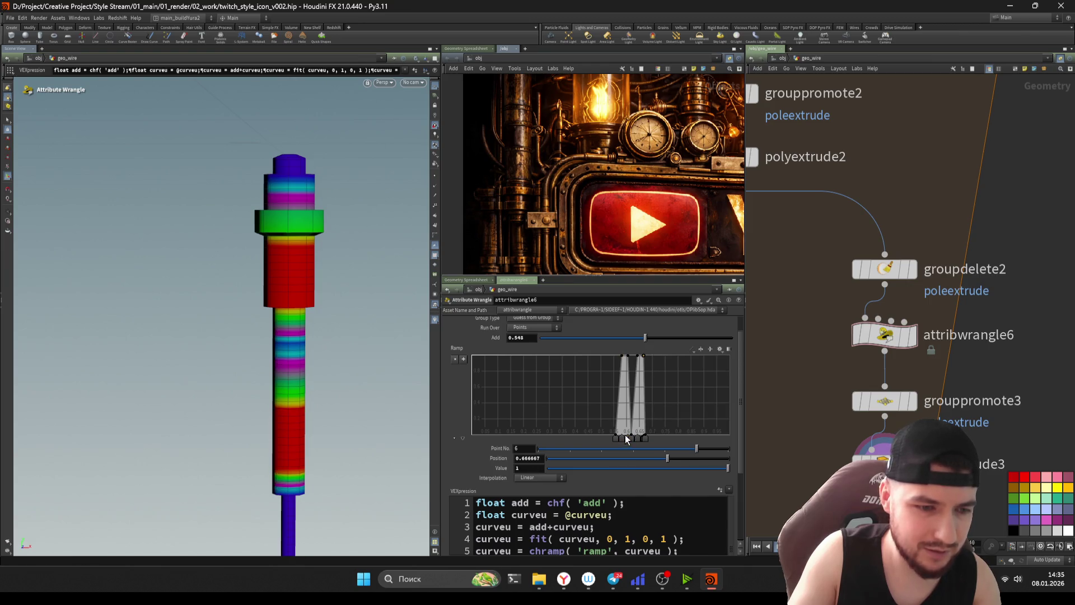
pyautogui.moveTo(616, 438); pyautogui.dragTo(586, 433)
pyautogui.hotkey('ctrl', 'z')
# Step: Add and raise ramp points so the curve forms three narrow full-value spikes with a start slope
pyautogui.click(581, 438)
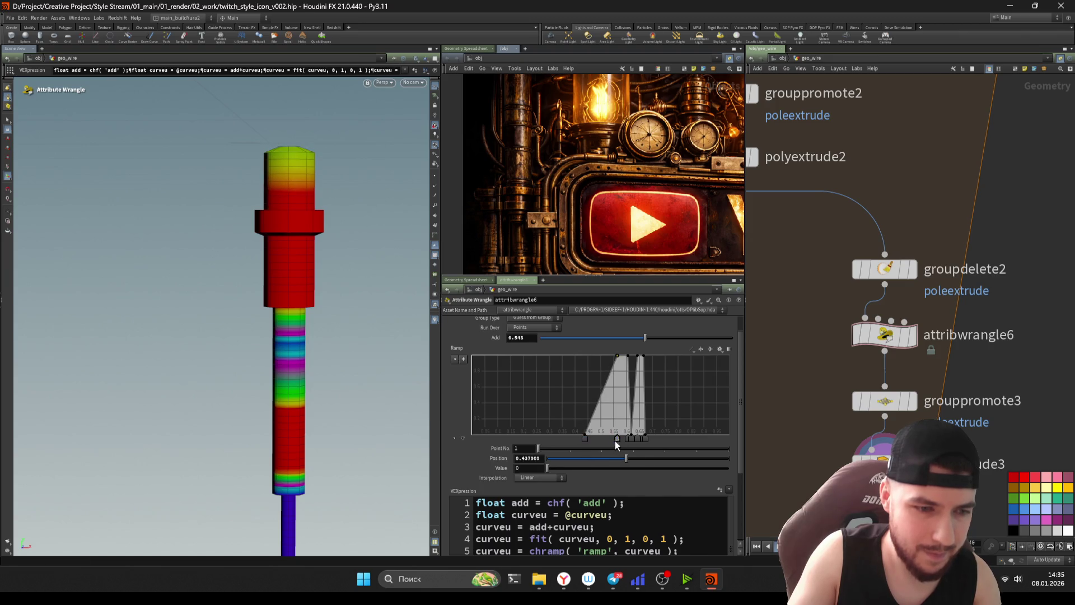
pyautogui.moveTo(616, 367)
pyautogui.mouseDown()
pyautogui.moveTo(619, 439)
pyautogui.moveTo(592, 439)
pyautogui.moveTo(598, 374)
pyautogui.mouseUp()
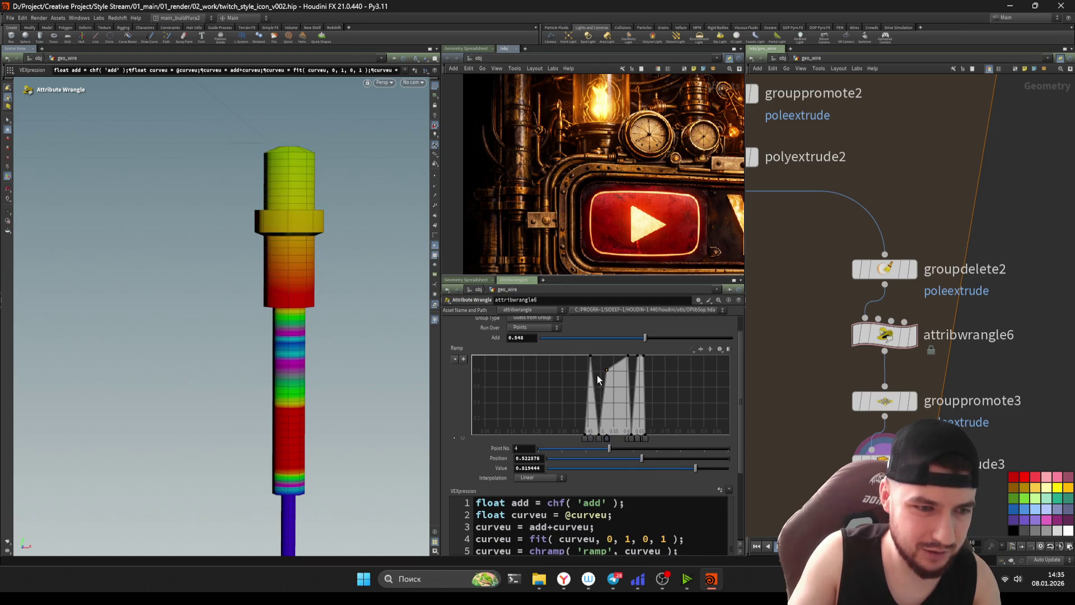
pyautogui.hotkey('ctrl', 'z')
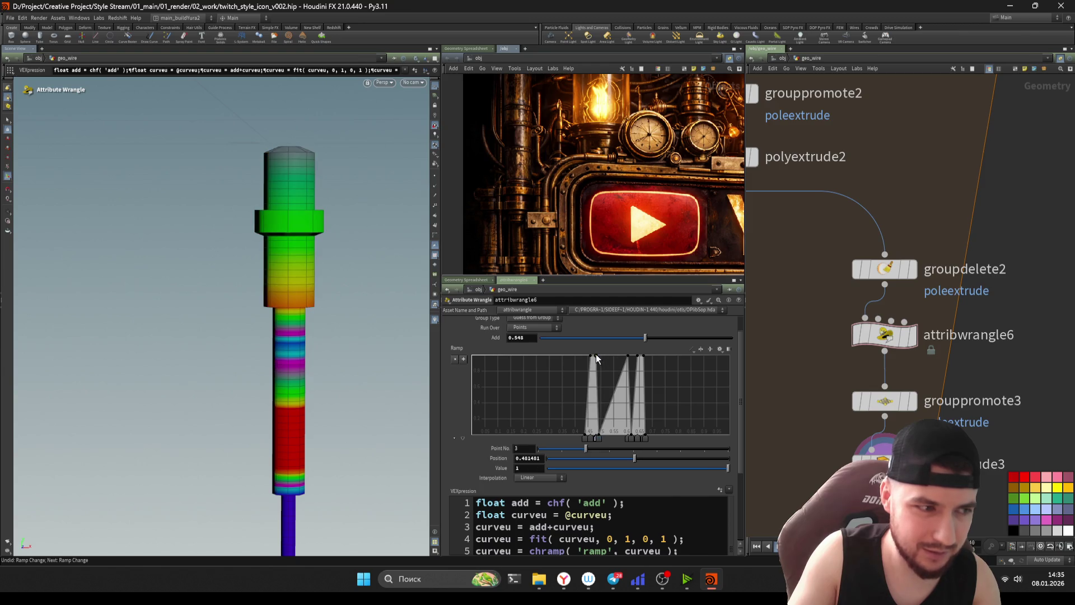
pyautogui.moveTo(606, 440); pyautogui.dragTo(608, 438)
pyautogui.hotkey('ctrl', 'y')
pyautogui.click(620, 395)
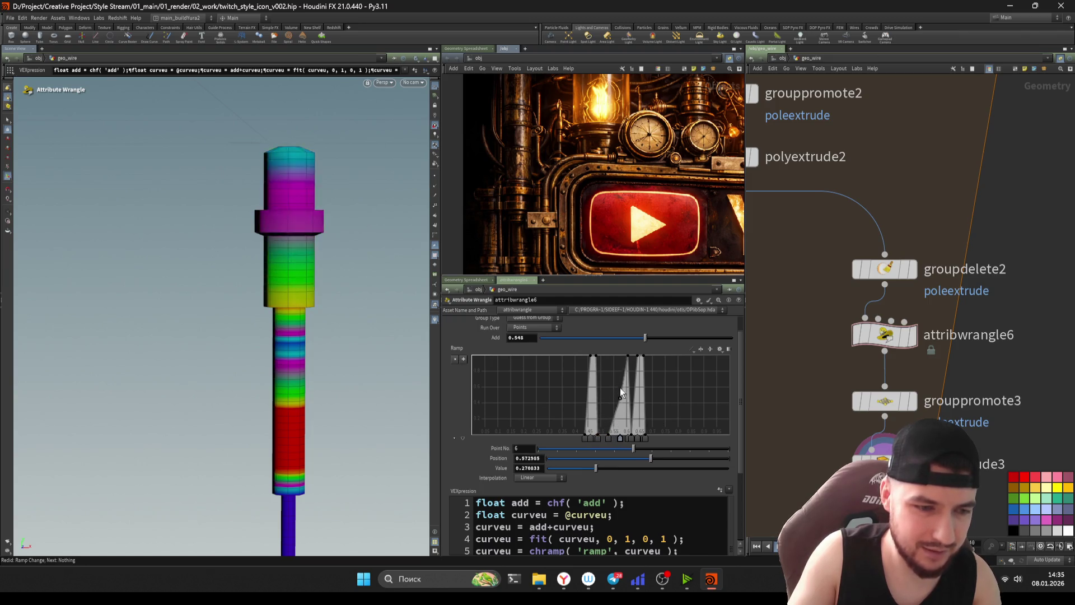
pyautogui.moveTo(620, 392); pyautogui.dragTo(617, 353)
pyautogui.moveTo(629, 438); pyautogui.dragTo(646, 442)
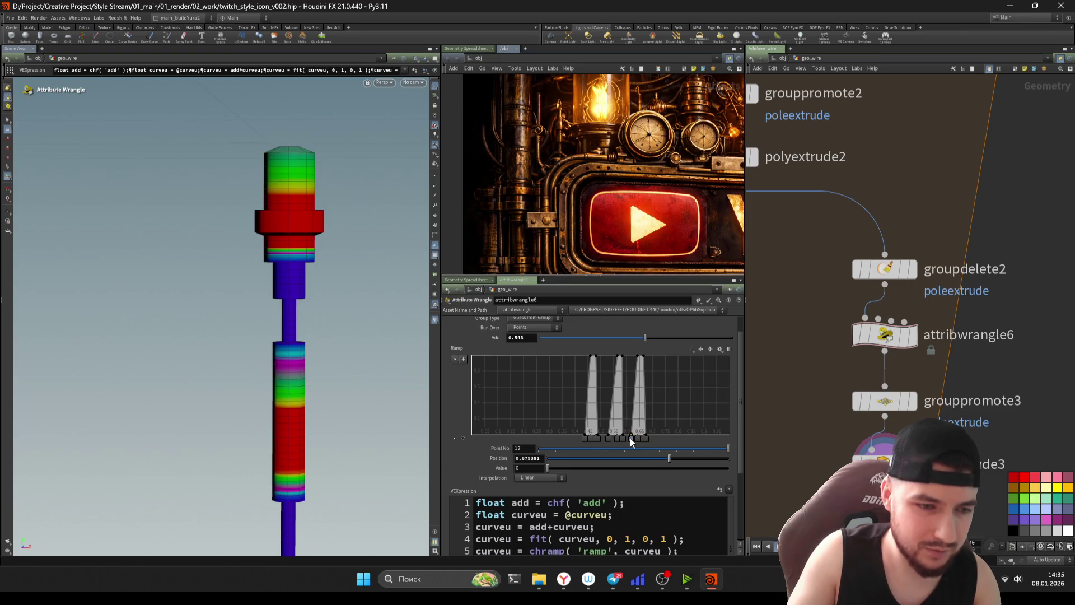
pyautogui.moveTo(538, 433); pyautogui.dragTo(520, 340)
pyautogui.scroll(-5, 293, 420)
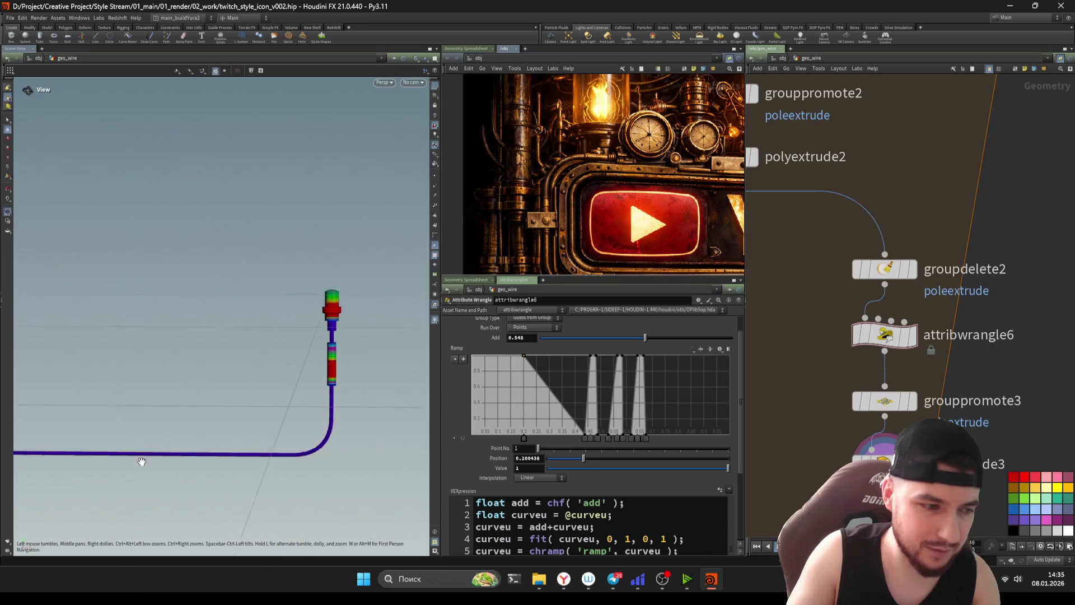
pyautogui.scroll(-3, 293, 427)
pyautogui.scroll(3, 288, 356)
# Step: Replace the slope with a wide plateau peak on the ramp's right side for the cable's bend
pyautogui.hotkey('ctrl', 'z')
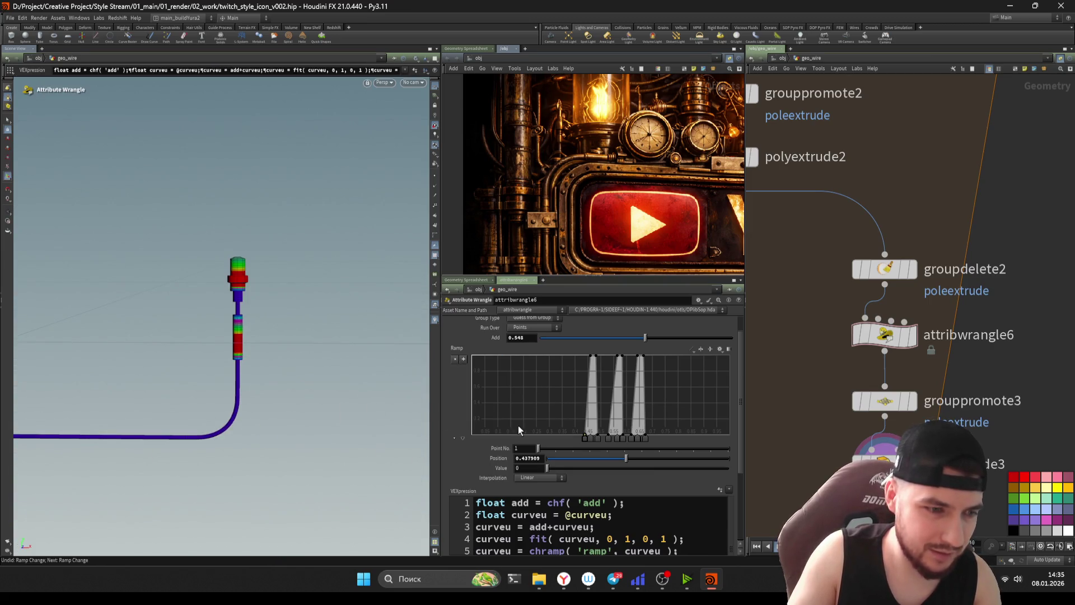
pyautogui.moveTo(676, 437)
pyautogui.mouseDown()
pyautogui.moveTo(690, 360)
pyautogui.moveTo(702, 439)
pyautogui.mouseUp()
pyautogui.click(709, 367)
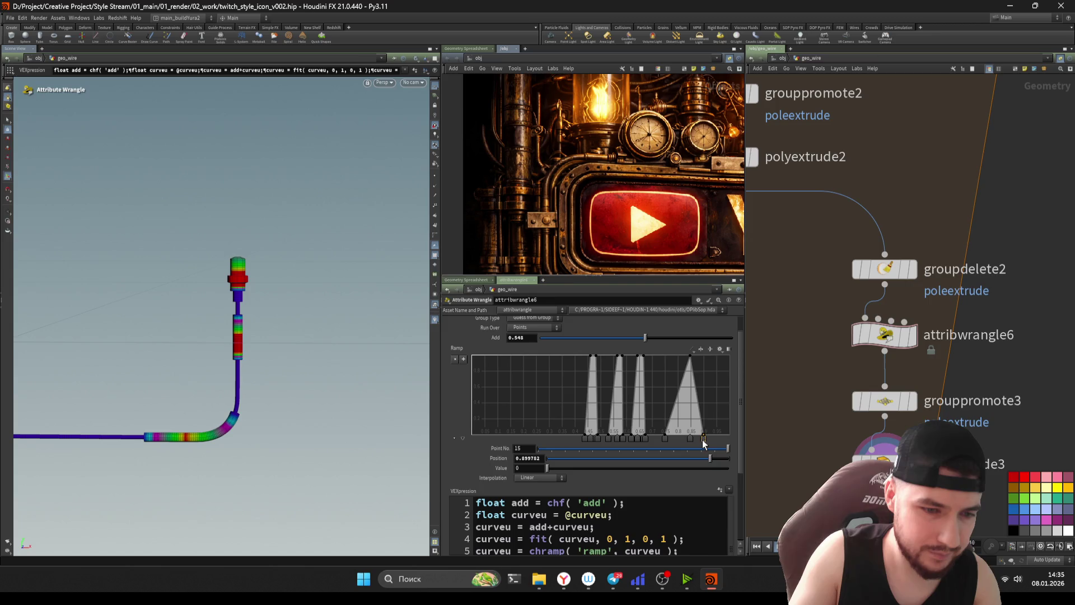
pyautogui.moveTo(673, 404)
pyautogui.mouseDown()
pyautogui.moveTo(668, 357)
pyautogui.moveTo(694, 339)
pyautogui.mouseUp()
pyautogui.click(690, 355)
# Step: Save the scene and bring up polyextrude3's pole extrusion settings
pyautogui.press('Escape')
pyautogui.scroll(5, 252, 399)
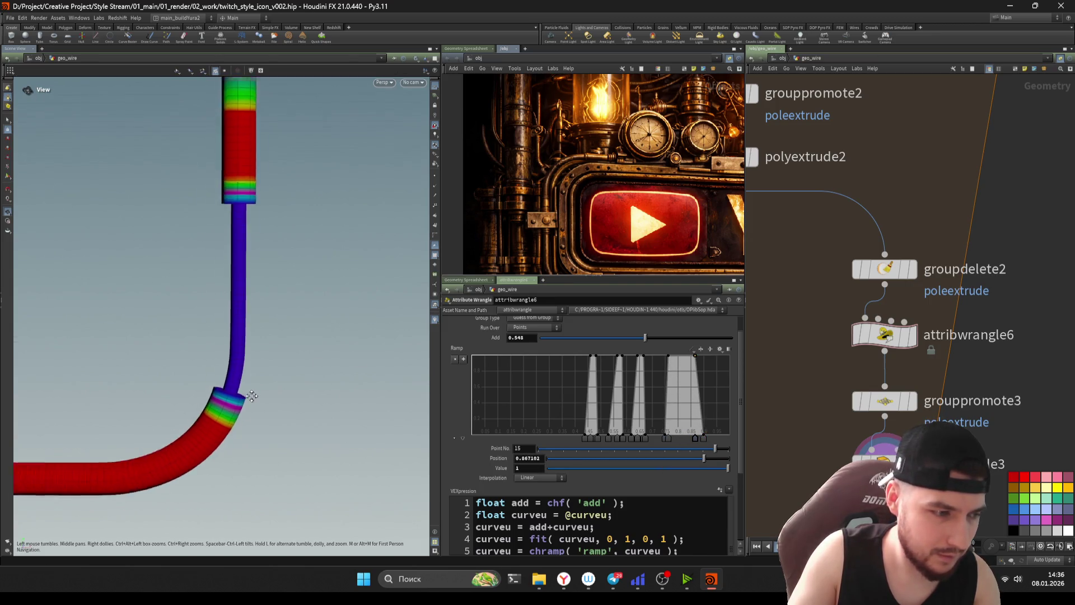
pyautogui.scroll(-3, 243, 401)
pyautogui.hotkey('ctrl', 's')
pyautogui.click(865, 460)
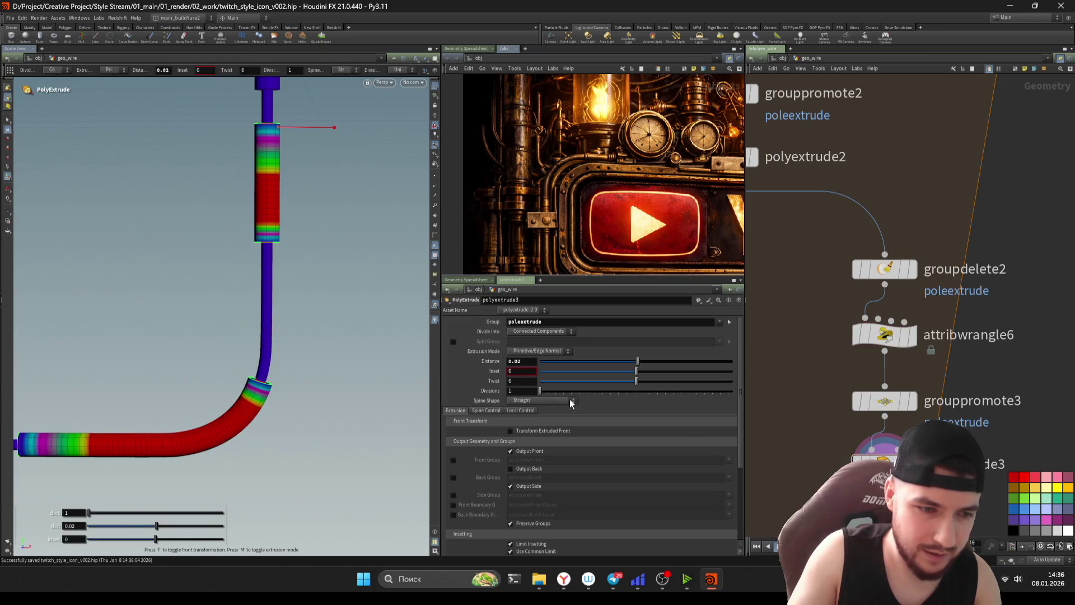
# Step: Try extruding each element individually on polyextrude3, inspect it, and undo the change
pyautogui.click(534, 330)
pyautogui.press('Escape')
pyautogui.moveTo(379, 377); pyautogui.dragTo(323, 395)
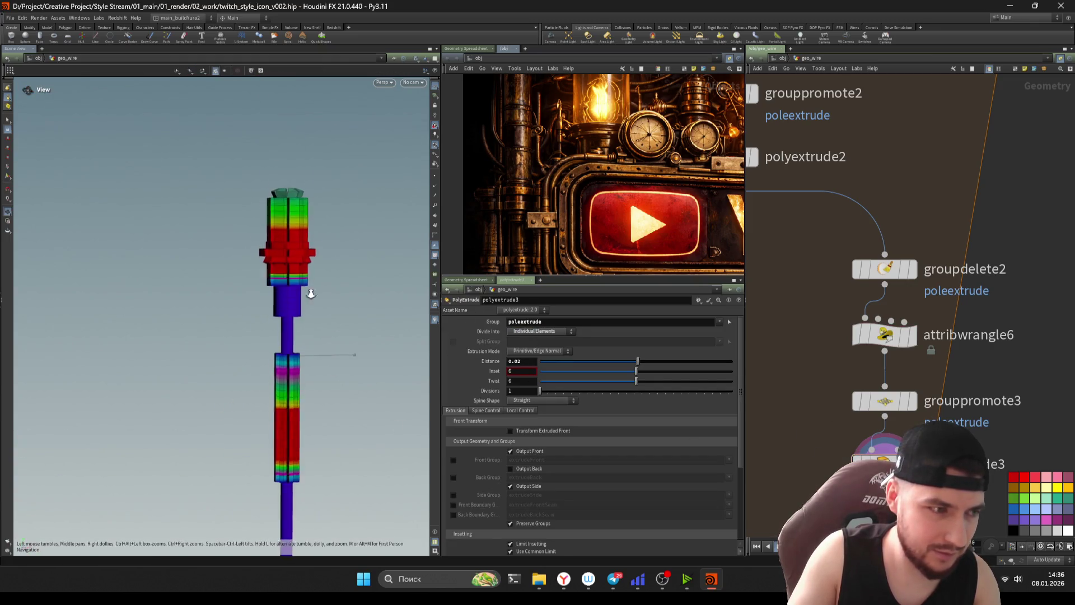
pyautogui.hotkey('ctrl', 'z')
pyautogui.press('Return')
pyautogui.hotkey('ctrl', 'y')
pyautogui.hotkey('ctrl', 'z')
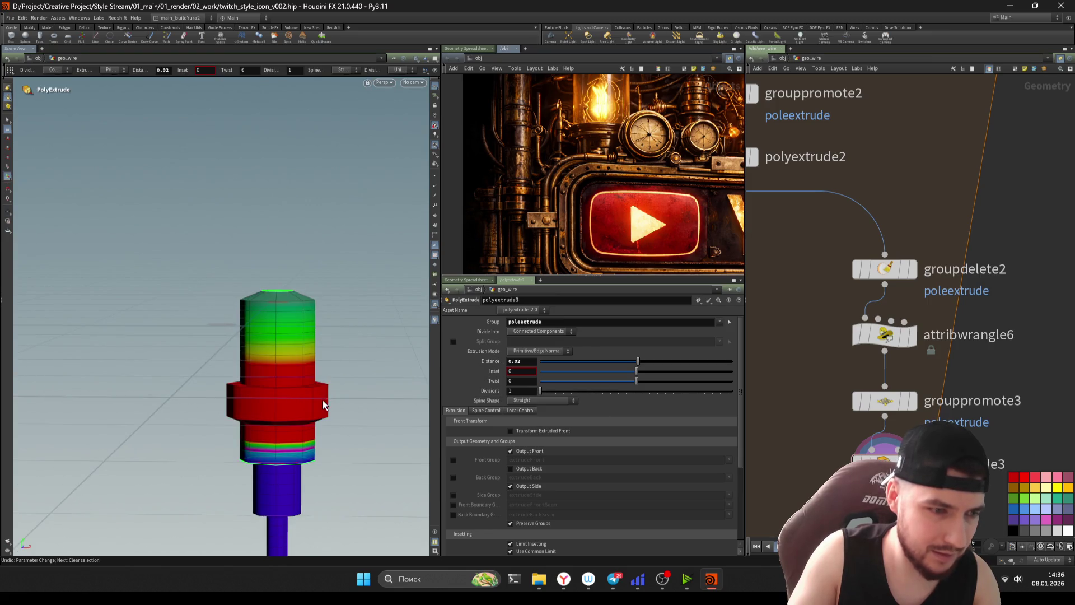
pyautogui.click(527, 412)
# Step: Insert an Attribute Promote below attribwrangle6 promoting curveu01 to primitives
pyautogui.press('Tab')
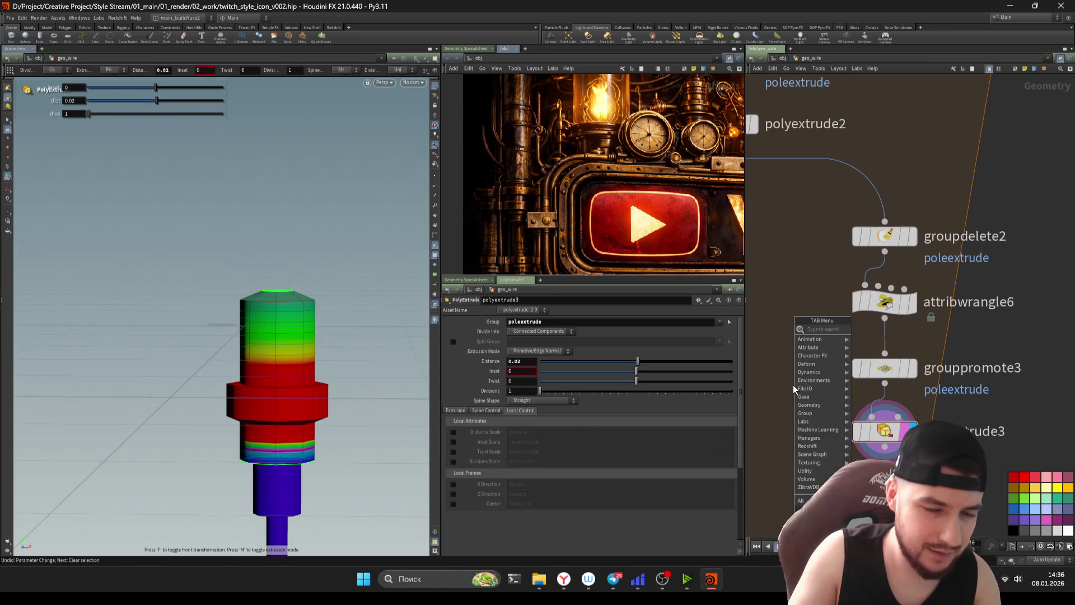
pyautogui.write('at')
pyautogui.write('tribpro')
pyautogui.press('Return')
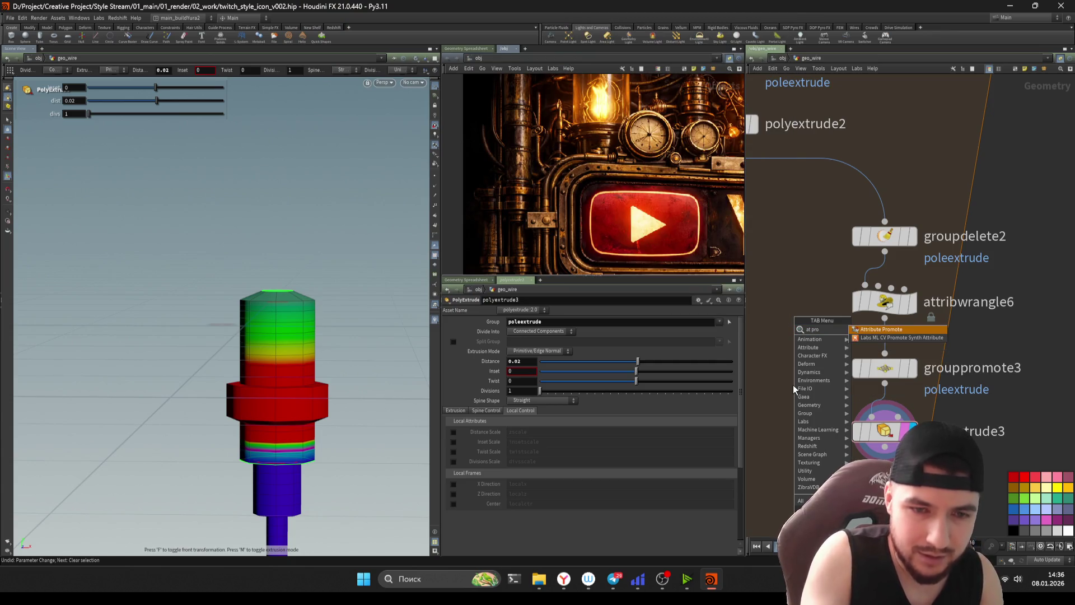
pyautogui.click(793, 385)
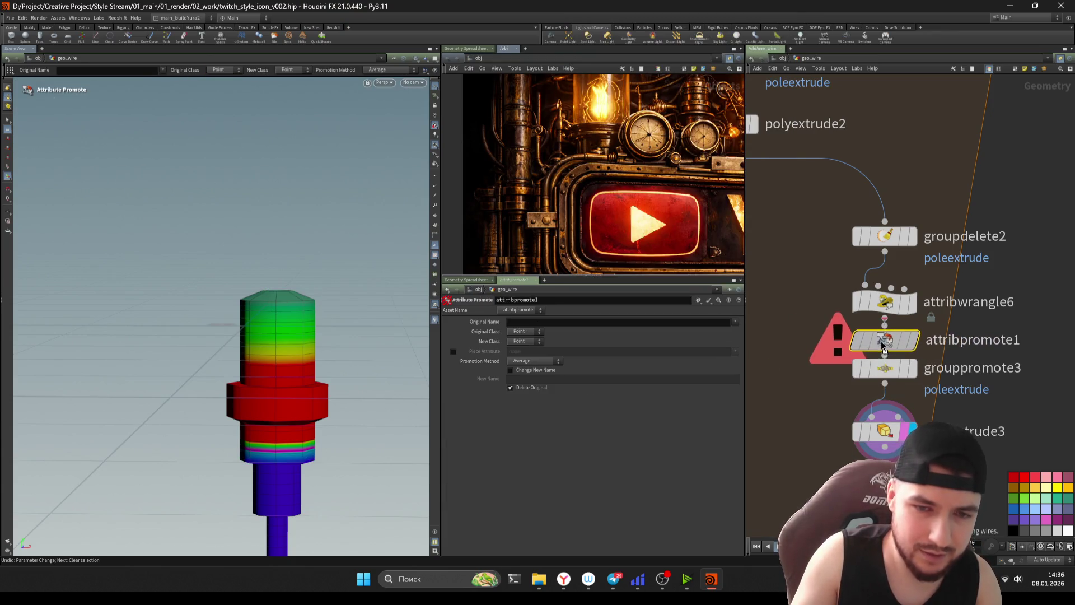
pyautogui.moveTo(801, 382); pyautogui.dragTo(887, 336)
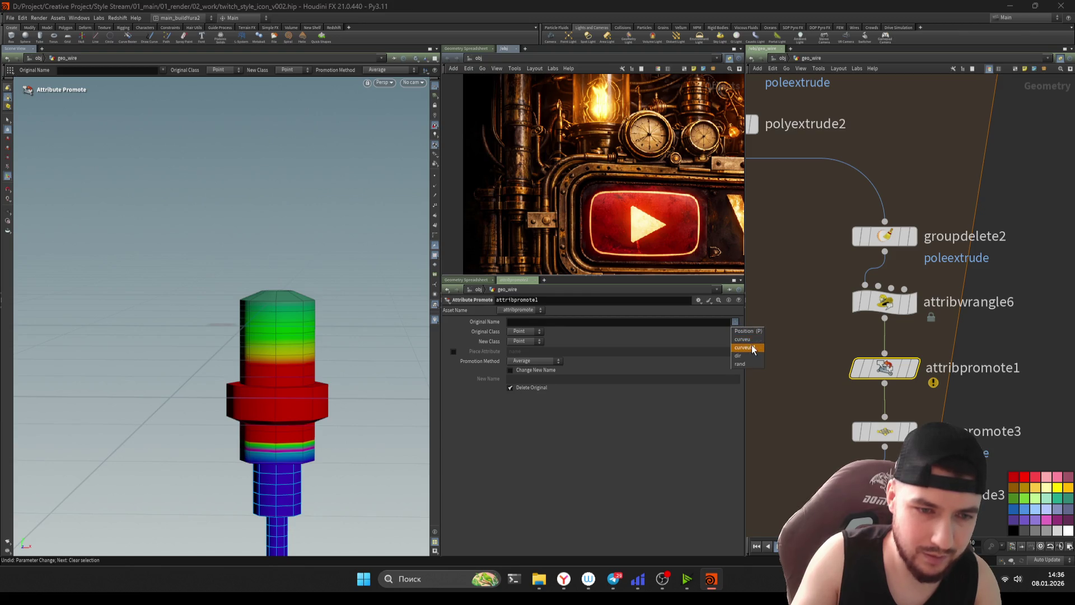
pyautogui.click(530, 340)
pyautogui.click(526, 371)
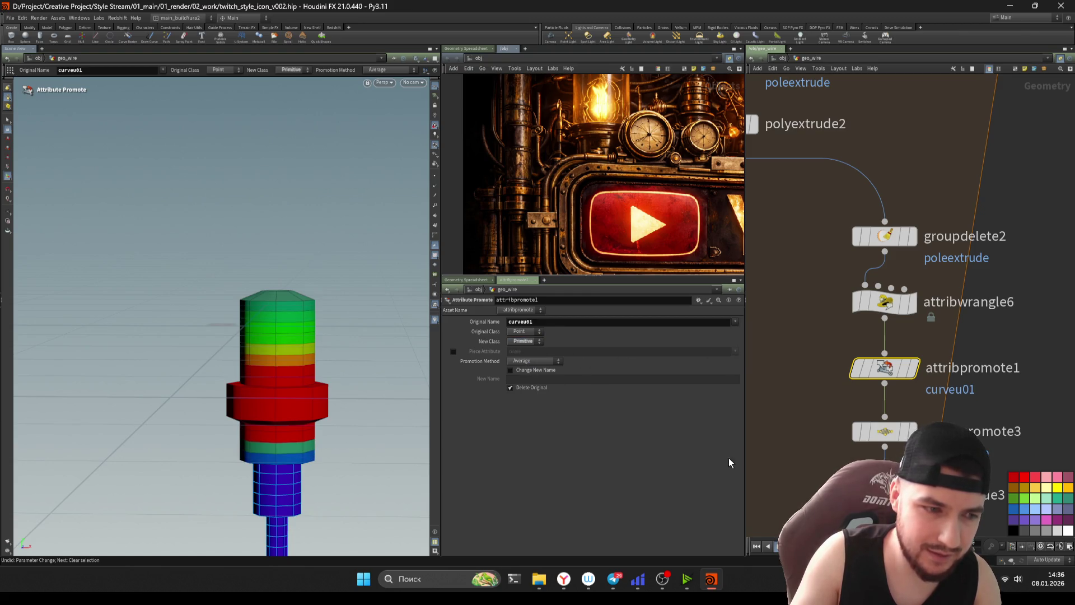
pyautogui.click(874, 421)
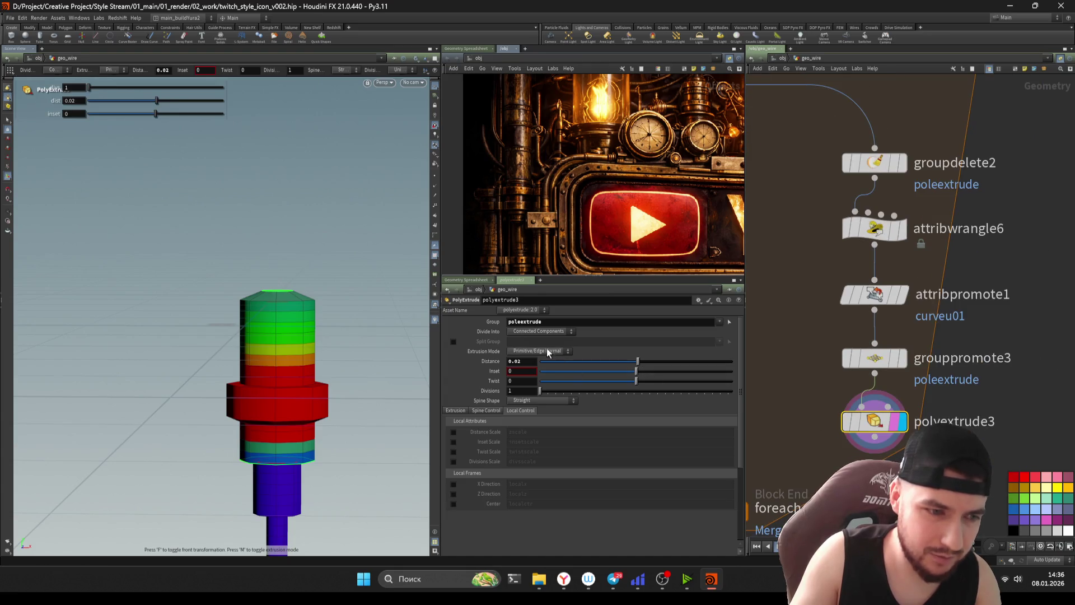
# Step: Scale polyextrude3's distance by the curveu01 attribute and inspect the column
pyautogui.click(455, 432)
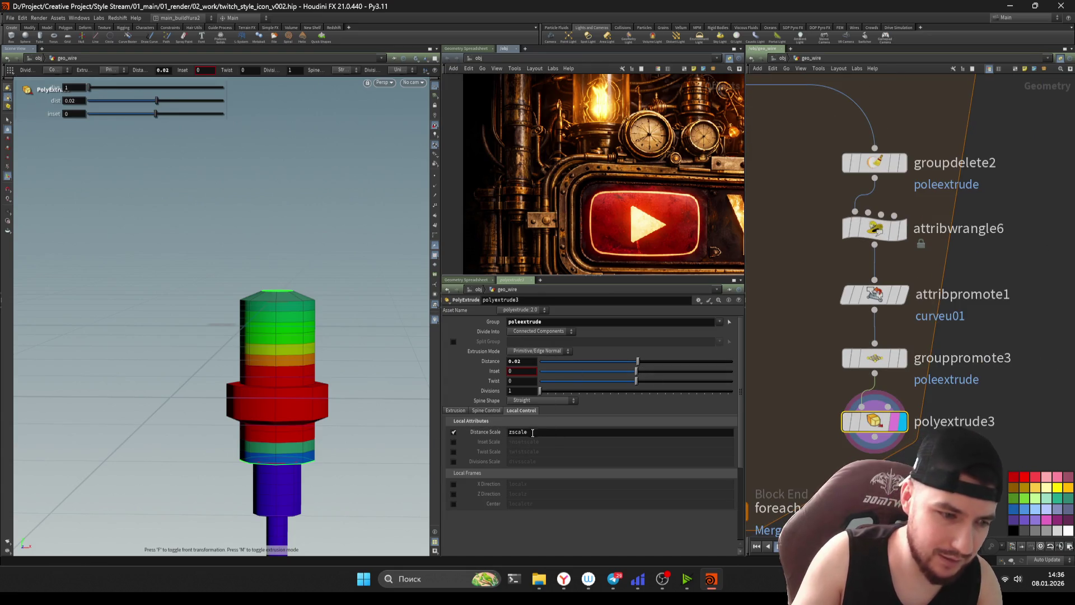
pyautogui.write('urve01')
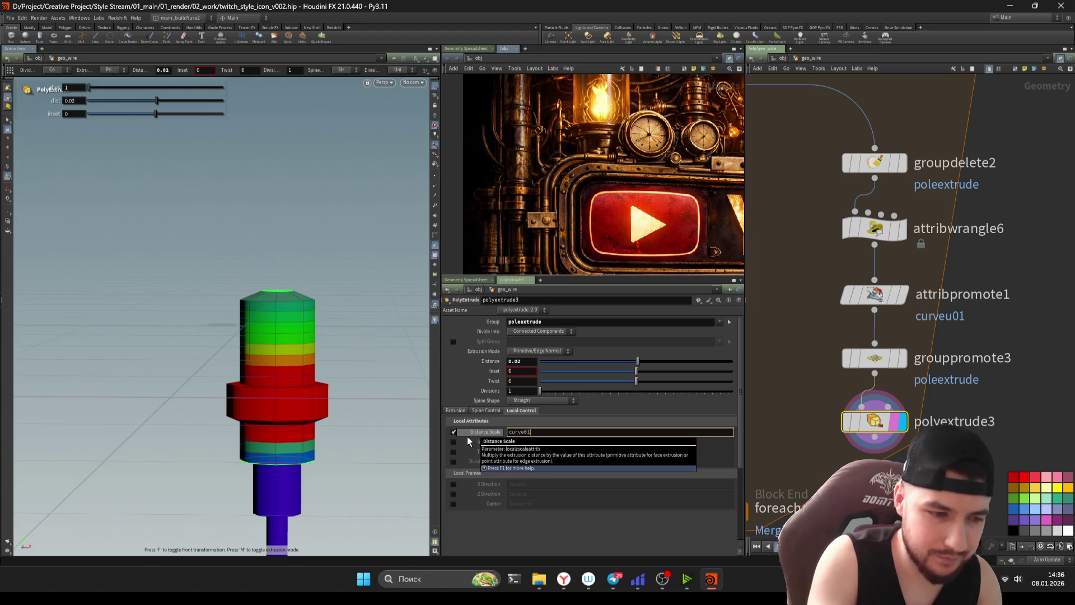
pyautogui.press('Return')
pyautogui.moveTo(787, 424); pyautogui.dragTo(799, 389, button='middle')
pyautogui.press('Escape')
pyautogui.moveTo(320, 378)
pyautogui.mouseDown()
pyautogui.moveTo(277, 371)
pyautogui.moveTo(300, 312)
pyautogui.moveTo(314, 350)
pyautogui.mouseUp()
pyautogui.press('Return')
# Step: Test normal modes and distances, then thin the sleeve bands from about 0.038 down to 0.009
pyautogui.moveTo(657, 369); pyautogui.dragTo(638, 365)
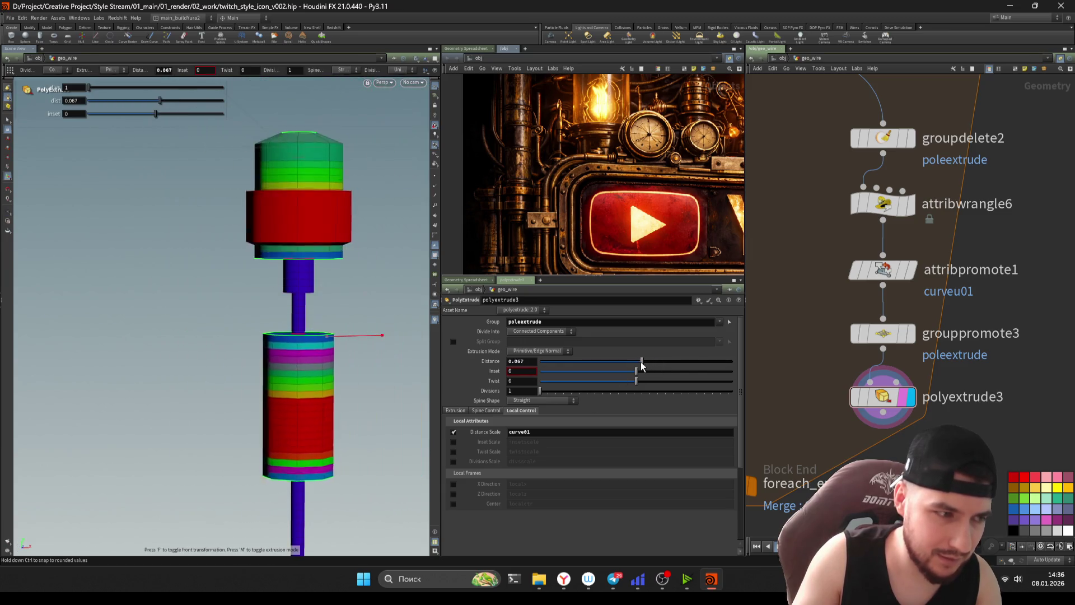
pyautogui.click(545, 368)
pyautogui.moveTo(645, 366); pyautogui.dragTo(637, 367)
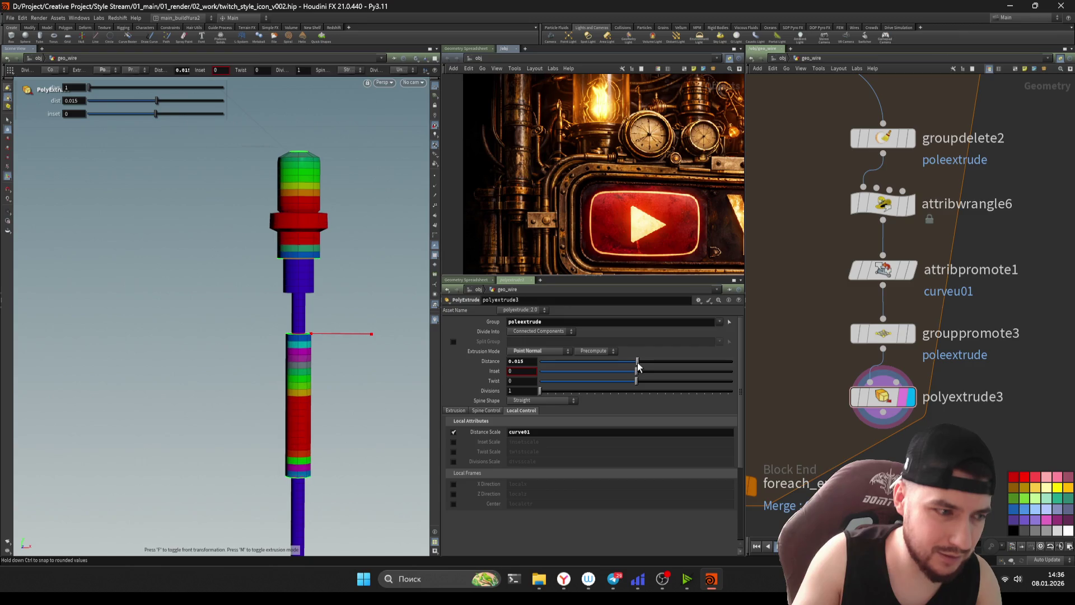
pyautogui.hotkey('ctrl', 'z')
pyautogui.moveTo(640, 363); pyautogui.dragTo(638, 363)
pyautogui.scroll(5, 293, 325)
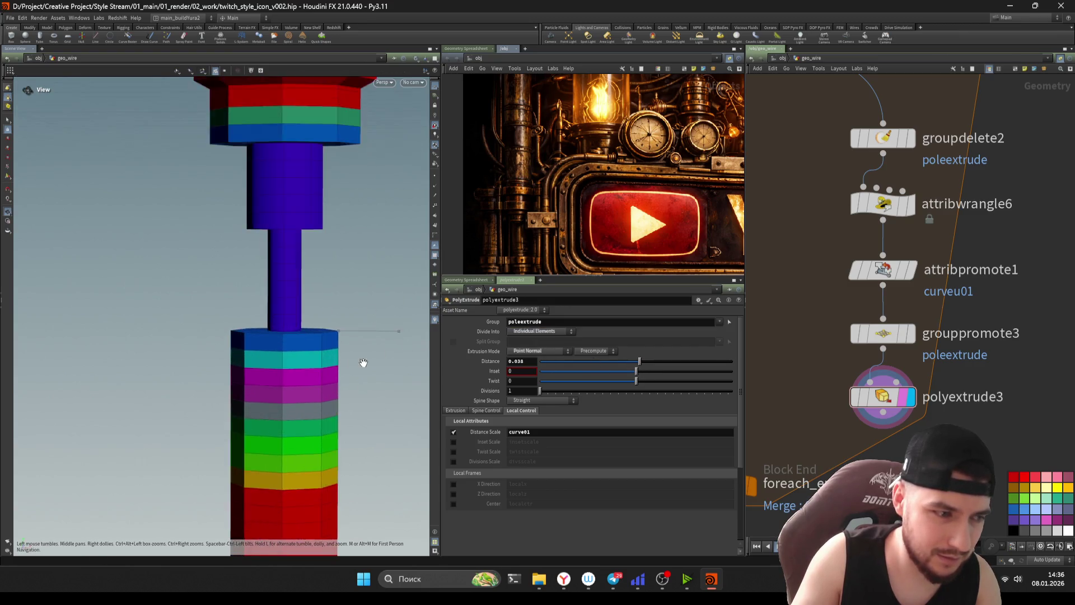
pyautogui.click(544, 352)
pyautogui.click(535, 362)
pyautogui.click(554, 350)
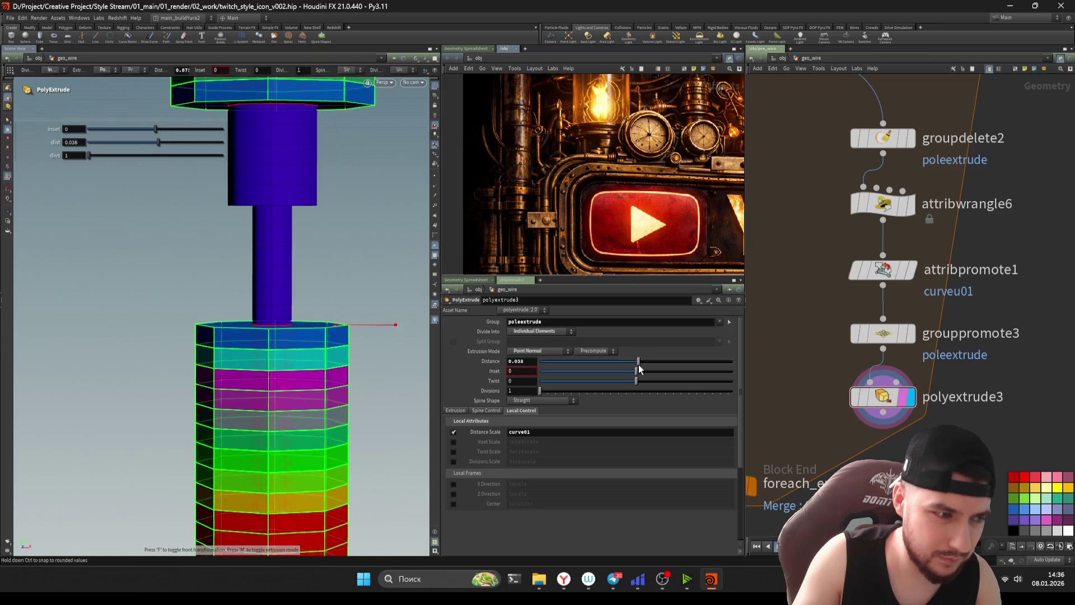
pyautogui.moveTo(638, 368); pyautogui.dragTo(636, 368)
pyautogui.moveTo(824, 388); pyautogui.dragTo(819, 365, button='middle')
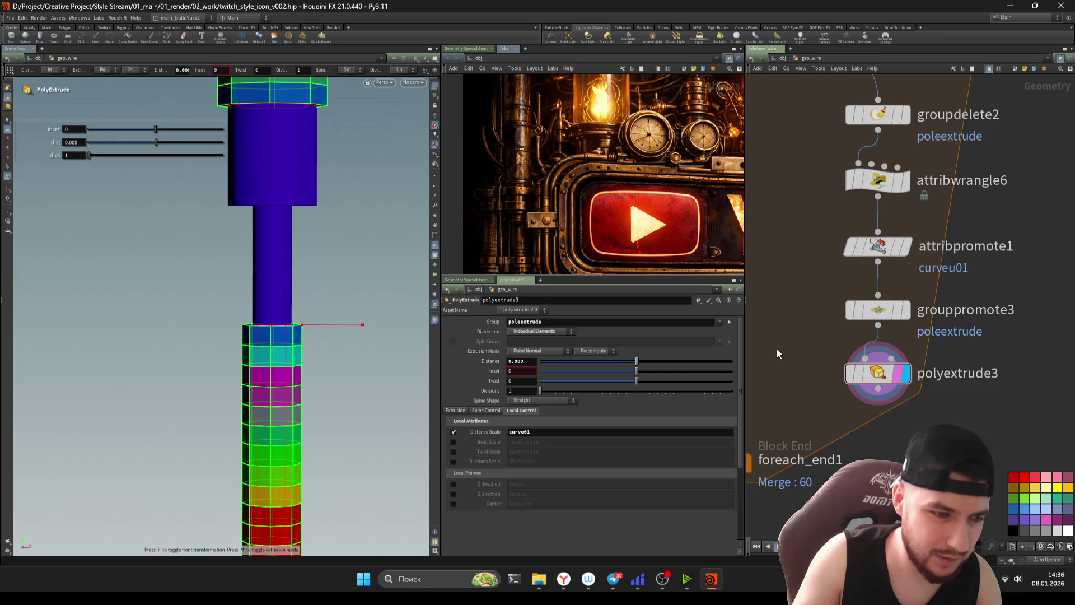
# Step: Check attribpromote1, then try inset and normal-mode changes on polyextrude3 and undo them
pyautogui.click(848, 313)
pyautogui.click(878, 246)
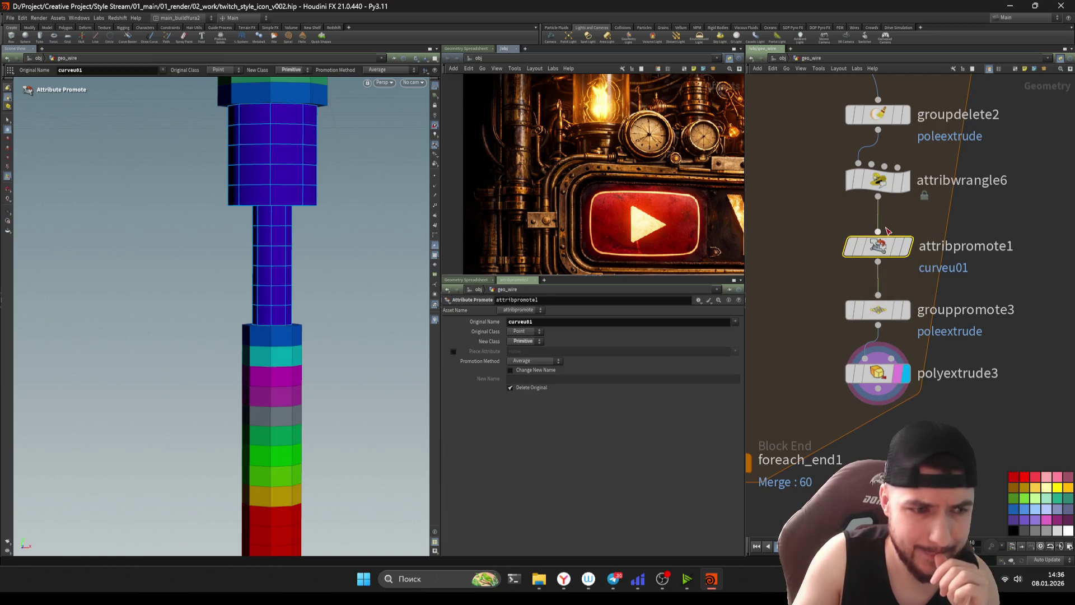
pyautogui.click(849, 374)
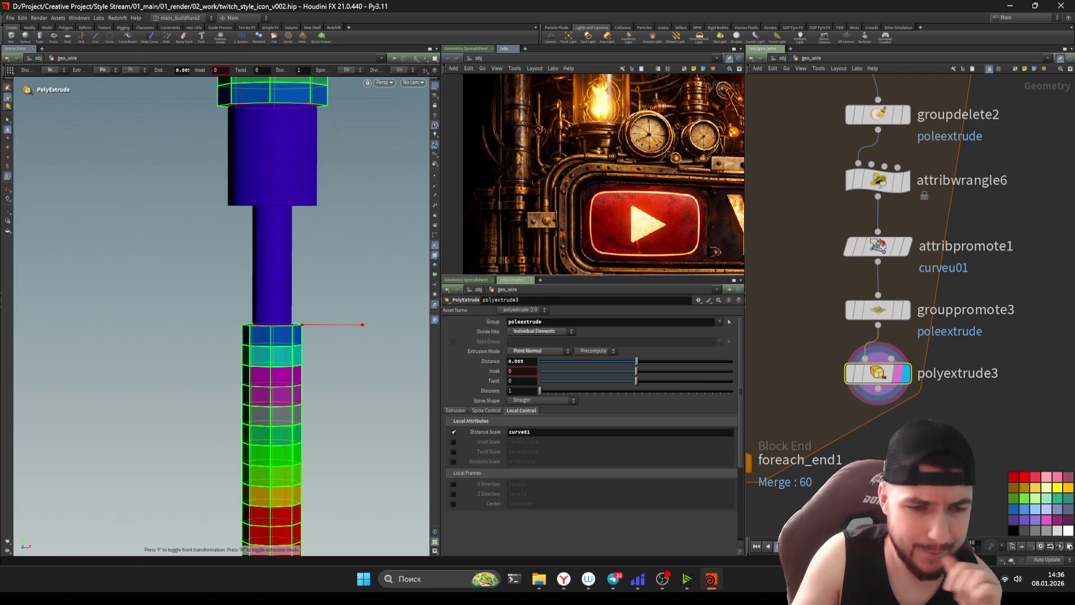
pyautogui.press('Escape')
pyautogui.press('Return')
pyautogui.keyDown('alt'); pyautogui.moveTo(308, 374); pyautogui.dragTo(336, 361); pyautogui.keyUp('alt')
pyautogui.moveTo(643, 371)
pyautogui.mouseDown()
pyautogui.moveTo(591, 377)
pyautogui.moveTo(657, 362)
pyautogui.mouseUp()
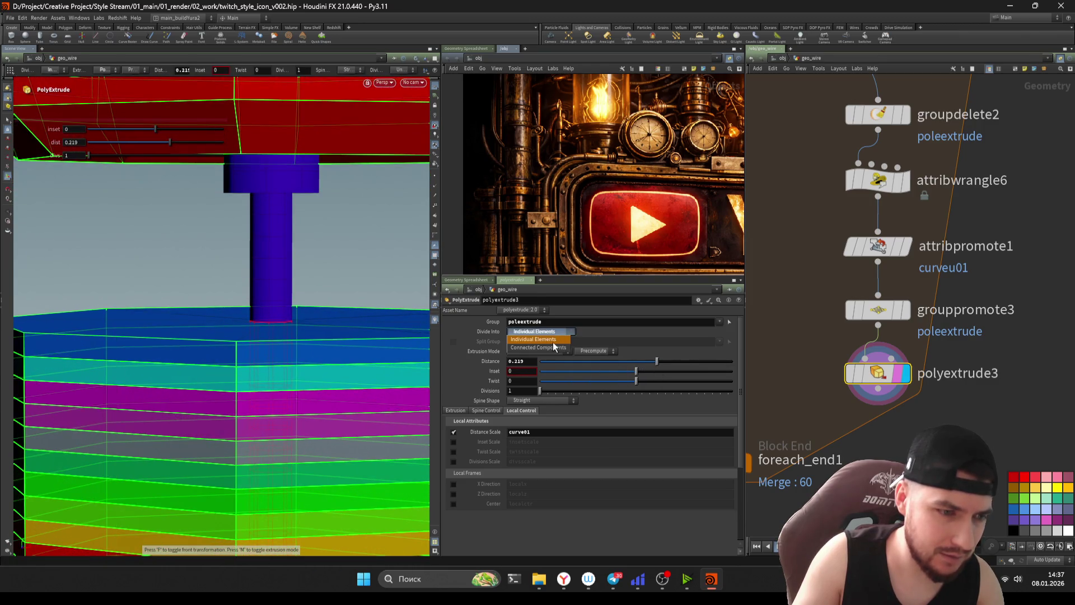
pyautogui.click(554, 346)
pyautogui.click(530, 350)
pyautogui.click(537, 361)
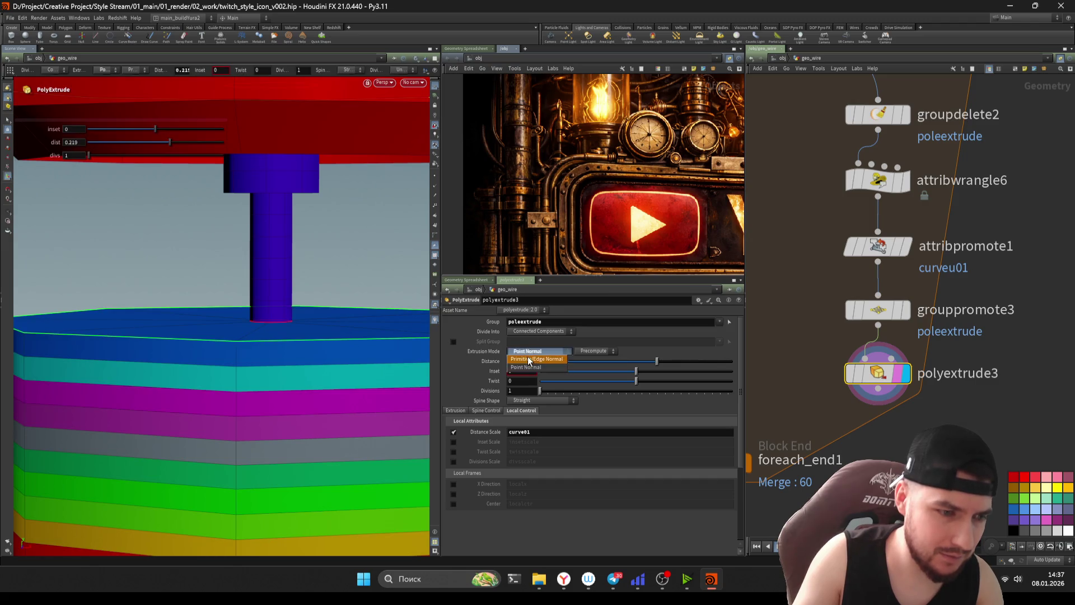
pyautogui.scroll(-5, 302, 347)
pyautogui.scroll(-3, 285, 368)
pyautogui.scroll(-3, 300, 337)
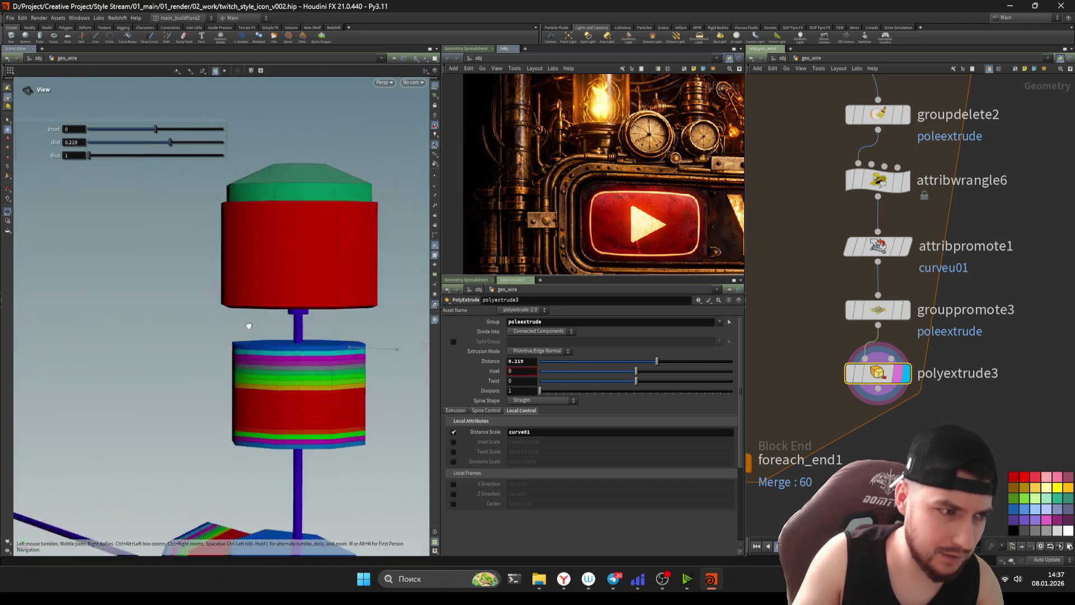
pyautogui.moveTo(251, 319); pyautogui.dragTo(318, 269)
pyautogui.hotkey('ctrl', 'z')
pyautogui.hotkey('ctrl', 'z')
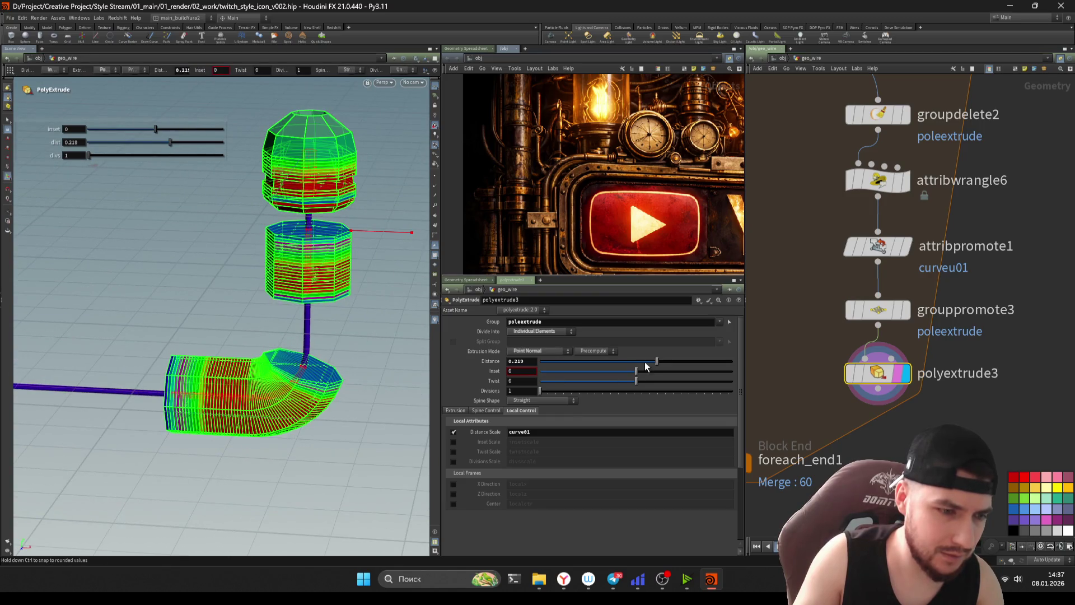
# Step: Lower the band extrusion distance further to thin the tube
pyautogui.moveTo(646, 362); pyautogui.dragTo(636, 362)
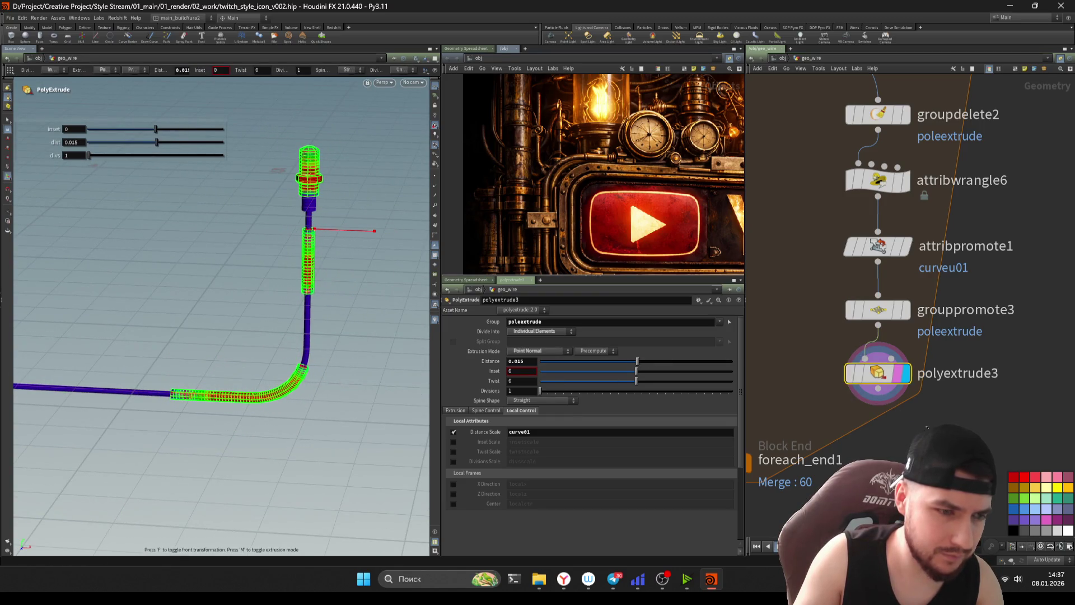
pyautogui.press('Escape')
pyautogui.moveTo(253, 277); pyautogui.dragTo(350, 202)
pyautogui.scroll(3, 350, 202)
pyautogui.scroll(-3, 300, 275)
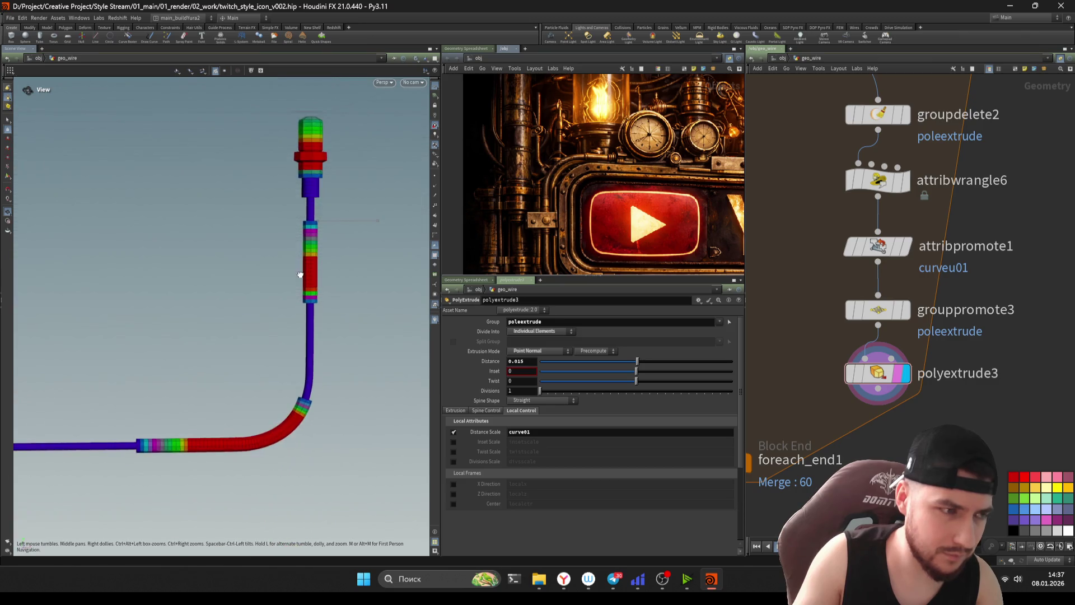
pyautogui.scroll(2, 300, 275)
pyautogui.press('Return')
pyautogui.moveTo(636, 363); pyautogui.dragTo(638, 362)
pyautogui.click(860, 381)
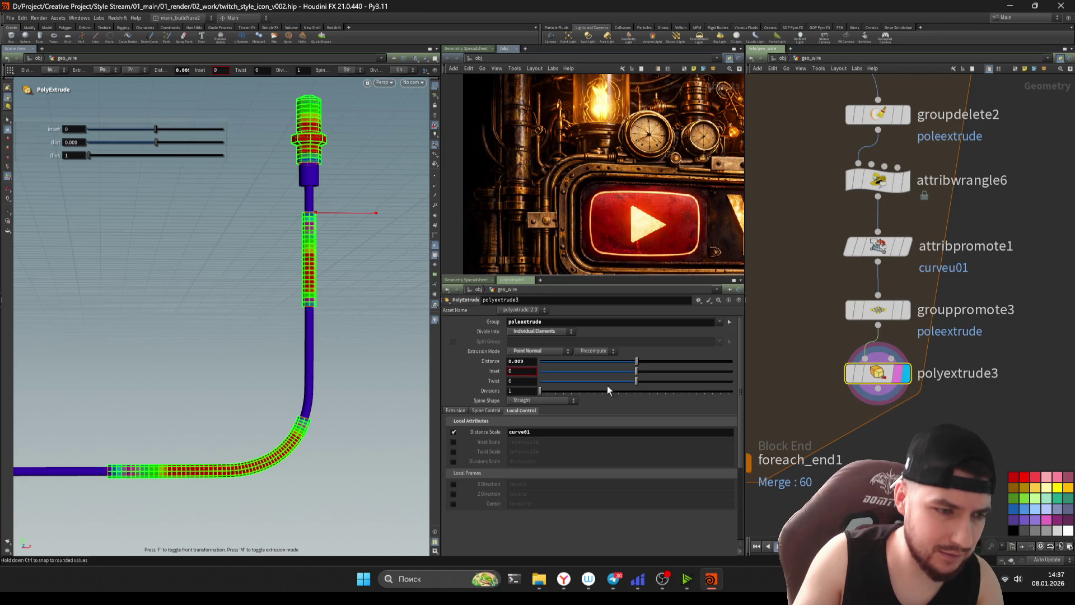
pyautogui.press('f')
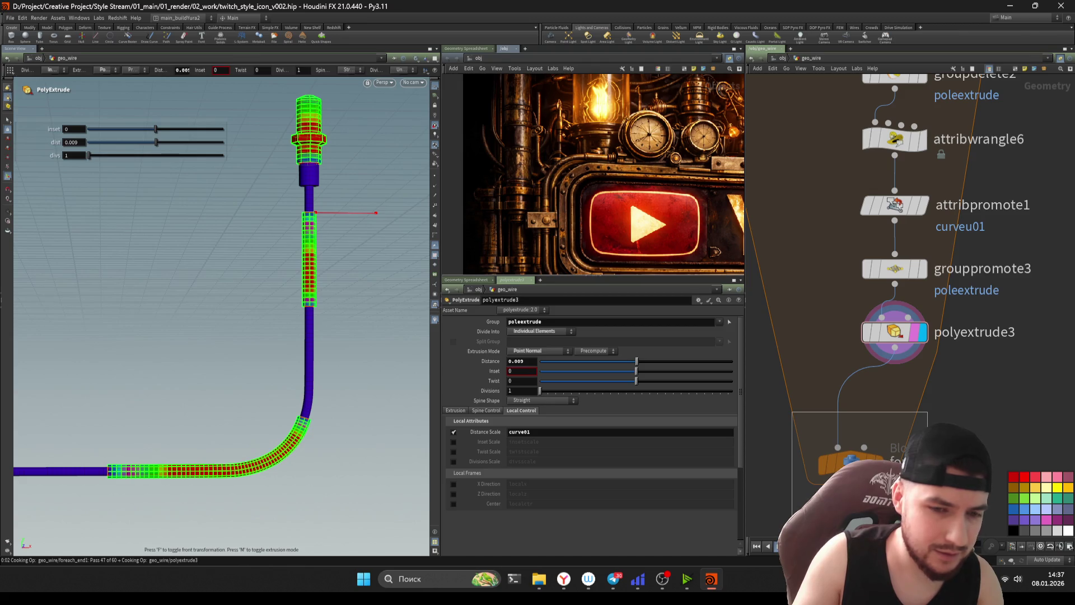
# Step: Display foreach_end1's output and orbit over the whole banded cable bundle
pyautogui.click(873, 462)
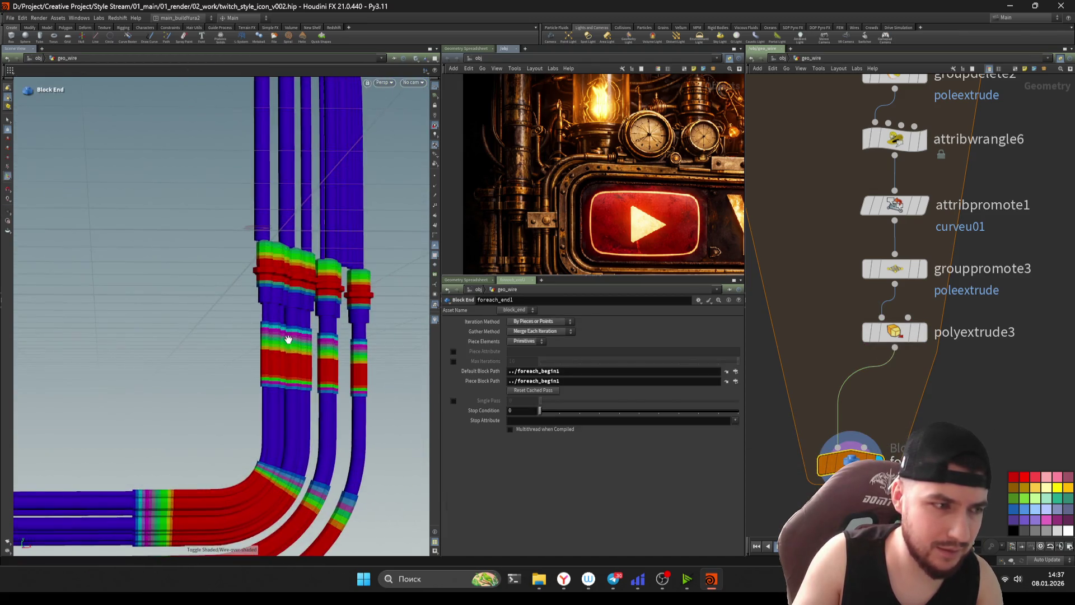
pyautogui.moveTo(288, 340); pyautogui.dragTo(334, 353)
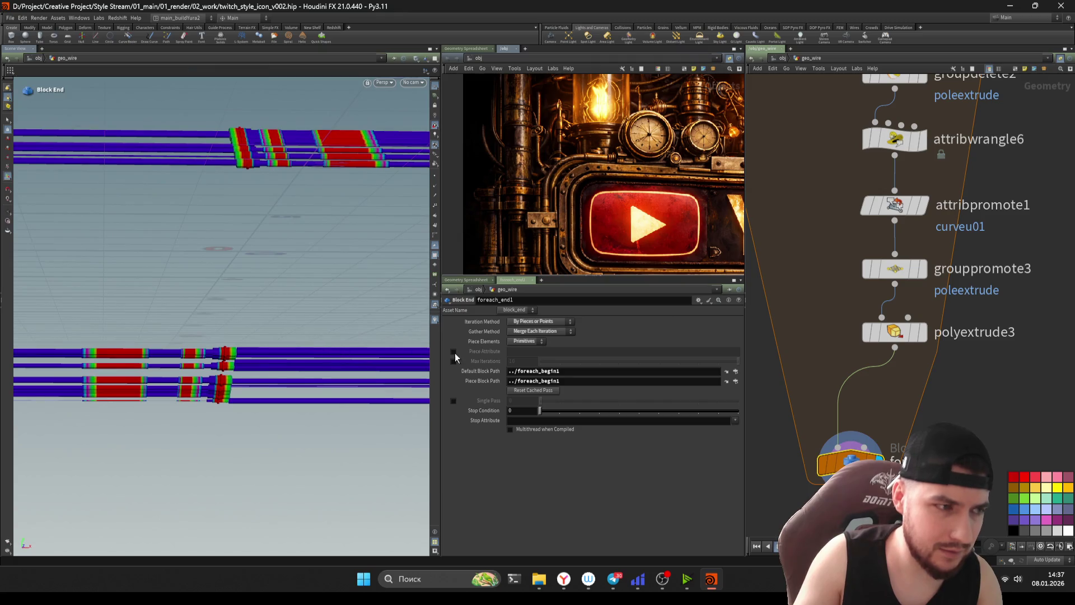
pyautogui.moveTo(437, 320); pyautogui.dragTo(263, 320)
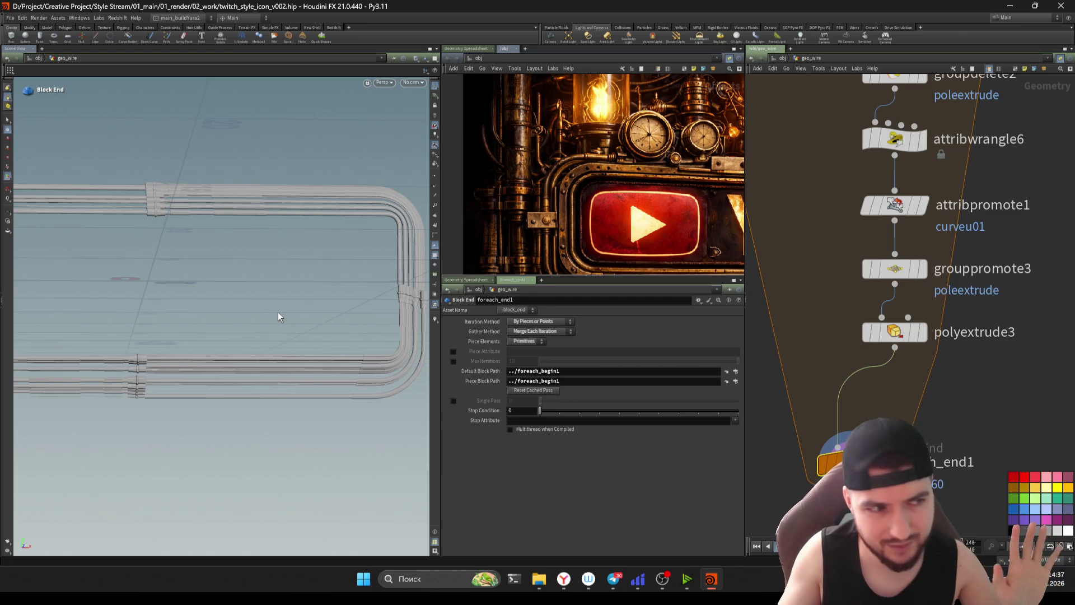
pyautogui.moveTo(187, 307)
pyautogui.mouseDown()
pyautogui.moveTo(177, 367)
pyautogui.moveTo(192, 392)
pyautogui.moveTo(175, 395)
pyautogui.mouseUp()
pyautogui.scroll(-3, 842, 419)
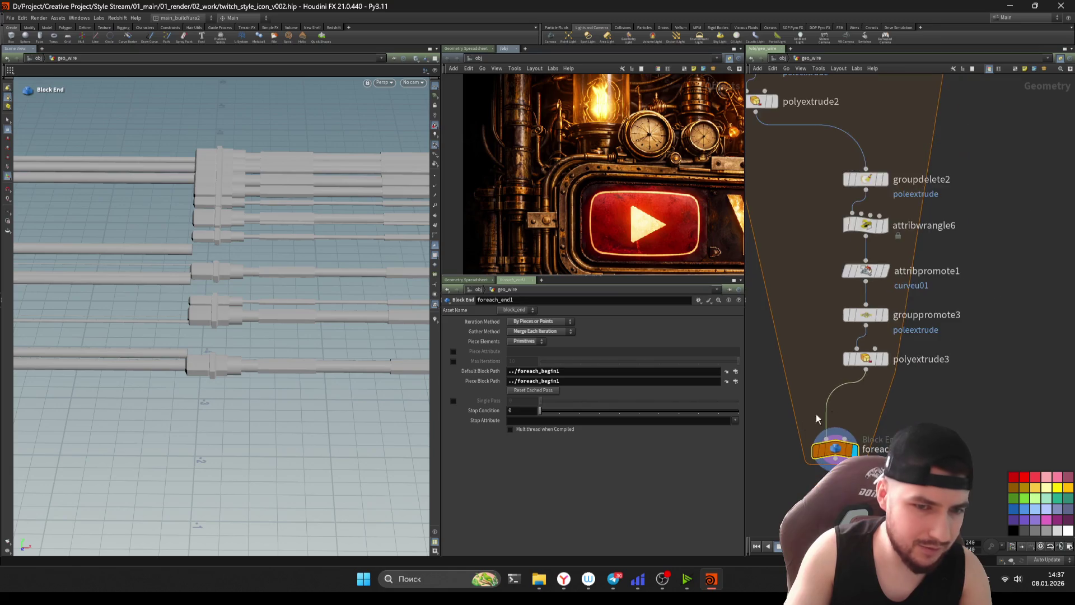
pyautogui.scroll(-4, 797, 393)
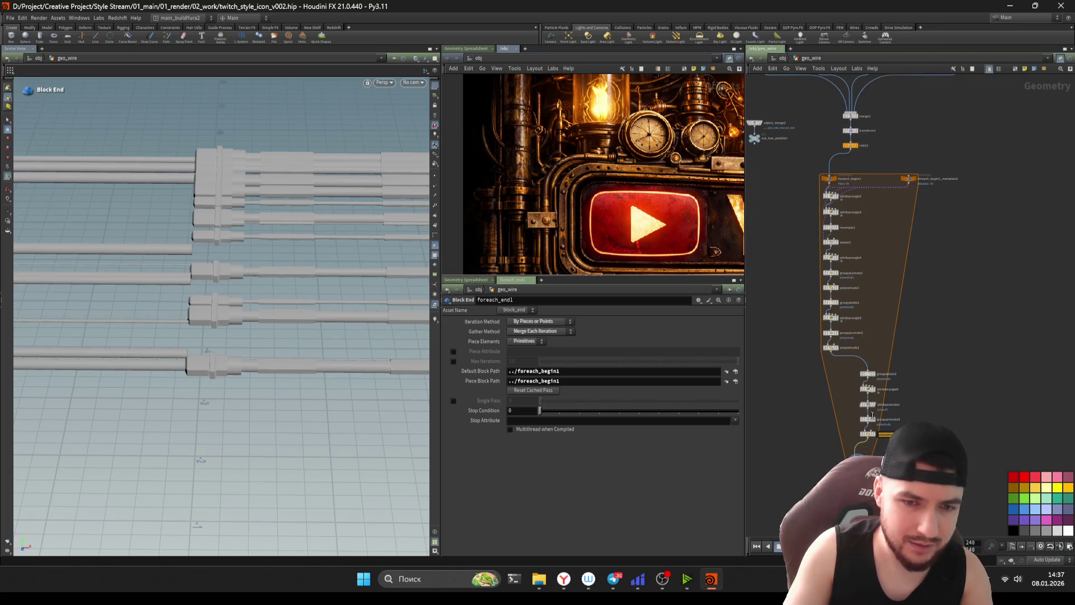
# Step: Move the five new sleeve nodes into the chain and save the scene
pyautogui.moveTo(895, 372)
pyautogui.mouseDown()
pyautogui.moveTo(855, 453)
pyautogui.moveTo(833, 359)
pyautogui.mouseUp()
pyautogui.click(832, 359)
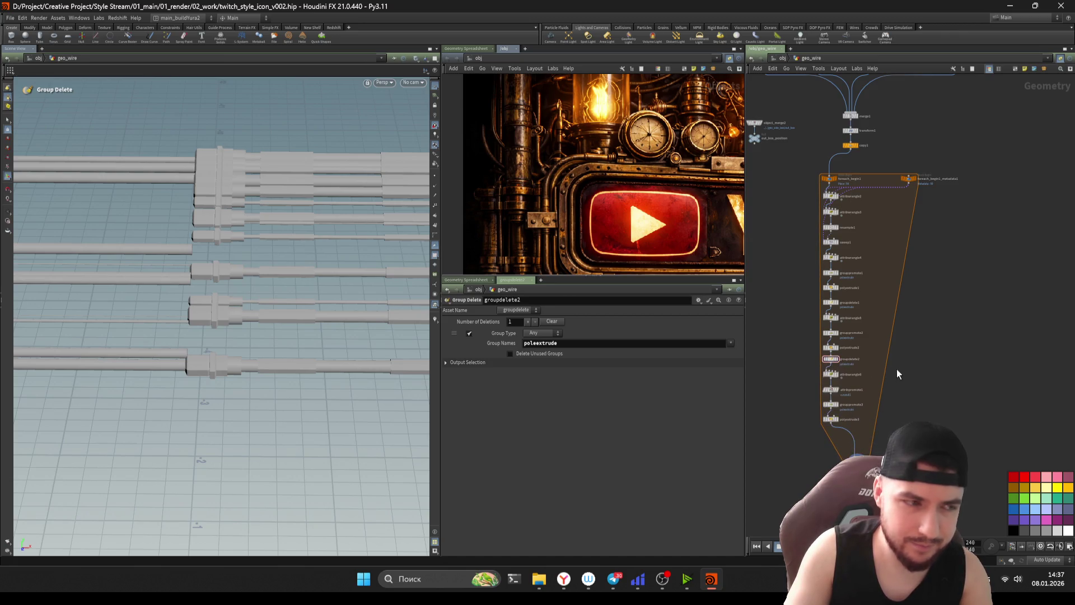
pyautogui.hotkey('ctrl', 's')
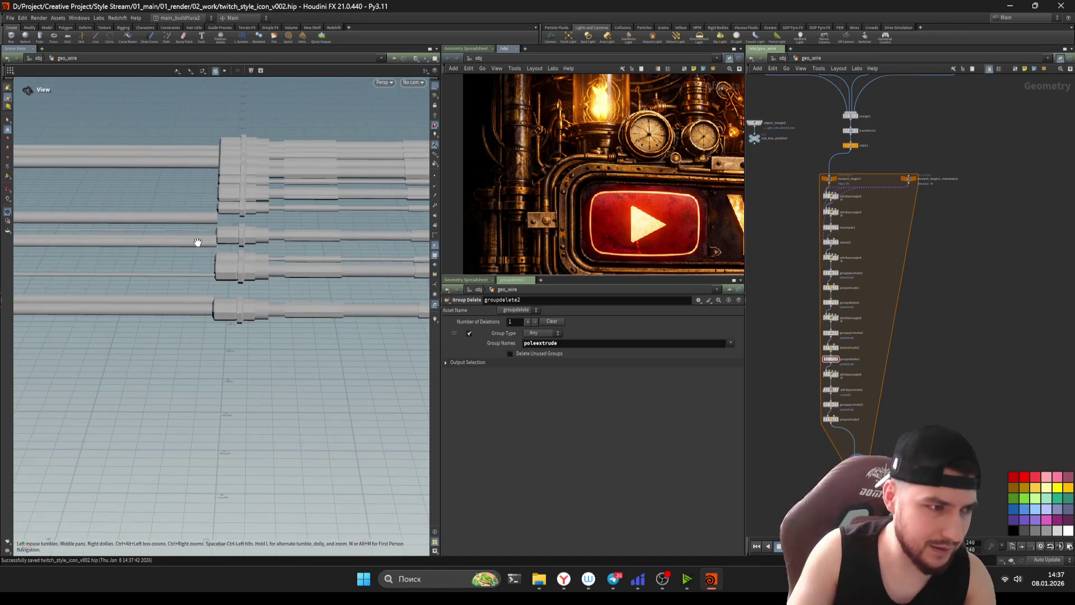
pyautogui.scroll(-3, 802, 391)
pyautogui.scroll(3, 827, 412)
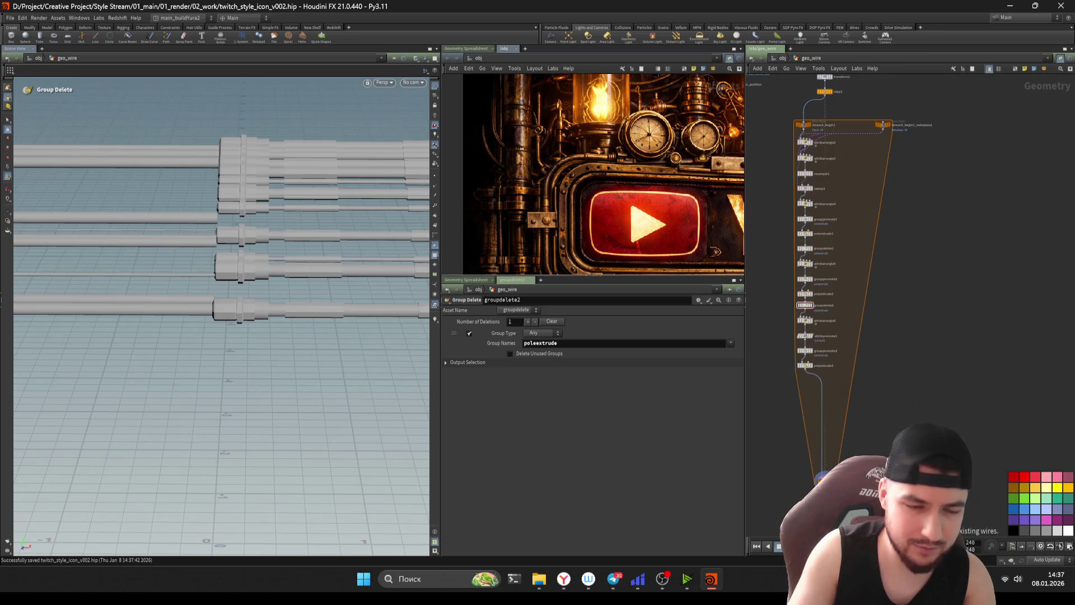
pyautogui.scroll(2, 853, 411)
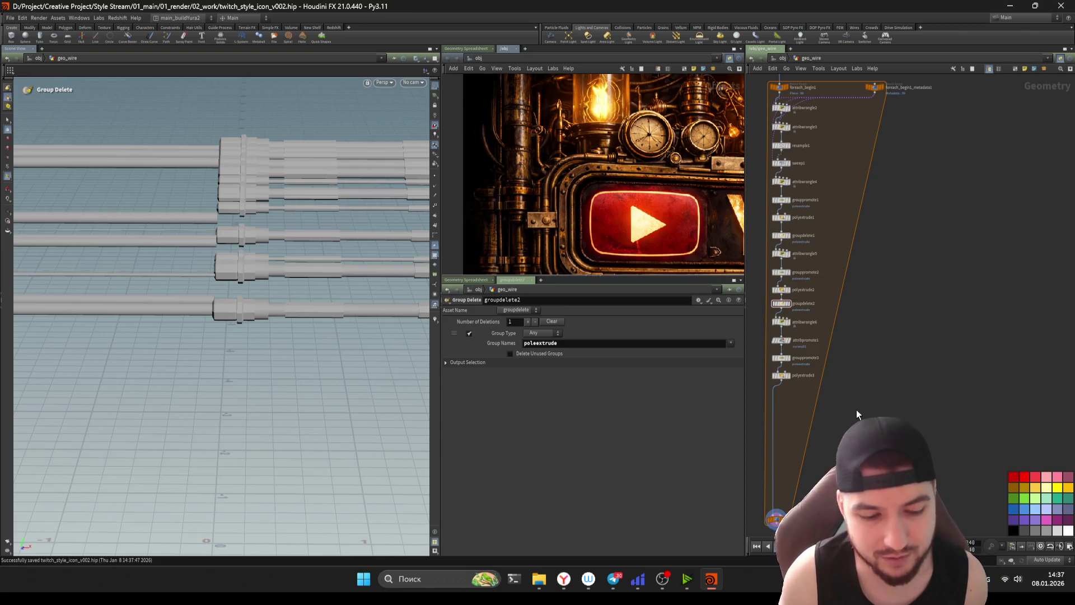
pyautogui.scroll(2, 874, 306)
pyautogui.scroll(1, 855, 245)
pyautogui.scroll(2, 888, 262)
pyautogui.scroll(-1, 857, 244)
pyautogui.scroll(1, 813, 240)
pyautogui.moveTo(799, 240)
pyautogui.mouseDown(button='middle')
pyautogui.moveTo(832, 192)
pyautogui.moveTo(833, 249)
pyautogui.moveTo(853, 249)
pyautogui.mouseUp(button='middle')
# Step: Review the offset wrangle, resample and ramp wrangle, then view polyextrude3's handles edge-on
pyautogui.click(842, 268)
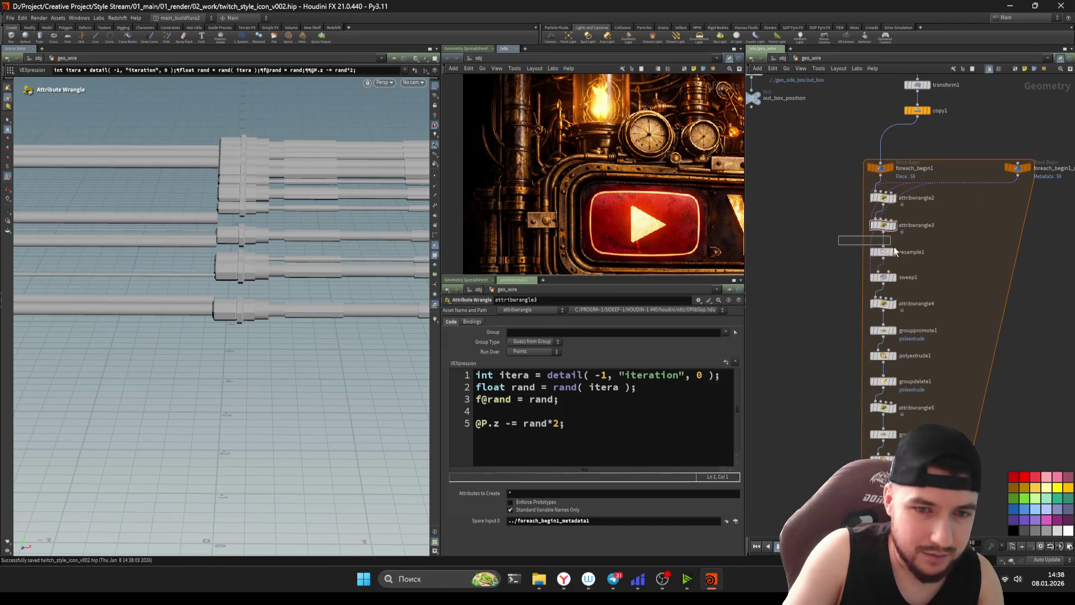
pyautogui.click(853, 248)
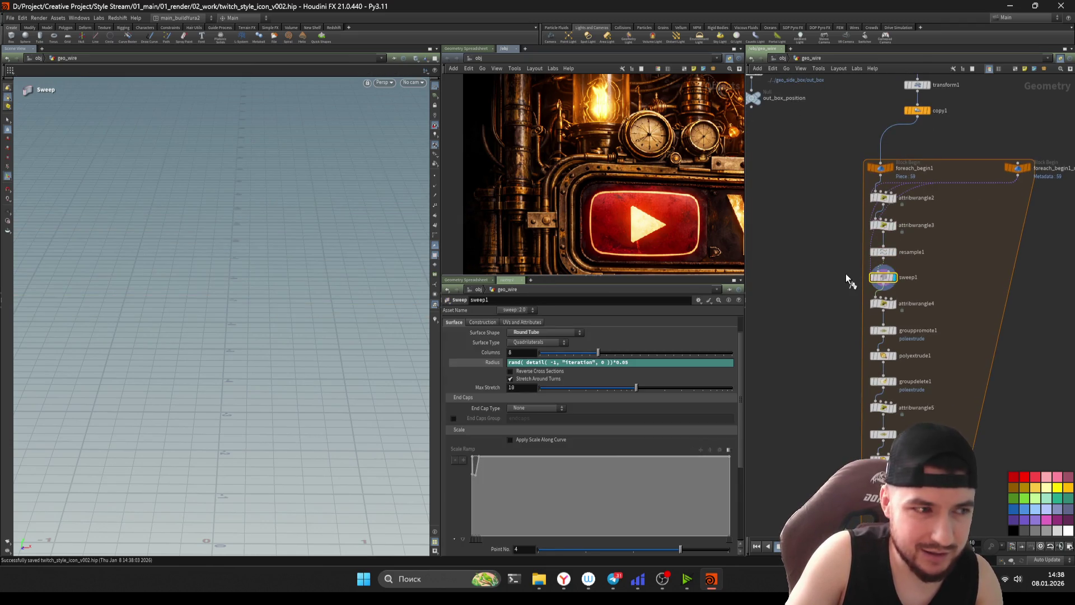
pyautogui.click(889, 281)
pyautogui.scroll(-5, 840, 333)
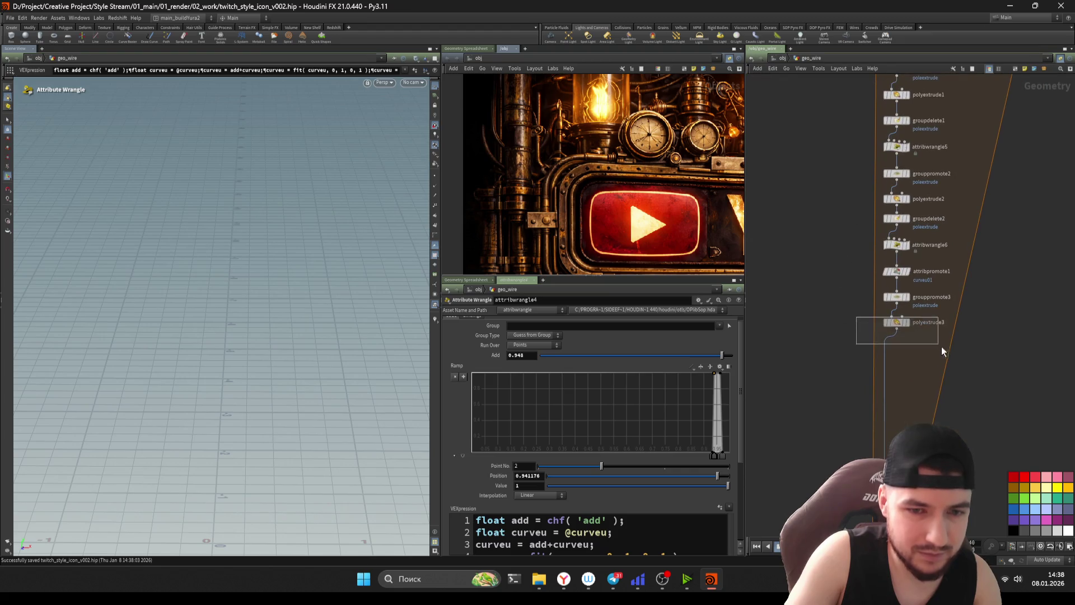
pyautogui.click(897, 322)
pyautogui.moveTo(289, 236); pyautogui.dragTo(350, 264)
pyautogui.press('Return')
pyautogui.moveTo(386, 215)
pyautogui.mouseDown()
pyautogui.moveTo(299, 312)
pyautogui.moveTo(355, 247)
pyautogui.mouseUp()
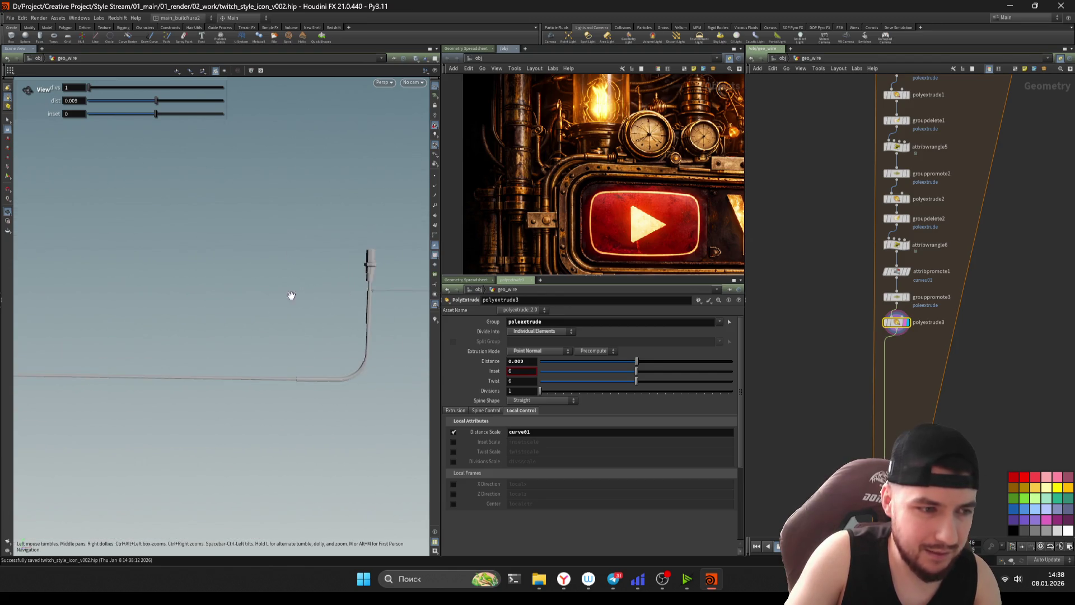
pyautogui.press('Return')
pyautogui.scroll(-1, 866, 378)
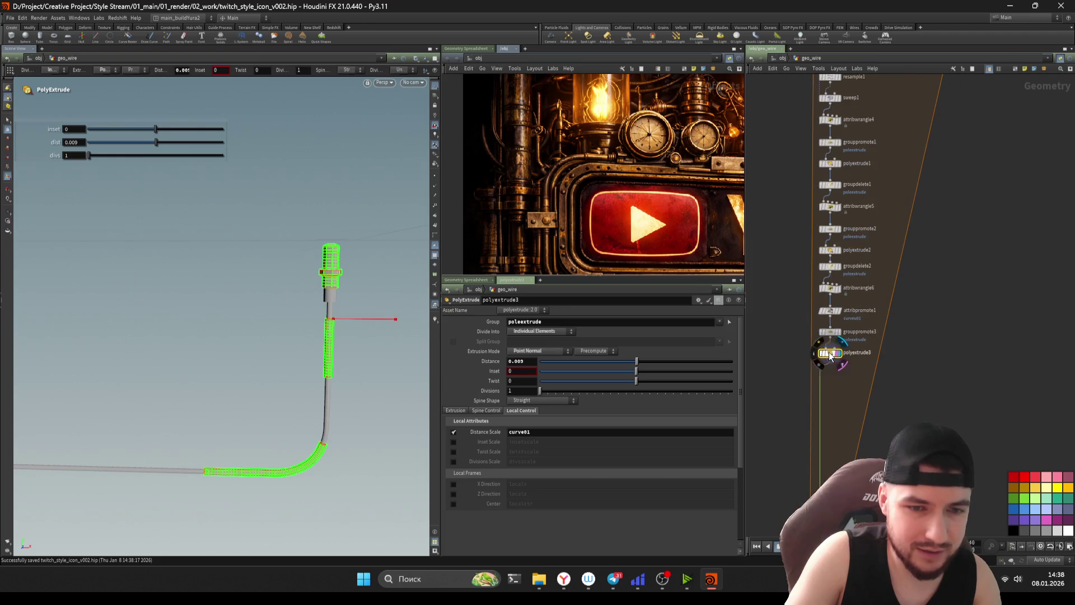
pyautogui.scroll(-1, 793, 343)
pyautogui.scroll(1, 794, 343)
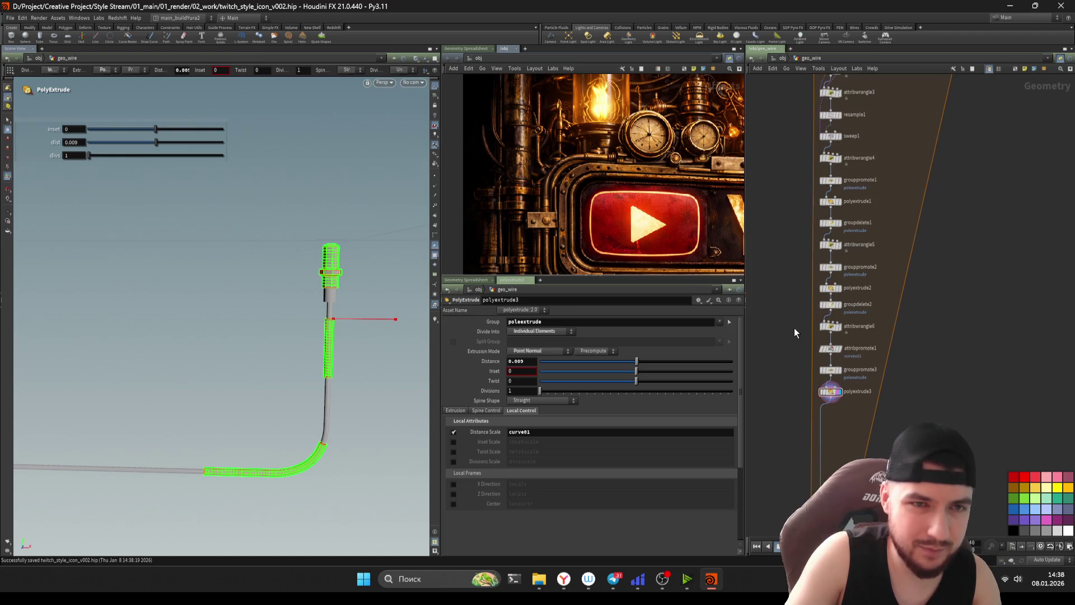
pyautogui.scroll(1, 804, 297)
pyautogui.scroll(1, 795, 303)
pyautogui.scroll(1, 789, 310)
pyautogui.scroll(1, 792, 309)
pyautogui.scroll(1, 807, 311)
pyautogui.scroll(1, 815, 300)
pyautogui.scroll(1, 818, 269)
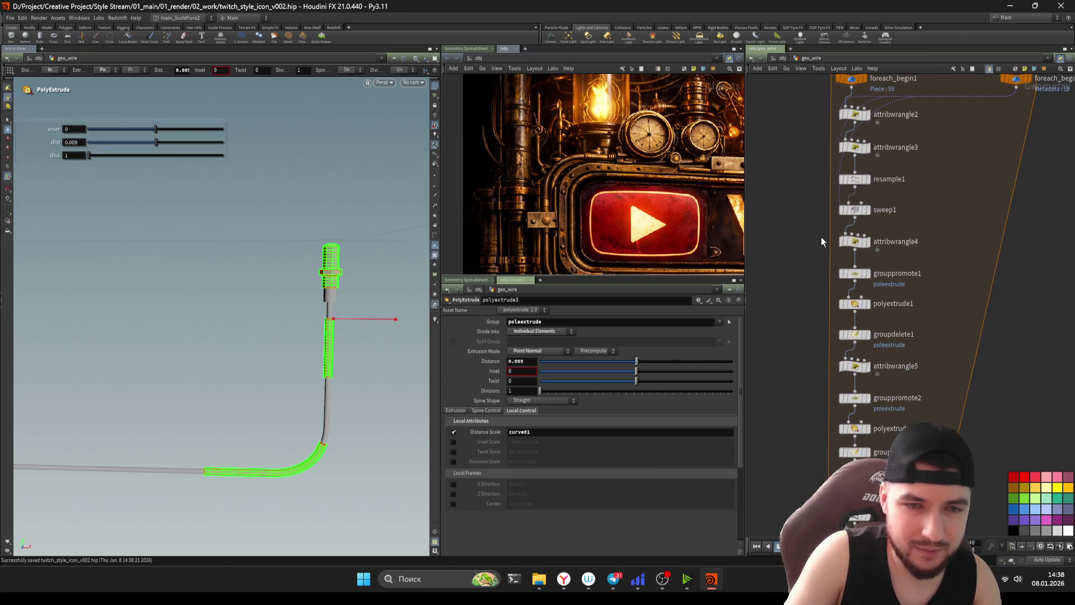
# Step: Check the sweep radius settings and save the scene
pyautogui.click(857, 210)
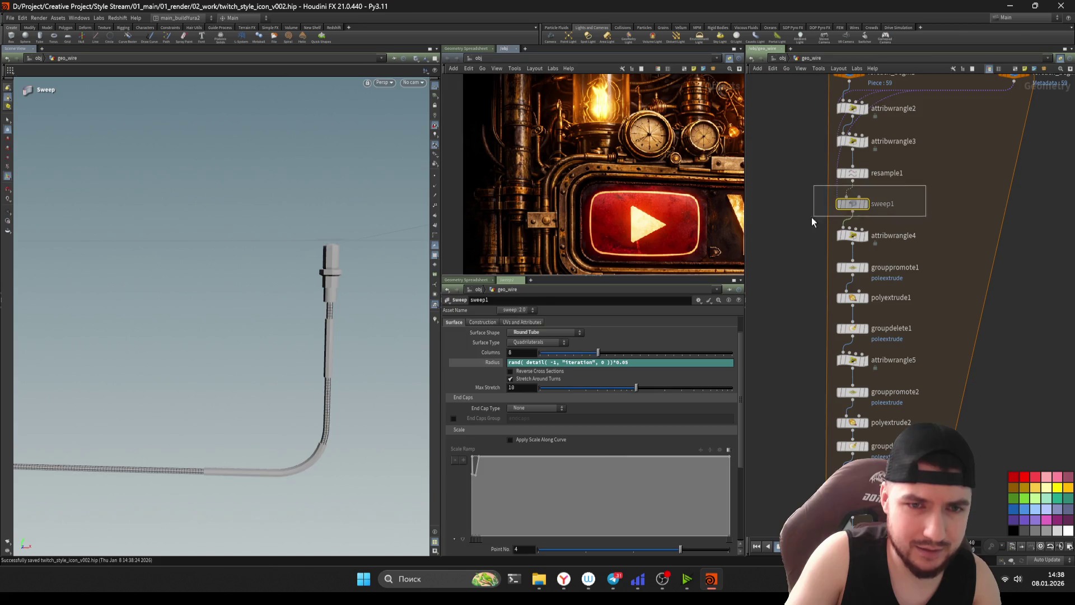
pyautogui.moveTo(817, 307); pyautogui.dragTo(817, 287, button='middle')
pyautogui.scroll(-1, 817, 286)
pyautogui.moveTo(810, 345); pyautogui.dragTo(814, 361, button='middle')
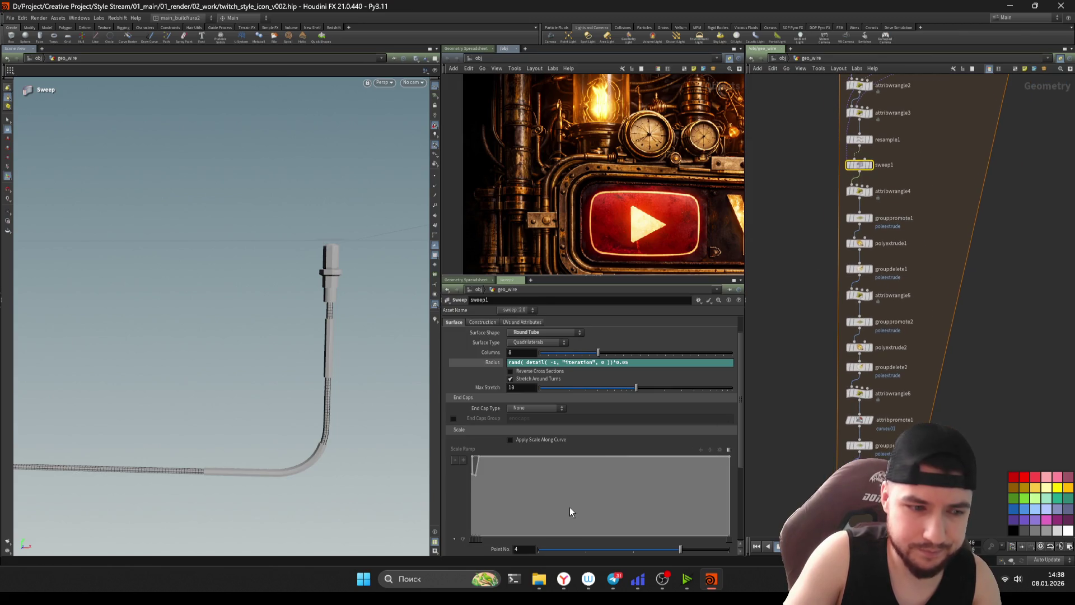
pyautogui.moveTo(747, 386); pyautogui.dragTo(798, 321, button='middle')
pyautogui.hotkey('ctrl', 's')
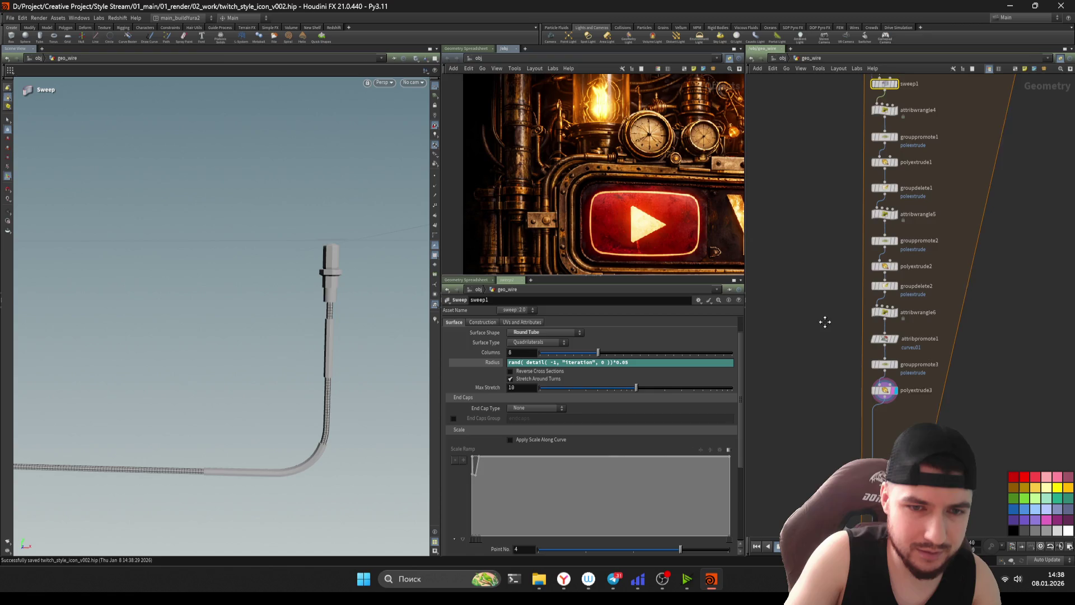
pyautogui.moveTo(828, 356); pyautogui.dragTo(828, 324, button='middle')
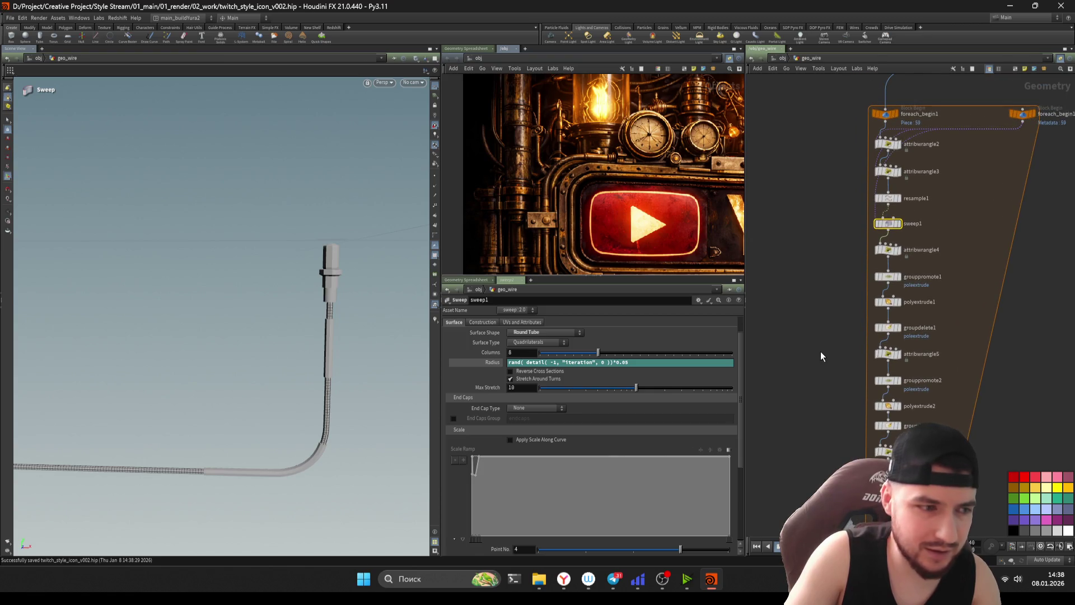
# Step: Show attribwrangle4's ramp and VEX code, then return to polyextrude3
pyautogui.click(885, 290)
pyautogui.moveTo(879, 298); pyautogui.dragTo(902, 265, button='middle')
pyautogui.click(899, 267)
pyautogui.click(880, 235)
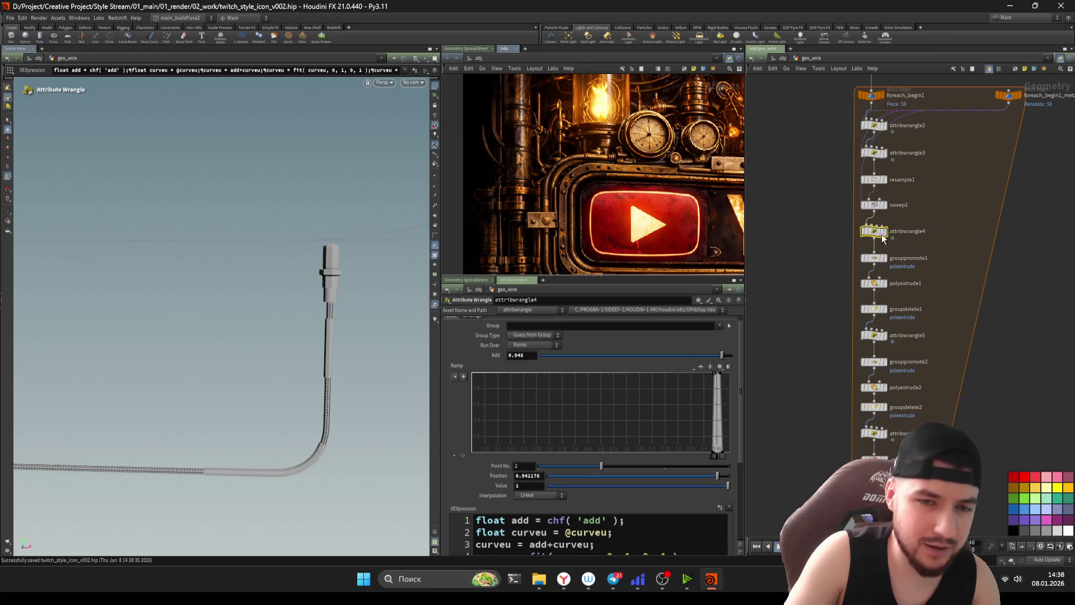
pyautogui.moveTo(828, 323); pyautogui.dragTo(821, 281, button='middle')
pyautogui.click(878, 346)
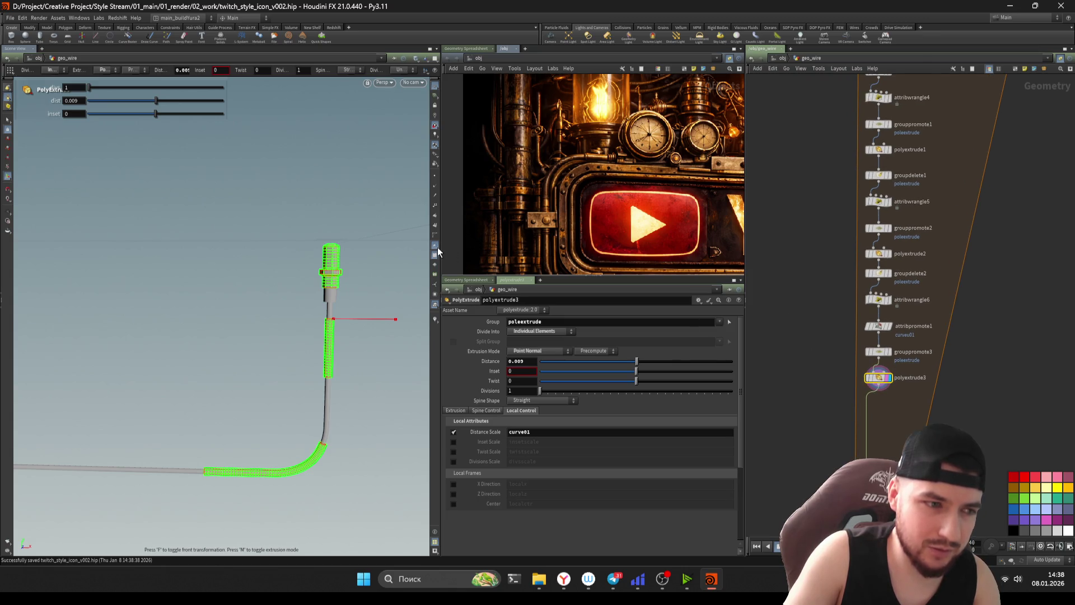
# Step: View the extruded sleeve bands up close on the pipe with polyextrude3 current
pyautogui.moveTo(440, 249); pyautogui.dragTo(447, 249)
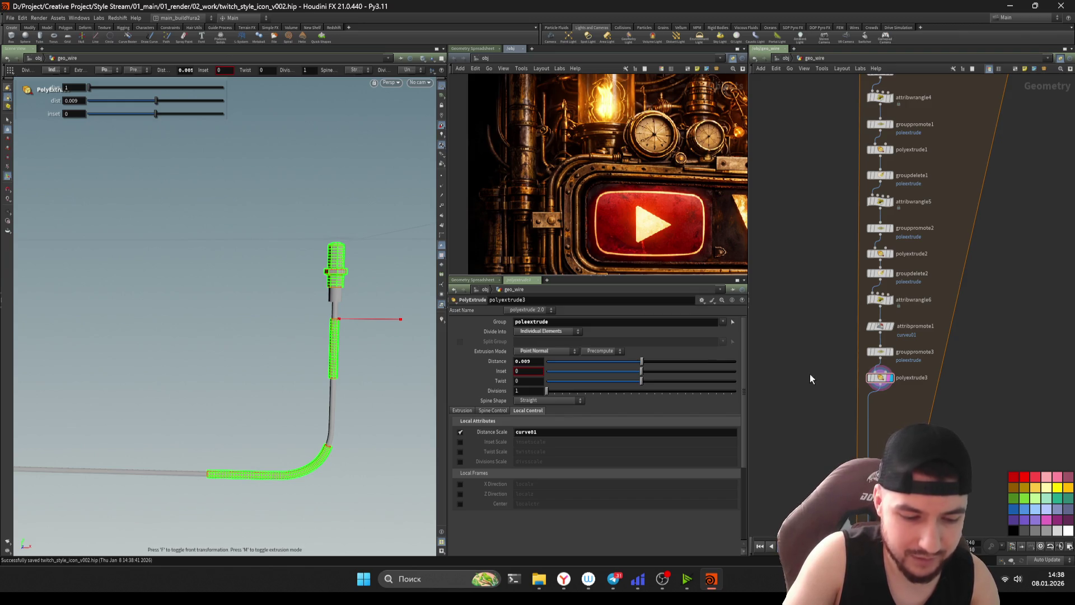
pyautogui.scroll(-2, 823, 386)
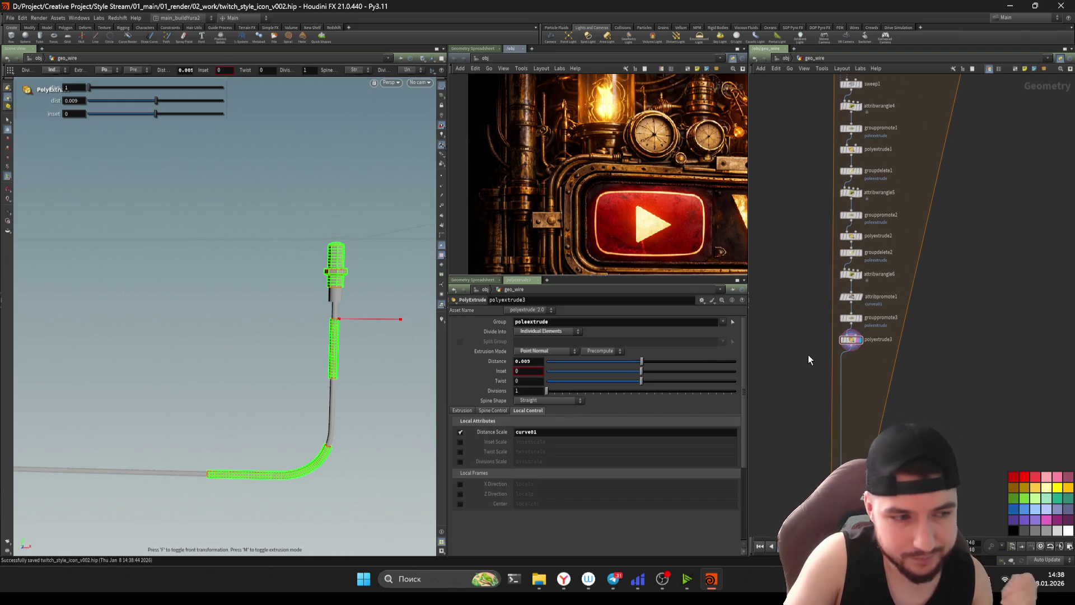
pyautogui.scroll(1, 815, 363)
pyautogui.press('Escape')
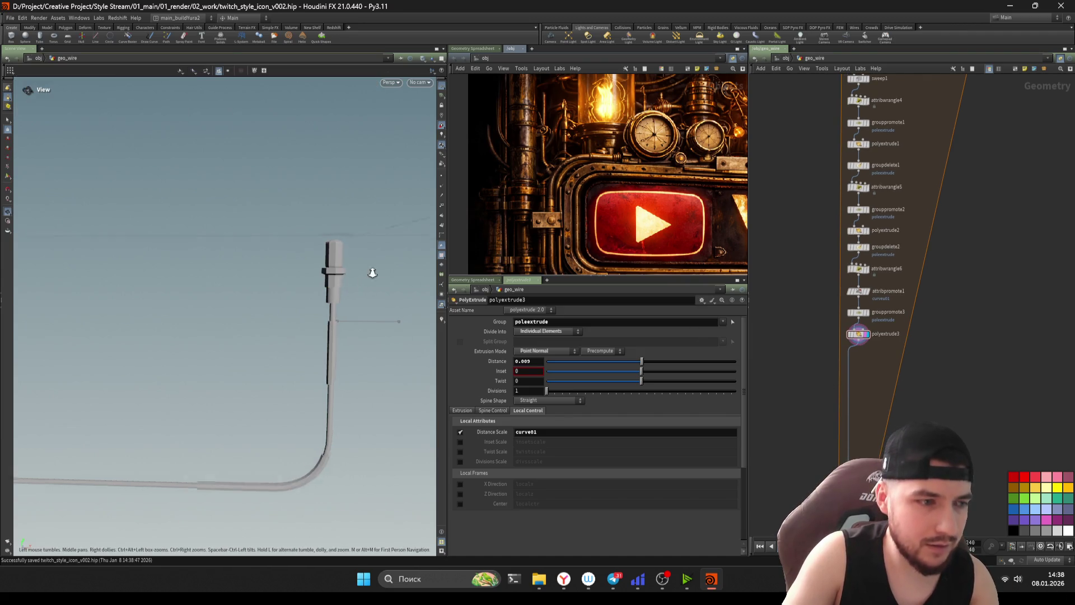
pyautogui.scroll(5, 366, 278)
pyautogui.press('Return')
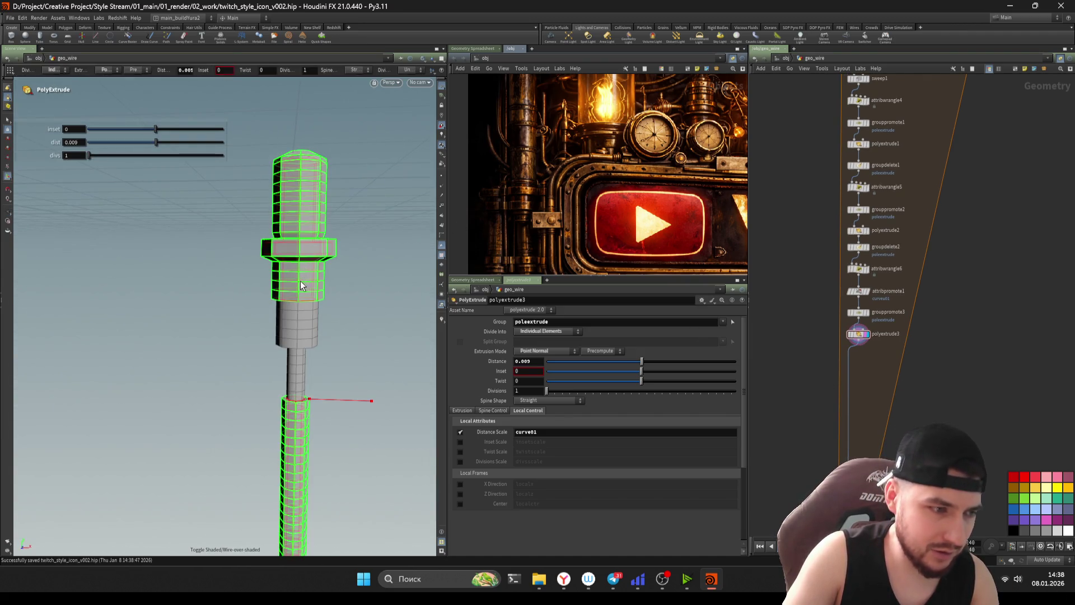
pyautogui.scroll(2, 835, 328)
pyautogui.scroll(-3, 803, 317)
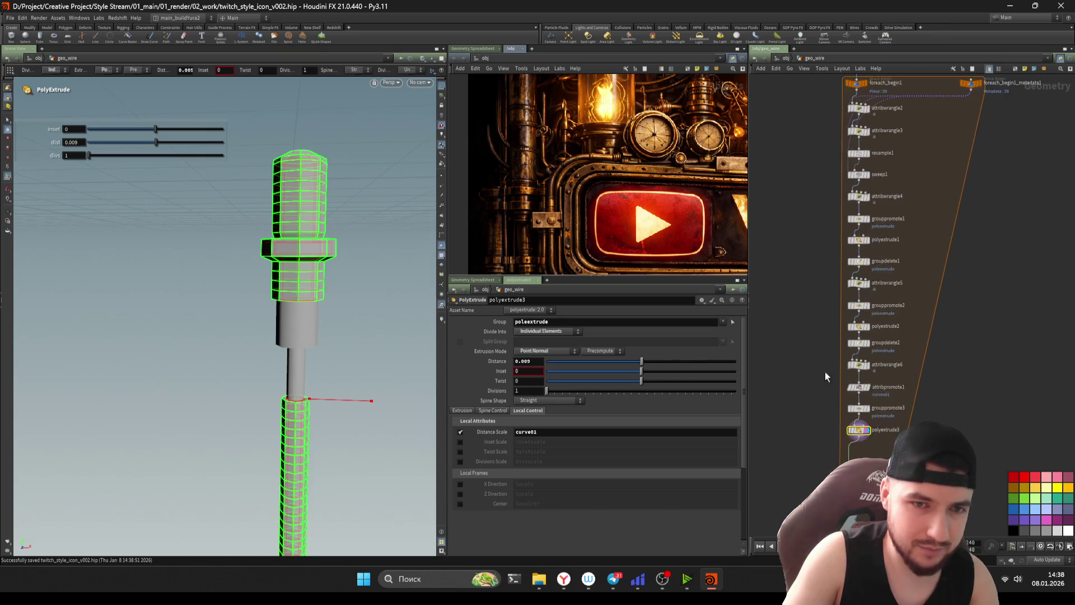
pyautogui.scroll(-2, 823, 375)
pyautogui.moveTo(890, 223); pyautogui.dragTo(828, 437)
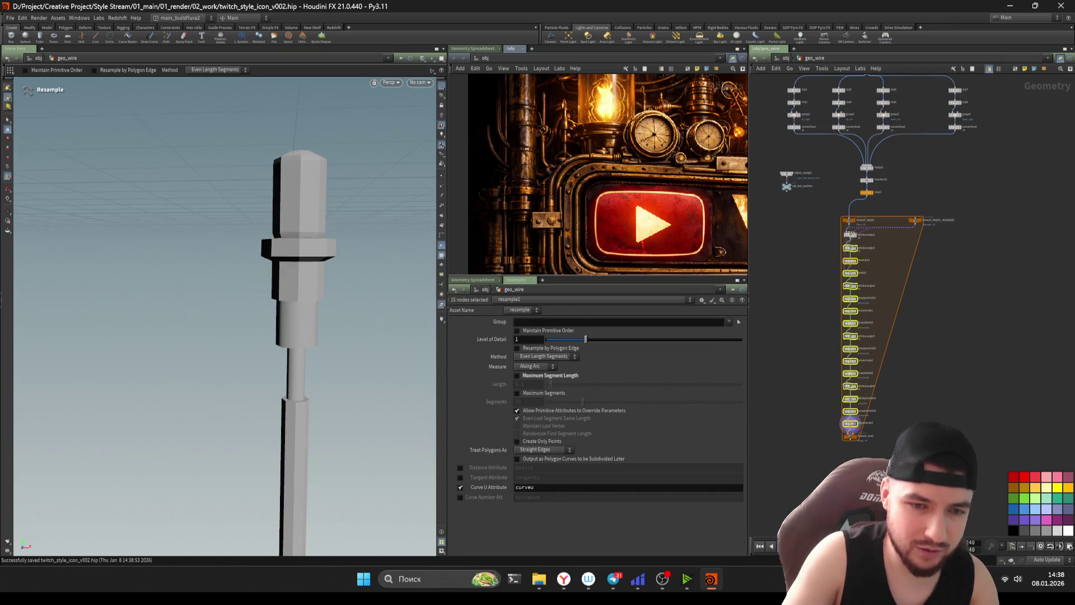
pyautogui.scroll(3, 799, 417)
pyautogui.click(804, 384)
pyautogui.scroll(-1, 805, 412)
pyautogui.scroll(-1, 804, 400)
pyautogui.scroll(-2, 800, 406)
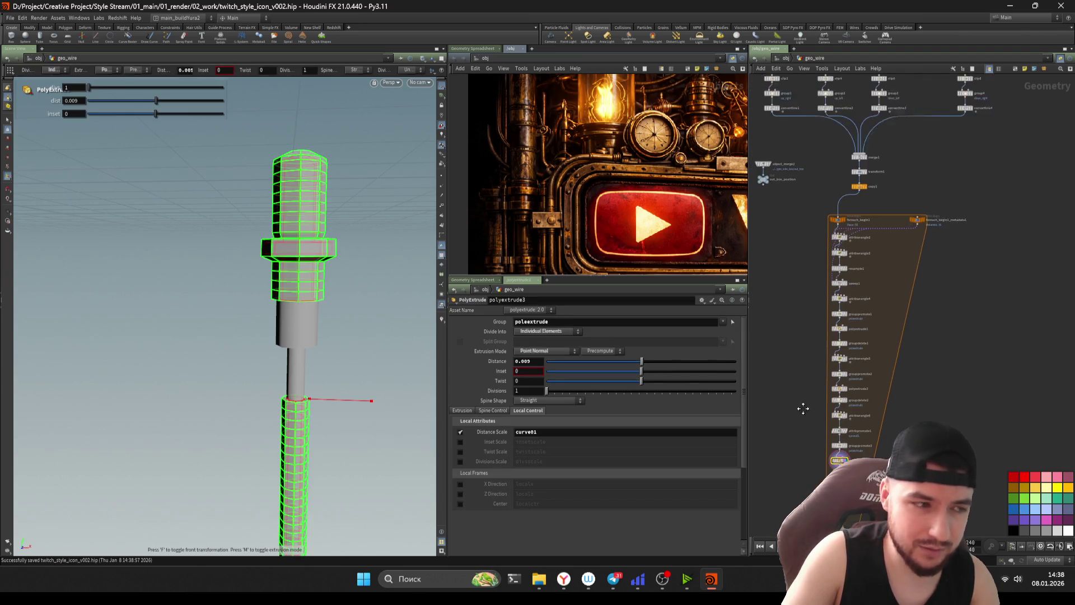
# Step: Frame the foreach chain in the network and bring up attribwrangle5's settings
pyautogui.moveTo(801, 406); pyautogui.dragTo(813, 457, button='middle')
pyautogui.press('f')
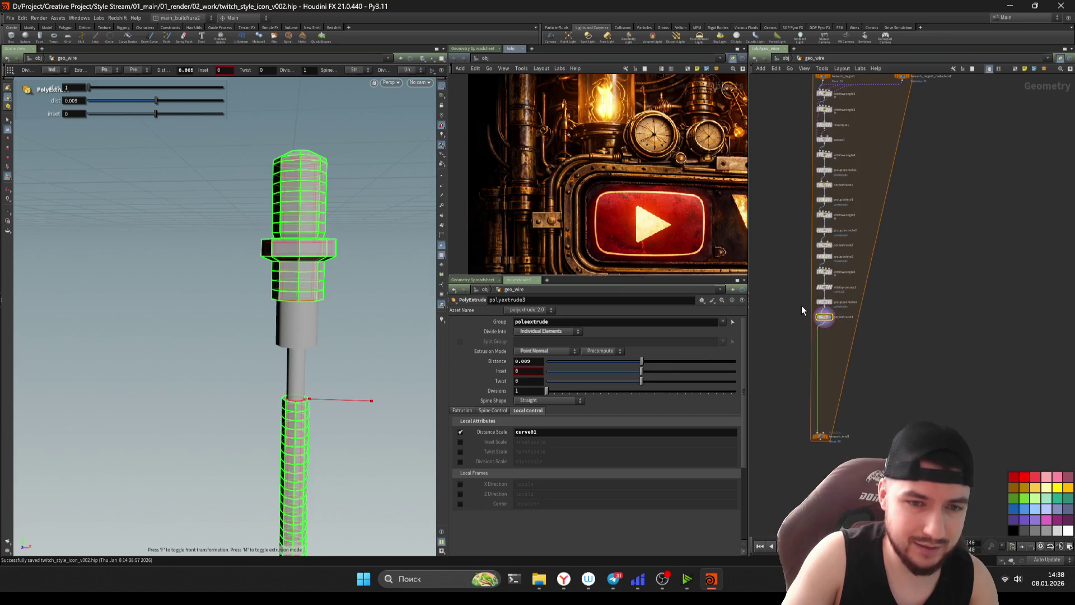
pyautogui.scroll(1, 807, 245)
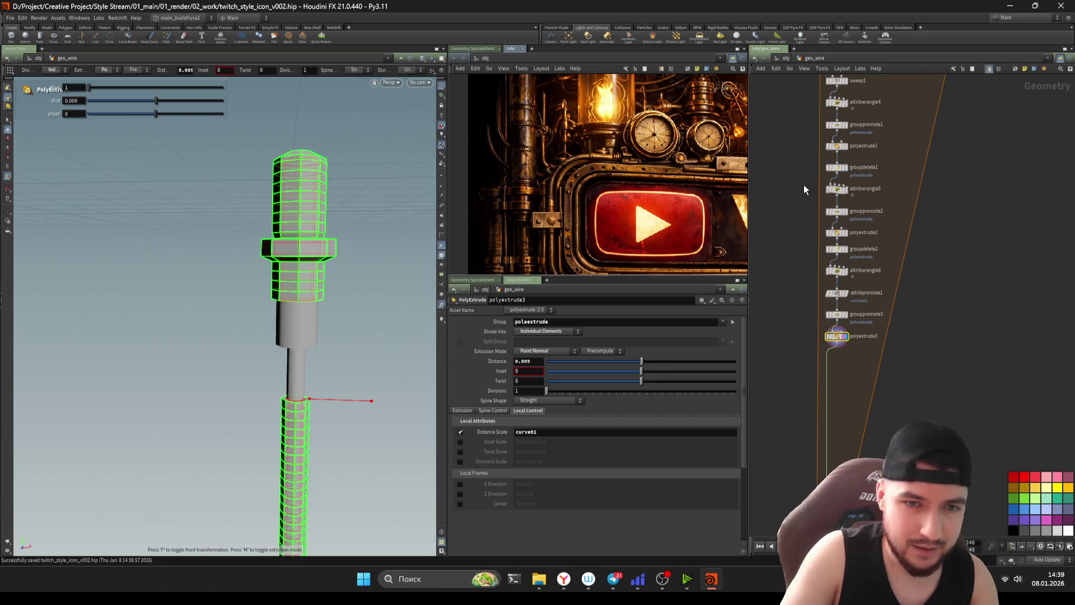
pyautogui.click(837, 189)
pyautogui.scroll(2, 802, 240)
pyautogui.scroll(1, 811, 223)
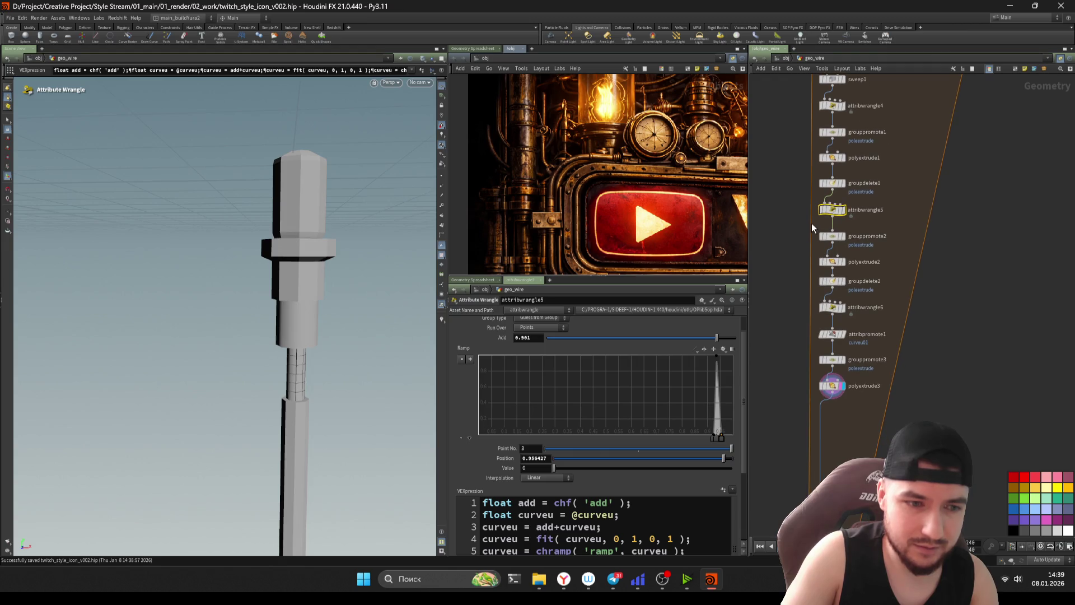
# Step: Paste a copy of attribwrangle4 below polyextrude3 as attribwrangle7 and visualize curveu01 as colours
pyautogui.moveTo(811, 223)
pyautogui.mouseDown(button='middle')
pyautogui.moveTo(819, 242)
pyautogui.moveTo(808, 203)
pyautogui.moveTo(801, 217)
pyautogui.moveTo(814, 190)
pyautogui.mouseUp(button='middle')
pyautogui.click(834, 143)
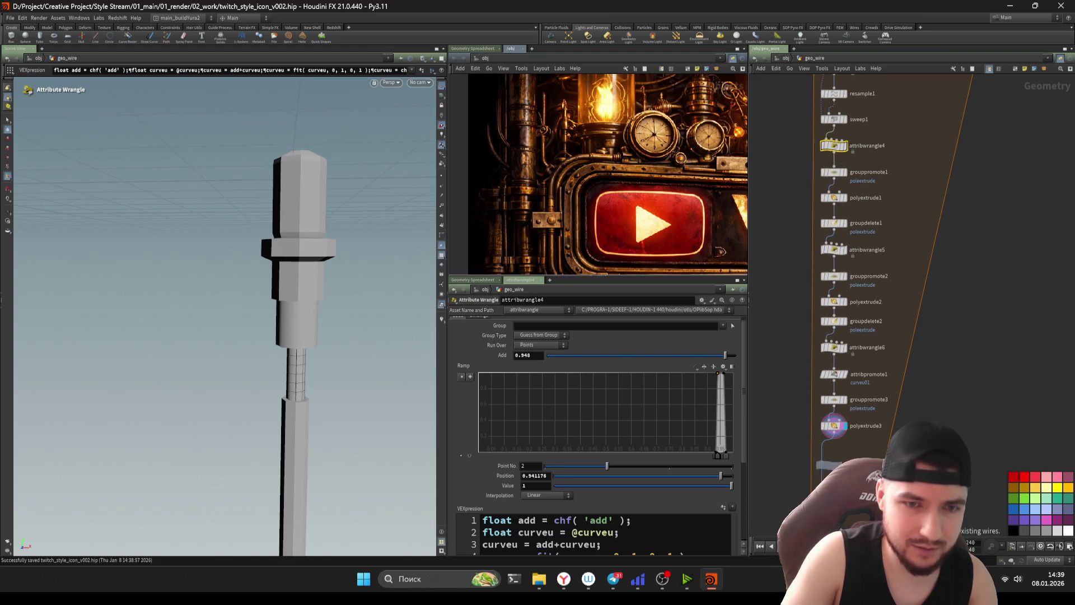
pyautogui.click(832, 462)
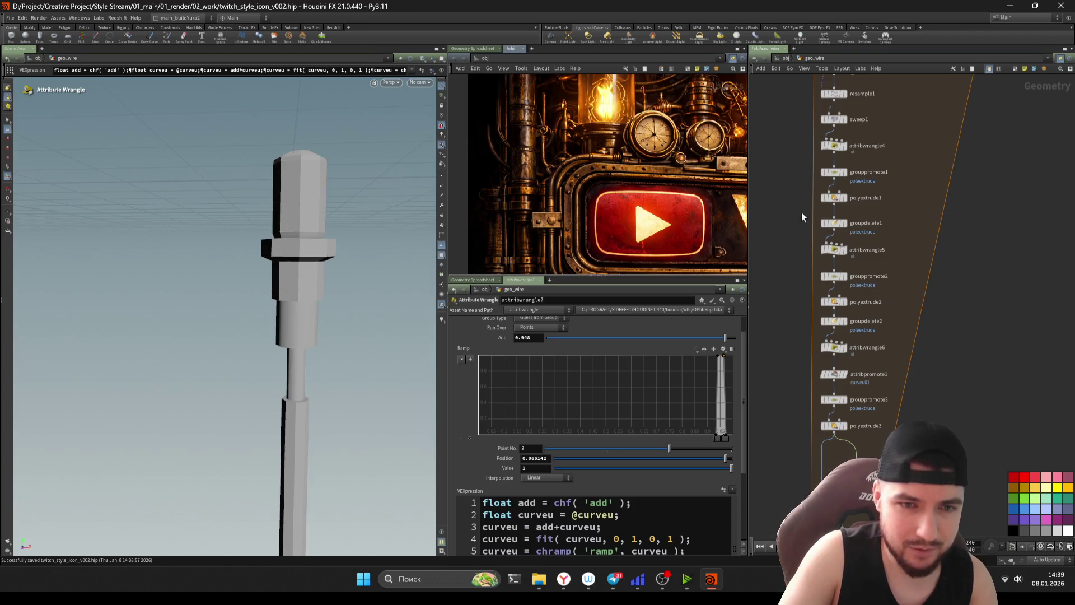
pyautogui.scroll(-2, 798, 219)
pyautogui.click(874, 435)
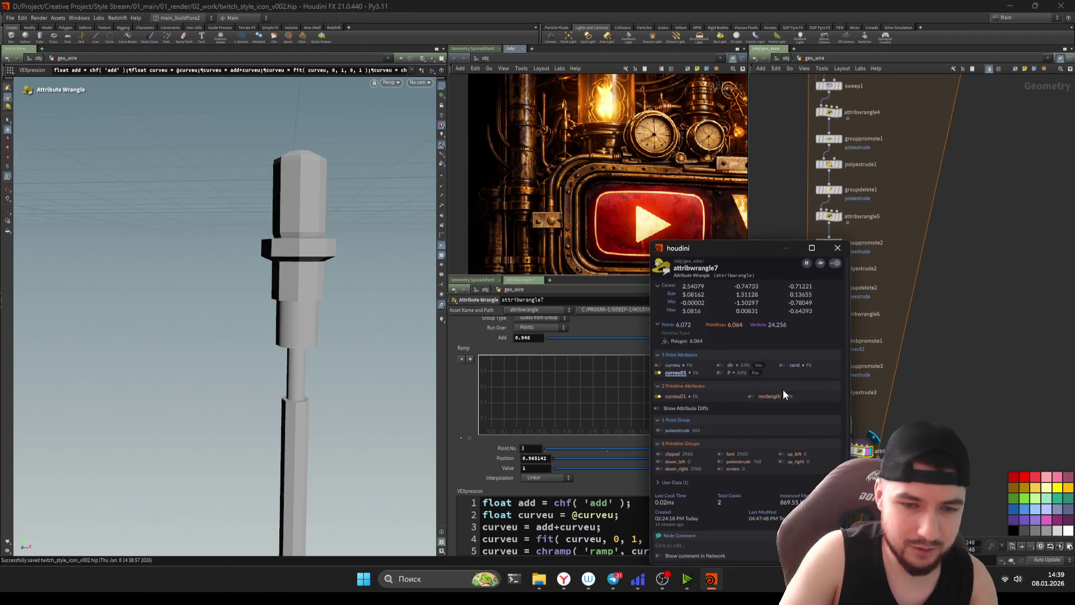
pyautogui.click(658, 373)
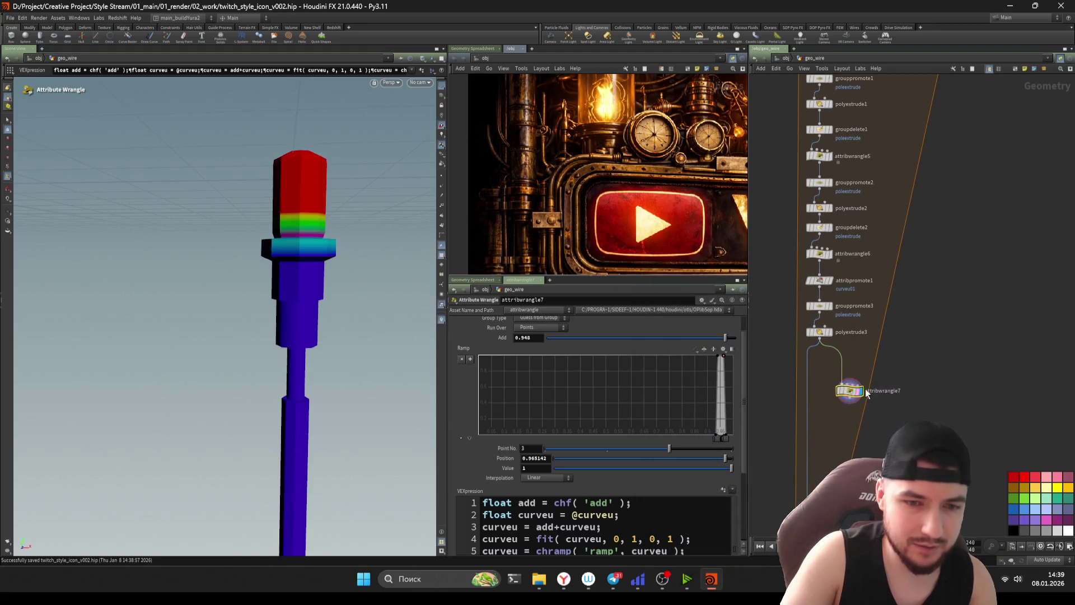
# Step: Lower attribwrangle7's Add offset from 0.948 down to -0.04
pyautogui.moveTo(724, 337); pyautogui.dragTo(689, 337)
pyautogui.press('Escape')
pyautogui.moveTo(360, 325)
pyautogui.mouseDown()
pyautogui.moveTo(266, 377)
pyautogui.moveTo(215, 389)
pyautogui.moveTo(269, 378)
pyautogui.mouseUp()
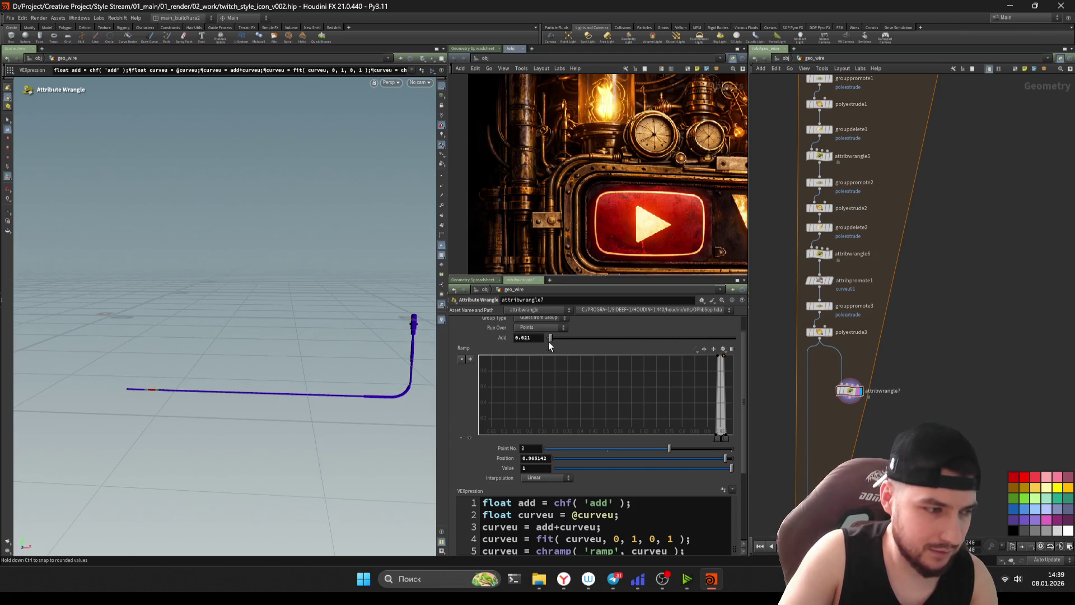
pyautogui.moveTo(154, 370); pyautogui.dragTo(176, 372)
pyautogui.moveTo(530, 338)
pyautogui.mouseDown(button='middle')
pyautogui.moveTo(530, 353)
pyautogui.moveTo(509, 357)
pyautogui.mouseUp(button='middle')
pyautogui.scroll(2, 829, 296)
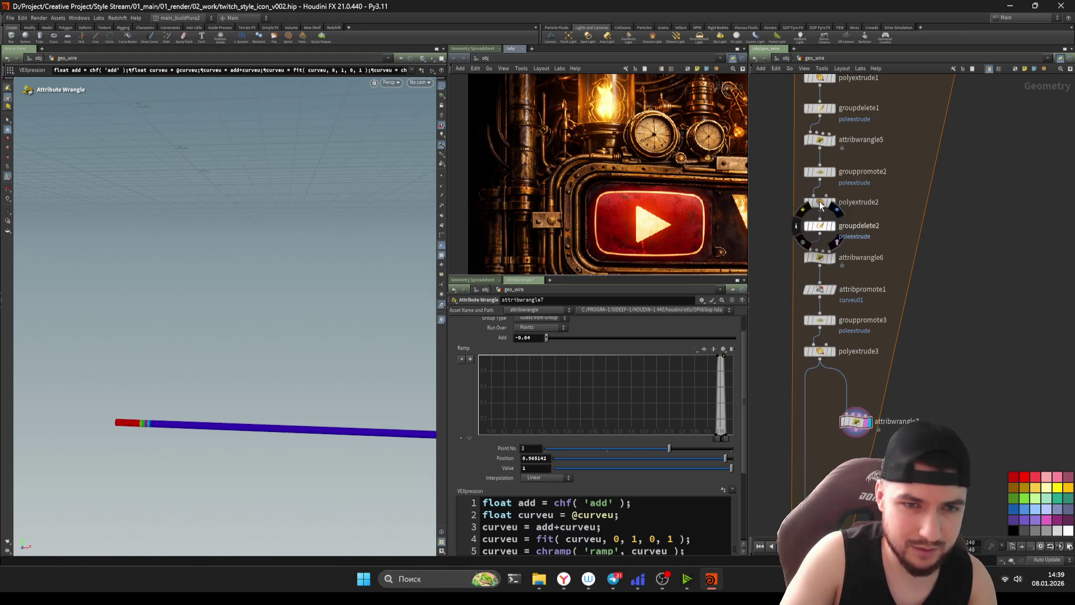
pyautogui.moveTo(822, 175); pyautogui.dragTo(832, 188, button='middle')
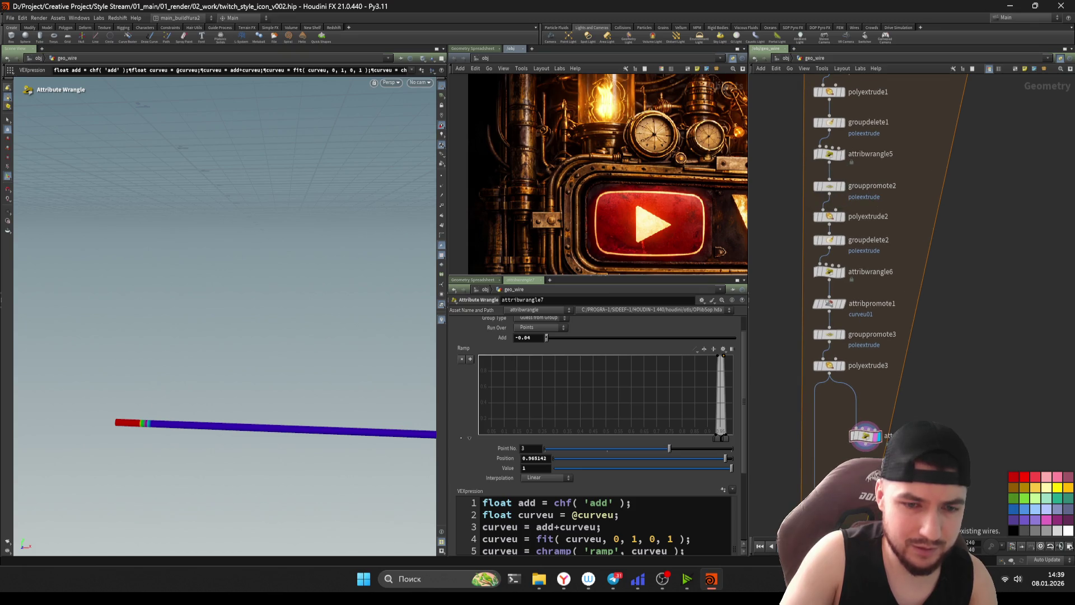
pyautogui.click(829, 186)
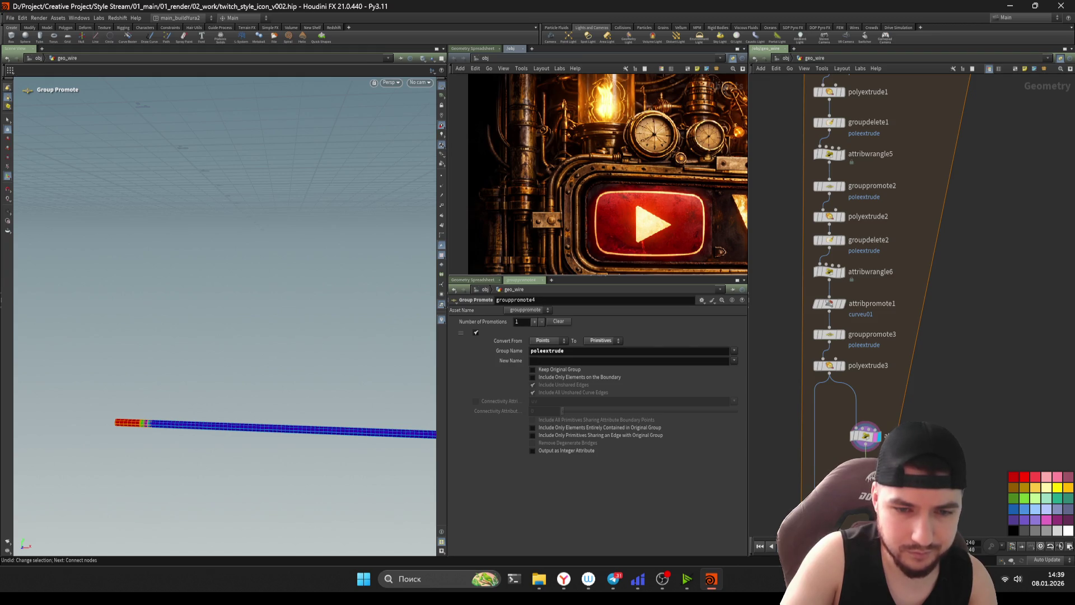
# Step: Paste a group delete below polyextrude3 and inspect grouppromote4 and polyextrude4 without wireframe
pyautogui.click(865, 435)
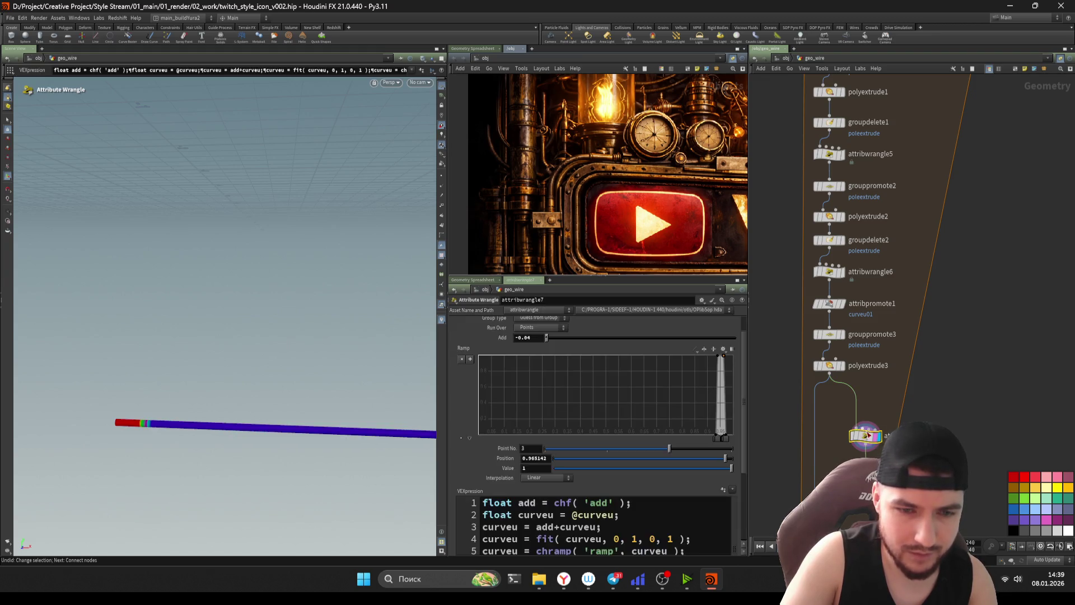
pyautogui.scroll(-2, 502, 473)
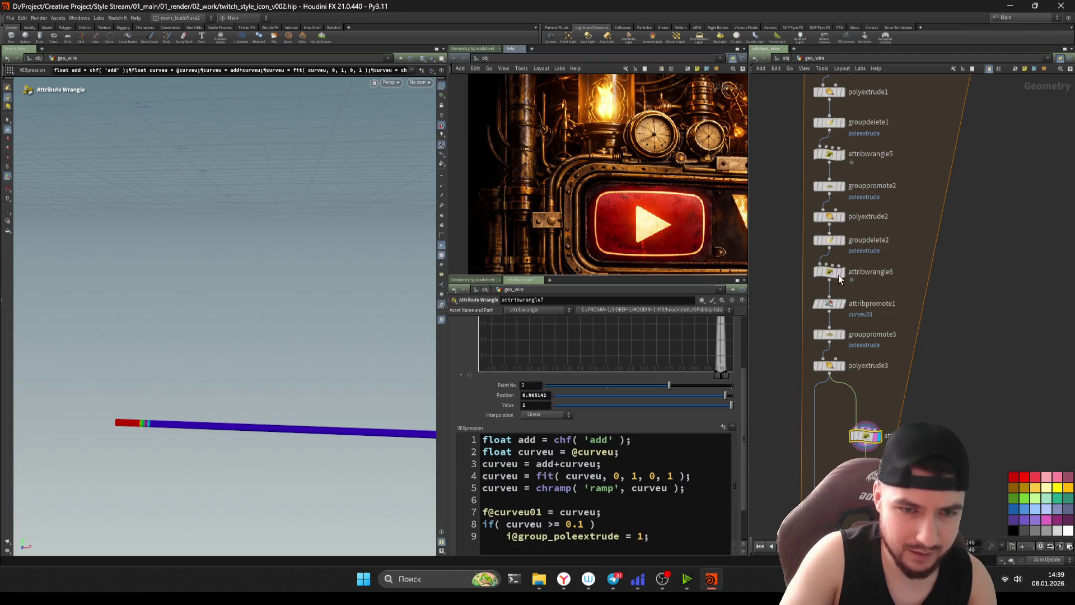
pyautogui.hotkey('ctrl', 'v')
pyautogui.click(857, 516)
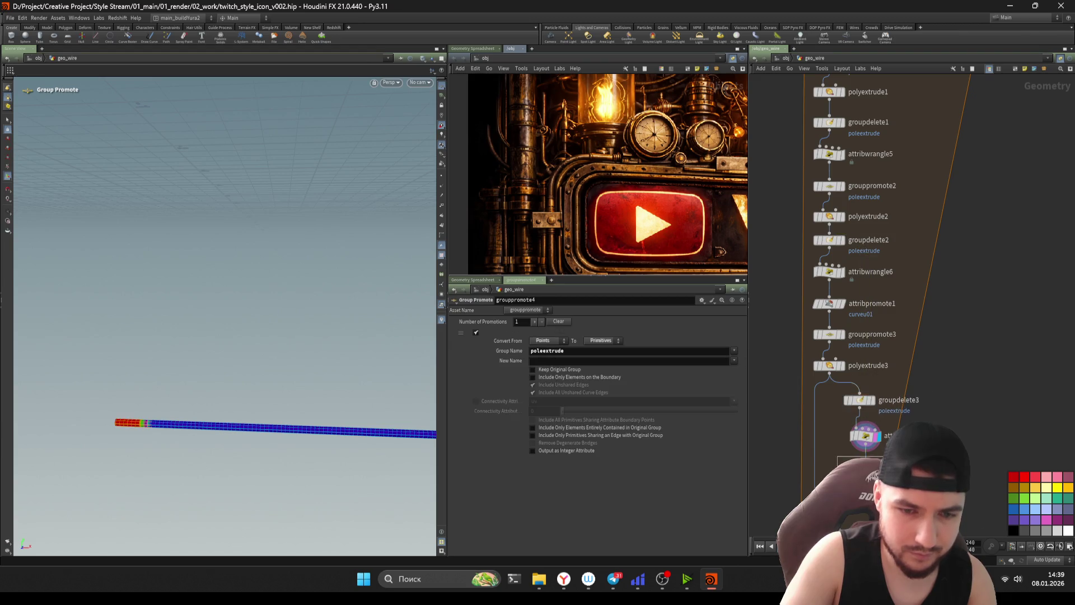
pyautogui.moveTo(846, 386); pyautogui.dragTo(846, 386)
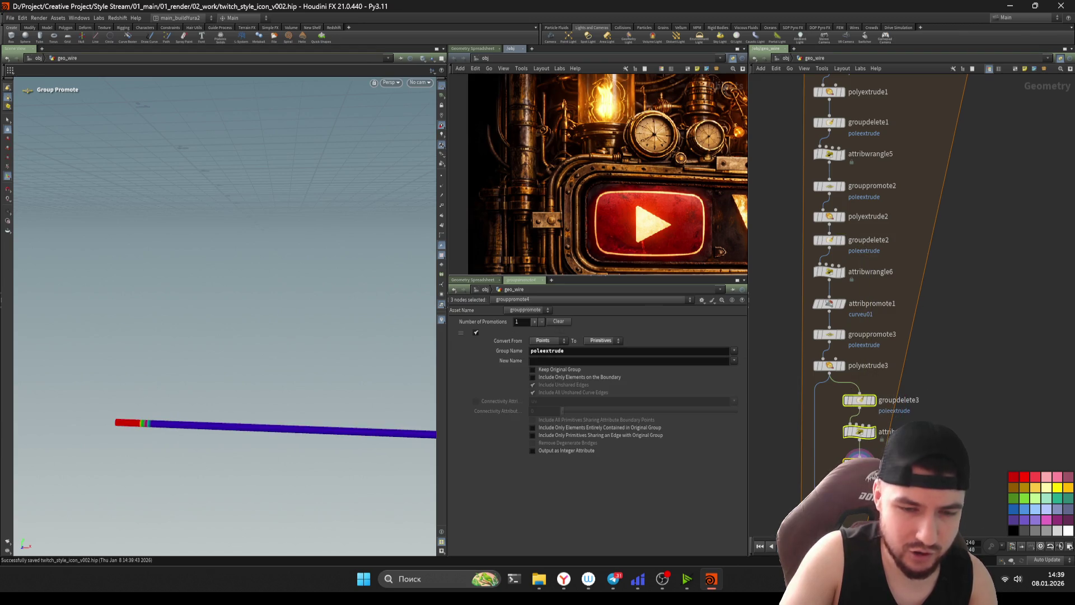
pyautogui.click(840, 382)
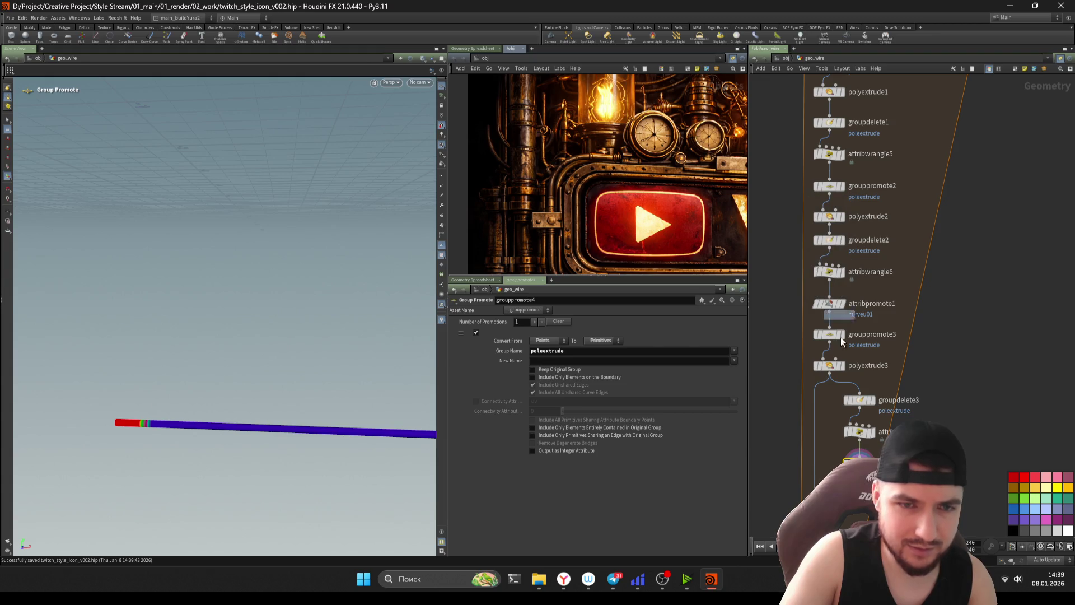
pyautogui.click(865, 515)
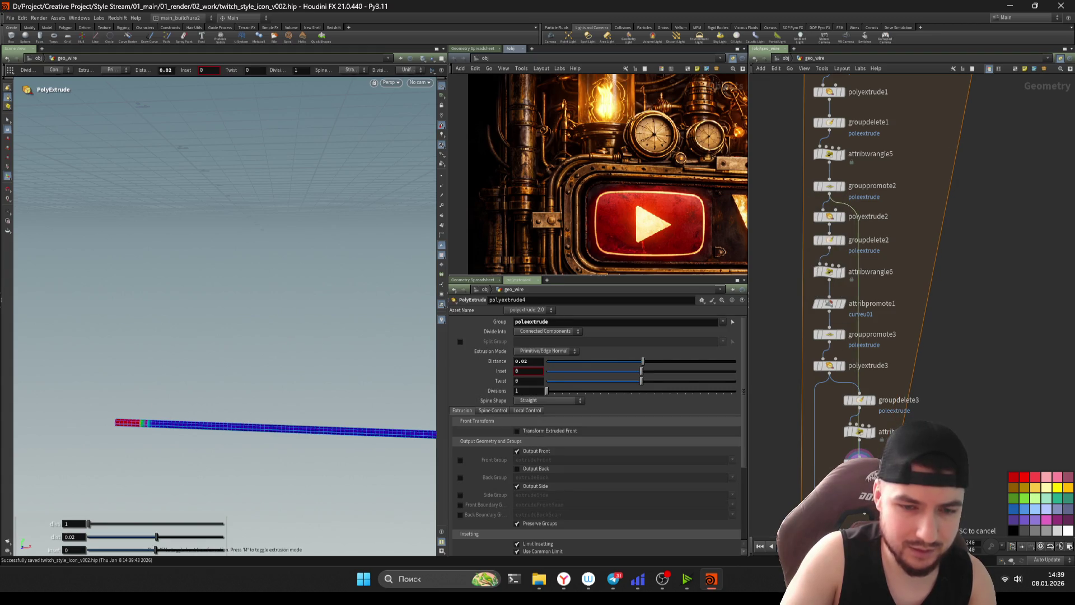
pyautogui.hotkey('shift', 'w')
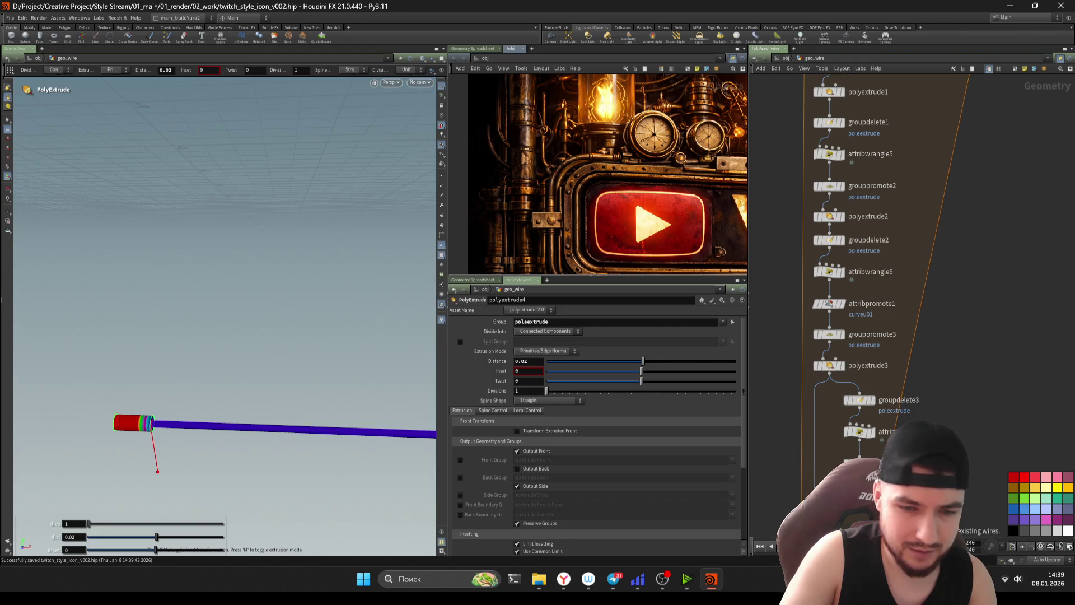
# Step: Duplicate the four band-building nodes as a new sleeve stage and save the scene
pyautogui.moveTo(844, 407); pyautogui.dragTo(882, 471)
pyautogui.scroll(3, 178, 430)
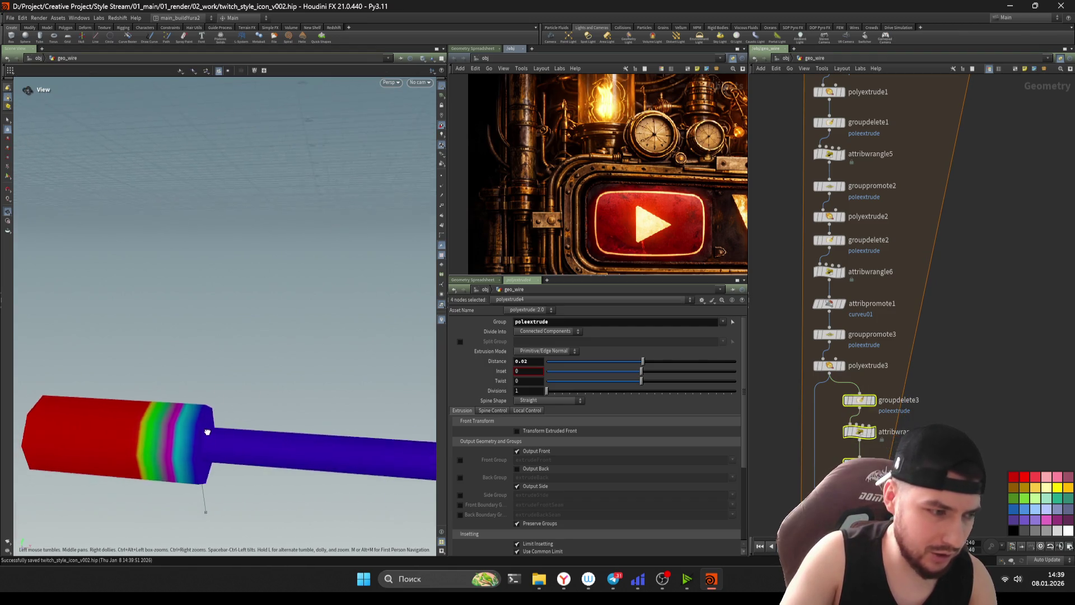
pyautogui.scroll(3, 178, 430)
pyautogui.moveTo(178, 429)
pyautogui.mouseDown()
pyautogui.moveTo(193, 439)
pyautogui.moveTo(211, 355)
pyautogui.moveTo(162, 363)
pyautogui.mouseUp()
pyautogui.press('q')
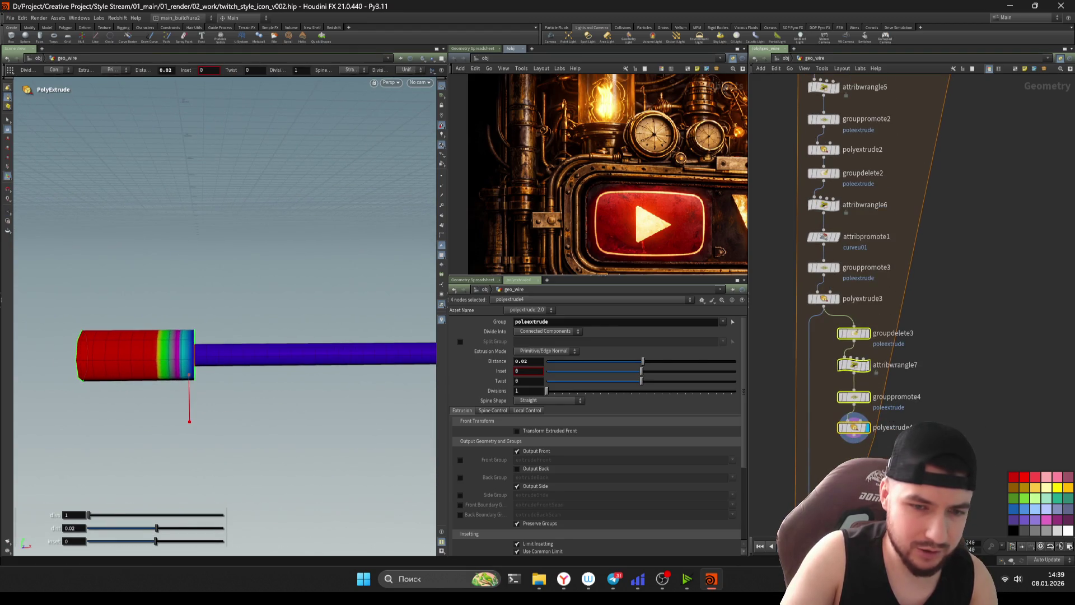
pyautogui.hotkey('ctrl', 's')
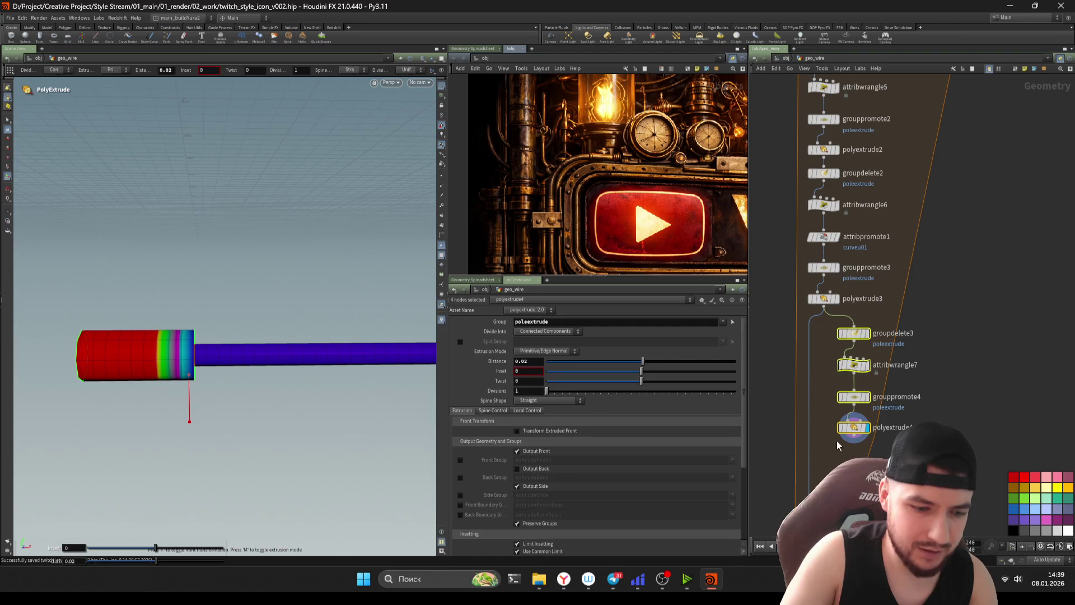
pyautogui.press('f')
pyautogui.click(866, 386)
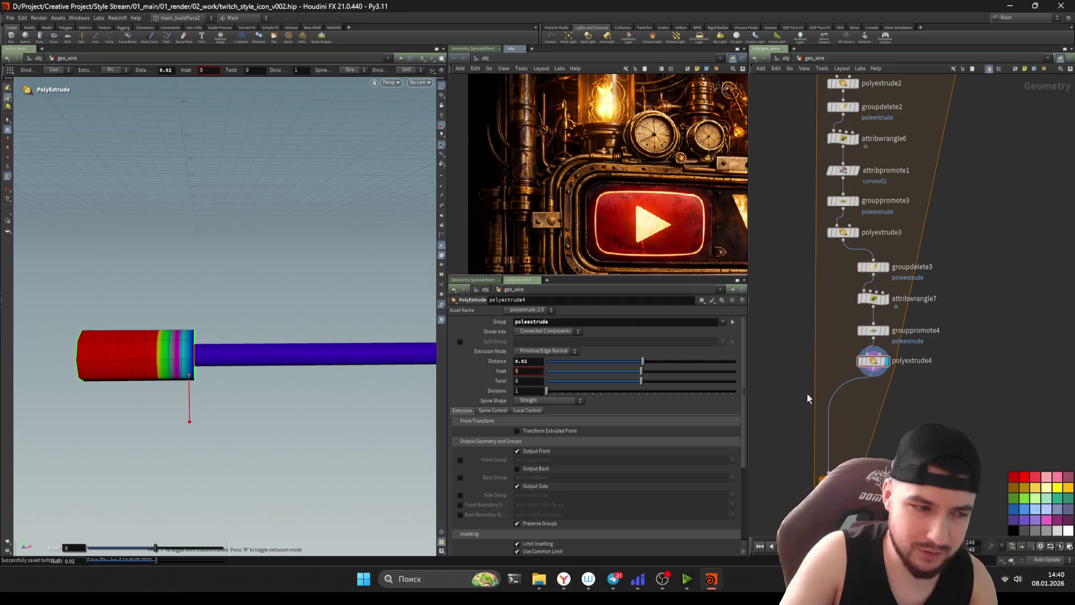
# Step: Duplicate groupdelete3–polyextrude4 into a fifth band stage wired after polyextrude4
pyautogui.moveTo(883, 403); pyautogui.dragTo(853, 378, button='middle')
pyautogui.scroll(2, 848, 397)
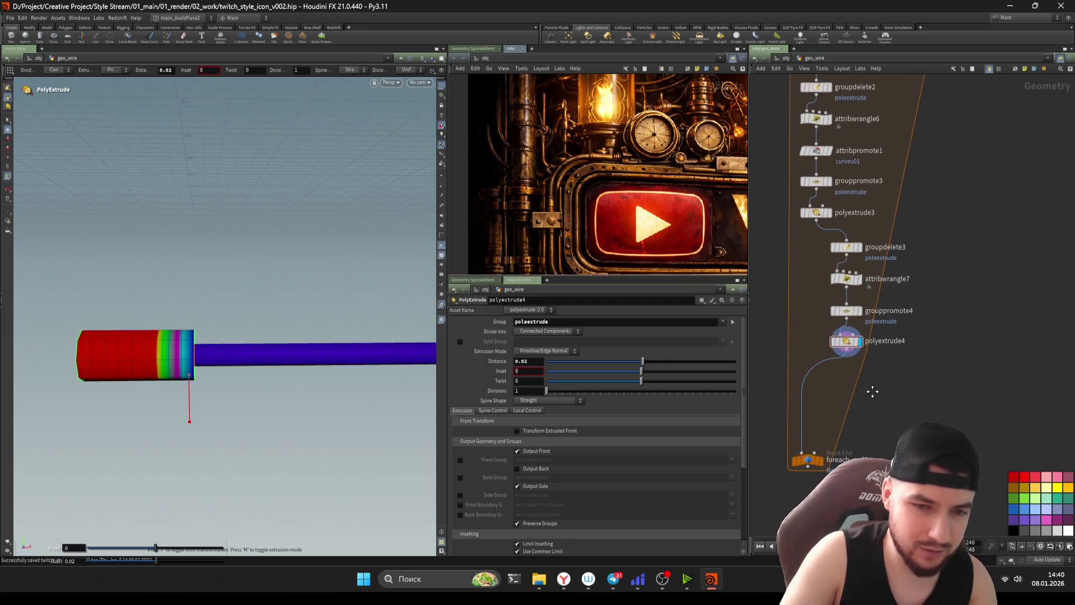
pyautogui.moveTo(873, 371)
pyautogui.mouseDown()
pyautogui.moveTo(844, 236)
pyautogui.moveTo(895, 286)
pyautogui.mouseUp()
pyautogui.moveTo(842, 263)
pyautogui.mouseDown()
pyautogui.moveTo(893, 277)
pyautogui.moveTo(948, 424)
pyautogui.mouseUp()
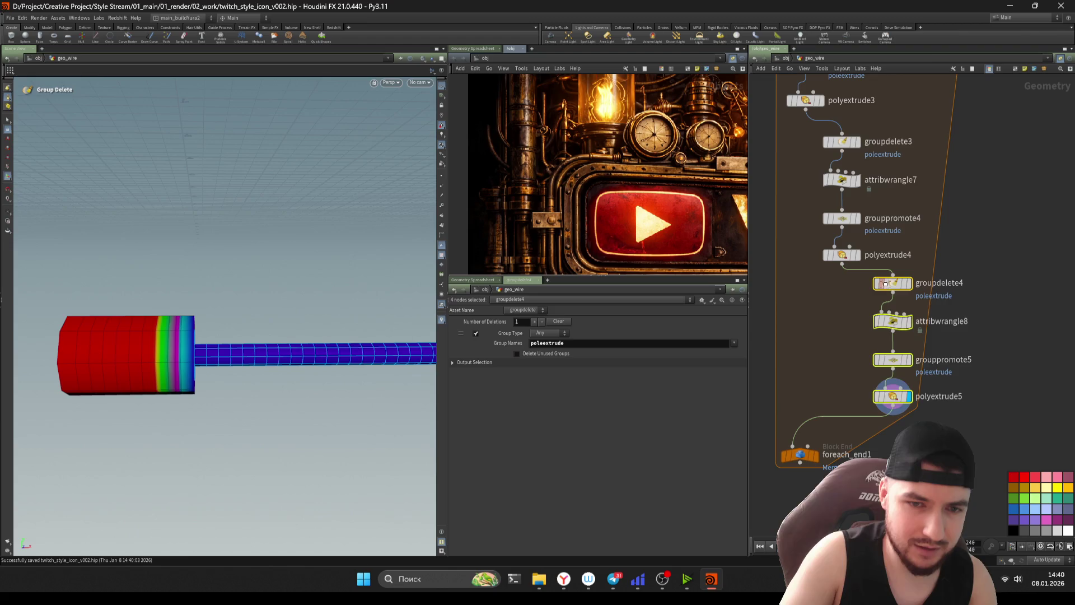
pyautogui.scroll(-2, 890, 352)
pyautogui.scroll(-2, 891, 352)
pyautogui.moveTo(890, 359)
pyautogui.mouseDown()
pyautogui.moveTo(923, 360)
pyautogui.moveTo(867, 280)
pyautogui.mouseUp()
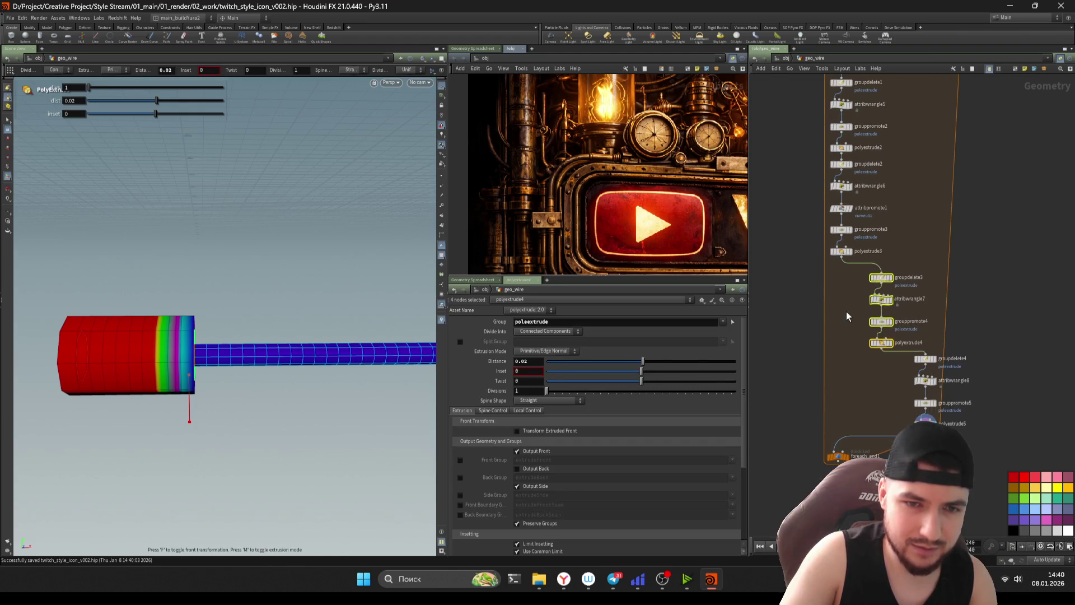
# Step: Rearrange the band node chains in the network and bring up attribwrangle8's parameters
pyautogui.moveTo(846, 312); pyautogui.dragTo(837, 369, button='middle')
pyautogui.click(829, 254)
pyautogui.scroll(-2, 832, 244)
pyautogui.moveTo(924, 471)
pyautogui.mouseDown()
pyautogui.moveTo(806, 193)
pyautogui.moveTo(844, 202)
pyautogui.mouseUp()
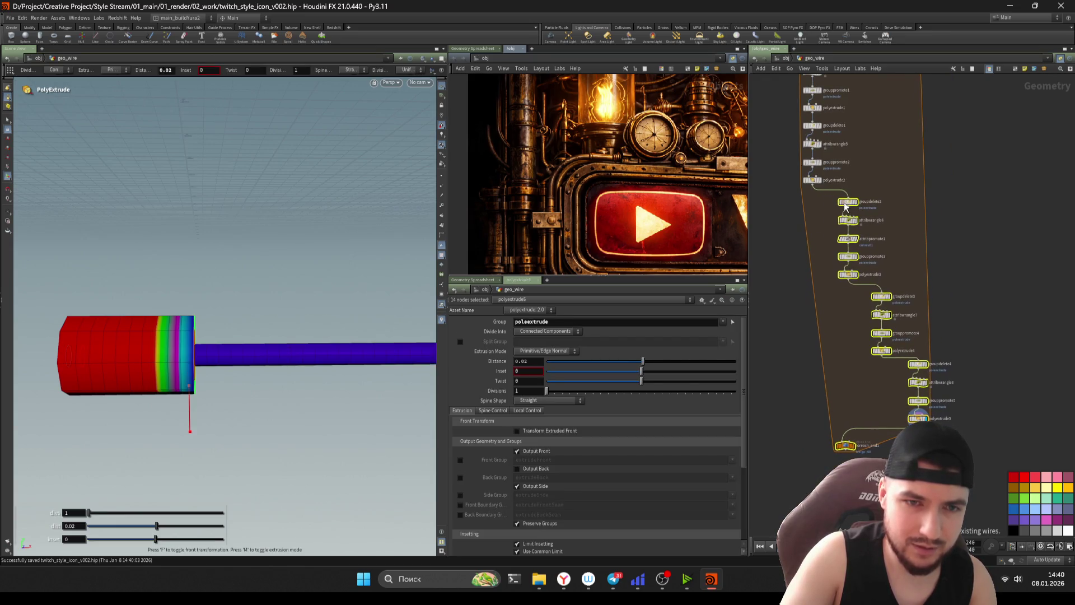
pyautogui.moveTo(960, 466)
pyautogui.mouseDown()
pyautogui.moveTo(779, 167)
pyautogui.moveTo(791, 107)
pyautogui.mouseUp()
pyautogui.scroll(-2, 843, 111)
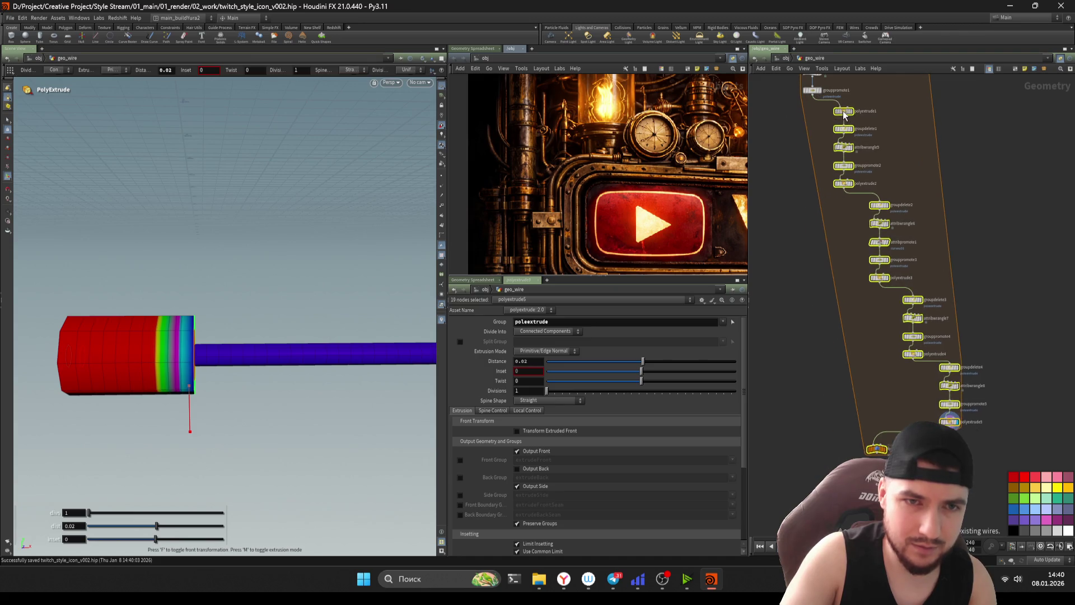
pyautogui.scroll(-2, 792, 230)
pyautogui.moveTo(919, 411)
pyautogui.mouseDown()
pyautogui.moveTo(784, 114)
pyautogui.moveTo(832, 122)
pyautogui.mouseUp()
pyautogui.scroll(3, 794, 117)
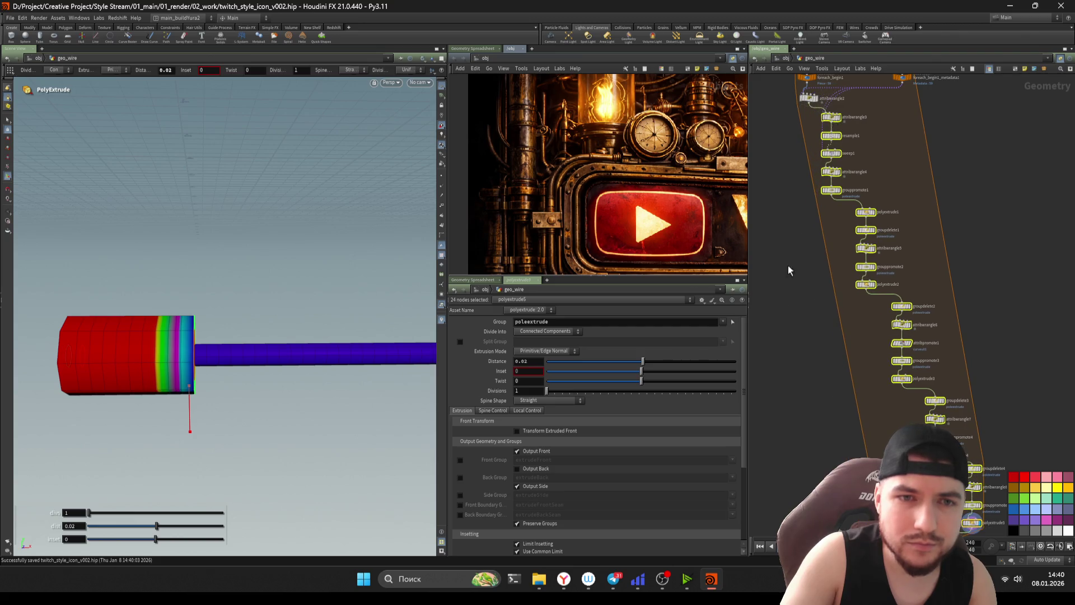
pyautogui.scroll(-3, 792, 248)
pyautogui.click(882, 347)
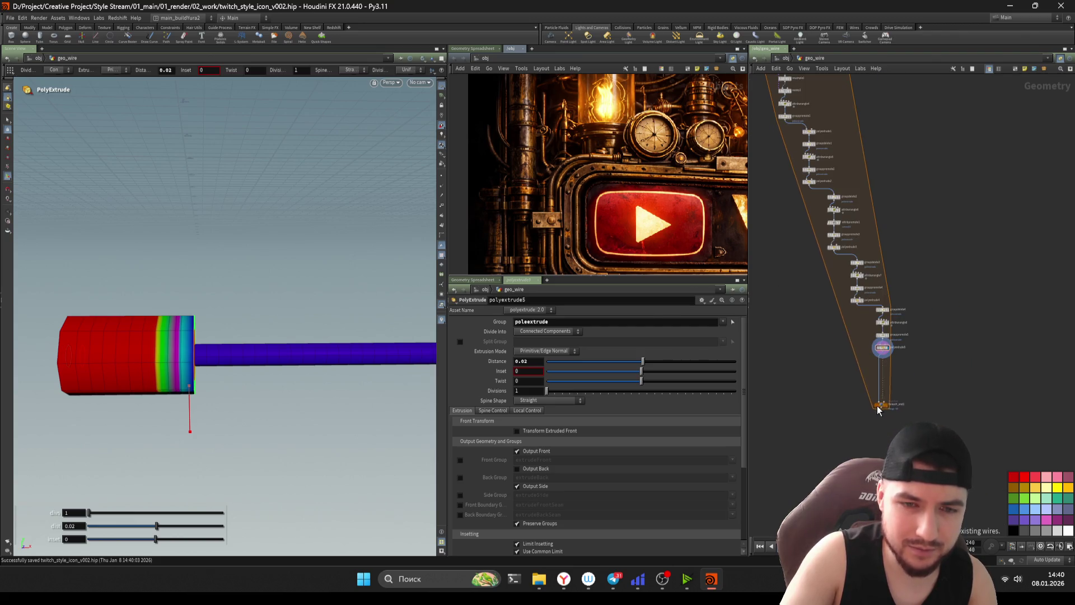
pyautogui.scroll(2, 814, 252)
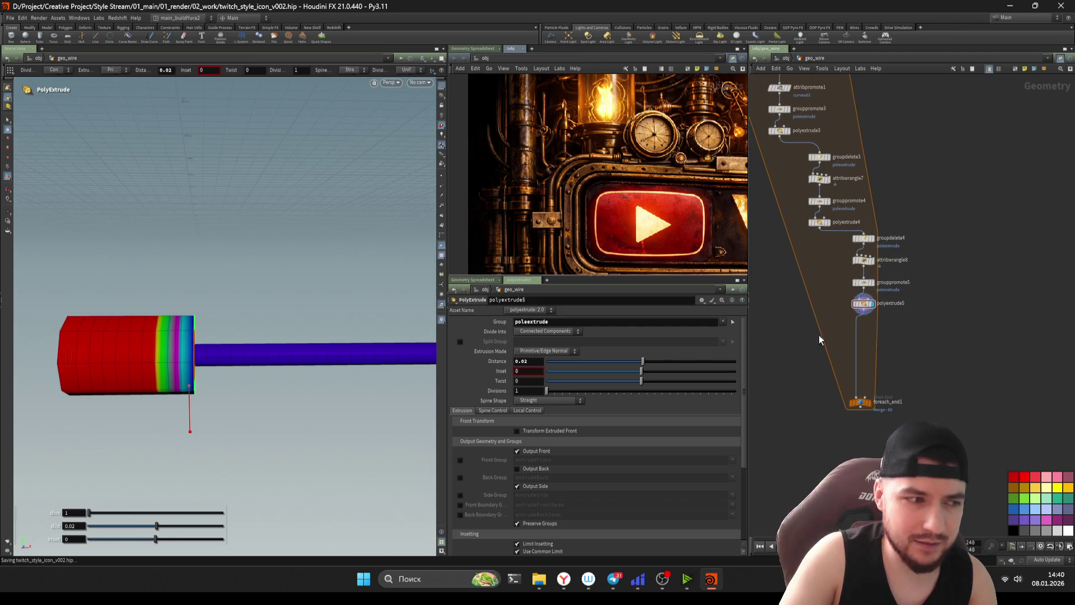
pyautogui.scroll(2, 841, 313)
pyautogui.scroll(1, 845, 288)
pyautogui.click(842, 279)
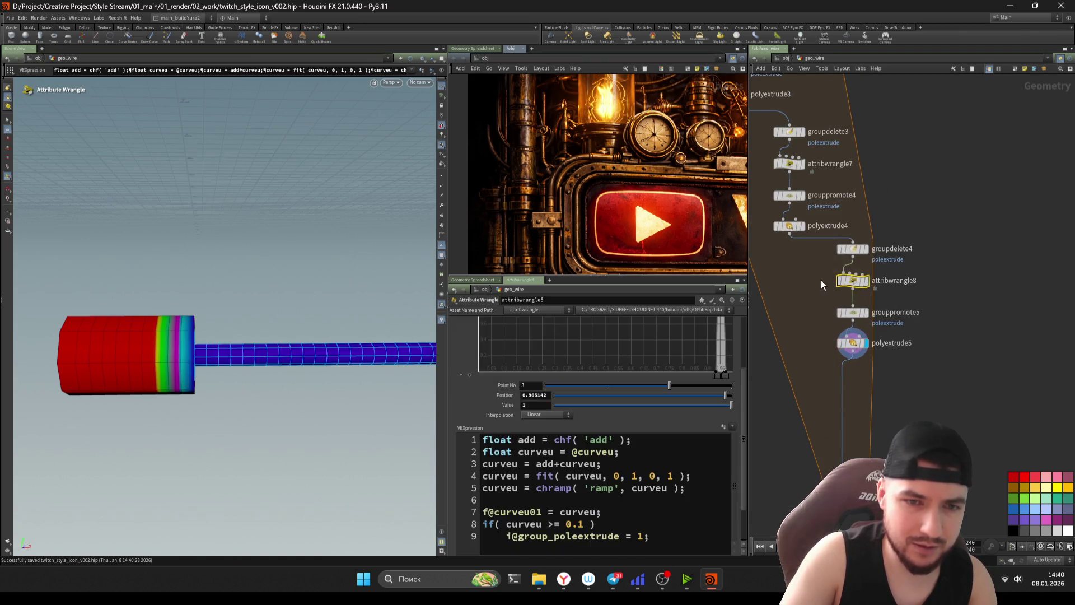
pyautogui.scroll(1, 601, 397)
# Step: Slide the fifth band along the cable via attribwrangle8's Add and give polyextrude5 a 0.01 inset
pyautogui.moveTo(561, 351)
pyautogui.mouseDown()
pyautogui.moveTo(574, 352)
pyautogui.moveTo(546, 356)
pyautogui.mouseUp()
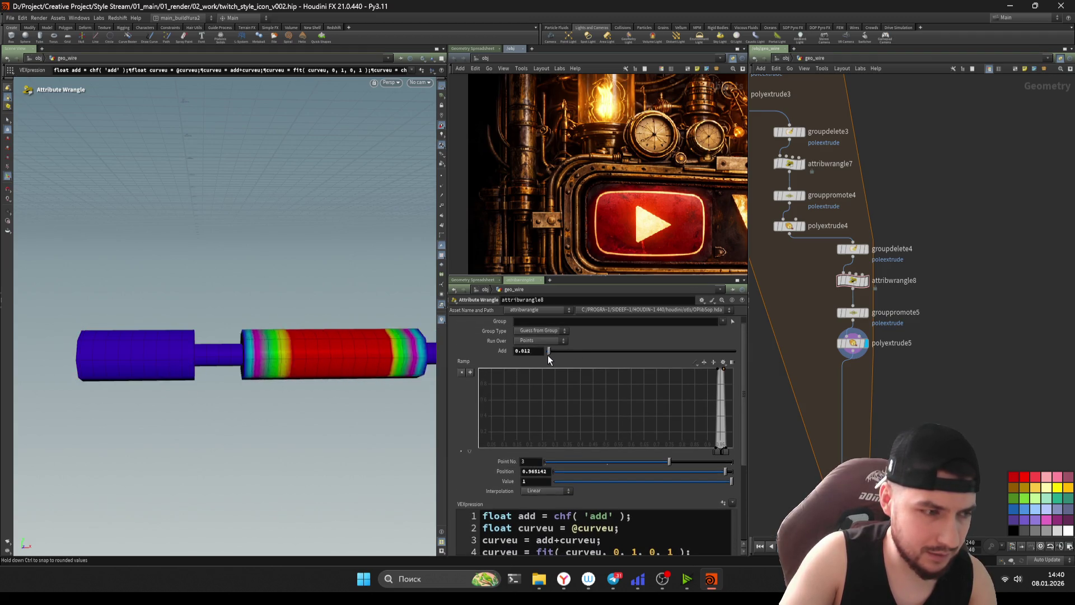
pyautogui.scroll(1, 826, 367)
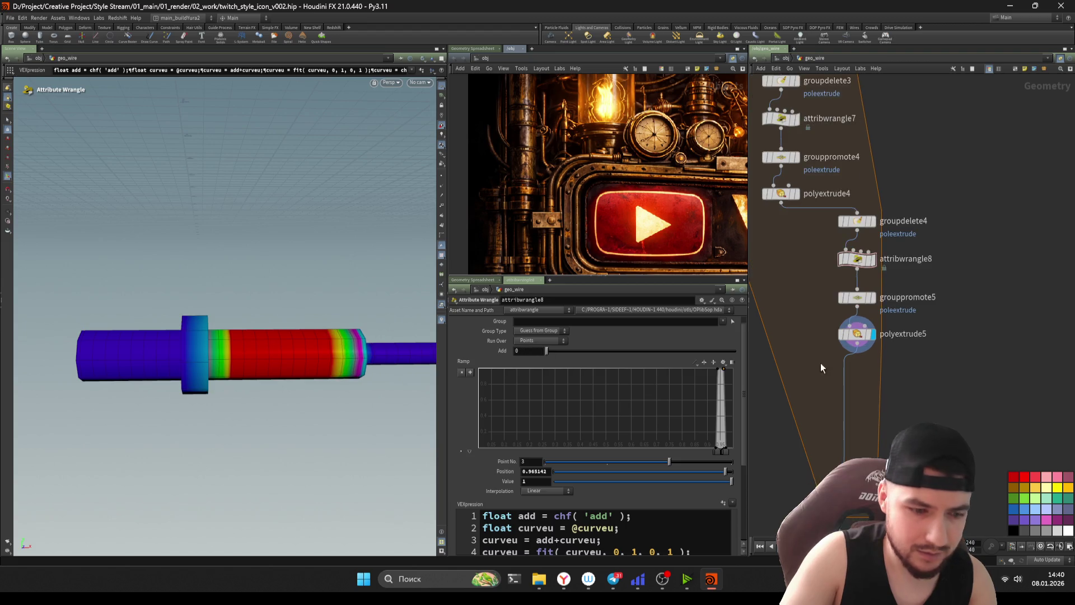
pyautogui.press('Down')
pyautogui.press('Down')
pyautogui.moveTo(536, 371); pyautogui.dragTo(548, 391, button='middle')
pyautogui.moveTo(319, 370)
pyautogui.keyDown('alt'); pyautogui.mouseDown()
pyautogui.moveTo(245, 357)
pyautogui.moveTo(294, 353)
pyautogui.mouseUp(); pyautogui.keyUp('alt')
pyautogui.moveTo(948, 397); pyautogui.dragTo(928, 354, button='middle')
# Step: Duplicate groupdelete4–polyextrude5 into a sixth band stage
pyautogui.moveTo(929, 354)
pyautogui.mouseDown()
pyautogui.moveTo(832, 161)
pyautogui.moveTo(949, 318)
pyautogui.mouseUp()
pyautogui.click(949, 387)
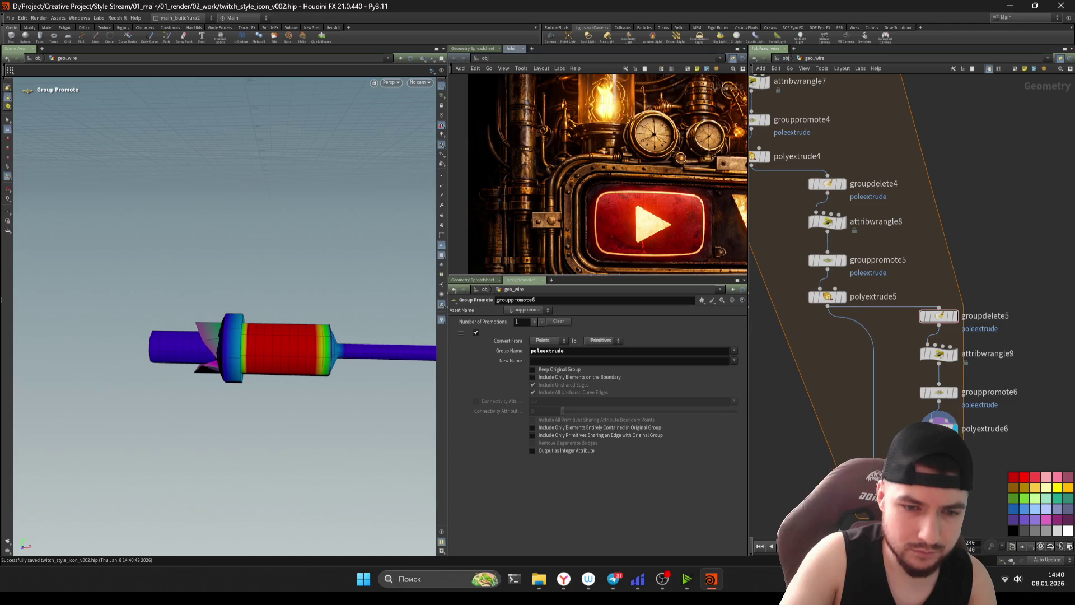
# Step: Pan the network over the new stage and bring up attribwrangle7's parameters (Add -0.04)
pyautogui.moveTo(1041, 456); pyautogui.dragTo(978, 387, button='middle')
pyautogui.scroll(-5, 978, 386)
pyautogui.scroll(-5, 977, 412)
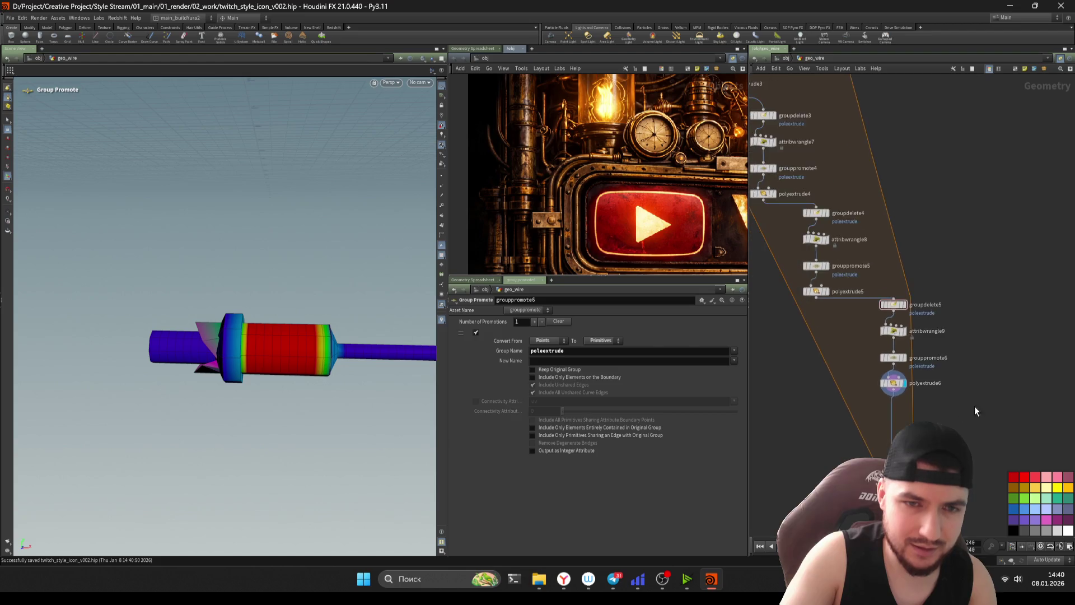
pyautogui.moveTo(882, 399); pyautogui.dragTo(785, 179, button='middle')
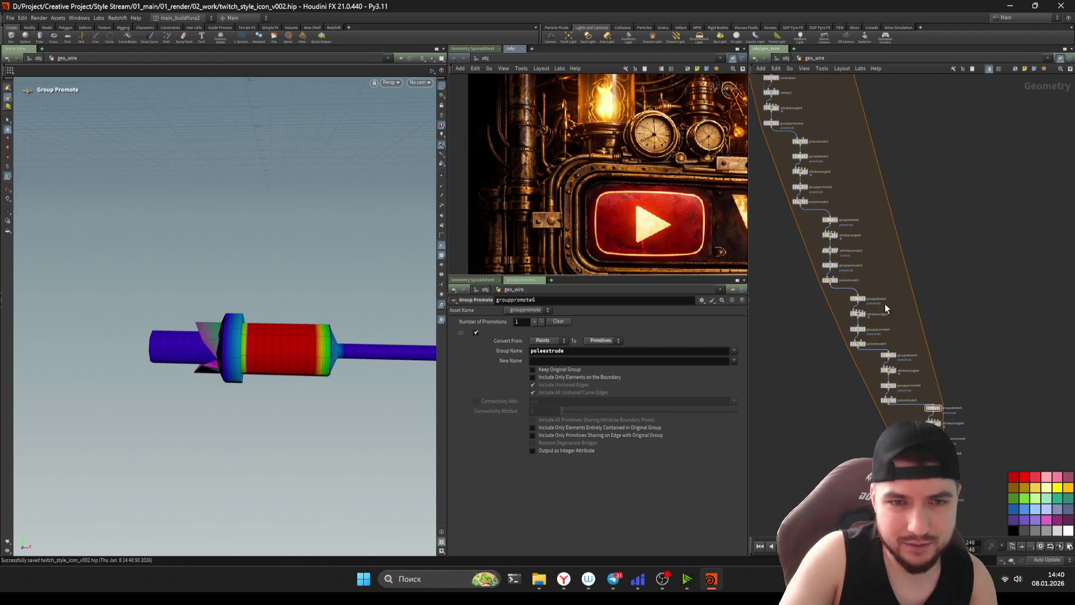
pyautogui.moveTo(875, 300); pyautogui.dragTo(811, 217, button='middle')
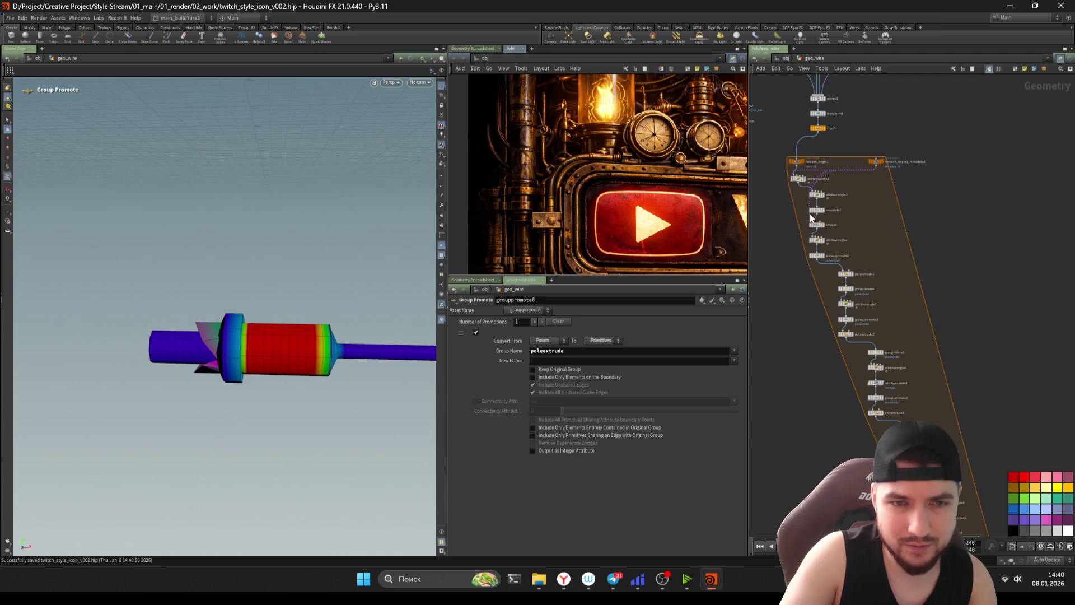
pyautogui.scroll(3, 871, 335)
pyautogui.scroll(2, 908, 311)
pyautogui.scroll(2, 907, 287)
pyautogui.click(837, 301)
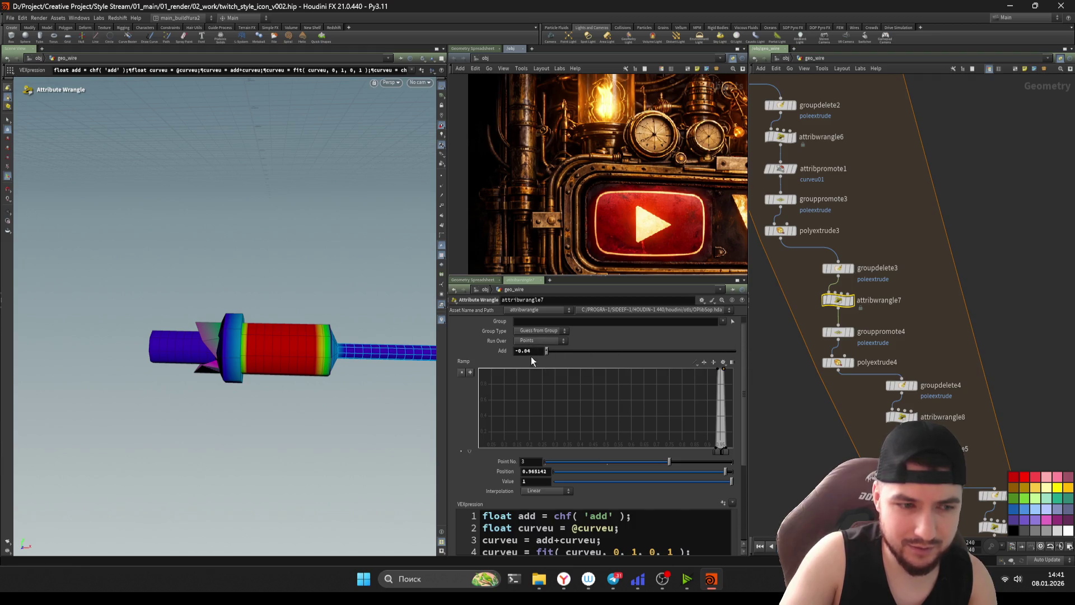
# Step: Set attribwrangle9's Add offset to 0.027, lengthen polyextrude6's distance to 0.05 and reset its inset to zero
pyautogui.moveTo(835, 422); pyautogui.dragTo(817, 333, button='middle')
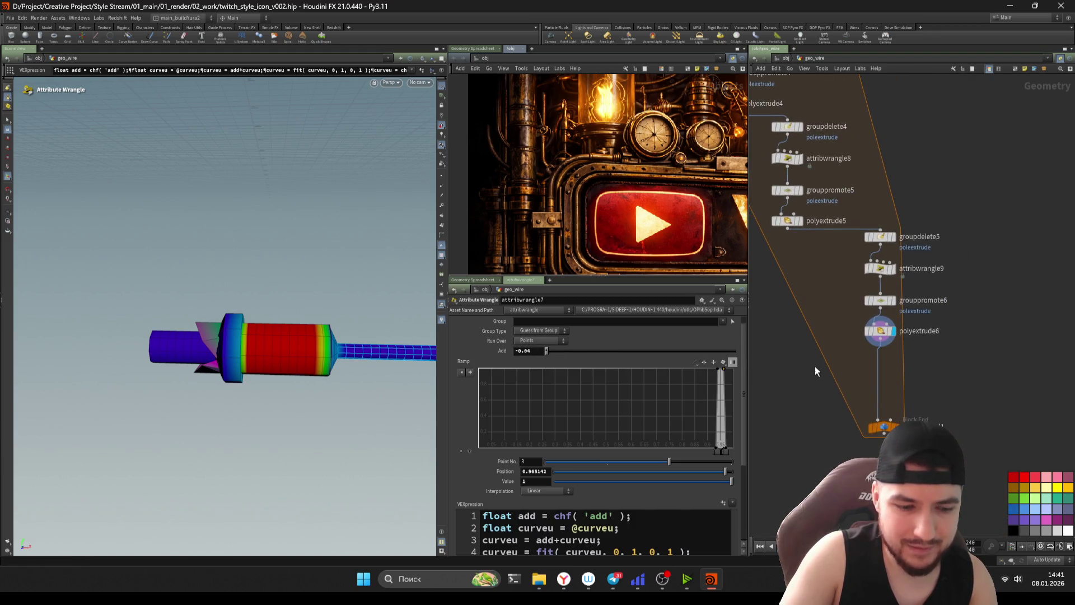
pyautogui.scroll(2, 905, 378)
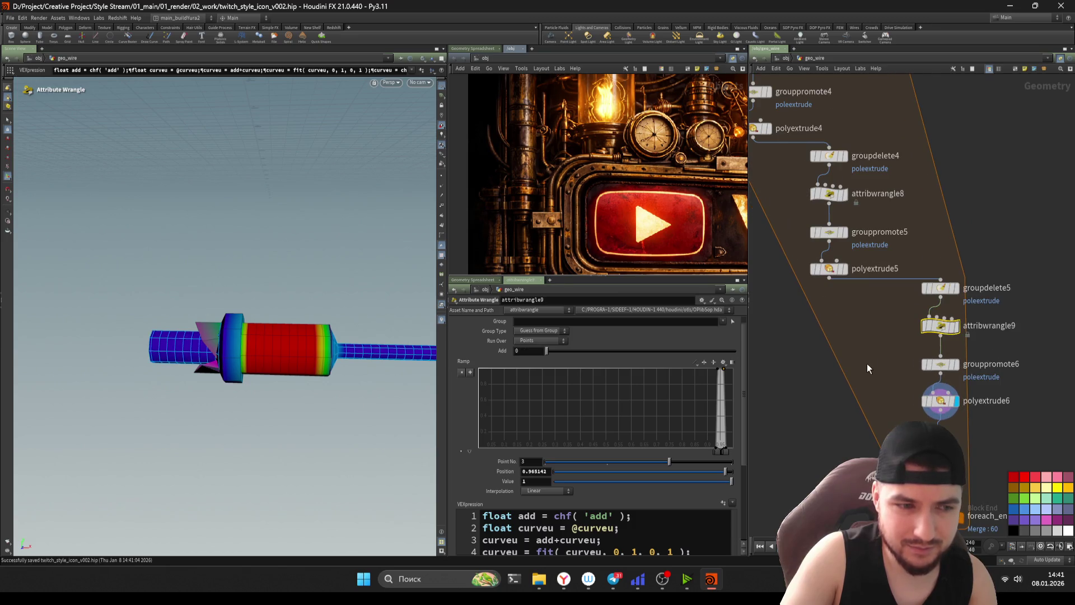
pyautogui.click(908, 379)
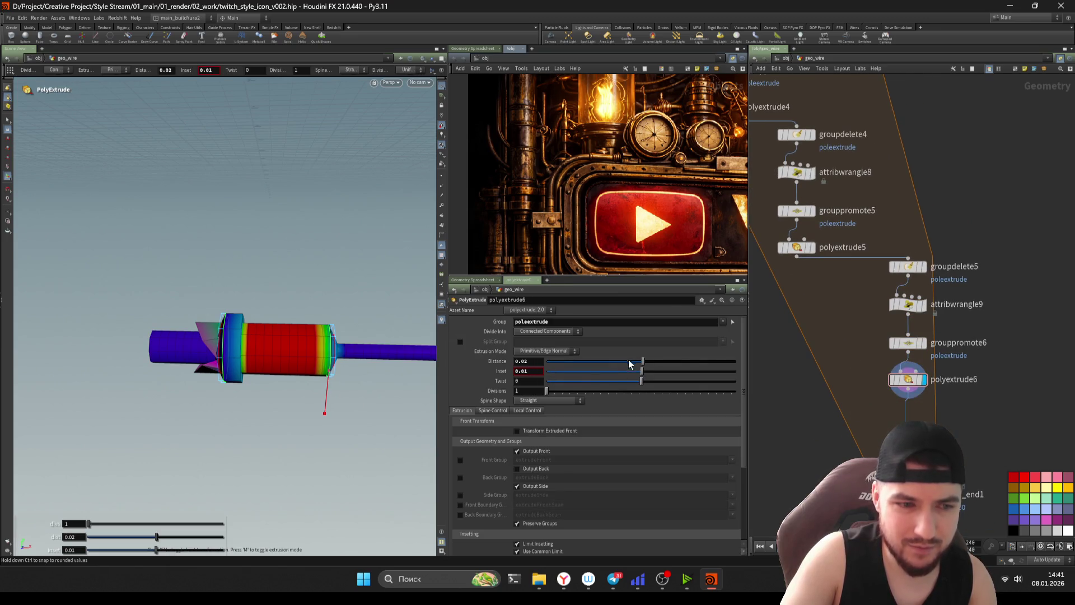
pyautogui.click(908, 304)
pyautogui.moveTo(550, 357); pyautogui.dragTo(551, 357)
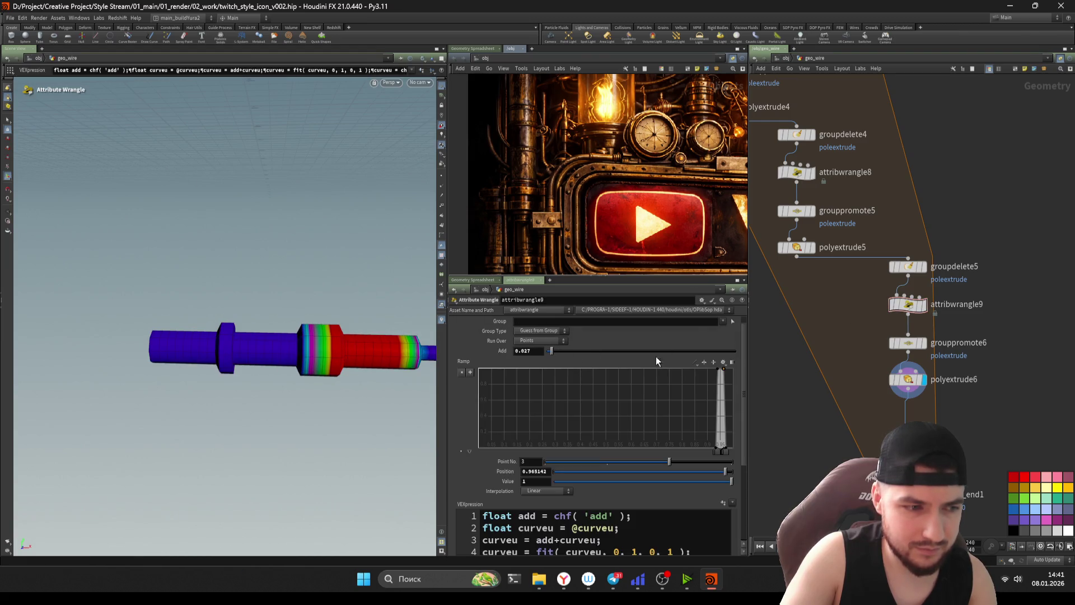
pyautogui.click(930, 380)
pyautogui.moveTo(643, 362); pyautogui.dragTo(568, 374)
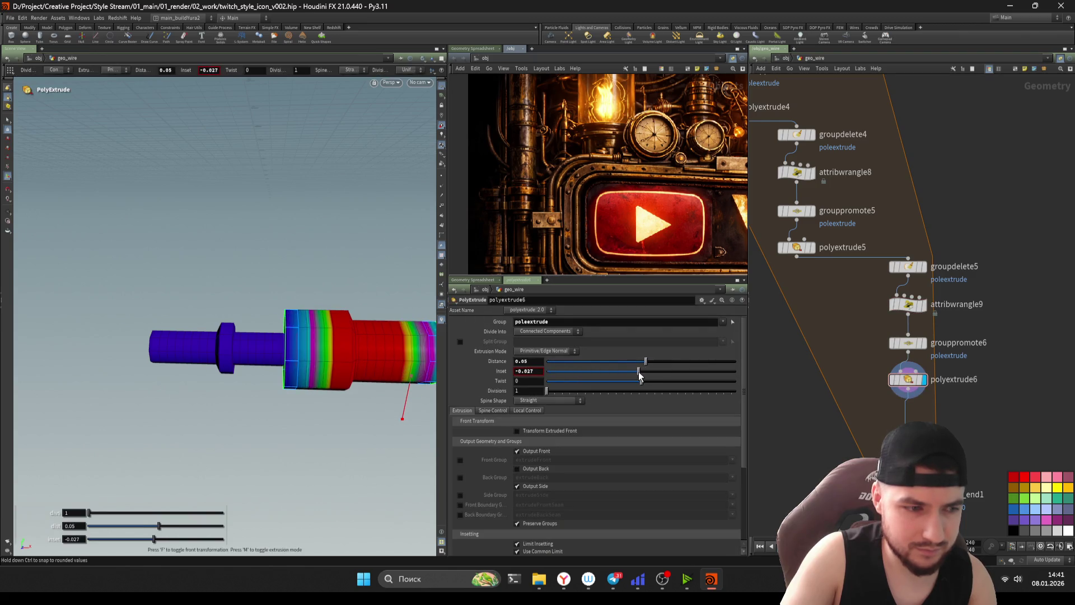
pyautogui.keyDown('ctrl'); pyautogui.middleClick(568, 375); pyautogui.keyUp('ctrl')
# Step: Inspect the band on the wire, save the scene, and duplicate the four nodes into a seventh band stage
pyautogui.press('Escape')
pyautogui.moveTo(271, 344); pyautogui.dragTo(320, 352)
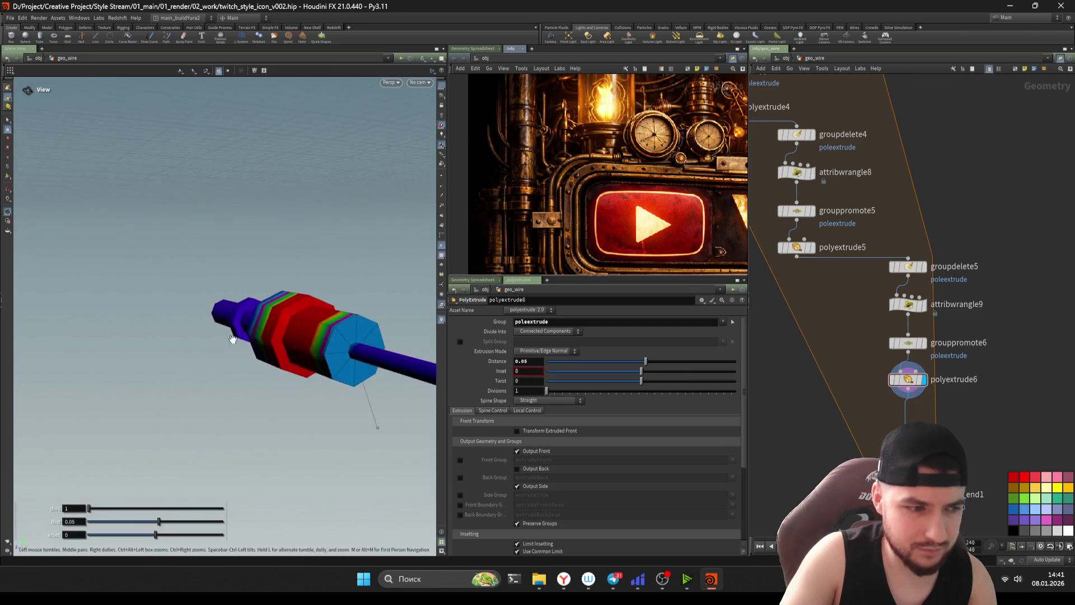
pyautogui.moveTo(320, 351); pyautogui.dragTo(235, 331, button='right')
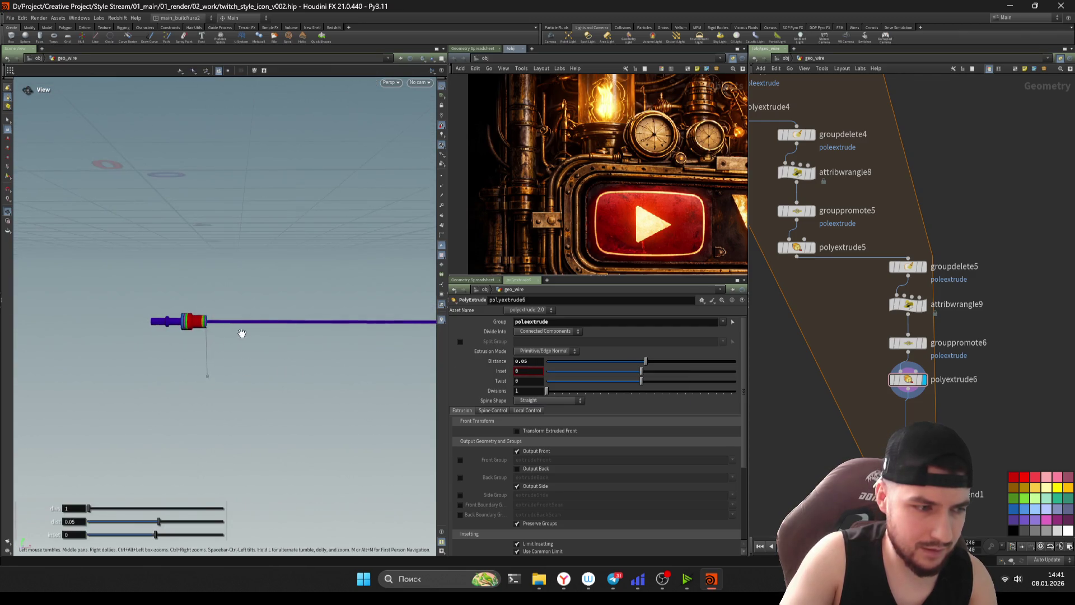
pyautogui.hotkey('ctrl', 's')
pyautogui.moveTo(346, 333); pyautogui.dragTo(332, 360)
pyautogui.press('Return')
pyautogui.moveTo(943, 371)
pyautogui.mouseDown()
pyautogui.moveTo(892, 271)
pyautogui.moveTo(1020, 319)
pyautogui.mouseUp()
pyautogui.moveTo(896, 456); pyautogui.dragTo(853, 364, button='middle')
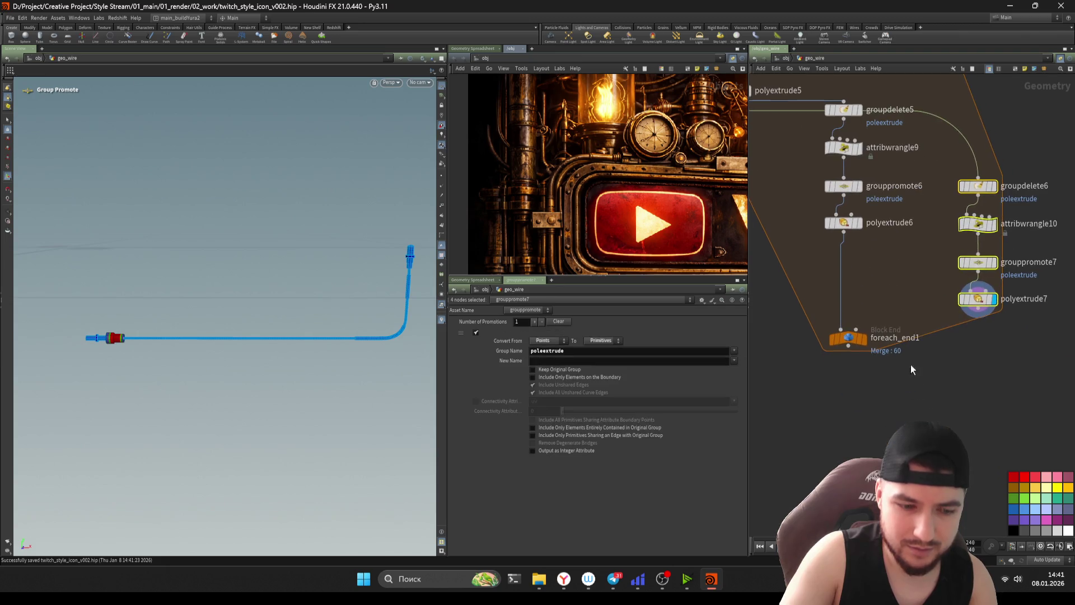
# Step: Wire polyextrude7's output into foreach_end1, move the loop end below the new chain, and select polyextrude7
pyautogui.moveTo(852, 363); pyautogui.dragTo(853, 403)
pyautogui.moveTo(1023, 358)
pyautogui.mouseDown()
pyautogui.moveTo(988, 192)
pyautogui.moveTo(977, 268)
pyautogui.mouseUp()
pyautogui.moveTo(970, 390); pyautogui.dragTo(844, 379)
pyautogui.moveTo(924, 392); pyautogui.dragTo(960, 358, button='middle')
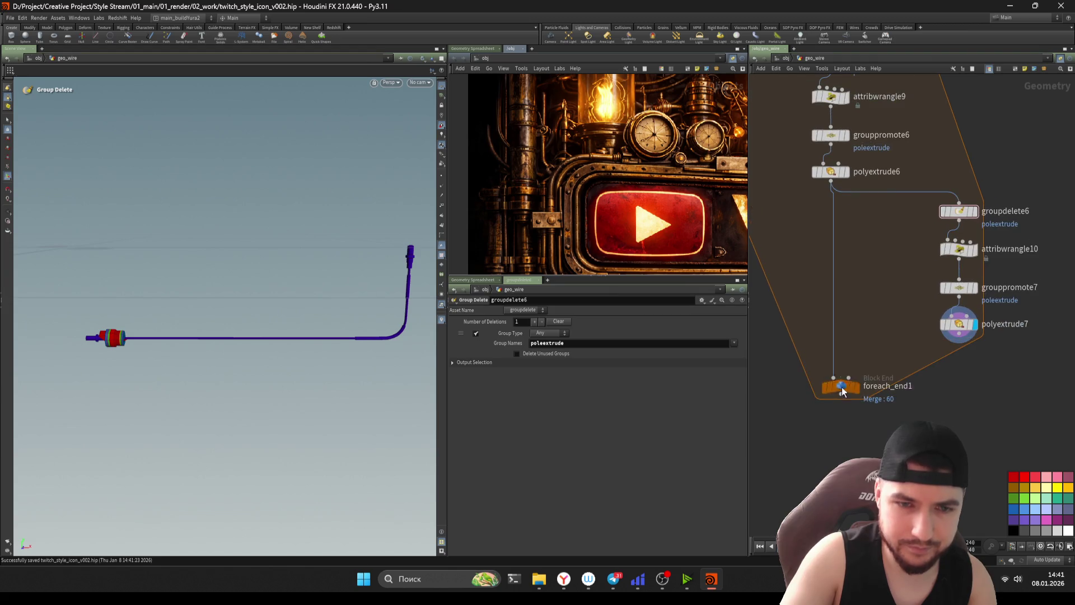
pyautogui.moveTo(859, 390); pyautogui.dragTo(966, 404)
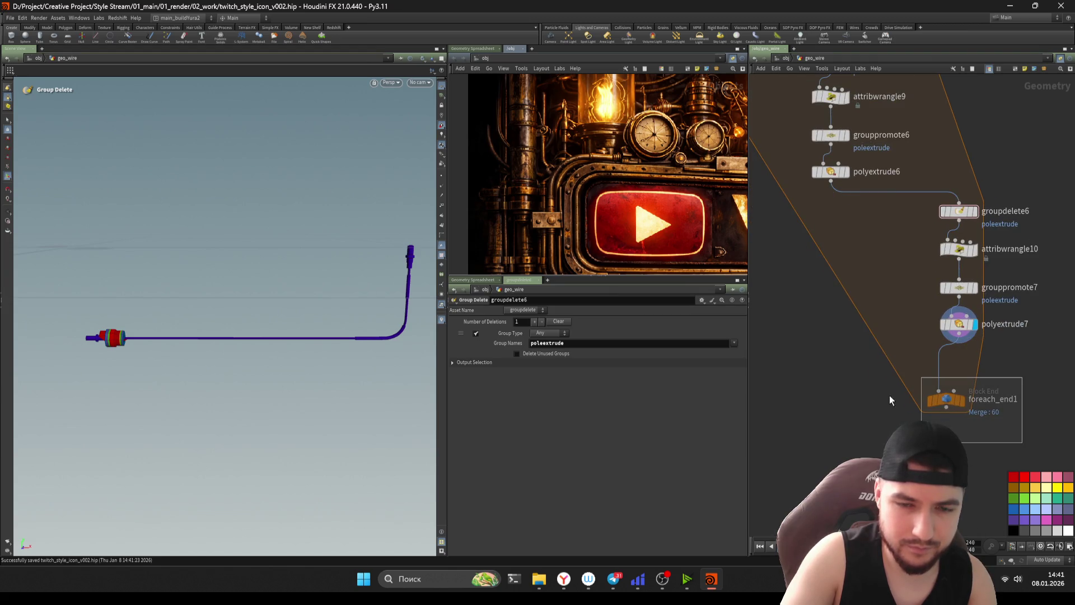
pyautogui.click(946, 399)
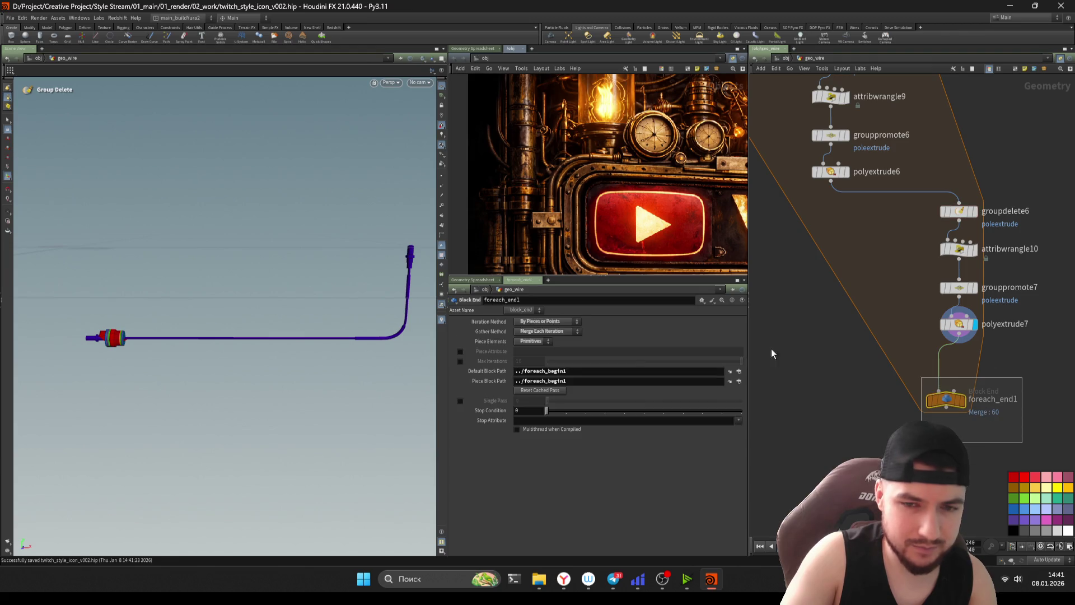
pyautogui.click(948, 328)
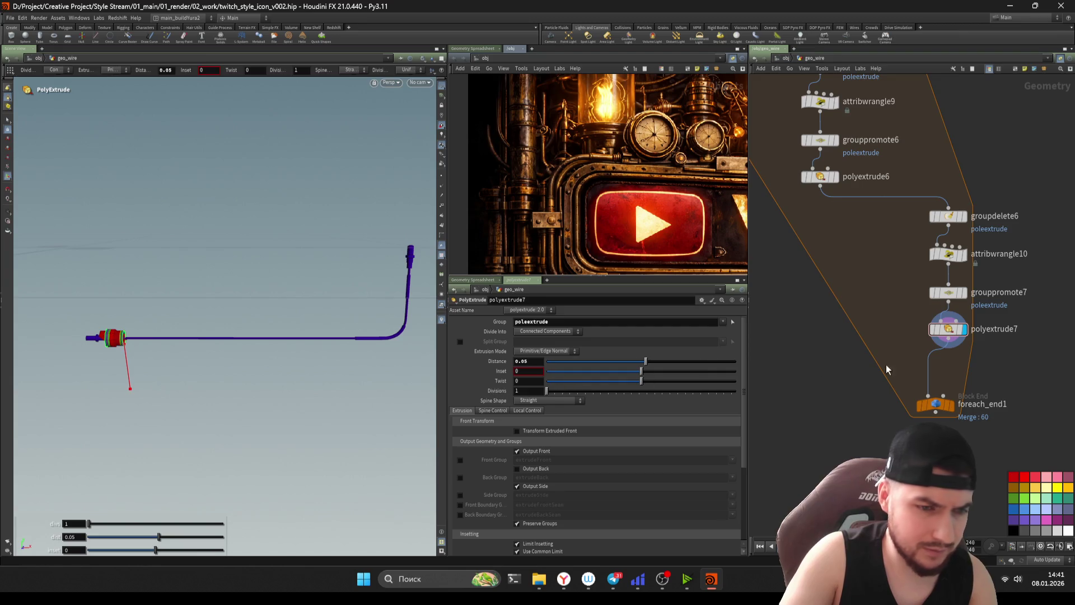
# Step: Set attribwrangle10's Add to 0.071 and widen its curveu ramp points
pyautogui.click(949, 254)
pyautogui.moveTo(552, 353); pyautogui.dragTo(560, 355)
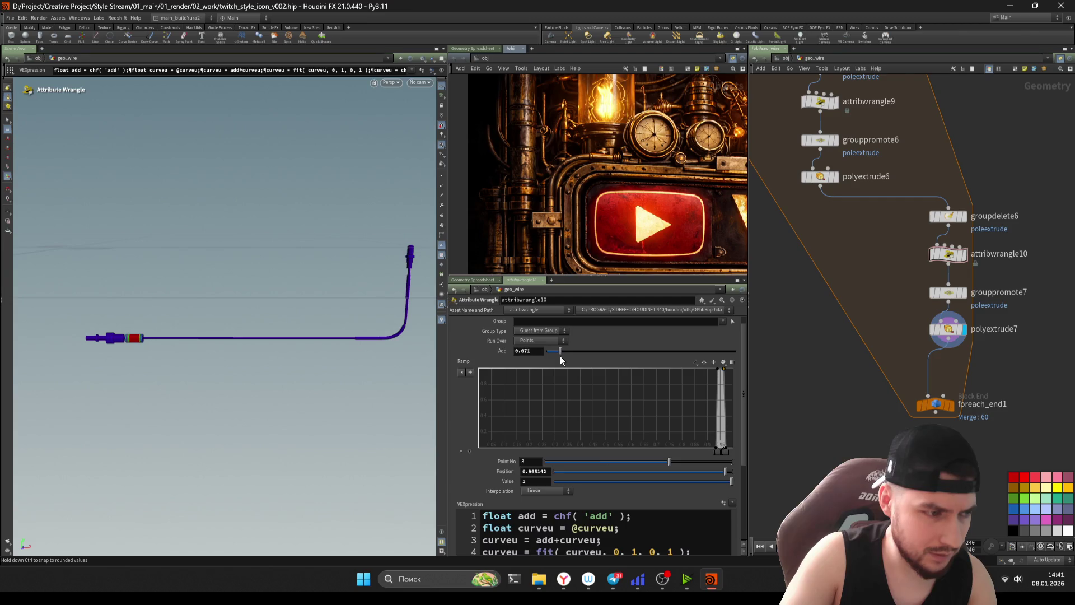
pyautogui.click(715, 452)
pyautogui.moveTo(714, 451)
pyautogui.mouseDown()
pyautogui.moveTo(679, 450)
pyautogui.moveTo(706, 451)
pyautogui.moveTo(694, 450)
pyautogui.mouseUp()
pyautogui.hotkey('ctrl', 's')
# Step: Adjust polyextrude7's distance, undo a change on attribwrangle10, and lower polyextrude6's distance for comparison
pyautogui.click(948, 330)
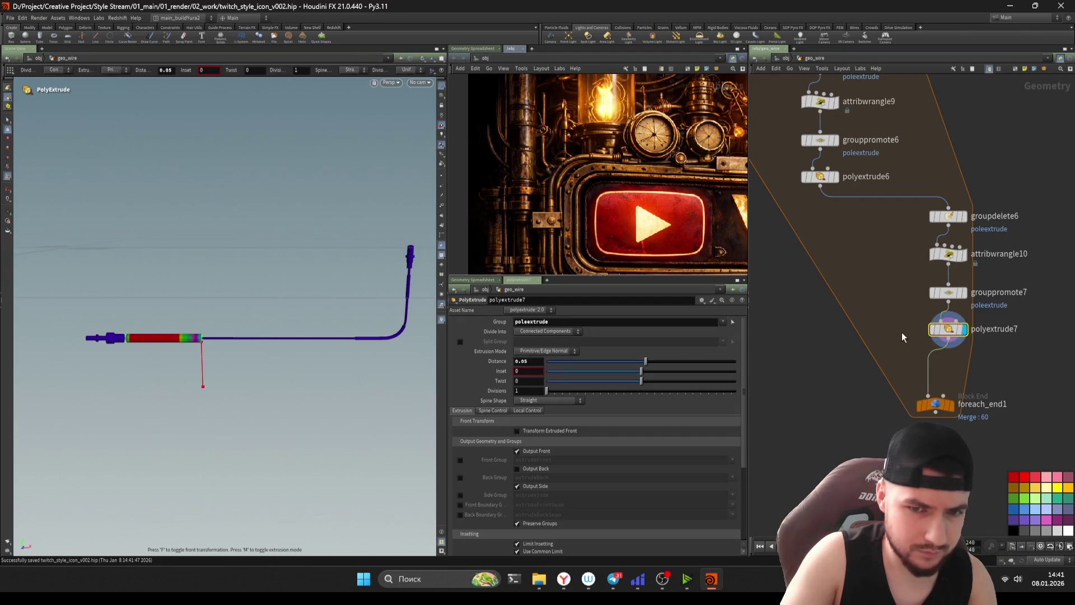
pyautogui.moveTo(668, 364); pyautogui.dragTo(641, 364)
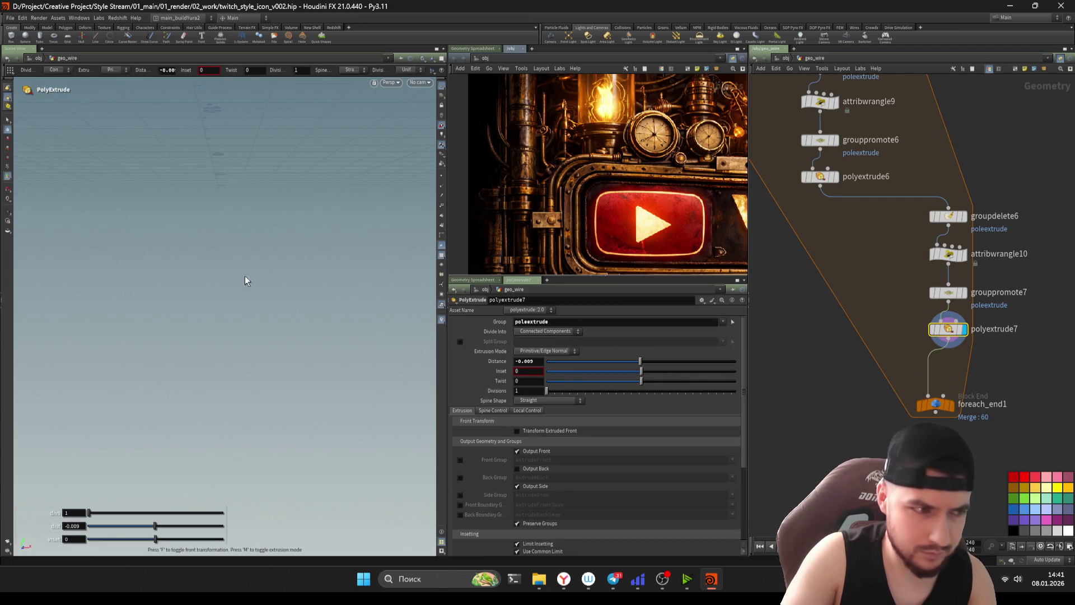
pyautogui.press('Escape')
pyautogui.scroll(3, 254, 278)
pyautogui.scroll(1, 151, 314)
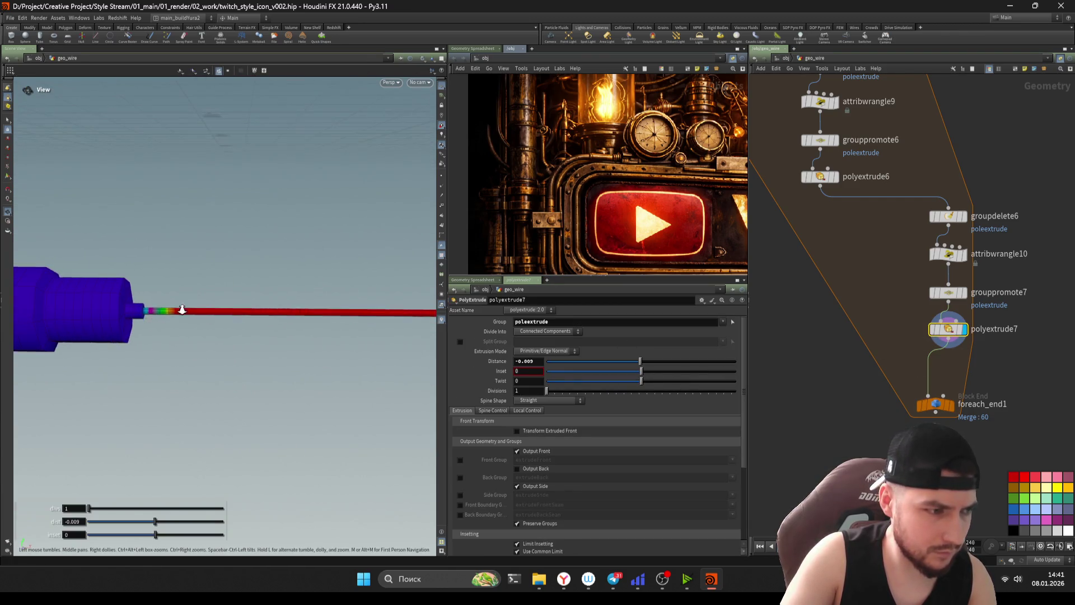
pyautogui.click(948, 254)
pyautogui.hotkey('ctrl', 'z')
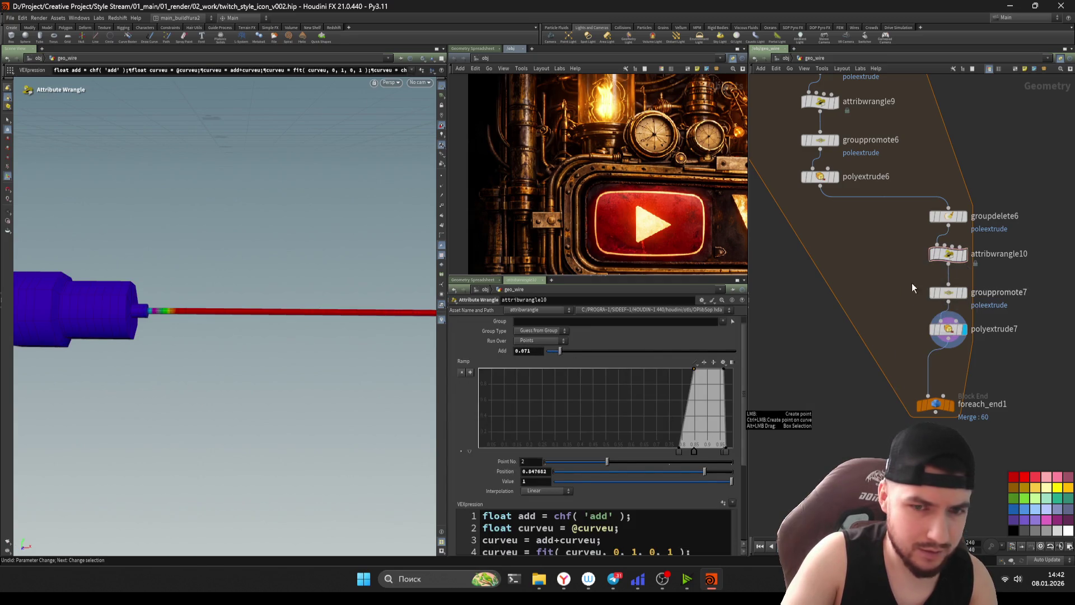
pyautogui.moveTo(845, 208); pyautogui.dragTo(873, 254, button='middle')
pyautogui.click(848, 223)
pyautogui.moveTo(619, 361); pyautogui.dragTo(642, 361)
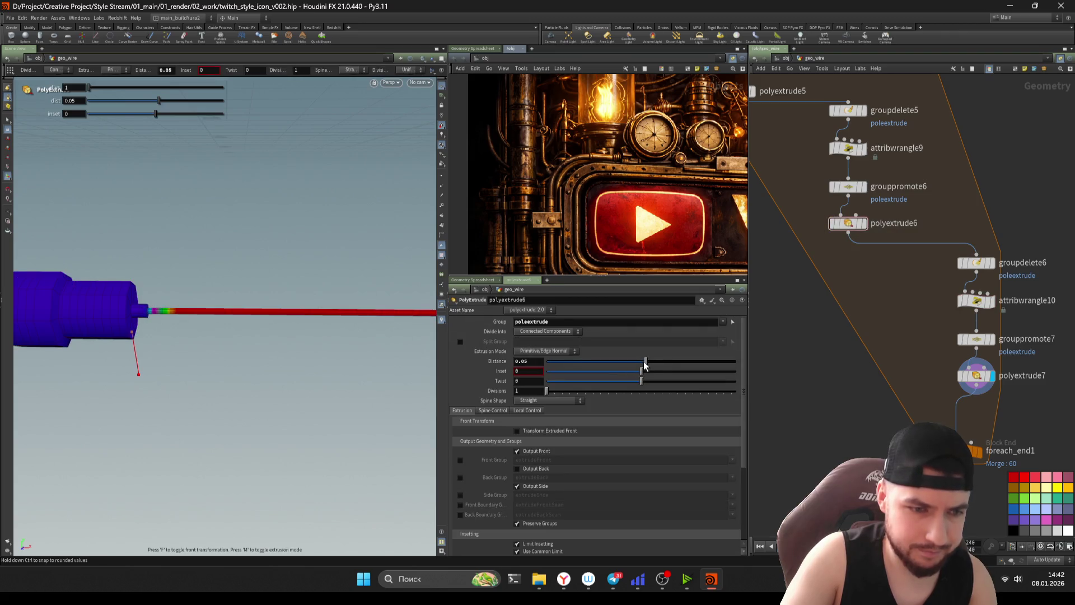
pyautogui.press('Escape')
pyautogui.moveTo(143, 320)
pyautogui.mouseDown()
pyautogui.moveTo(168, 348)
pyautogui.moveTo(211, 329)
pyautogui.moveTo(125, 361)
pyautogui.mouseUp()
# Step: Save, then set polyextrude7's extrusion distance to -0.003 and review the banded bundle at foreach_end1
pyautogui.press('Return')
pyautogui.hotkey('ctrl', 's')
pyautogui.click(975, 376)
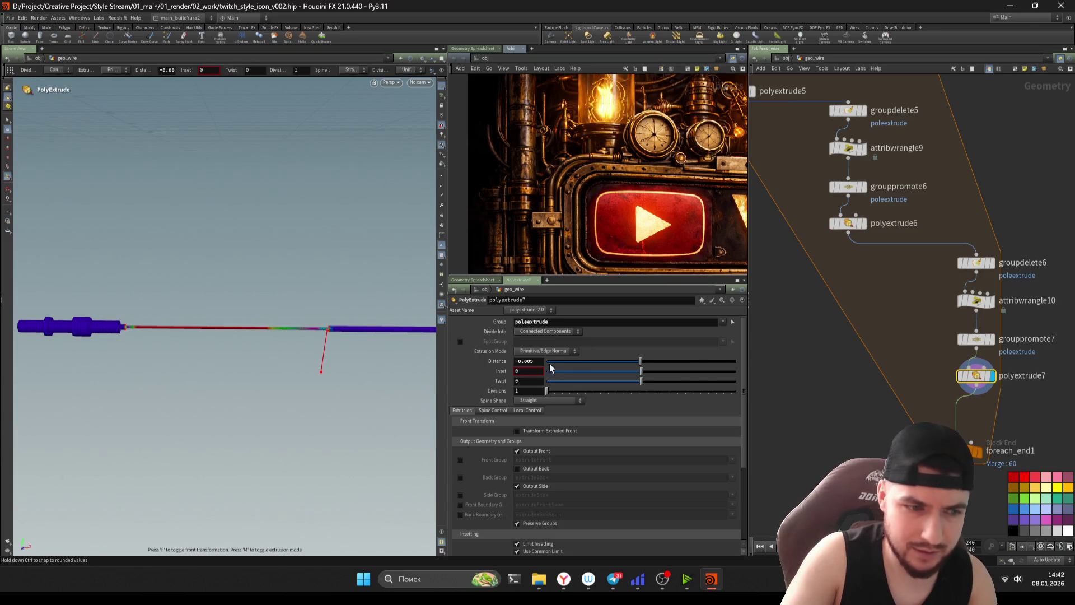
pyautogui.moveTo(557, 362); pyautogui.dragTo(641, 362)
pyautogui.press('Escape')
pyautogui.moveTo(252, 320)
pyautogui.mouseDown()
pyautogui.moveTo(356, 298)
pyautogui.moveTo(389, 343)
pyautogui.moveTo(383, 333)
pyautogui.mouseUp()
pyautogui.press('Return')
pyautogui.write('3')
pyautogui.press('Return')
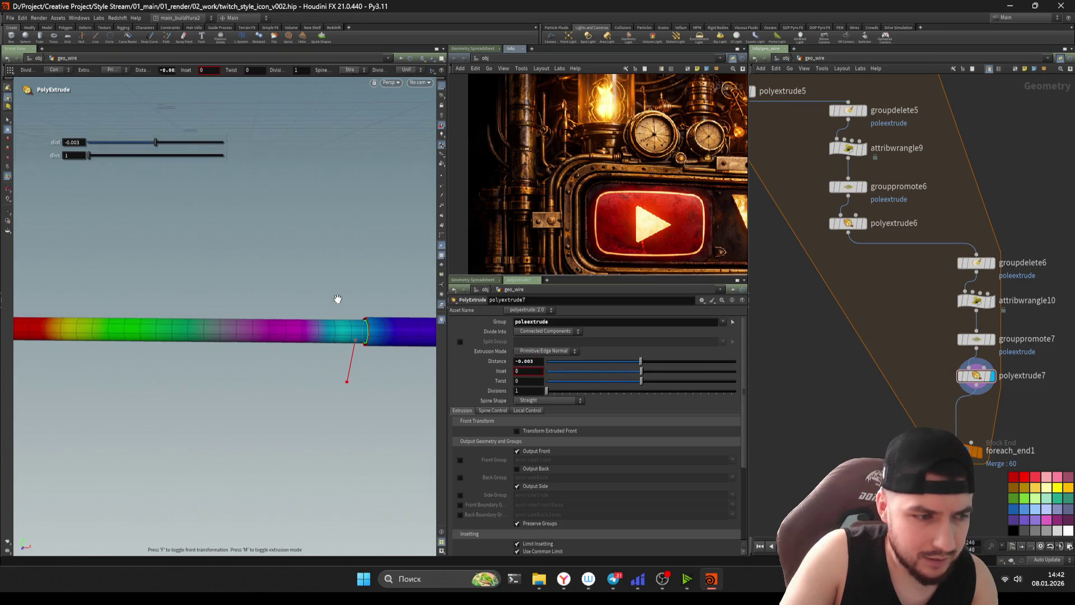
pyautogui.moveTo(336, 300); pyautogui.dragTo(420, 347)
pyautogui.moveTo(966, 403); pyautogui.dragTo(951, 314, button='middle')
pyautogui.moveTo(865, 349); pyautogui.dragTo(961, 409)
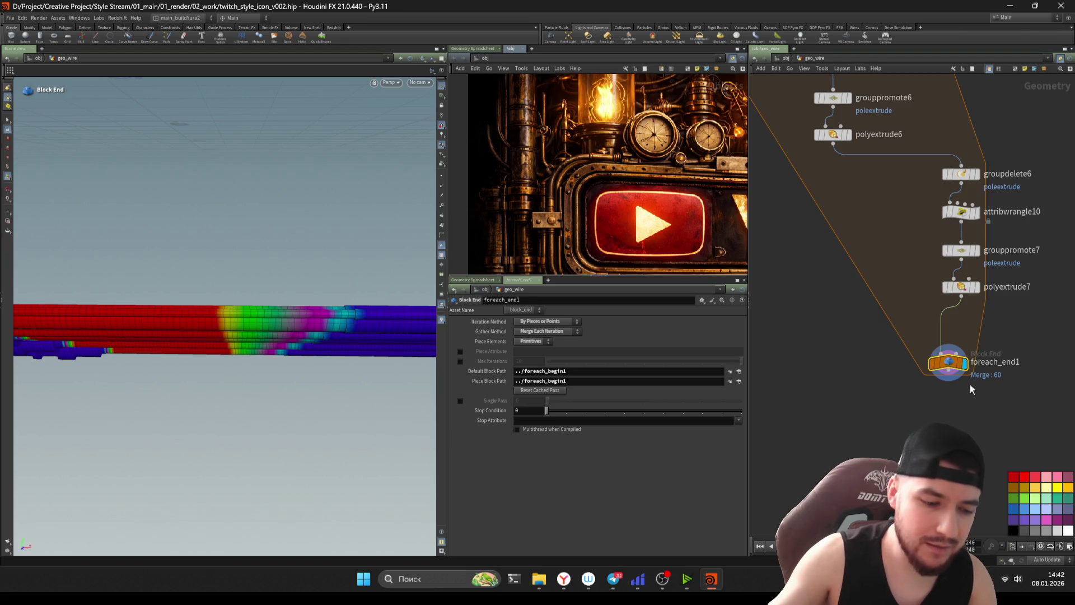
# Step: View the plain result from the top through cam1, save, and go up to the /obj network
pyautogui.click(773, 428)
pyautogui.press('Escape')
pyautogui.moveTo(277, 312)
pyautogui.mouseDown()
pyautogui.moveTo(230, 361)
pyautogui.moveTo(244, 275)
pyautogui.mouseUp()
pyautogui.hotkey('ctrl', 's')
pyautogui.click(420, 82)
pyautogui.click(446, 118)
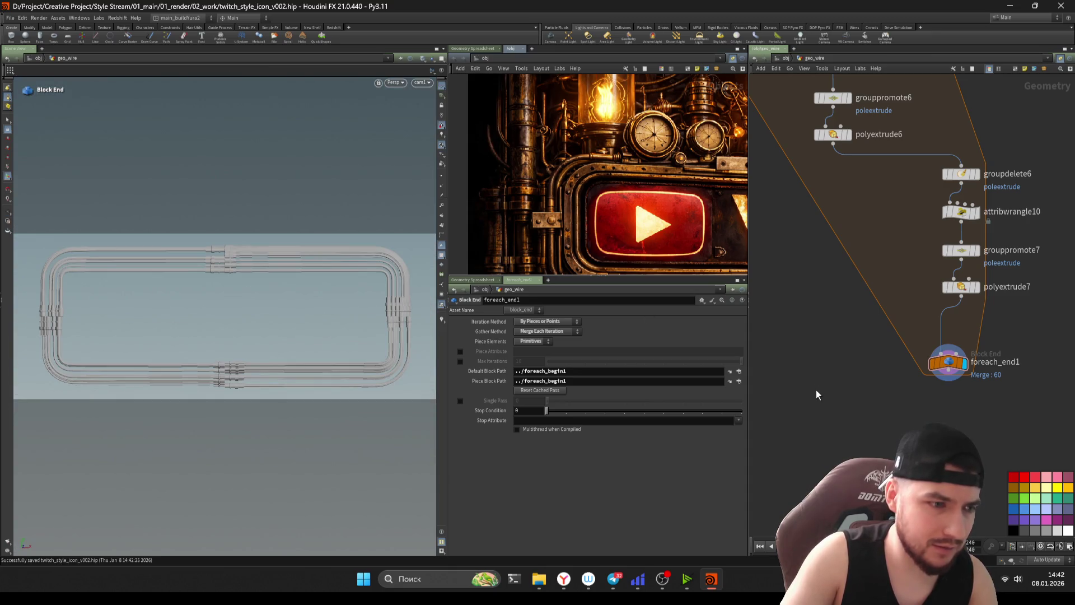
pyautogui.scroll(-5, 848, 361)
pyautogui.scroll(-3, 896, 405)
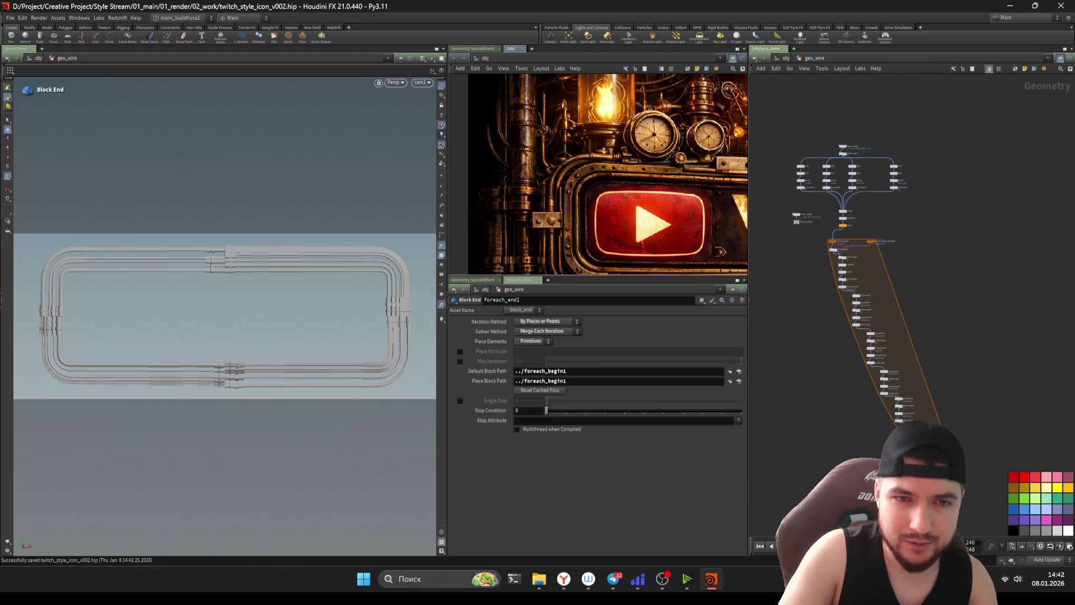
pyautogui.scroll(3, 853, 361)
pyautogui.scroll(3, 882, 361)
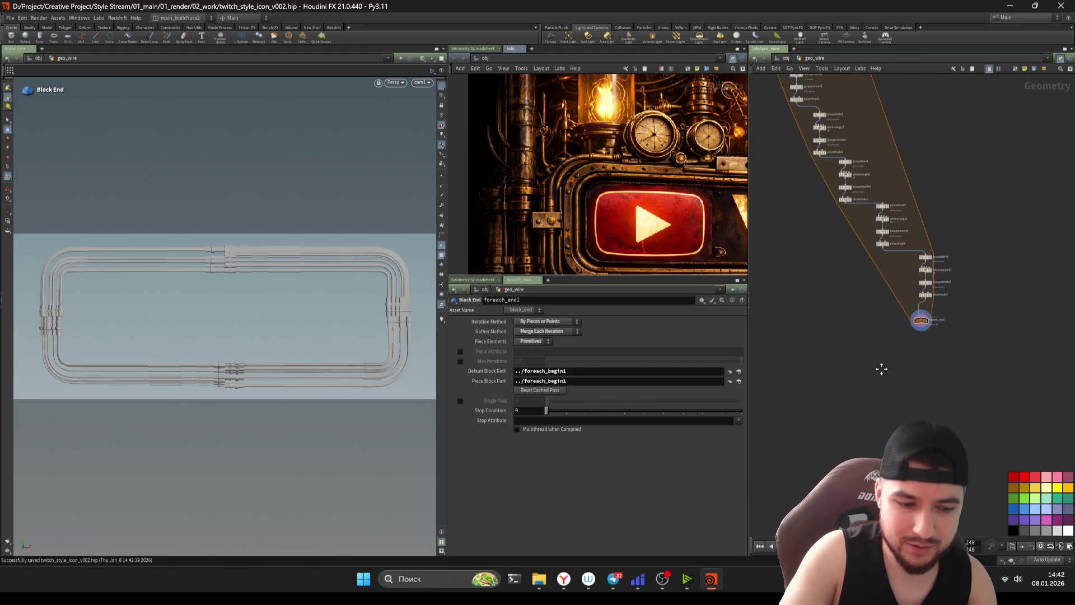
pyautogui.press('f')
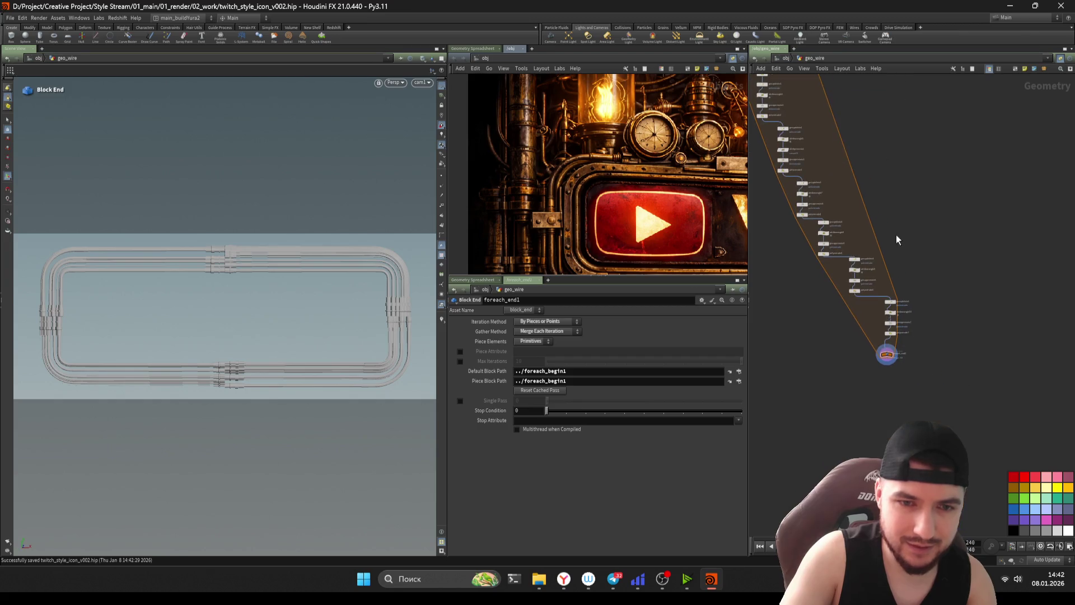
pyautogui.click(787, 57)
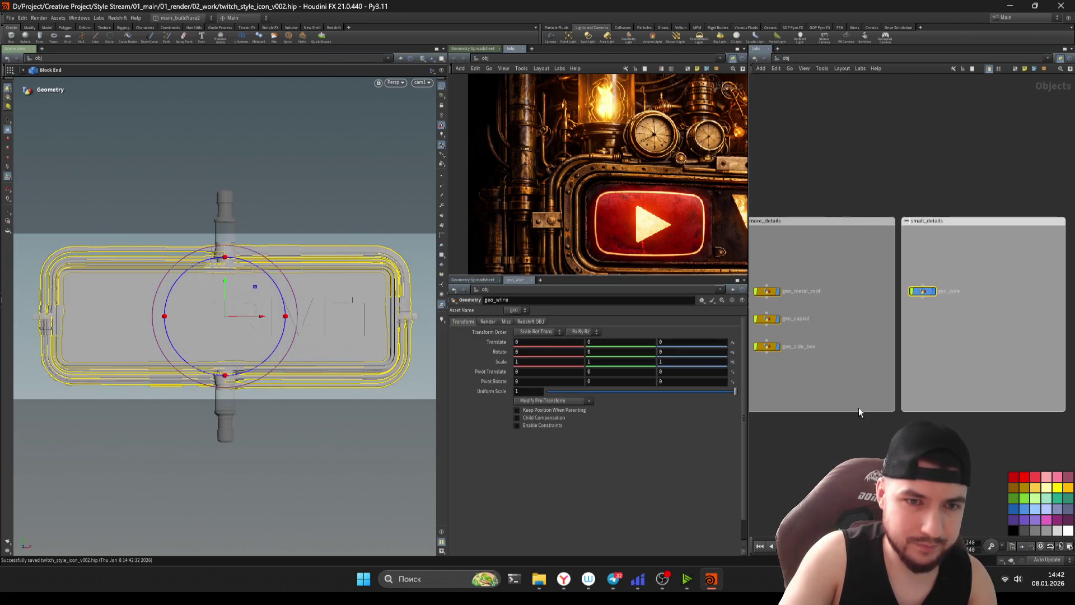
pyautogui.scroll(2, 851, 402)
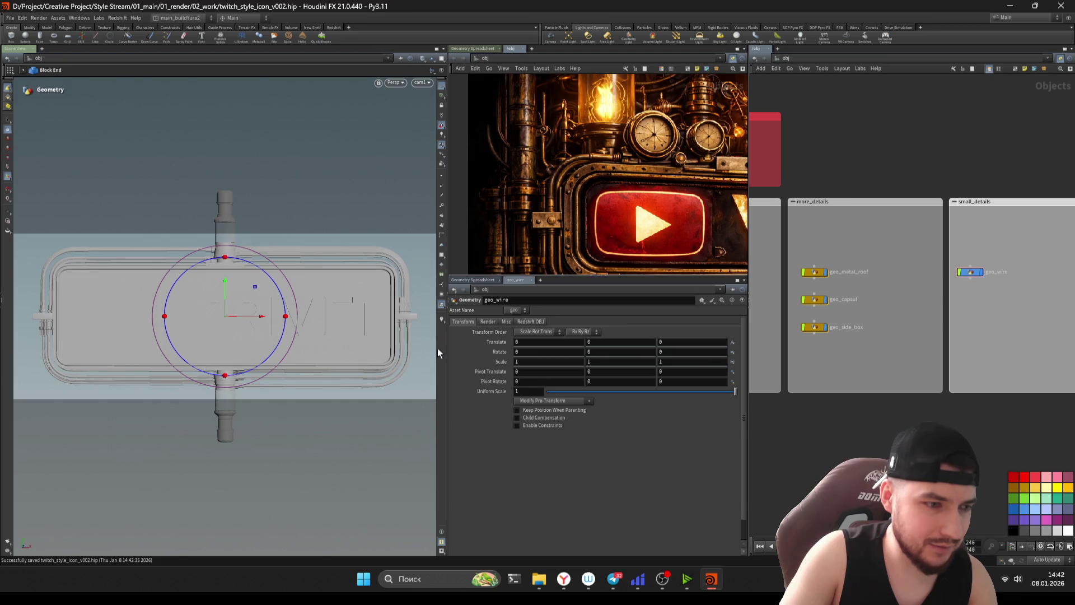
pyautogui.press('d')
pyautogui.press('s')
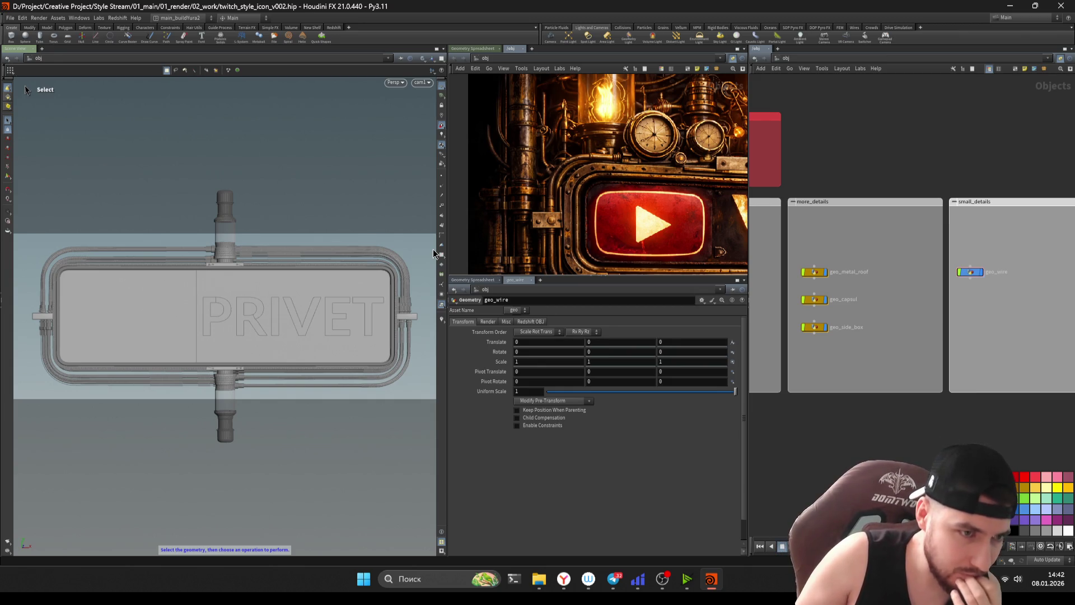
pyautogui.scroll(-3, 512, 218)
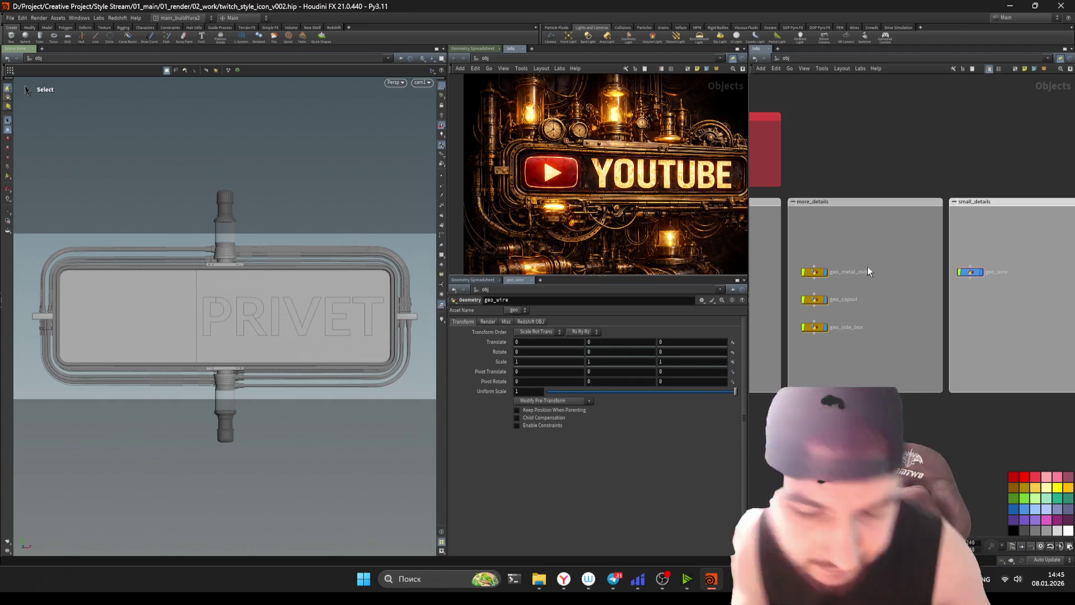
# Step: Check the OBS stream scene, return to Houdini and save twitch_style_icon_v002.hip
pyautogui.click(663, 579)
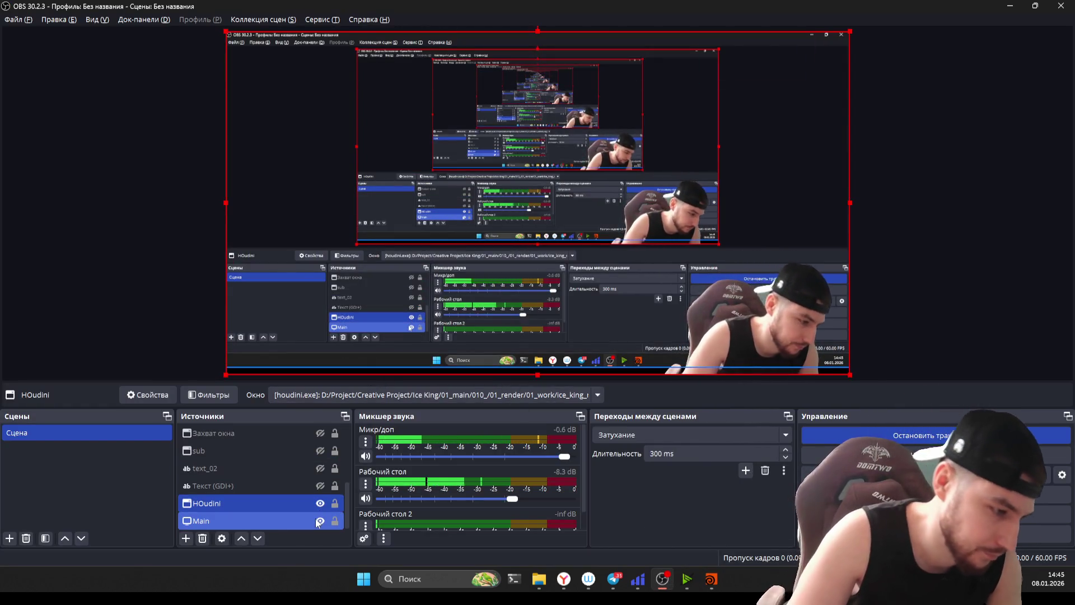
pyautogui.hotkey('alt', 'Tab')
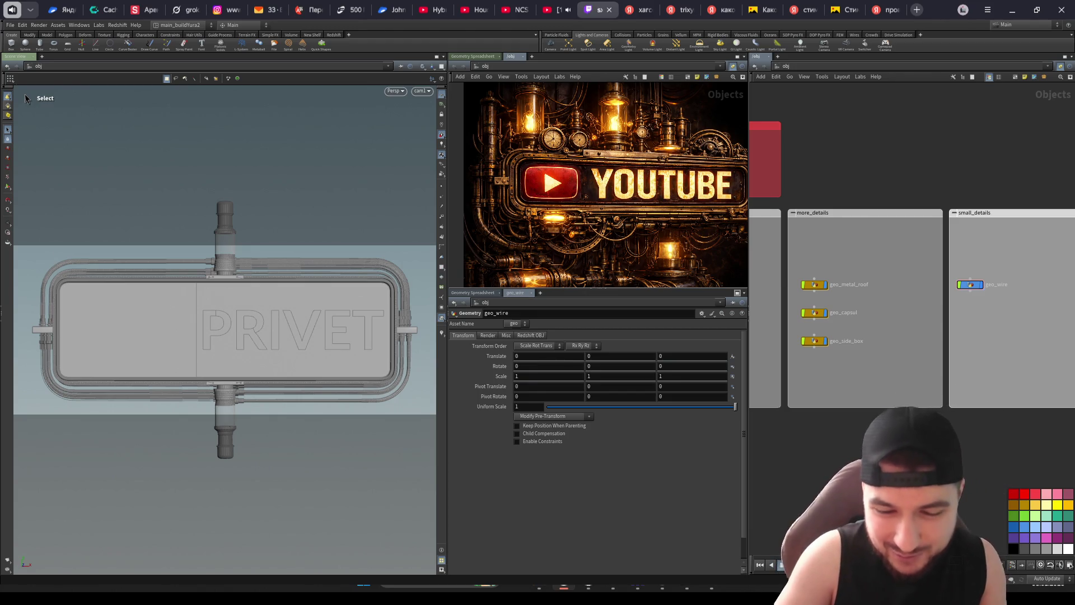
pyautogui.hotkey('alt', 'Tab')
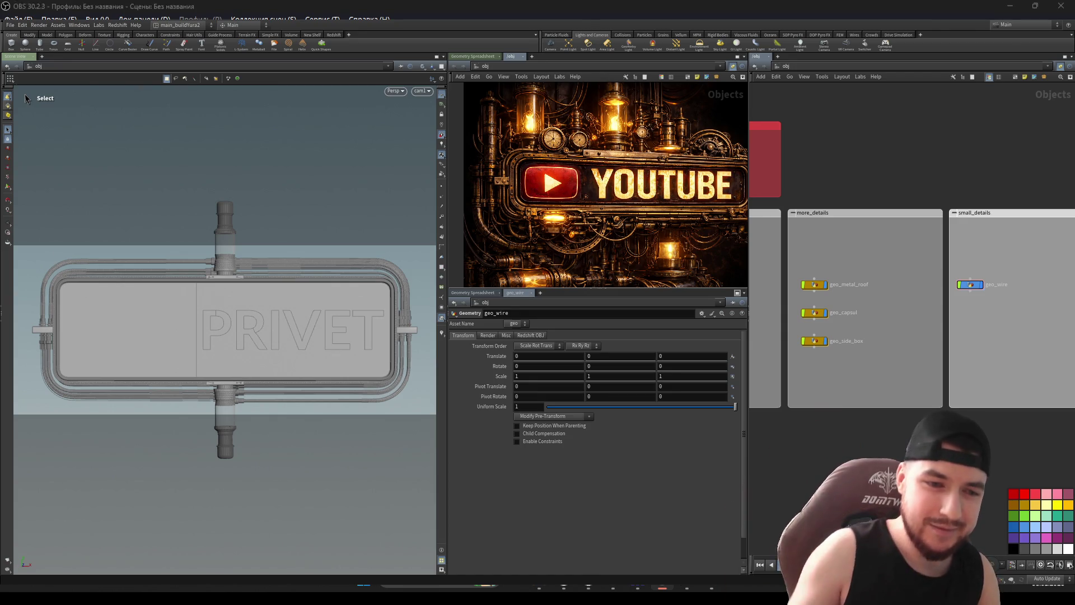
pyautogui.hotkey('ctrl', 's')
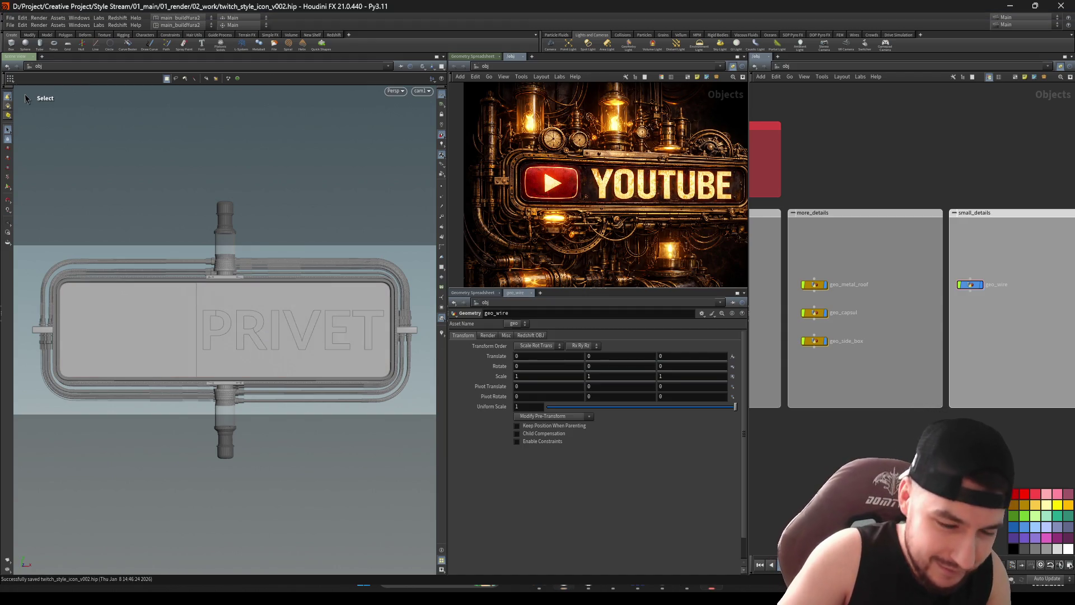
# Step: Select the three detail geometry objects, check the pipes from an angle, return to cam1 and save
pyautogui.moveTo(911, 351); pyautogui.dragTo(913, 354, button='middle')
pyautogui.scroll(2, 914, 354)
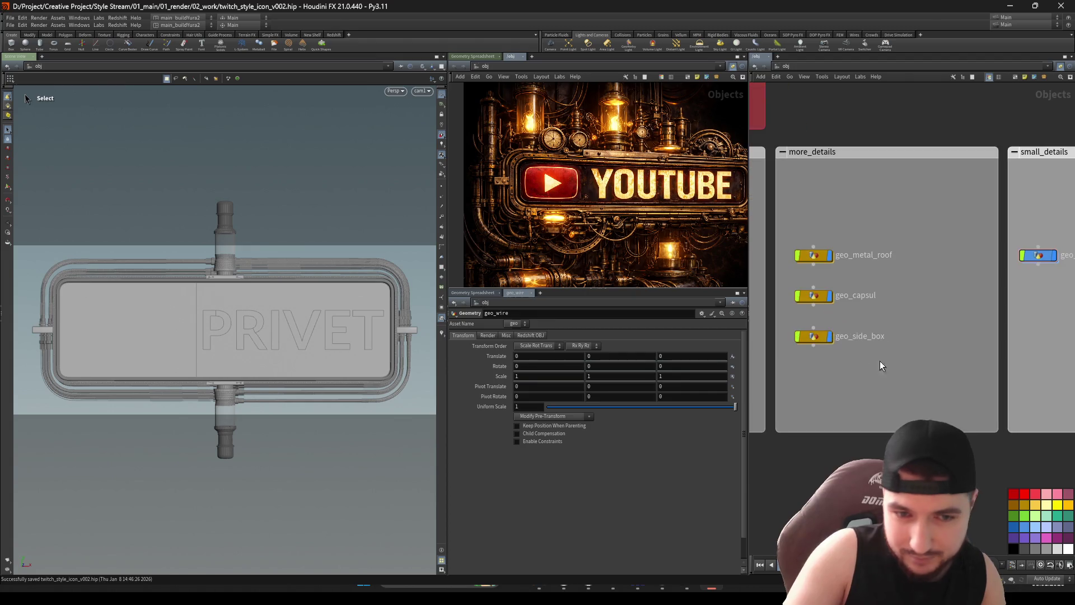
pyautogui.moveTo(887, 358); pyautogui.dragTo(780, 240)
pyautogui.moveTo(893, 413); pyautogui.dragTo(903, 408, button='middle')
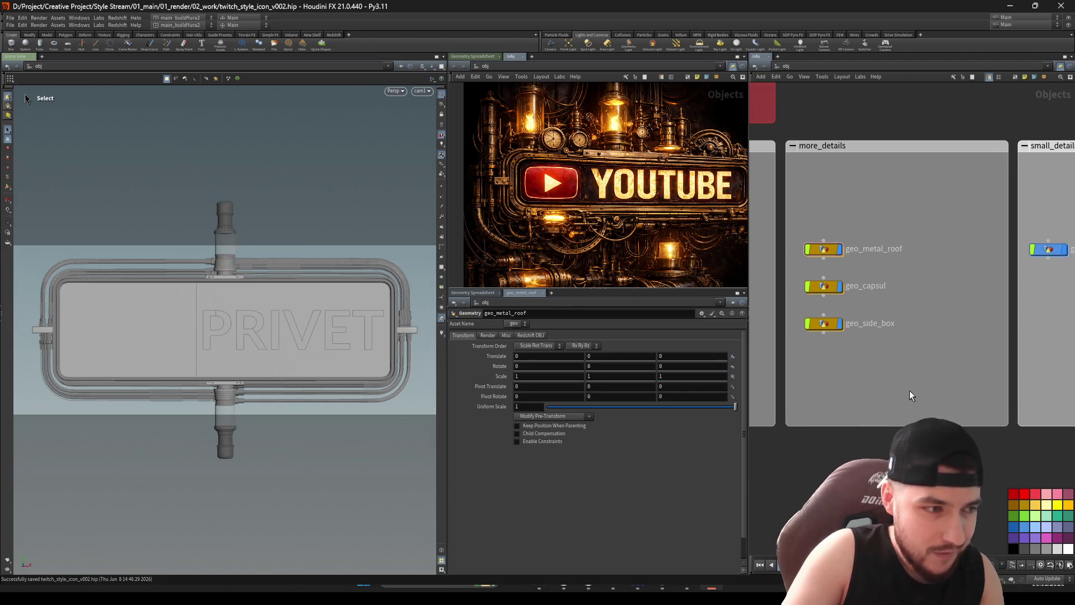
pyautogui.scroll(2, 270, 341)
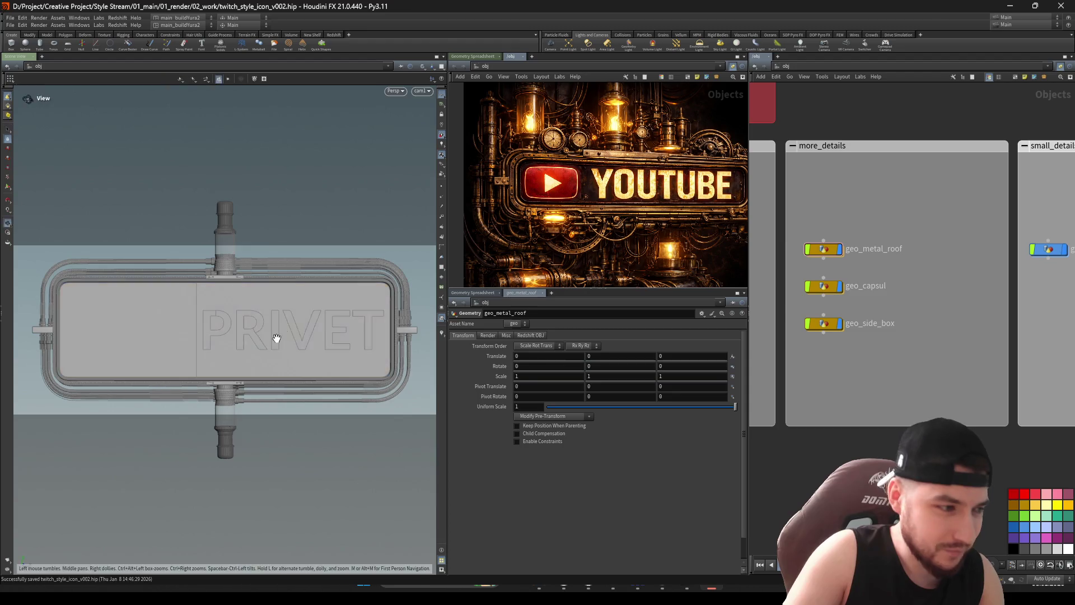
pyautogui.scroll(2, 364, 300)
pyautogui.scroll(2, 319, 324)
pyautogui.scroll(3, 295, 313)
pyautogui.moveTo(295, 313)
pyautogui.mouseDown()
pyautogui.moveTo(278, 353)
pyautogui.moveTo(247, 360)
pyautogui.moveTo(281, 319)
pyautogui.moveTo(271, 364)
pyautogui.moveTo(177, 384)
pyautogui.moveTo(252, 372)
pyautogui.moveTo(245, 413)
pyautogui.moveTo(258, 379)
pyautogui.moveTo(283, 432)
pyautogui.moveTo(276, 324)
pyautogui.moveTo(312, 349)
pyautogui.moveTo(325, 331)
pyautogui.moveTo(316, 300)
pyautogui.moveTo(247, 344)
pyautogui.moveTo(301, 303)
pyautogui.mouseUp()
pyautogui.hotkey('space', '1')
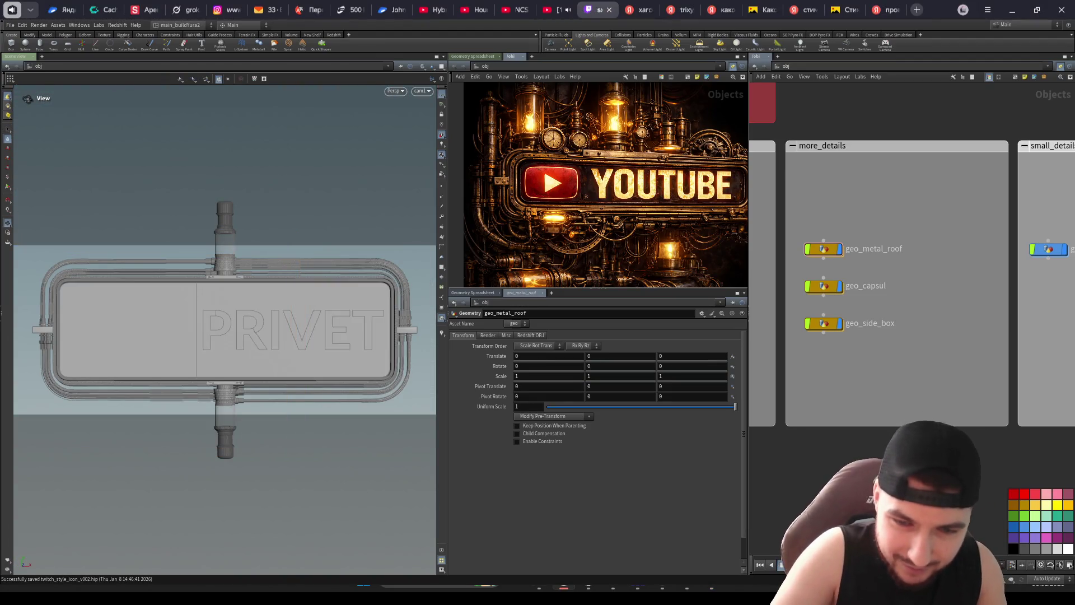
pyautogui.press('s')
pyautogui.hotkey('ctrl', 's')
# Step: Take another angled look at the pipes and return to the camera's front view of the sign
pyautogui.press('Escape')
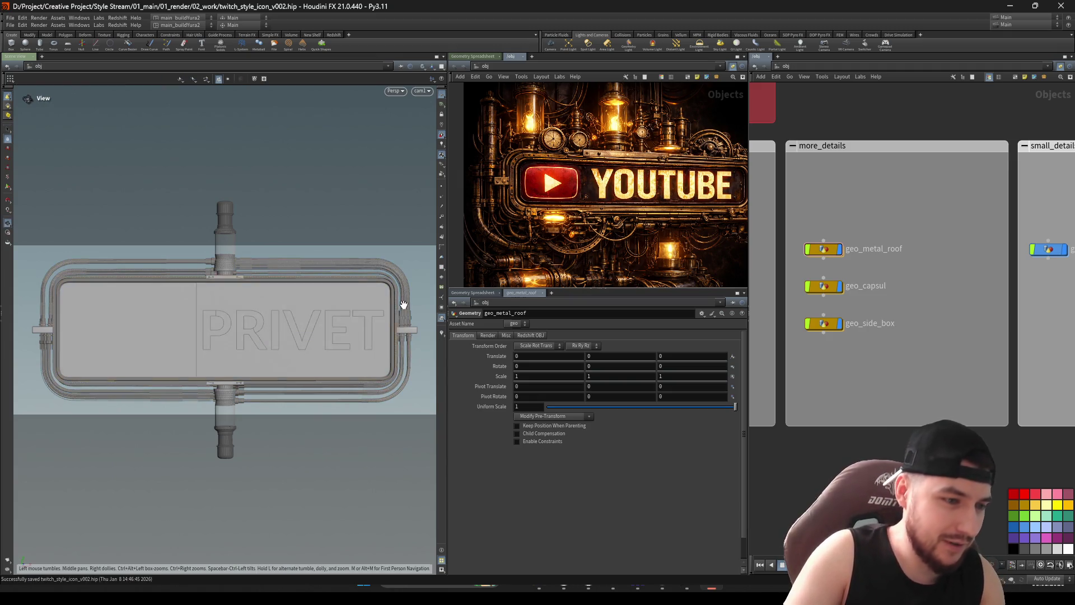
pyautogui.scroll(5, 398, 327)
pyautogui.moveTo(399, 328)
pyautogui.mouseDown()
pyautogui.moveTo(266, 375)
pyautogui.moveTo(339, 337)
pyautogui.mouseUp()
pyautogui.hotkey('space', '1')
pyautogui.press('s')
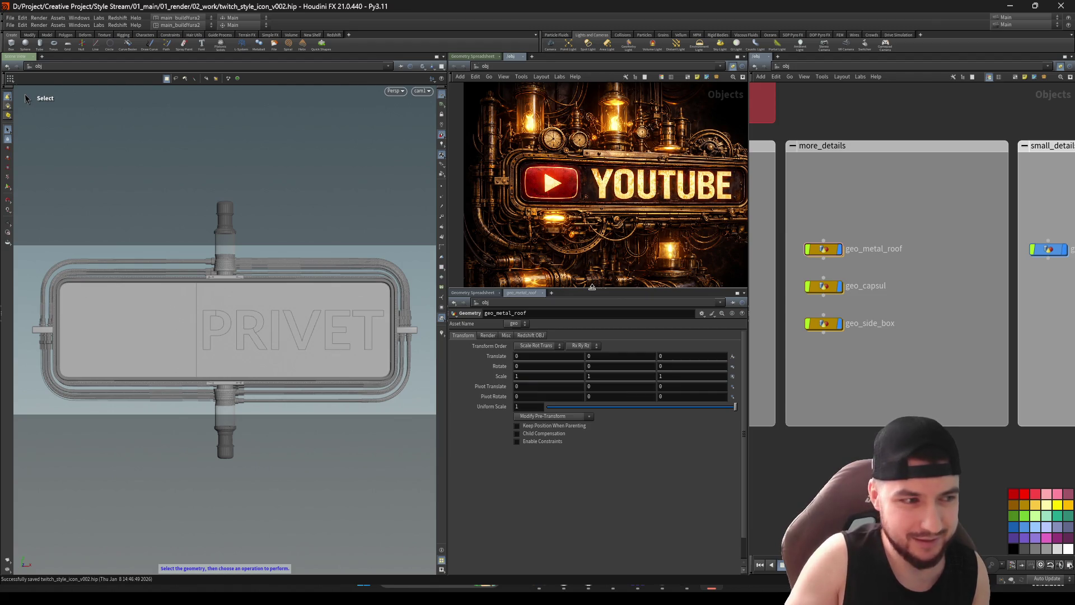
pyautogui.scroll(-3, 929, 317)
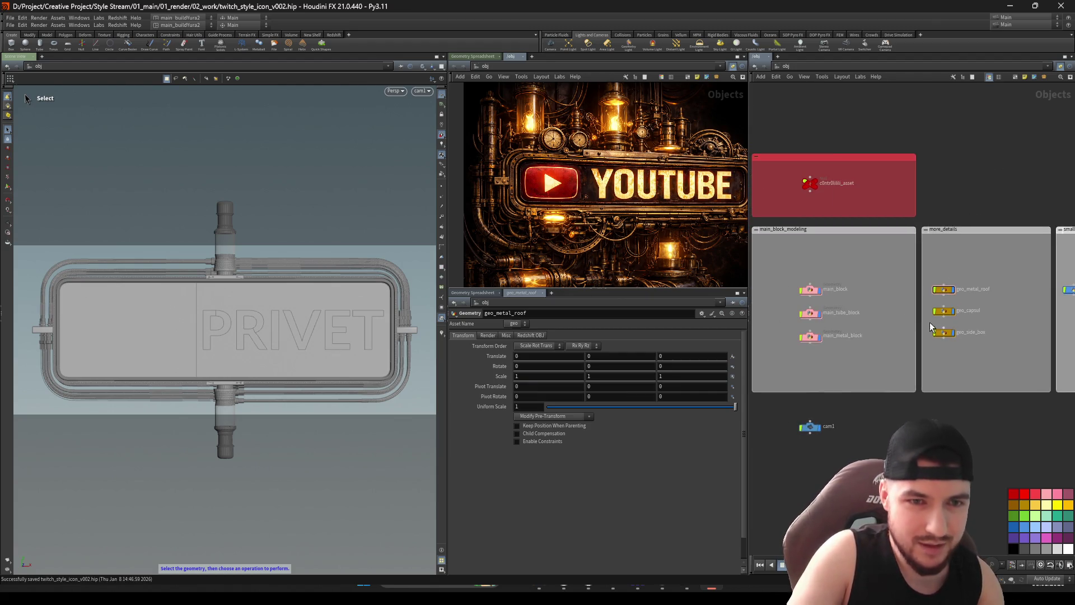
pyautogui.scroll(-1, 874, 314)
pyautogui.scroll(-1, 860, 286)
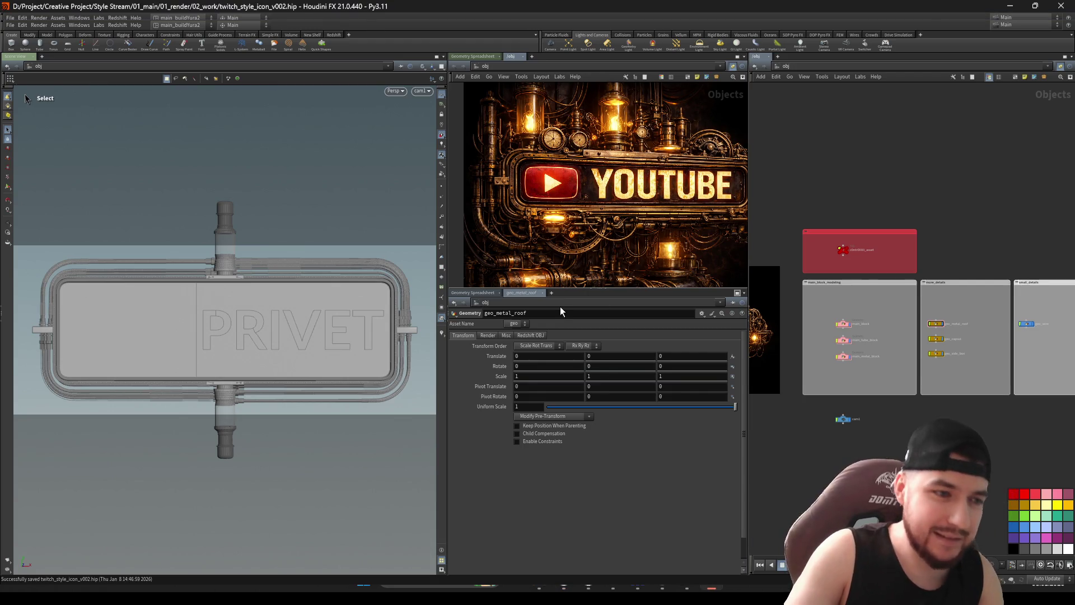
pyautogui.scroll(3, 324, 308)
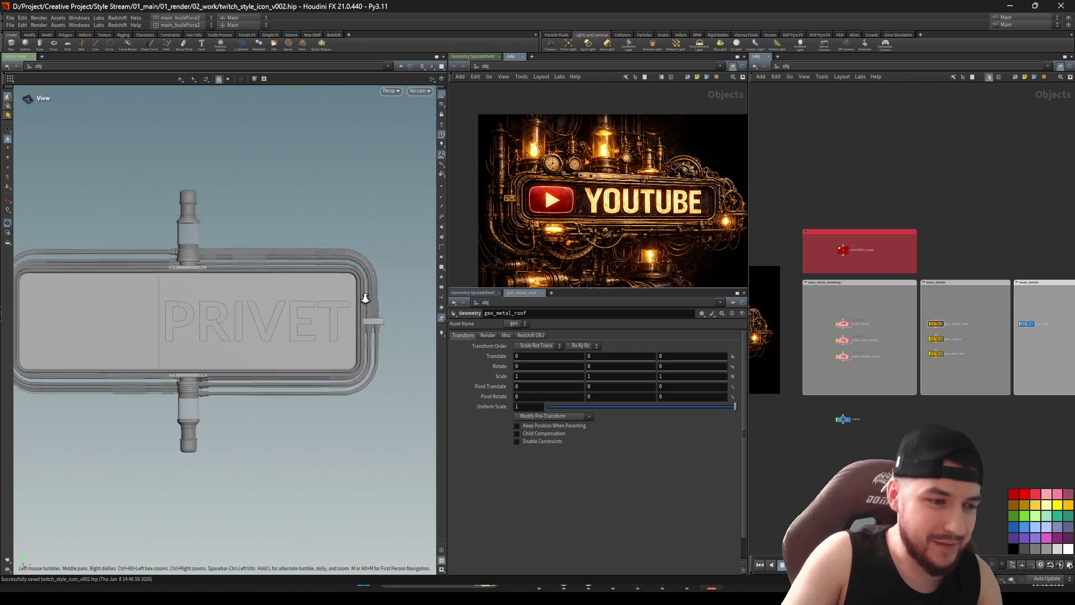
pyautogui.scroll(3, 352, 320)
# Step: Orbit between angled and straight-on views of the pipes and ledge
pyautogui.moveTo(353, 321)
pyautogui.mouseDown()
pyautogui.moveTo(291, 403)
pyautogui.moveTo(356, 320)
pyautogui.mouseUp()
pyautogui.press('s')
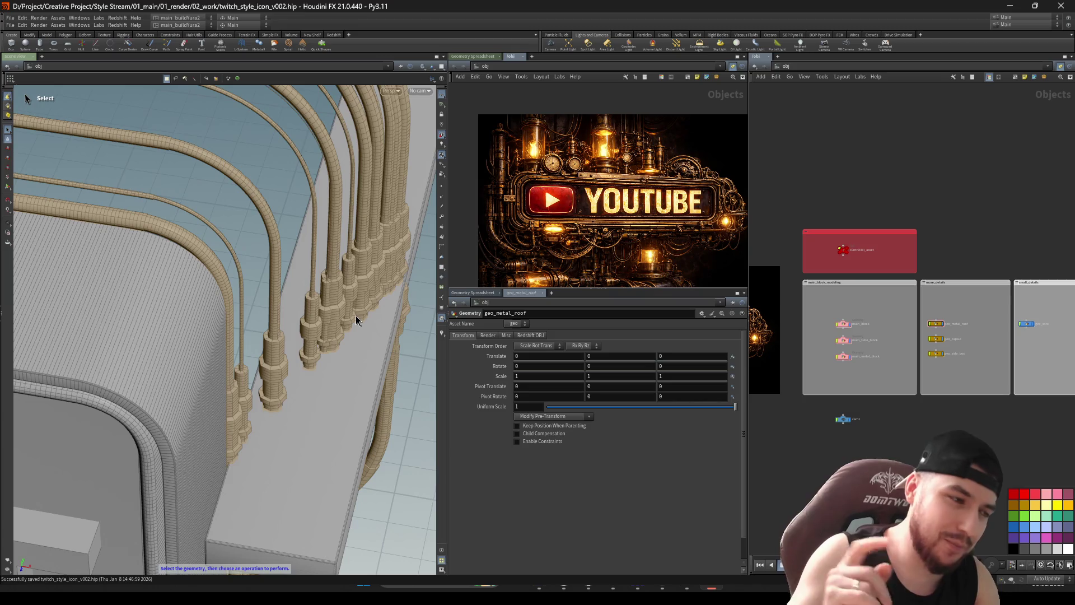
pyautogui.press('Escape')
pyautogui.moveTo(357, 320)
pyautogui.mouseDown()
pyautogui.moveTo(389, 267)
pyautogui.moveTo(312, 329)
pyautogui.moveTo(269, 408)
pyautogui.moveTo(243, 413)
pyautogui.moveTo(276, 373)
pyautogui.moveTo(327, 365)
pyautogui.mouseUp()
pyautogui.press('s')
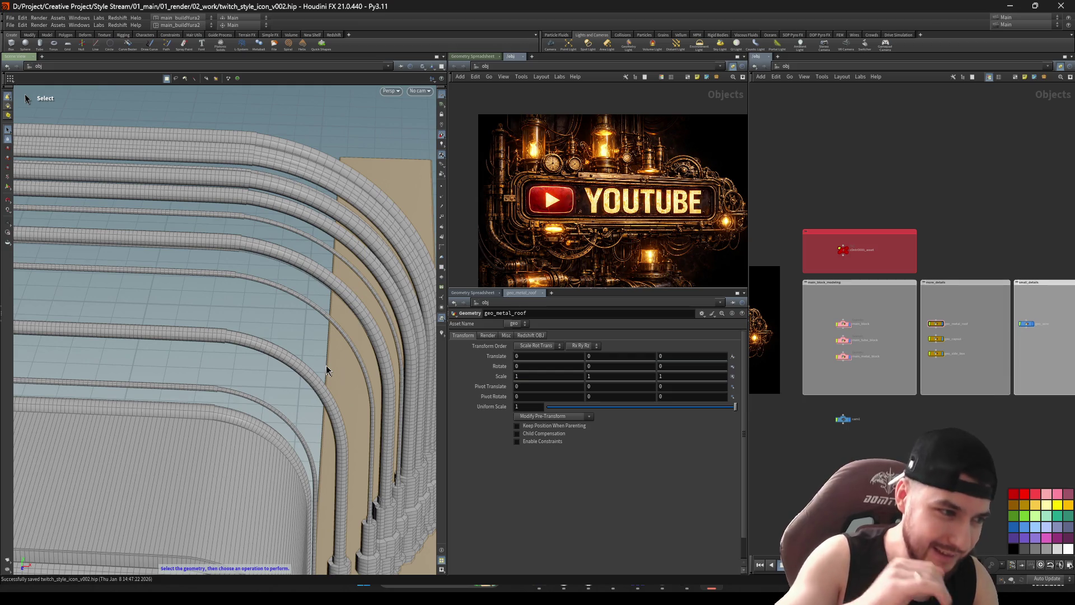
pyautogui.press('Escape')
# Step: Move in close on the curved pipe bends, then dive inside the geo_wire object's network
pyautogui.moveTo(326, 365)
pyautogui.mouseDown()
pyautogui.moveTo(354, 210)
pyautogui.moveTo(341, 249)
pyautogui.moveTo(269, 243)
pyautogui.moveTo(175, 329)
pyautogui.mouseUp()
pyautogui.moveTo(238, 302); pyautogui.dragTo(361, 257)
pyautogui.press('s')
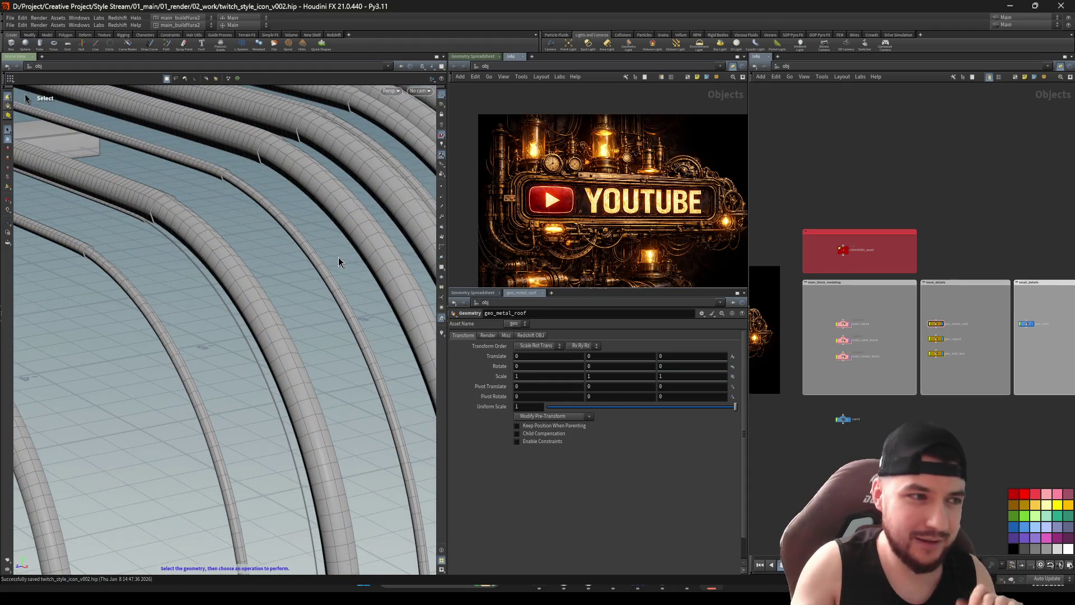
pyautogui.scroll(3, 880, 307)
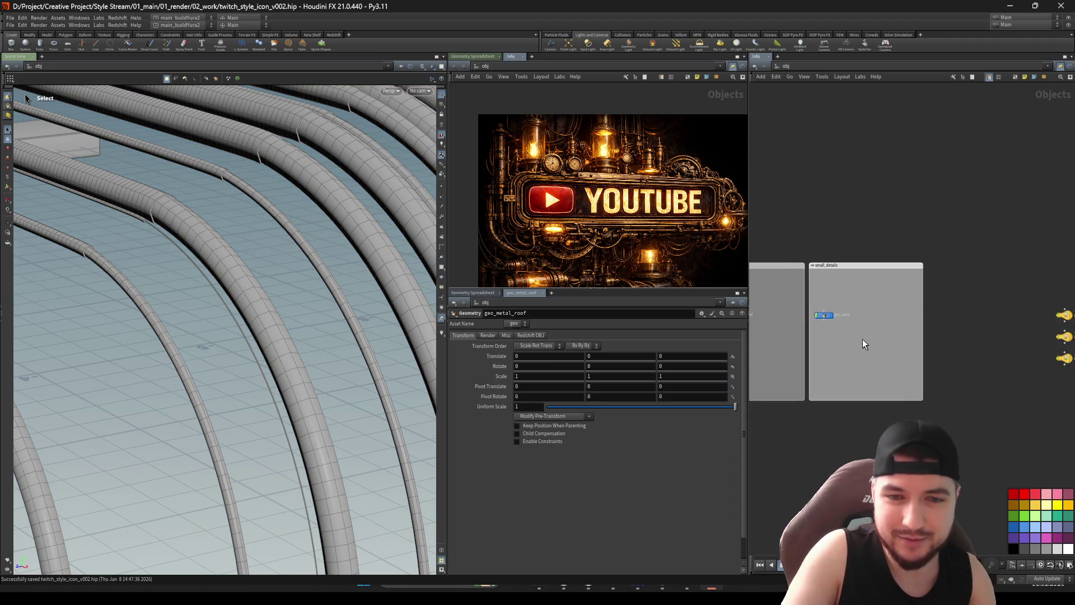
pyautogui.scroll(5, 881, 307)
pyautogui.doubleClick(880, 301)
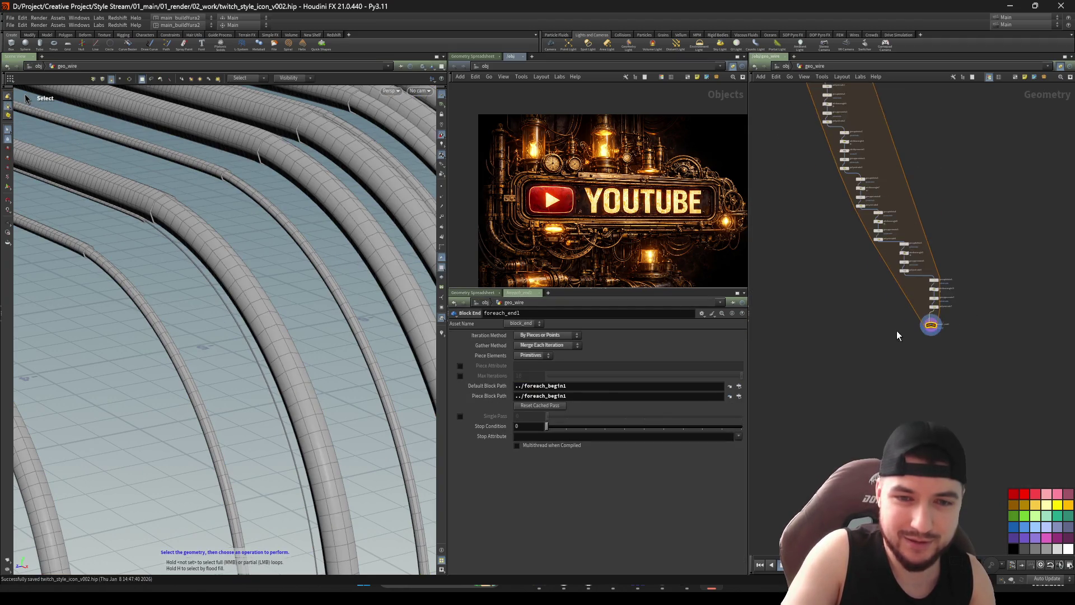
# Step: Orbit around the tubes, cancel a stray Tab-menu connection from foreach_end1, and save the scene
pyautogui.press('Escape')
pyautogui.moveTo(168, 235)
pyautogui.mouseDown()
pyautogui.moveTo(288, 252)
pyautogui.moveTo(221, 235)
pyautogui.mouseUp()
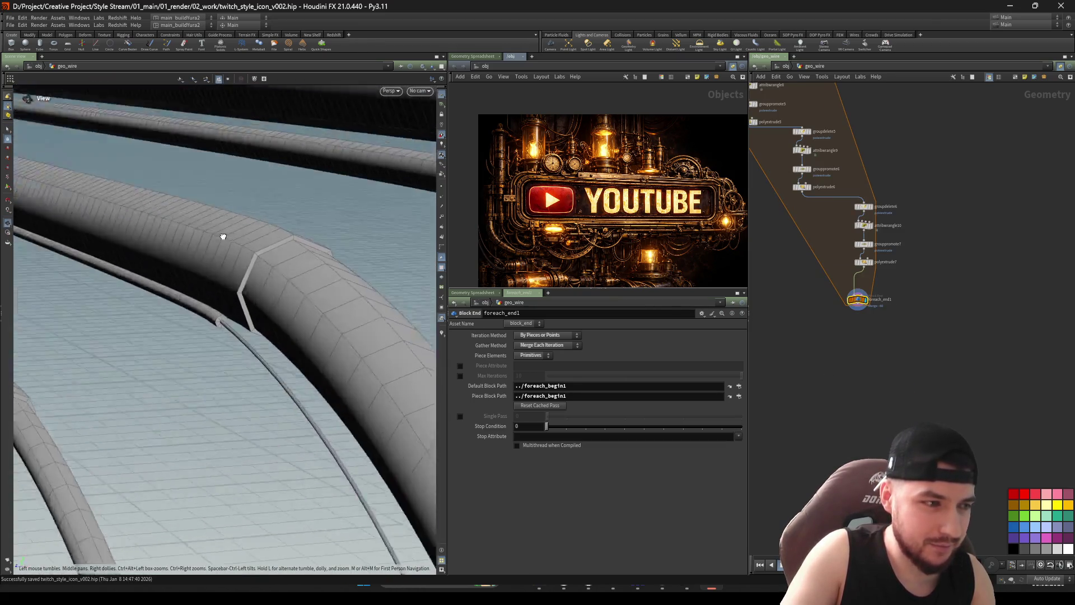
pyautogui.scroll(3, 891, 391)
pyautogui.click(851, 339)
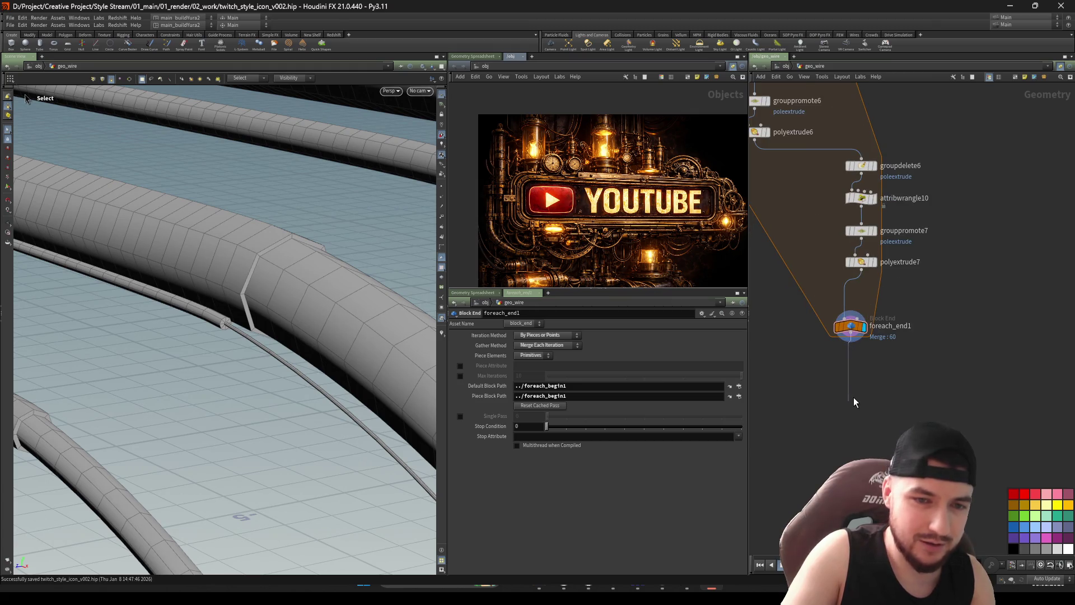
pyautogui.press('Tab')
pyautogui.write('l')
pyautogui.press('Escape')
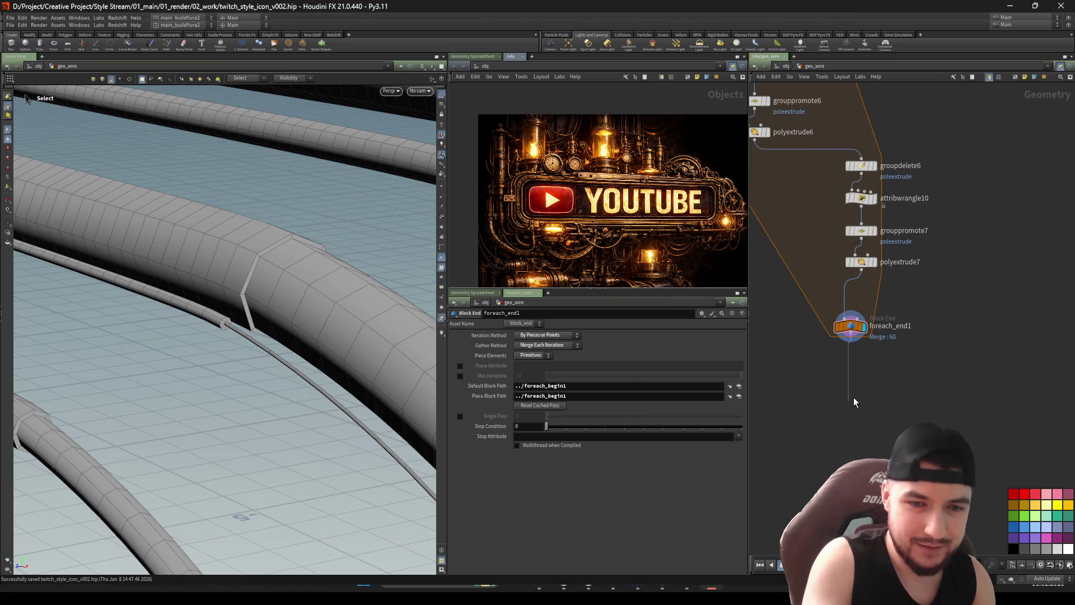
pyautogui.click(853, 402)
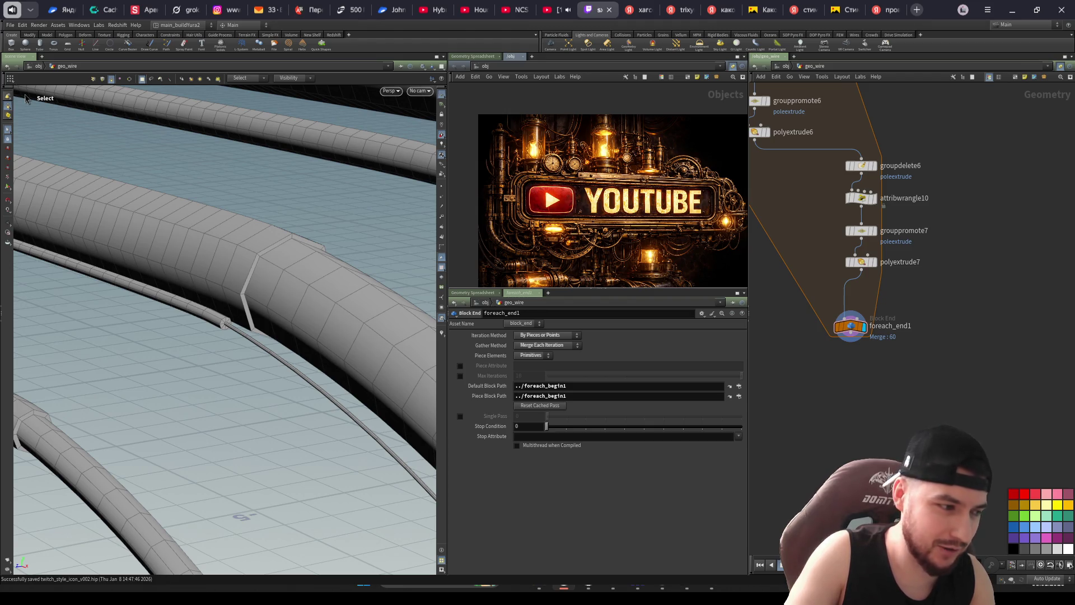
pyautogui.scroll(2, 854, 361)
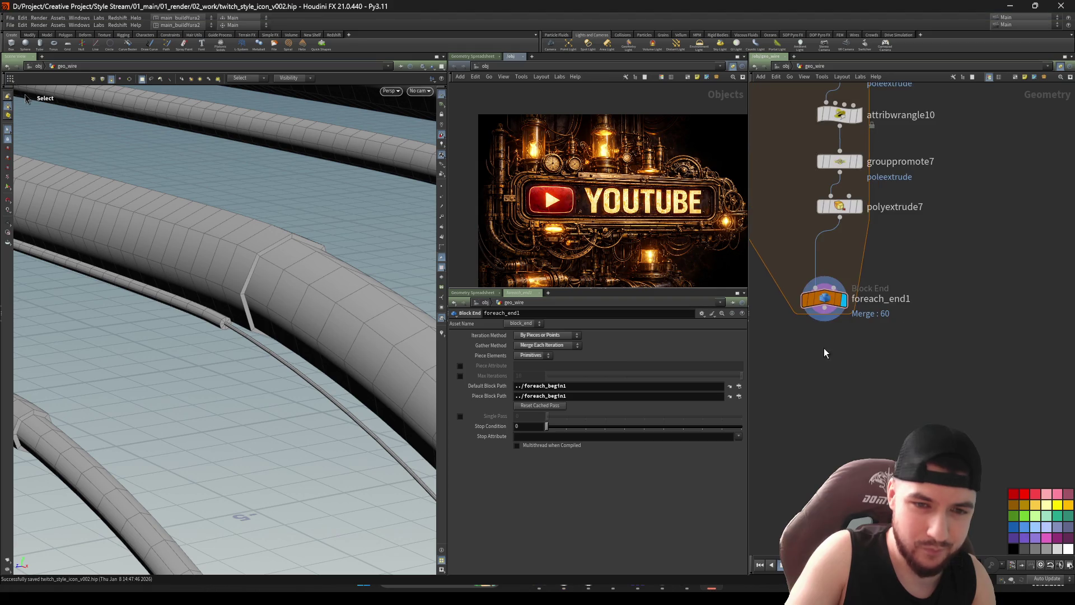
pyautogui.moveTo(218, 336)
pyautogui.mouseDown()
pyautogui.moveTo(224, 365)
pyautogui.moveTo(301, 340)
pyautogui.moveTo(195, 420)
pyautogui.moveTo(192, 365)
pyautogui.moveTo(253, 320)
pyautogui.mouseUp()
pyautogui.hotkey('ctrl', 's')
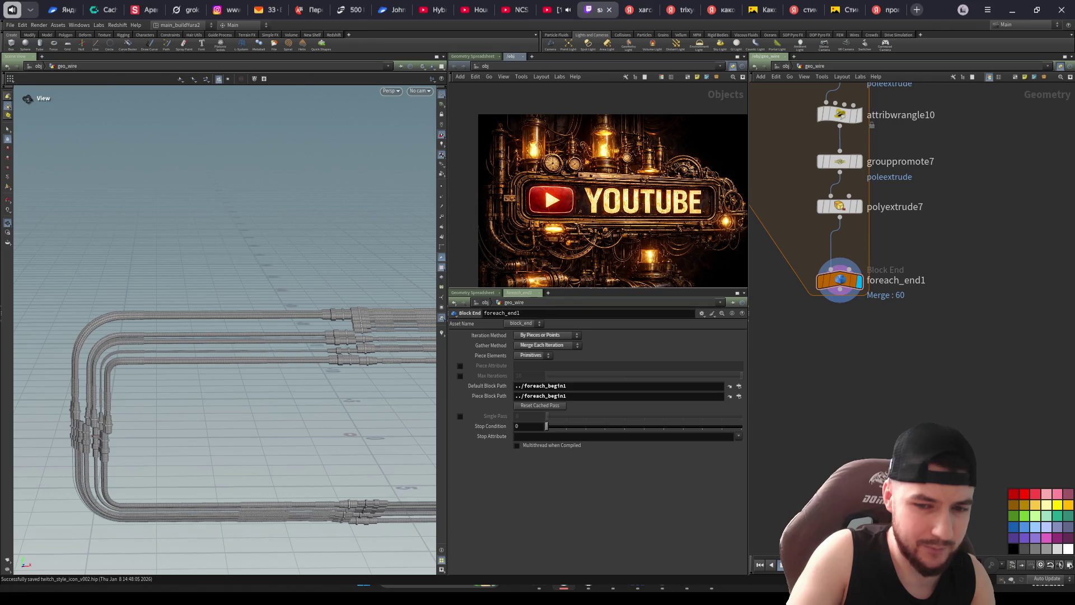
pyautogui.scroll(5, 276, 312)
pyautogui.scroll(2, 305, 290)
pyautogui.scroll(2, 322, 311)
# Step: Check the bundle from top and close perspective angles, save again, and pan toward foreach_end1
pyautogui.moveTo(322, 312)
pyautogui.mouseDown()
pyautogui.moveTo(277, 365)
pyautogui.moveTo(295, 350)
pyautogui.moveTo(276, 351)
pyautogui.moveTo(318, 340)
pyautogui.mouseUp()
pyautogui.press('s')
pyautogui.scroll(-3, 282, 317)
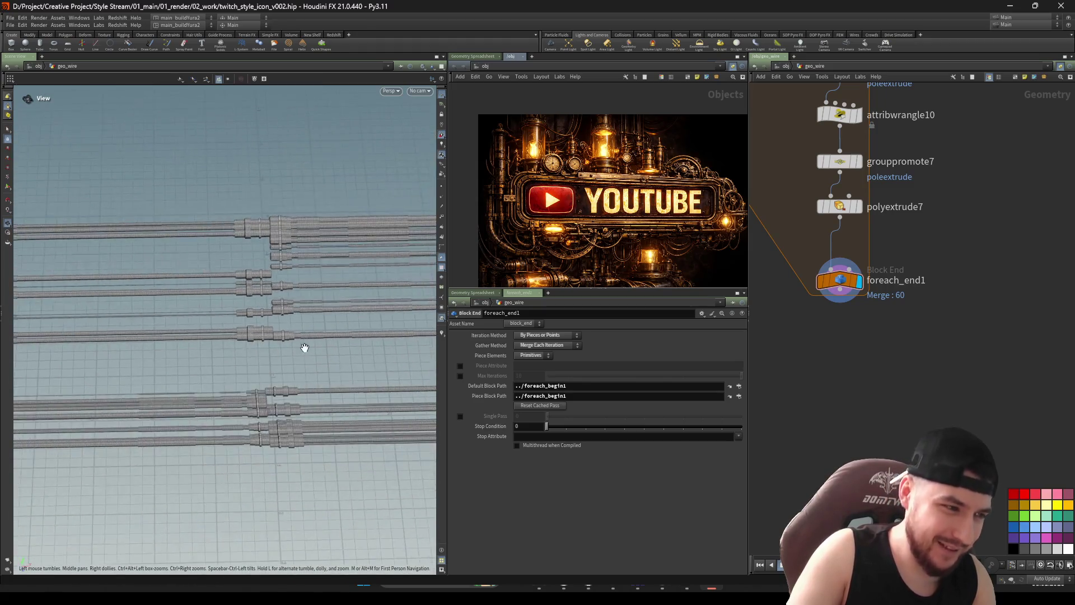
pyautogui.scroll(-3, 288, 318)
pyautogui.press('s')
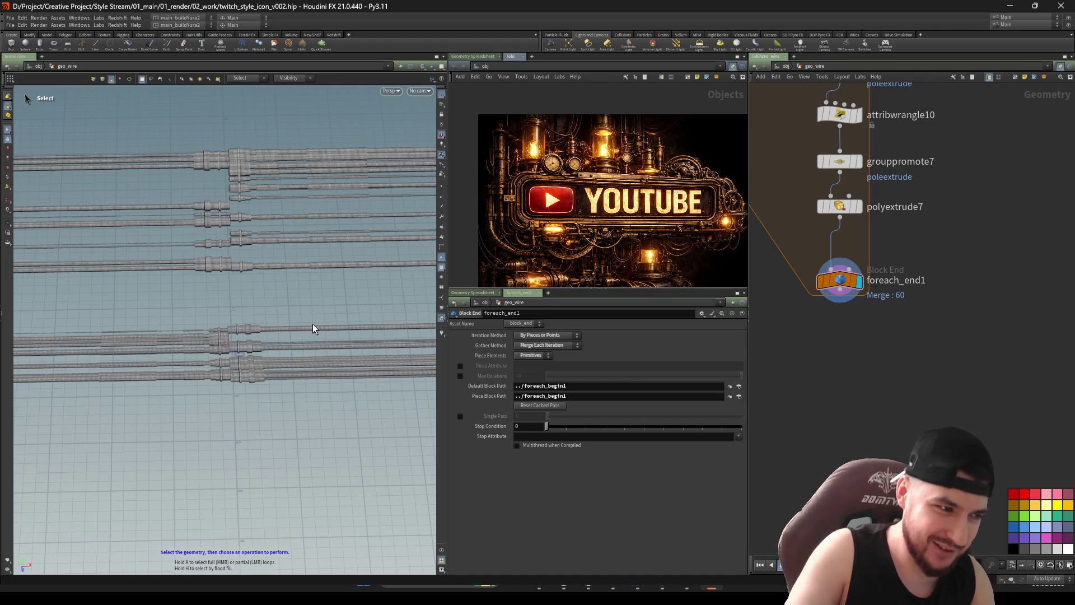
pyautogui.hotkey('ctrl', 's')
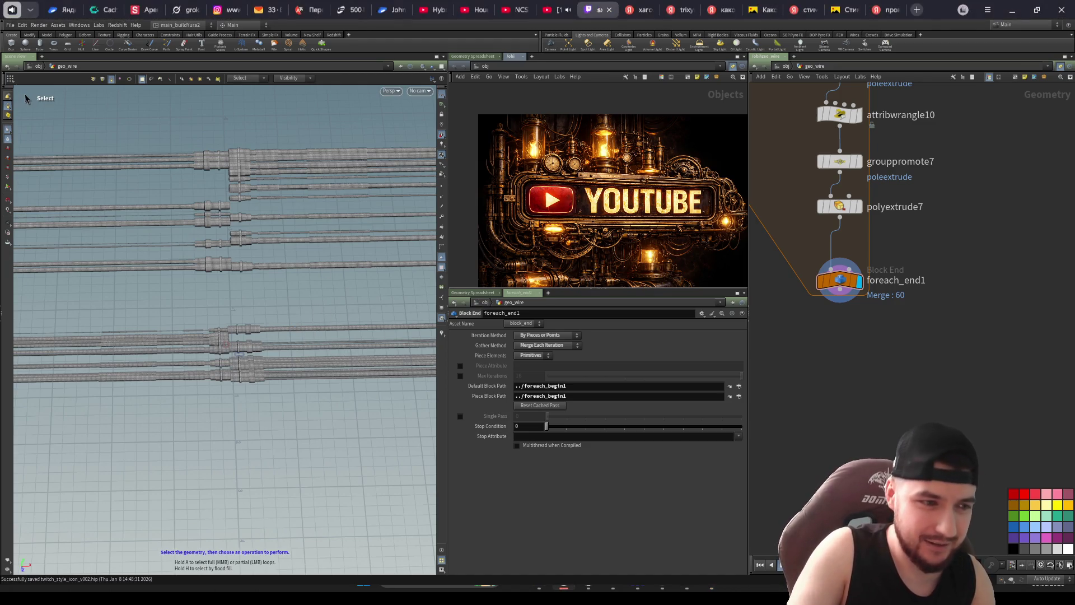
pyautogui.press('Escape')
pyautogui.moveTo(240, 271); pyautogui.dragTo(295, 244)
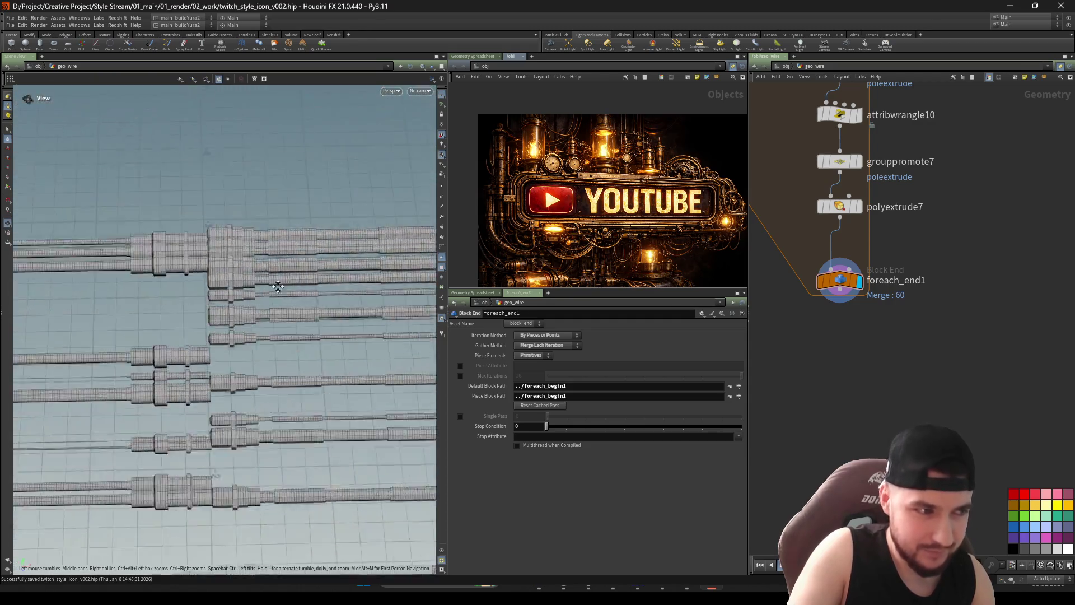
pyautogui.moveTo(294, 245)
pyautogui.mouseDown()
pyautogui.moveTo(294, 305)
pyautogui.moveTo(260, 311)
pyautogui.mouseUp()
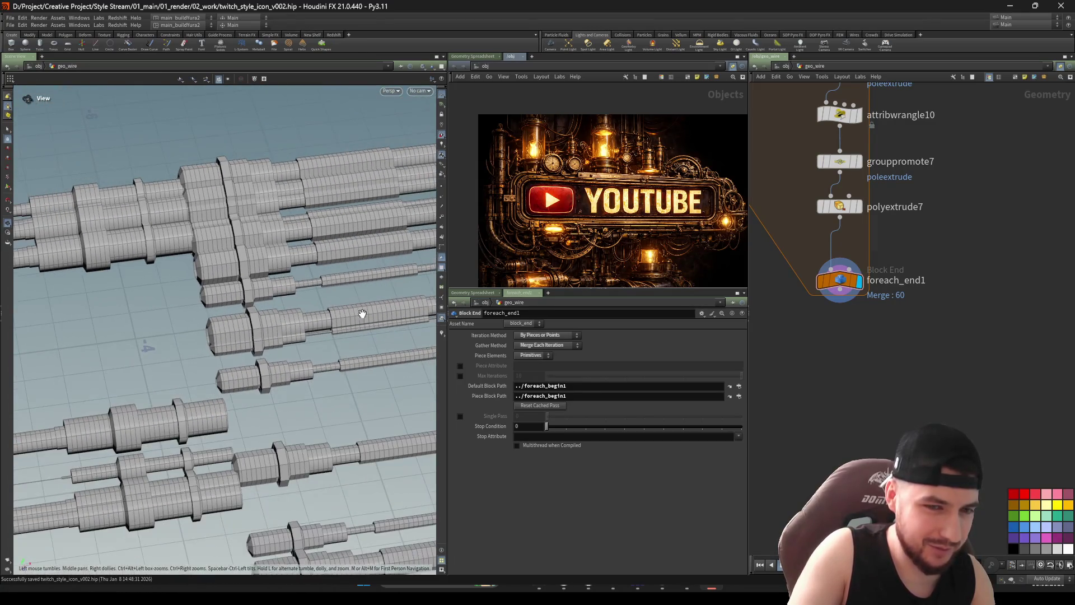
pyautogui.press('s')
pyautogui.scroll(-2, 905, 375)
pyautogui.moveTo(884, 330); pyautogui.dragTo(869, 388, button='middle')
pyautogui.scroll(-2, 892, 410)
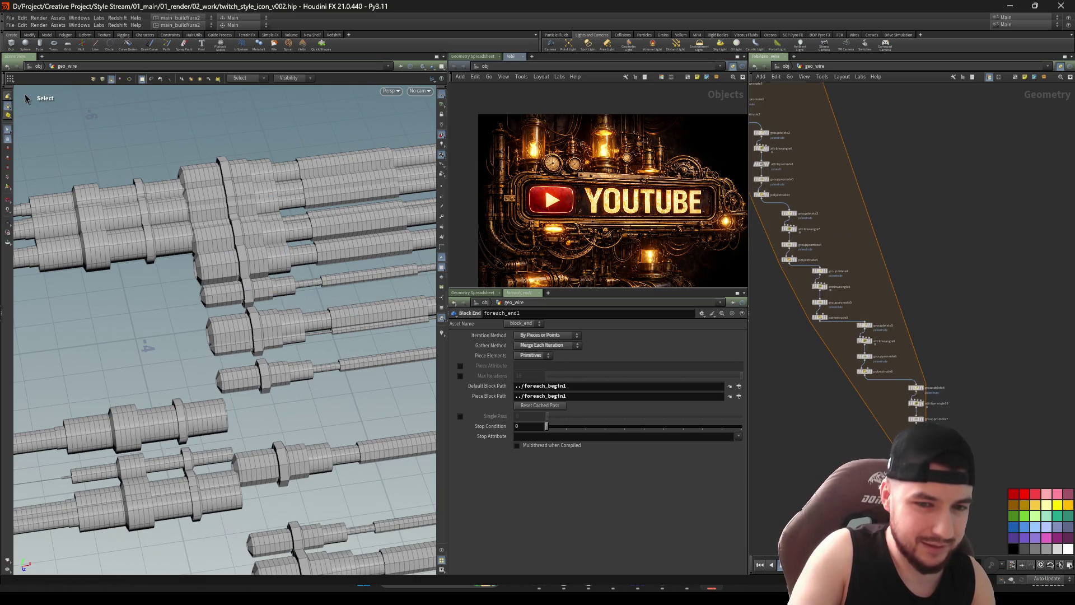
pyautogui.scroll(3, 930, 440)
# Step: Bring the for-each loop into view and inspect grouppromote1 with the bent curve edge-on
pyautogui.moveTo(824, 440); pyautogui.dragTo(811, 332, button='middle')
pyautogui.scroll(2, 811, 330)
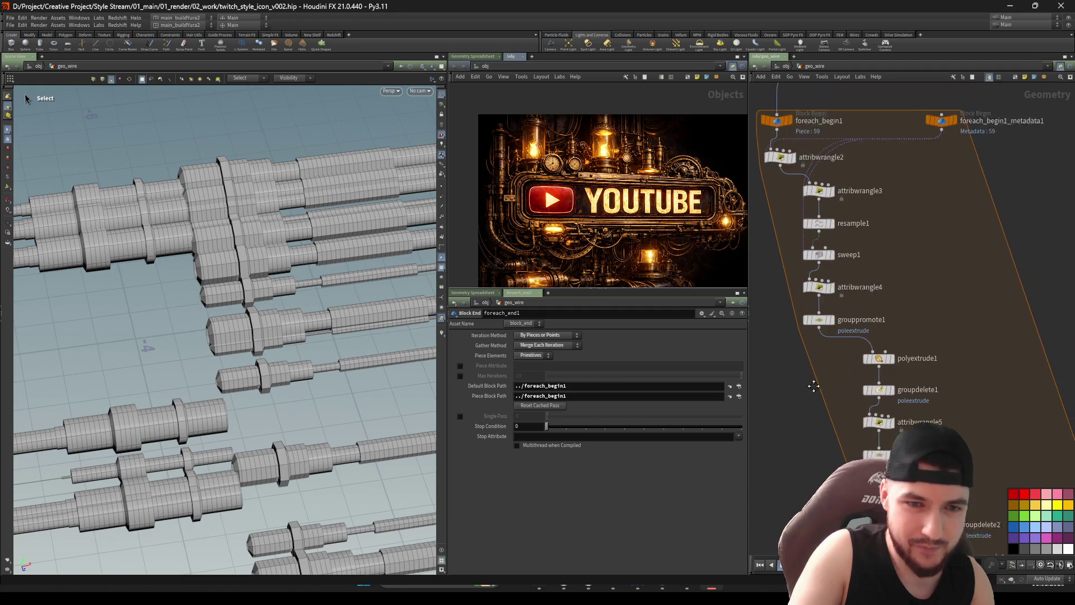
pyautogui.click(812, 331)
pyautogui.keyDown('alt'); pyautogui.moveTo(357, 293); pyautogui.dragTo(311, 331); pyautogui.keyUp('alt')
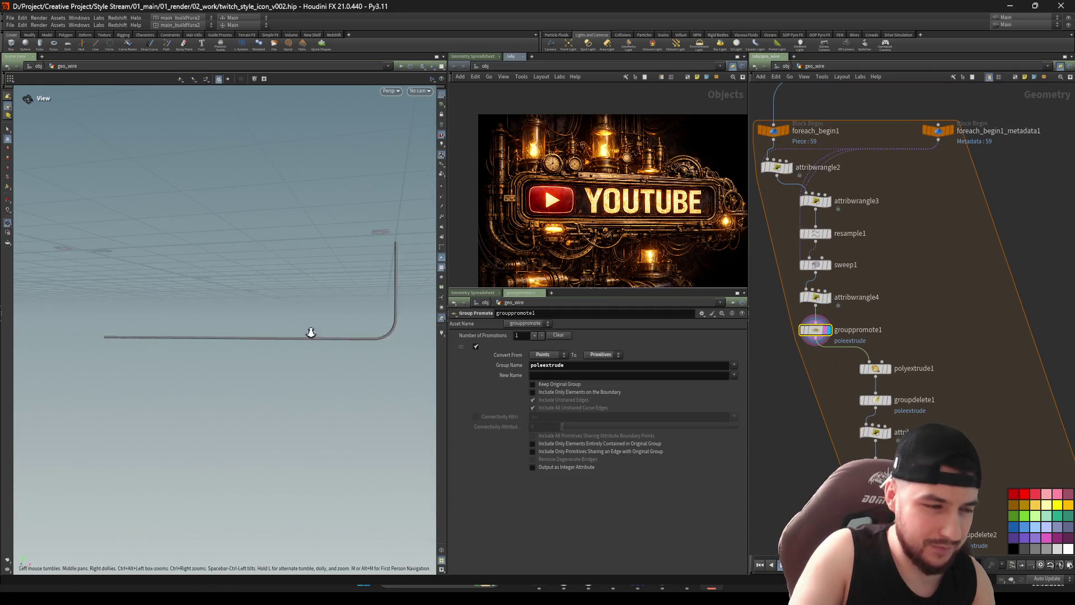
pyautogui.scroll(1, 831, 353)
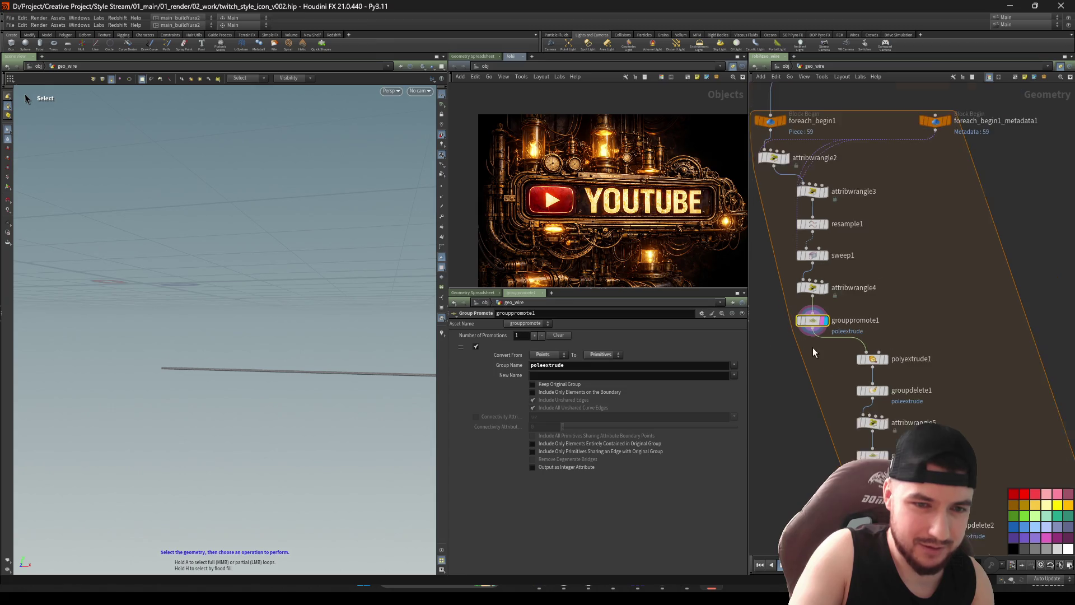
# Step: Select resample1 to review its Curve U Attribute output, then save the scene
pyautogui.moveTo(828, 231); pyautogui.dragTo(836, 256, button='middle')
pyautogui.click(819, 234)
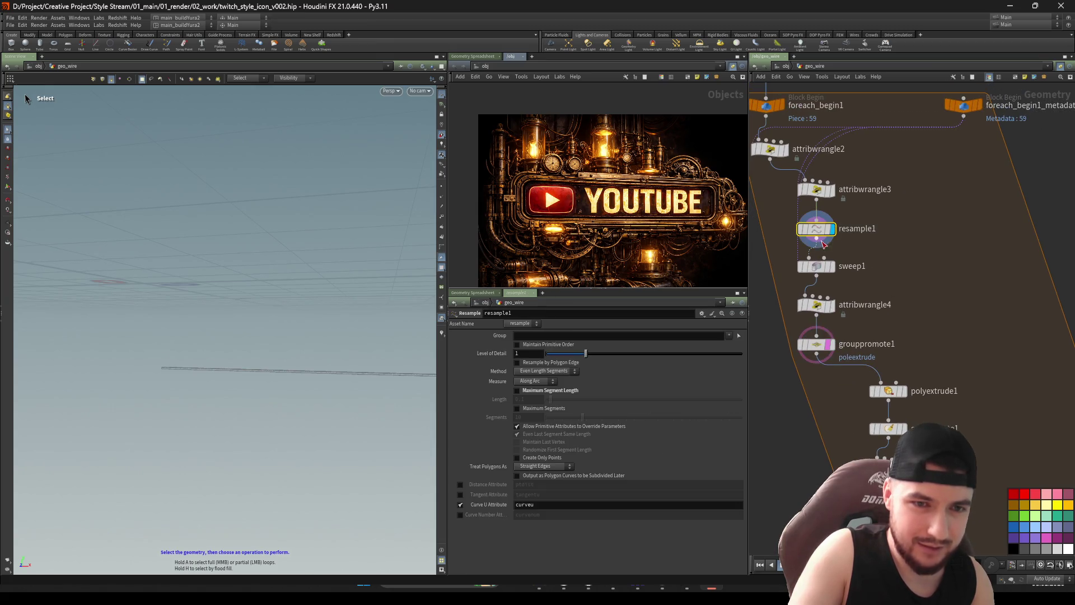
pyautogui.press('Escape')
pyautogui.moveTo(328, 348); pyautogui.dragTo(336, 348)
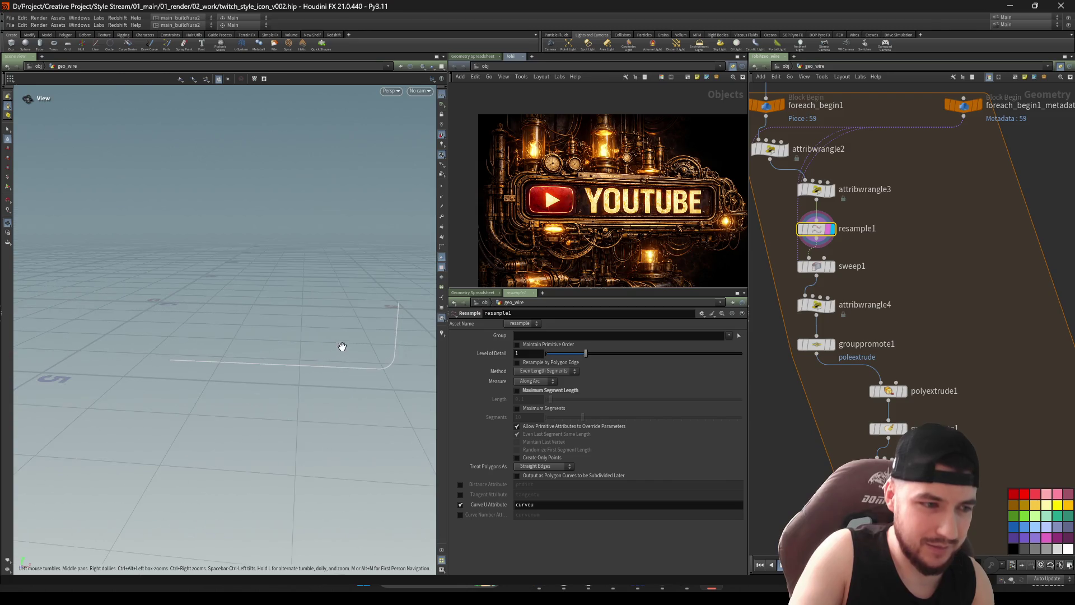
pyautogui.press('s')
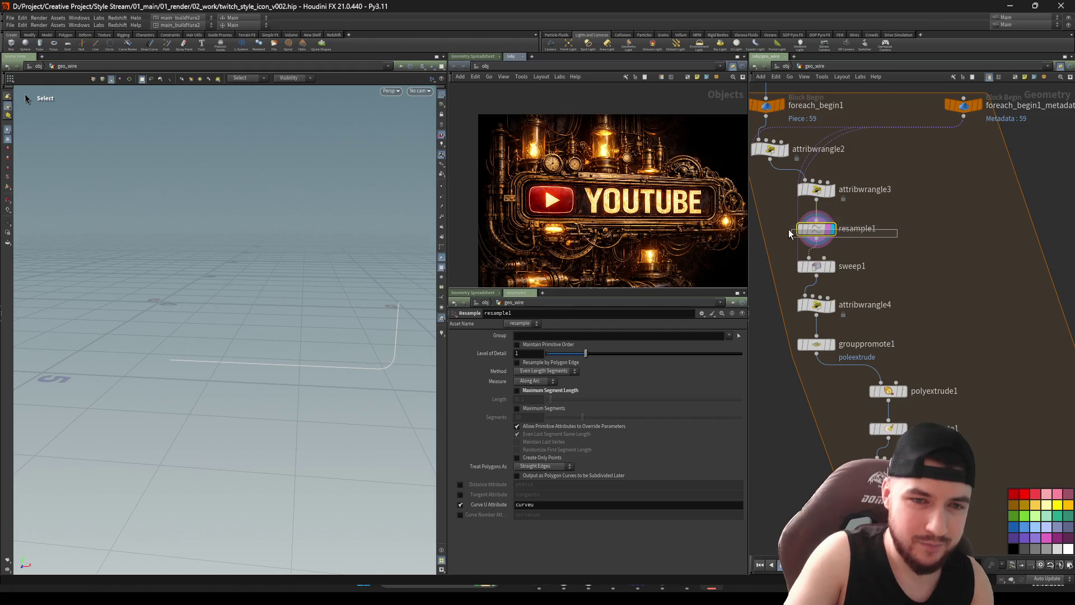
pyautogui.scroll(-2, 809, 377)
pyautogui.scroll(-3, 809, 371)
pyautogui.scroll(2, 821, 343)
pyautogui.hotkey('ctrl', 's')
pyautogui.scroll(2, 778, 289)
pyautogui.scroll(-4, 773, 352)
pyautogui.scroll(-1, 787, 368)
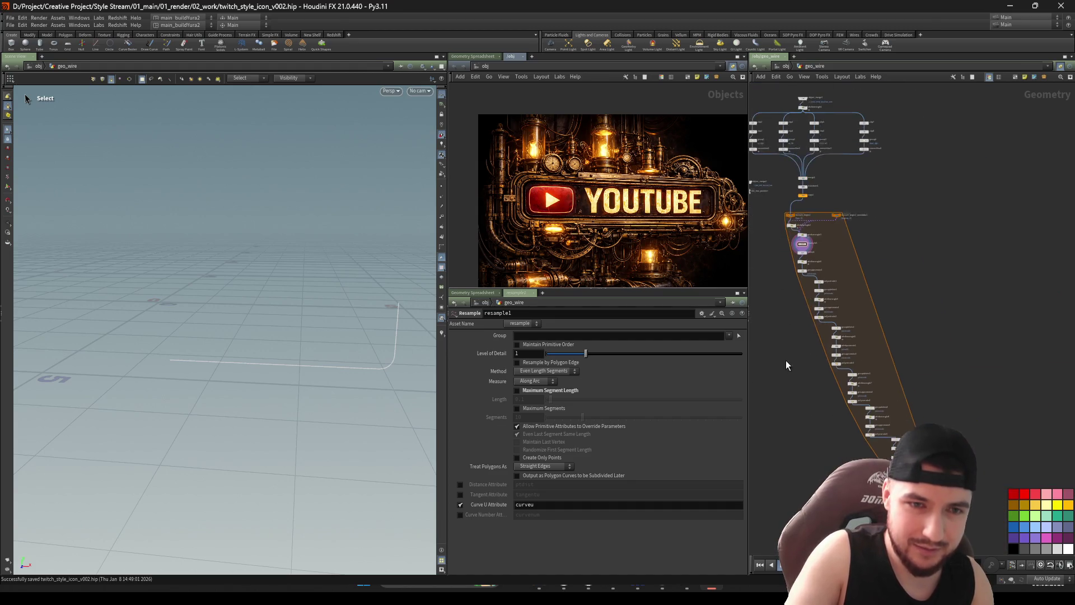
pyautogui.scroll(2, 787, 368)
pyautogui.scroll(2, 965, 380)
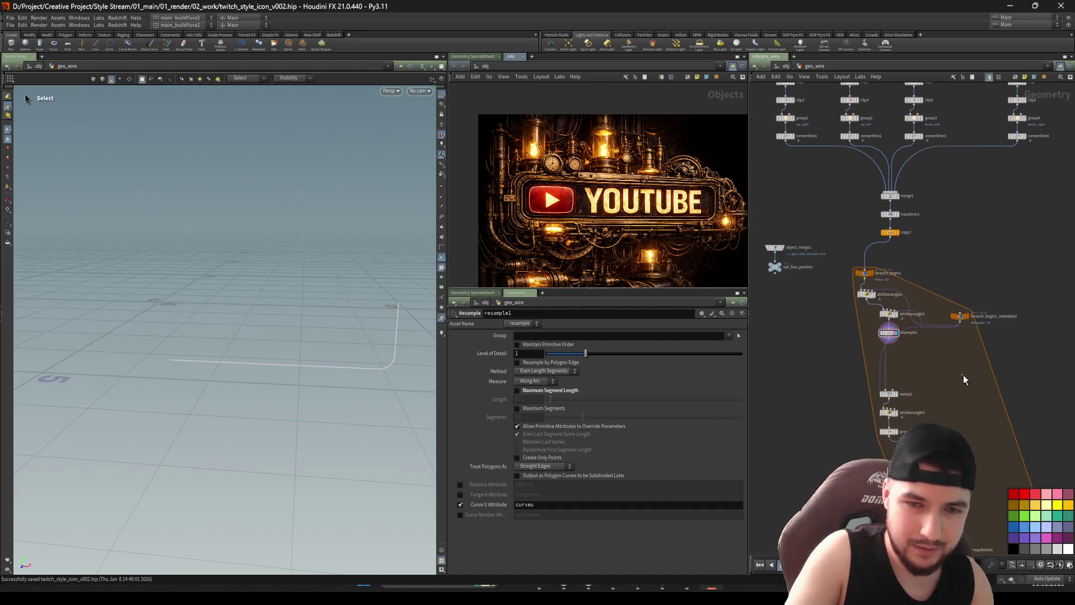
pyautogui.scroll(1, 965, 381)
pyautogui.scroll(1, 943, 360)
pyautogui.scroll(2, 943, 359)
pyautogui.scroll(2, 954, 355)
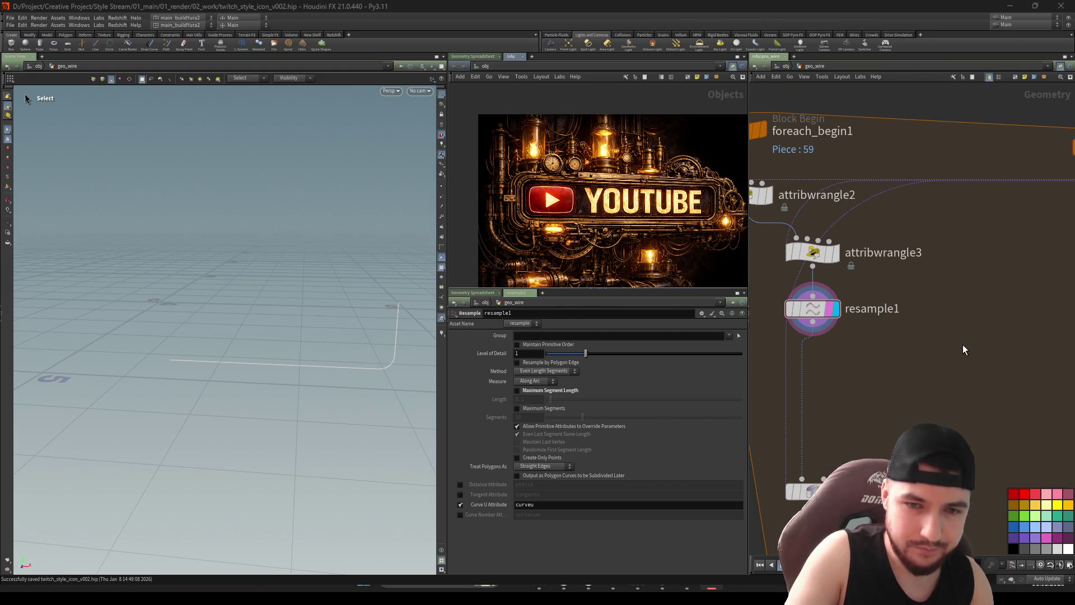
pyautogui.scroll(-1, 867, 399)
pyautogui.scroll(-1, 873, 383)
pyautogui.scroll(-1, 871, 340)
pyautogui.scroll(-1, 873, 353)
pyautogui.scroll(1, 855, 281)
pyautogui.scroll(1, 867, 294)
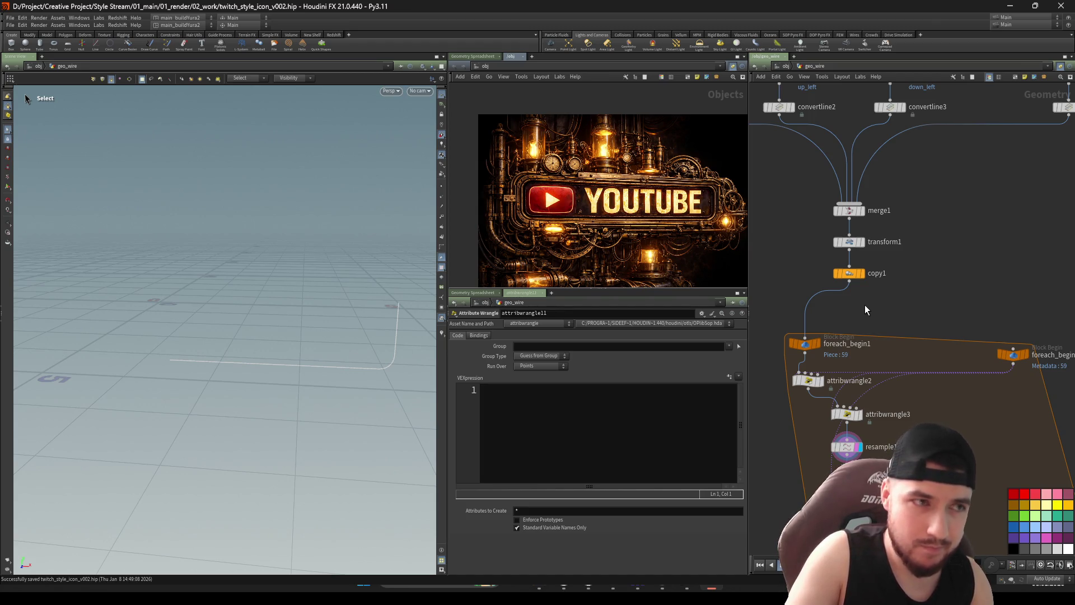
pyautogui.scroll(-2, 897, 407)
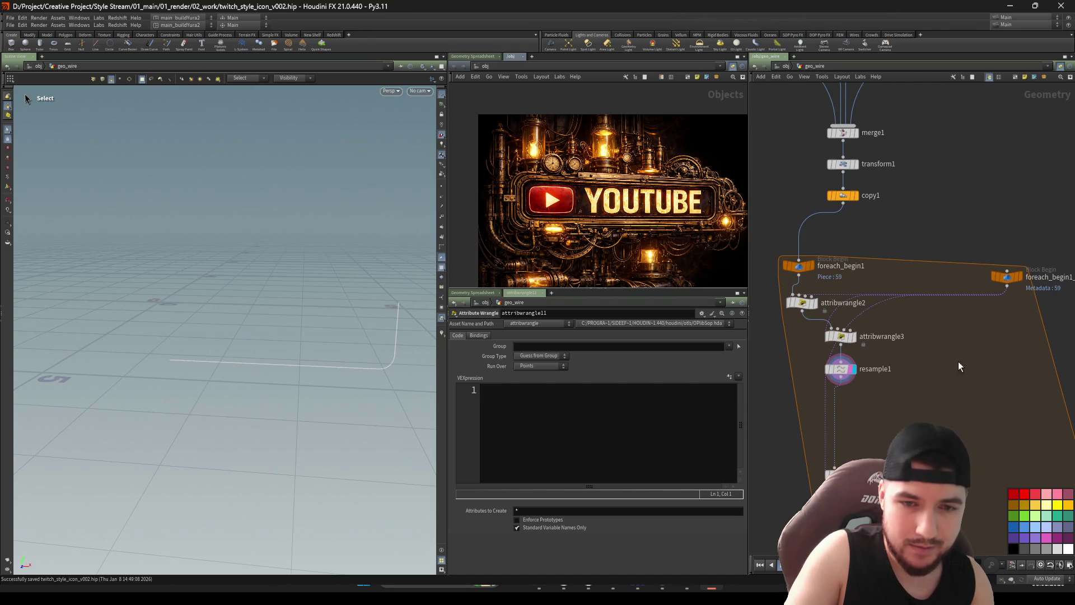
pyautogui.scroll(1, 861, 393)
pyautogui.click(835, 409)
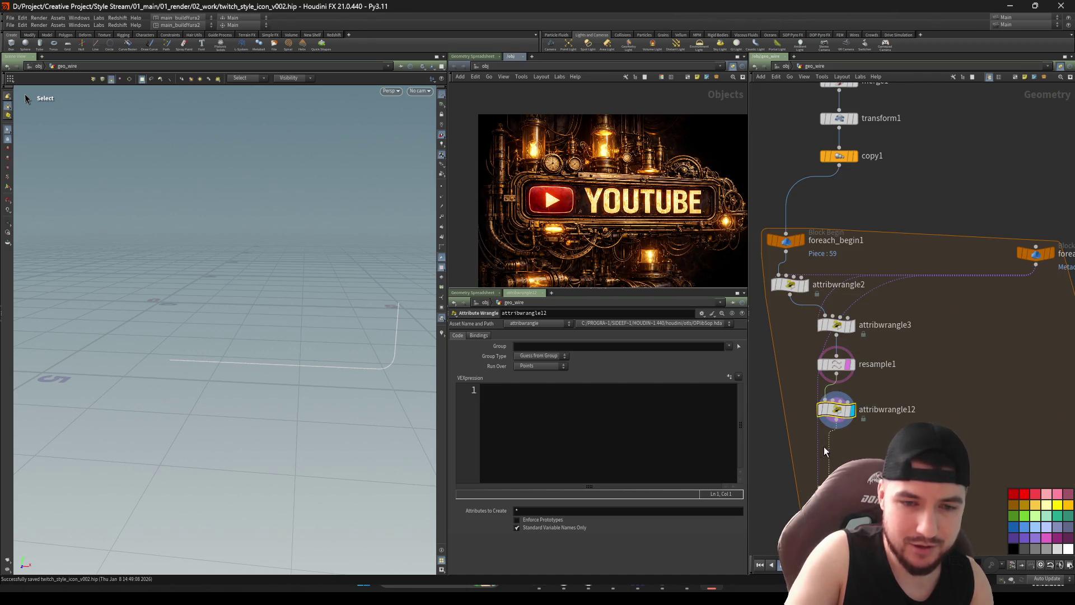
pyautogui.click(603, 435)
pyautogui.write('if')
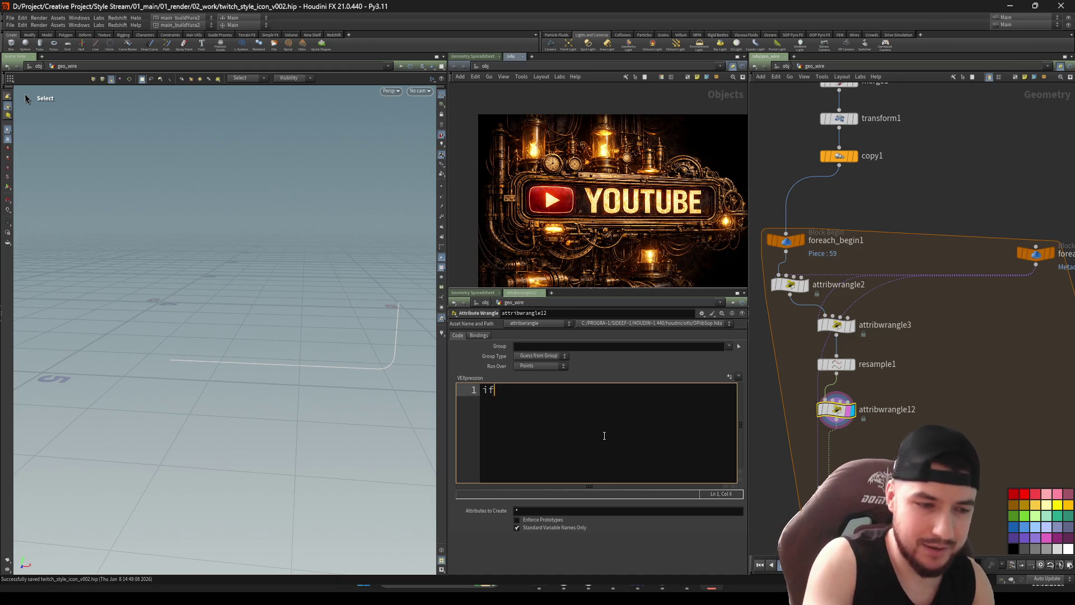
pyautogui.press('BackSpace')
pyautogui.press('BackSpace')
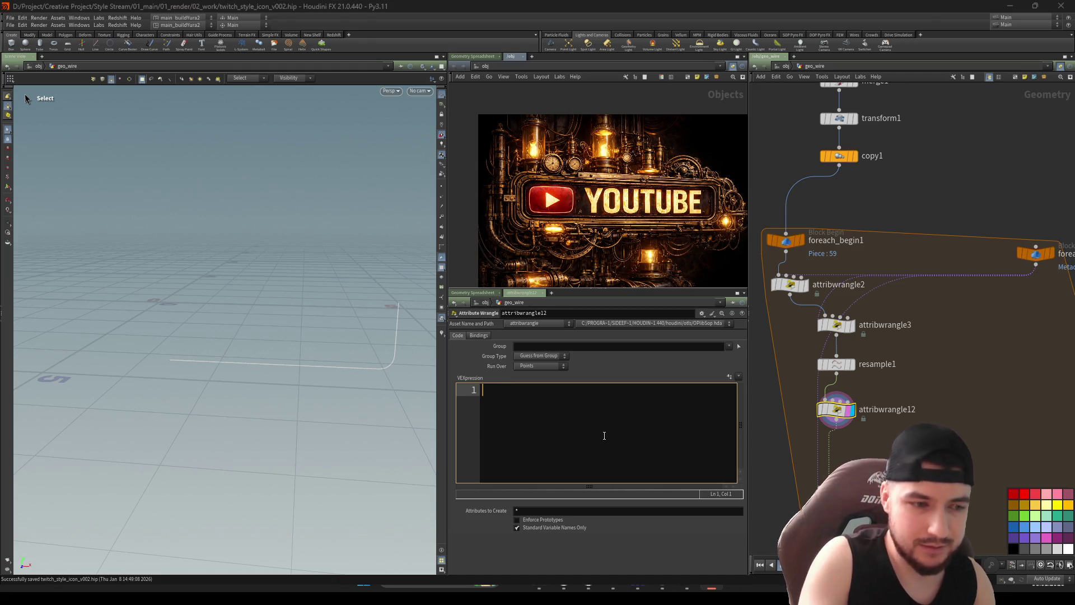
pyautogui.write('=')
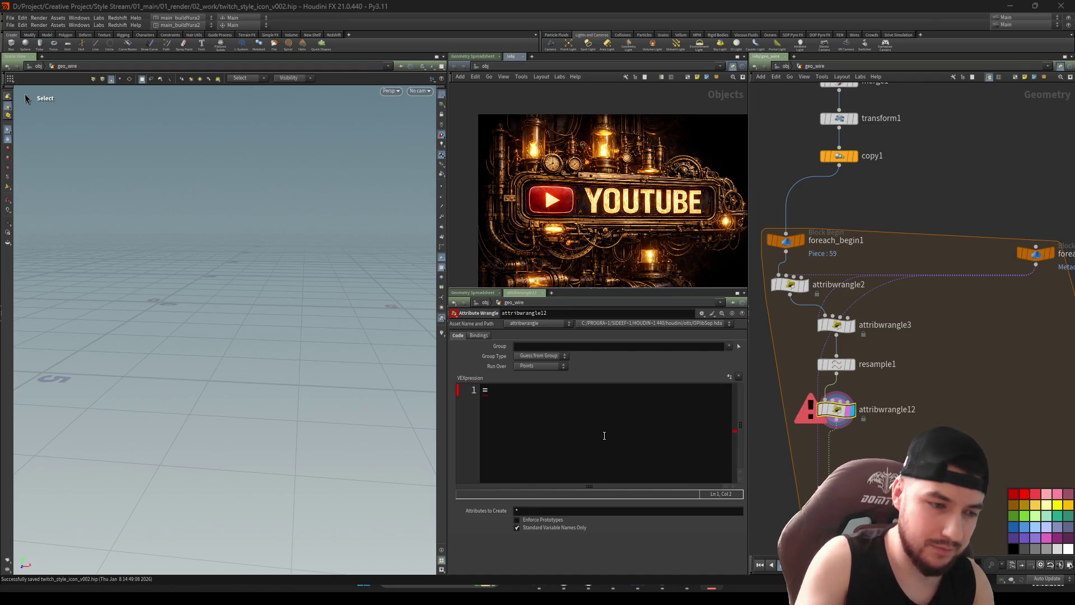
pyautogui.press('BackSpace')
pyautogui.press('Return')
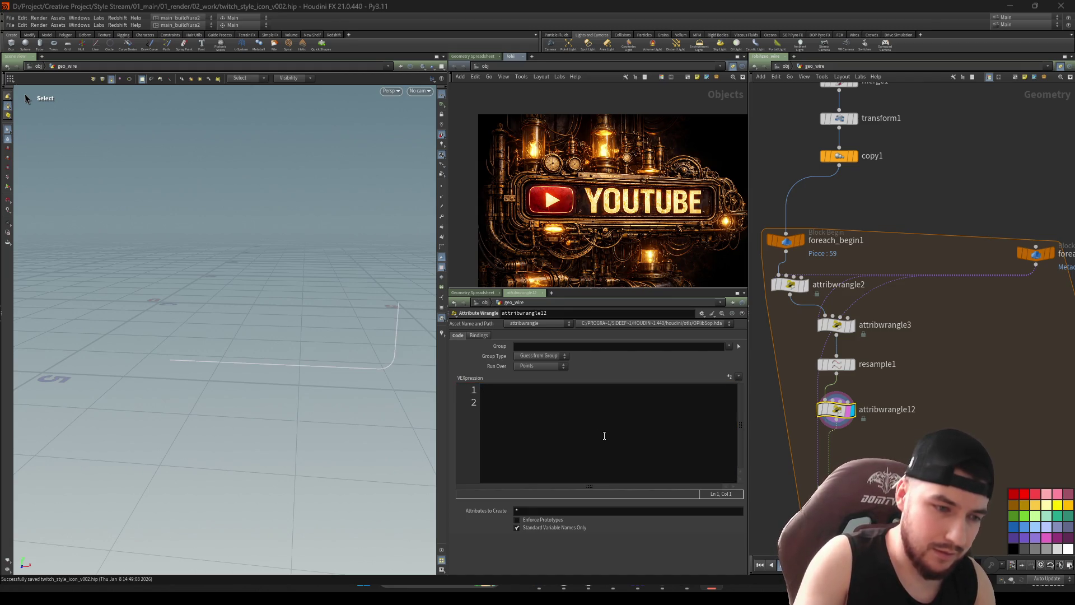
pyautogui.keyDown('ctrl'); pyautogui.scroll(2, 636, 411); pyautogui.keyUp('ctrl')
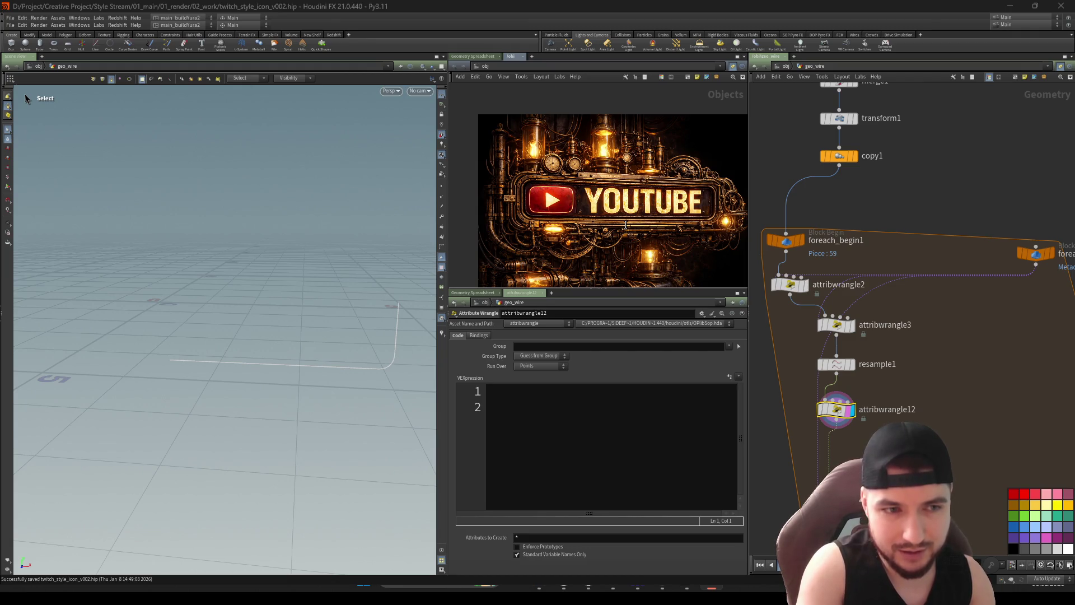
pyautogui.write('int rand = rand( @primnum );')
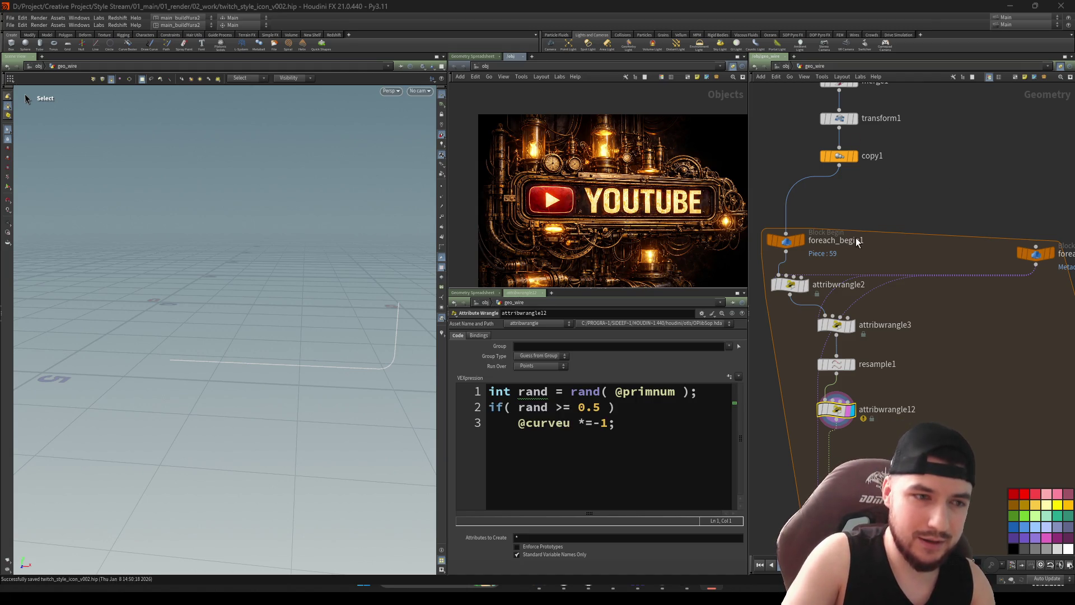
pyautogui.scroll(-3, 783, 436)
pyautogui.scroll(2, 782, 436)
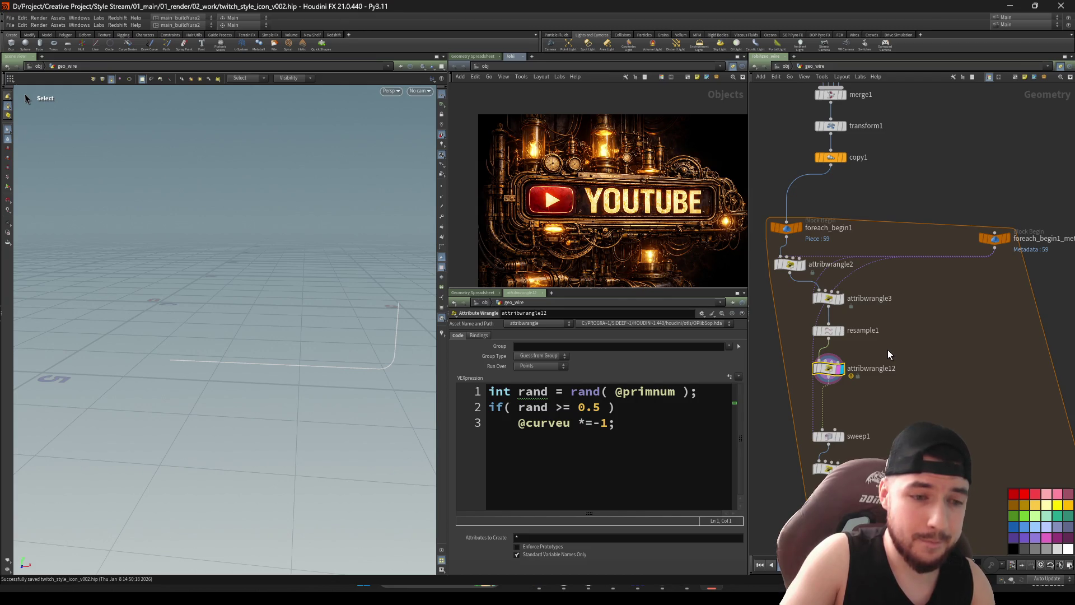
pyautogui.moveTo(828, 368)
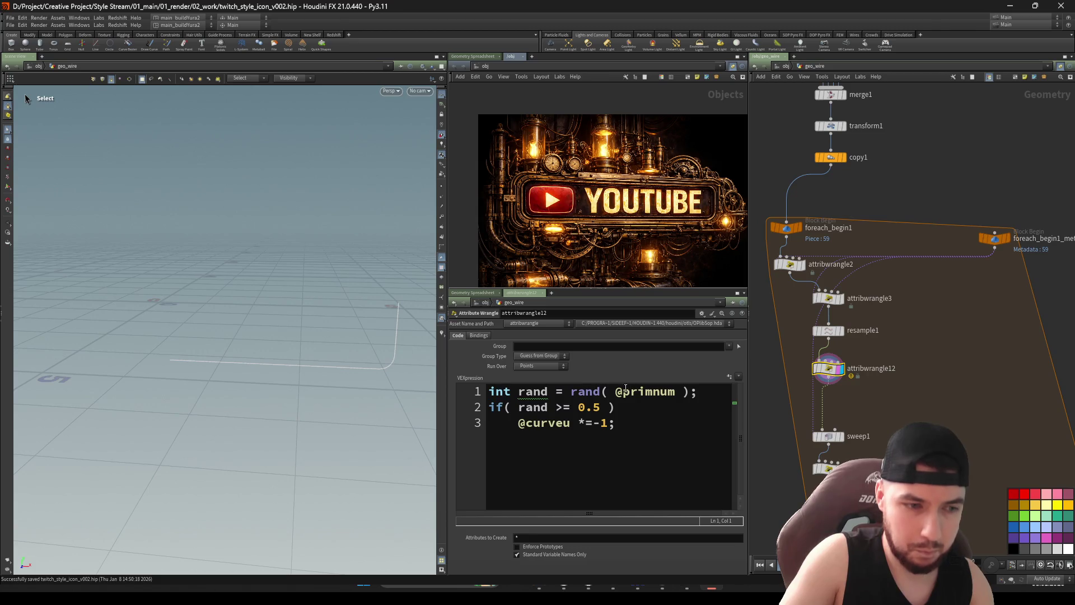
pyautogui.doubleClick(499, 391)
pyautogui.write('float')
pyautogui.moveTo(951, 357)
pyautogui.mouseDown(button='middle')
pyautogui.moveTo(868, 302)
pyautogui.moveTo(845, 305)
pyautogui.moveTo(818, 252)
pyautogui.mouseUp(button='middle')
pyautogui.moveTo(817, 242); pyautogui.dragTo(911, 278)
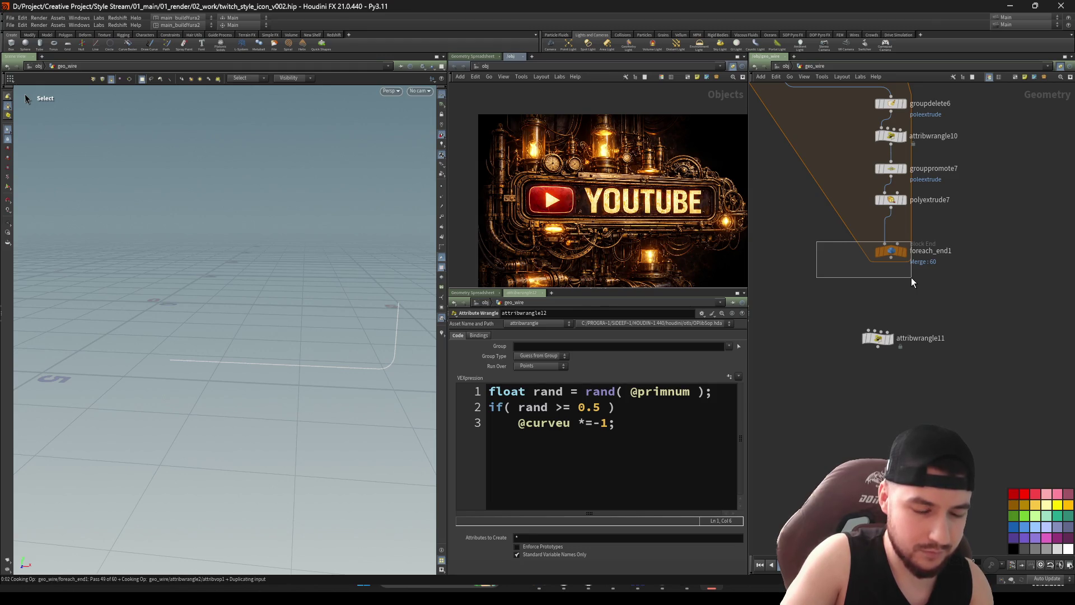
# Step: Display foreach_end1's bundle, orbit over the pipes, and Reset Cached Pass to recook the loop
pyautogui.moveTo(911, 278); pyautogui.dragTo(912, 277)
pyautogui.hotkey('ctrl', 's')
pyautogui.press('Escape')
pyautogui.moveTo(244, 252); pyautogui.dragTo(215, 322)
pyautogui.scroll(3, 214, 322)
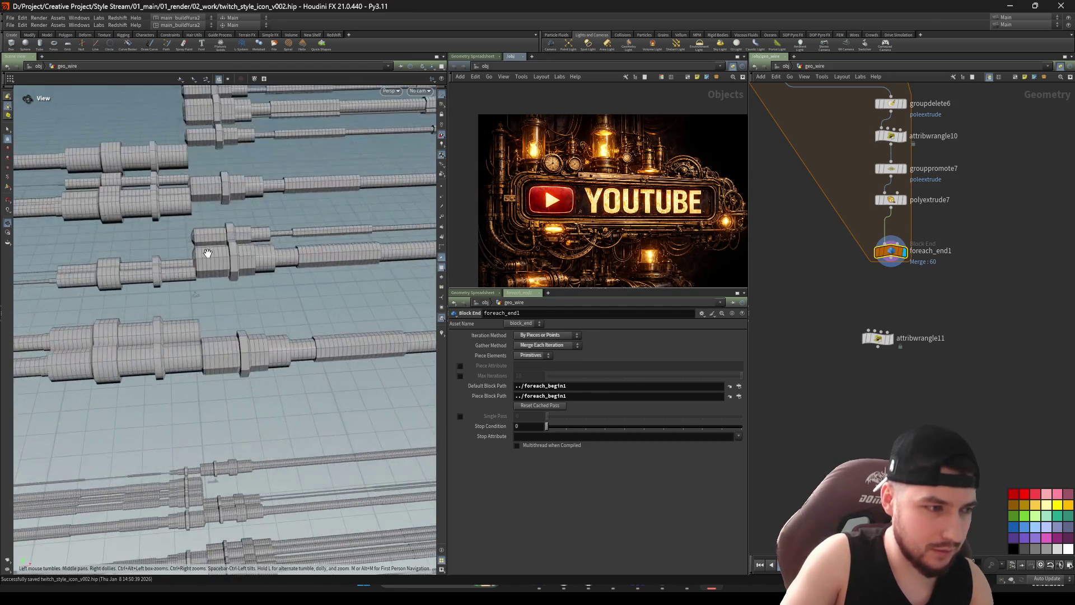
pyautogui.scroll(3, 236, 285)
pyautogui.scroll(3, 244, 303)
pyautogui.scroll(2, 248, 316)
pyautogui.moveTo(248, 316)
pyautogui.mouseDown()
pyautogui.moveTo(247, 308)
pyautogui.moveTo(302, 321)
pyautogui.moveTo(294, 305)
pyautogui.moveTo(281, 332)
pyautogui.moveTo(274, 328)
pyautogui.mouseUp()
pyautogui.press('s')
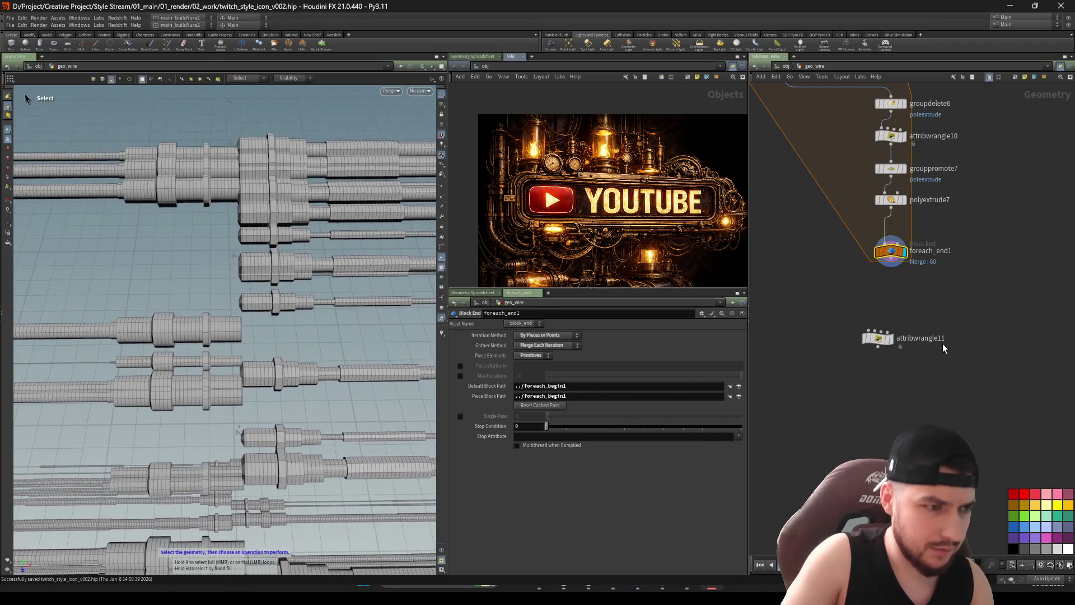
pyautogui.click(535, 407)
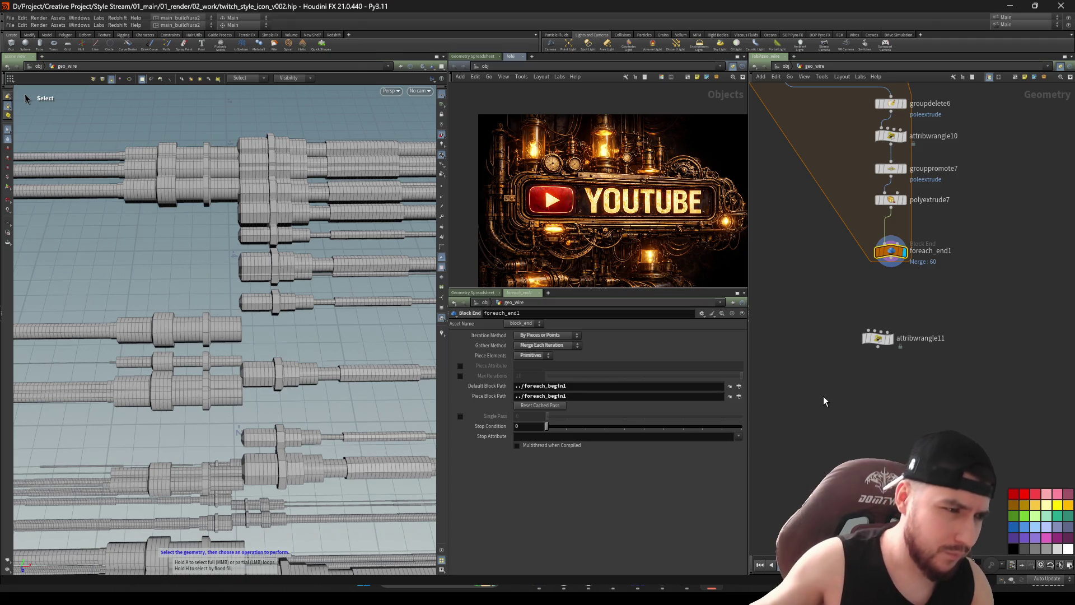
pyautogui.scroll(-3, 823, 401)
pyautogui.scroll(3, 784, 342)
pyautogui.scroll(3, 781, 348)
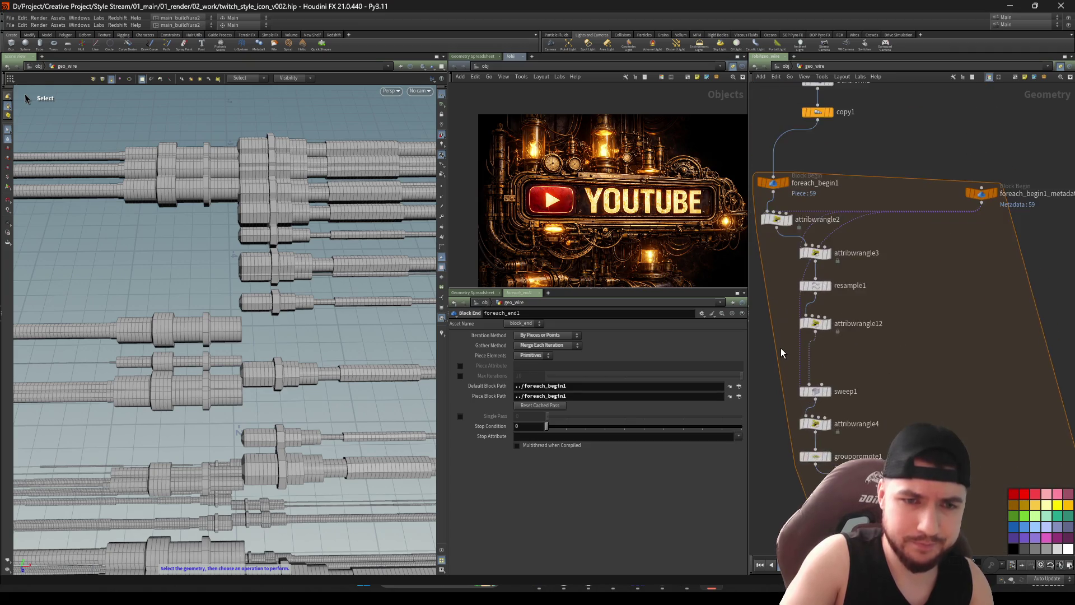
pyautogui.scroll(2, 780, 353)
pyautogui.click(821, 317)
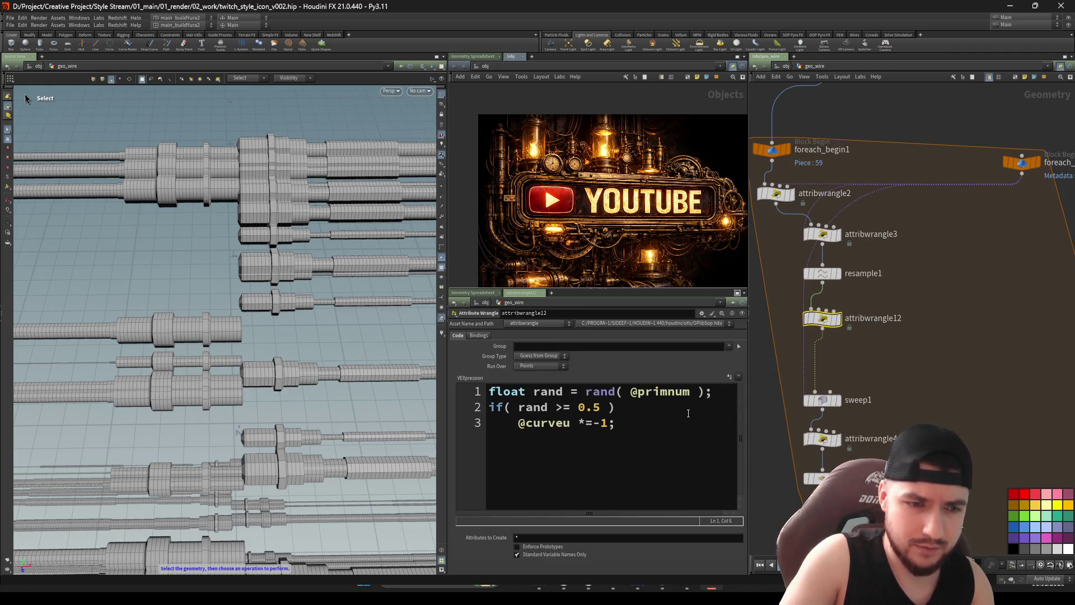
pyautogui.moveTo(691, 391); pyautogui.dragTo(631, 391)
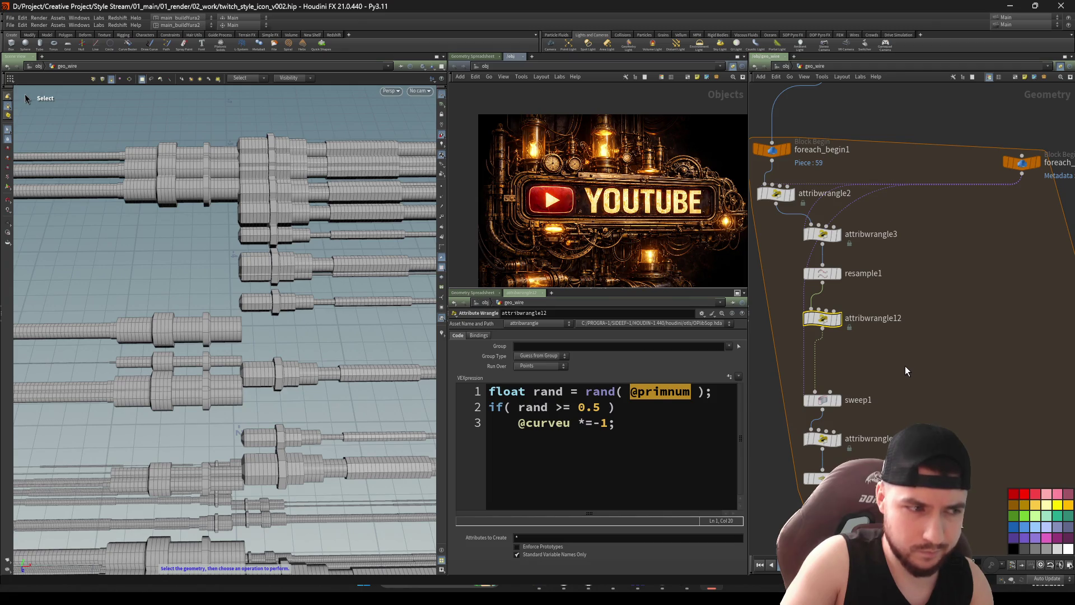
pyautogui.moveTo(905, 365); pyautogui.dragTo(836, 135, button='middle')
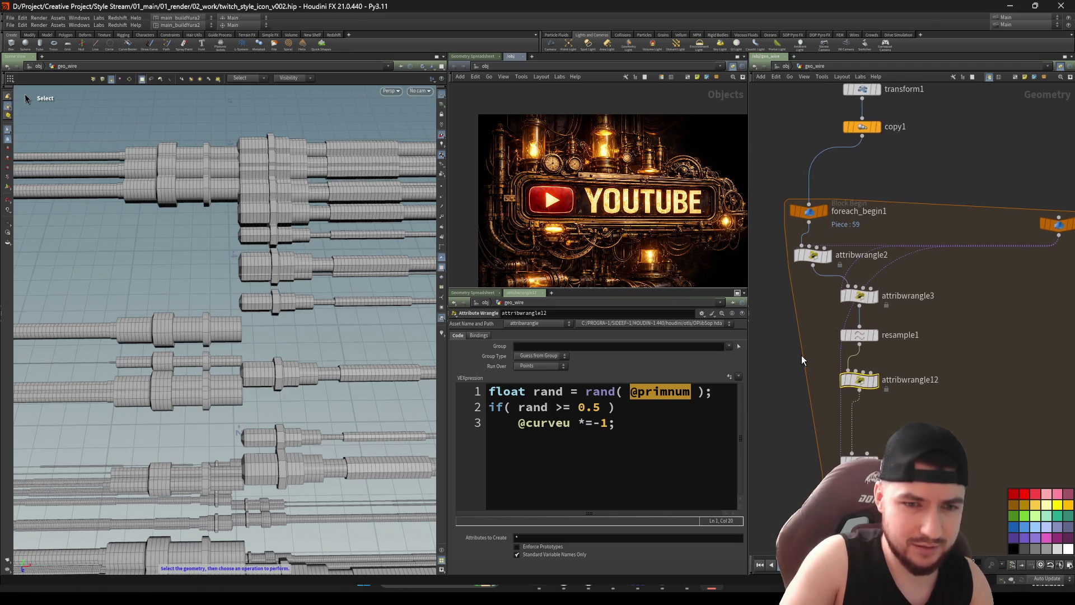
pyautogui.moveTo(801, 355); pyautogui.dragTo(897, 425, button='middle')
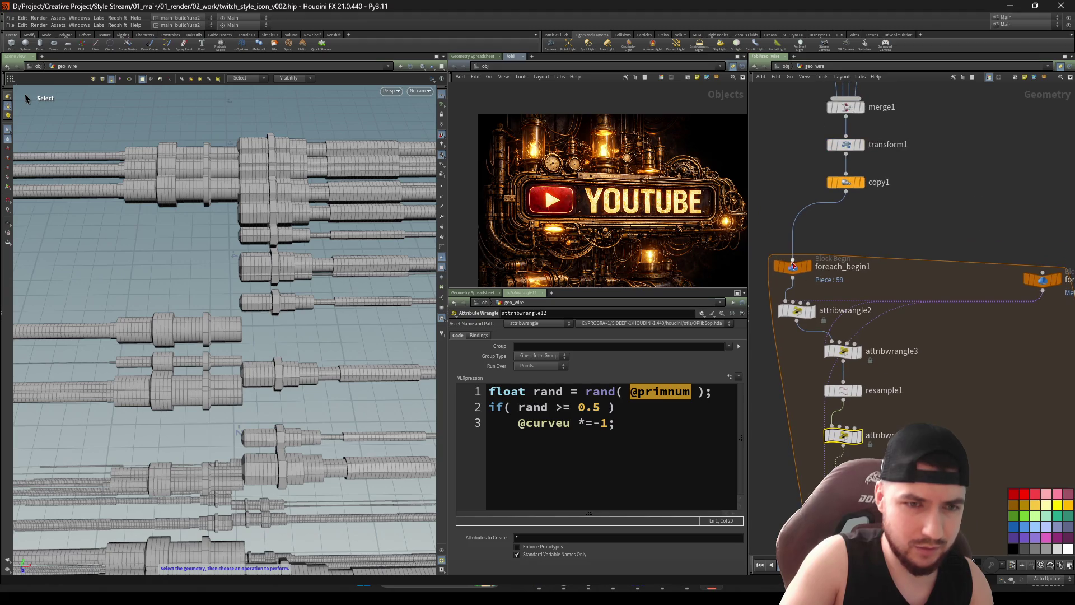
pyautogui.moveTo(946, 387); pyautogui.dragTo(859, 310, button='middle')
pyautogui.scroll(1, 858, 310)
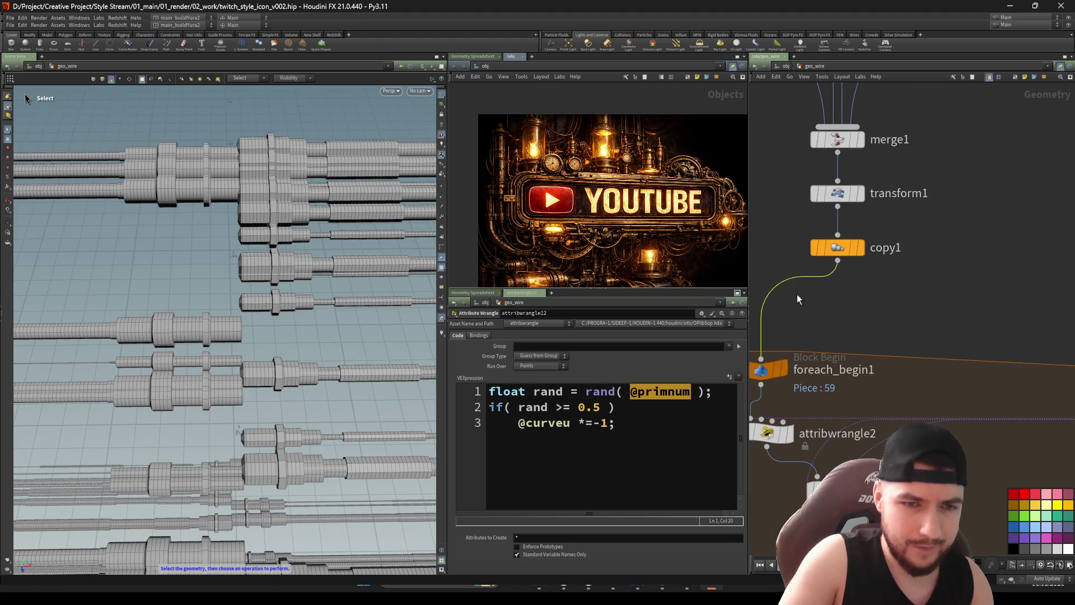
pyautogui.moveTo(775, 301)
pyautogui.mouseDown(button='middle')
pyautogui.moveTo(827, 348)
pyautogui.moveTo(906, 307)
pyautogui.mouseUp(button='middle')
pyautogui.click(852, 283)
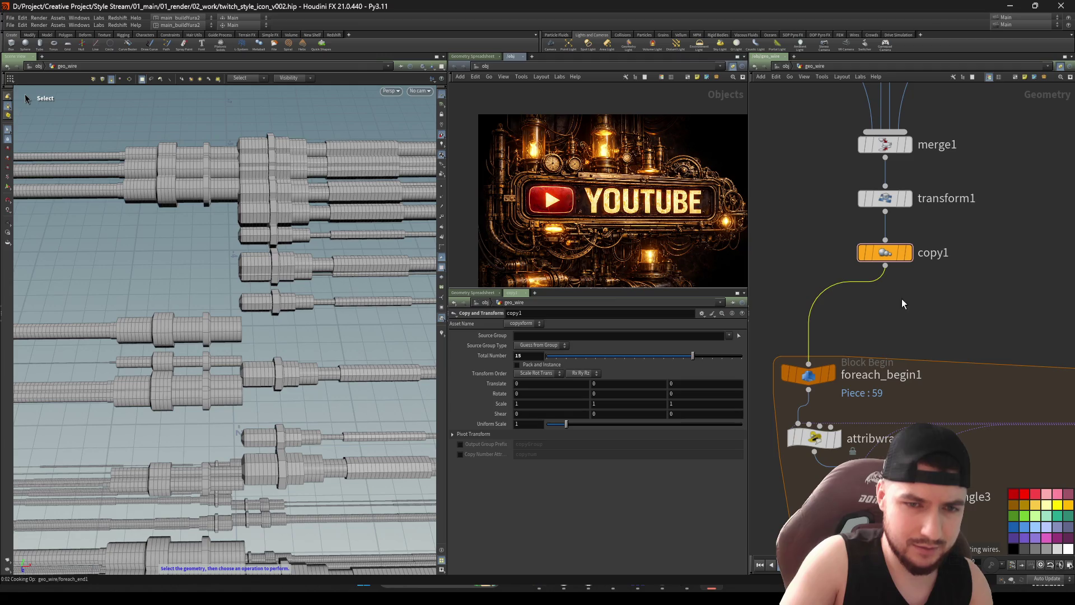
# Step: Insert attribwrangle13 between copy1 and the loop, display it, and bring up the geometry spreadsheet
pyautogui.press('Tab')
pyautogui.write('wrangle')
pyautogui.press('Return')
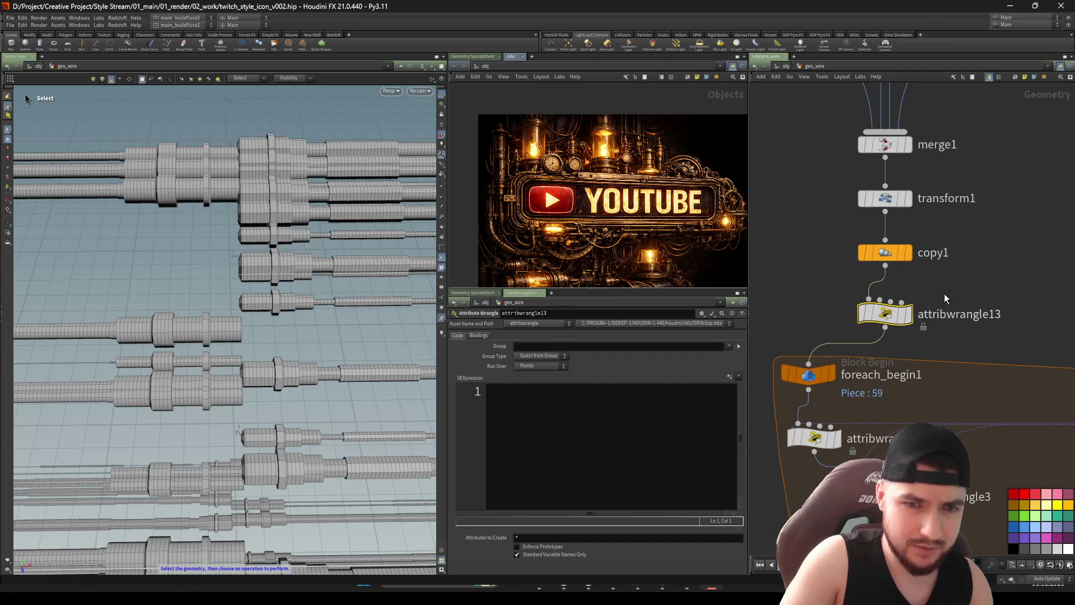
pyautogui.click(906, 314)
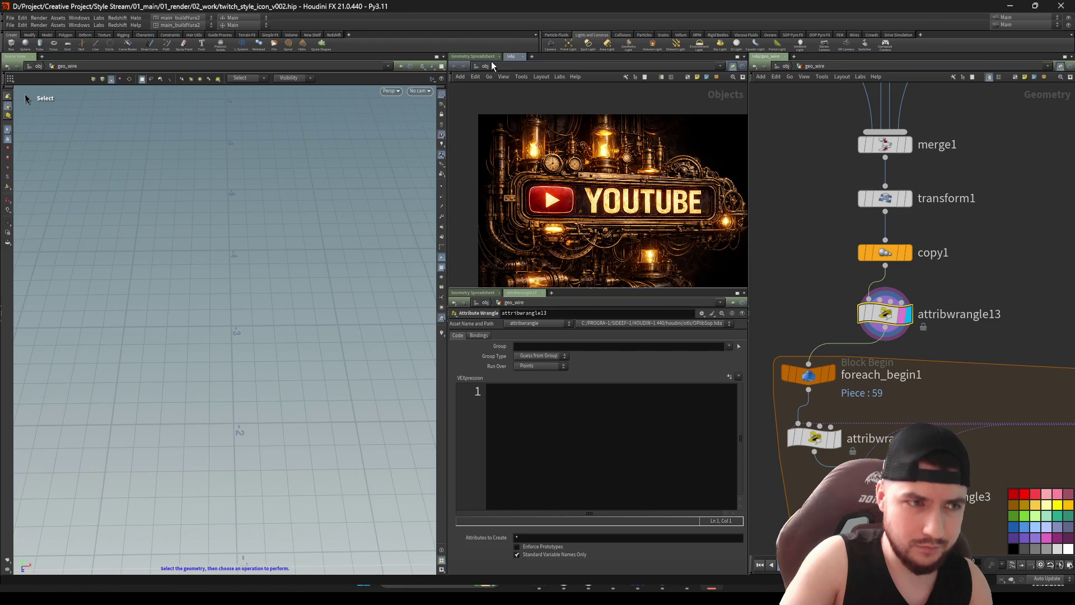
pyautogui.click(472, 57)
pyautogui.click(612, 422)
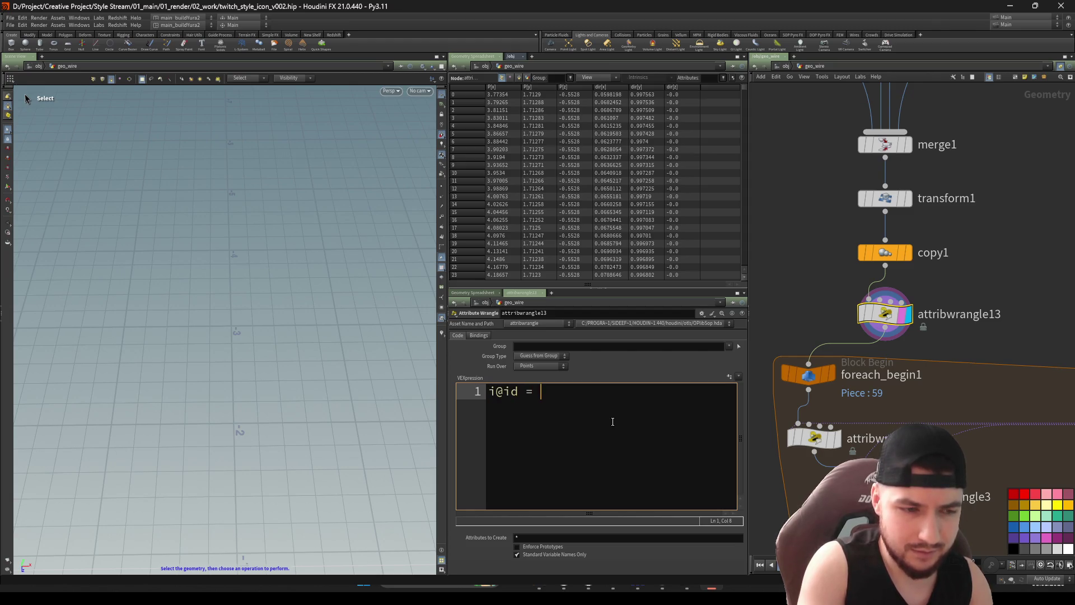
pyautogui.write('and( @prim')
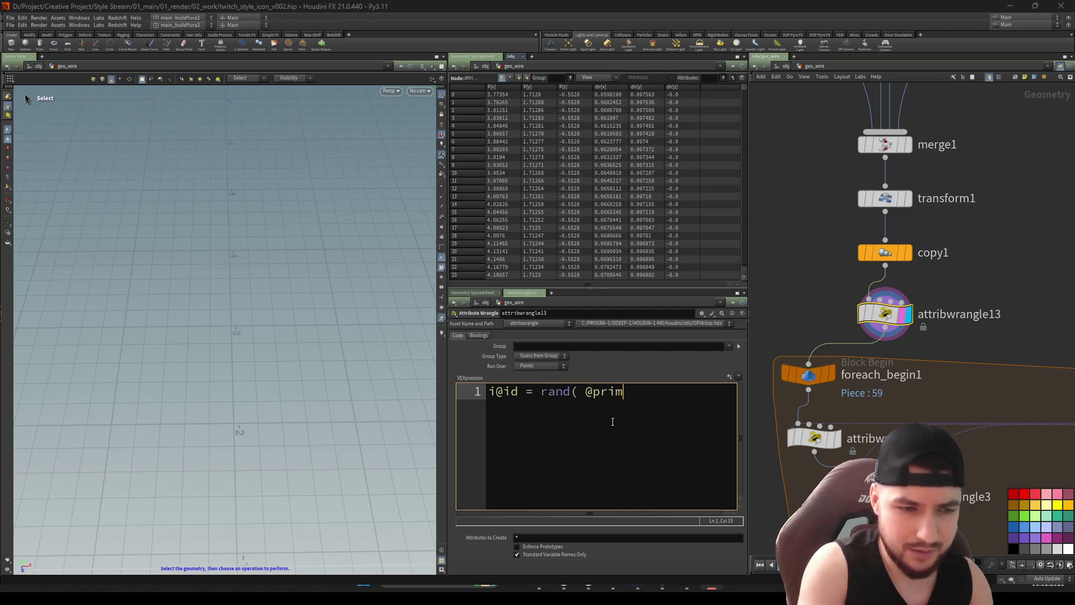
pyautogui.write('num );')
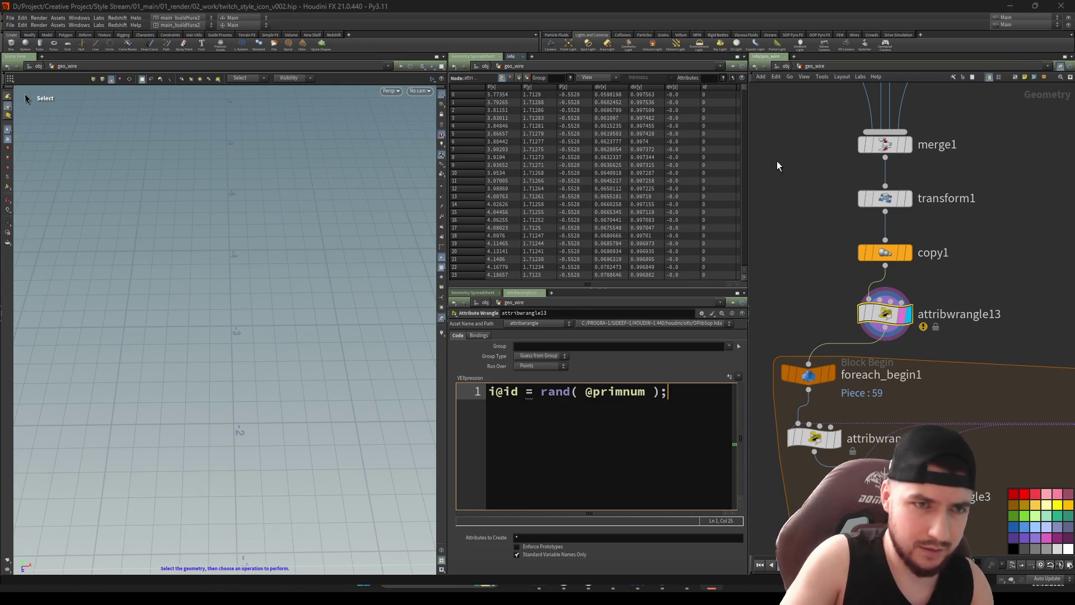
# Step: Write a random id per primitive in attribwrangle13 and change its type from i@id to f@id
pyautogui.click(721, 85)
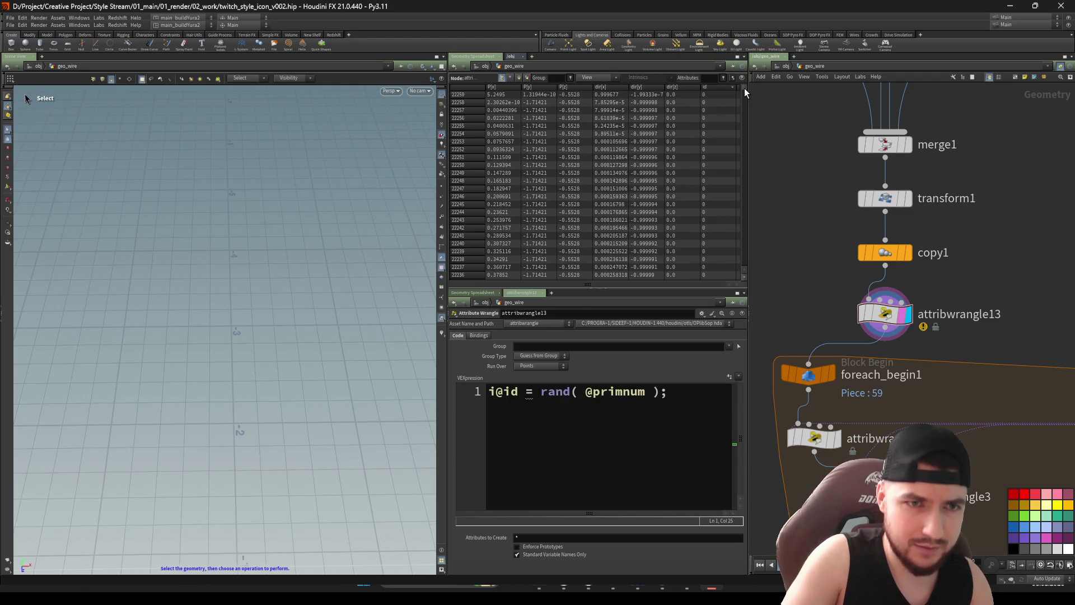
pyautogui.moveTo(744, 88); pyautogui.dragTo(759, 247)
pyautogui.click(885, 313)
pyautogui.moveTo(236, 264)
pyautogui.mouseDown()
pyautogui.moveTo(409, 275)
pyautogui.moveTo(344, 329)
pyautogui.mouseUp()
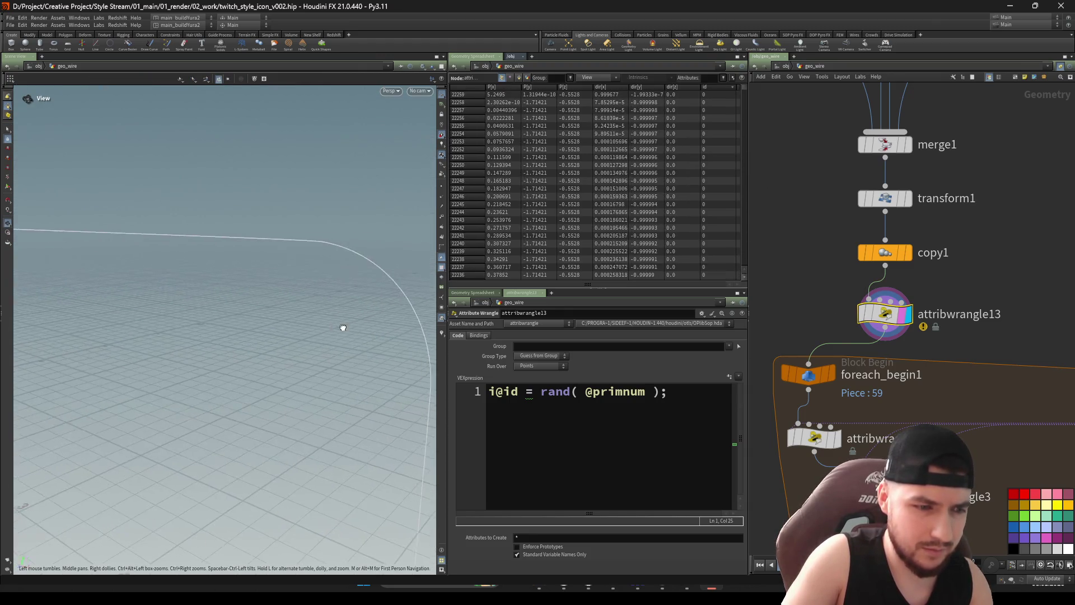
pyautogui.click(493, 391)
pyautogui.press('BackSpace')
pyautogui.write('f')
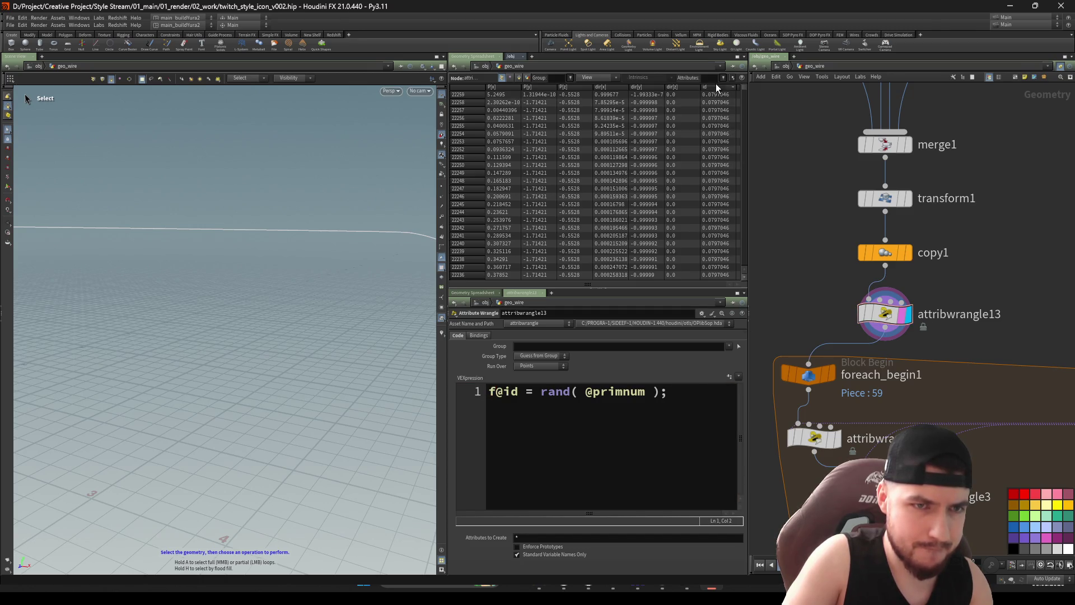
# Step: Sort the spreadsheet ascending by id, save, and select attribwrangle12's local random-value line
pyautogui.click(725, 86)
pyautogui.click(730, 88)
pyautogui.scroll(-5, 798, 252)
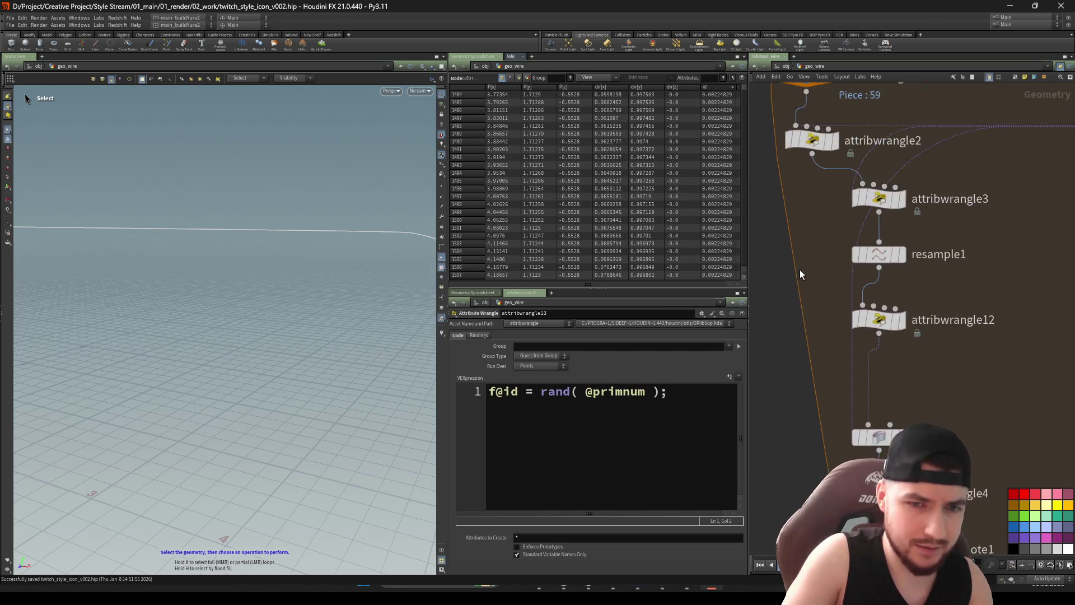
pyautogui.hotkey('ctrl', 's')
pyautogui.click(878, 384)
pyautogui.moveTo(478, 390); pyautogui.dragTo(714, 391)
# Step: Delete the float rand line, test f@id in the if instead, and display foreach_end1's full bundle
pyautogui.press('BackSpace')
pyautogui.press('Down')
pyautogui.press('Right')
pyautogui.press('Right')
pyautogui.press('Right')
pyautogui.hotkey('shift', 'Right')
pyautogui.hotkey('shift', 'Right')
pyautogui.hotkey('shift', 'Right')
pyautogui.hotkey('shift', 'Right')
pyautogui.hotkey('shift', 'Right')
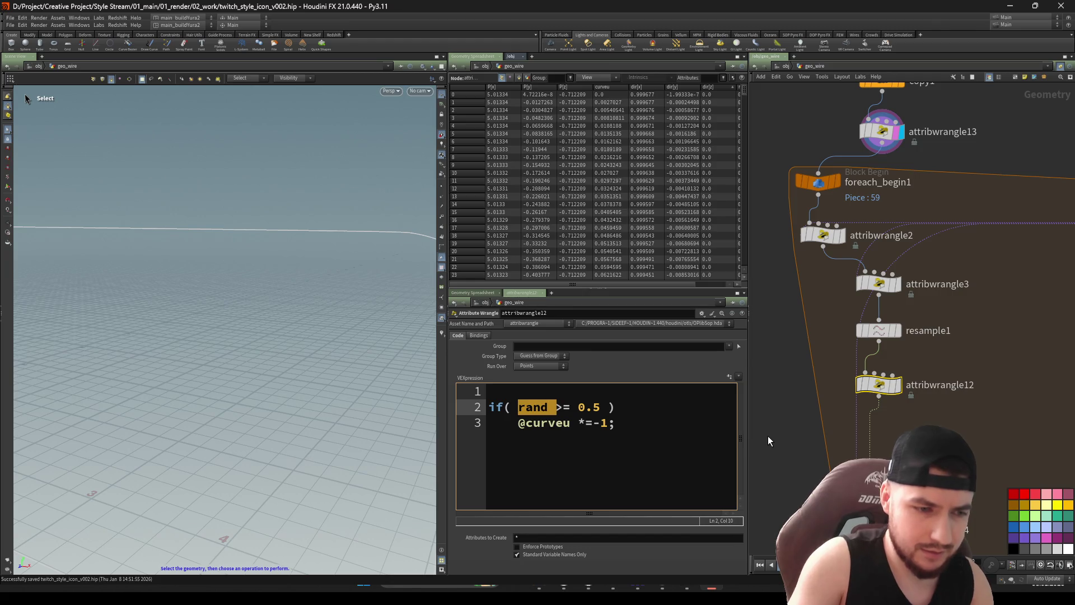
pyautogui.write('f@id')
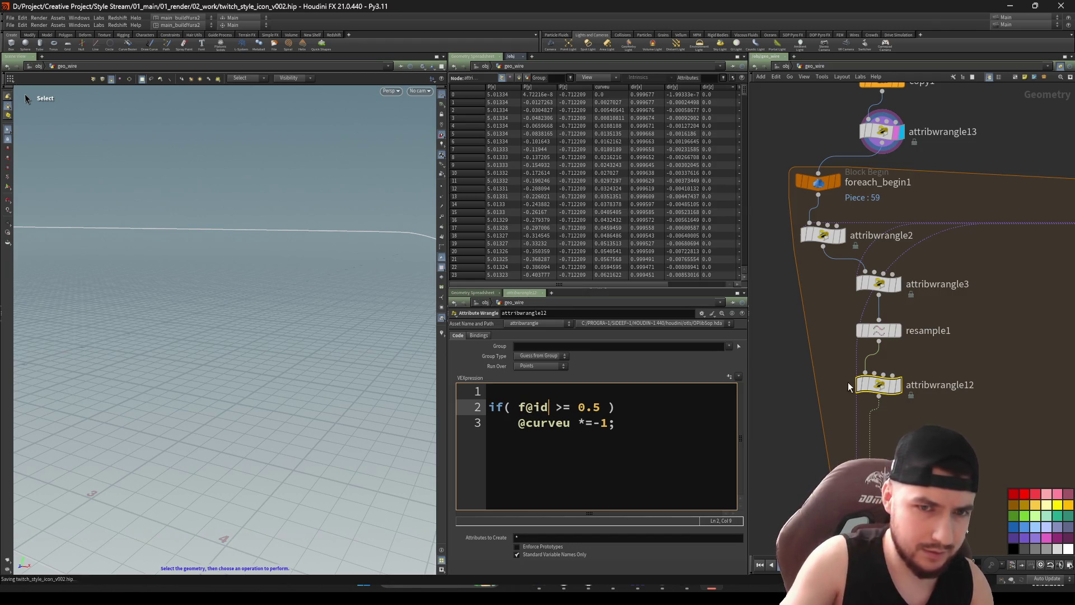
pyautogui.scroll(-2, 847, 382)
pyautogui.scroll(-2, 865, 412)
pyautogui.scroll(-2, 878, 432)
pyautogui.scroll(3, 826, 302)
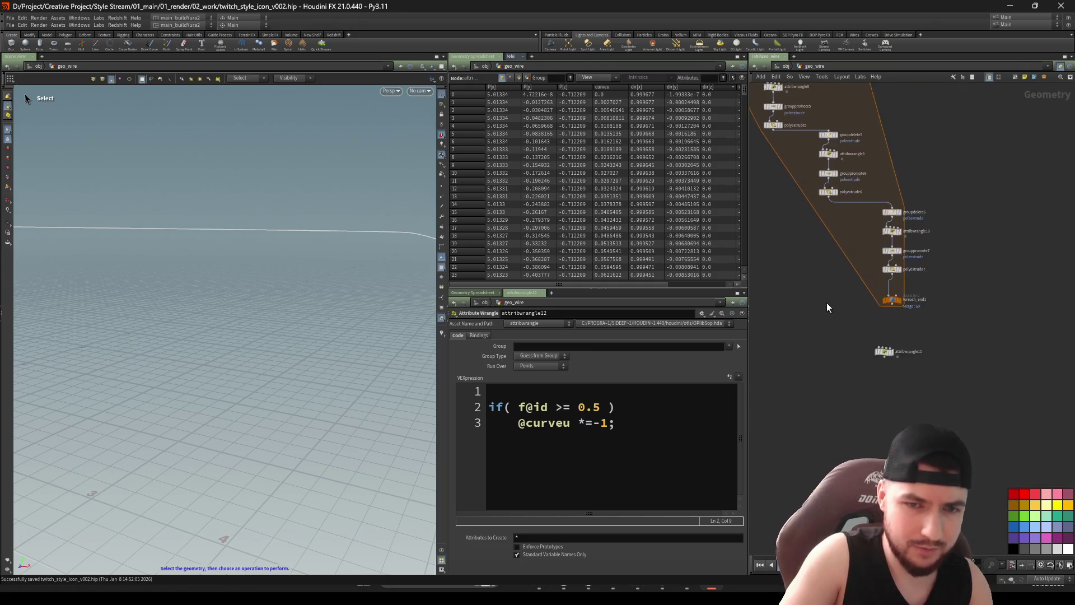
pyautogui.scroll(2, 943, 309)
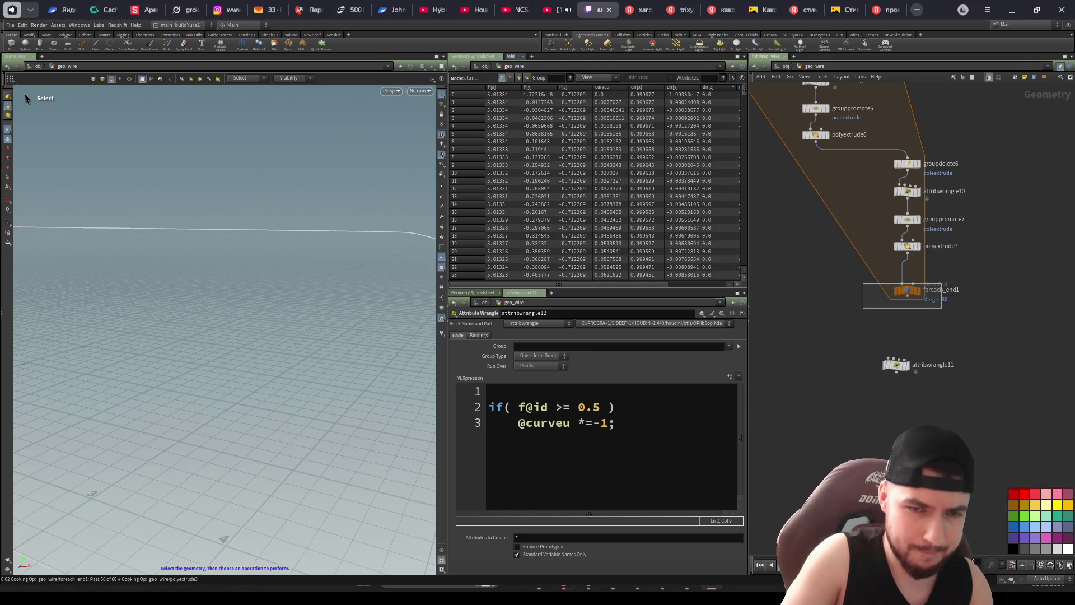
pyautogui.moveTo(863, 285); pyautogui.dragTo(943, 309)
pyautogui.hotkey('ctrl', 's')
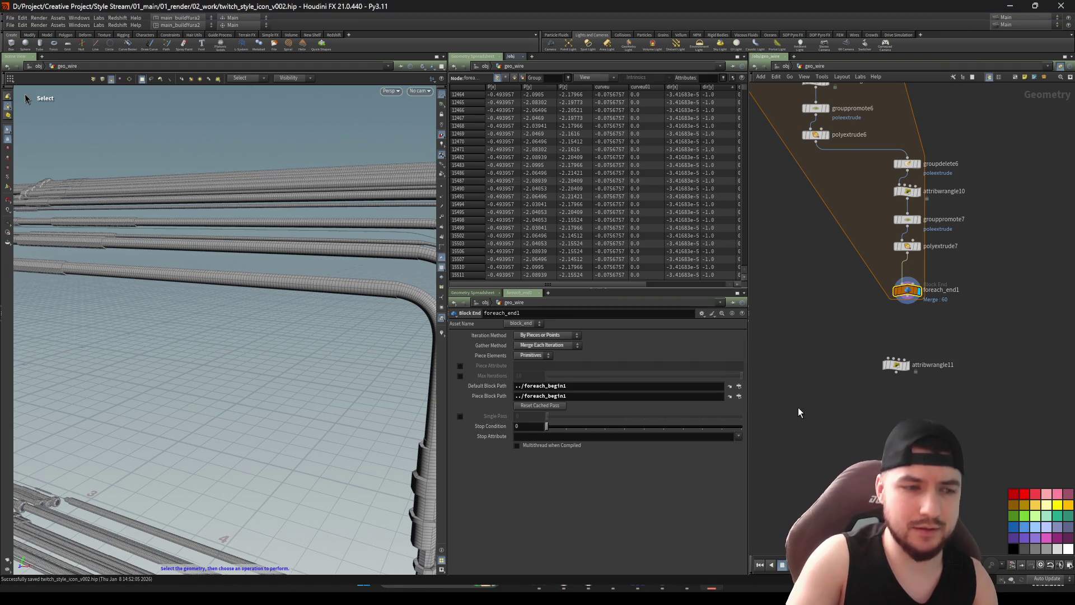
# Step: Orbit the pipe bundle from top-down to a low grazing angle
pyautogui.press('Escape')
pyautogui.moveTo(364, 392); pyautogui.dragTo(249, 342)
pyautogui.scroll(2, 228, 377)
pyautogui.scroll(2, 259, 269)
pyautogui.scroll(2, 253, 315)
pyautogui.scroll(2, 254, 345)
pyautogui.moveTo(254, 344); pyautogui.dragTo(238, 340)
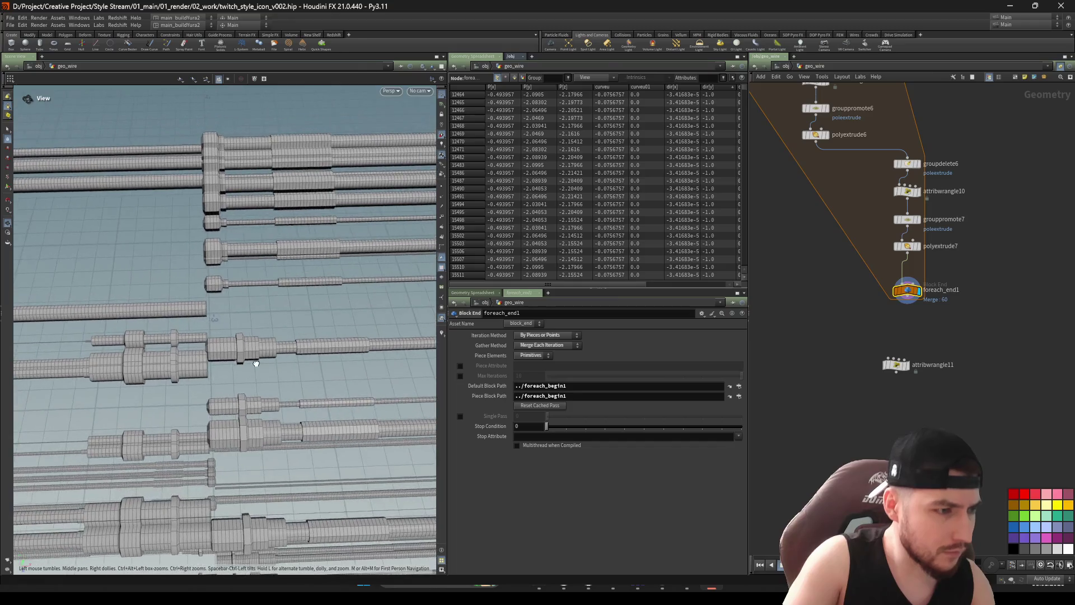
pyautogui.scroll(-2, 238, 339)
pyautogui.scroll(-1, 252, 356)
pyautogui.scroll(-1, 257, 377)
pyautogui.scroll(-2, 258, 341)
pyautogui.moveTo(256, 340)
pyautogui.mouseDown()
pyautogui.moveTo(258, 355)
pyautogui.moveTo(255, 336)
pyautogui.mouseUp()
pyautogui.scroll(-2, 890, 298)
pyautogui.scroll(-2, 853, 409)
pyautogui.scroll(2, 852, 410)
pyautogui.scroll(2, 835, 386)
pyautogui.scroll(1, 812, 374)
pyautogui.scroll(1, 811, 378)
pyautogui.scroll(-2, 811, 378)
pyautogui.scroll(2, 806, 353)
pyautogui.scroll(1, 808, 369)
# Step: Review attribwrangle4's ramp code and attribwrangle13's rand id, then return to attribwrangle12's code
pyautogui.click(841, 395)
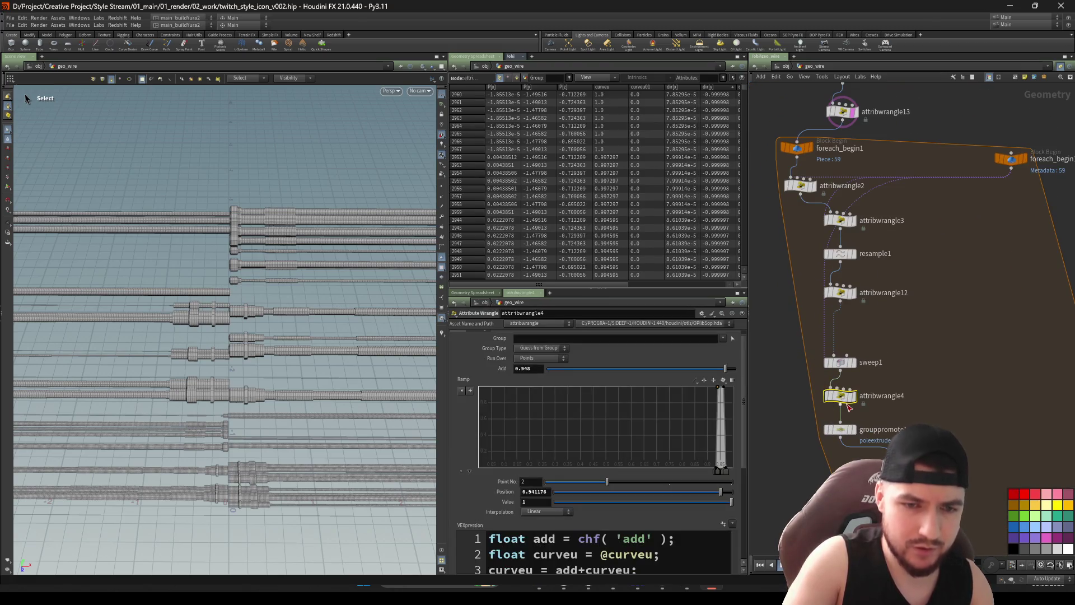
pyautogui.click(847, 287)
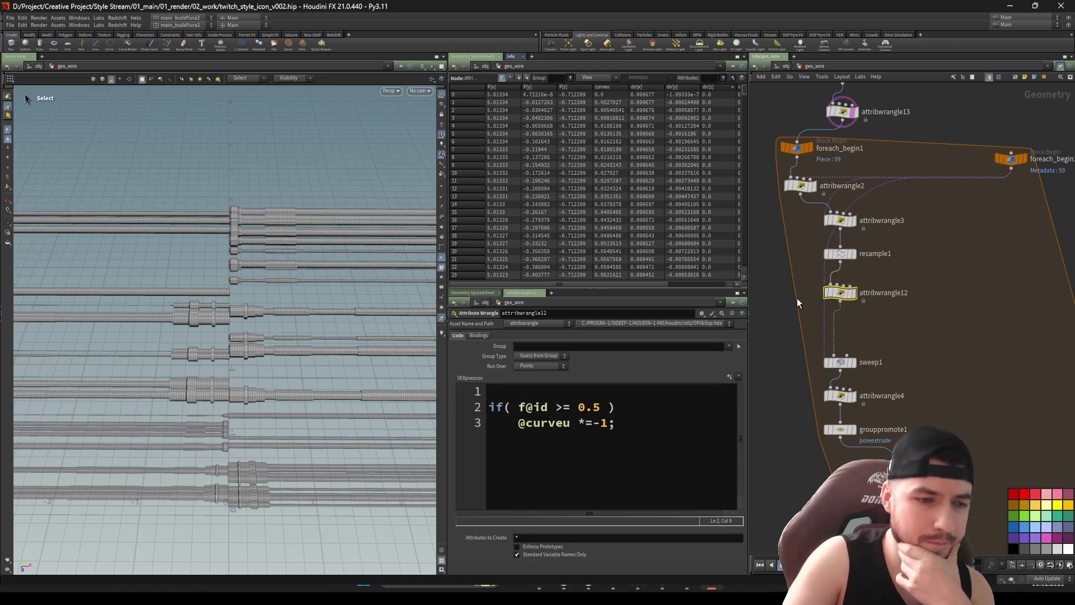
pyautogui.moveTo(800, 305); pyautogui.dragTo(804, 342, button='middle')
pyautogui.click(865, 200)
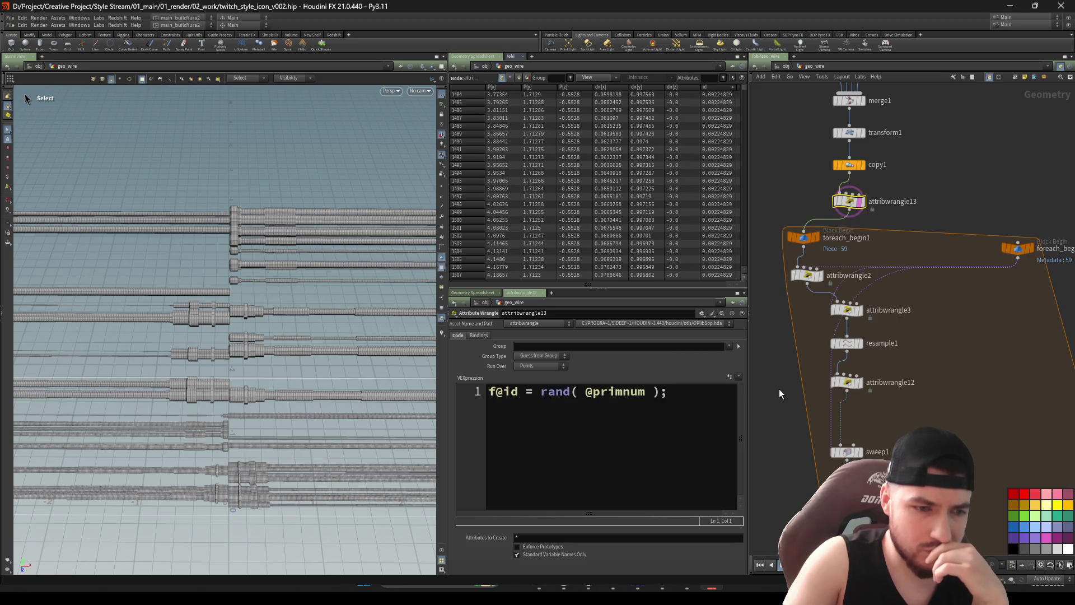
pyautogui.moveTo(797, 434); pyautogui.dragTo(797, 420, button='middle')
pyautogui.click(846, 368)
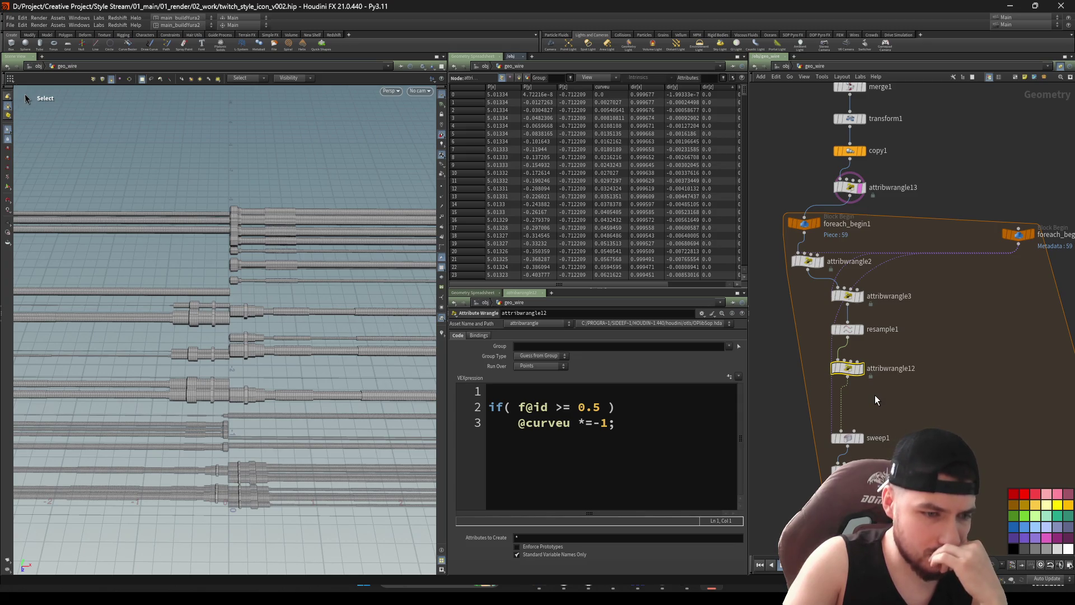
pyautogui.scroll(2, 875, 395)
# Step: Display attribwrangle12's curve, frame it, and enable attribute colour shading
pyautogui.press('Up')
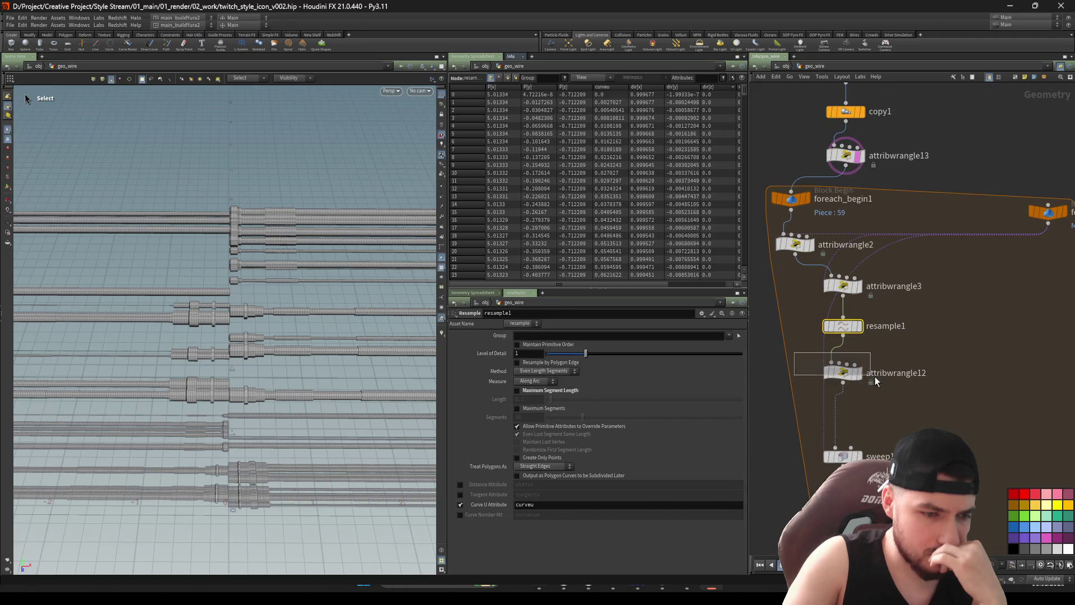
pyautogui.click(855, 373)
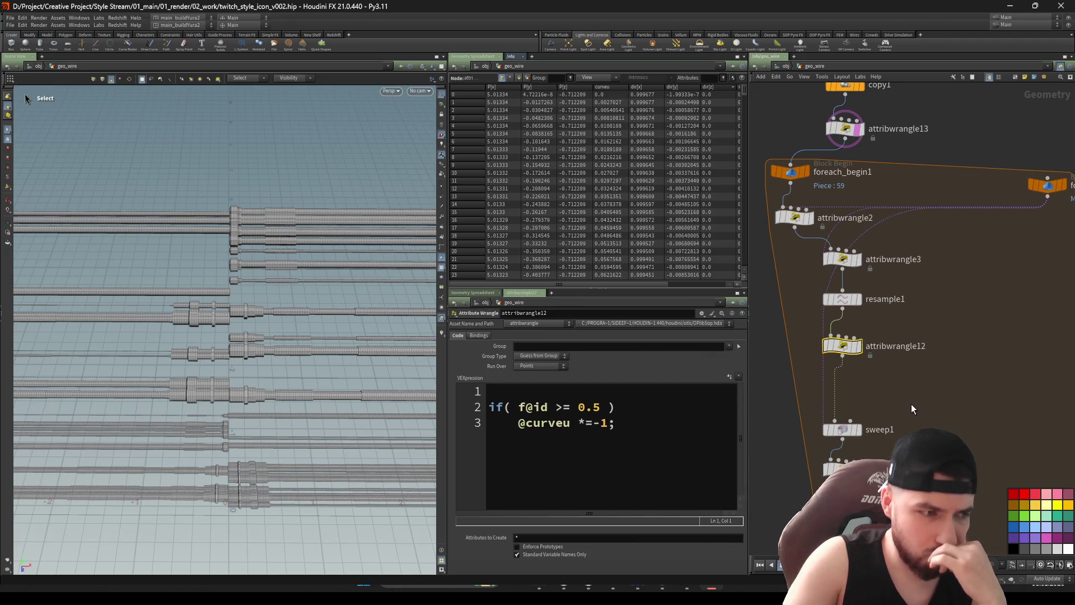
pyautogui.press('r')
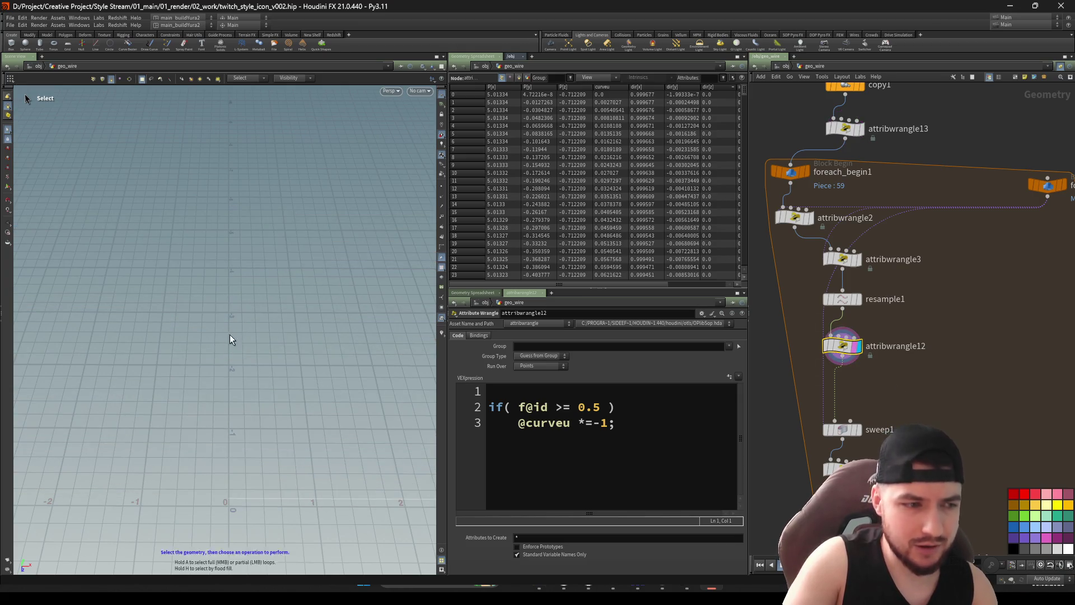
pyautogui.press('h')
pyautogui.click(442, 334)
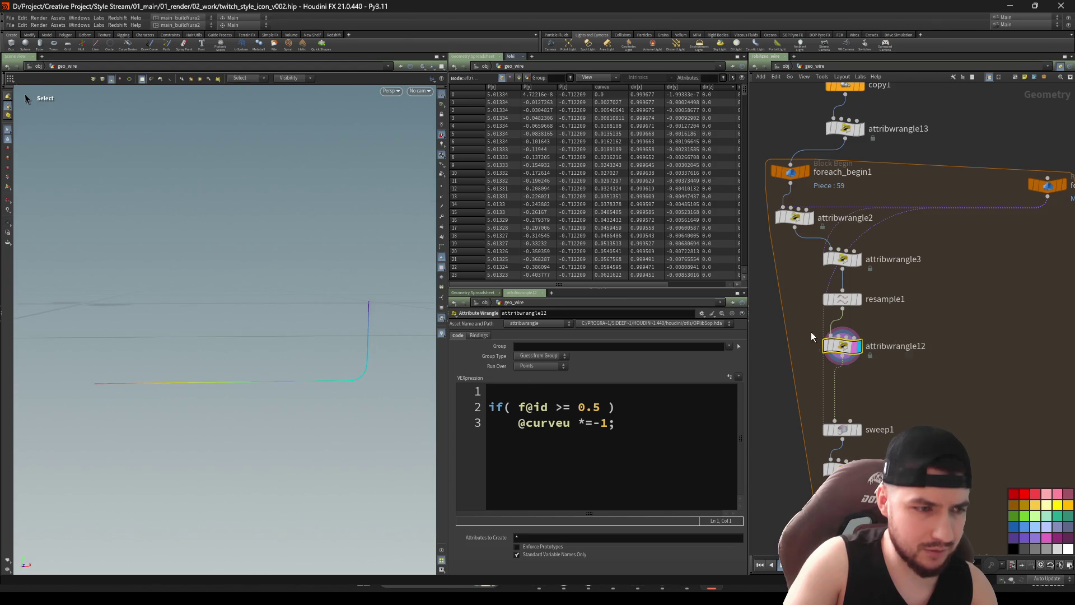
# Step: Change attribwrangle12's condition to f@id <= 0.5
pyautogui.click(598, 407)
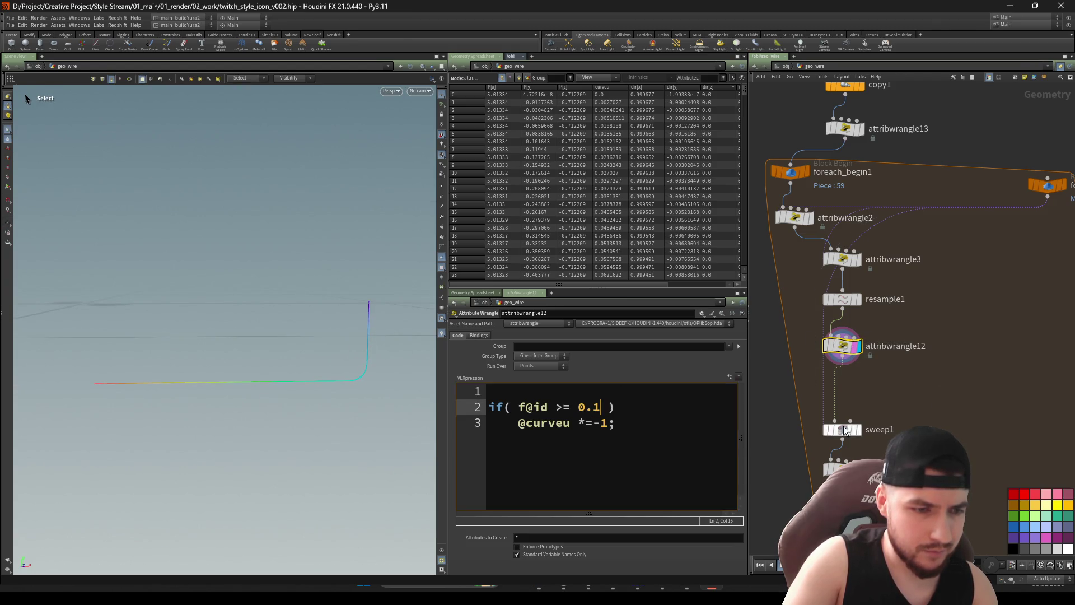
pyautogui.moveTo(843, 430); pyautogui.dragTo(825, 428)
pyautogui.click(562, 407)
pyautogui.press('BackSpace')
pyautogui.write('<')
pyautogui.click(853, 347)
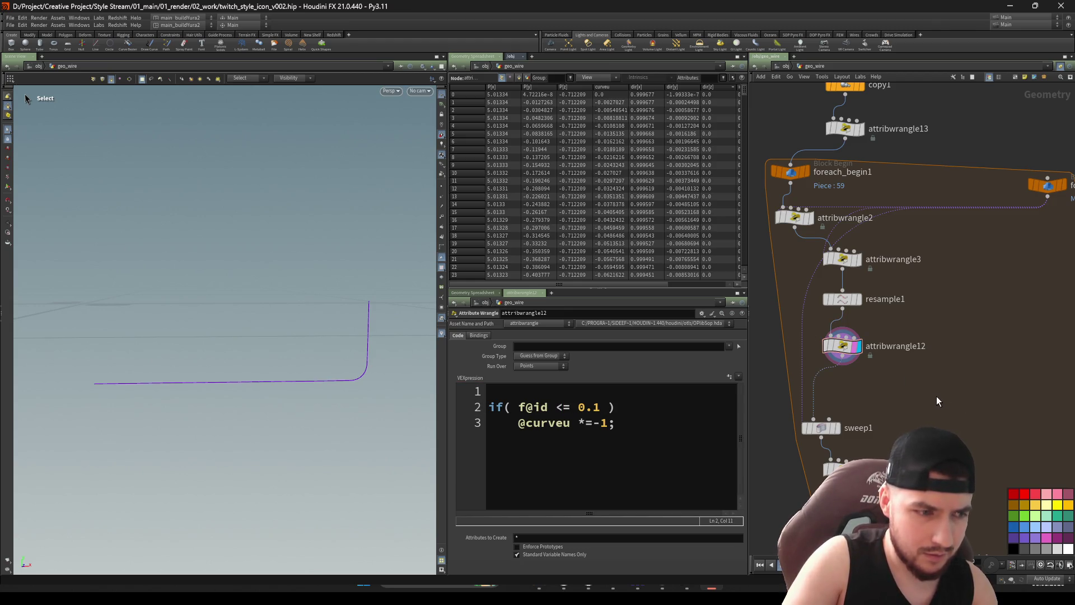
pyautogui.doubleClick(605, 408)
pyautogui.write('5')
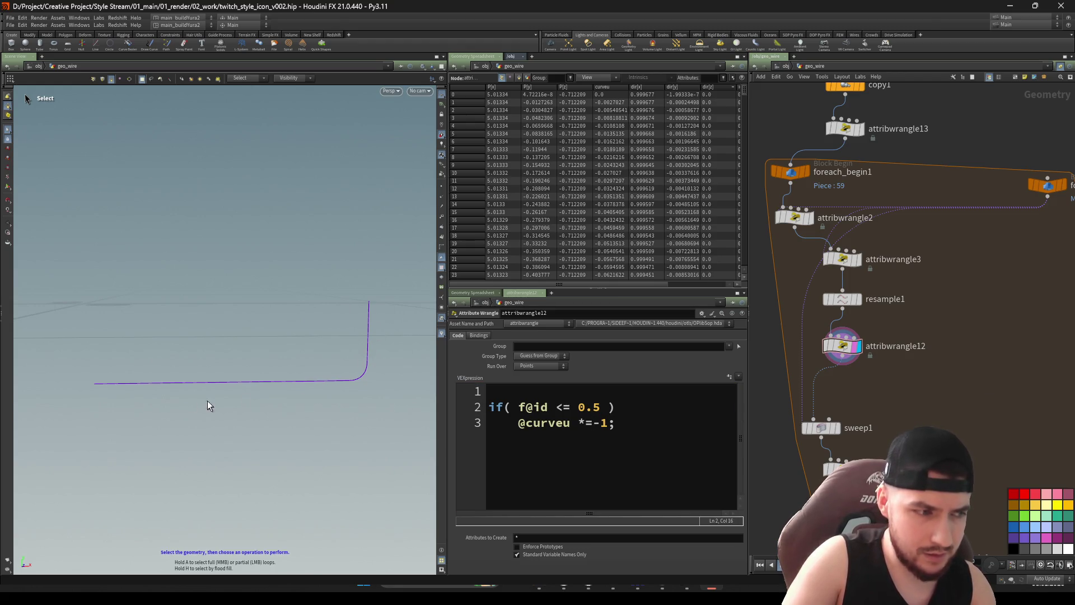
# Step: Select polyextrude1 past attribwrangle4 and display its extruded band geometry
pyautogui.moveTo(898, 431); pyautogui.dragTo(795, 352, button='middle')
pyautogui.click(809, 357)
pyautogui.moveTo(866, 363); pyautogui.dragTo(856, 334, button='middle')
pyautogui.click(909, 408)
pyautogui.moveTo(908, 409)
pyautogui.mouseDown(button='middle')
pyautogui.moveTo(863, 381)
pyautogui.moveTo(875, 407)
pyautogui.mouseUp(button='middle')
pyautogui.keyDown('ctrl'); pyautogui.click(903, 399); pyautogui.keyUp('ctrl')
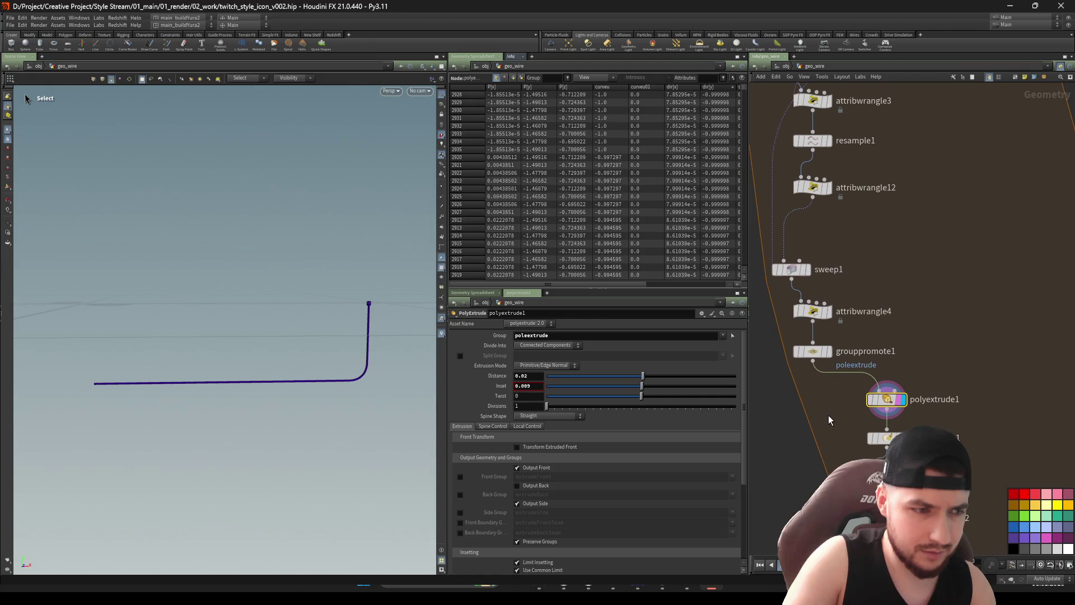
# Step: Orbit the curve toward camera and review attribwrangle4's ramp remapping code
pyautogui.keyDown('alt'); pyautogui.moveTo(390, 309); pyautogui.dragTo(329, 297); pyautogui.keyUp('alt')
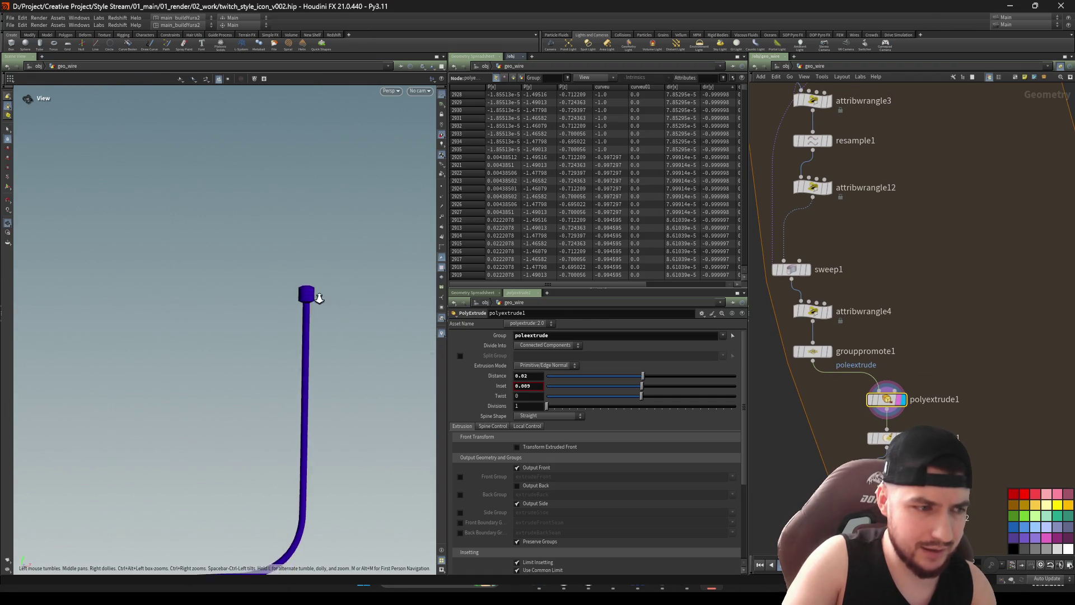
pyautogui.scroll(2, 833, 387)
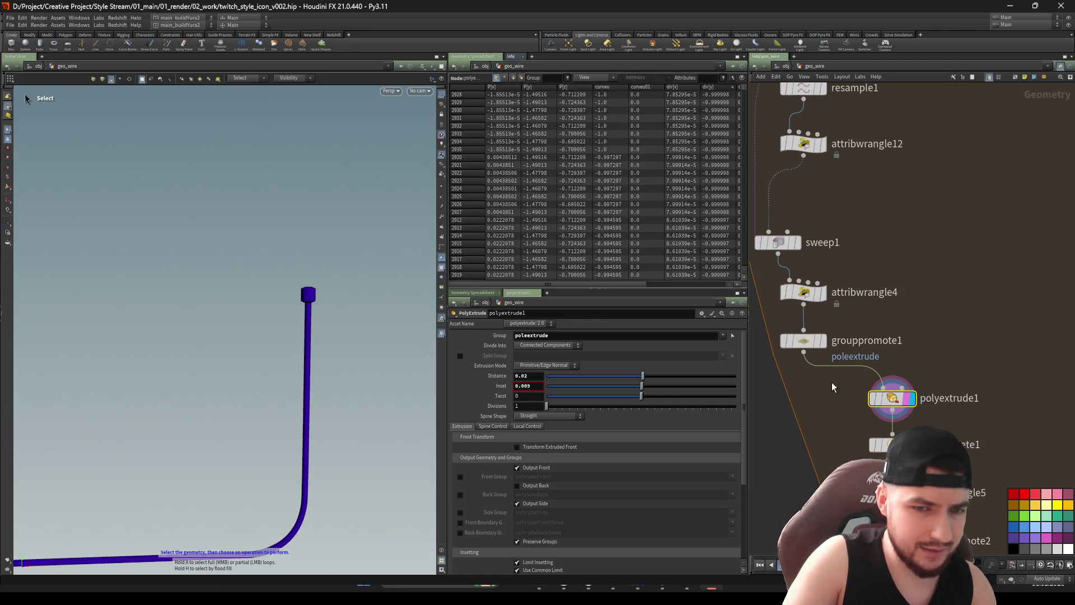
pyautogui.click(825, 292)
pyautogui.scroll(-1, 529, 453)
pyautogui.scroll(-3, 534, 456)
pyautogui.scroll(-1, 571, 449)
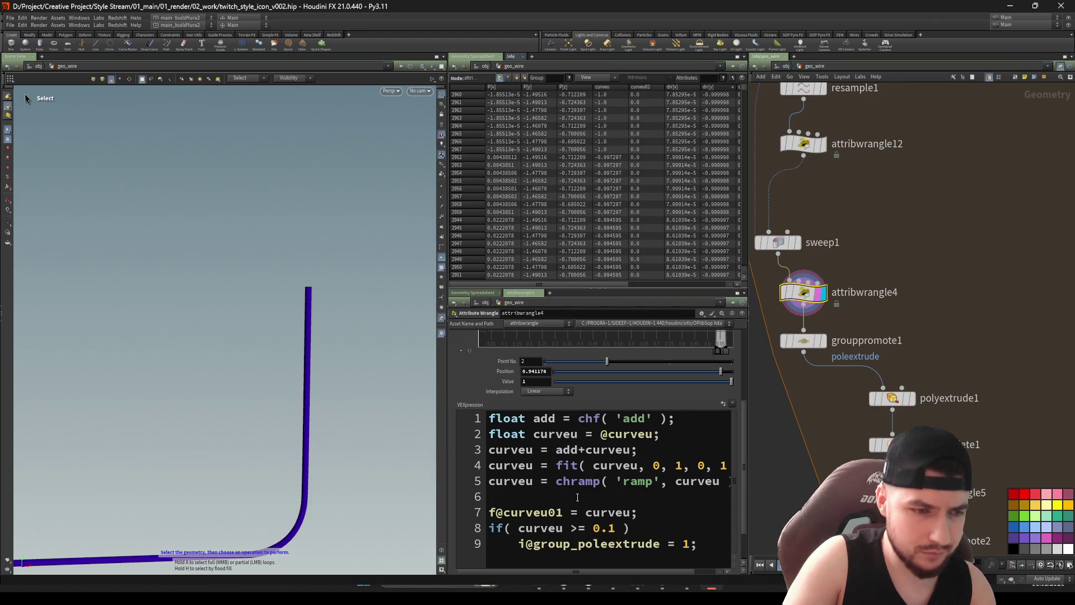
pyautogui.moveTo(896, 185); pyautogui.dragTo(933, 409, button='middle')
pyautogui.click(866, 358)
pyautogui.press('Escape')
pyautogui.moveTo(400, 342)
pyautogui.mouseDown()
pyautogui.moveTo(373, 354)
pyautogui.moveTo(378, 374)
pyautogui.mouseUp()
pyautogui.press('s')
pyautogui.moveTo(620, 423); pyautogui.dragTo(579, 424)
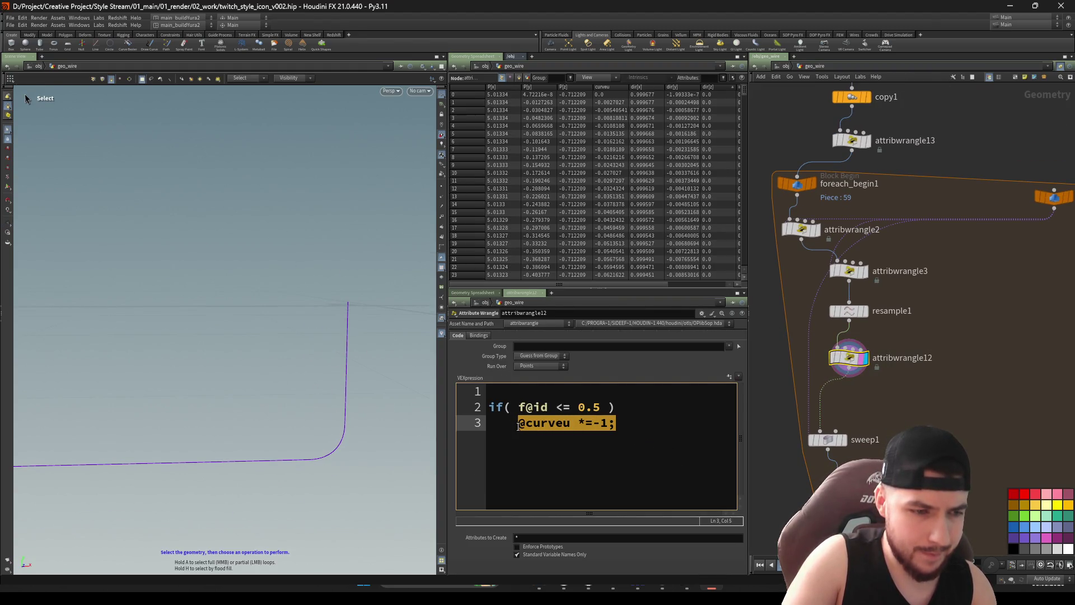
pyautogui.write('c')
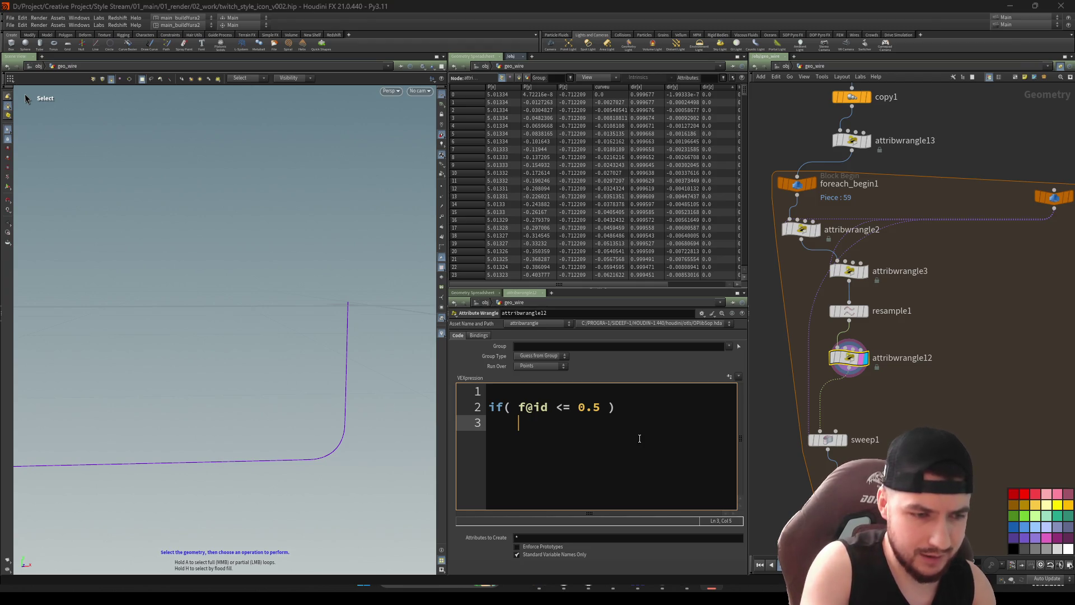
pyautogui.write(' =')
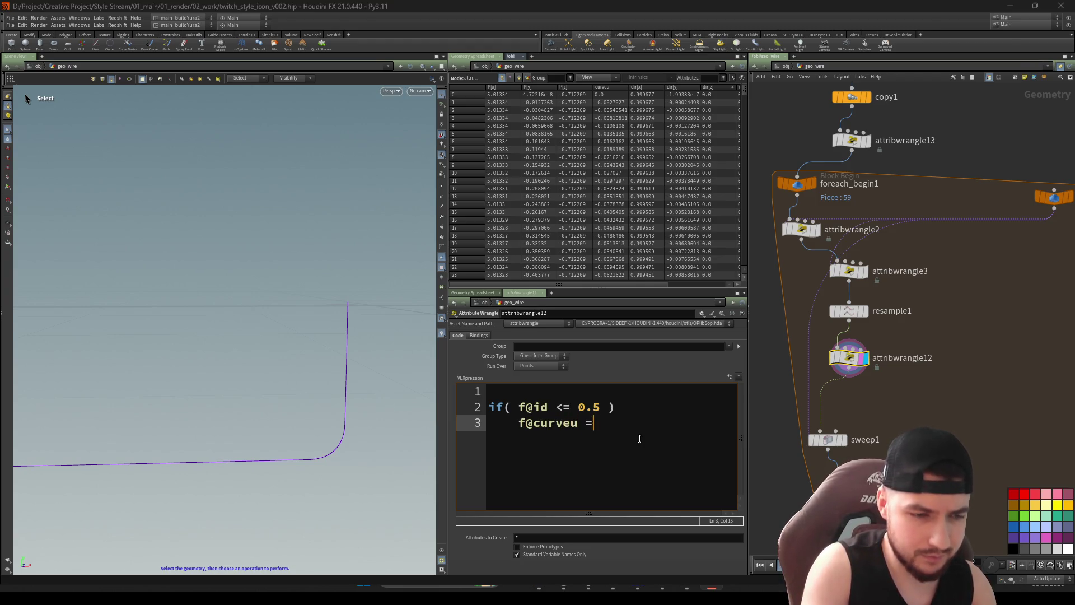
pyautogui.write("ramp( 'r")
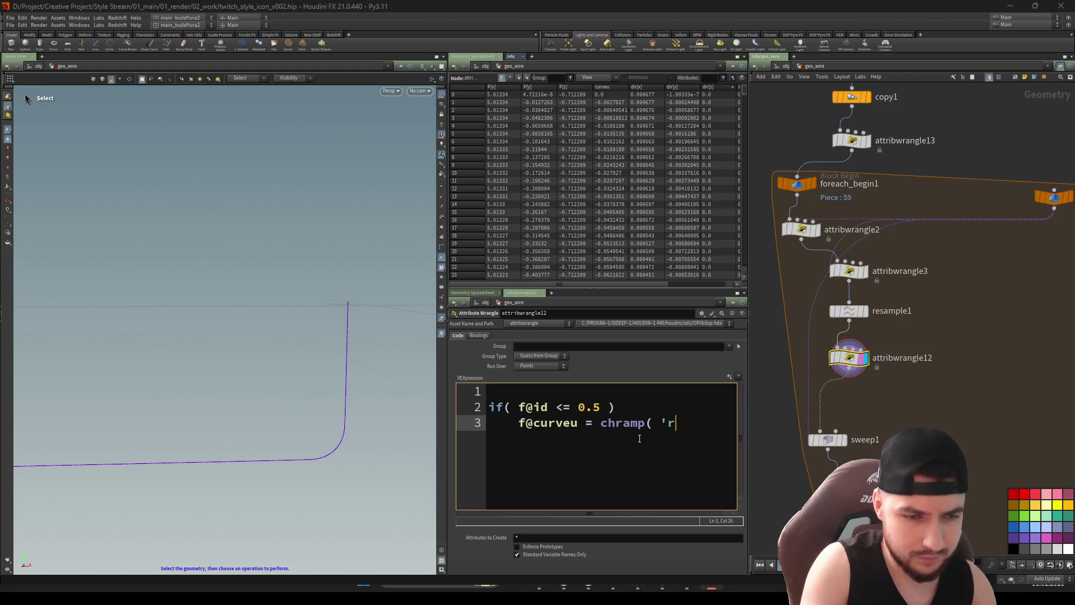
pyautogui.write('urveu );')
# Step: Create the curveu ramp parameter in attribwrangle12 and drag its point to 0, inverting the ramp
pyautogui.hotkey('ctrl', 's')
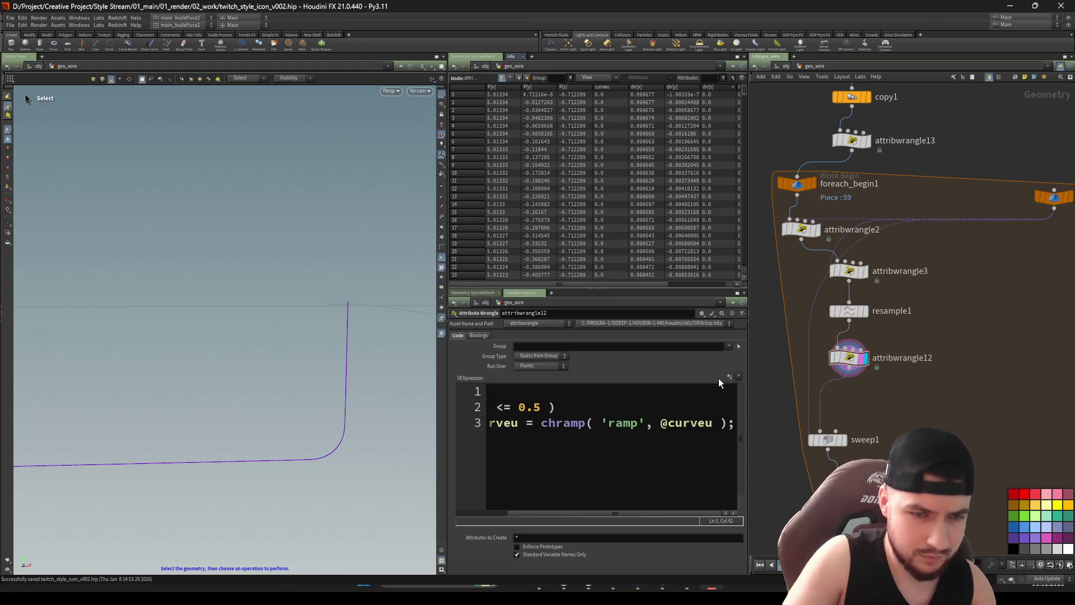
pyautogui.click(729, 376)
pyautogui.click(704, 379)
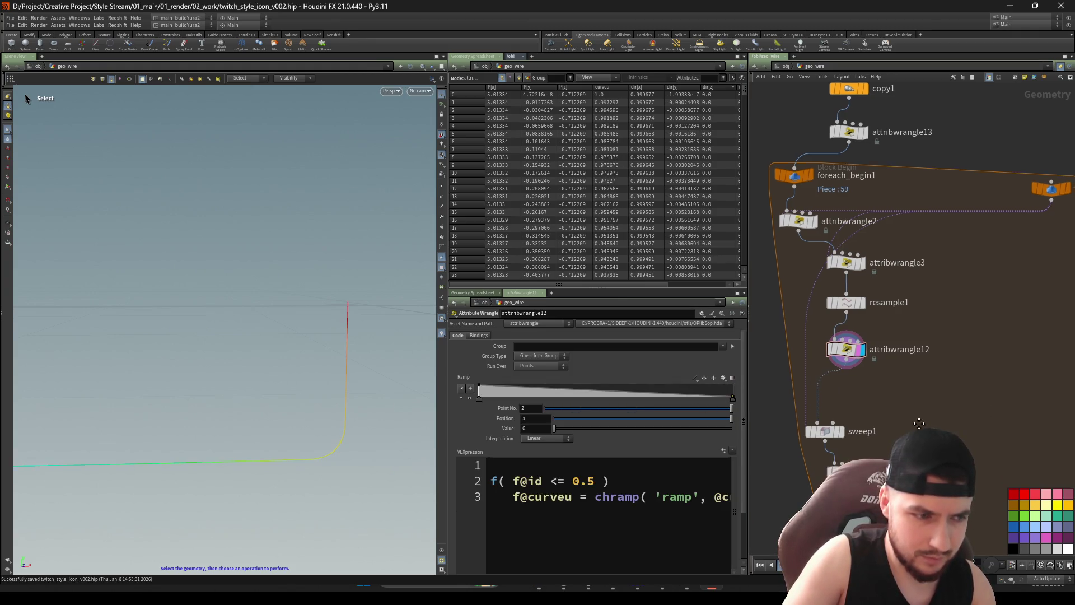
pyautogui.moveTo(893, 415); pyautogui.dragTo(901, 330, button='middle')
# Step: Step through resample1, sweep1, grouppromote1 and the band extrusion, then display foreach_end1's bundle
pyautogui.click(884, 230)
pyautogui.click(857, 273)
pyautogui.click(817, 326)
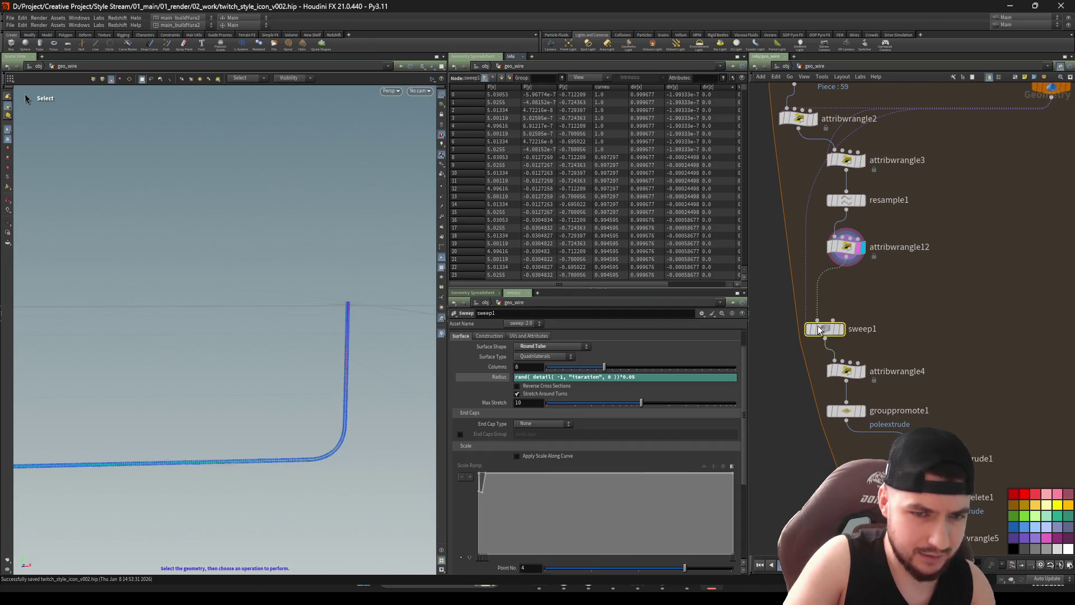
pyautogui.click(822, 331)
pyautogui.click(827, 322)
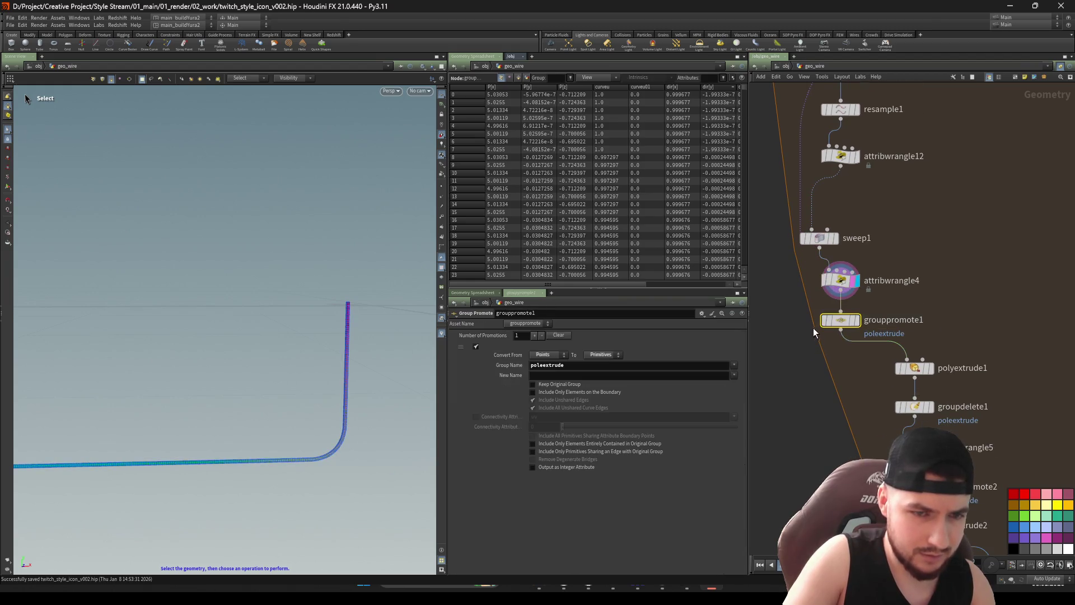
pyautogui.click(914, 330)
pyautogui.scroll(-3, 863, 327)
pyautogui.click(916, 359)
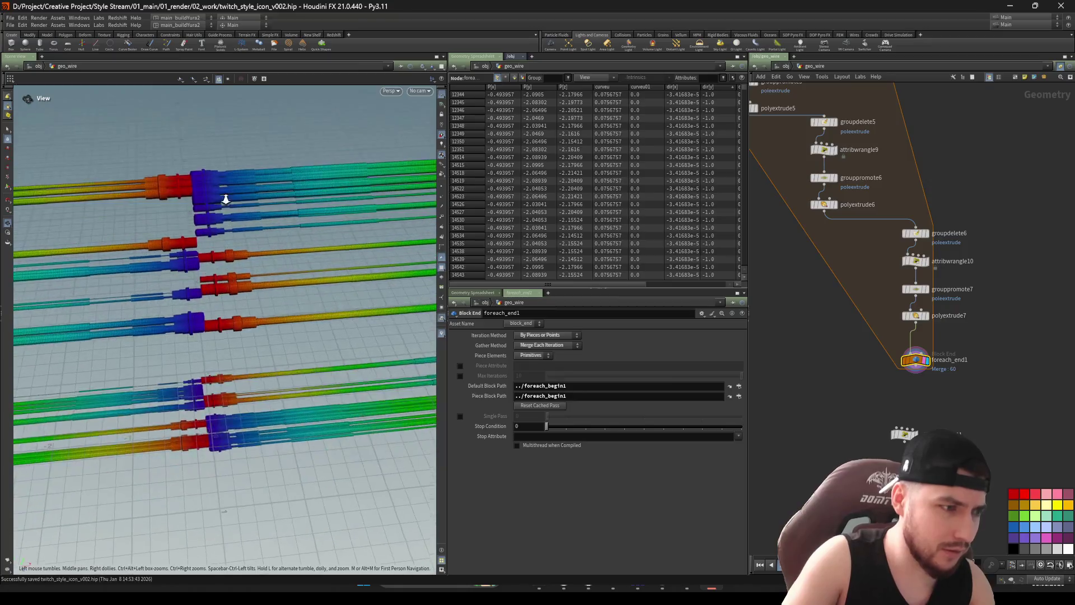
pyautogui.scroll(4, 221, 310)
pyautogui.scroll(2, 222, 310)
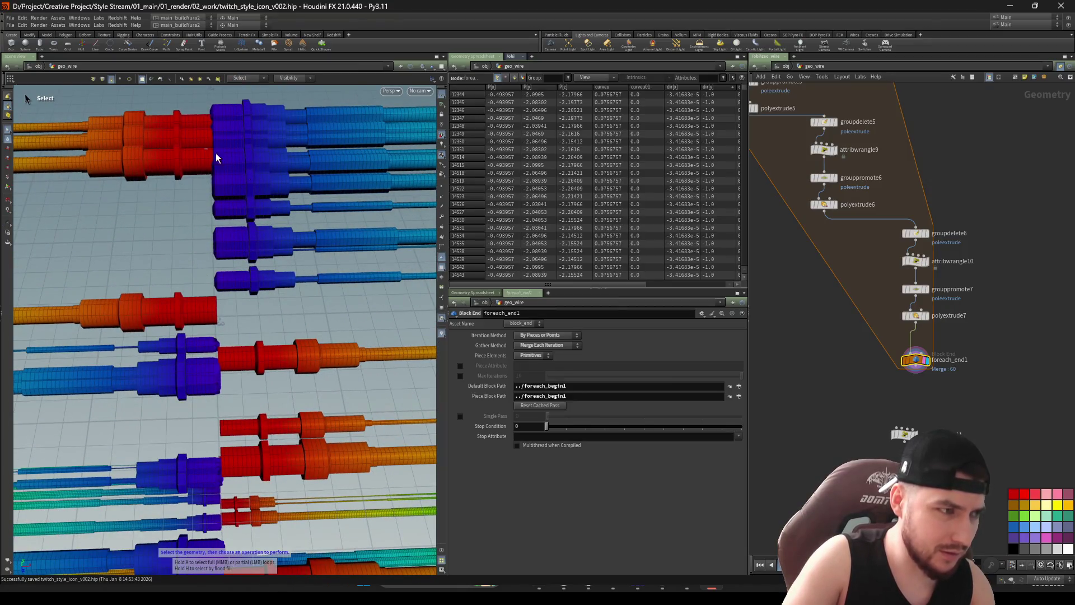
# Step: Switch the tube bundle's display colouring so the cables read blue with red and graded bands
pyautogui.press('Escape')
pyautogui.moveTo(199, 149)
pyautogui.mouseDown()
pyautogui.moveTo(232, 282)
pyautogui.moveTo(364, 234)
pyautogui.mouseUp()
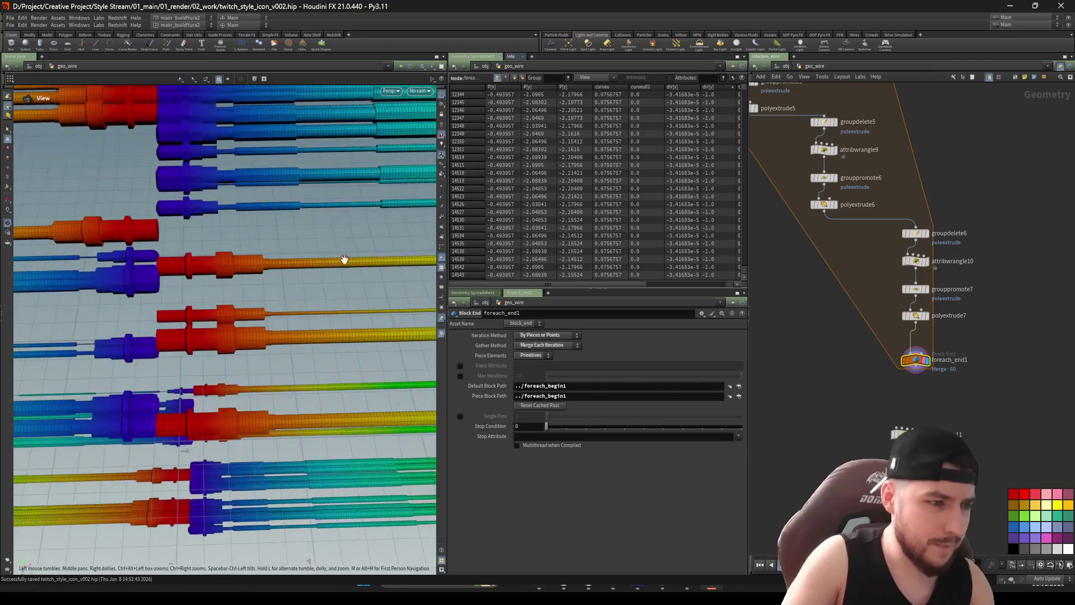
pyautogui.moveTo(349, 284)
pyautogui.mouseDown()
pyautogui.moveTo(336, 305)
pyautogui.moveTo(353, 317)
pyautogui.mouseUp()
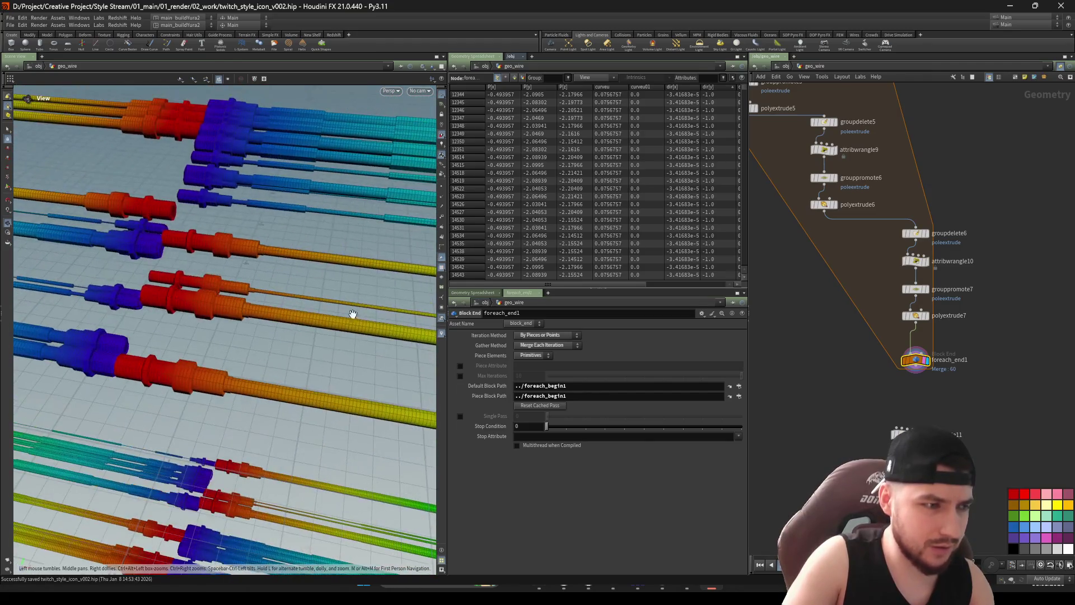
pyautogui.press('Escape')
pyautogui.scroll(-2, 889, 323)
pyautogui.click(439, 332)
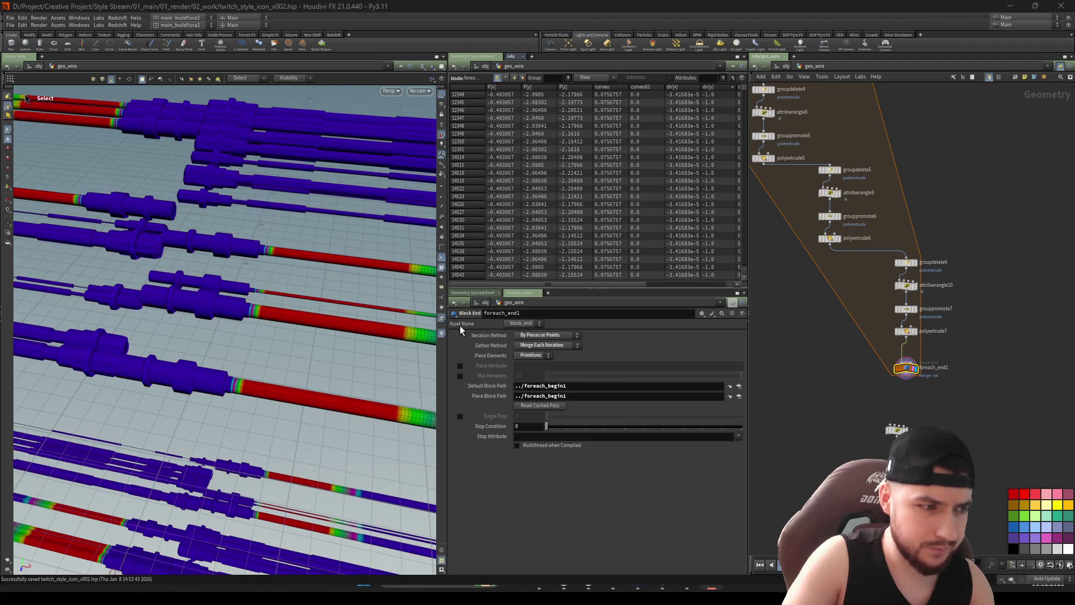
# Step: Inspect the recoloured bands from several angles, briefly selecting and clearing some band primitives
pyautogui.keyDown('alt'); pyautogui.moveTo(303, 271); pyautogui.dragTo(168, 353); pyautogui.keyUp('alt')
pyautogui.click(246, 286)
pyautogui.keyDown('alt'); pyautogui.moveTo(245, 286); pyautogui.dragTo(308, 329); pyautogui.keyUp('alt')
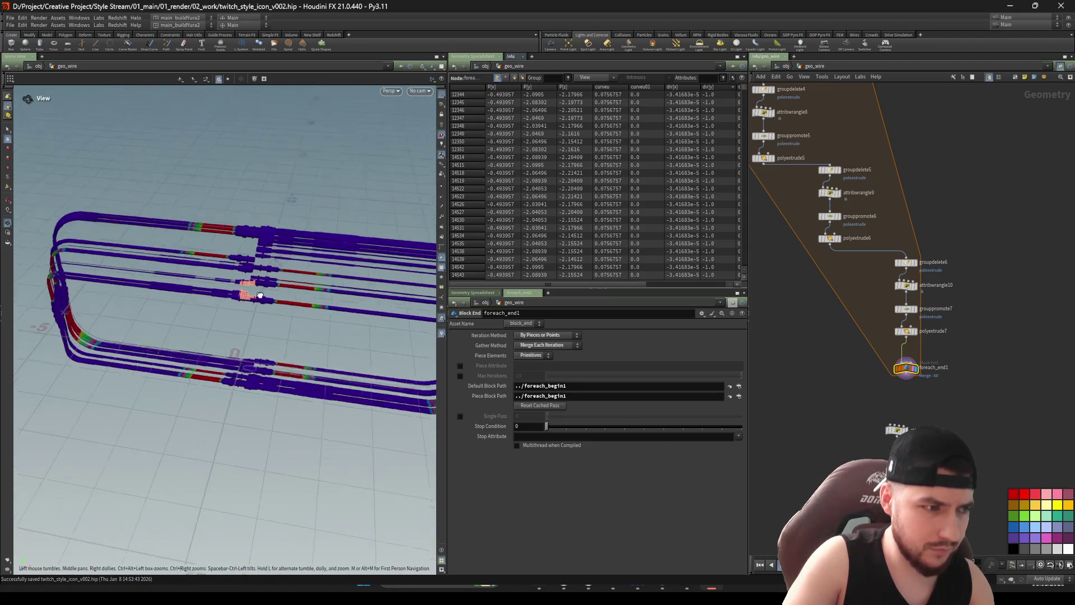
pyautogui.keyDown('alt'); pyautogui.moveTo(207, 429); pyautogui.dragTo(244, 404); pyautogui.keyUp('alt')
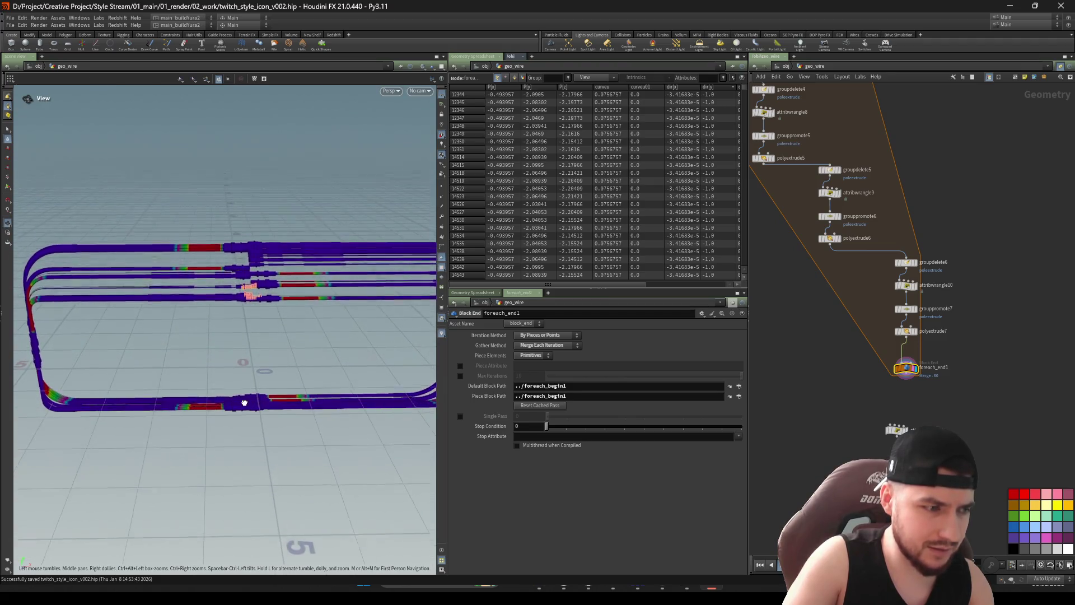
pyautogui.scroll(5, 252, 352)
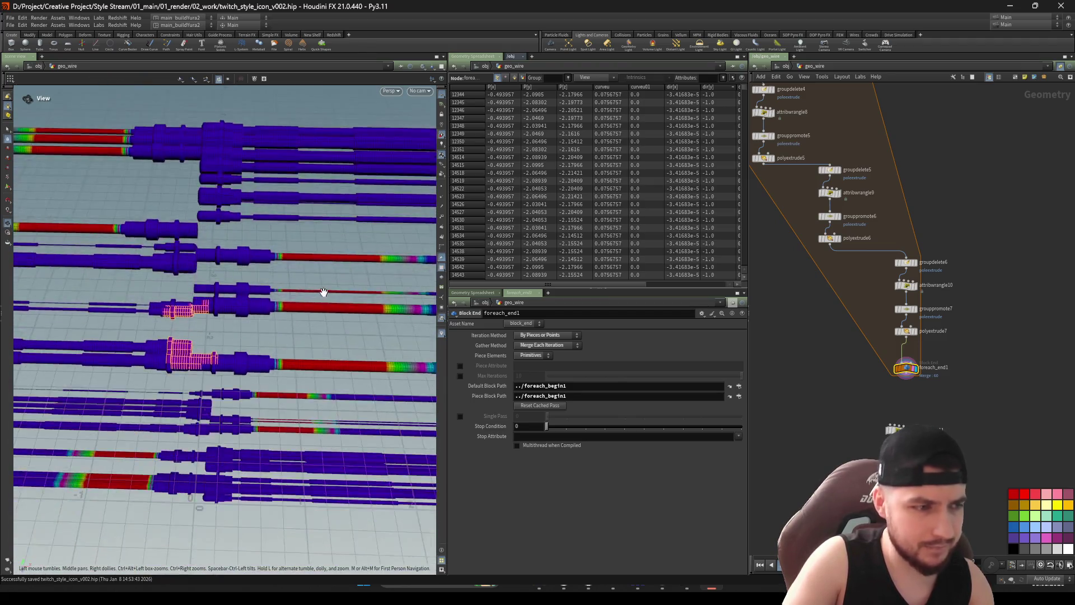
pyautogui.moveTo(252, 336)
pyautogui.mouseDown()
pyautogui.moveTo(272, 309)
pyautogui.moveTo(278, 238)
pyautogui.mouseUp()
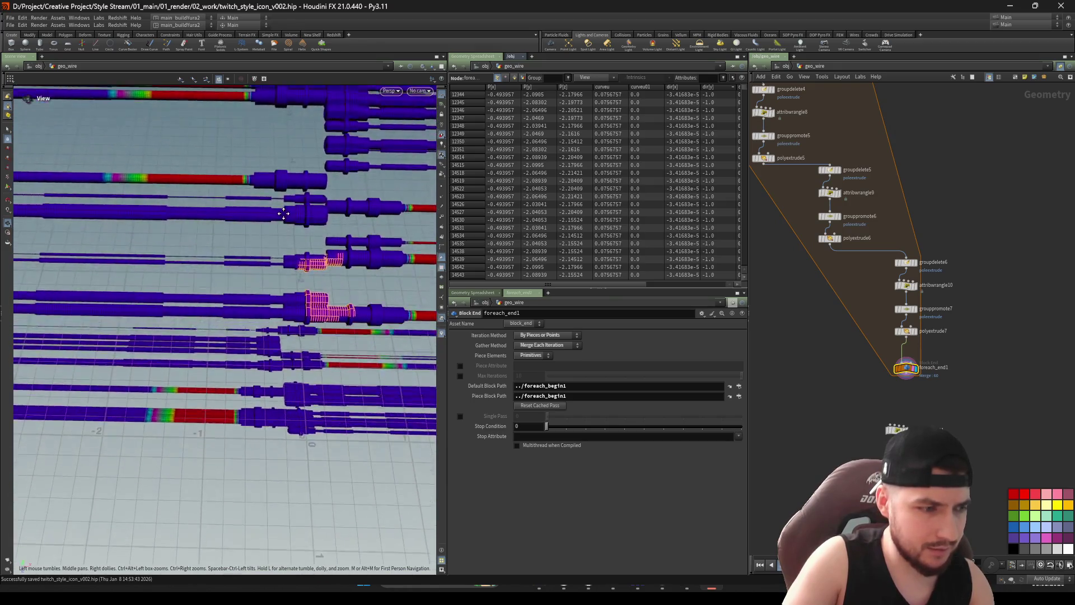
pyautogui.press('s')
pyautogui.click(277, 237)
pyautogui.keyDown('alt'); pyautogui.moveTo(334, 359); pyautogui.dragTo(353, 328); pyautogui.keyUp('alt')
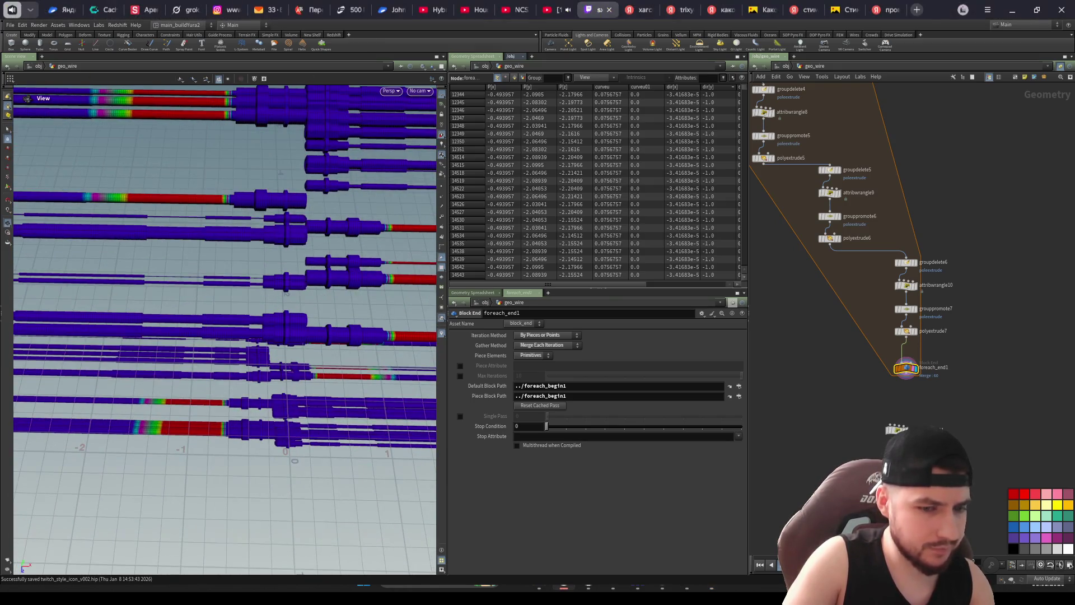
pyautogui.scroll(-2, 859, 396)
pyautogui.scroll(3, 858, 396)
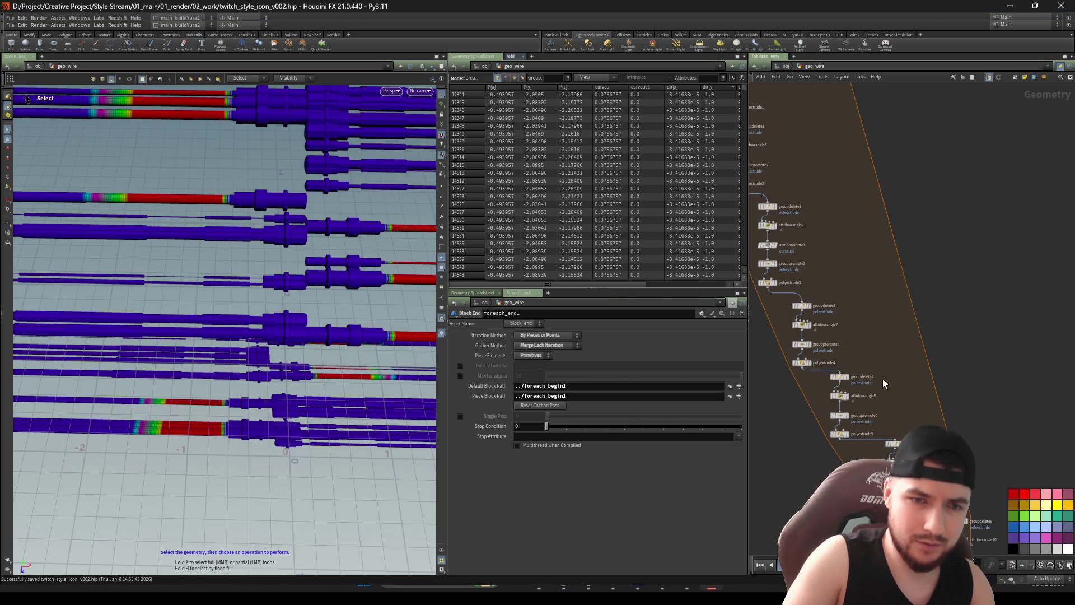
pyautogui.scroll(3, 867, 290)
pyautogui.click(842, 320)
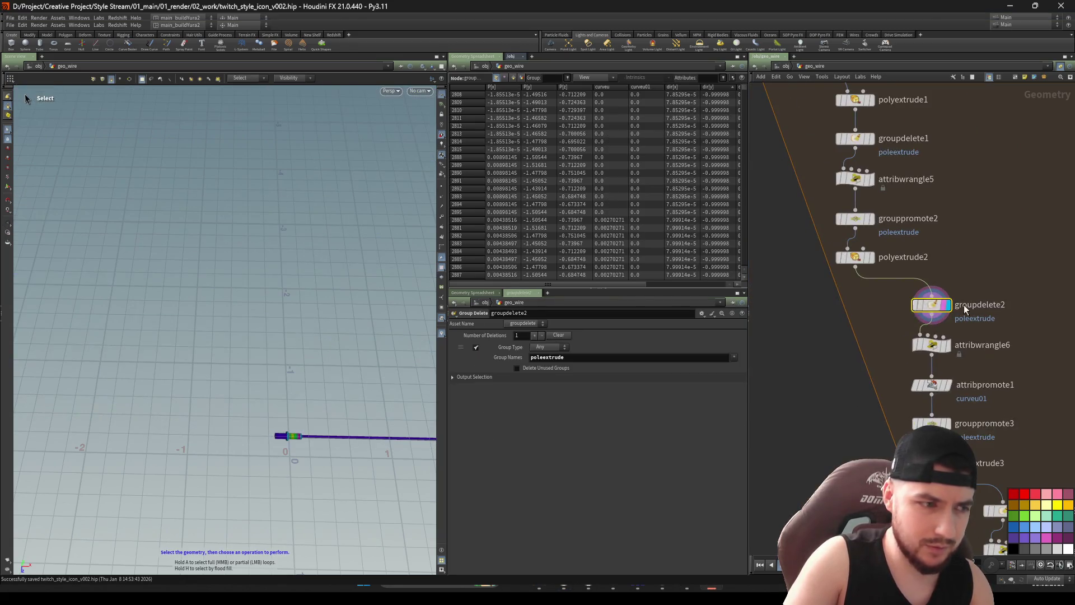
pyautogui.moveTo(263, 312); pyautogui.dragTo(364, 328)
pyautogui.press('Down')
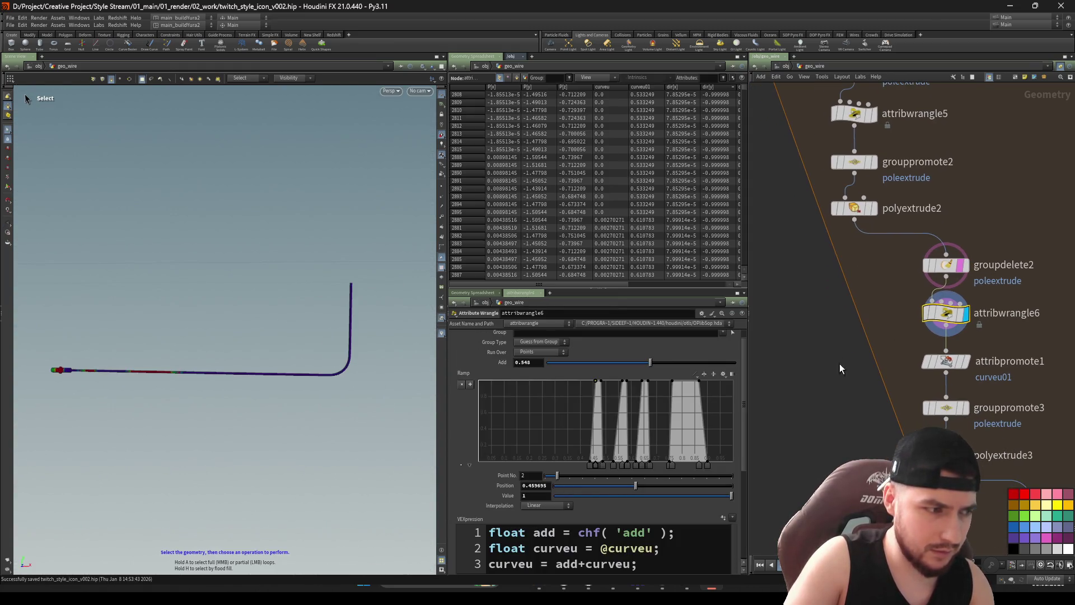
pyautogui.press('Down')
pyautogui.press('Down')
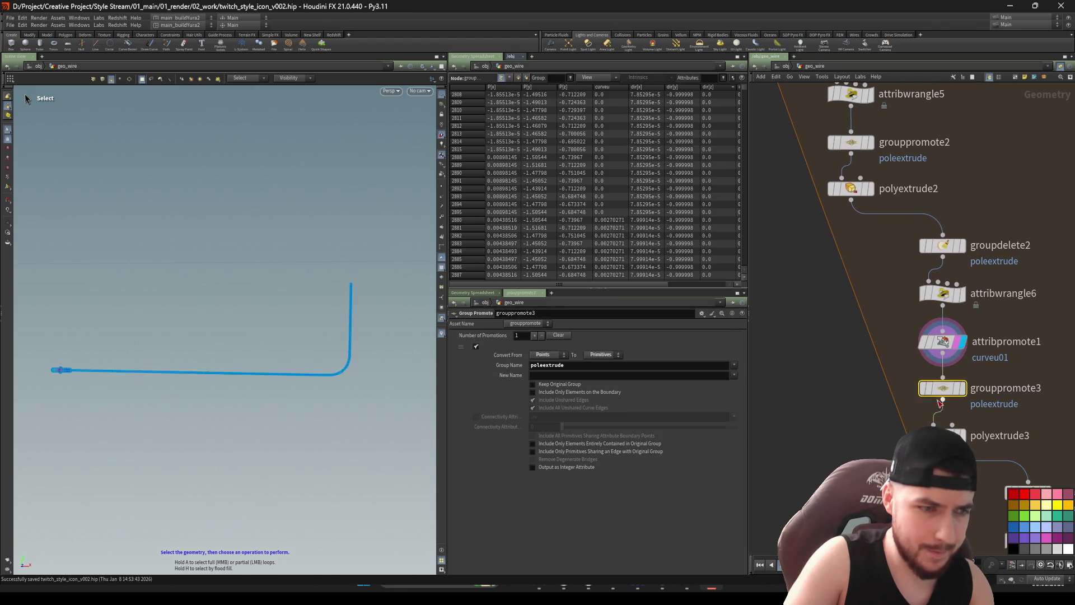
pyautogui.press('Down')
pyautogui.press('Down')
pyautogui.scroll(-2, 988, 382)
pyautogui.scroll(-2, 922, 424)
pyautogui.scroll(1, 921, 424)
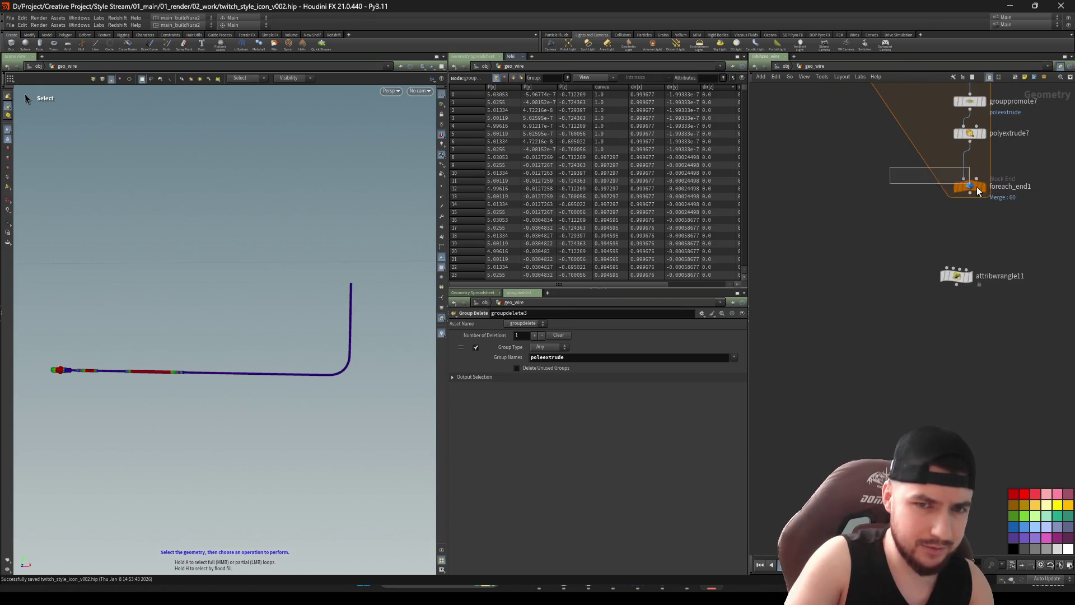
pyautogui.press('Down')
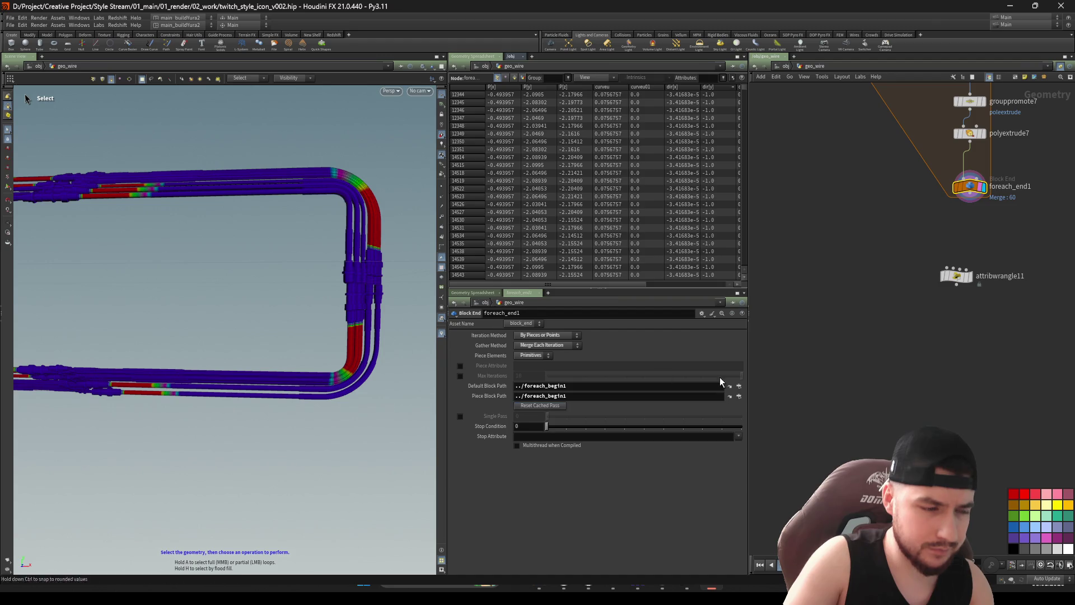
# Step: Save the scene file after a quick perspective check of the pipes
pyautogui.press('Escape')
pyautogui.moveTo(300, 280); pyautogui.dragTo(295, 360)
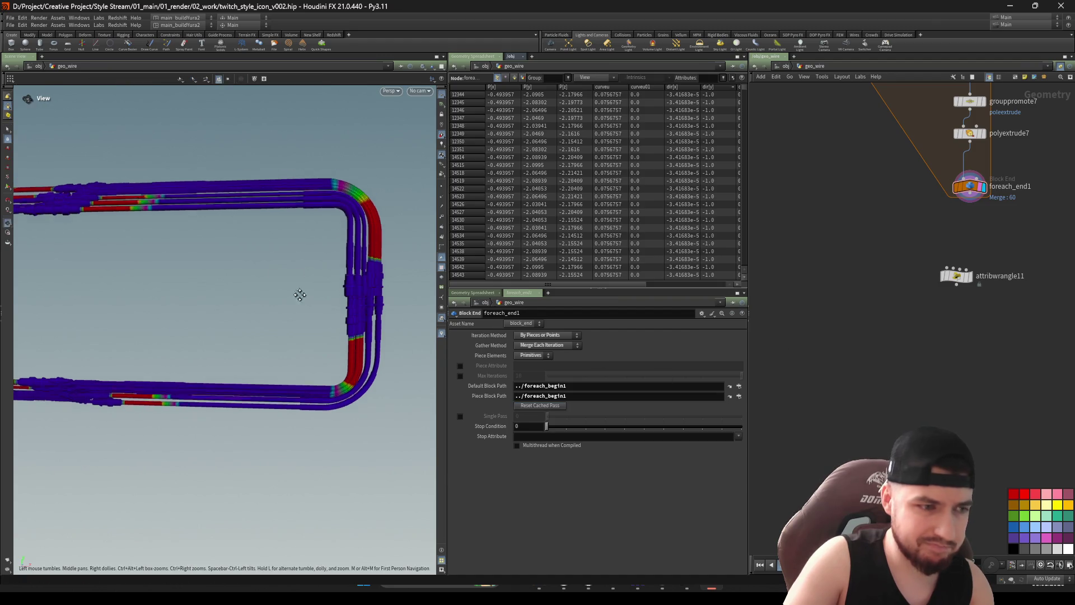
pyautogui.scroll(5, 294, 359)
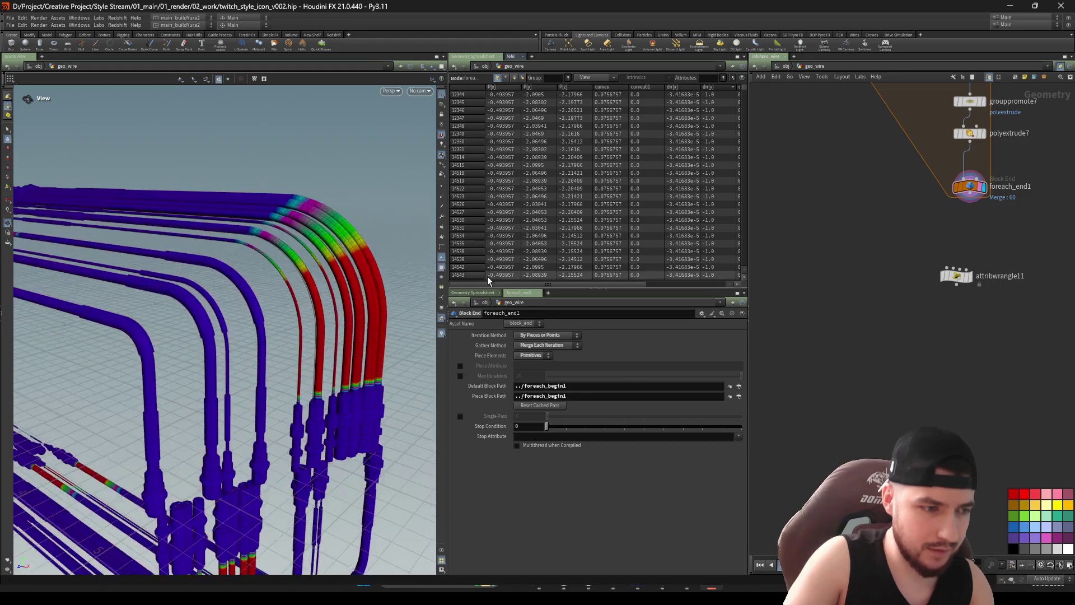
pyautogui.press('s')
pyautogui.scroll(-5, 813, 286)
pyautogui.hotkey('ctrl', 's')
pyautogui.scroll(3, 835, 246)
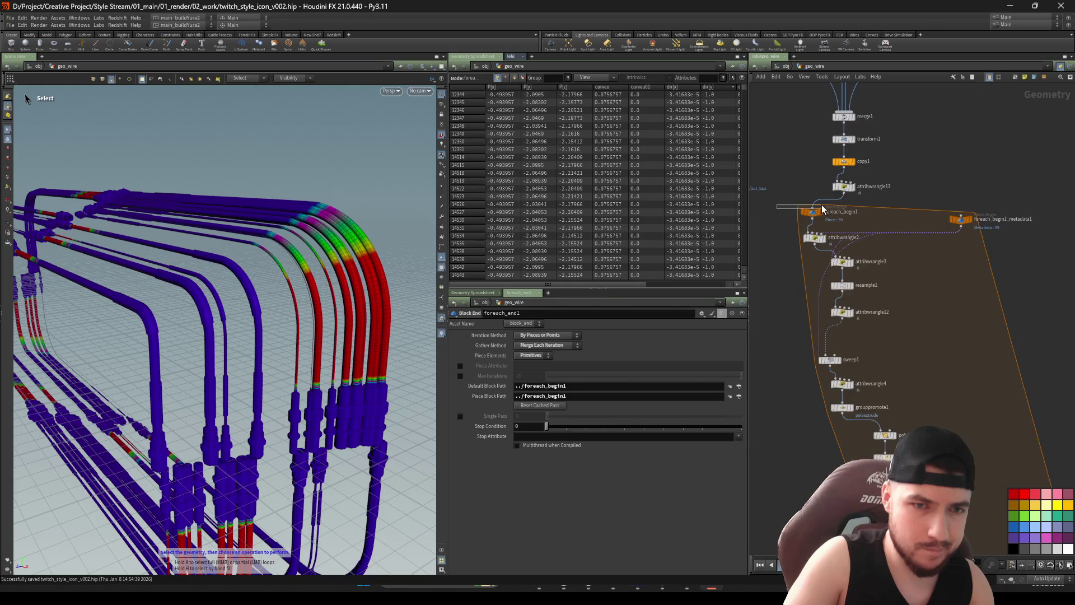
# Step: In attribwrangle12's VEXpression, lower the curveu flip's f@id threshold from 0.5 to 0.2
pyautogui.click(812, 211)
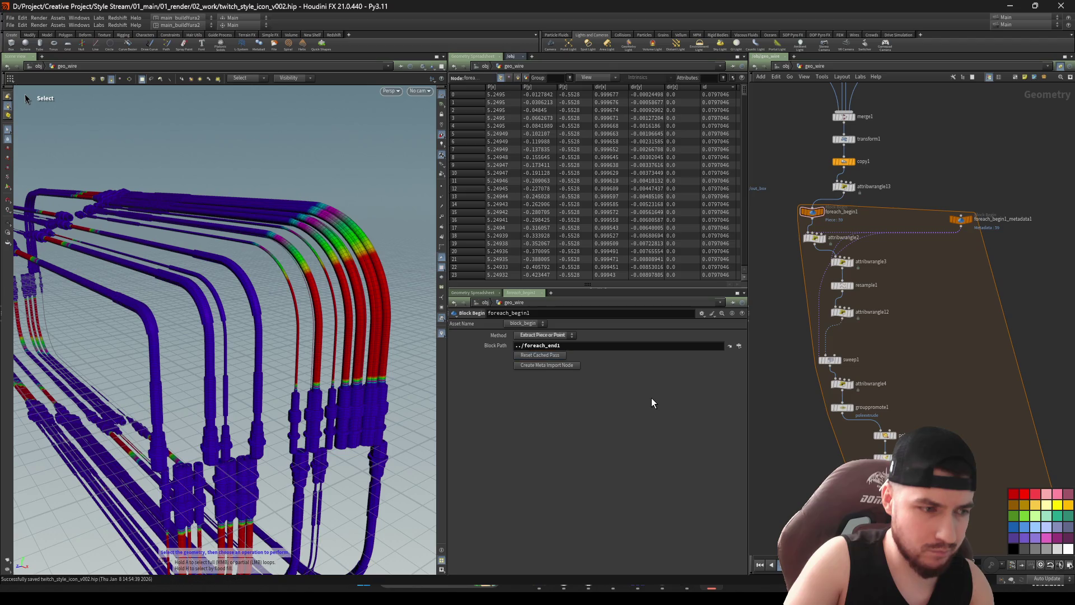
pyautogui.scroll(3, 822, 386)
pyautogui.click(851, 396)
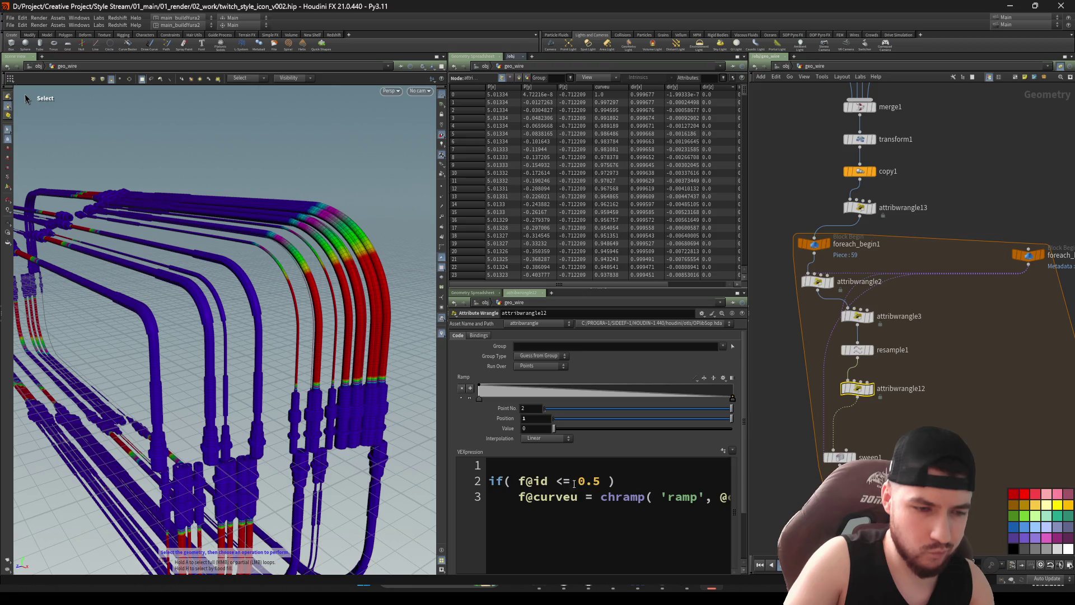
pyautogui.moveTo(772, 440); pyautogui.dragTo(753, 414, button='middle')
pyautogui.doubleClick(595, 480)
pyautogui.write('2')
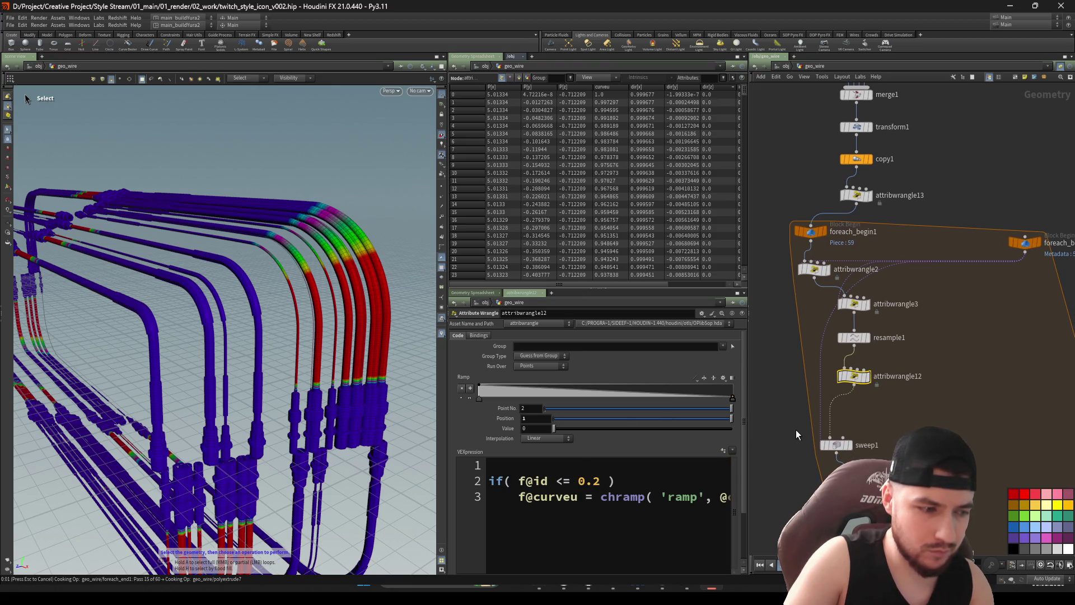
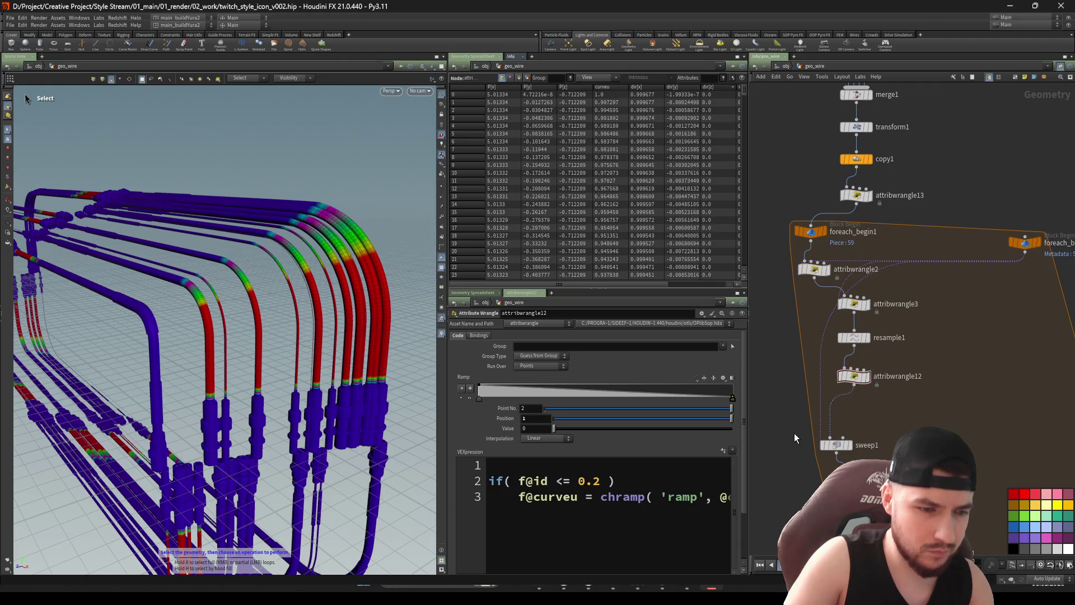
# Step: Inspect the random id wrangle and view the wires uncoloured, toggling shaded and wireframe-over-shaded display
pyautogui.click(856, 195)
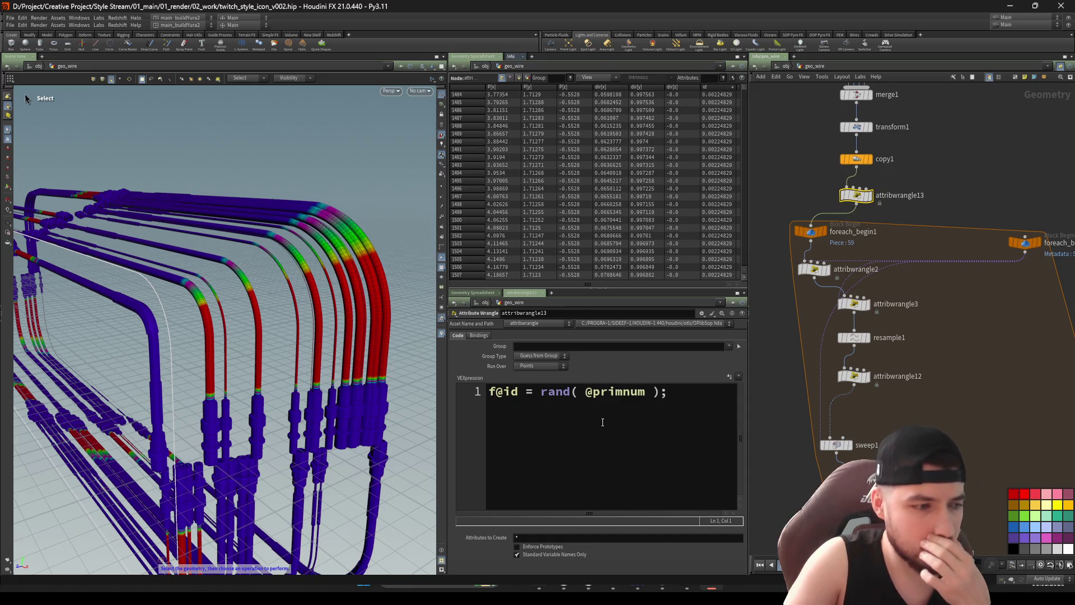
pyautogui.moveTo(799, 434); pyautogui.dragTo(812, 388, button='middle')
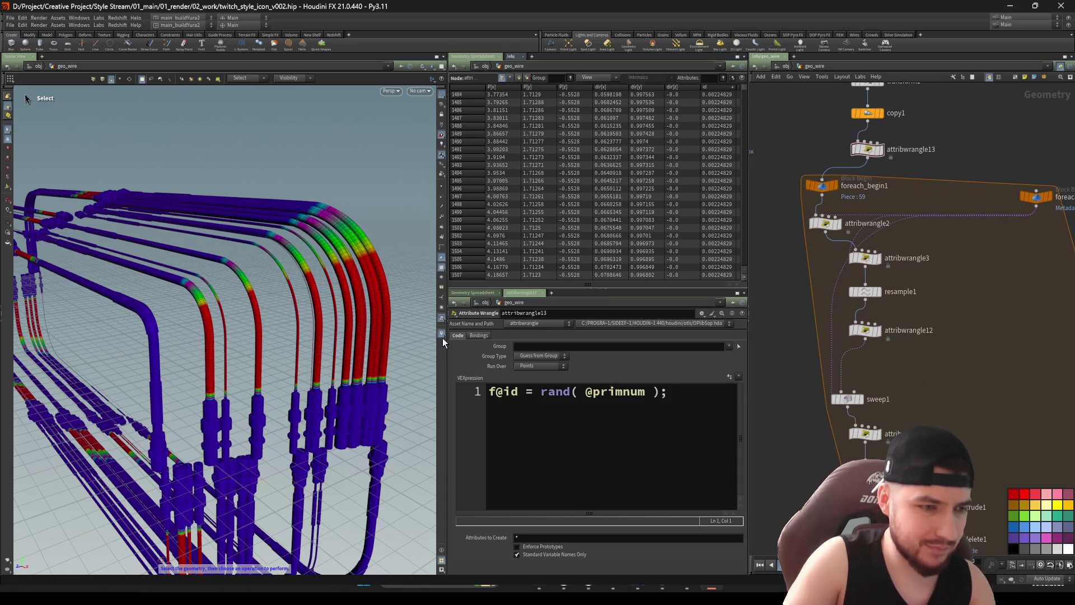
pyautogui.click(443, 333)
pyautogui.hotkey('shift', 'w')
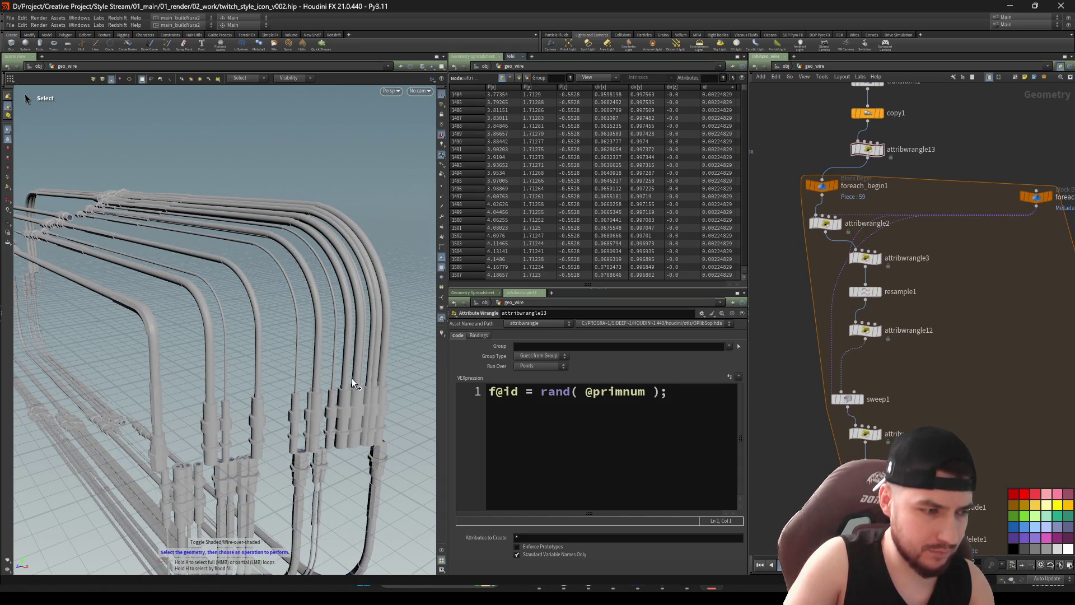
pyautogui.hotkey('shift', 'w')
# Step: Level the view on the pipes and set the display flag on attribwrangle12 to see its ramp result
pyautogui.press('Escape')
pyautogui.moveTo(262, 392)
pyautogui.mouseDown()
pyautogui.moveTo(247, 372)
pyautogui.moveTo(348, 384)
pyautogui.moveTo(280, 372)
pyautogui.mouseUp()
pyautogui.press('s')
pyautogui.scroll(2, 856, 435)
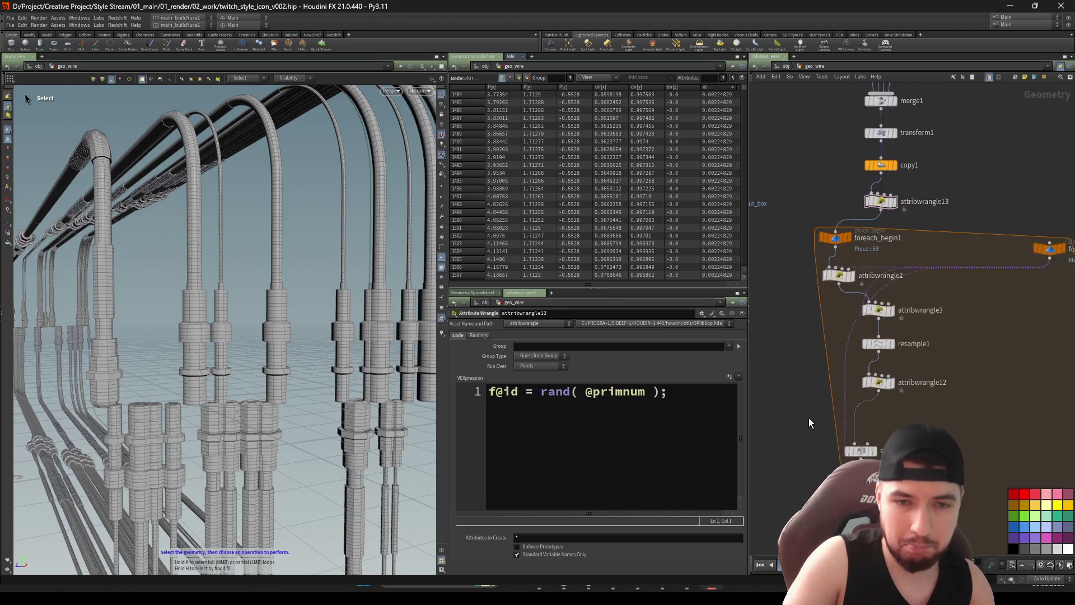
pyautogui.click(890, 379)
pyautogui.press('r')
pyautogui.scroll(-1, 831, 389)
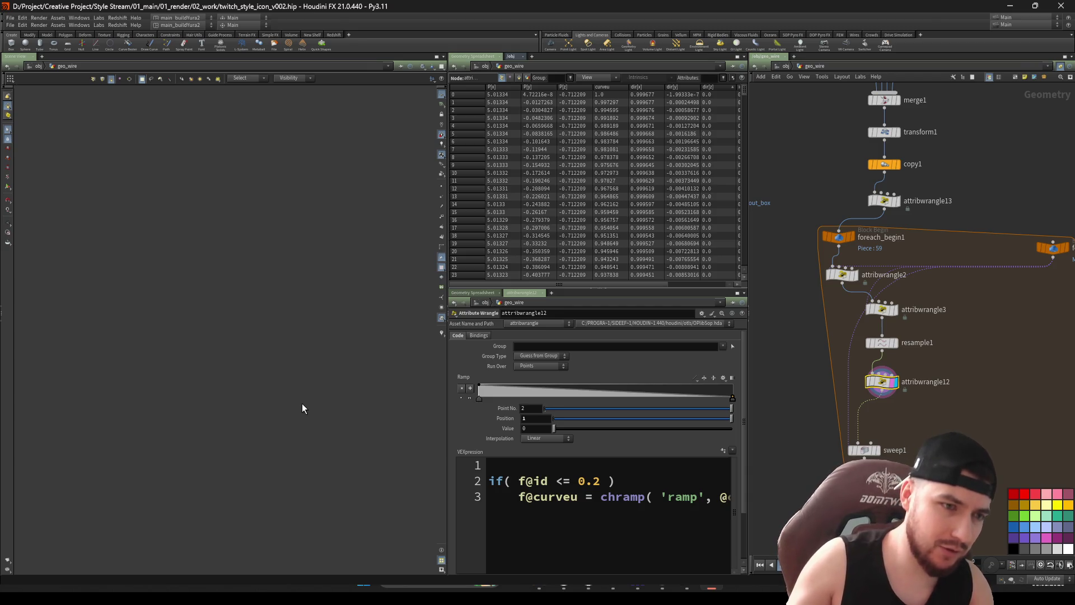
# Step: Frame the curve and review the resample1, sweep1 and attribwrangle4 settings down the chain
pyautogui.press('Escape')
pyautogui.press('g')
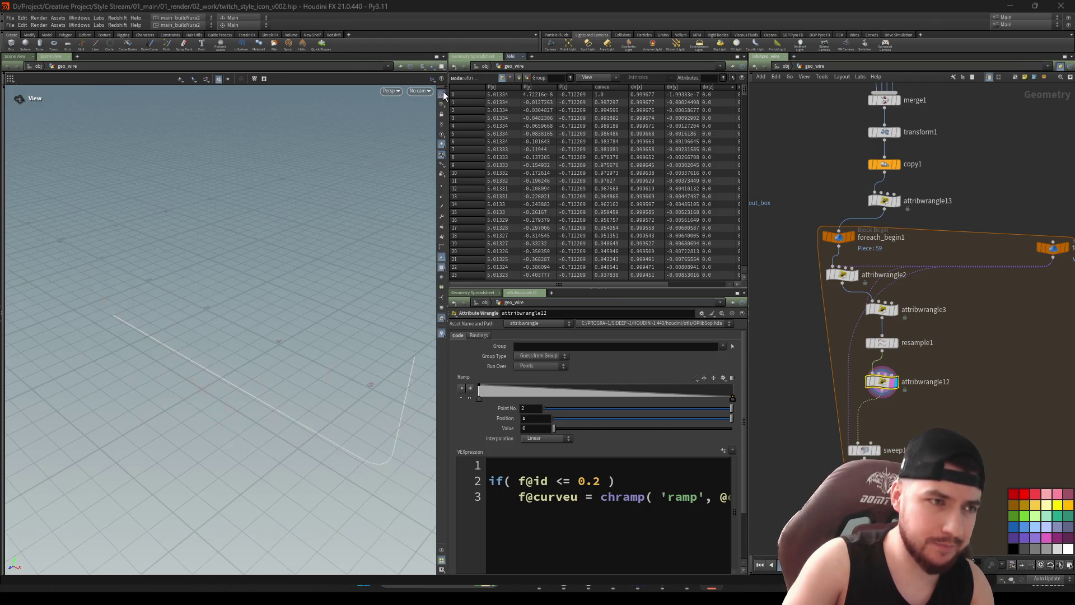
pyautogui.scroll(3, 862, 397)
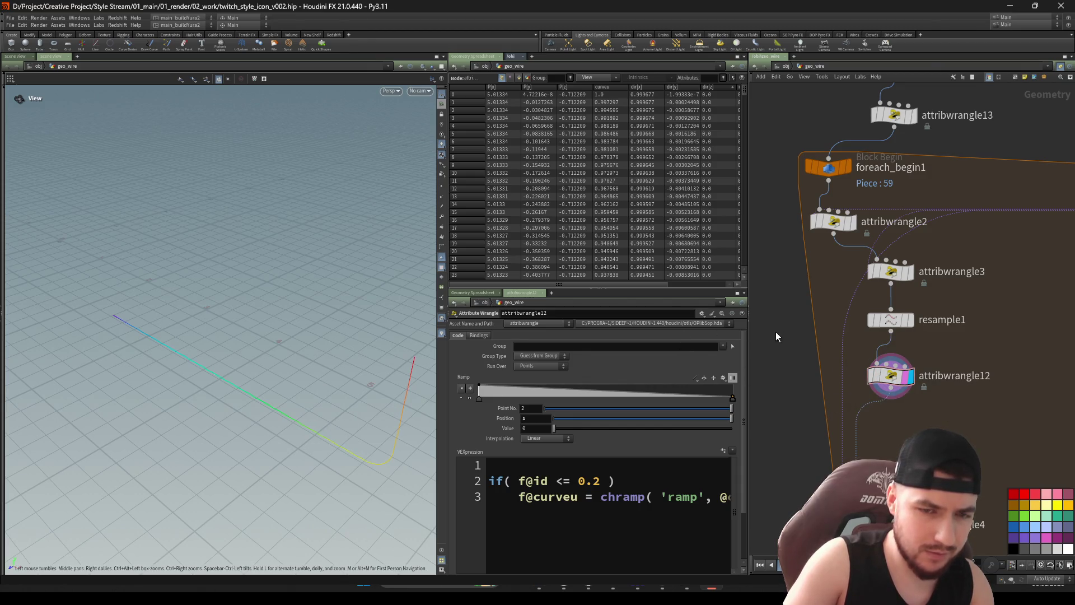
pyautogui.click(899, 319)
pyautogui.moveTo(966, 384); pyautogui.dragTo(964, 381)
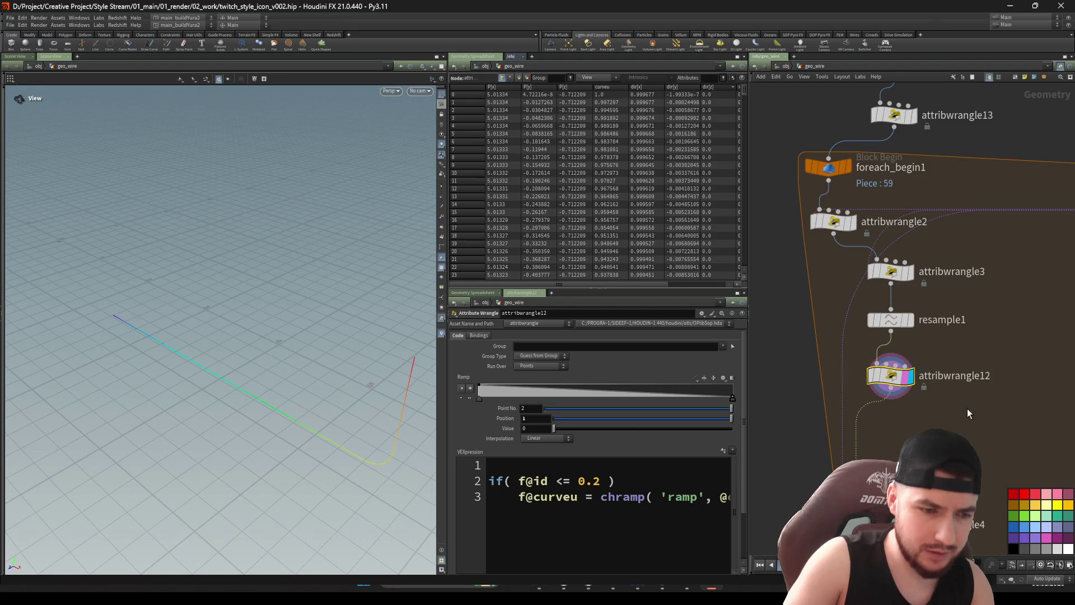
pyautogui.moveTo(963, 407); pyautogui.dragTo(907, 318, button='middle')
pyautogui.click(802, 390)
pyautogui.moveTo(792, 402); pyautogui.dragTo(801, 353, button='middle')
pyautogui.click(848, 325)
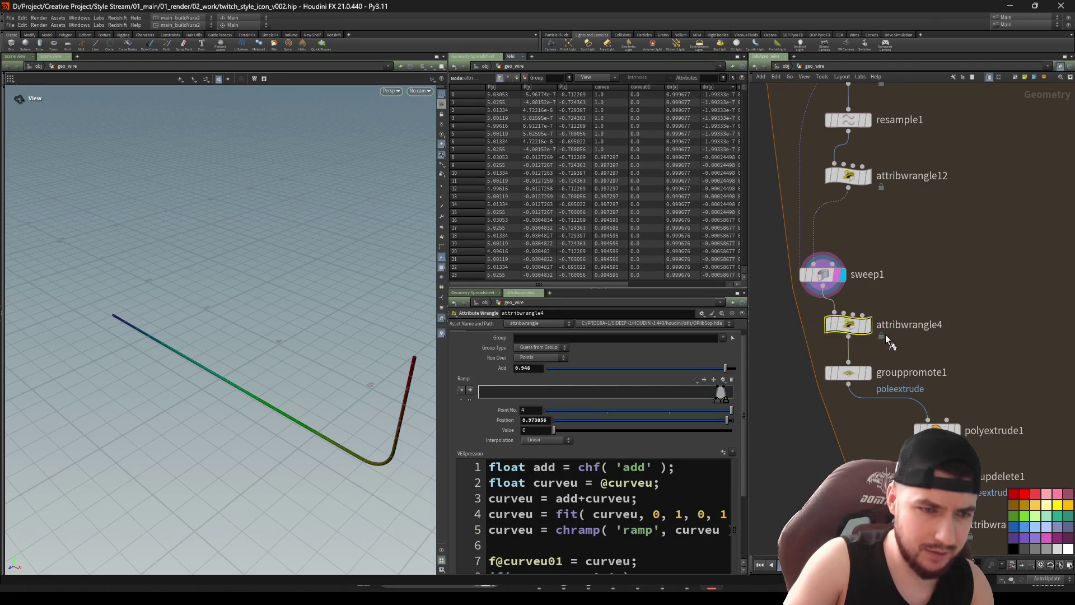
pyautogui.moveTo(836, 437); pyautogui.dragTo(844, 377, button='middle')
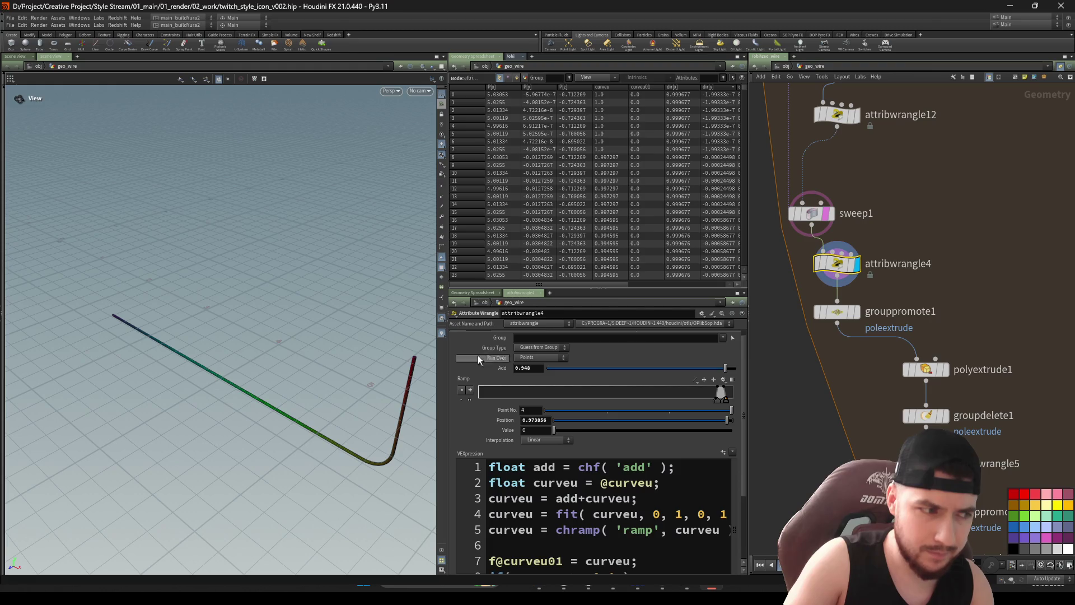
# Step: Level the view on the curve and bypass attribwrangle12 so the ramp offset disappears
pyautogui.keyDown('alt'); pyautogui.moveTo(361, 354); pyautogui.dragTo(421, 331); pyautogui.keyUp('alt')
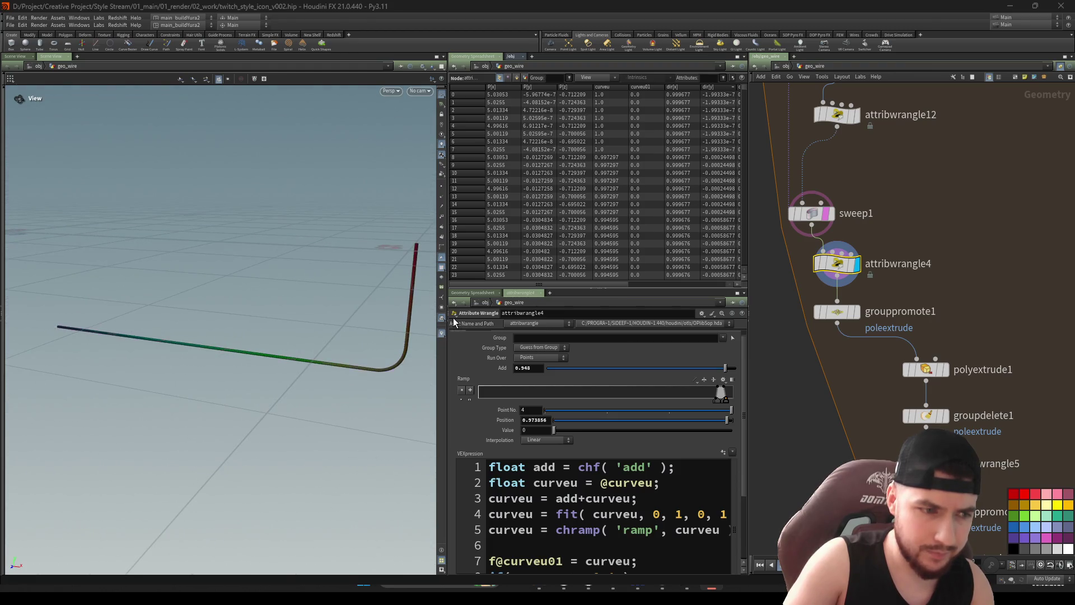
pyautogui.moveTo(51, 340)
pyautogui.mouseDown()
pyautogui.moveTo(48, 377)
pyautogui.moveTo(188, 300)
pyautogui.mouseUp()
pyautogui.scroll(2, 876, 228)
pyautogui.press('Up')
pyautogui.press('Up')
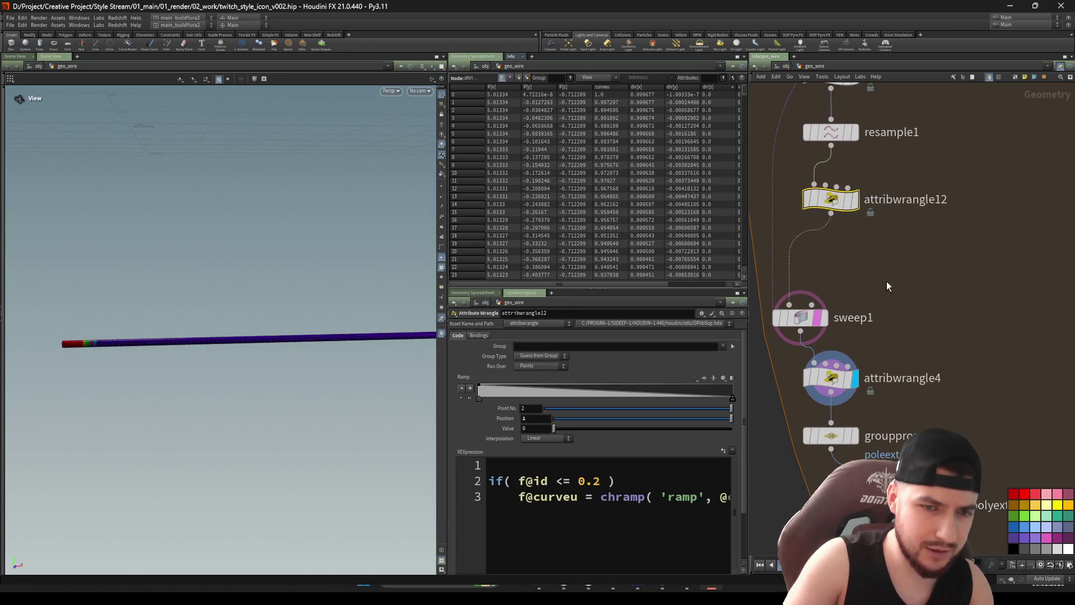
pyautogui.press('b')
# Step: Step the display through attribwrangle4, grouppromote1, polyextrude1 and groupdelete1 for the first pole stage
pyautogui.click(840, 271)
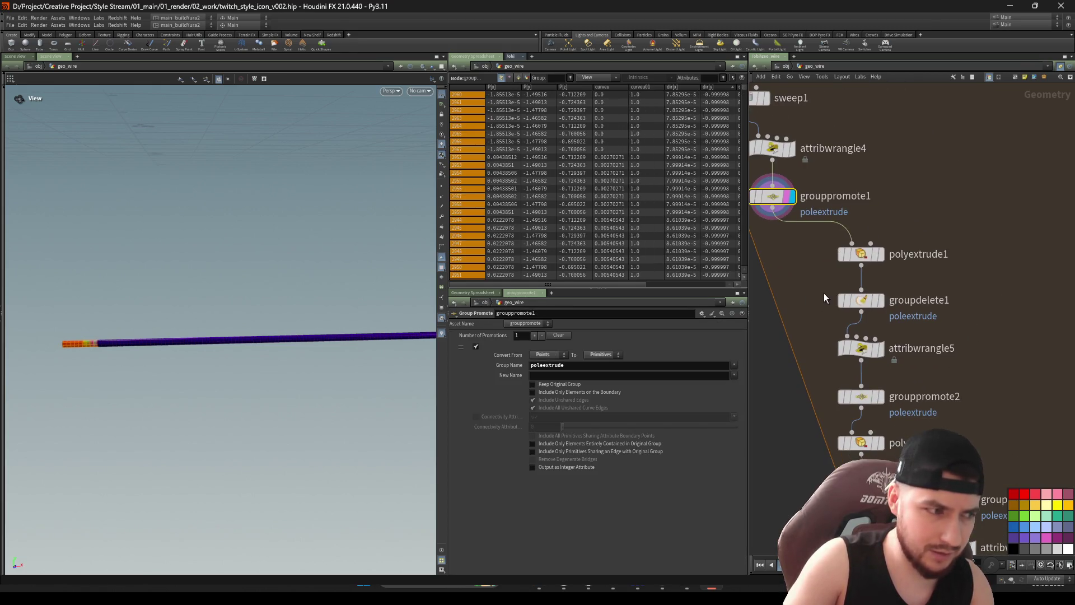
pyautogui.press('Down')
pyautogui.press('r')
pyautogui.press('Up')
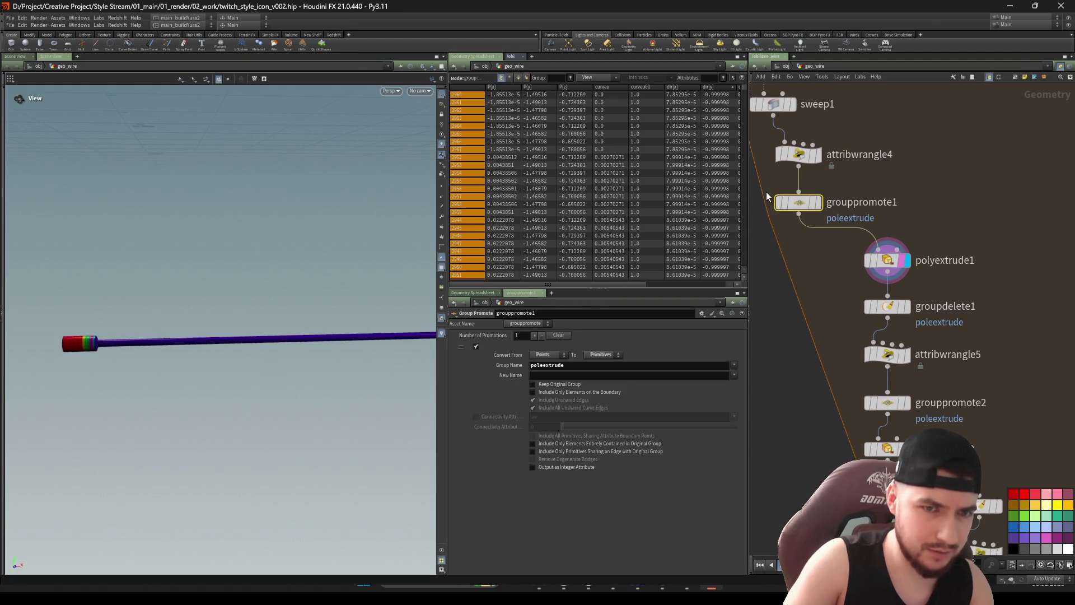
pyautogui.click(926, 255)
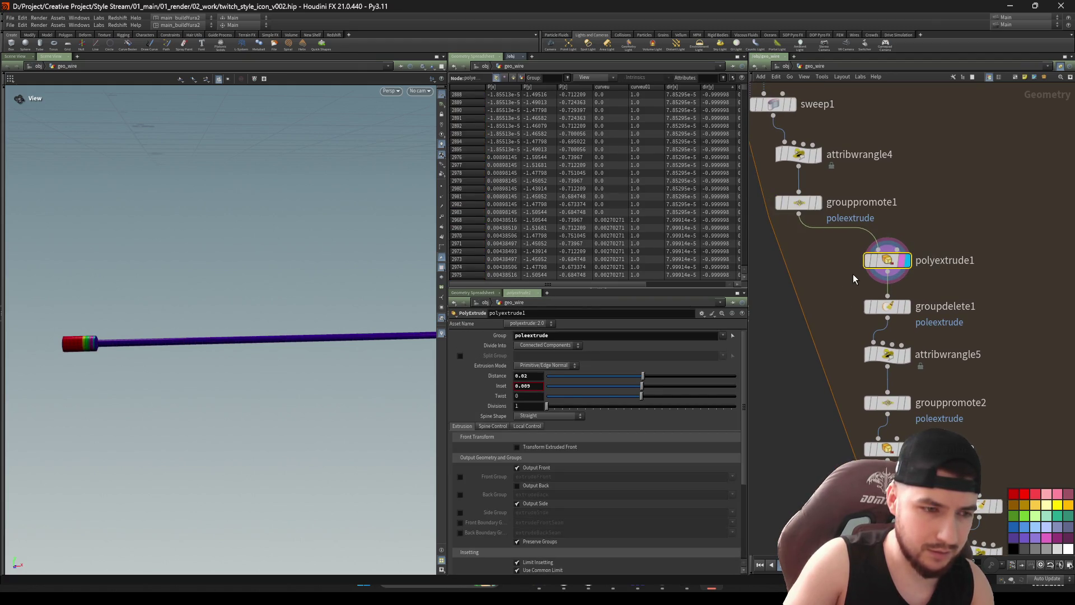
pyautogui.press('Up')
pyautogui.press('r')
pyautogui.press('Up')
pyautogui.press('r')
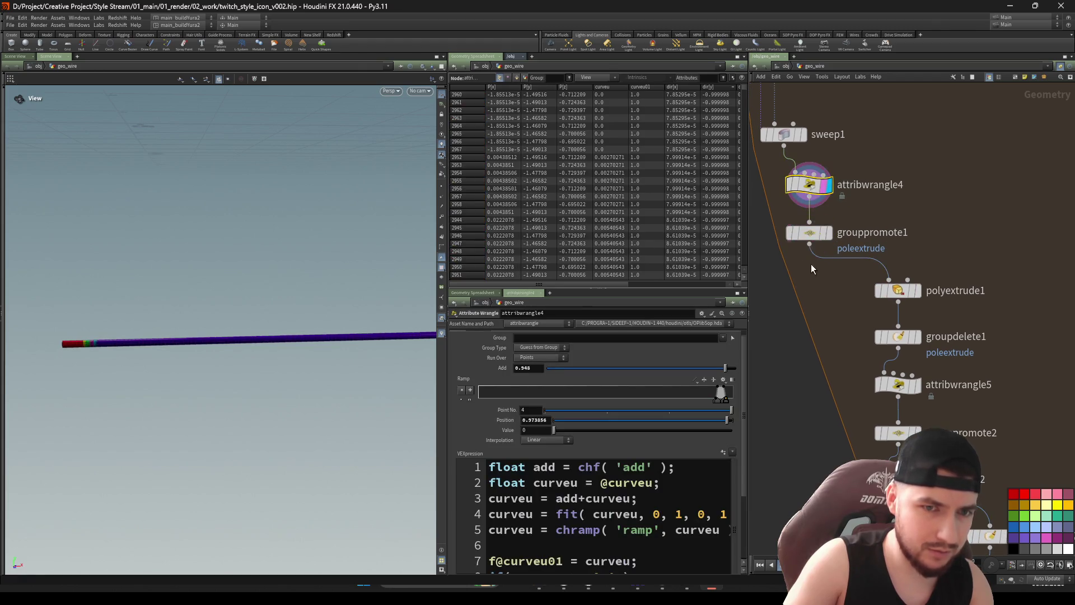
pyautogui.press('Down')
pyautogui.press('r')
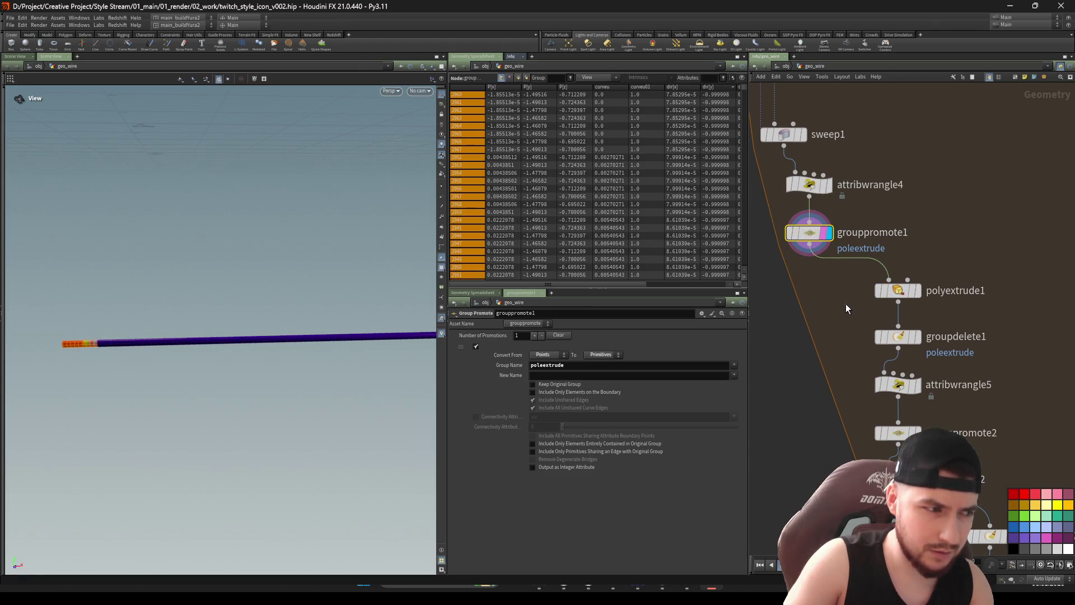
pyautogui.press('Down')
pyautogui.press('r')
pyautogui.press('Down')
pyautogui.press('r')
# Step: Display the second stage through attribwrangle5, grouppromote2, polyextrude2, groupdelete2, attribwrangle6, attribpromote1, grouppromote3
pyautogui.press('Down')
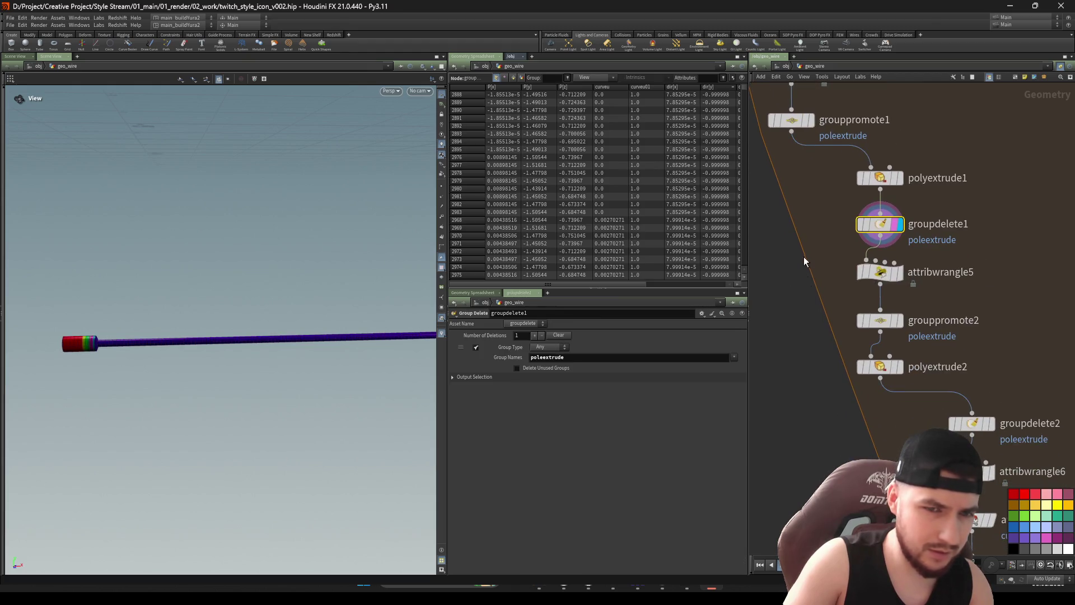
pyautogui.press('r')
pyautogui.press('Down')
pyautogui.press('r')
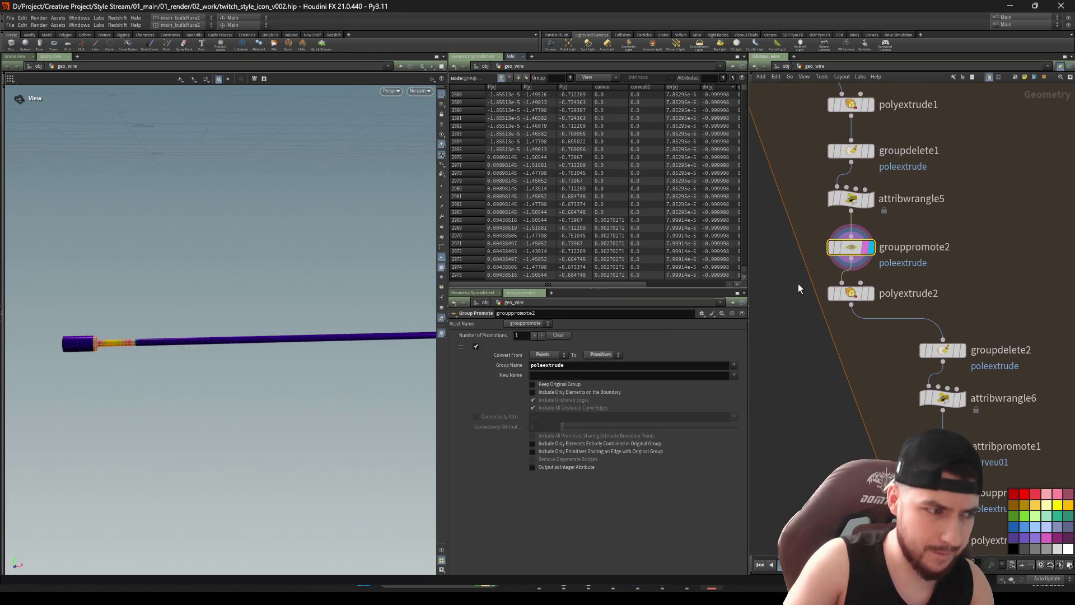
pyautogui.press('Down')
pyautogui.press('r')
pyautogui.press('Down')
pyautogui.press('r')
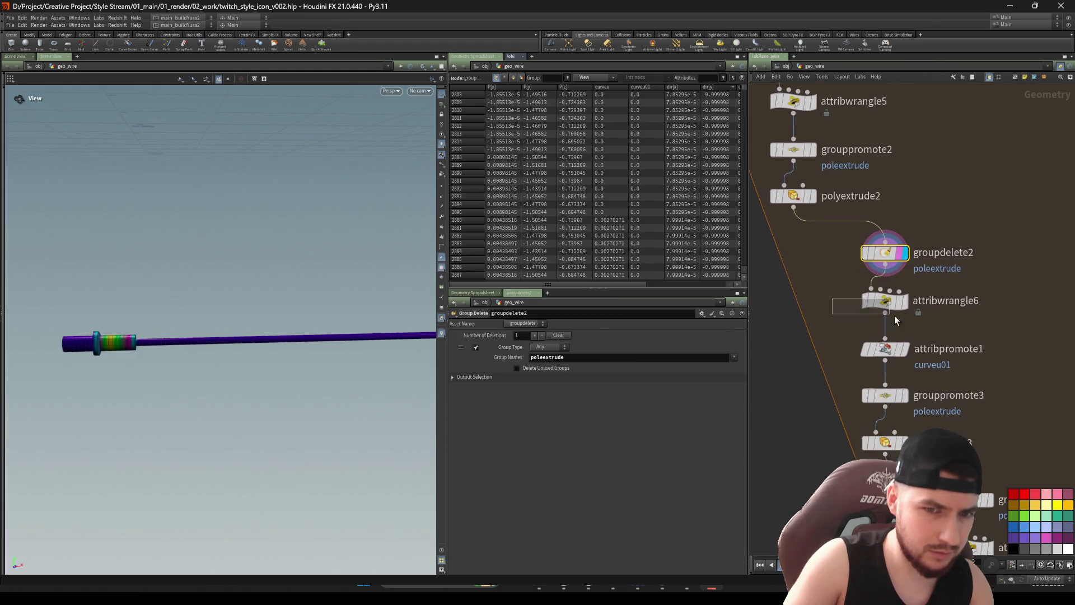
pyautogui.press('Down')
pyautogui.press('r')
pyautogui.press('Down')
pyautogui.press('r')
pyautogui.press('Down')
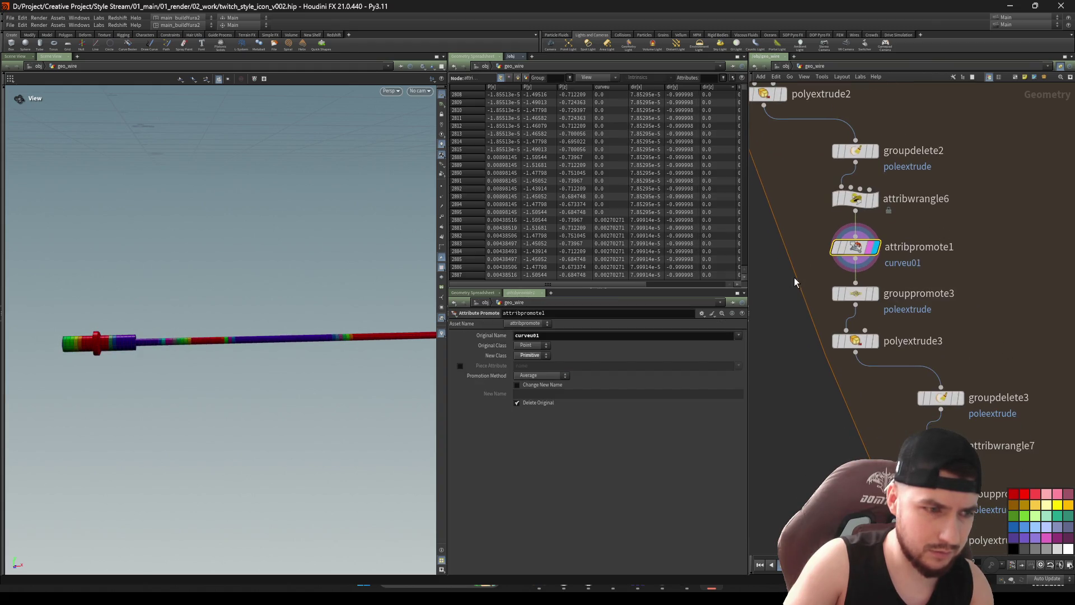
pyautogui.press('r')
# Step: Display the third and fourth stages from polyextrude3 through groupdelete4, viewing the pole end from another angle
pyautogui.moveTo(306, 293); pyautogui.dragTo(369, 287)
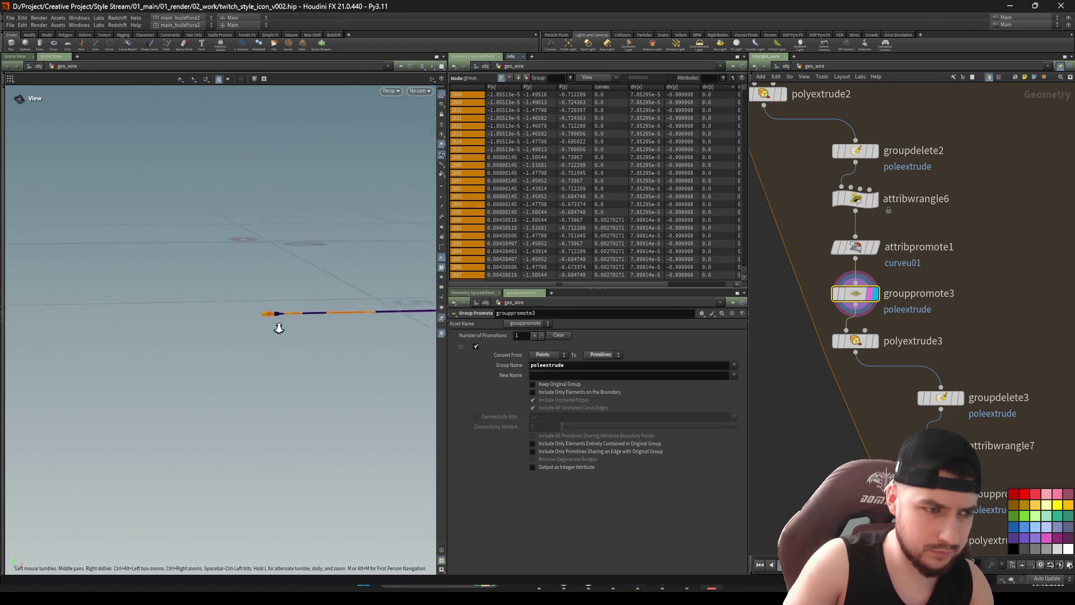
pyautogui.press('Down')
pyautogui.press('r')
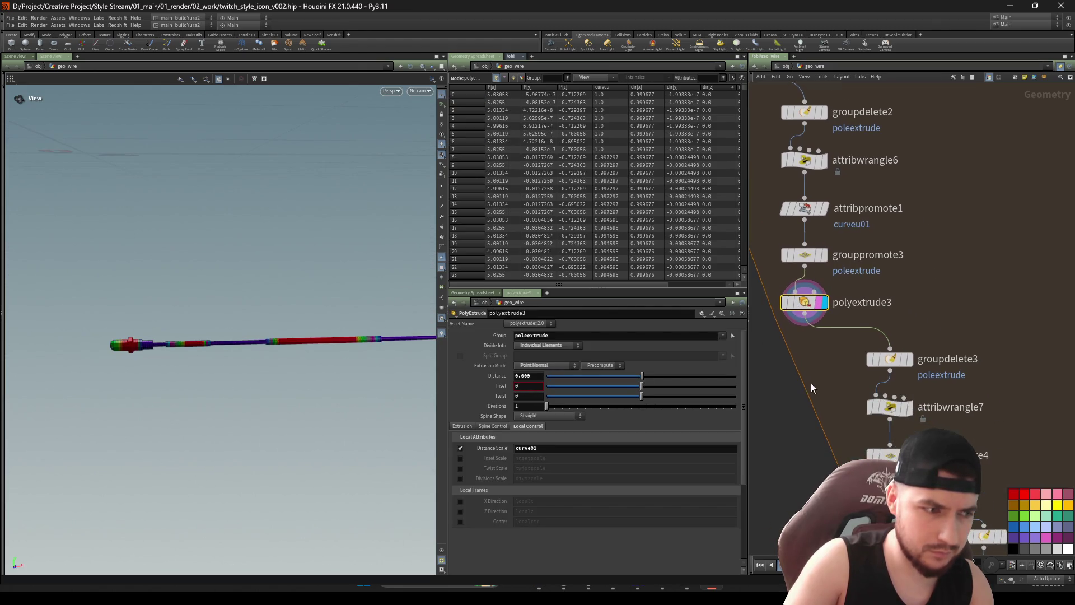
pyautogui.press('Down')
pyautogui.press('r')
pyautogui.press('Down')
pyautogui.press('r')
pyautogui.press('Down')
pyautogui.press('r')
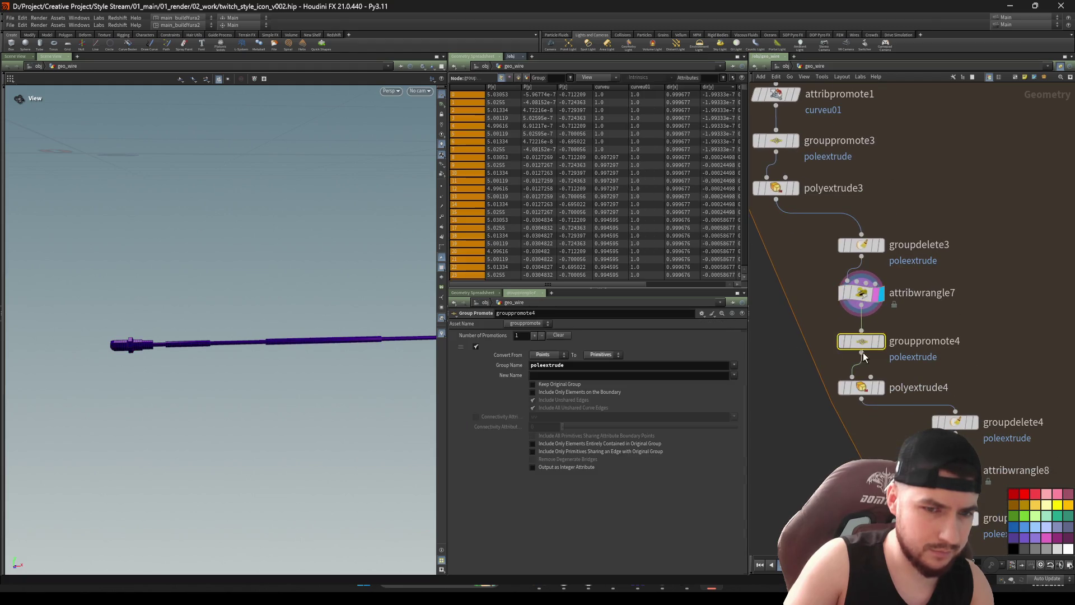
pyautogui.press('Down')
pyautogui.press('r')
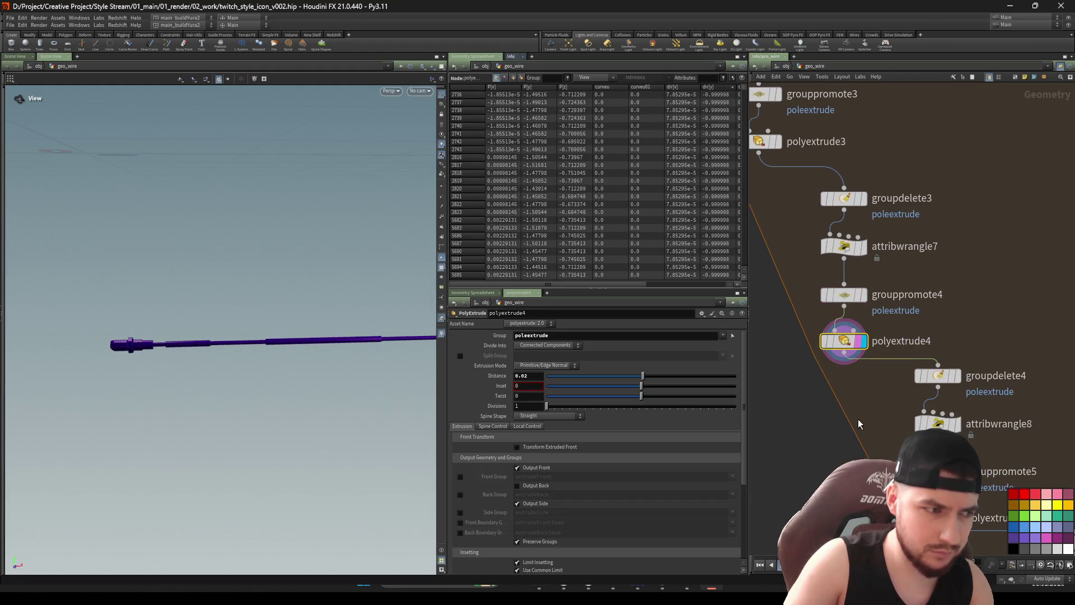
pyautogui.press('Down')
pyautogui.press('r')
# Step: With the pole upright, display the fifth stage from attribwrangle8 through groupdelete5
pyautogui.moveTo(87, 411); pyautogui.dragTo(445, 238)
pyautogui.press('Down')
pyautogui.press('r')
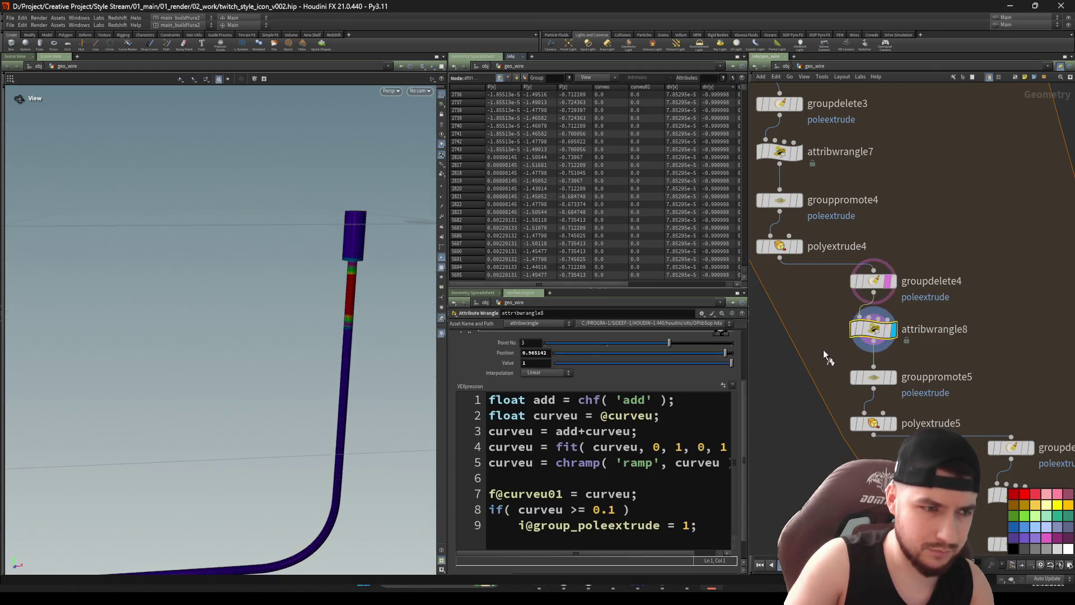
pyautogui.press('Down')
pyautogui.press('r')
pyautogui.press('Down')
pyautogui.press('r')
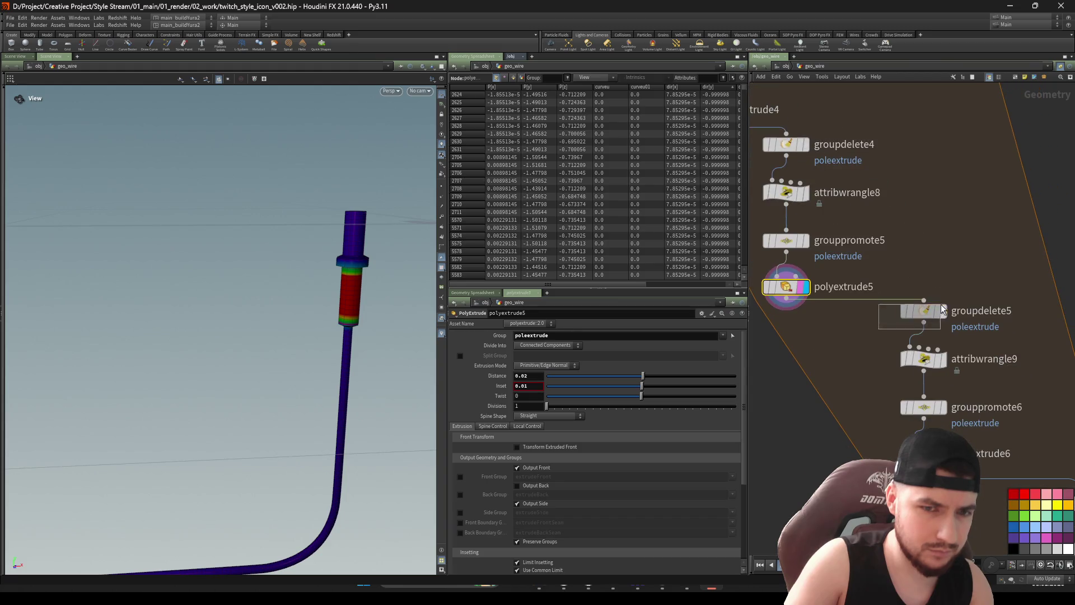
pyautogui.press('Down')
pyautogui.press('r')
pyautogui.scroll(-3, 857, 407)
# Step: Display attribwrangle9, polyextrude6, groupdelete6 and finally foreach_end1's full looped wire network
pyautogui.click(902, 385)
pyautogui.press('r')
pyautogui.press('Down')
pyautogui.press('Down')
pyautogui.press('r')
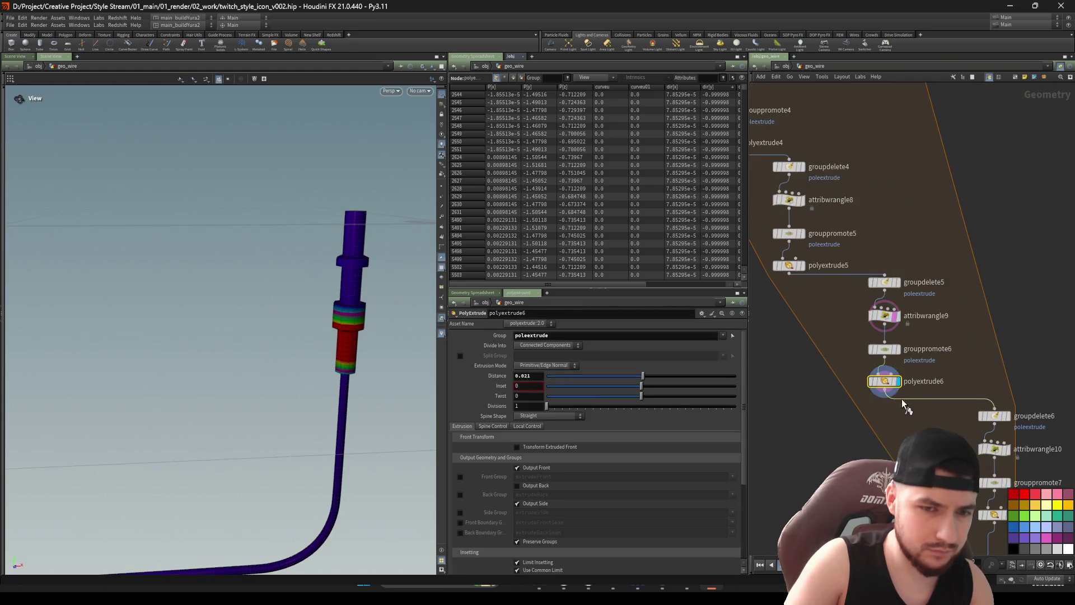
pyautogui.press('Down')
pyautogui.press('r')
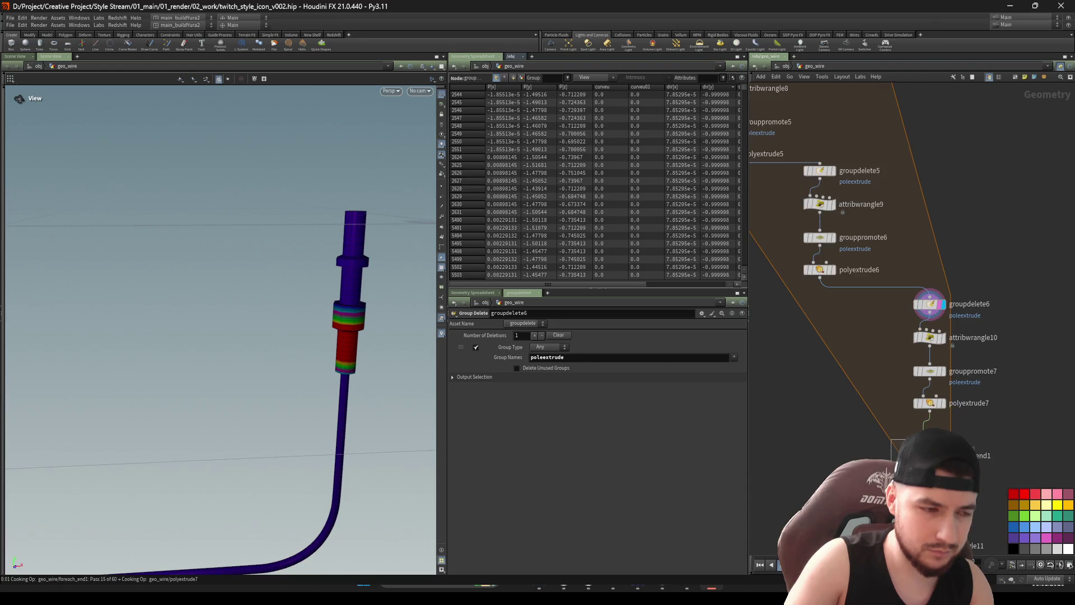
pyautogui.press('Down')
pyautogui.press('Down')
pyautogui.press('Down')
pyautogui.press('r')
pyautogui.moveTo(442, 337)
pyautogui.mouseDown()
pyautogui.moveTo(327, 271)
pyautogui.moveTo(321, 316)
pyautogui.moveTo(355, 350)
pyautogui.moveTo(302, 323)
pyautogui.moveTo(365, 319)
pyautogui.moveTo(223, 379)
pyautogui.moveTo(355, 379)
pyautogui.mouseUp()
pyautogui.scroll(-3, 940, 420)
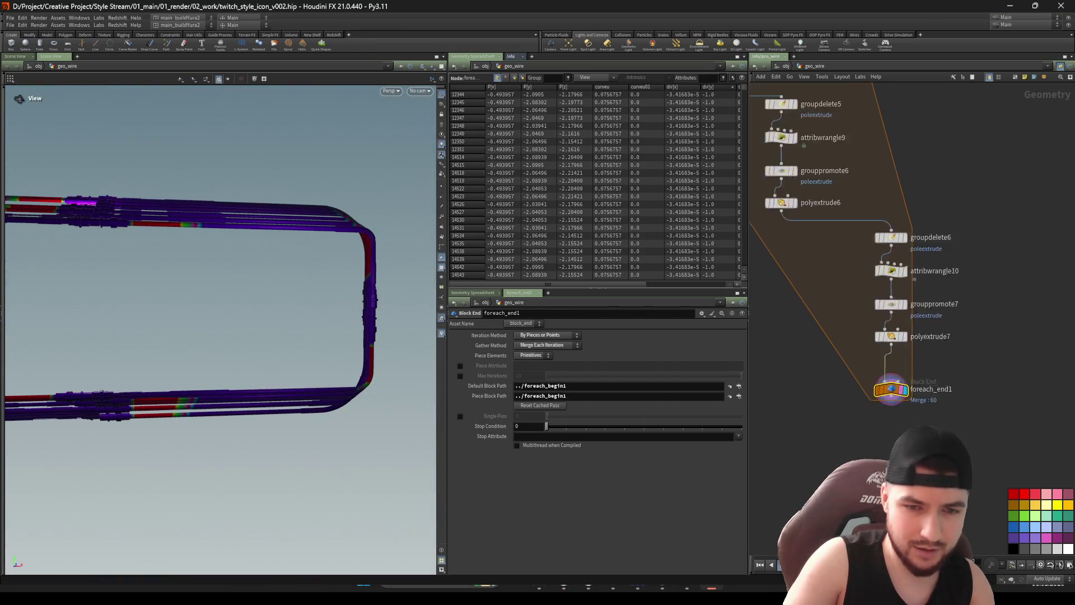
pyautogui.scroll(2, 902, 391)
pyautogui.scroll(1, 865, 393)
# Step: Select attribwrangle11 and orbit out to view the whole wire network around the sign
pyautogui.click(893, 417)
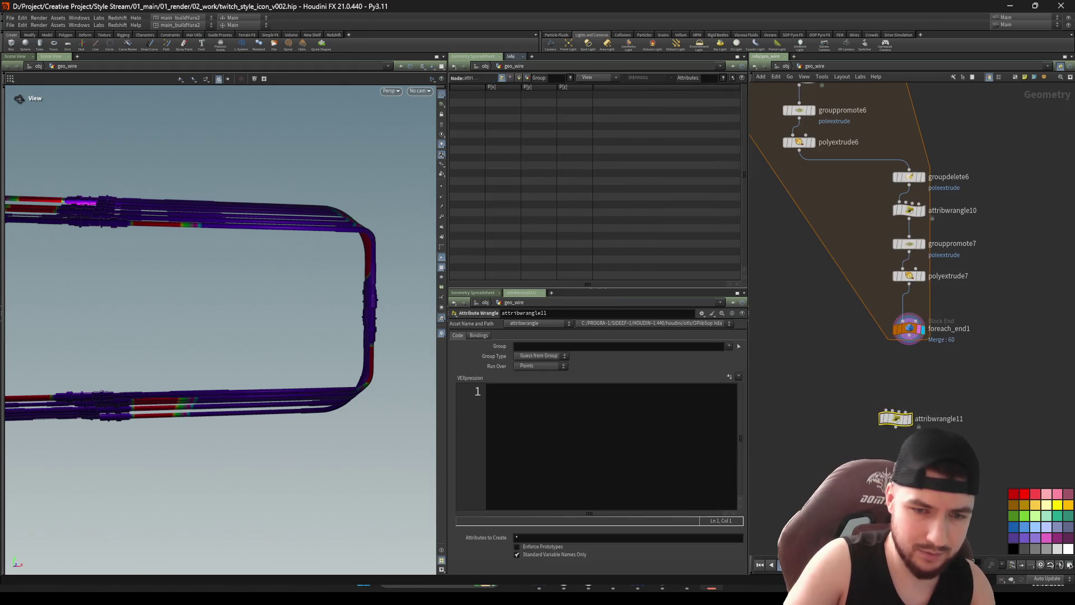
pyautogui.moveTo(439, 336)
pyautogui.mouseDown()
pyautogui.moveTo(319, 339)
pyautogui.moveTo(265, 287)
pyautogui.moveTo(364, 306)
pyautogui.moveTo(355, 290)
pyautogui.mouseUp()
pyautogui.scroll(-3, 319, 339)
pyautogui.scroll(5, 300, 305)
pyautogui.scroll(-5, 293, 249)
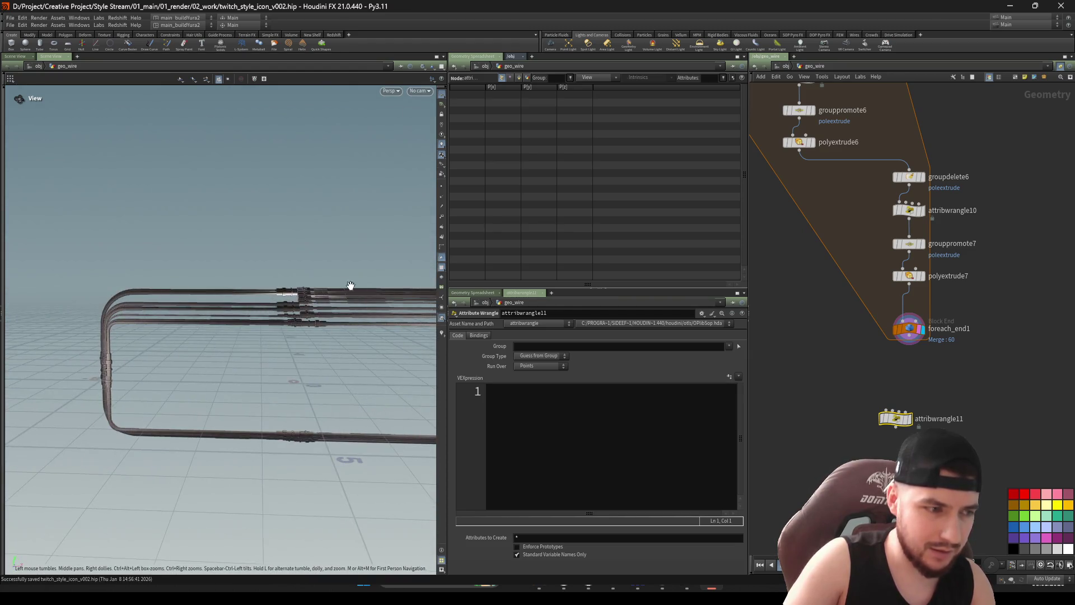
pyautogui.moveTo(417, 154); pyautogui.dragTo(298, 318)
pyautogui.moveTo(237, 350)
pyautogui.mouseDown()
pyautogui.moveTo(280, 385)
pyautogui.moveTo(362, 352)
pyautogui.mouseUp()
pyautogui.scroll(2, 883, 401)
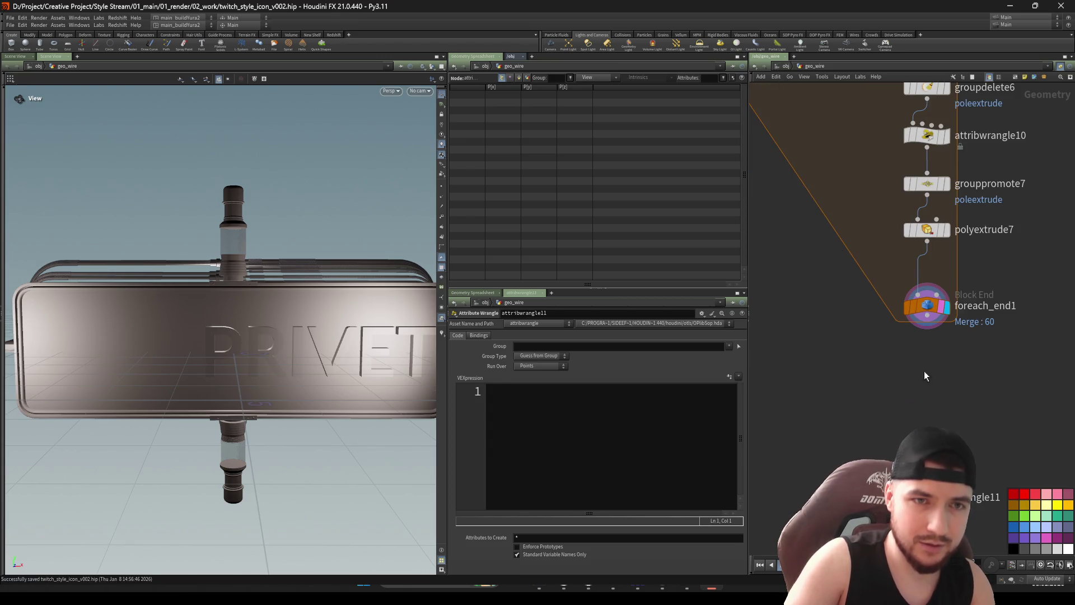
# Step: Add a null node placed below foreach_end1
pyautogui.press('Tab')
pyautogui.write('null')
pyautogui.press('Return')
pyautogui.click(939, 402)
pyautogui.scroll(1, 959, 379)
pyautogui.scroll(1, 938, 422)
# Step: Add an Output SOP after null1, aligned beneath it with the nodes spaced below the loop
pyautogui.moveTo(938, 422); pyautogui.dragTo(920, 354, button='middle')
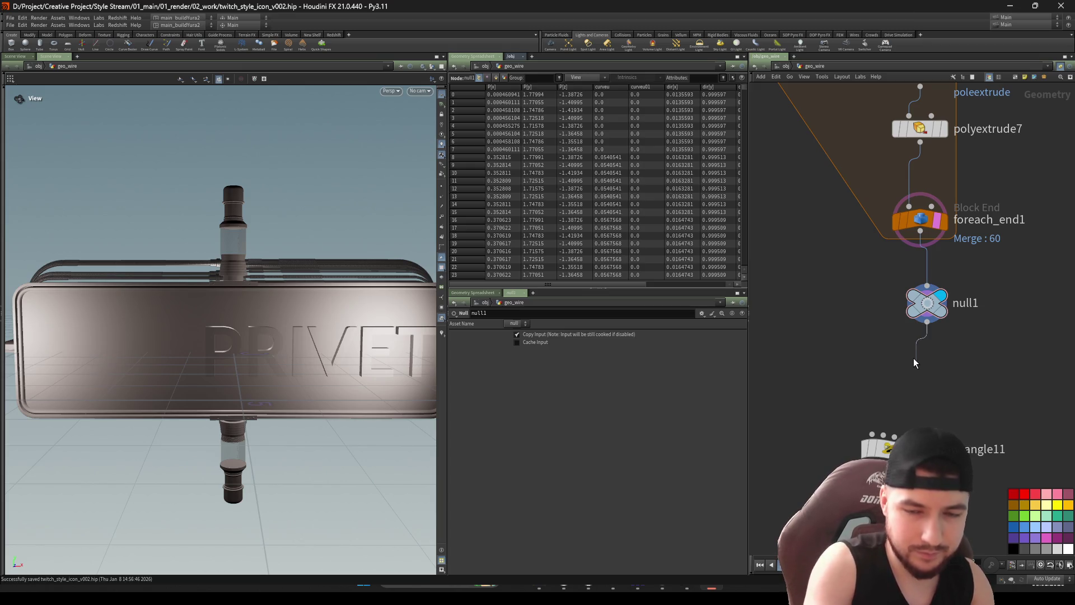
pyautogui.press('Tab')
pyautogui.write('output')
pyautogui.press('Return')
pyautogui.click(912, 358)
pyautogui.keyDown('shift'); pyautogui.click(926, 302); pyautogui.keyUp('shift')
pyautogui.press('l')
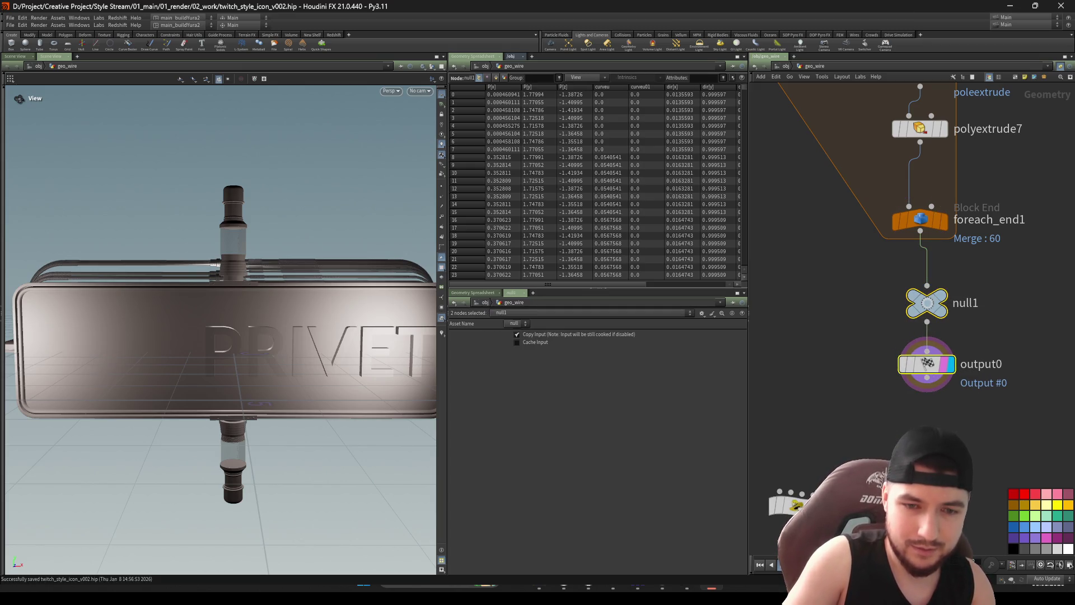
pyautogui.moveTo(926, 363); pyautogui.dragTo(926, 435)
pyautogui.moveTo(938, 308); pyautogui.dragTo(938, 334)
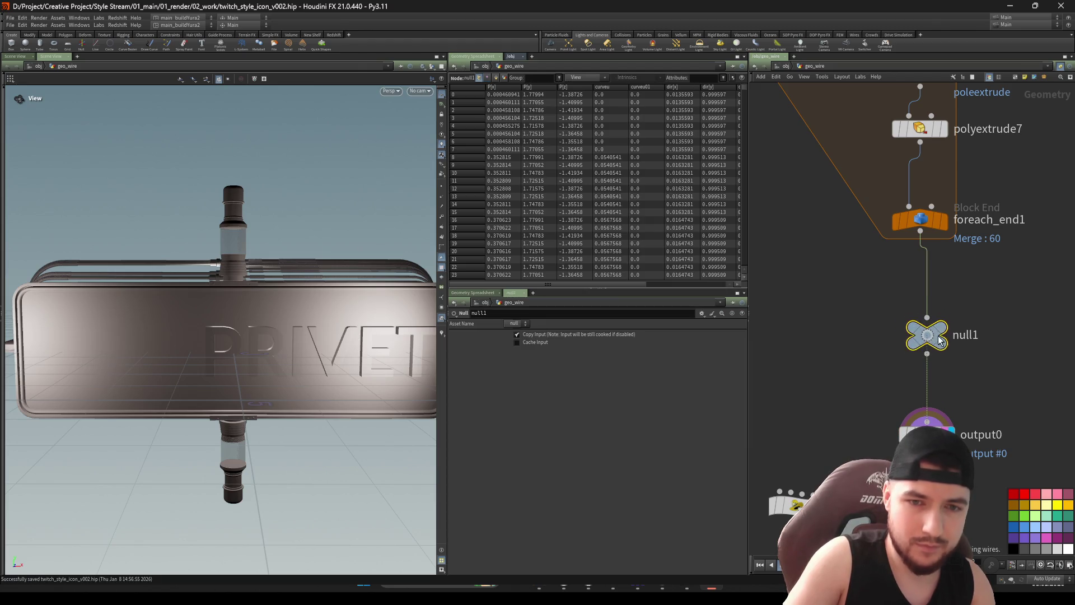
# Step: Return to the object level, inspect the pipes and bracket, and select the control asset
pyautogui.click(787, 67)
pyautogui.scroll(-3, 926, 338)
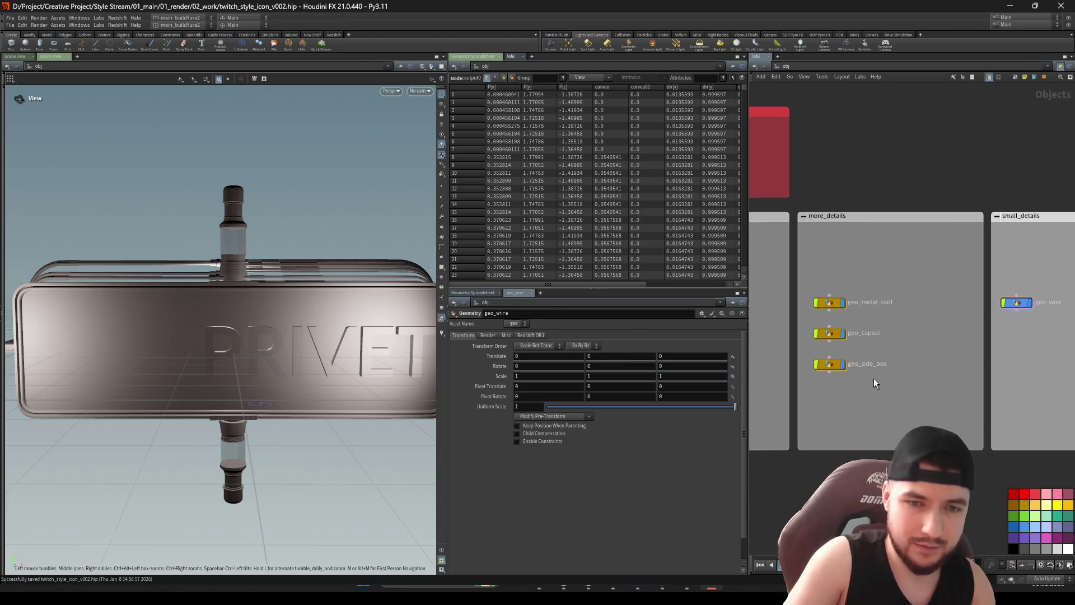
pyautogui.moveTo(215, 320); pyautogui.dragTo(205, 337)
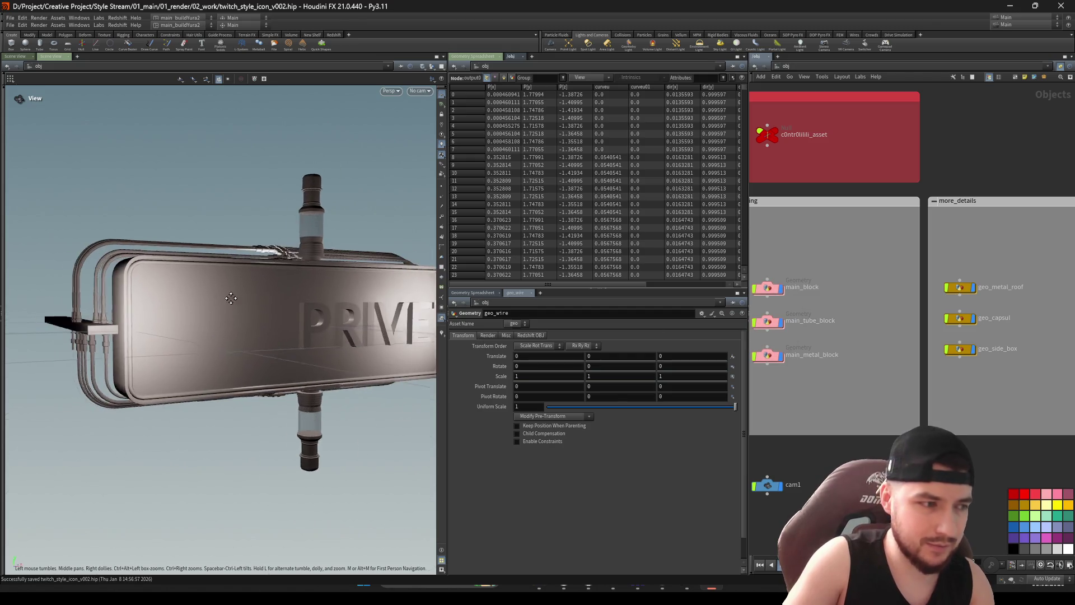
pyautogui.scroll(3, 232, 329)
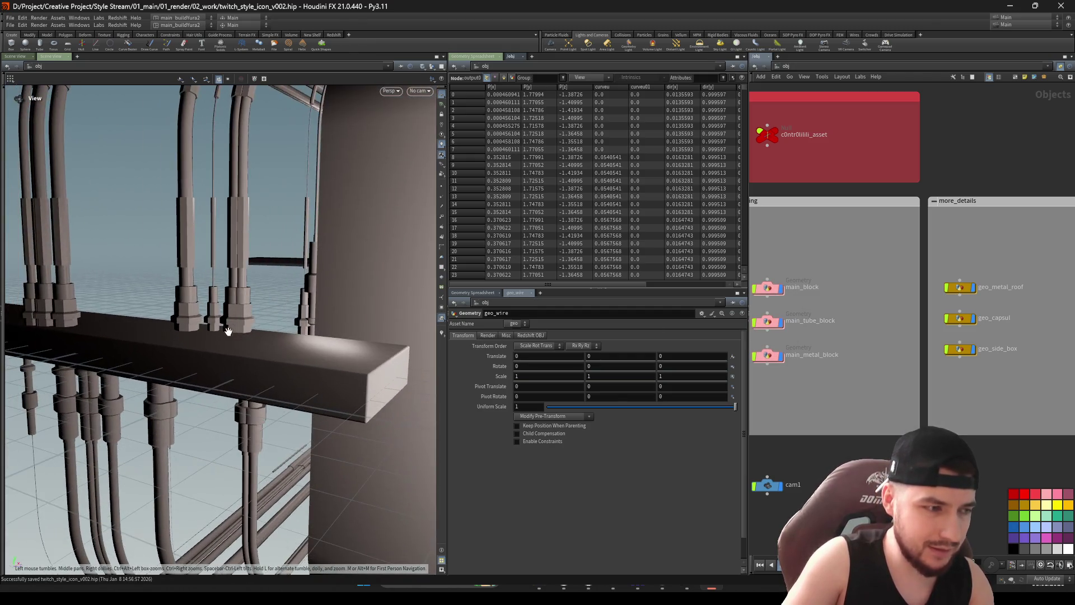
pyautogui.moveTo(243, 334)
pyautogui.mouseDown()
pyautogui.moveTo(199, 339)
pyautogui.moveTo(198, 360)
pyautogui.moveTo(141, 374)
pyautogui.mouseUp()
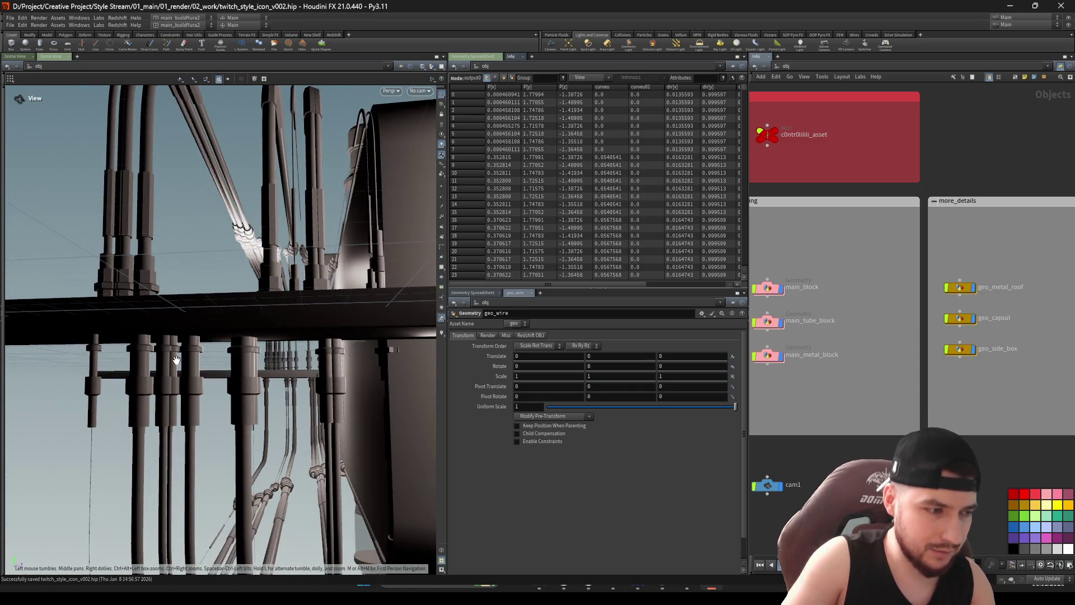
pyautogui.moveTo(273, 386)
pyautogui.mouseDown()
pyautogui.moveTo(228, 446)
pyautogui.moveTo(283, 358)
pyautogui.moveTo(229, 325)
pyautogui.moveTo(284, 242)
pyautogui.moveTo(305, 465)
pyautogui.moveTo(243, 397)
pyautogui.moveTo(252, 370)
pyautogui.mouseUp()
pyautogui.scroll(2, 895, 407)
pyautogui.scroll(2, 894, 407)
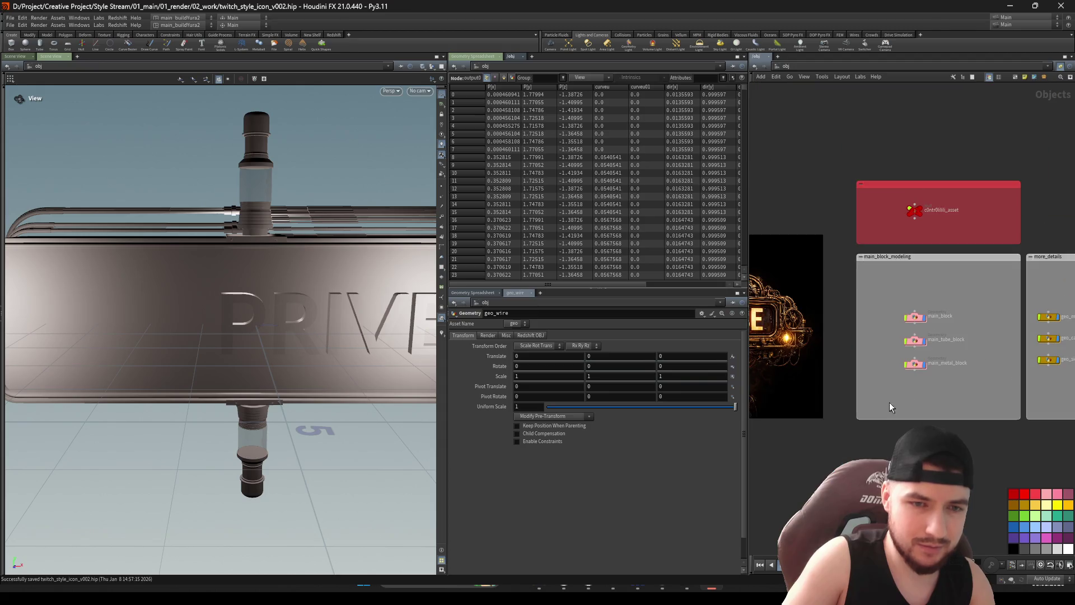
pyautogui.click(913, 210)
pyautogui.scroll(2, 847, 290)
pyautogui.scroll(2, 886, 296)
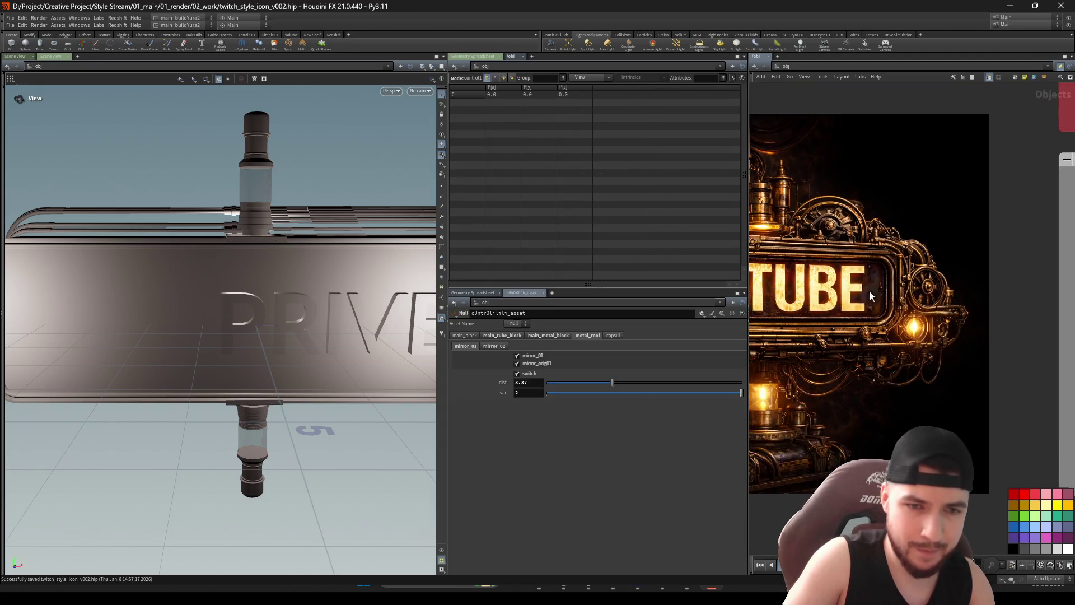
pyautogui.scroll(2, 956, 303)
pyautogui.scroll(2, 885, 258)
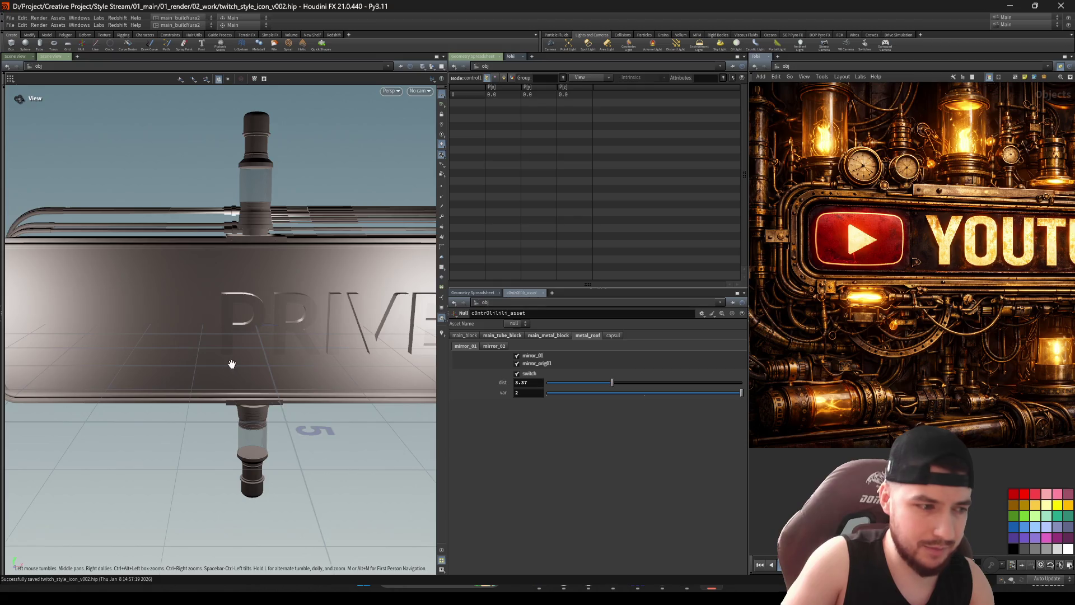
# Step: Check the sign through cam1, save the scene, and select the main_metal_block object
pyautogui.moveTo(226, 363); pyautogui.dragTo(382, 114)
pyautogui.hotkey('ctrl', 'z')
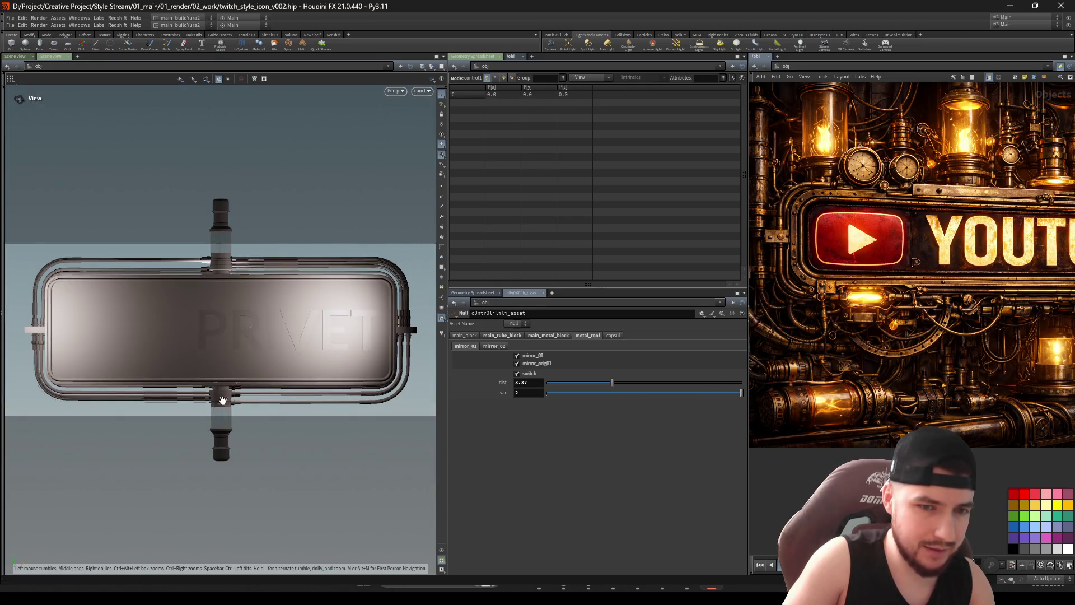
pyautogui.moveTo(403, 370)
pyautogui.mouseDown()
pyautogui.moveTo(345, 313)
pyautogui.moveTo(228, 286)
pyautogui.moveTo(247, 247)
pyautogui.moveTo(301, 301)
pyautogui.moveTo(589, 439)
pyautogui.mouseUp()
pyautogui.hotkey('ctrl', 's')
pyautogui.moveTo(207, 368); pyautogui.dragTo(271, 336)
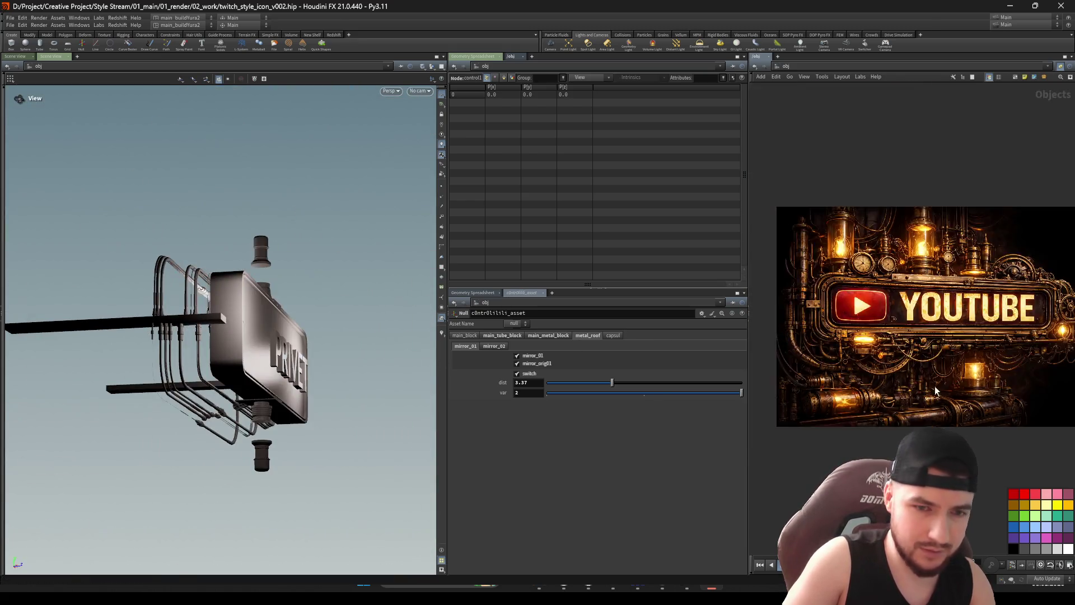
pyautogui.scroll(3, 909, 367)
pyautogui.scroll(-4, 910, 367)
pyautogui.click(773, 341)
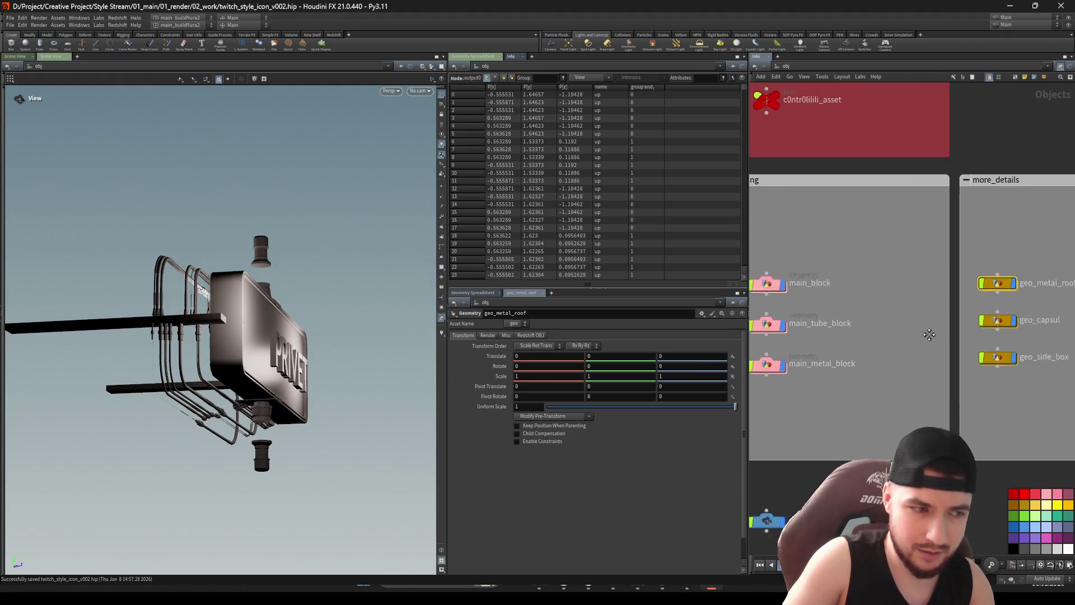
pyautogui.scroll(4, 930, 353)
# Step: Dive into main_metal_block to inspect its out_main_metalblock null, then return to the object level
pyautogui.moveTo(798, 297); pyautogui.dragTo(909, 245)
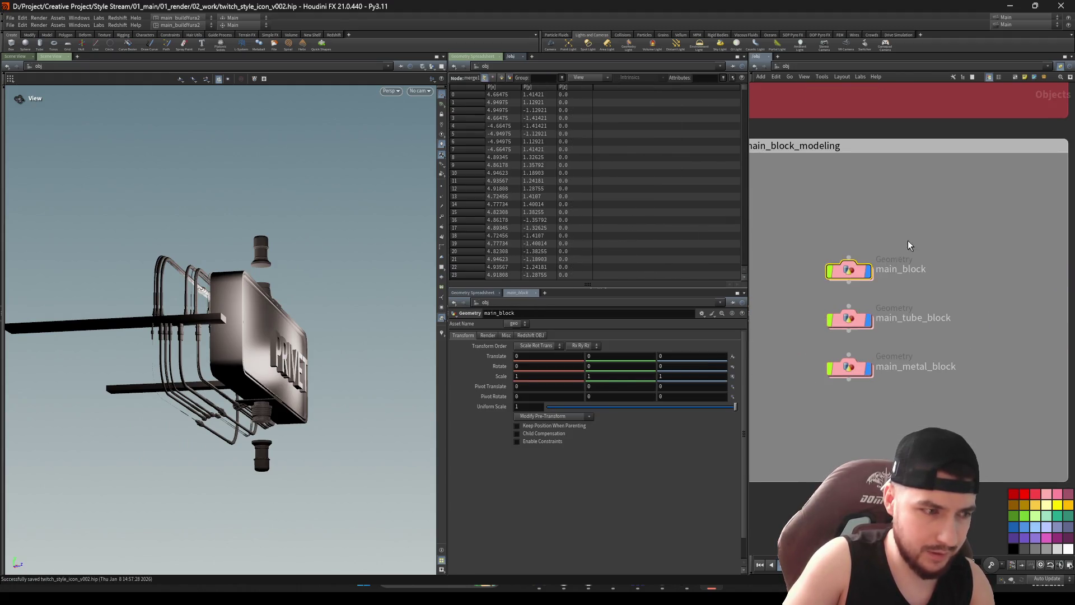
pyautogui.click(848, 366)
pyautogui.scroll(-3, 856, 357)
pyautogui.moveTo(846, 286); pyautogui.dragTo(900, 312)
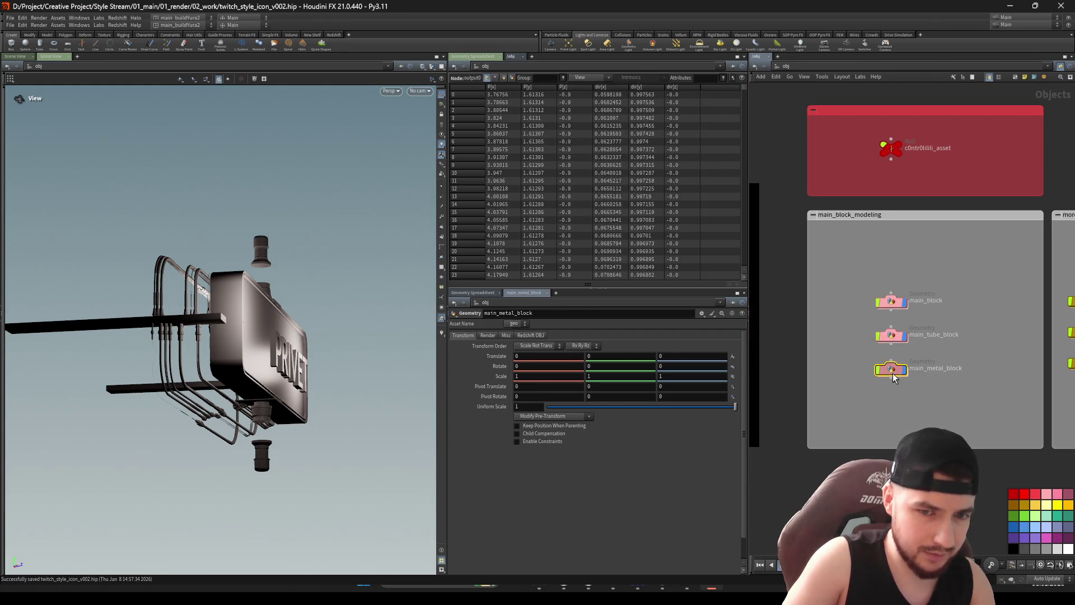
pyautogui.doubleClick(892, 367)
pyautogui.click(895, 377)
pyautogui.scroll(2, 916, 395)
pyautogui.scroll(1, 938, 416)
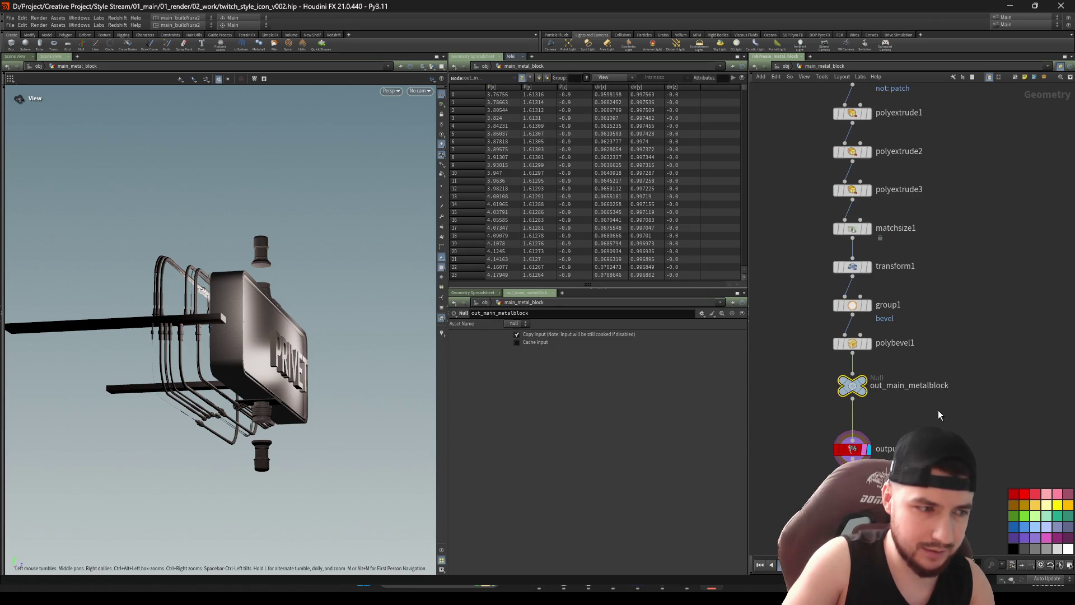
pyautogui.scroll(-1, 834, 383)
pyautogui.press('u')
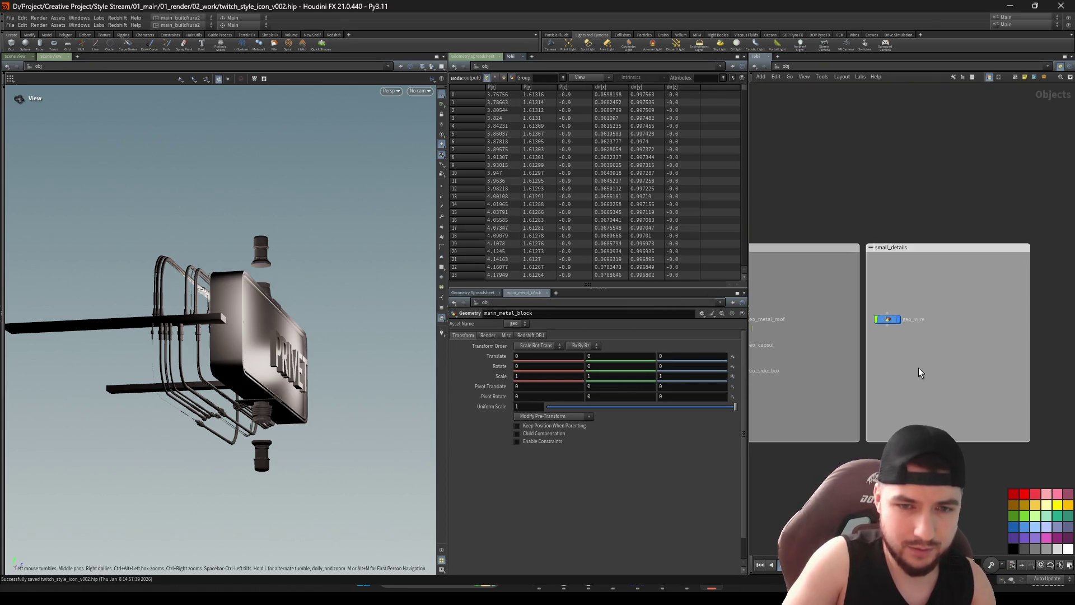
pyautogui.scroll(3, 891, 325)
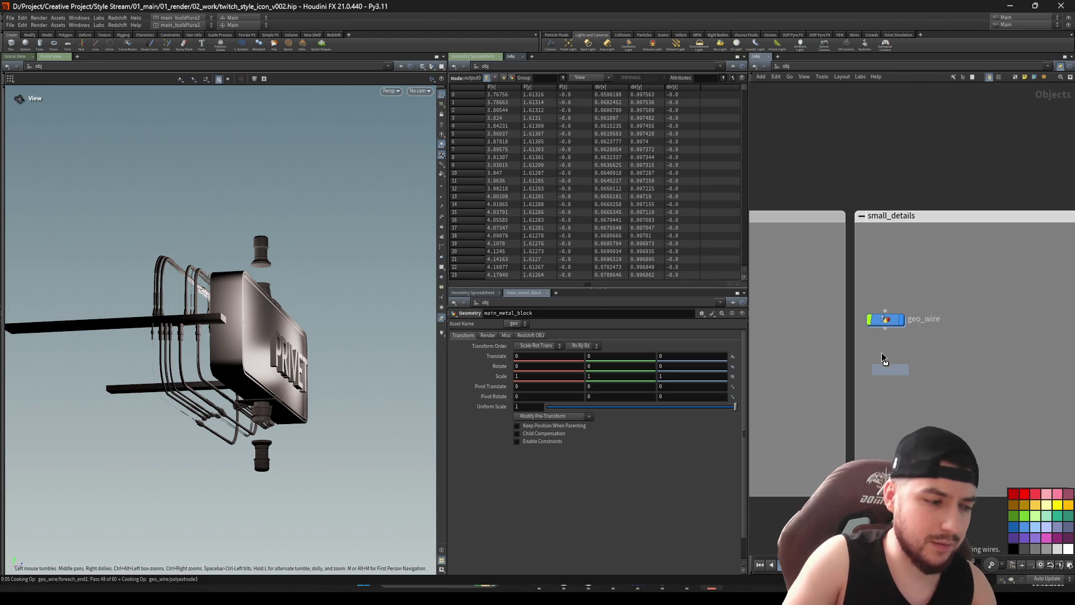
# Step: Create a fresh Geometry object in small_details, rename the original wire object geo_wire_metal, and save
pyautogui.click(887, 370)
pyautogui.hotkey('ctrl', 's')
pyautogui.press('Delete')
pyautogui.click(903, 396)
pyautogui.press('F2')
pyautogui.write('geo_wire1')
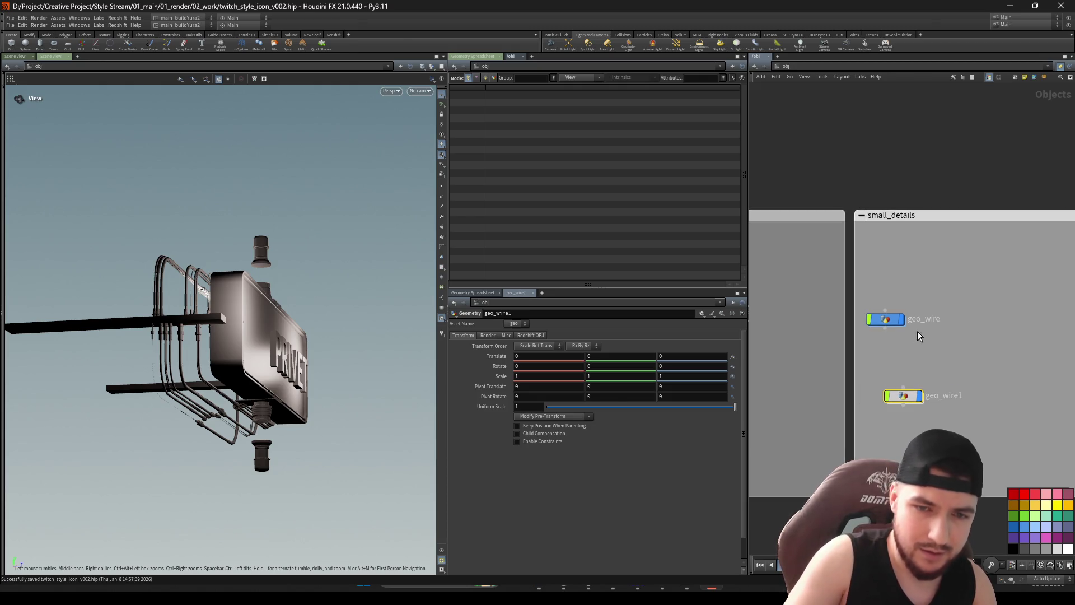
pyautogui.doubleClick(932, 319)
pyautogui.write('_metal')
pyautogui.press('Return')
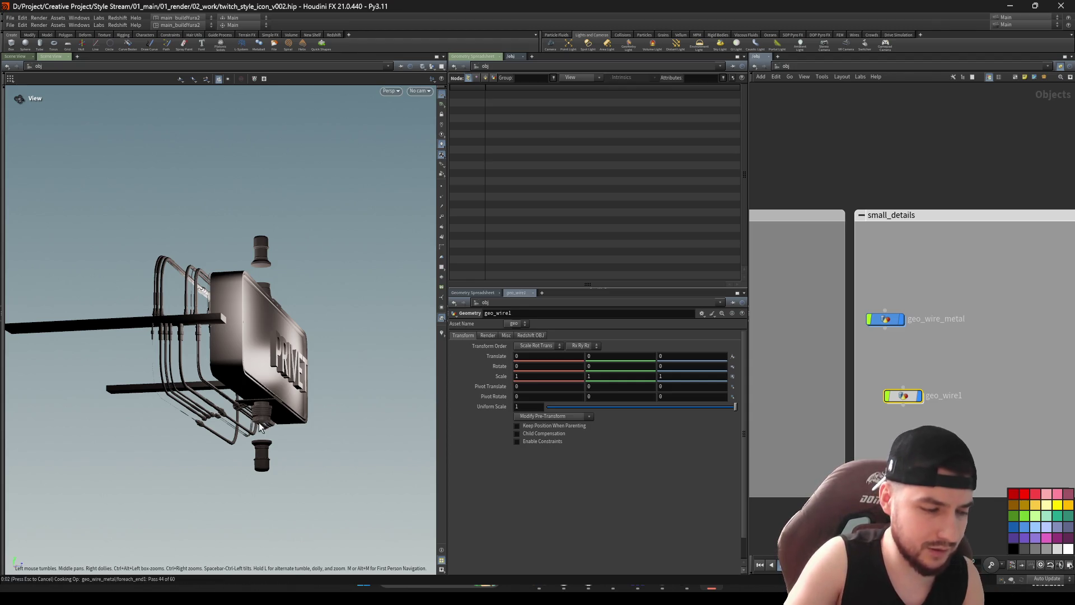
pyautogui.hotkey('ctrl', 's')
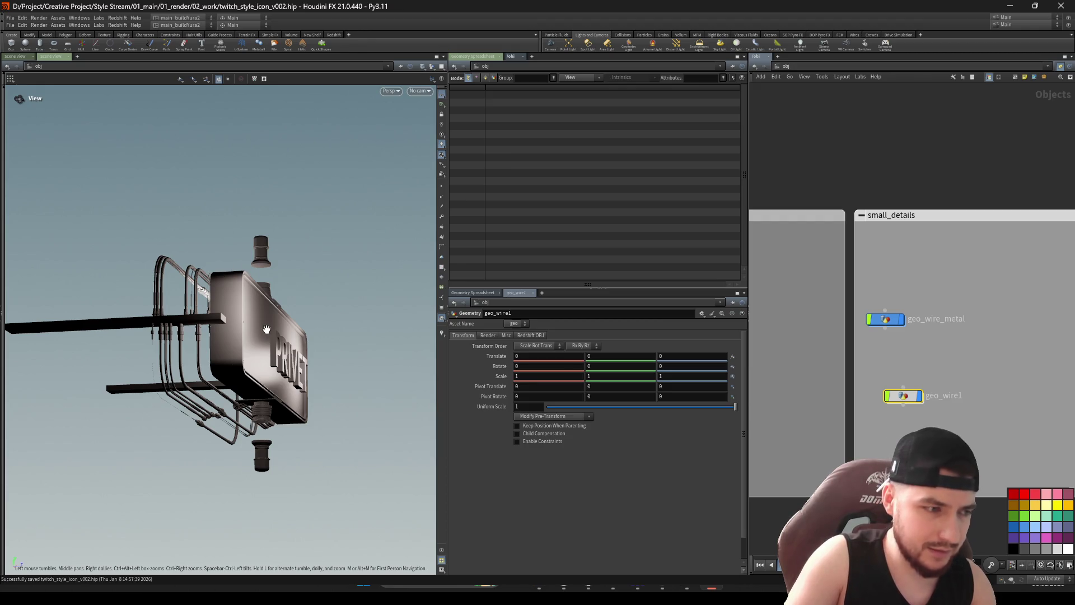
# Step: Colour the new object blue, rename it geo_wire, open its empty network and save
pyautogui.moveTo(259, 426); pyautogui.dragTo(245, 376)
pyautogui.scroll(5, 245, 376)
pyautogui.scroll(3, 244, 376)
pyautogui.moveTo(908, 404); pyautogui.dragTo(892, 384)
pyautogui.click(1016, 527)
pyautogui.doubleClick(924, 372)
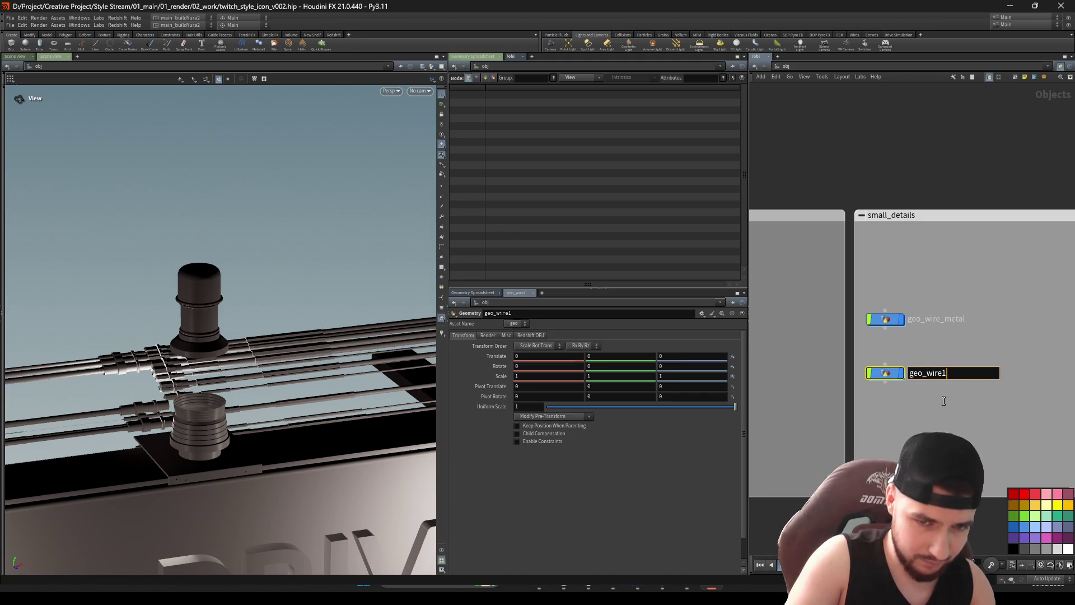
pyautogui.press('BackSpace')
pyautogui.press('Return')
pyautogui.doubleClick(882, 373)
pyautogui.hotkey('ctrl', 's')
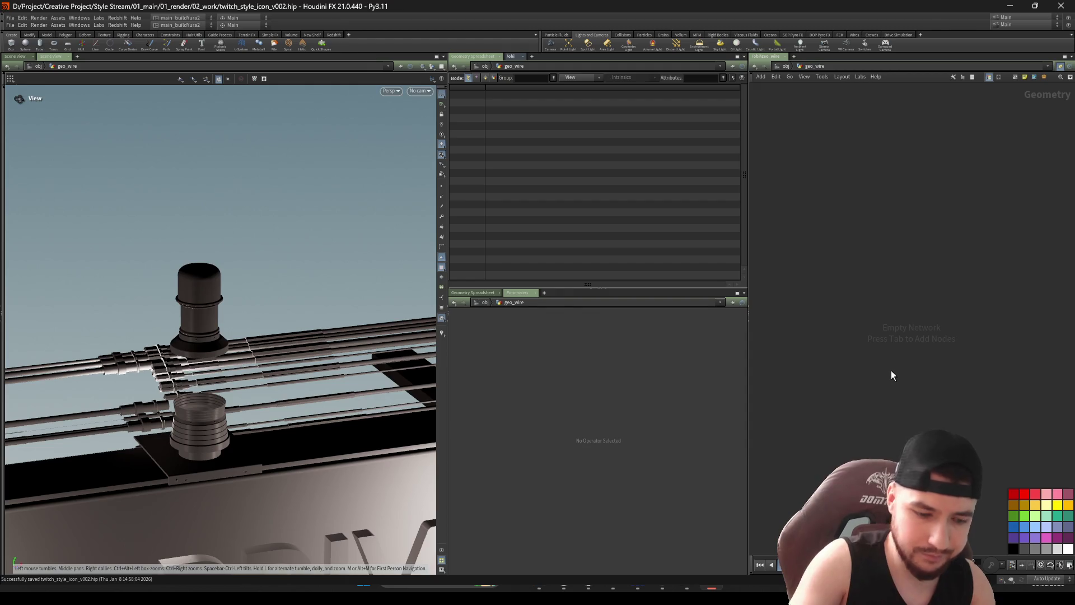
# Step: Paste in an Object Merge pulling /obj/main_metal_block/out_main_metalblock and save
pyautogui.hotkey('ctrl', 'shift', 'v')
pyautogui.hotkey('ctrl', 's')
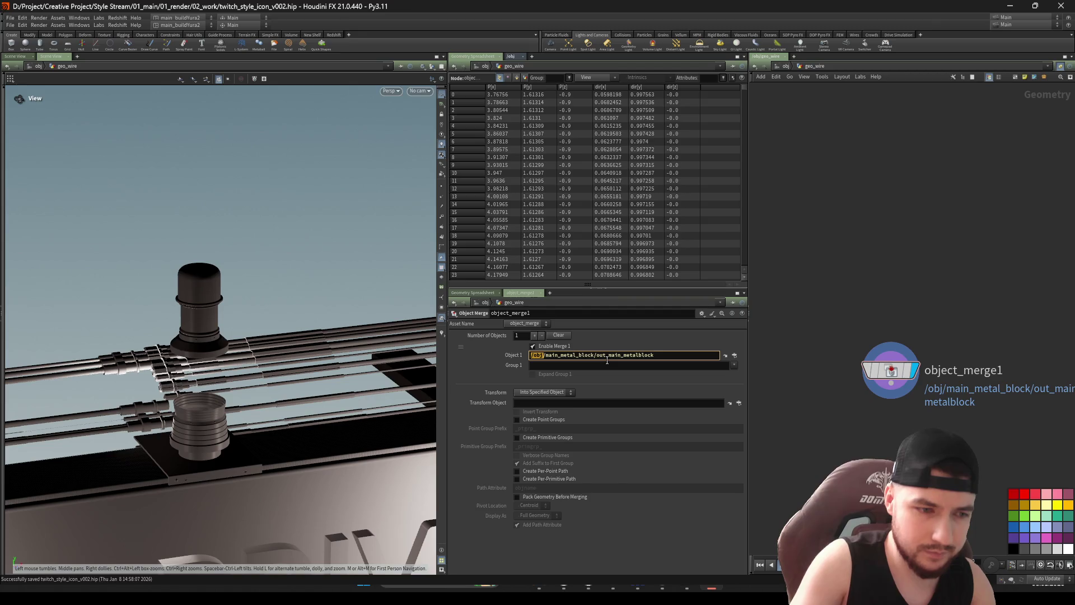
pyautogui.moveTo(832, 293); pyautogui.dragTo(882, 387)
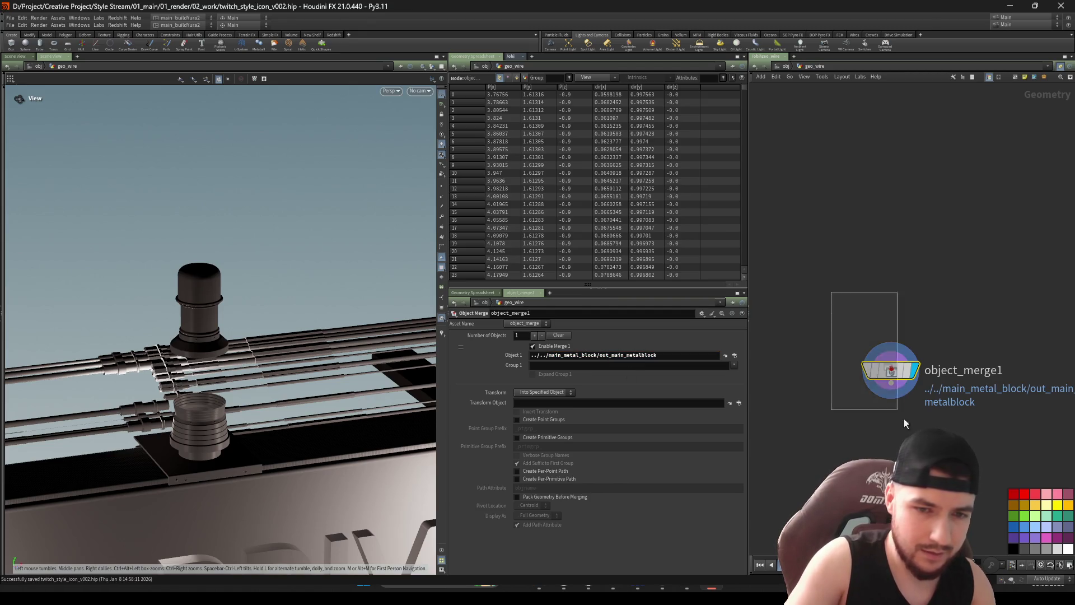
pyautogui.scroll(-3, 916, 394)
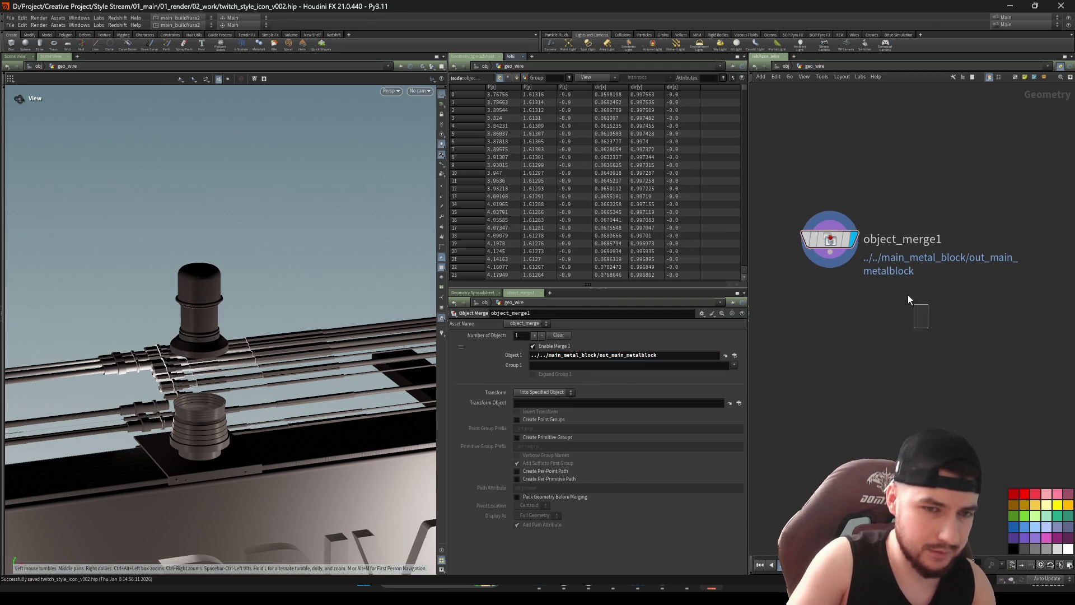
# Step: Frame the metal block and wire a new Group Create SOP after object_merge1
pyautogui.press('h')
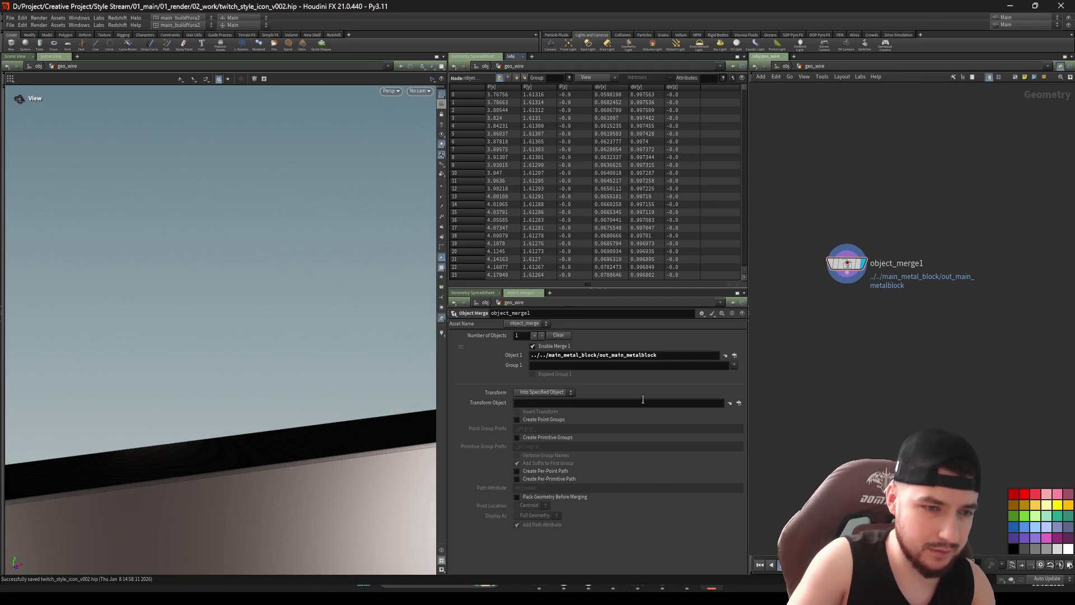
pyautogui.moveTo(282, 341)
pyautogui.mouseDown()
pyautogui.moveTo(277, 392)
pyautogui.moveTo(295, 305)
pyautogui.mouseUp()
pyautogui.moveTo(296, 305); pyautogui.dragTo(364, 255, button='right')
pyautogui.scroll(2, 882, 303)
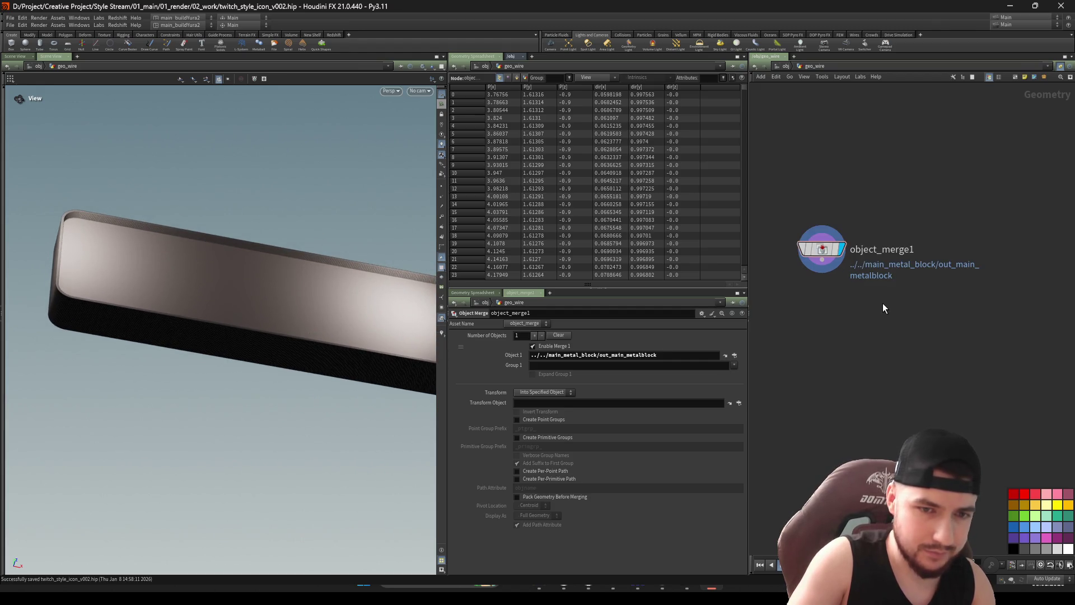
pyautogui.click(821, 272)
pyautogui.click(817, 323)
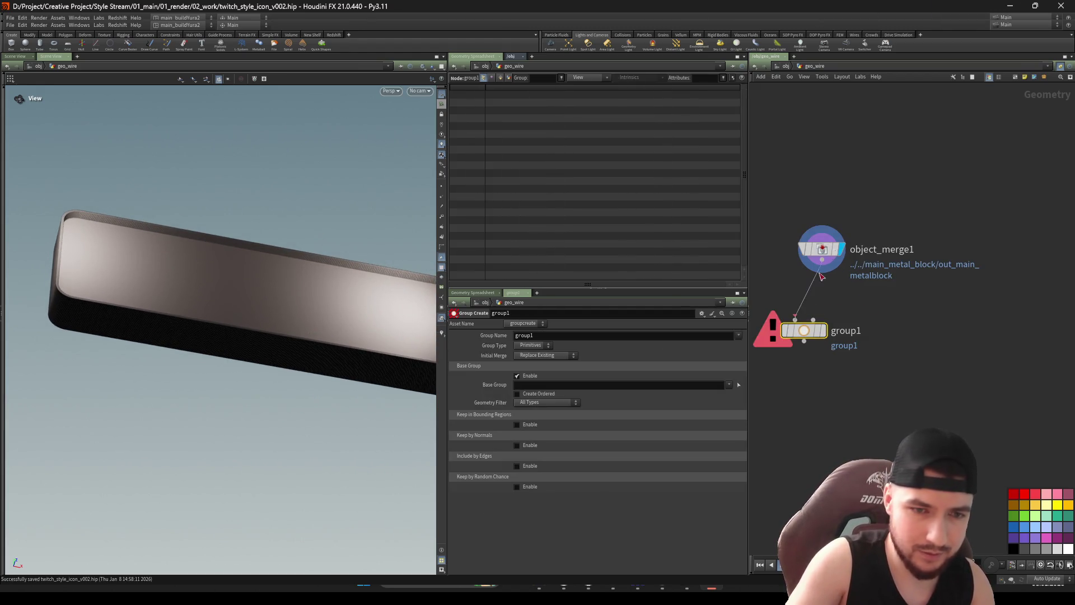
# Step: Display group1, clear its Base Group and enable Keep by Normals with Direction 0,-1,0
pyautogui.click(822, 326)
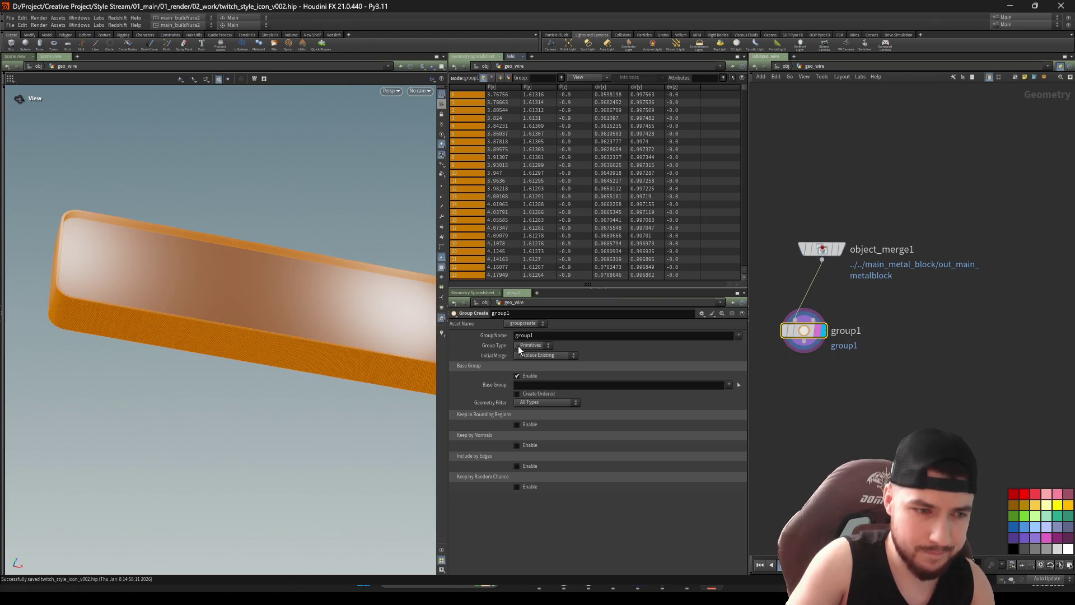
pyautogui.press('BackSpace')
pyautogui.press('Return')
pyautogui.click(527, 377)
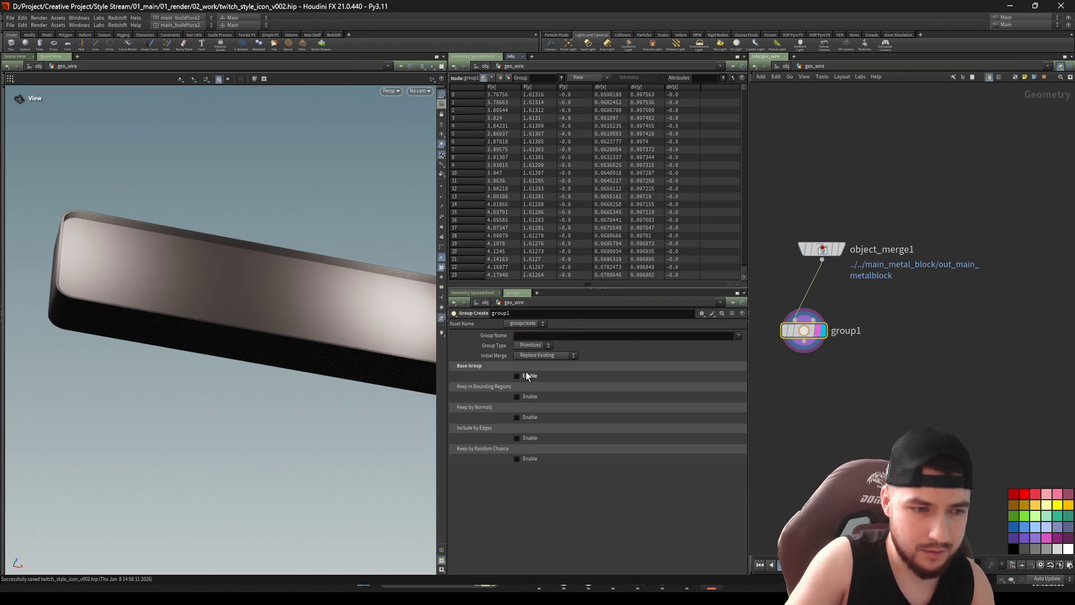
pyautogui.click(517, 417)
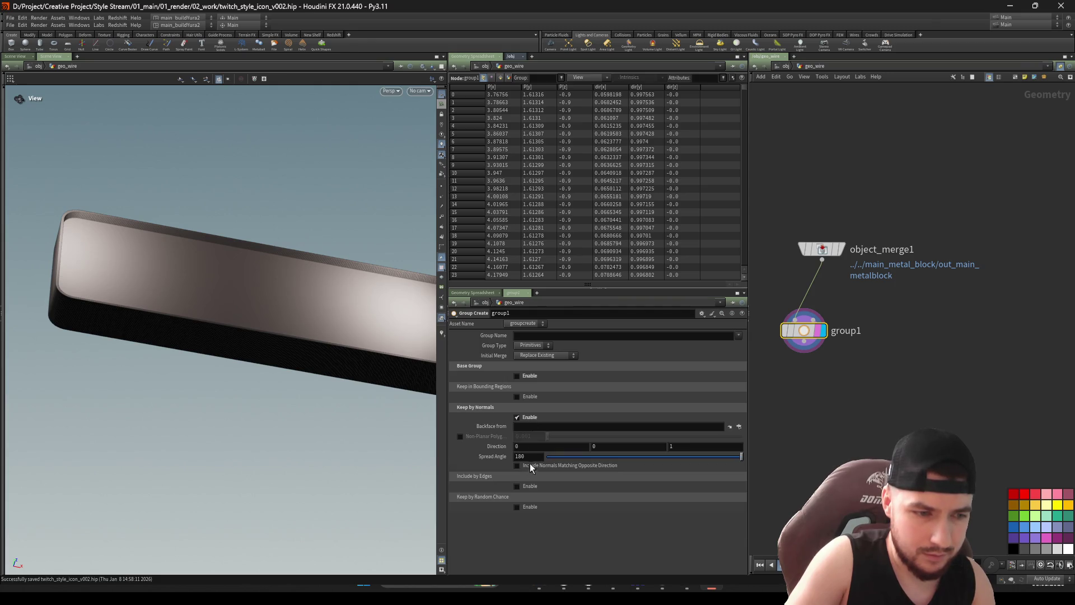
pyautogui.press('BackSpace')
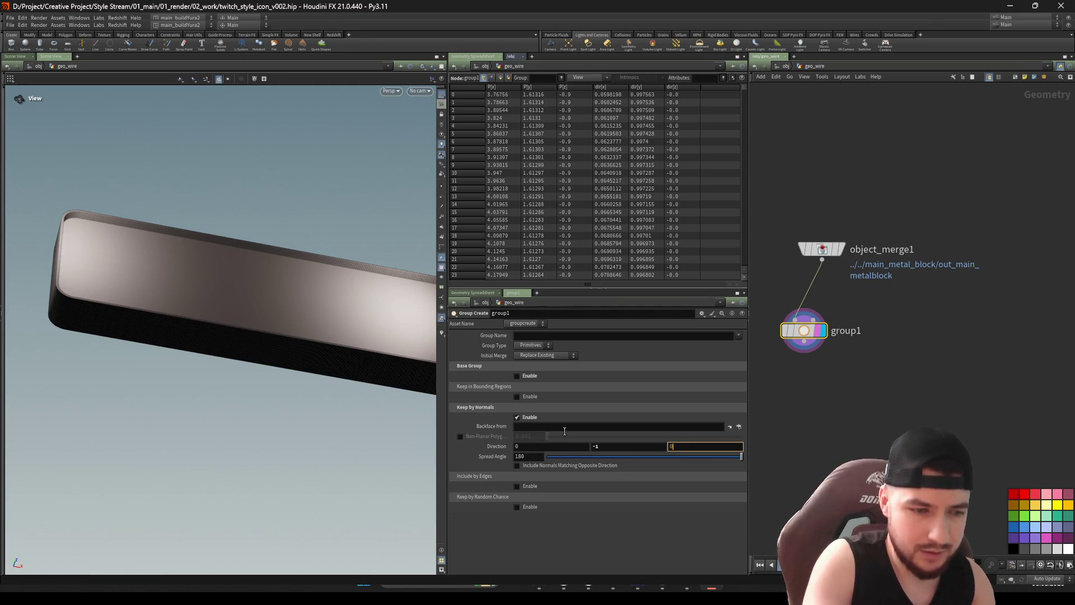
pyautogui.press('Return')
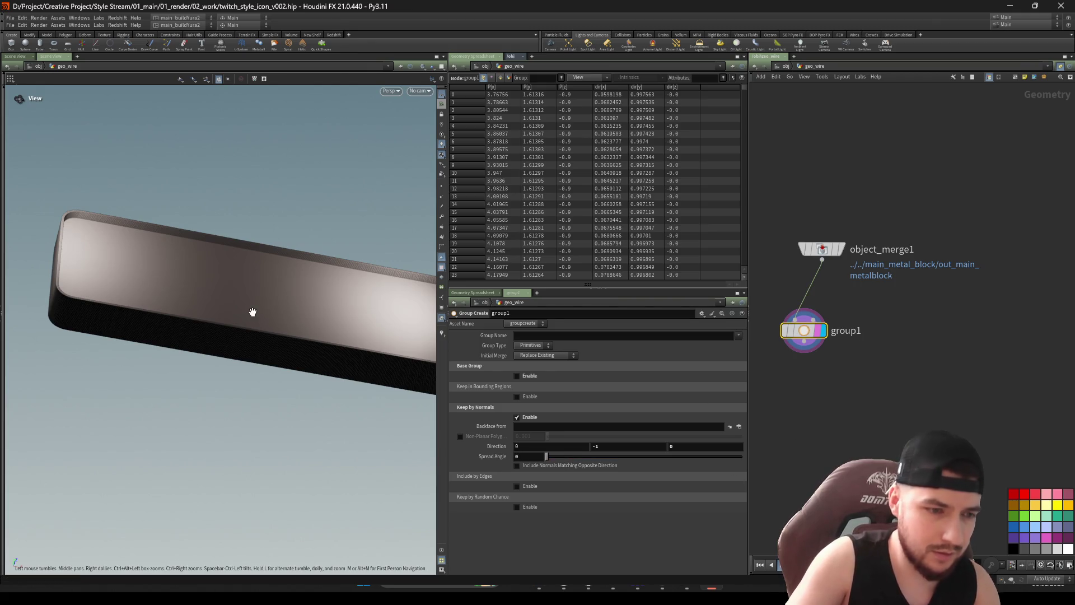
# Step: Check the selected underside faces in the viewport, name the group down and save
pyautogui.press('Return')
pyautogui.moveTo(833, 389); pyautogui.dragTo(781, 315)
pyautogui.press('Escape')
pyautogui.moveTo(240, 339)
pyautogui.mouseDown()
pyautogui.moveTo(270, 421)
pyautogui.moveTo(257, 428)
pyautogui.moveTo(310, 329)
pyautogui.moveTo(312, 343)
pyautogui.mouseUp()
pyautogui.press('Return')
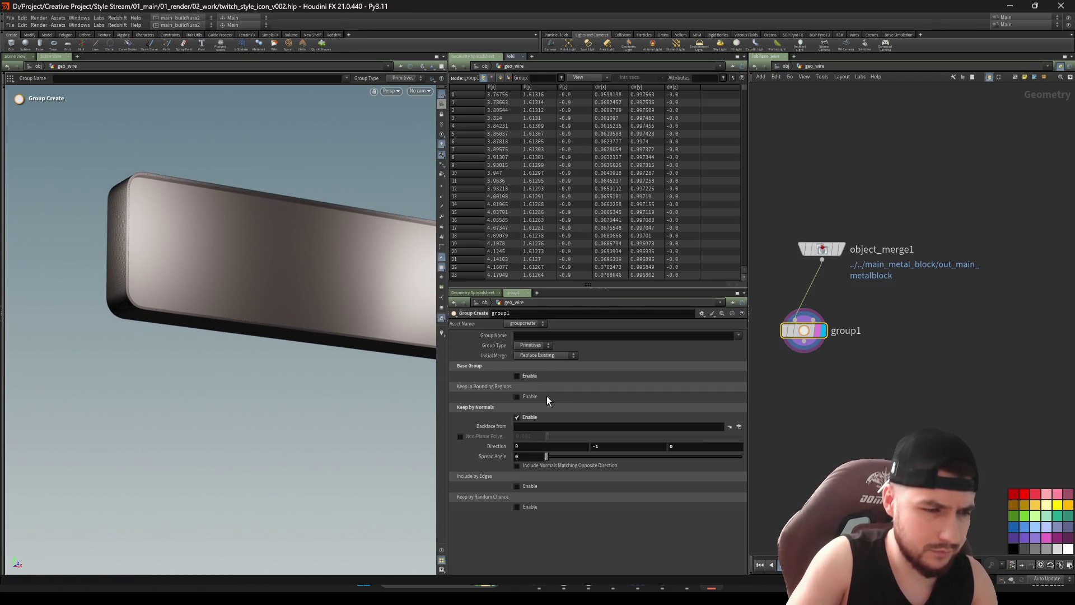
pyautogui.click(545, 337)
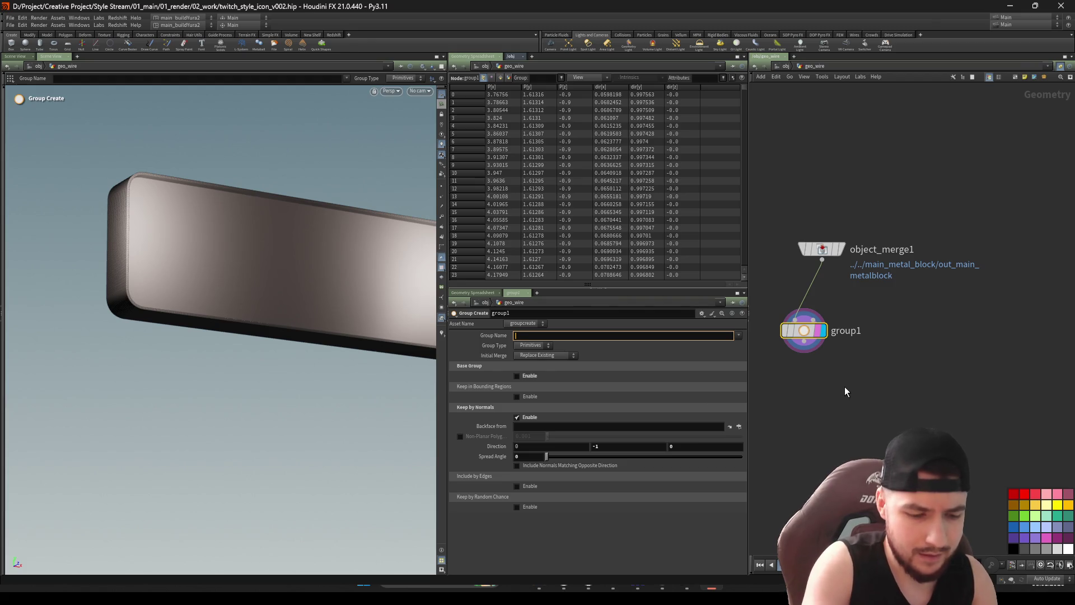
pyautogui.write('down')
pyautogui.press('Return')
pyautogui.hotkey('ctrl', 's')
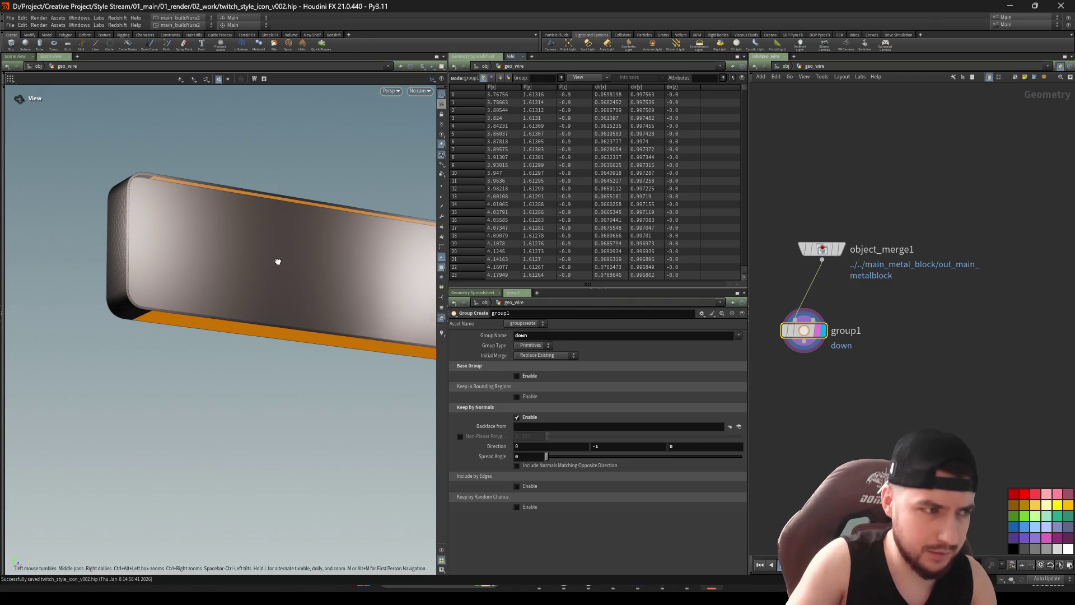
pyautogui.press('Escape')
# Step: Discard a mistakenly added Split node and Tab-add a Clip SOP instead
pyautogui.press('Tab')
pyautogui.write('split')
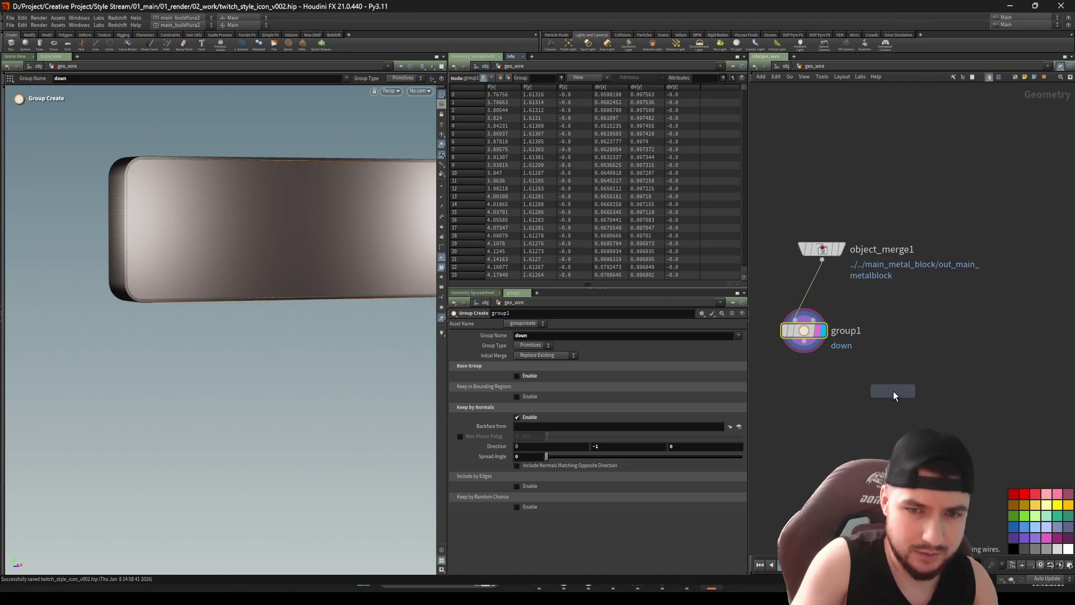
pyautogui.press('Return')
pyautogui.click(819, 313)
pyautogui.press('Delete')
pyautogui.press('Tab')
pyautogui.write('clip')
pyautogui.press('Return')
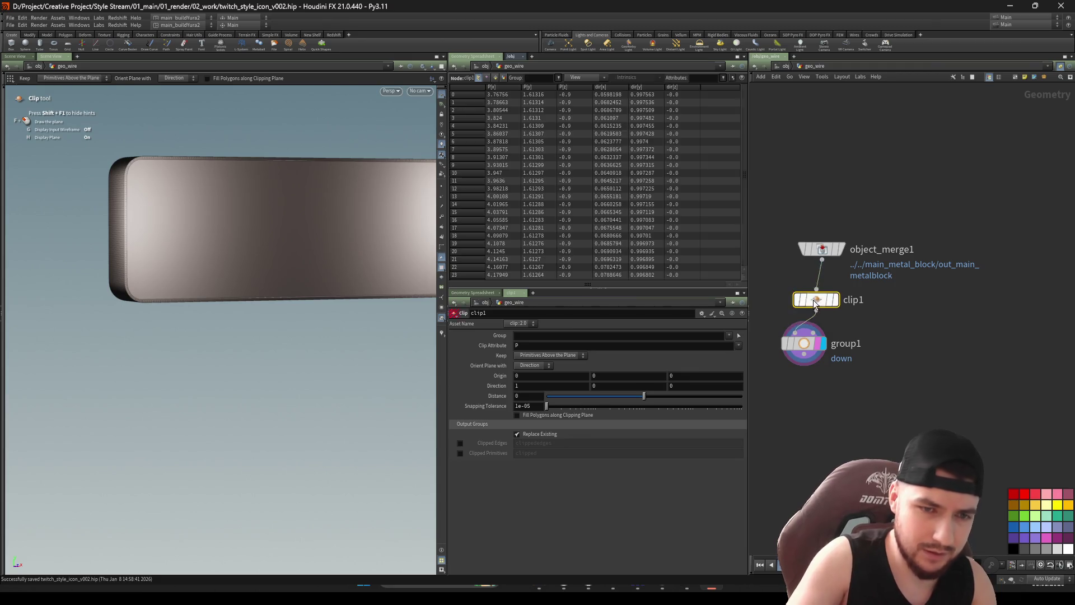
# Step: Wire the Clip between merge and group1 with Direction 0,-1,0 and save the scene
pyautogui.click(812, 302)
pyautogui.write('1')
pyautogui.press('Return')
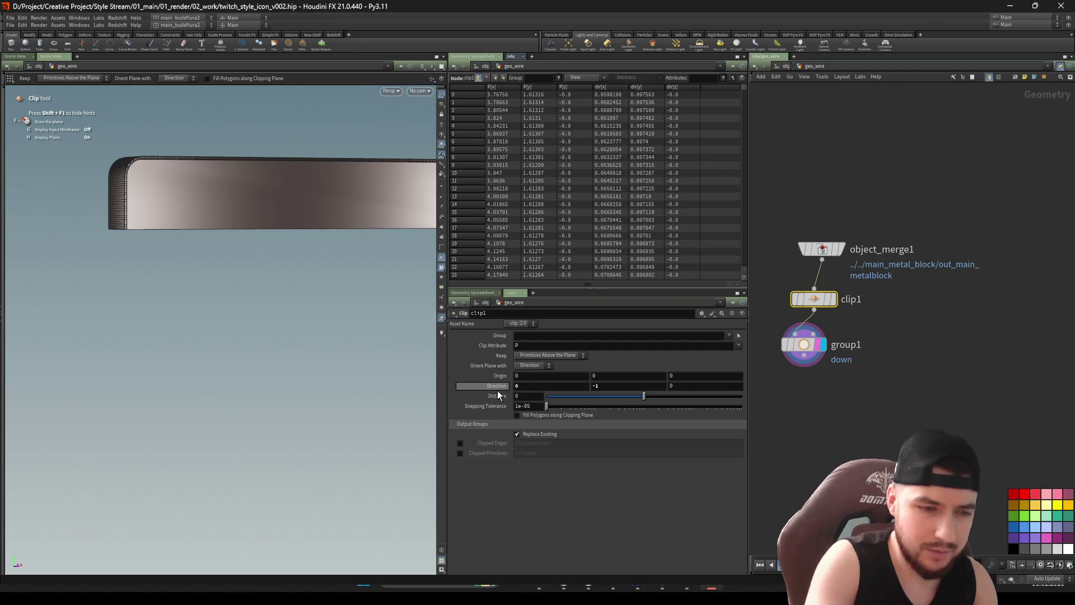
pyautogui.write('-1')
pyautogui.press('Return')
pyautogui.click(822, 250)
pyautogui.hotkey('ctrl', 's')
# Step: Add a Blast under group1 with Group down and Delete Non Selected, leaving the bottom strip
pyautogui.click(821, 339)
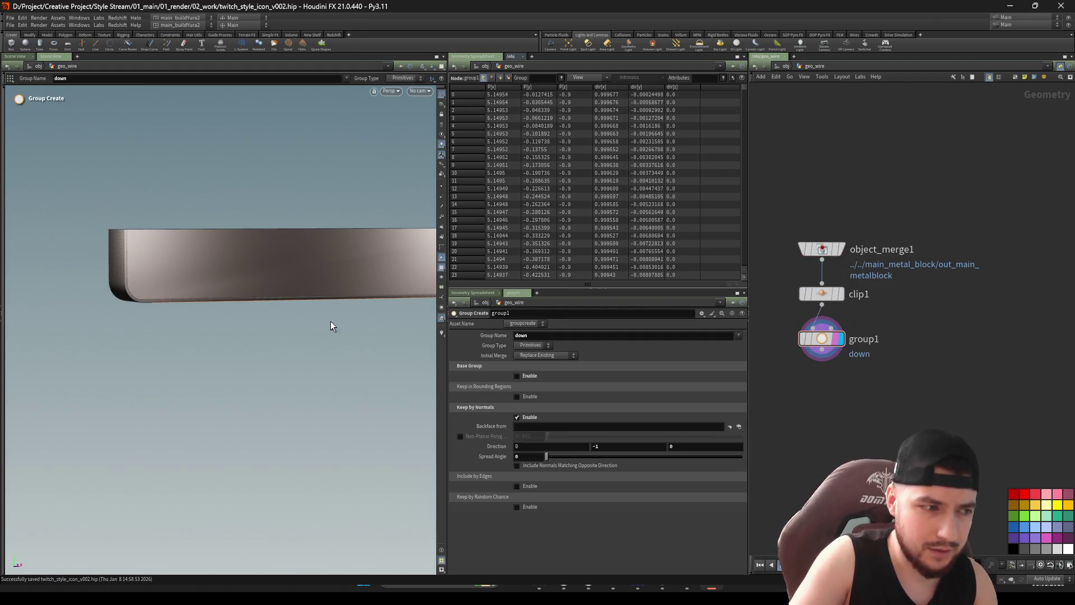
pyautogui.keyDown('alt'); pyautogui.moveTo(257, 233); pyautogui.dragTo(277, 193); pyautogui.keyUp('alt')
pyautogui.press('Escape')
pyautogui.moveTo(202, 207)
pyautogui.mouseDown()
pyautogui.moveTo(238, 257)
pyautogui.moveTo(279, 259)
pyautogui.moveTo(148, 216)
pyautogui.moveTo(243, 253)
pyautogui.moveTo(204, 245)
pyautogui.moveTo(260, 288)
pyautogui.mouseUp()
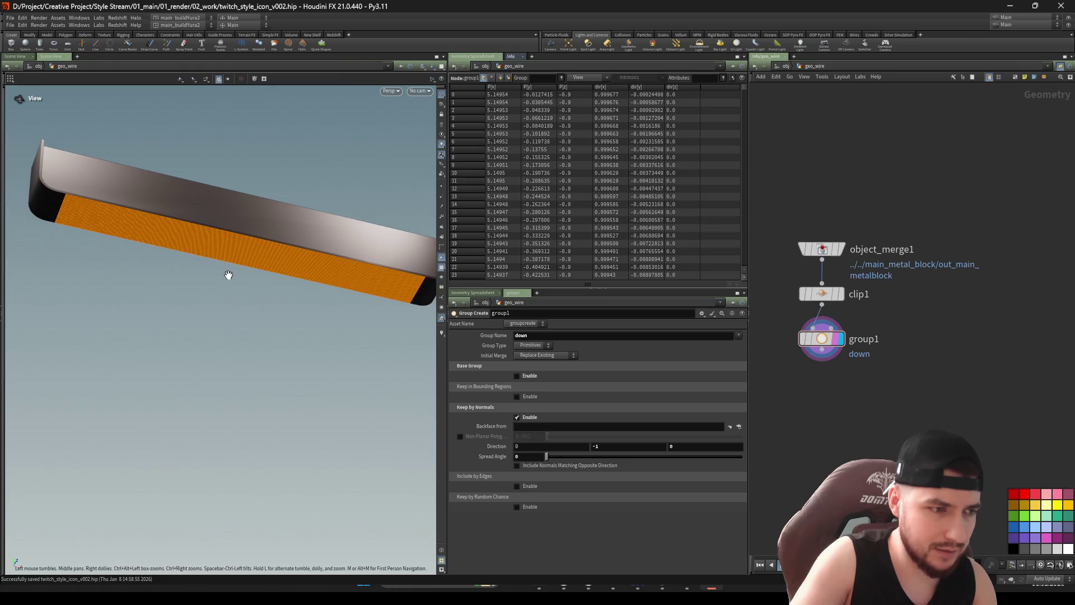
pyautogui.press('Tab')
pyautogui.write('blast')
pyautogui.press('Return')
pyautogui.click(828, 458)
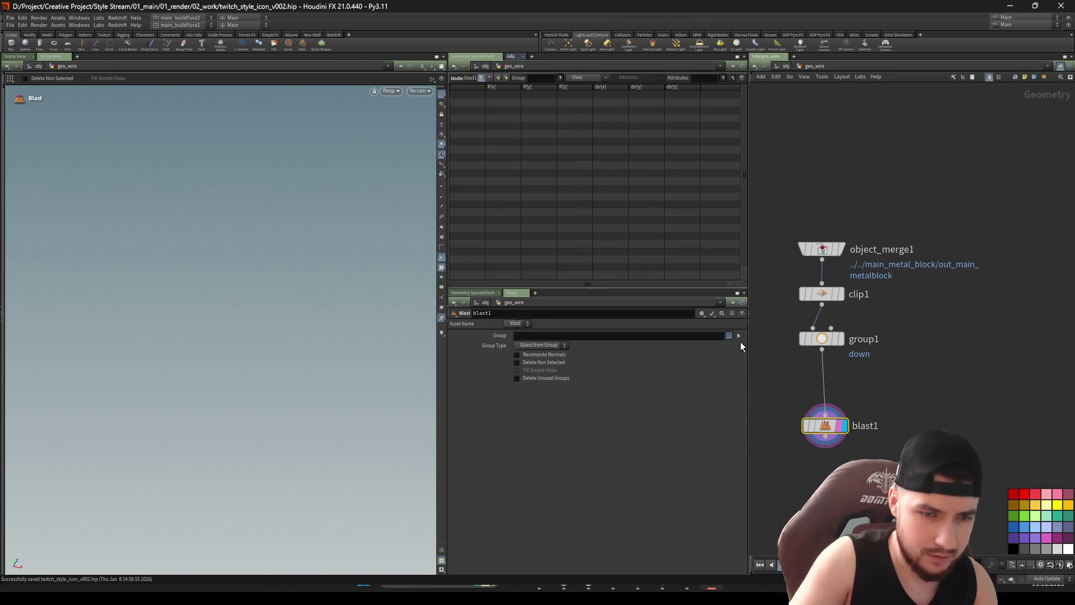
pyautogui.write('down')
pyautogui.press('Return')
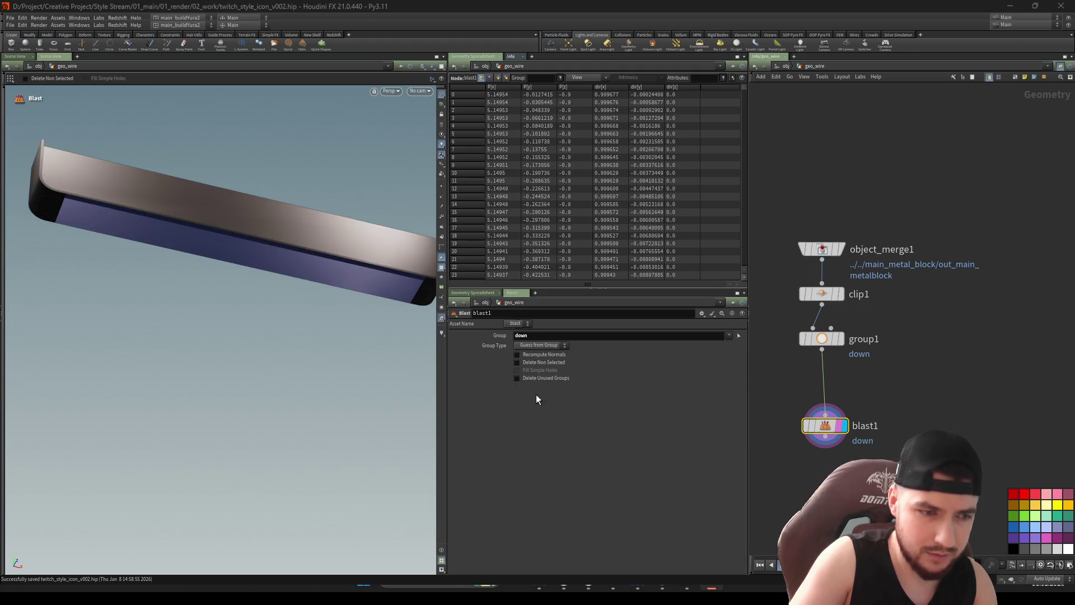
pyautogui.click(517, 362)
# Step: Inspect the strip, tidy the node chain and add a Scatter SOP below blast1
pyautogui.moveTo(281, 247)
pyautogui.mouseDown(button='middle')
pyautogui.moveTo(262, 458)
pyautogui.moveTo(291, 389)
pyautogui.moveTo(288, 420)
pyautogui.moveTo(300, 367)
pyautogui.moveTo(244, 365)
pyautogui.moveTo(274, 365)
pyautogui.moveTo(260, 344)
pyautogui.mouseUp(button='middle')
pyautogui.moveTo(782, 201); pyautogui.dragTo(890, 446)
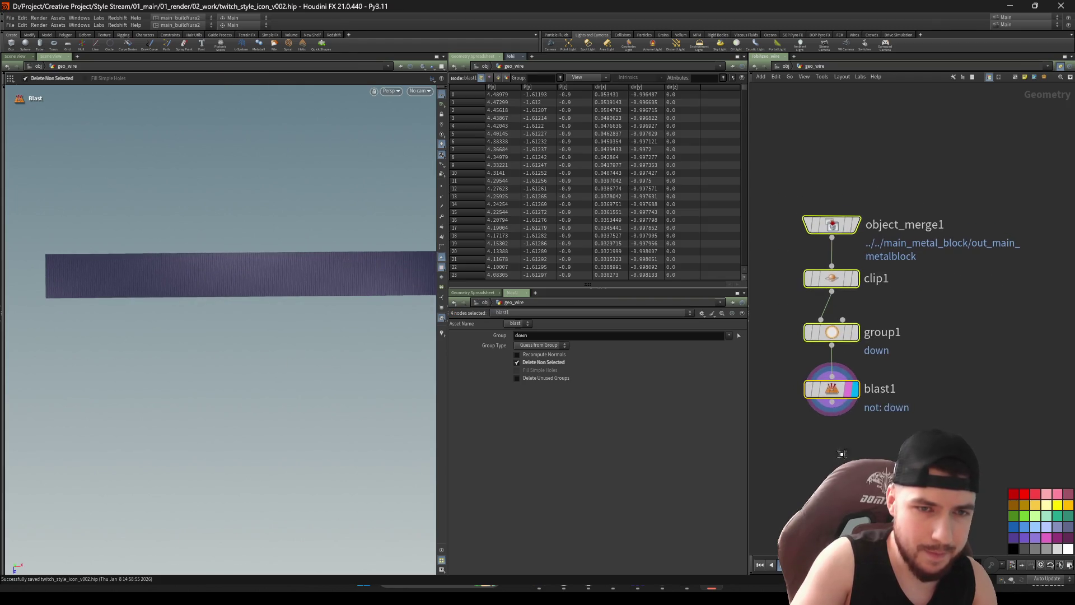
pyautogui.scroll(2, 873, 402)
pyautogui.scroll(-2, 872, 402)
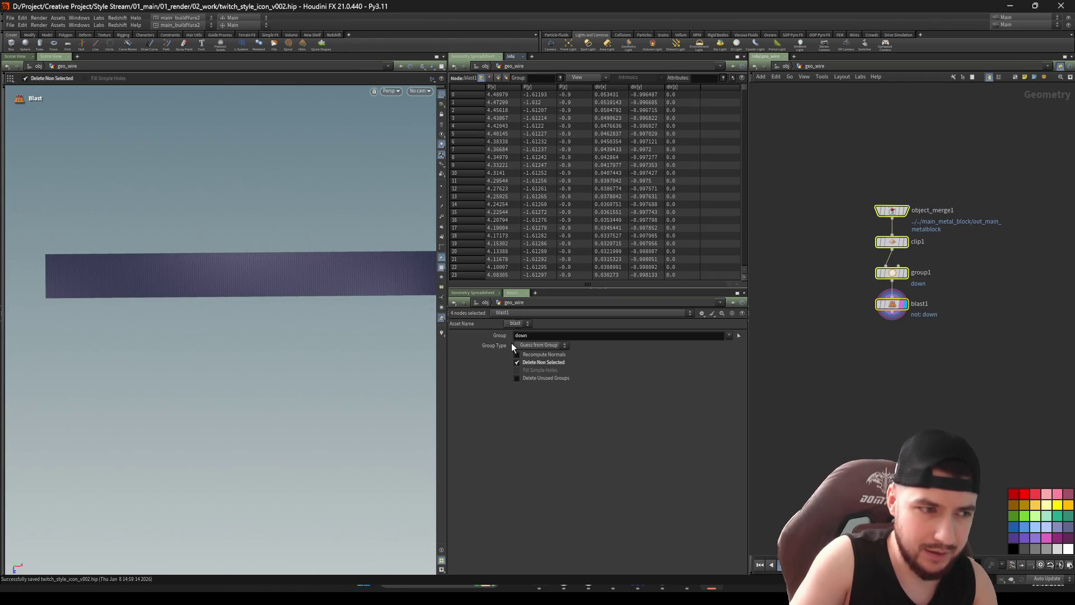
pyautogui.press('Escape')
pyautogui.scroll(-2, 266, 291)
pyautogui.moveTo(266, 290); pyautogui.dragTo(239, 303, button='middle')
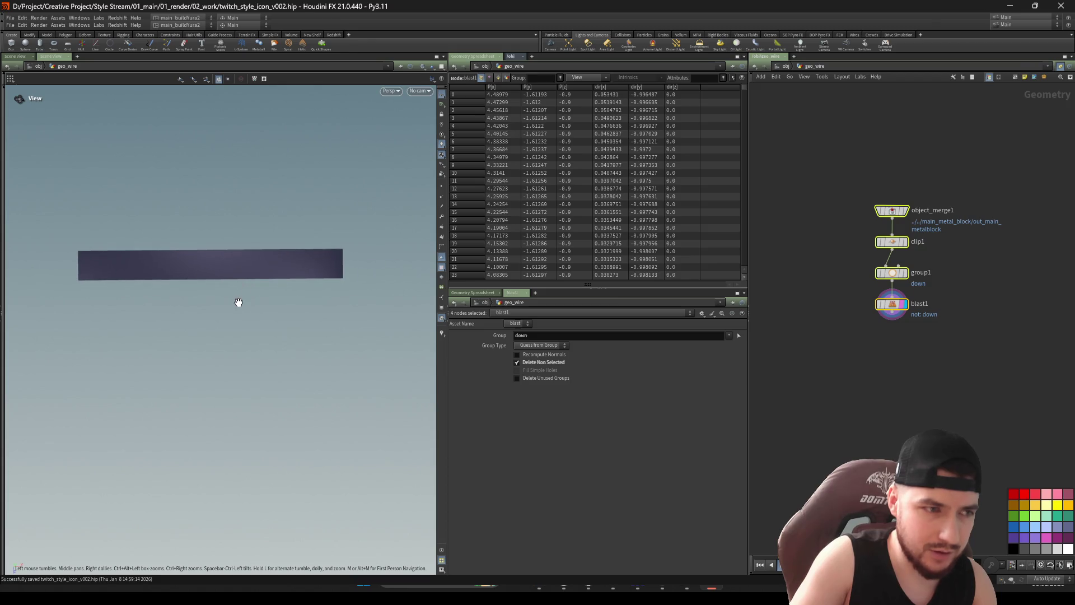
pyautogui.click(846, 408)
pyautogui.moveTo(845, 378); pyautogui.dragTo(857, 391, button='middle')
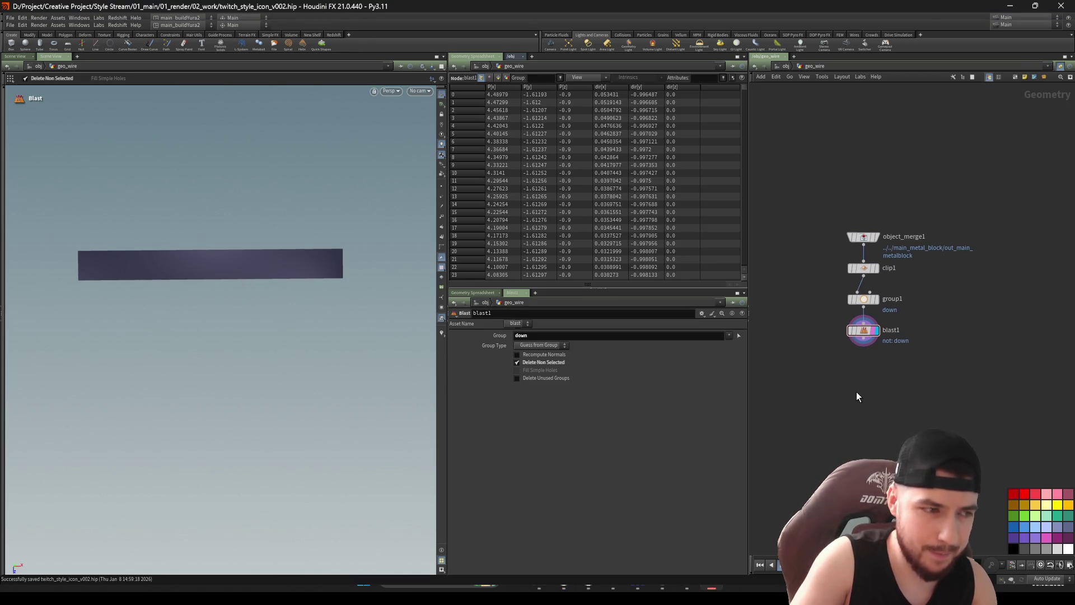
pyautogui.press('Tab')
pyautogui.write('scatter')
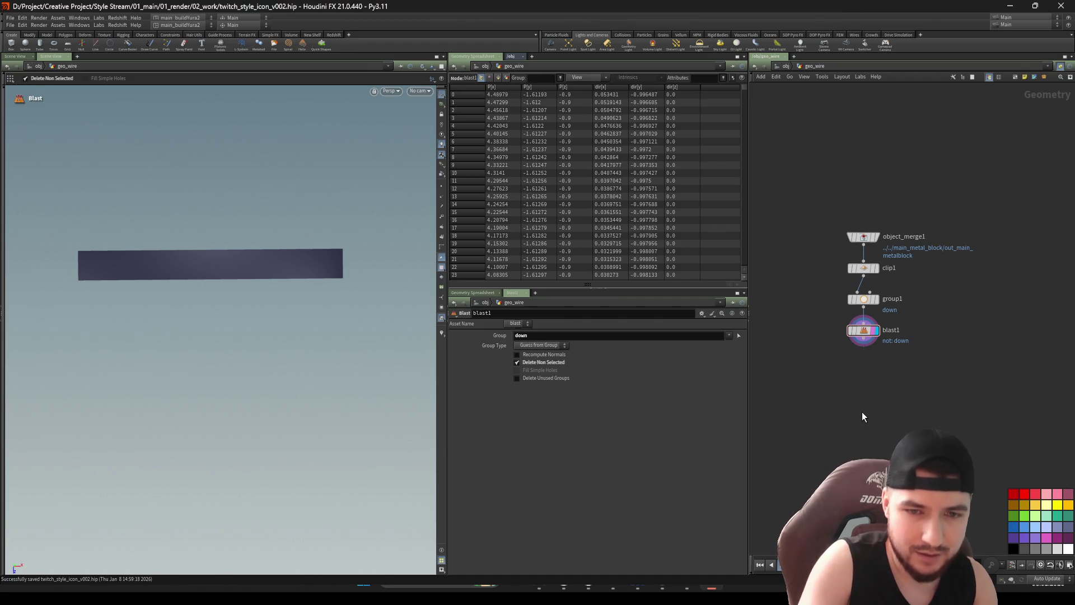
pyautogui.press('Return')
pyautogui.click(923, 403)
# Step: Edit the scatter point count and add a Voronoi Fracture, deleting a wrong Voronoi Adjacency
pyautogui.doubleClick(529, 374)
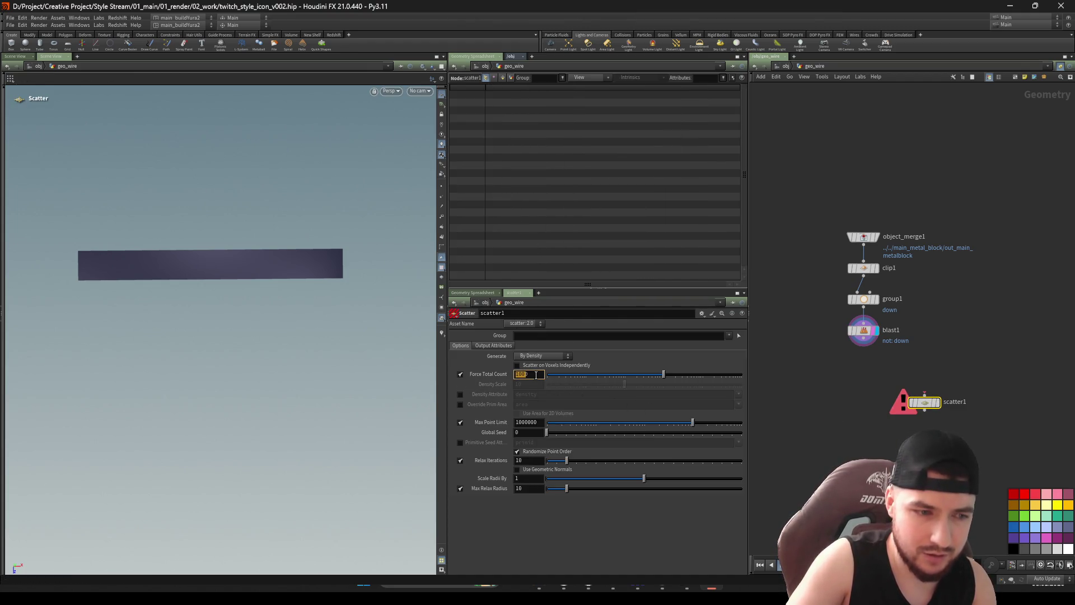
pyautogui.press('Tab')
pyautogui.write('voronoi')
pyautogui.press('Return')
pyautogui.click(926, 381)
pyautogui.press('Delete')
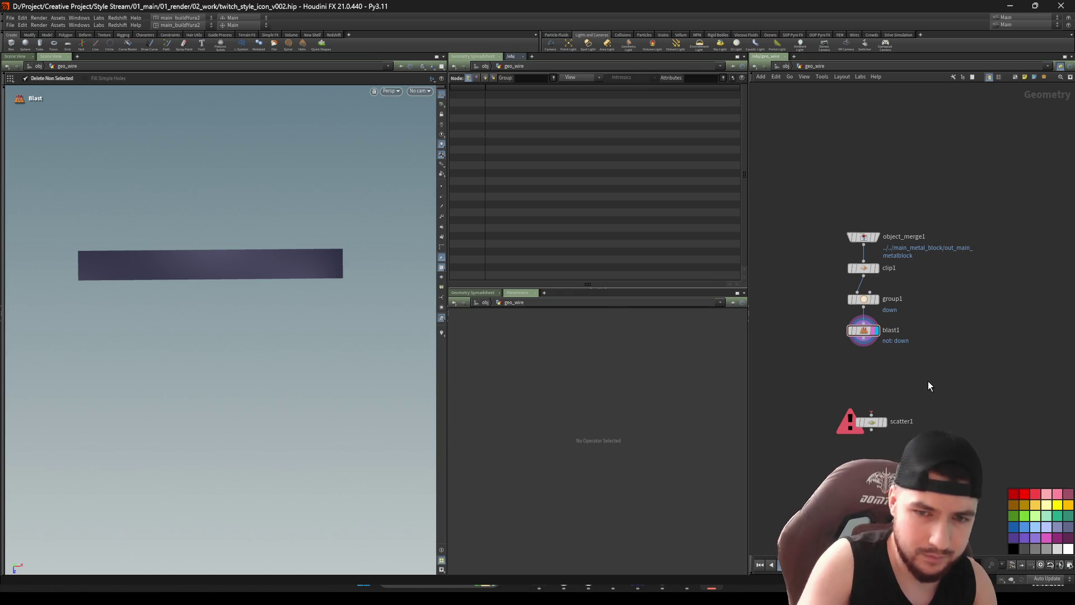
pyautogui.press('Tab')
pyautogui.write('voronoi fr')
pyautogui.press('Return')
pyautogui.click(892, 406)
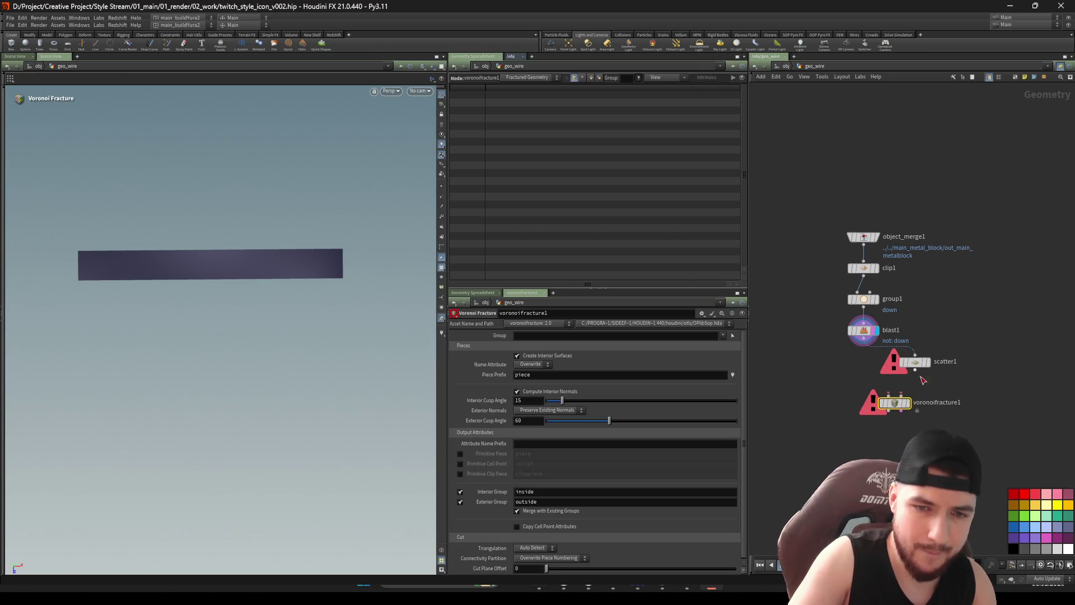
# Step: Display the fracture under blast1, inspect the pieces, save, and add a Connectivity SOP
pyautogui.moveTo(893, 402); pyautogui.dragTo(862, 402)
pyautogui.click(875, 403)
pyautogui.press('Escape')
pyautogui.moveTo(210, 252)
pyautogui.mouseDown()
pyautogui.moveTo(236, 272)
pyautogui.moveTo(236, 236)
pyautogui.moveTo(241, 298)
pyautogui.moveTo(208, 327)
pyautogui.moveTo(144, 314)
pyautogui.moveTo(269, 281)
pyautogui.moveTo(342, 308)
pyautogui.moveTo(192, 320)
pyautogui.moveTo(165, 338)
pyautogui.moveTo(100, 323)
pyautogui.mouseUp()
pyautogui.press('Return')
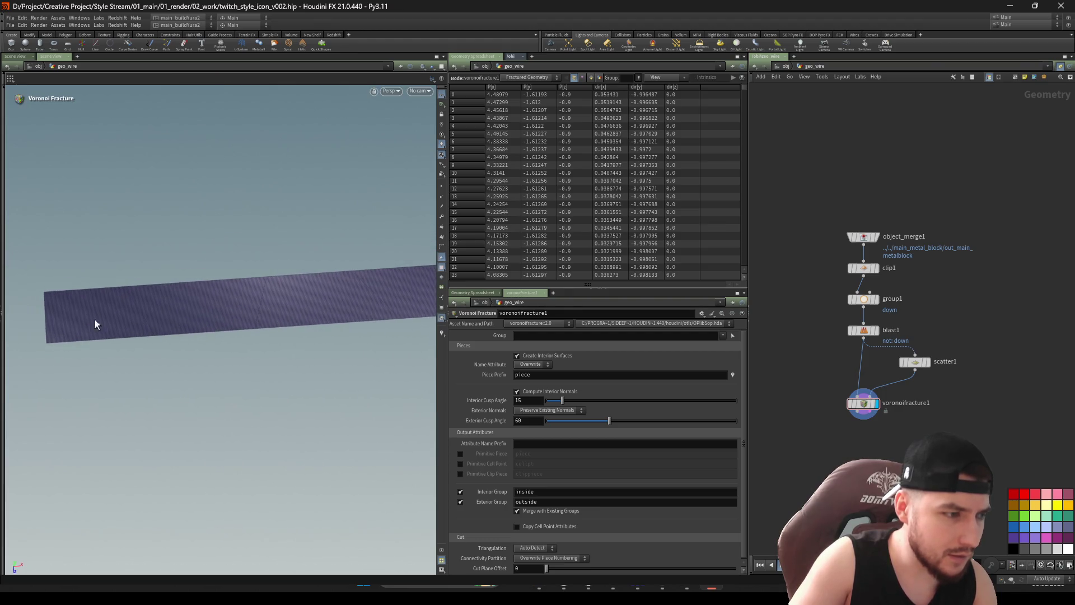
pyautogui.moveTo(302, 314)
pyautogui.mouseDown()
pyautogui.moveTo(295, 339)
pyautogui.moveTo(341, 336)
pyautogui.moveTo(278, 360)
pyautogui.mouseUp()
pyautogui.hotkey('ctrl', 's')
pyautogui.moveTo(202, 368); pyautogui.dragTo(437, 369)
pyautogui.scroll(2, 842, 404)
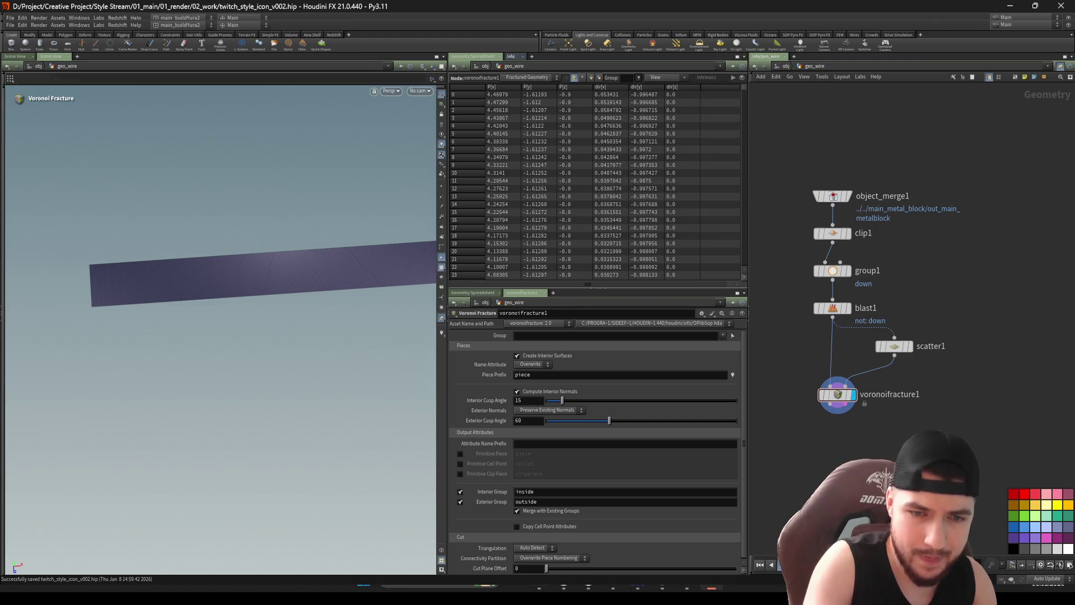
pyautogui.press('Tab')
pyautogui.write('conn')
pyautogui.press('Return')
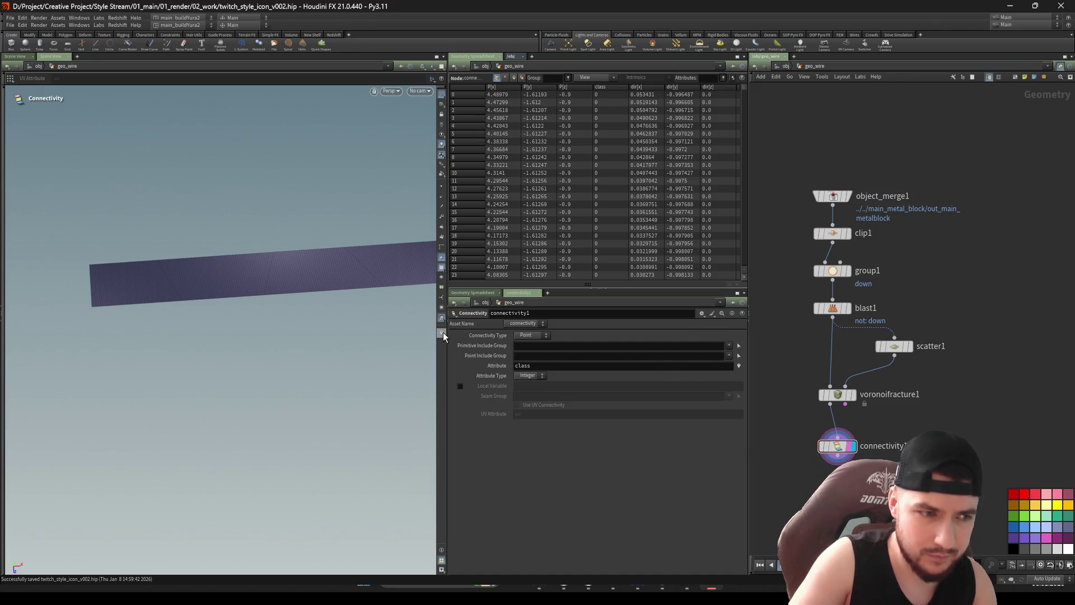
# Step: Tumble around the class-coloured strip and place a Split node below connectivity1
pyautogui.press('Escape')
pyautogui.moveTo(403, 335); pyautogui.dragTo(288, 294)
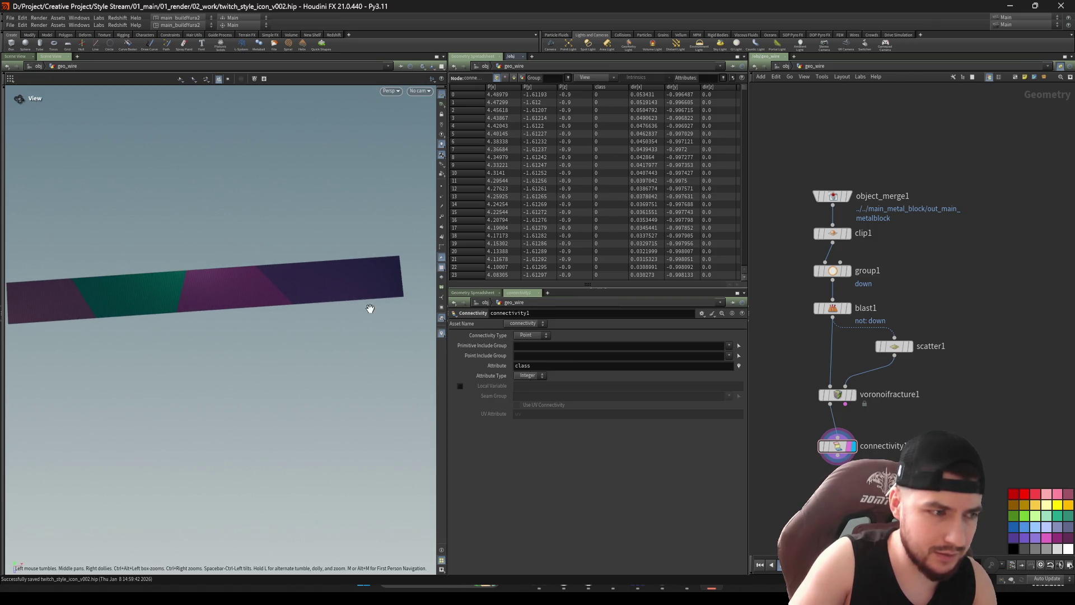
pyautogui.moveTo(367, 302); pyautogui.dragTo(366, 342)
pyautogui.press('Return')
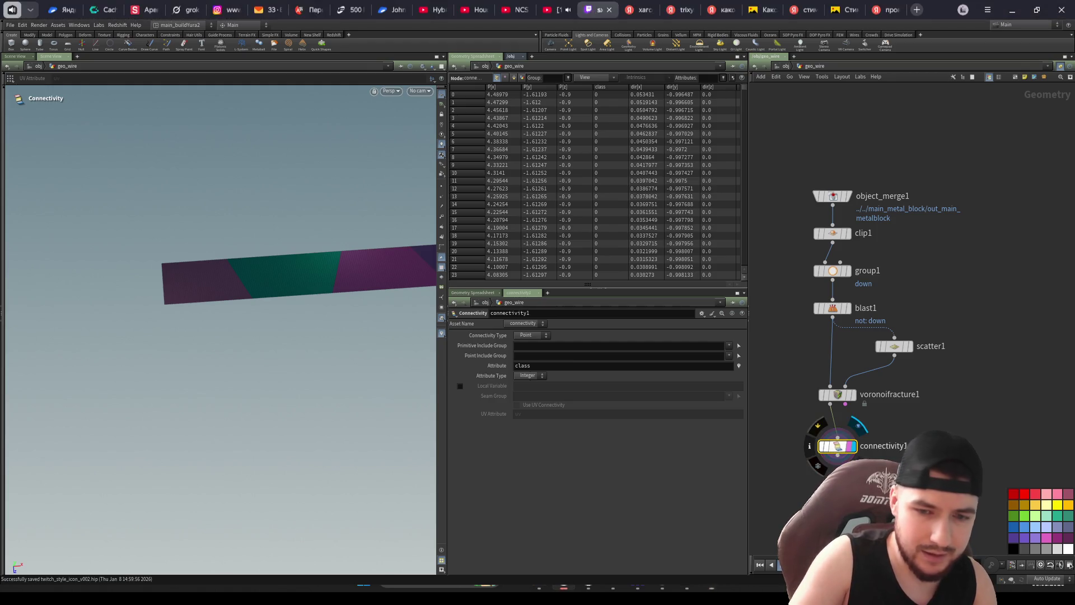
pyautogui.moveTo(881, 471); pyautogui.dragTo(848, 435, button='middle')
pyautogui.keyDown('alt'); pyautogui.moveTo(284, 348); pyautogui.dragTo(261, 345); pyautogui.keyUp('alt')
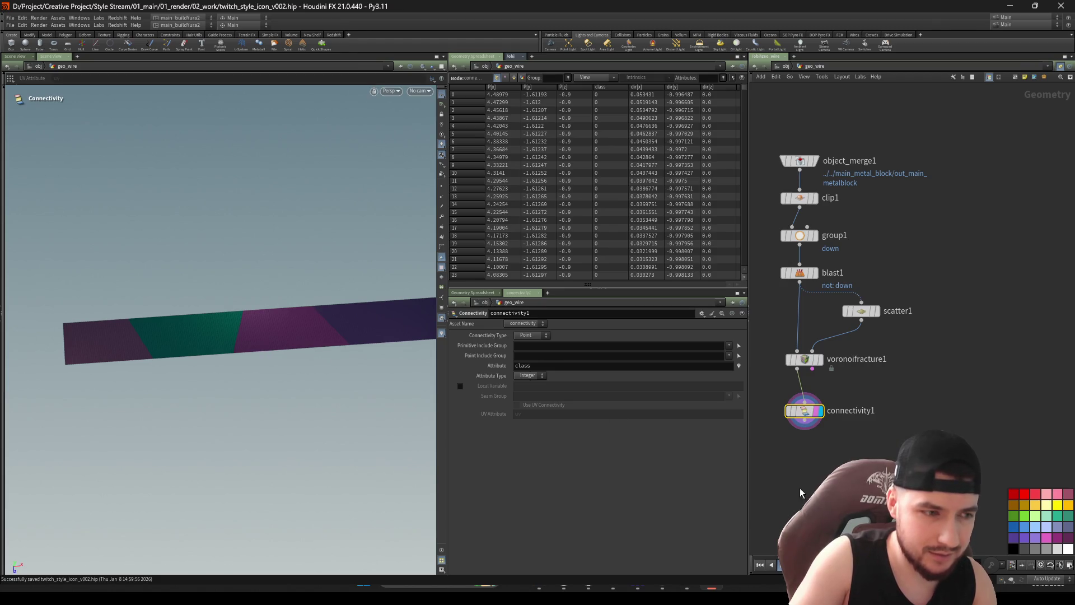
pyautogui.moveTo(791, 491); pyautogui.dragTo(855, 458, button='middle')
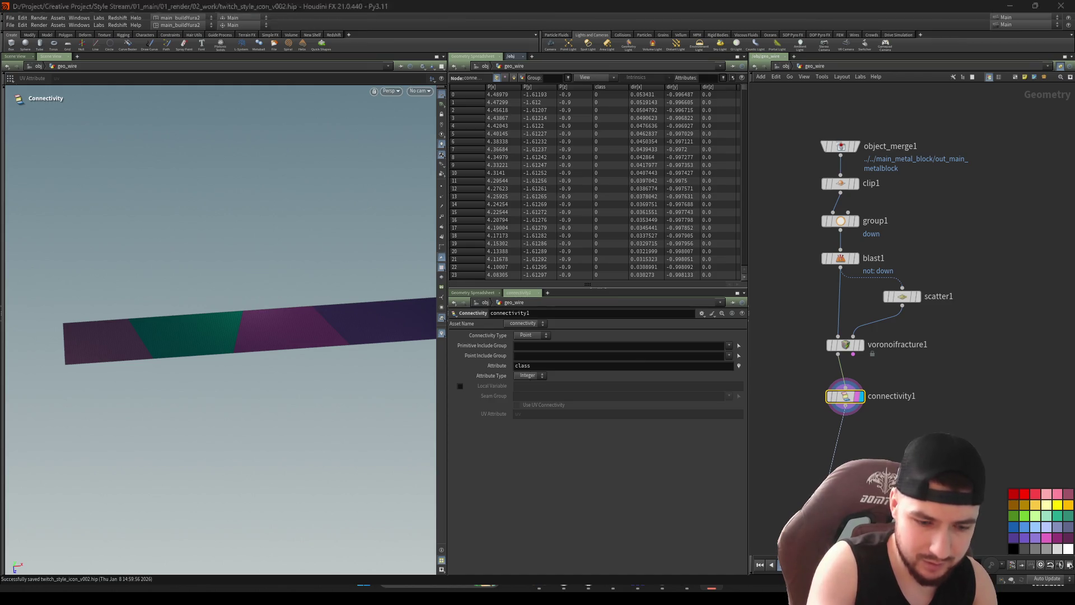
pyautogui.click(823, 483)
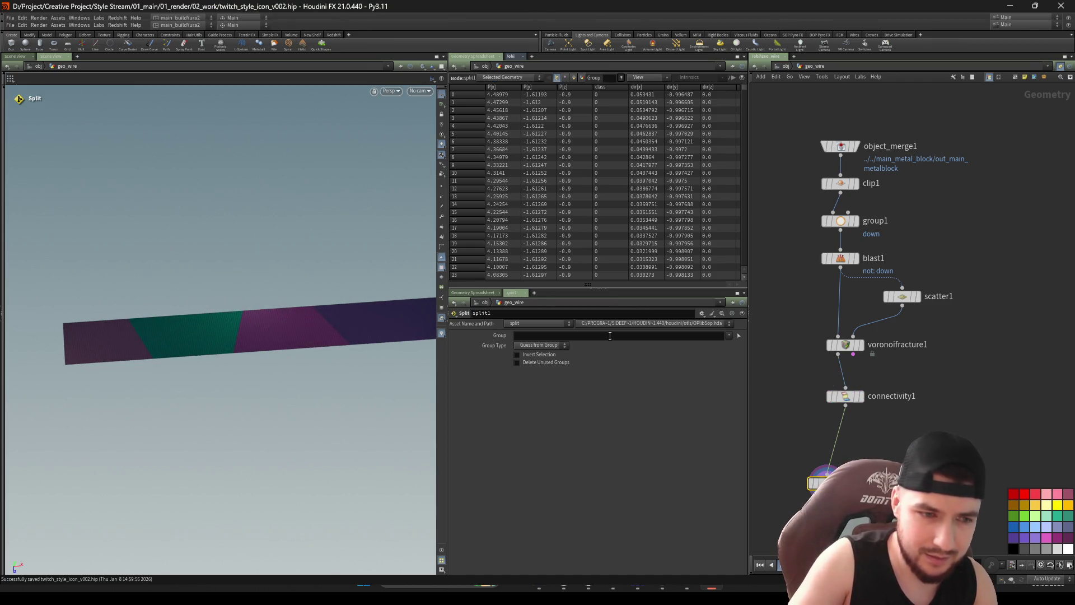
pyautogui.write('class=0')
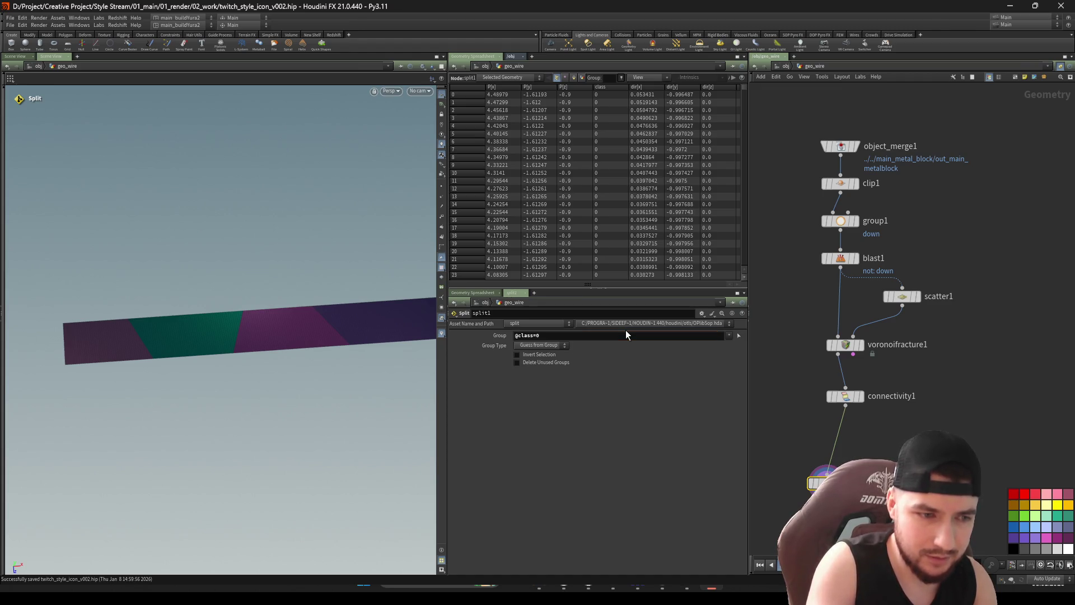
pyautogui.press('Return')
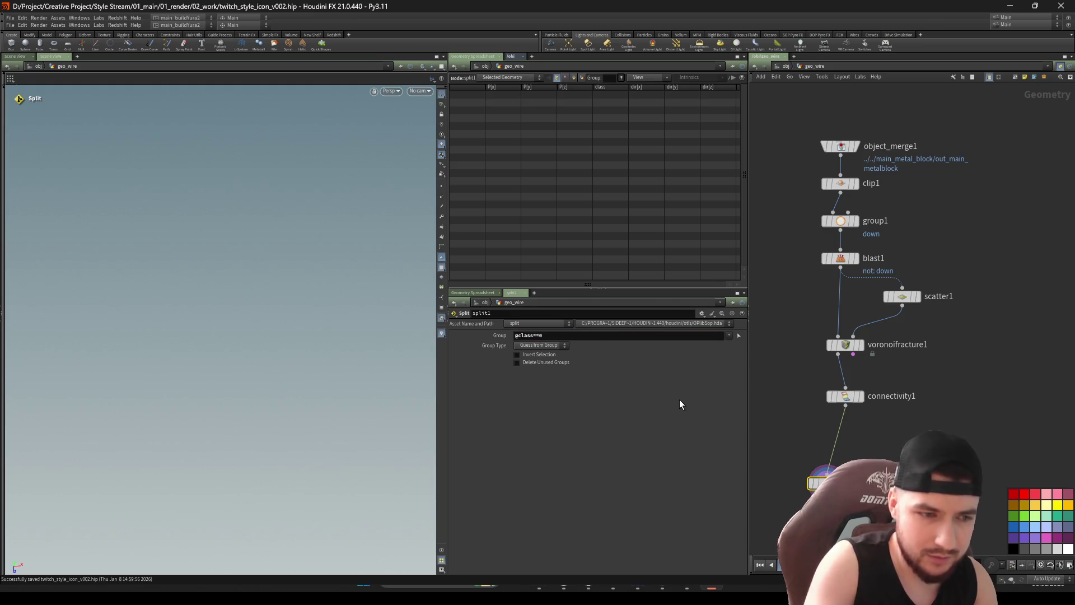
pyautogui.click(538, 345)
pyautogui.click(542, 385)
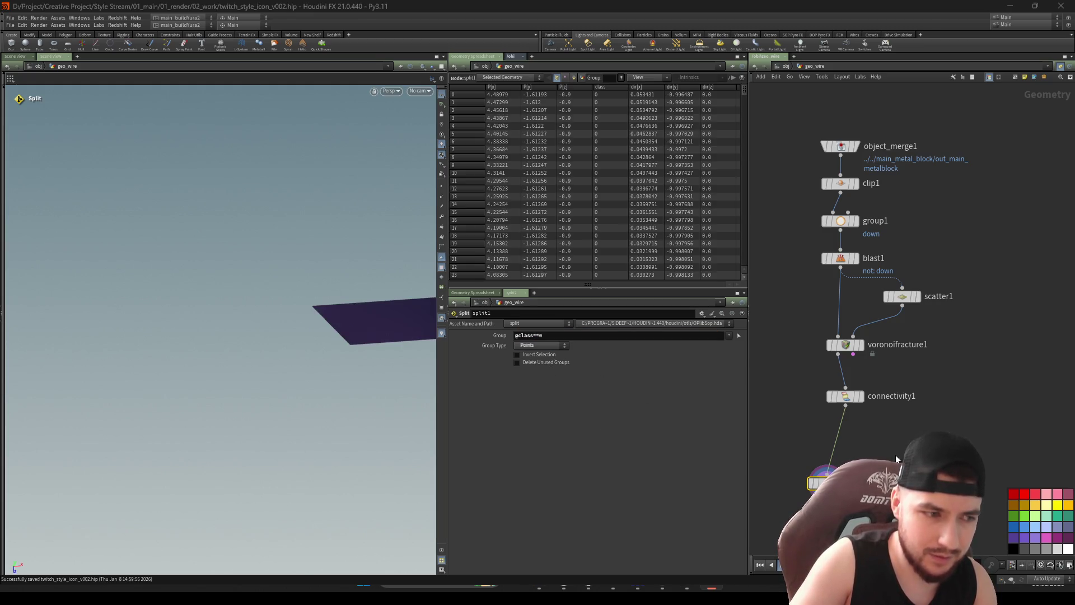
pyautogui.moveTo(348, 312); pyautogui.dragTo(282, 359, button='middle')
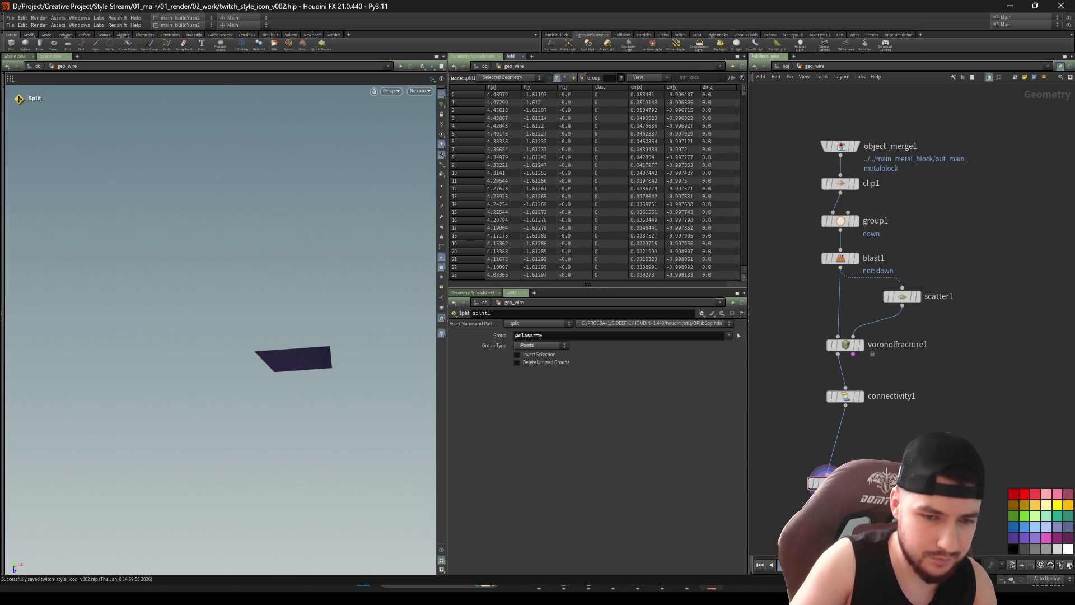
pyautogui.moveTo(833, 447); pyautogui.dragTo(809, 426)
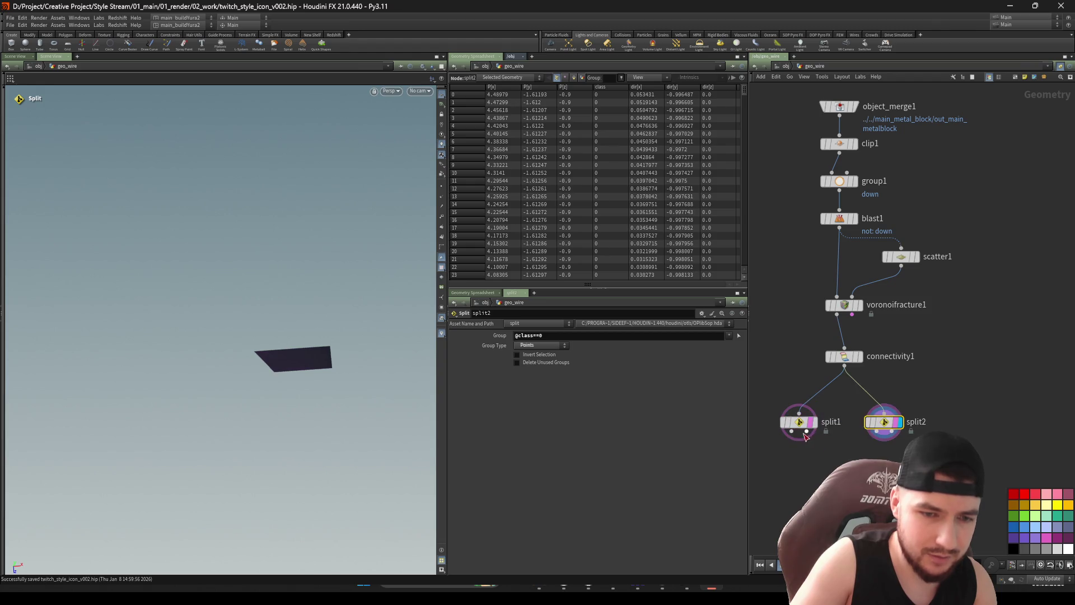
pyautogui.press('Delete')
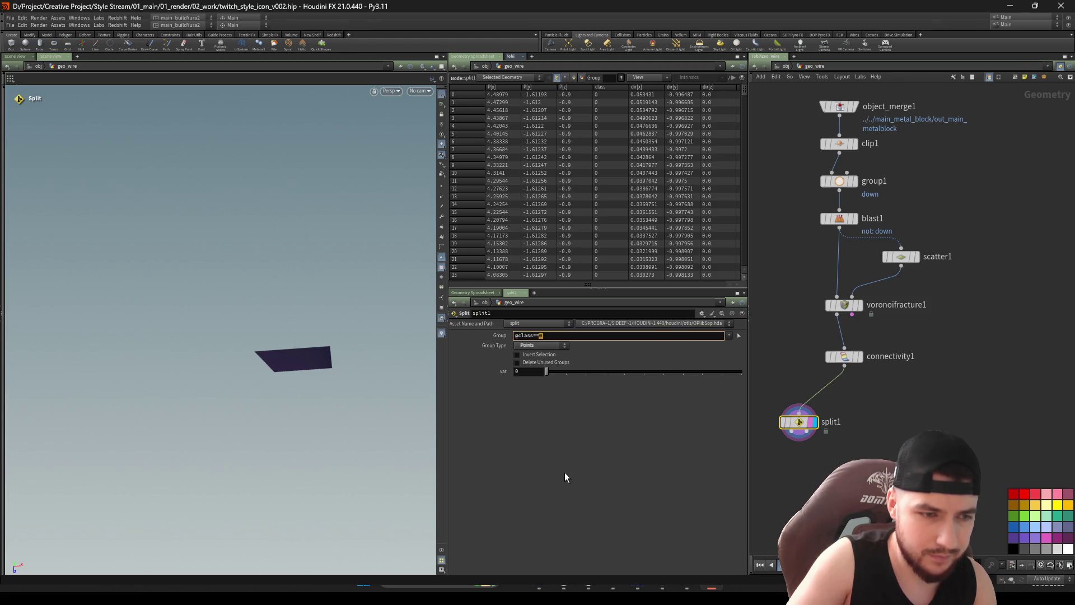
pyautogui.write('`chs("var")`')
pyautogui.press('Return')
pyautogui.moveTo(799, 423)
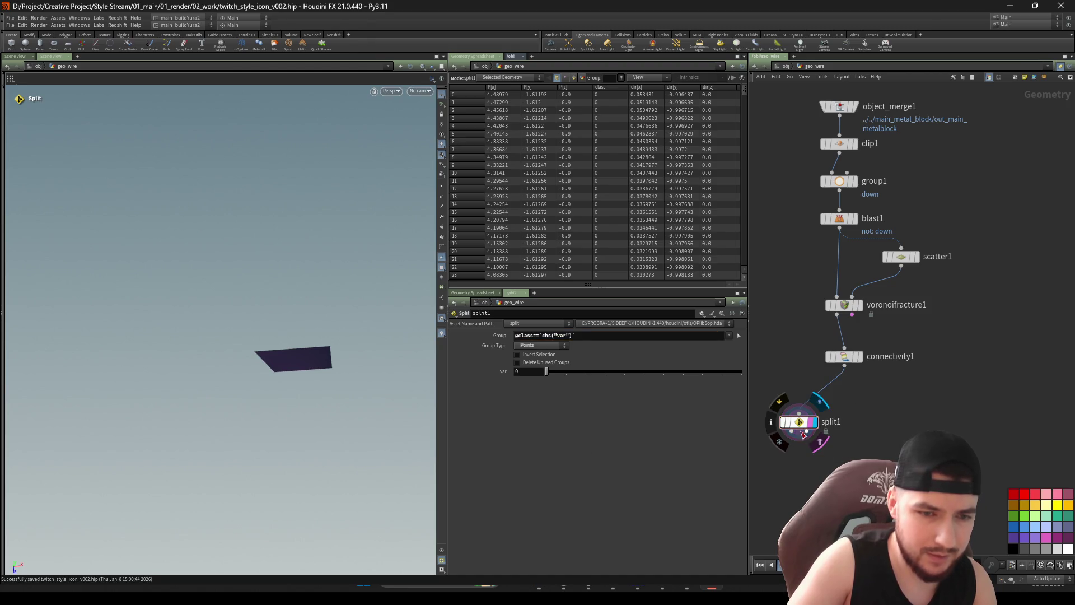
# Step: Alt-drag copies split2 to split4 chained below, with var values 1 to 3
pyautogui.moveTo(911, 426); pyautogui.dragTo(917, 422)
pyautogui.moveTo(547, 371); pyautogui.dragTo(566, 376)
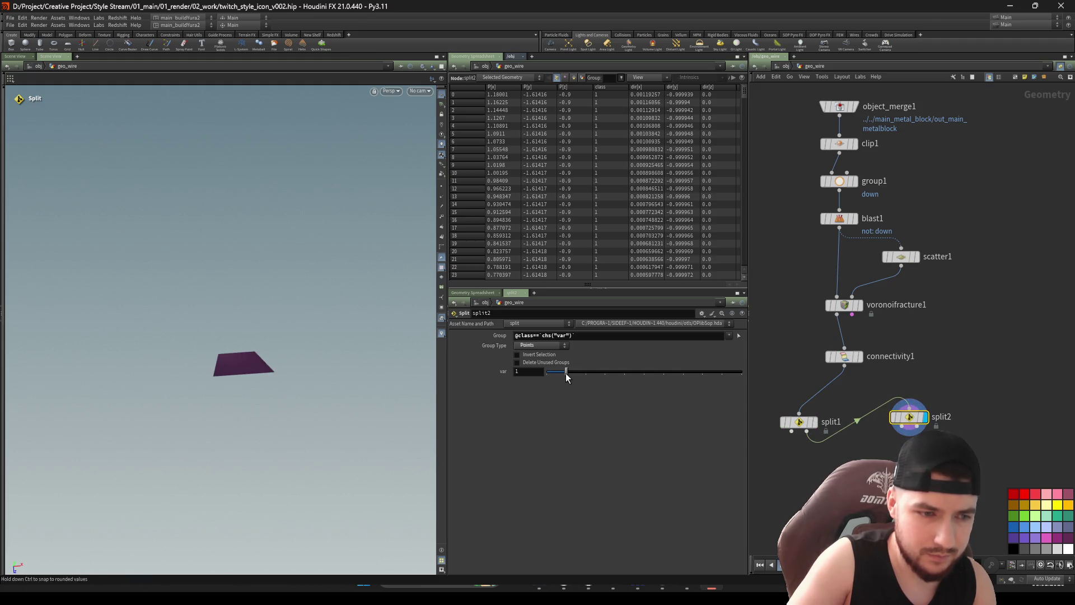
pyautogui.moveTo(909, 417); pyautogui.dragTo(816, 400, button='middle')
pyautogui.keyDown('alt'); pyautogui.moveTo(816, 399); pyautogui.dragTo(964, 407); pyautogui.keyUp('alt')
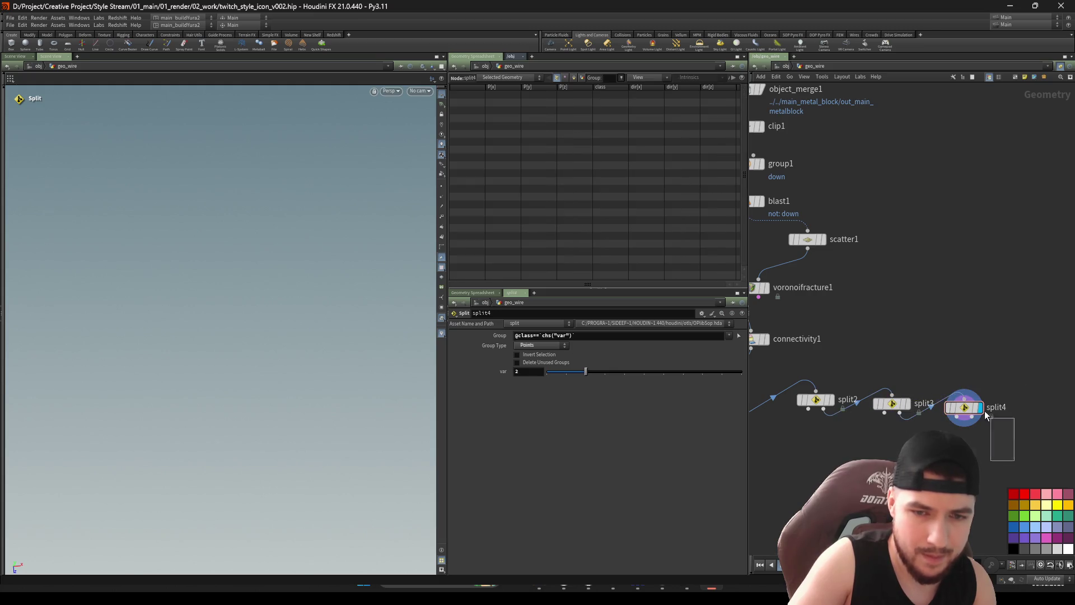
pyautogui.scroll(-3, 999, 432)
# Step: Arrange the four split nodes in the network and save the scene
pyautogui.moveTo(756, 353); pyautogui.dragTo(998, 432)
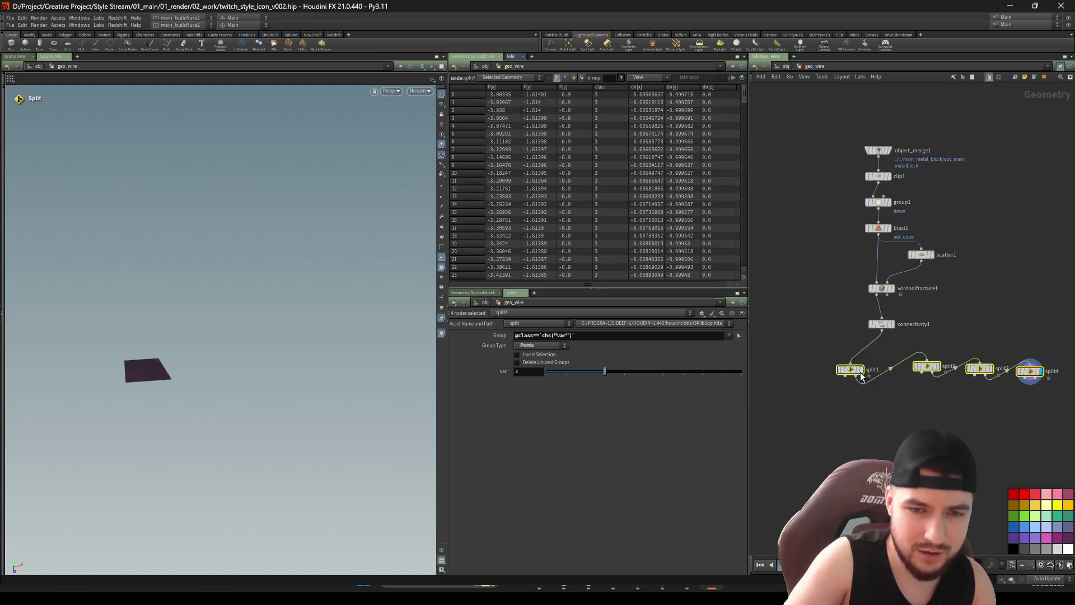
pyautogui.moveTo(787, 369); pyautogui.dragTo(819, 371)
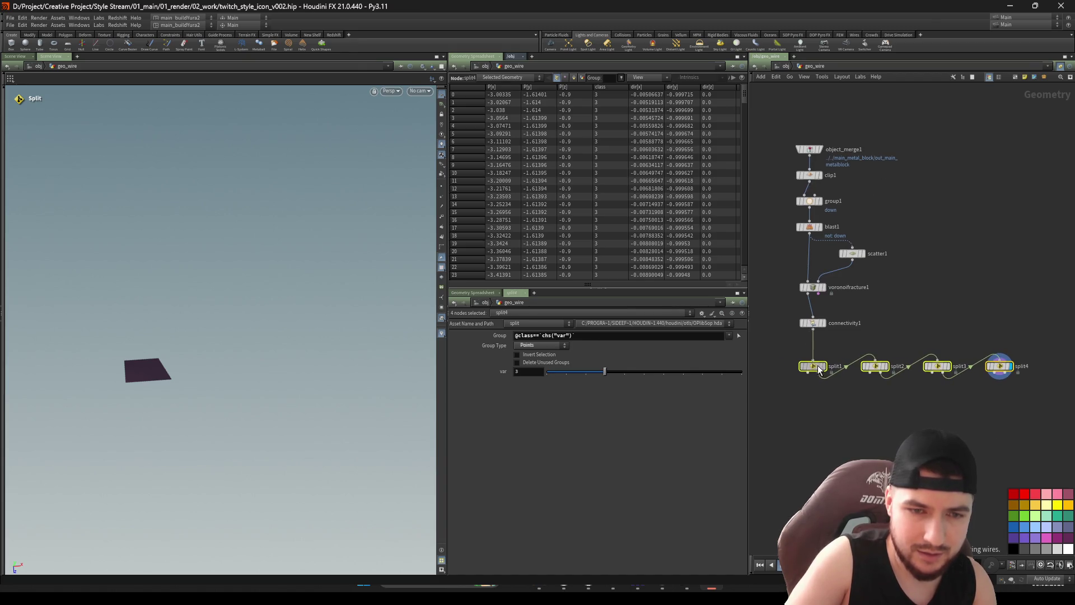
pyautogui.moveTo(754, 328); pyautogui.dragTo(1066, 457)
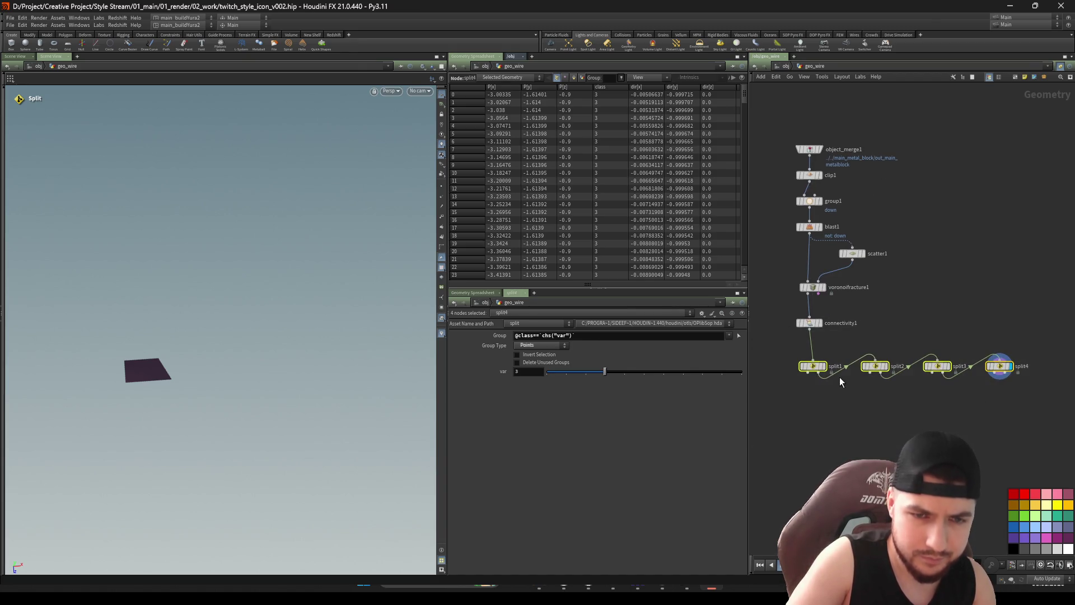
pyautogui.click(986, 376)
pyautogui.scroll(3, 877, 440)
pyautogui.hotkey('ctrl', 's')
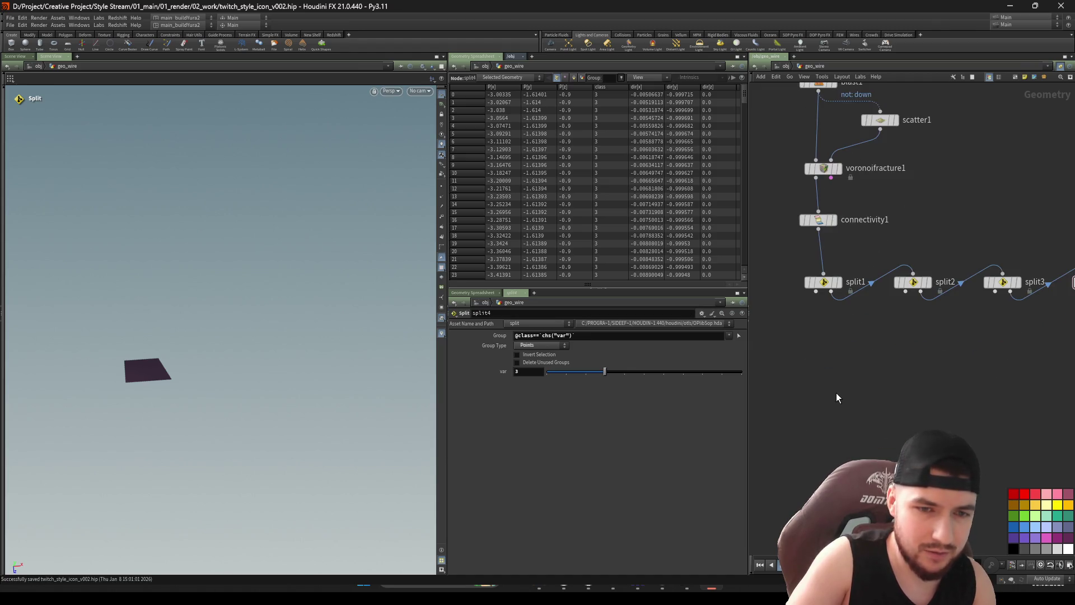
# Step: Add Scatter nodes under split1 and split2 with Force Total Count 25, and save
pyautogui.click(838, 395)
pyautogui.write('scatter')
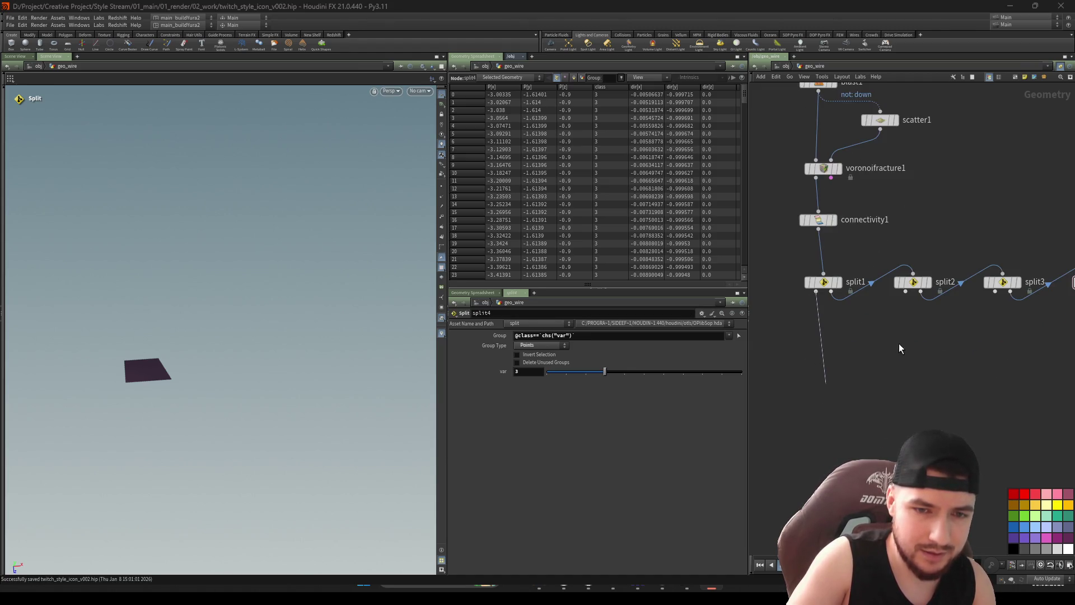
pyautogui.press('Return')
pyautogui.click(927, 282)
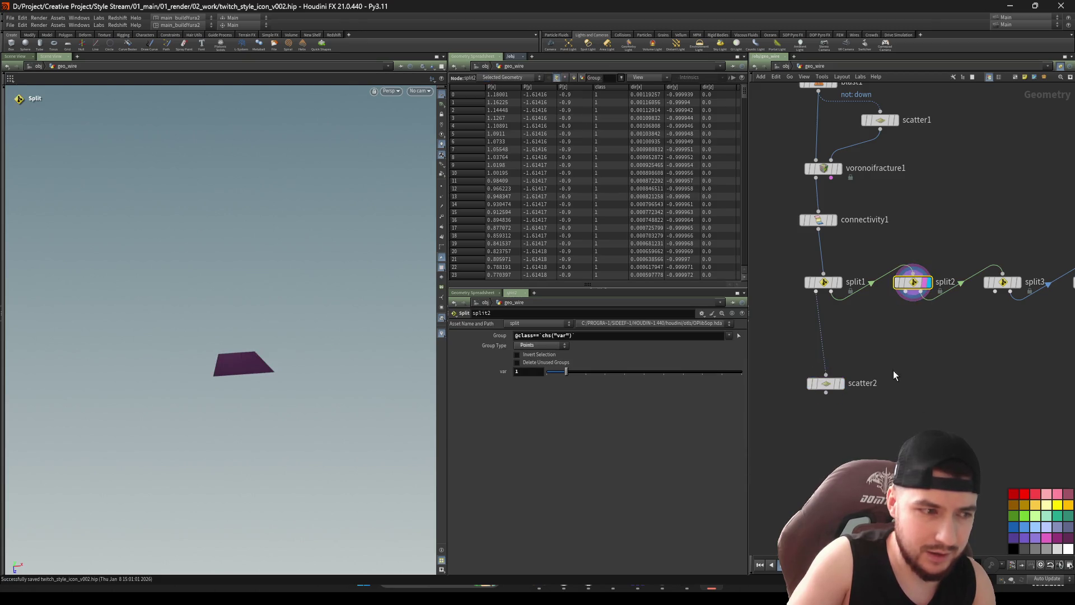
pyautogui.keyDown('alt'); pyautogui.moveTo(830, 384); pyautogui.dragTo(902, 383); pyautogui.keyUp('alt')
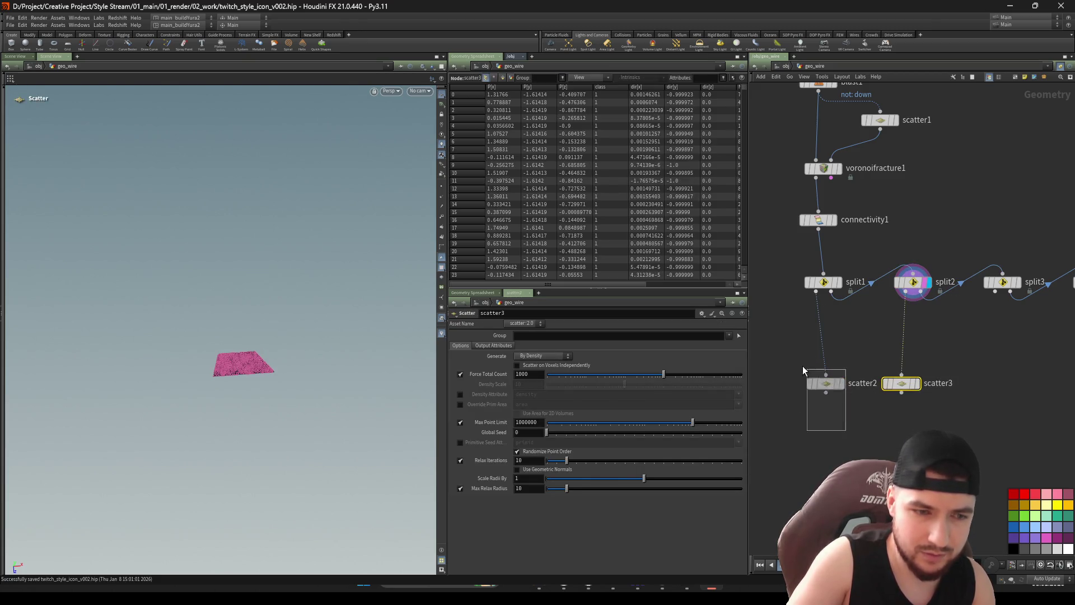
pyautogui.click(824, 386)
pyautogui.click(898, 383)
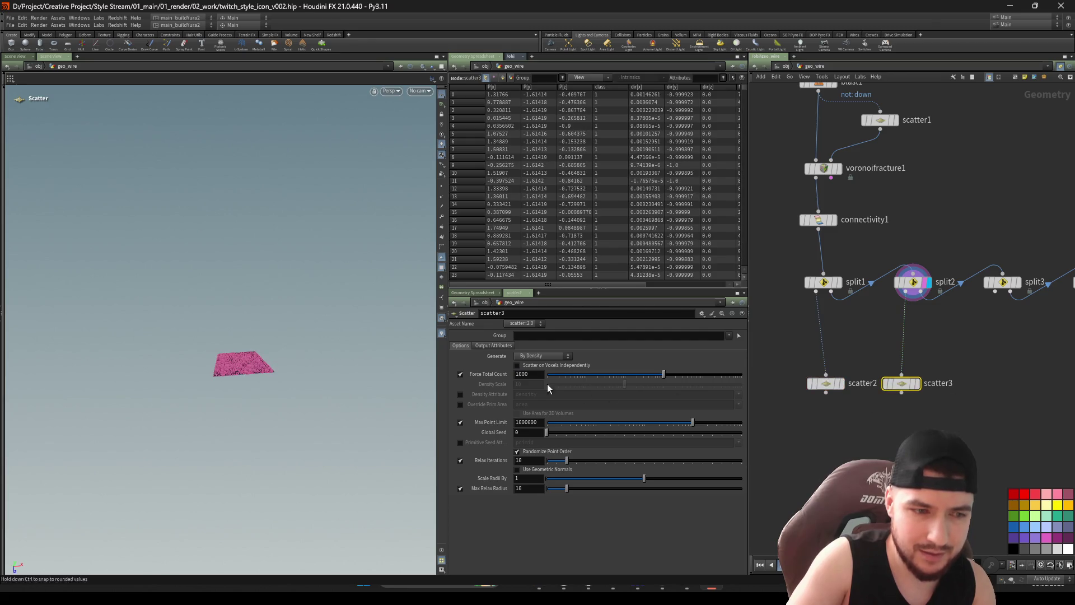
pyautogui.press('Return')
pyautogui.hotkey('ctrl', 's')
# Step: Review the scatter outputs and add an Attribute Wrangle below scatter2
pyautogui.keyDown('shift'); pyautogui.moveTo(832, 446); pyautogui.dragTo(802, 379); pyautogui.keyUp('shift')
pyautogui.click(918, 383)
pyautogui.moveTo(869, 445); pyautogui.dragTo(773, 348)
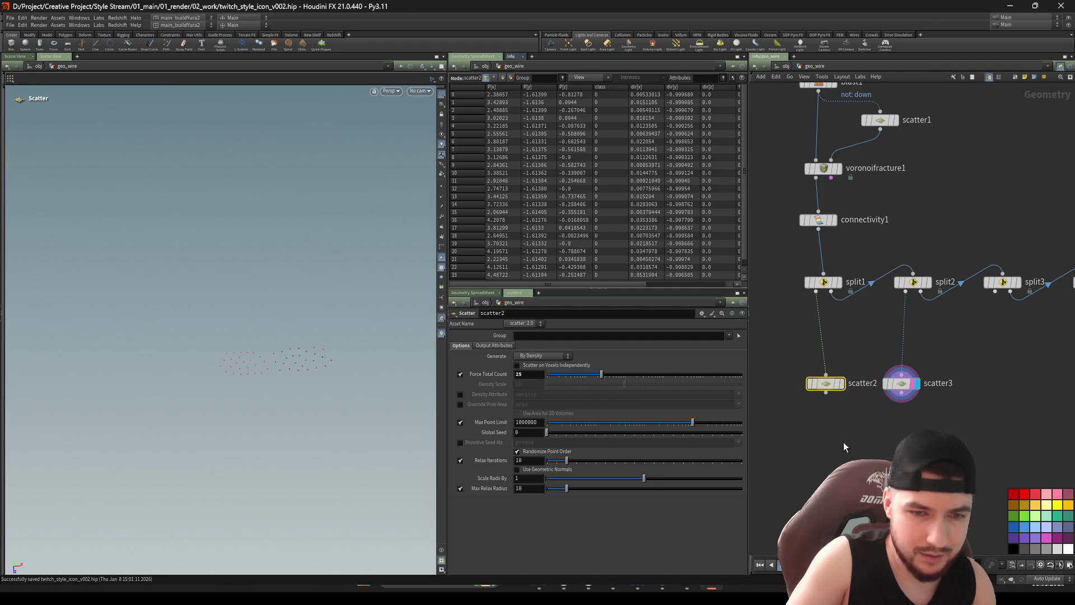
pyautogui.press('Tab')
pyautogui.write('wrangle')
pyautogui.press('Return')
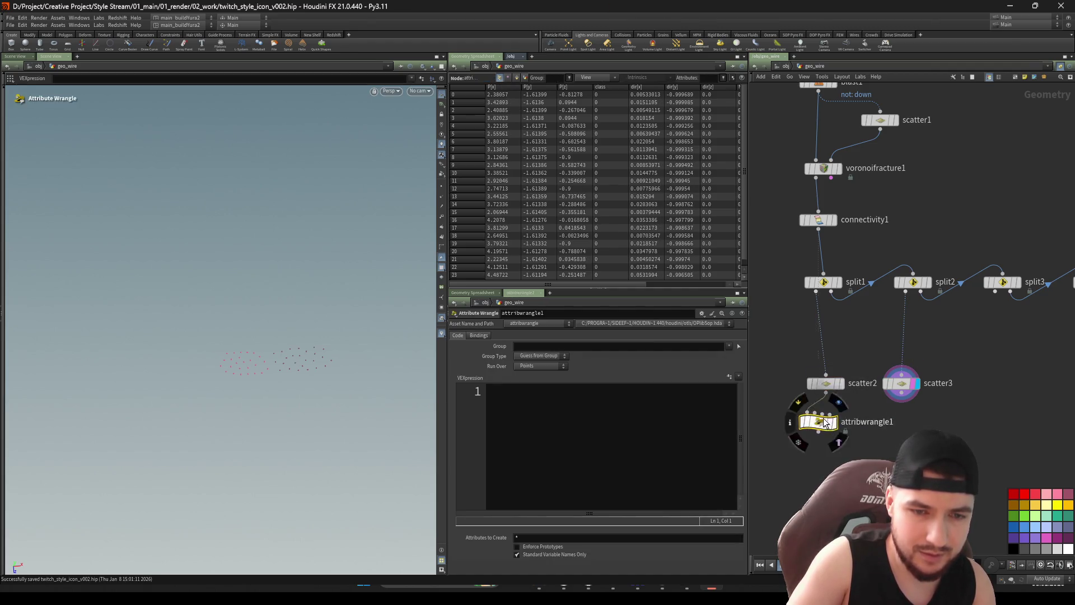
pyautogui.press('r')
pyautogui.click(559, 446)
pyautogui.write('i@id')
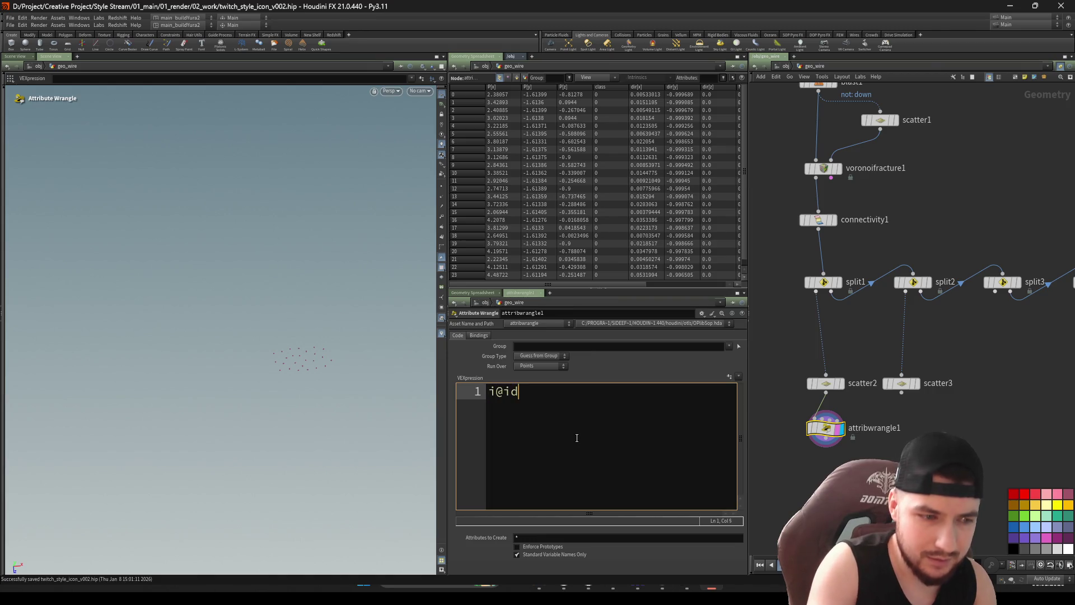
pyautogui.write(' = @ptnum;')
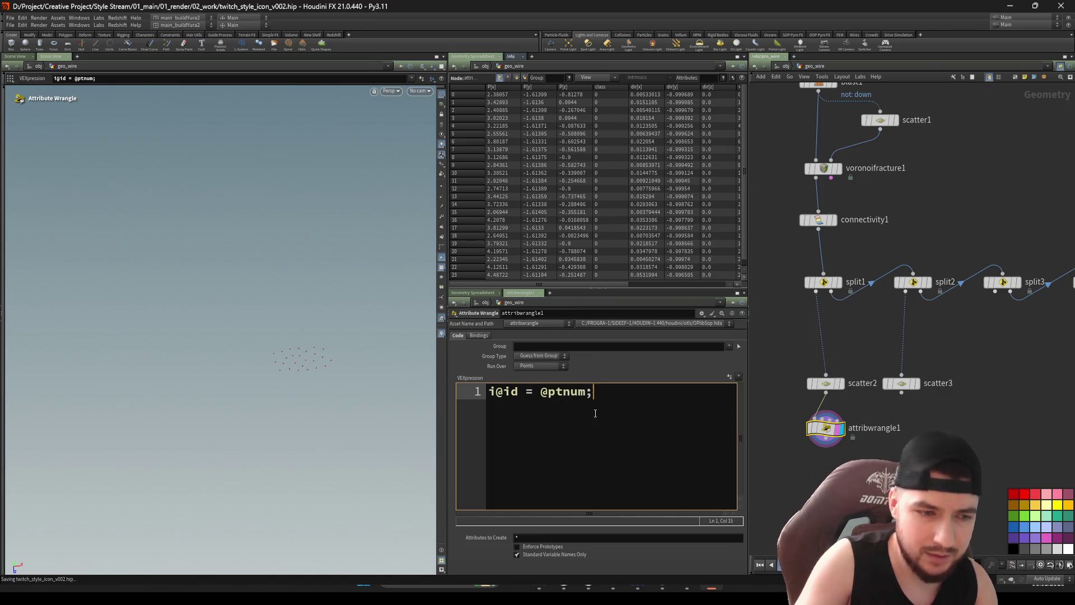
pyautogui.scroll(1, 821, 439)
pyautogui.moveTo(821, 439); pyautogui.dragTo(903, 435)
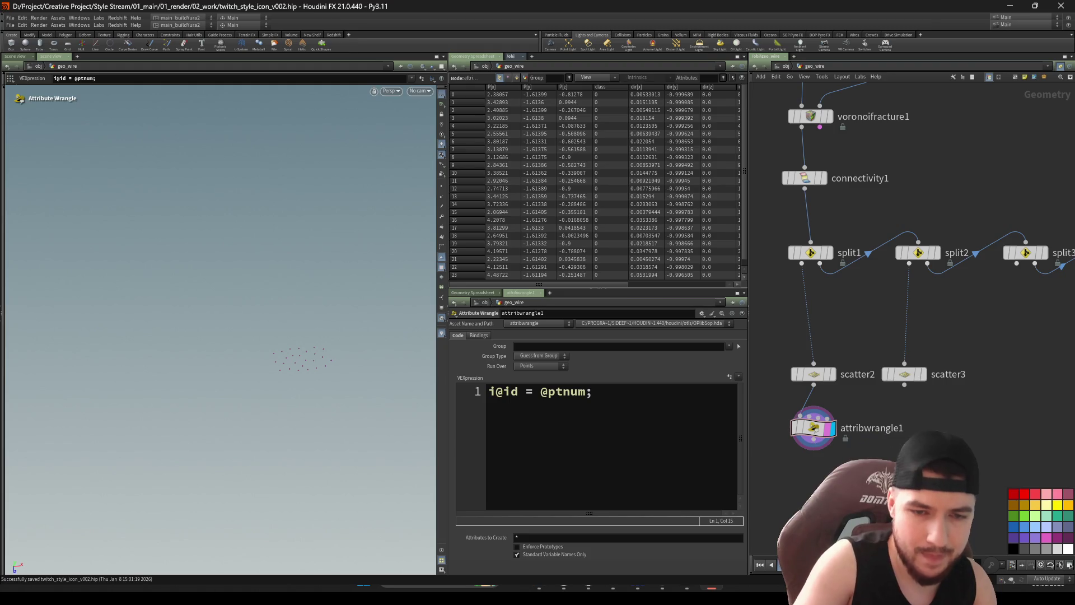
pyautogui.doubleClick(842, 428)
pyautogui.press('Escape')
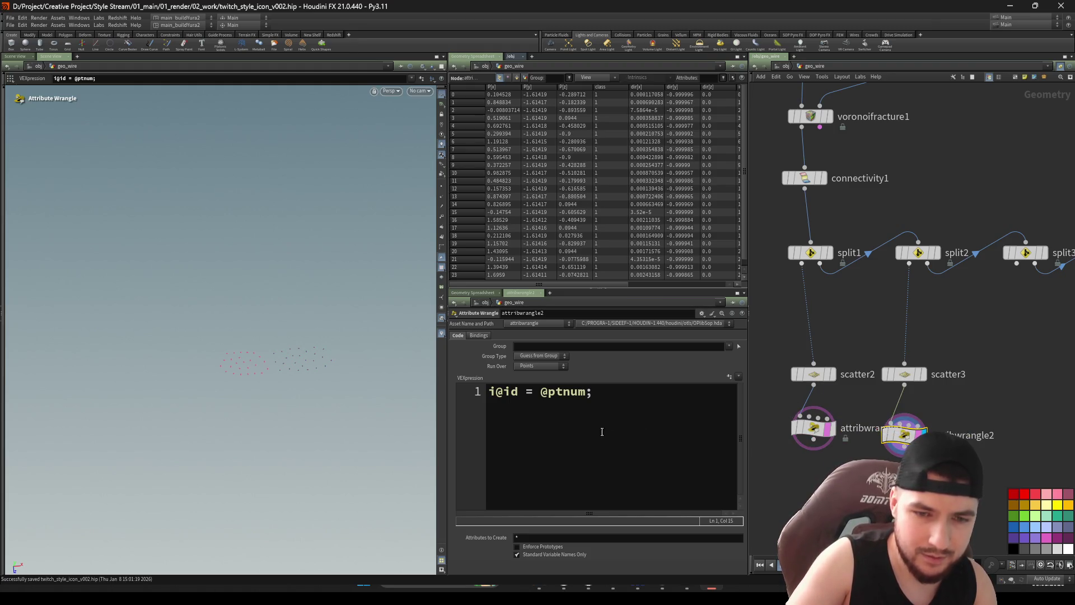
pyautogui.scroll(-3, 827, 352)
pyautogui.scroll(-2, 828, 353)
# Step: Merge both wrangles and add an Add SOP below merge1
pyautogui.moveTo(916, 358); pyautogui.dragTo(841, 438)
pyautogui.click(825, 428)
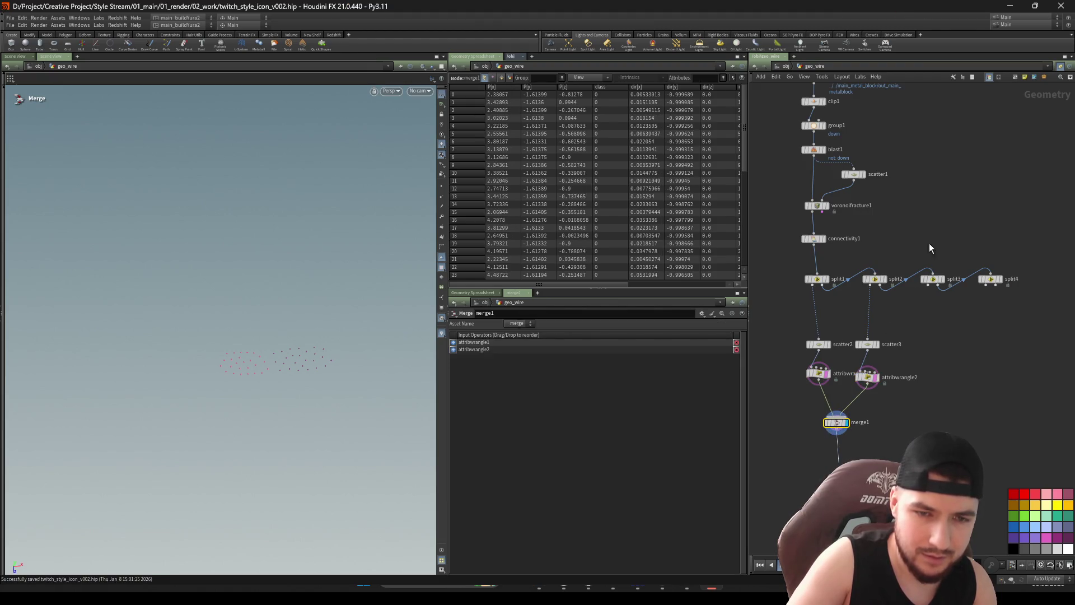
pyautogui.press('Tab')
pyautogui.write('add')
pyautogui.press('Return')
# Step: Set the Add SOP's Polygons to By Group, Add By Attribute with Attribute Name id
pyautogui.click(487, 333)
pyautogui.click(501, 355)
pyautogui.click(541, 382)
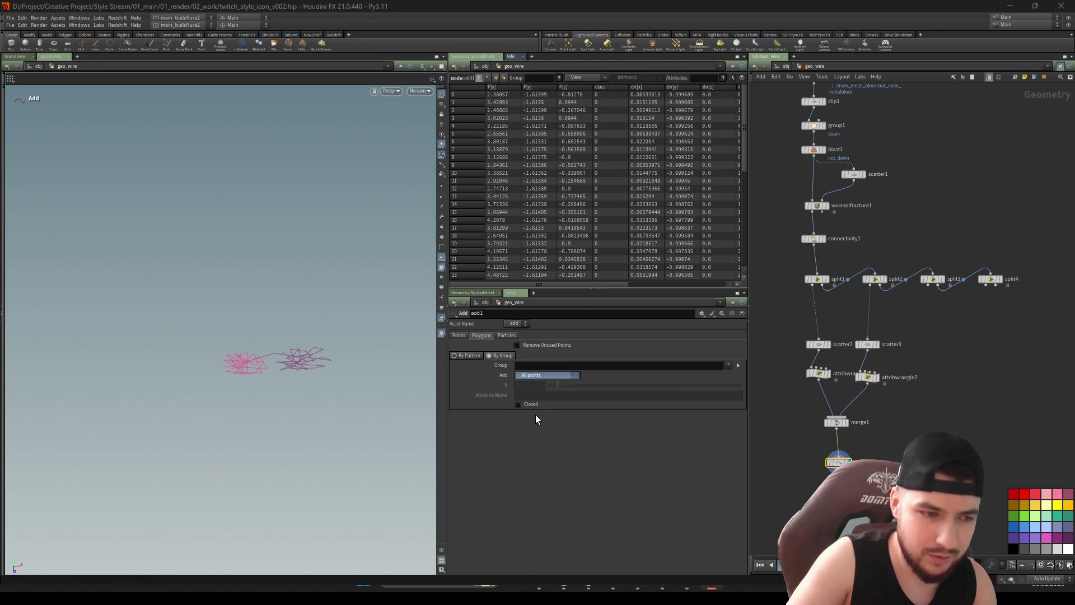
pyautogui.click(537, 411)
pyautogui.click(623, 395)
pyautogui.write('id')
pyautogui.press('Return')
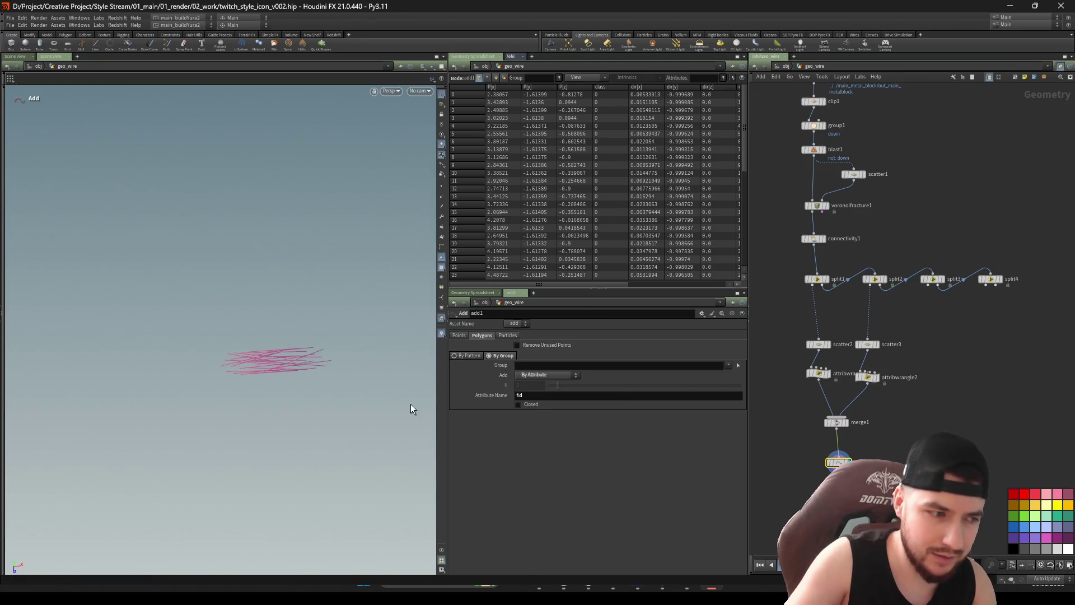
# Step: Inspect the resulting wire lines and select scatter2 with attribwrangle1
pyautogui.press('Escape')
pyautogui.scroll(2, 294, 389)
pyautogui.scroll(3, 263, 394)
pyautogui.press('Return')
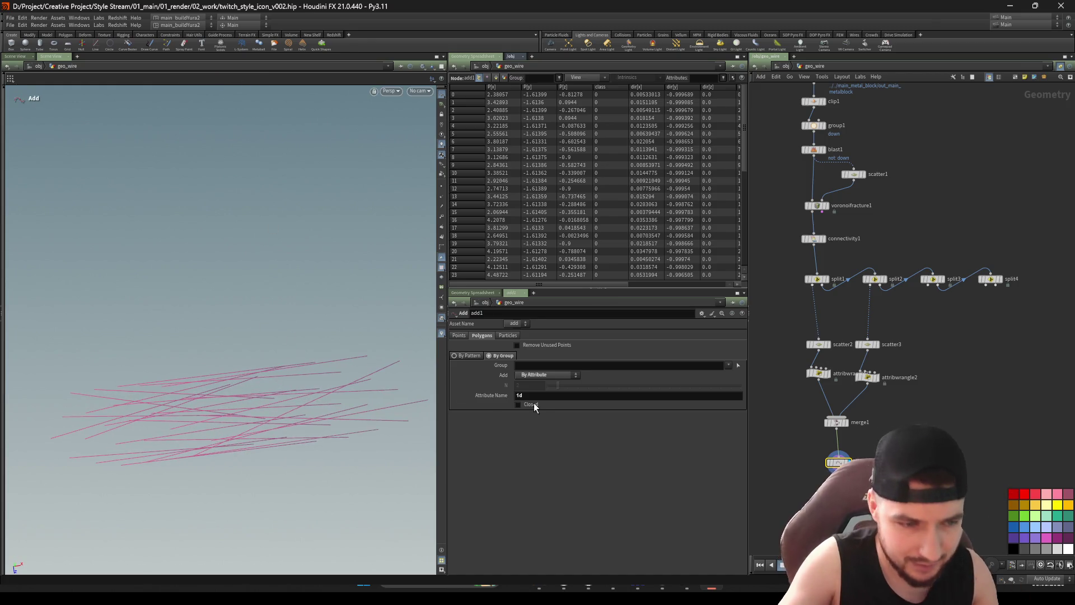
pyautogui.scroll(3, 923, 373)
pyautogui.scroll(-2, 878, 421)
pyautogui.scroll(2, 879, 413)
pyautogui.moveTo(879, 414); pyautogui.dragTo(898, 445, button='middle')
pyautogui.moveTo(777, 273); pyautogui.dragTo(854, 374)
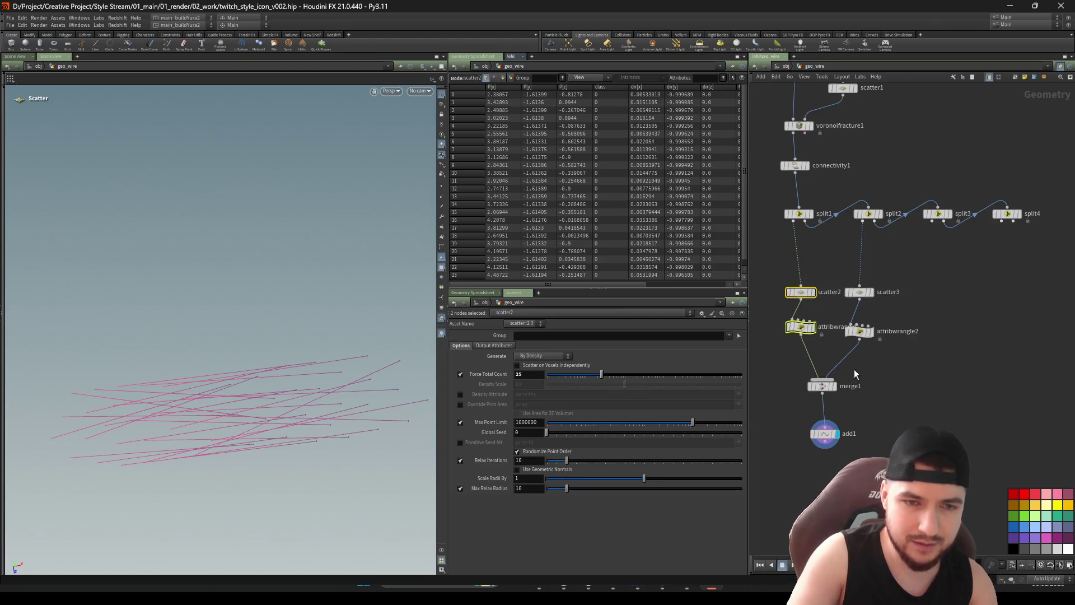
# Step: Duplicate the scatter-wrangle and merge-add nodes into a second branch under split4 feeding merge2 and add2
pyautogui.moveTo(873, 371); pyautogui.dragTo(866, 404, button='middle')
pyautogui.moveTo(811, 424); pyautogui.dragTo(824, 415)
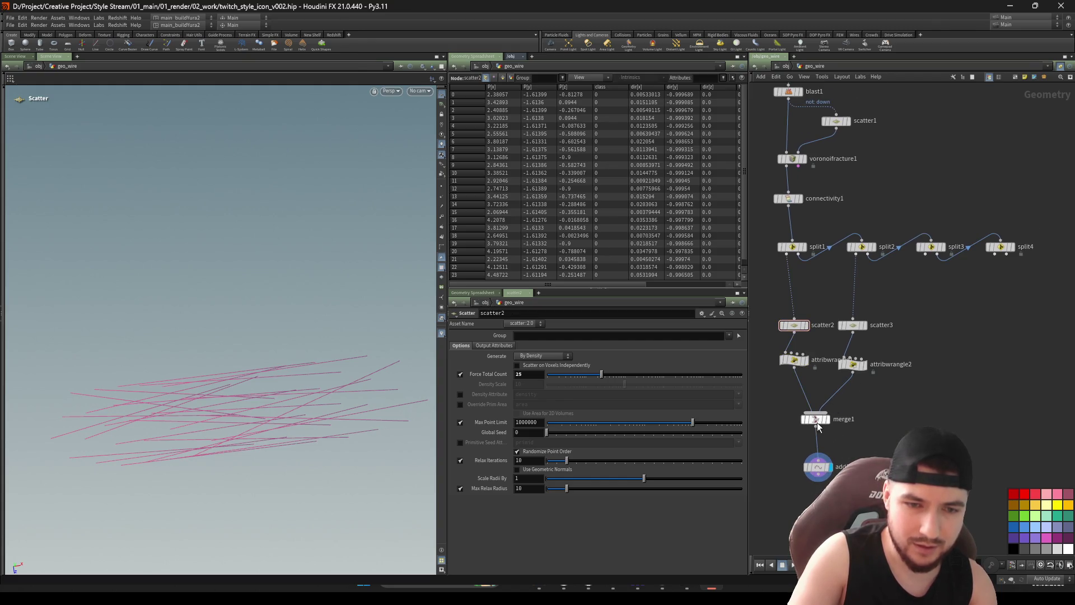
pyautogui.hotkey('ctrl', 'z')
pyautogui.keyDown('alt'); pyautogui.moveTo(826, 424); pyautogui.dragTo(982, 418); pyautogui.keyUp('alt')
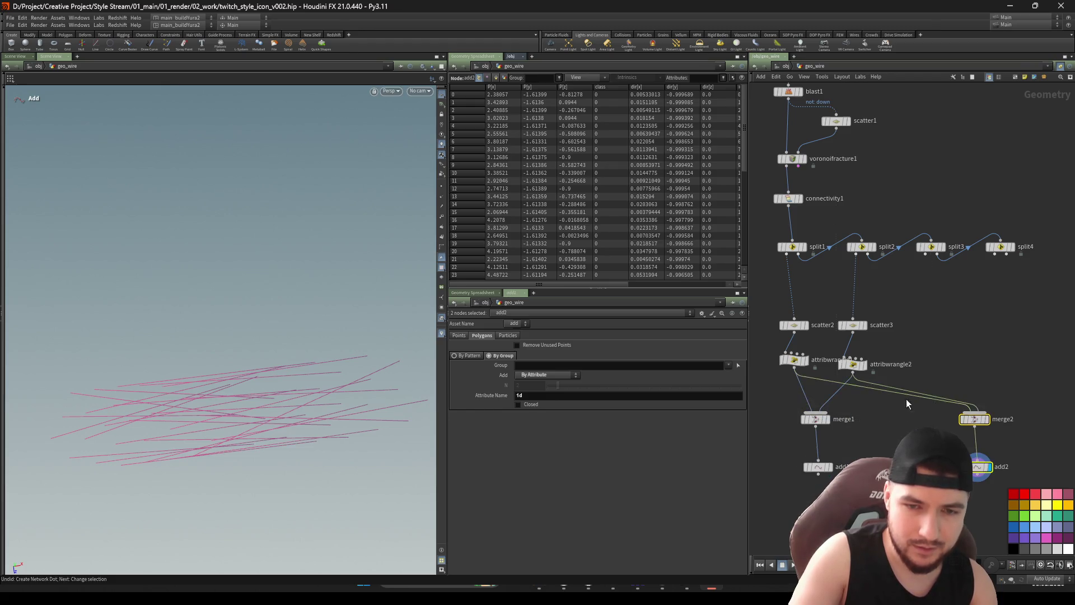
pyautogui.scroll(1, 943, 384)
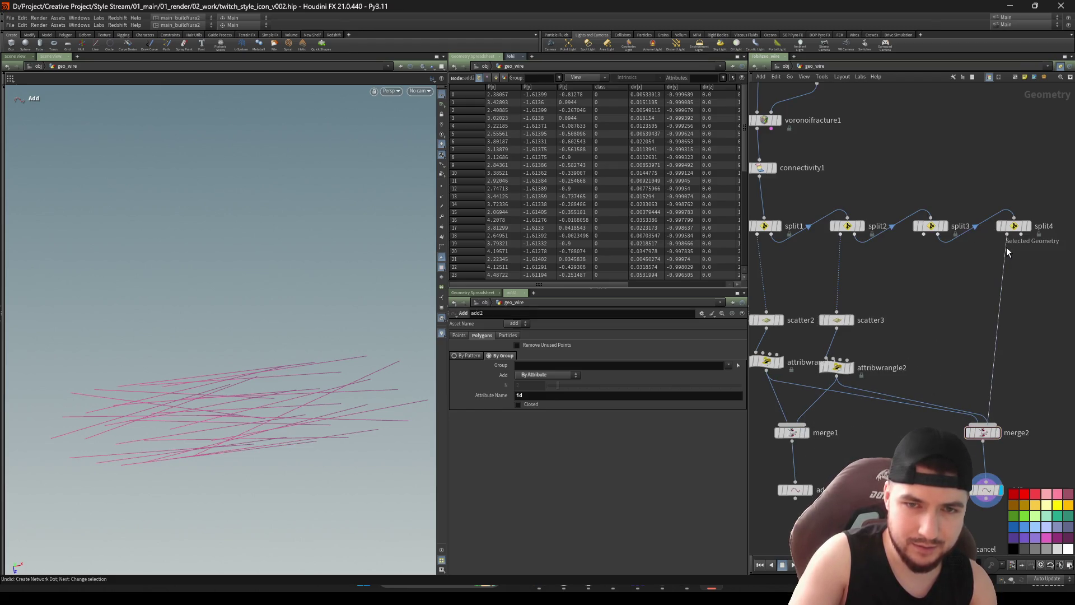
pyautogui.click(1007, 247)
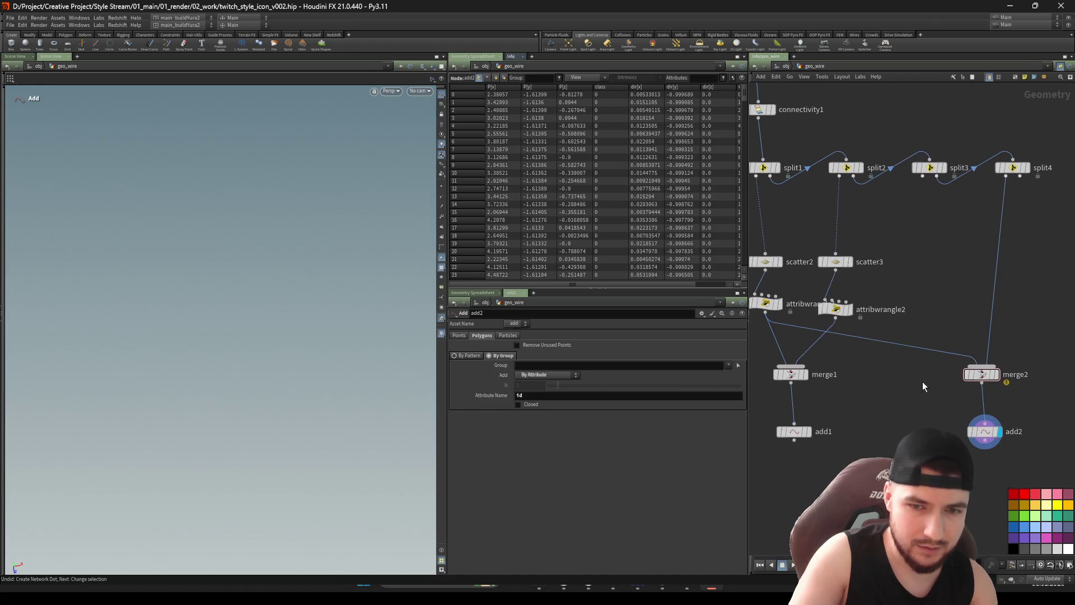
pyautogui.moveTo(880, 327); pyautogui.dragTo(819, 277)
pyautogui.keyDown('alt'); pyautogui.moveTo(840, 334); pyautogui.dragTo(1016, 334); pyautogui.keyUp('alt')
# Step: Orbit to check the second branch's wire lines, select add2 and save
pyautogui.press('Escape')
pyautogui.moveTo(260, 425); pyautogui.dragTo(291, 357)
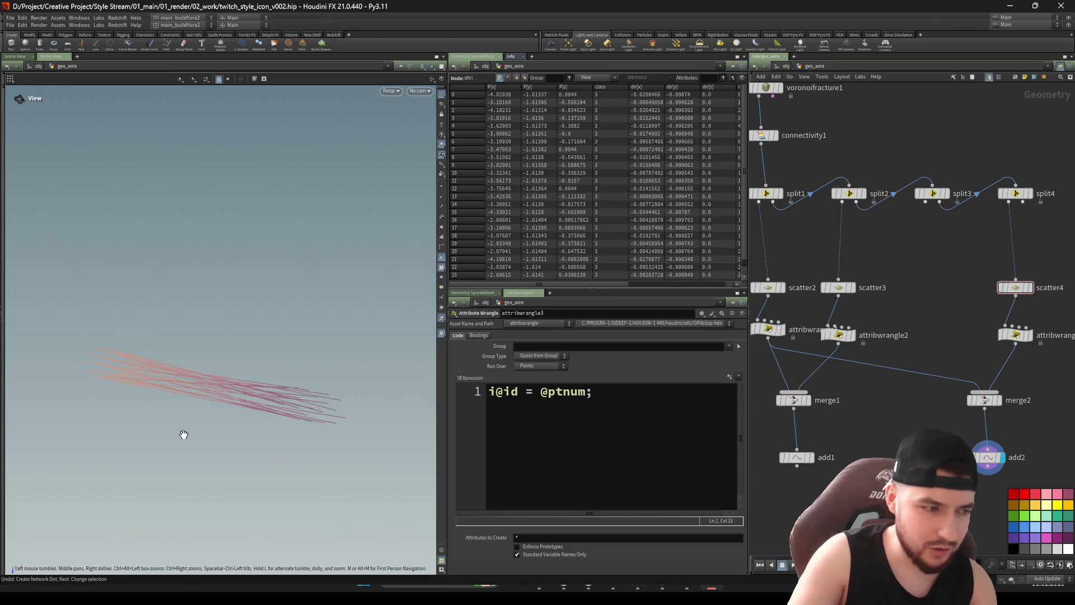
pyautogui.scroll(-2, 859, 410)
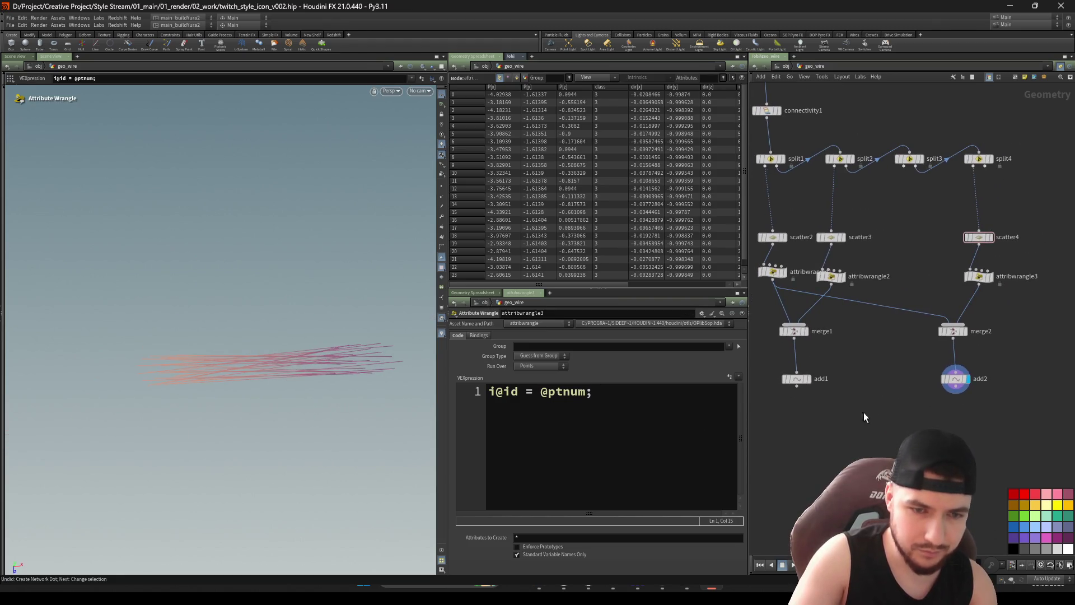
pyautogui.click(954, 378)
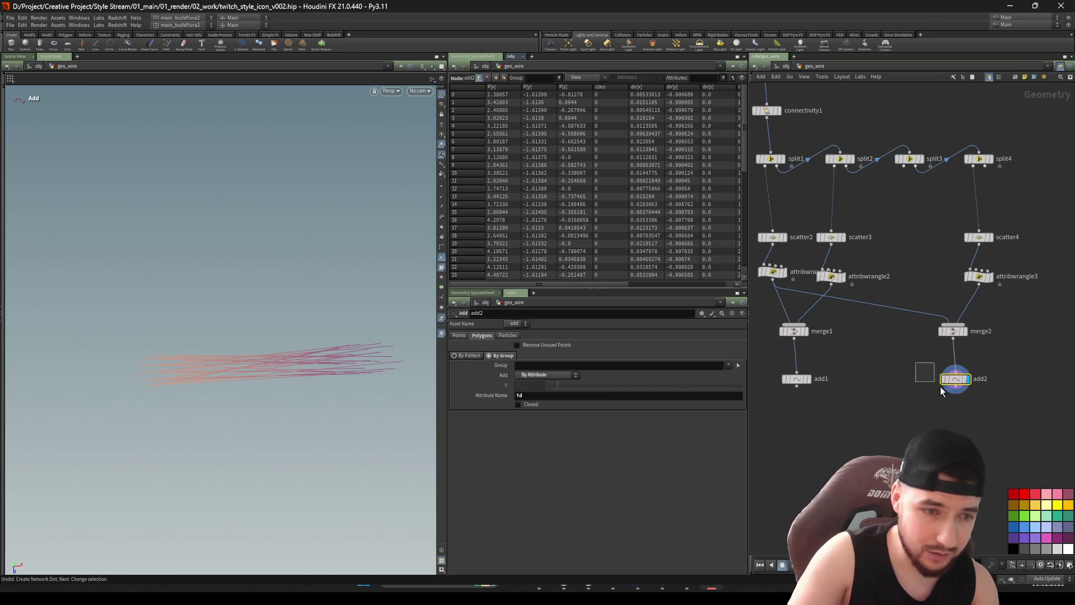
pyautogui.hotkey('ctrl', 's')
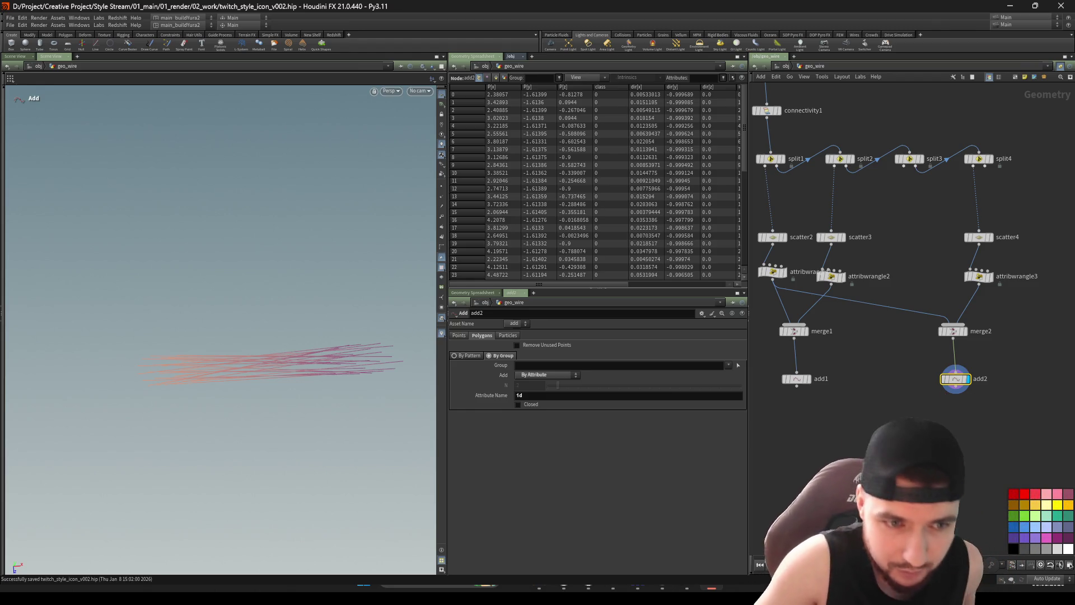
# Step: Add a Resample SOP below add2 and display its resampled wires with handles active
pyautogui.moveTo(970, 414); pyautogui.dragTo(840, 393, button='middle')
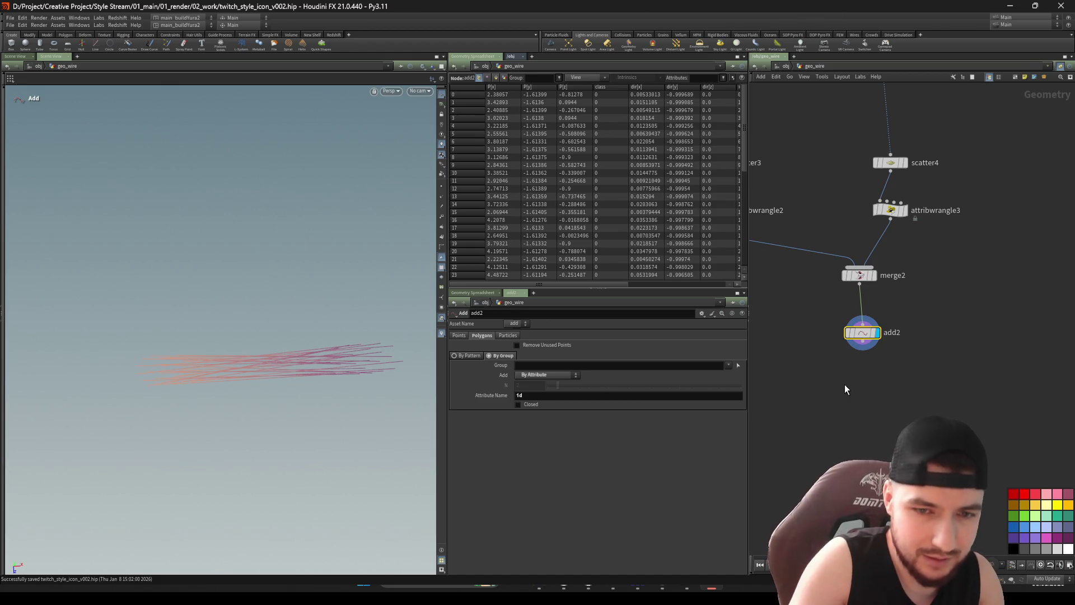
pyautogui.press('Tab')
pyautogui.write('resample')
pyautogui.press('Return')
pyautogui.click(845, 384)
pyautogui.click(855, 384)
pyautogui.scroll(2, 288, 359)
pyautogui.scroll(2, 293, 343)
pyautogui.press('space')
# Step: Display add2's wire output, inspect it from an orbited view and save the scene
pyautogui.click(862, 332)
pyautogui.click(876, 331)
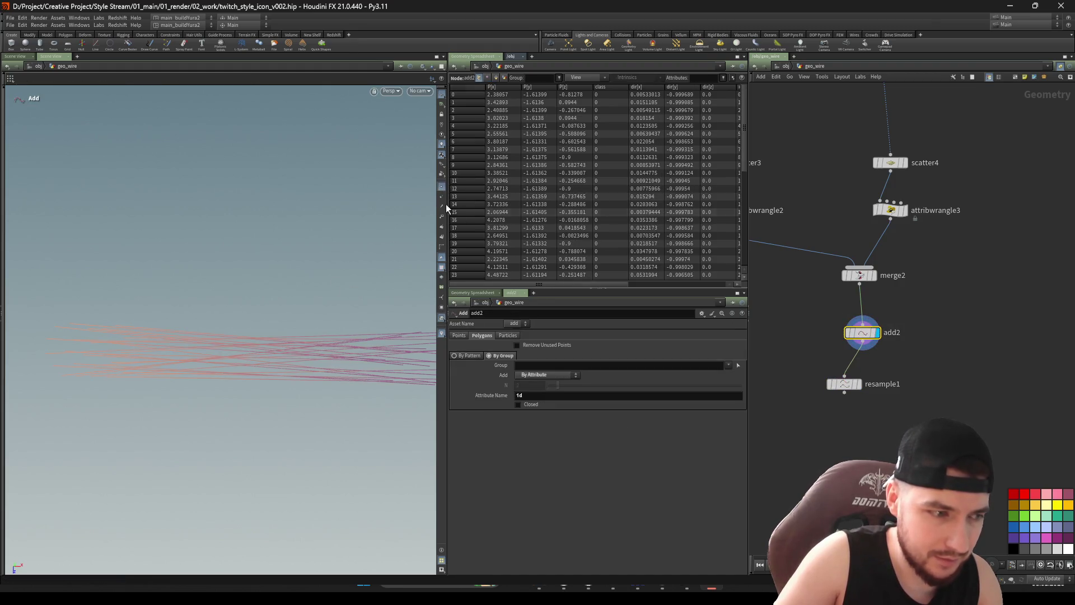
pyautogui.press('Return')
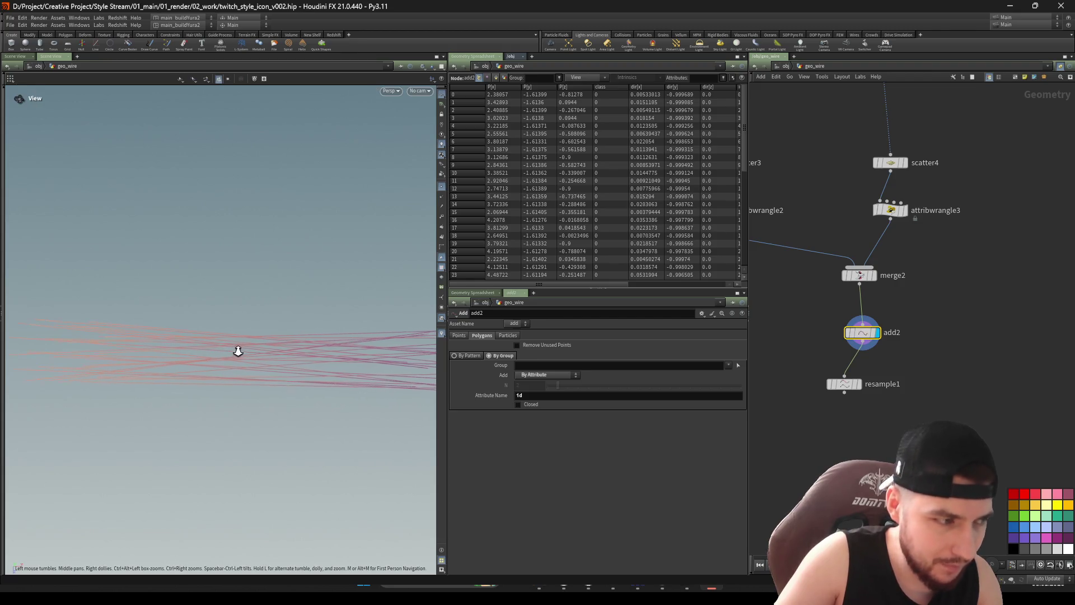
pyautogui.click(4, 106)
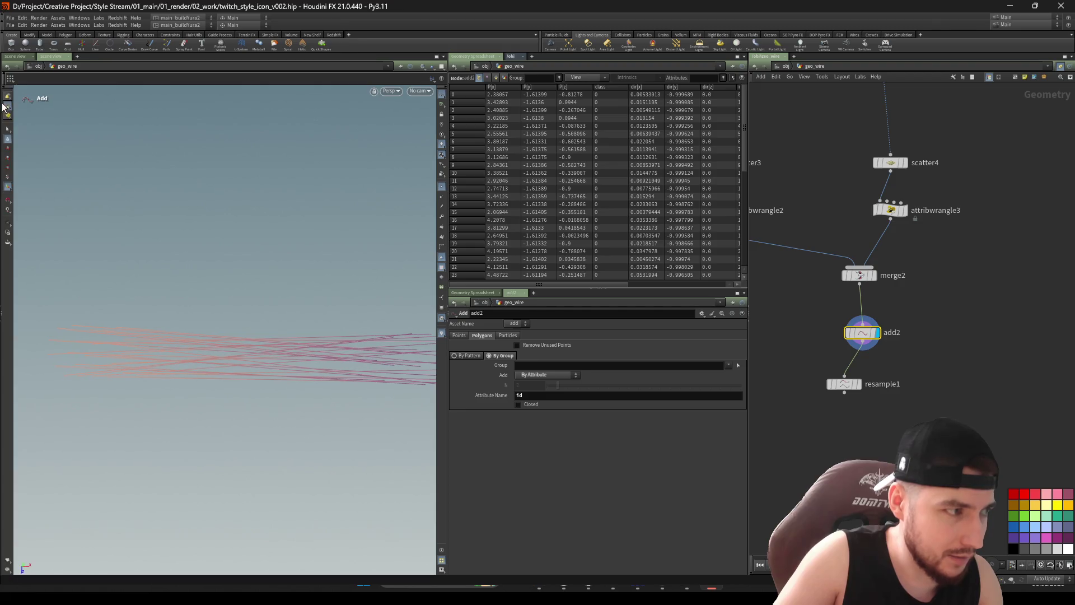
pyautogui.press('s')
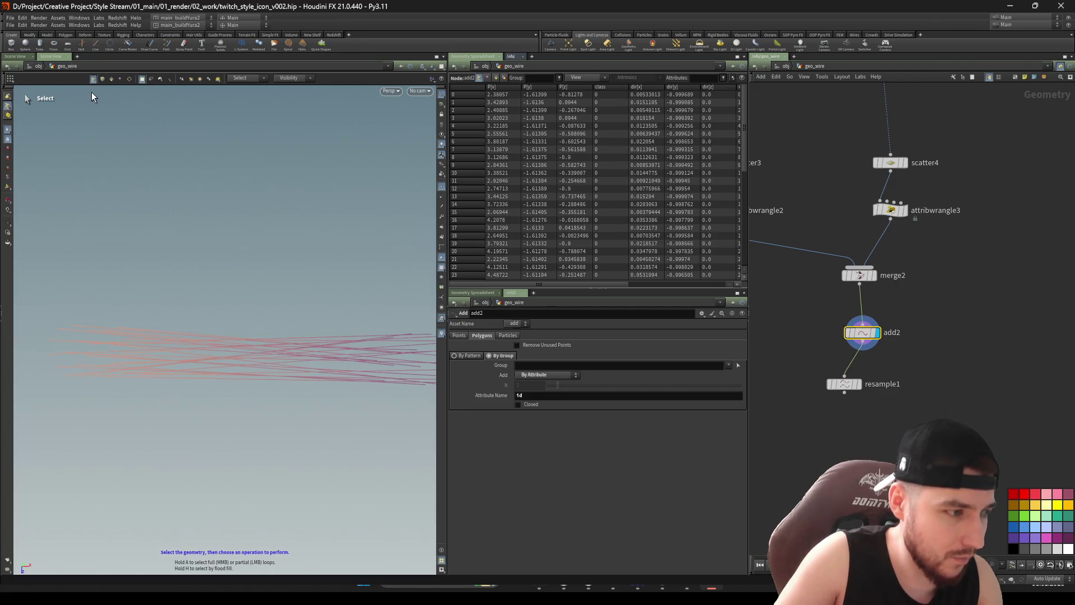
pyautogui.press('Escape')
pyautogui.moveTo(278, 348)
pyautogui.mouseDown()
pyautogui.moveTo(474, 260)
pyautogui.moveTo(332, 294)
pyautogui.moveTo(266, 240)
pyautogui.moveTo(263, 492)
pyautogui.moveTo(391, 317)
pyautogui.moveTo(253, 331)
pyautogui.moveTo(392, 288)
pyautogui.moveTo(89, 93)
pyautogui.mouseUp()
pyautogui.hotkey('ctrl', 's')
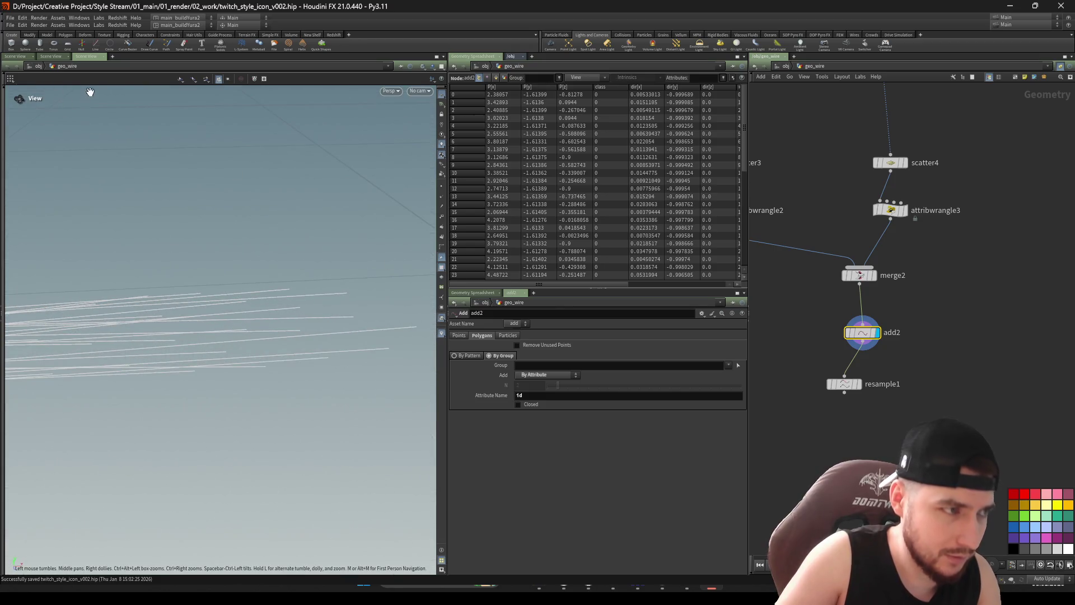
# Step: Show wire points and have resample1 split each wire into 2 segments instead of by length, then save
pyautogui.click(442, 186)
pyautogui.moveTo(297, 280); pyautogui.dragTo(332, 364)
pyautogui.click(844, 384)
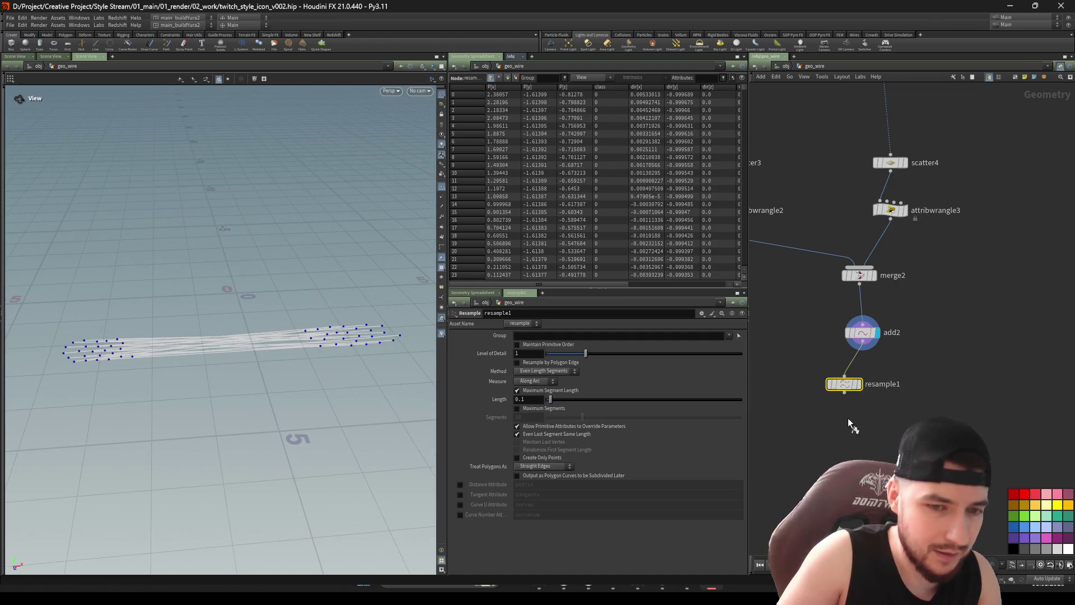
pyautogui.click(517, 389)
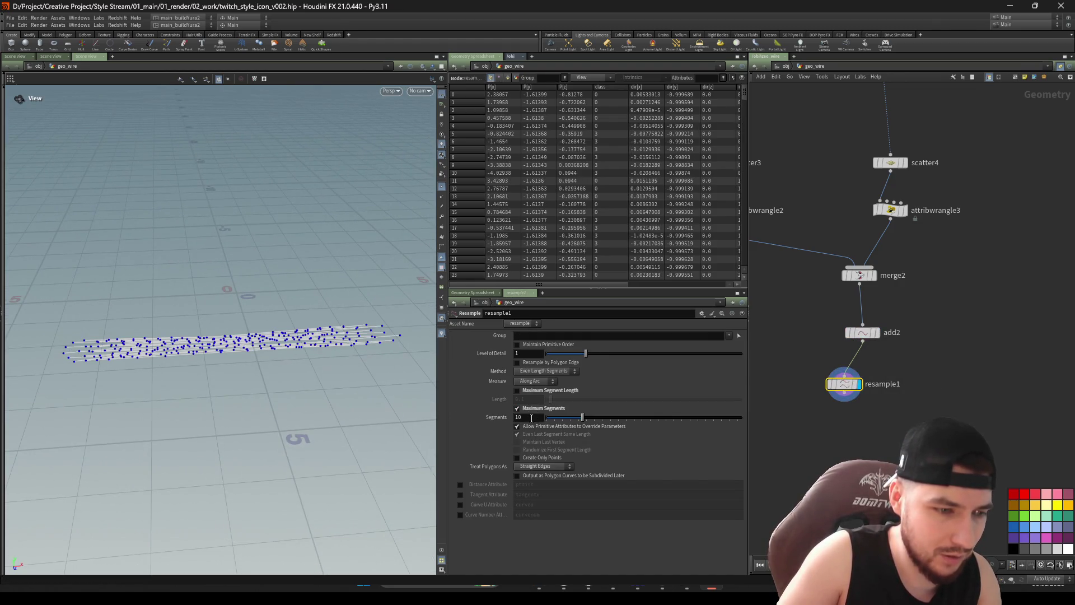
pyautogui.moveTo(193, 403); pyautogui.dragTo(221, 392)
pyautogui.scroll(3, 247, 319)
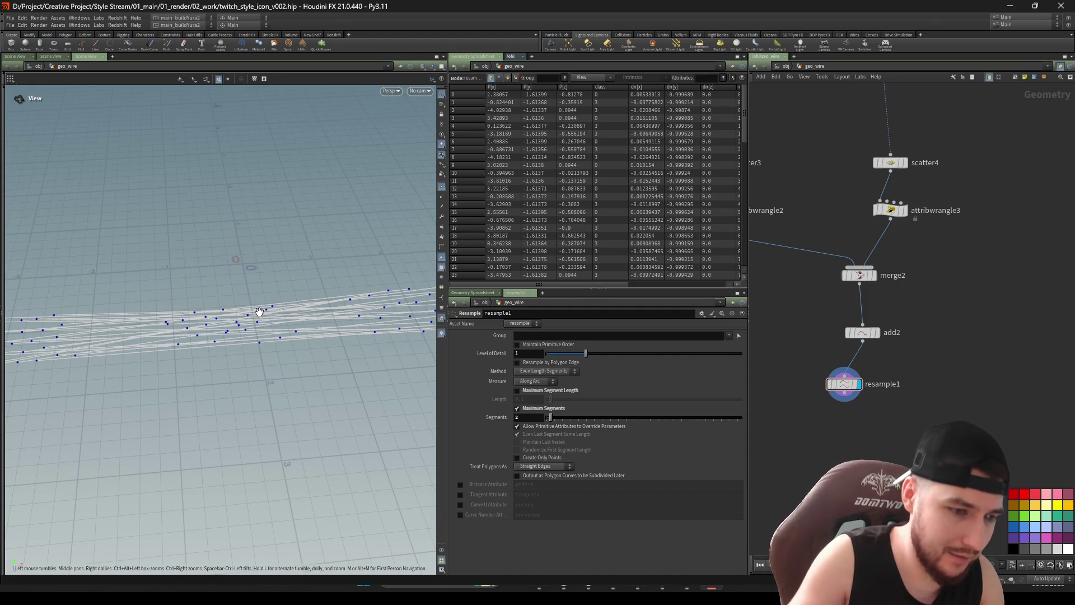
pyautogui.hotkey('ctrl', 's')
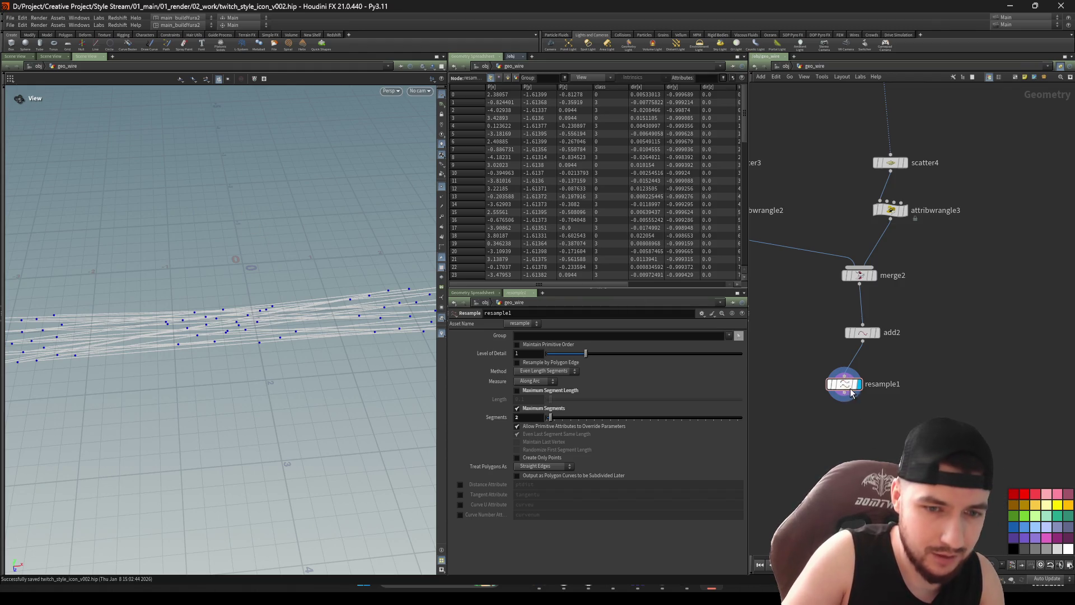
pyautogui.moveTo(853, 391); pyautogui.dragTo(875, 378)
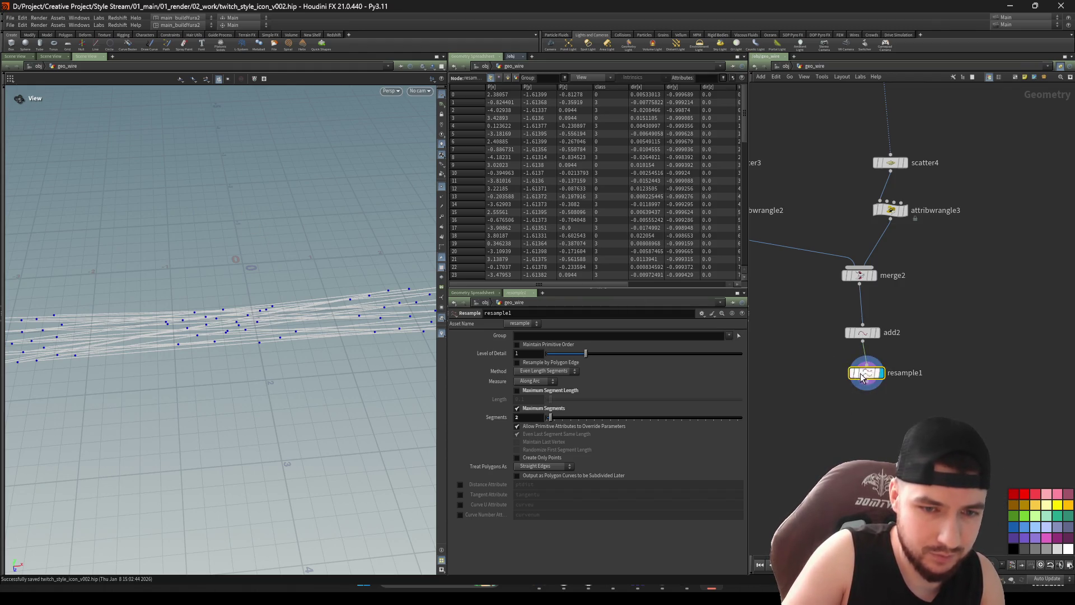
pyautogui.press('Up')
pyautogui.moveTo(863, 431); pyautogui.dragTo(861, 378, button='middle')
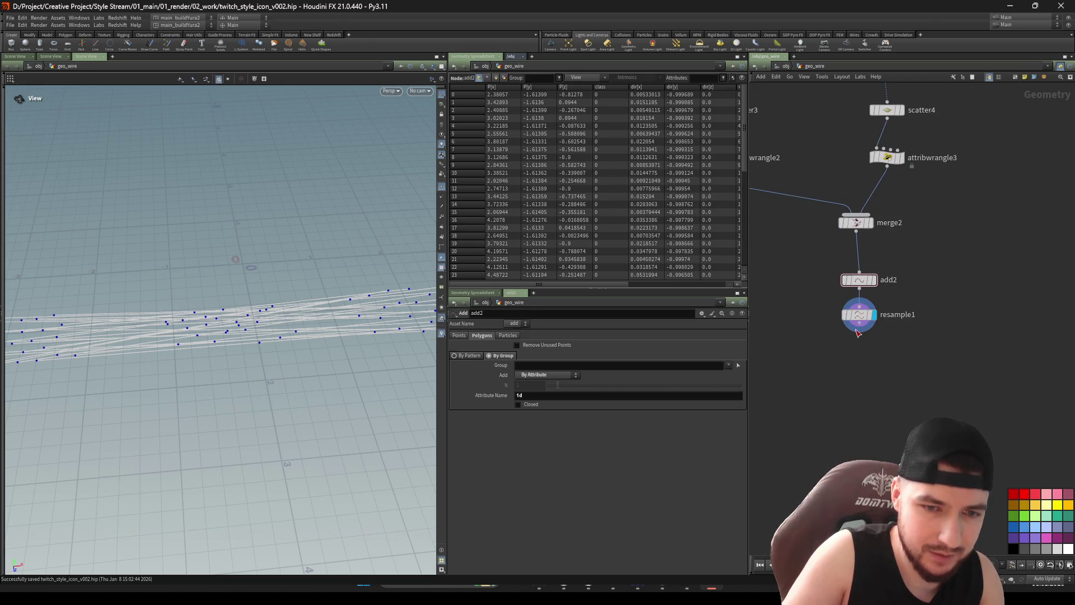
# Step: Add attribwrangle4 after resample1 and wrap it in a For-Each Primitive block, displaying its single wire piece
pyautogui.click(859, 383)
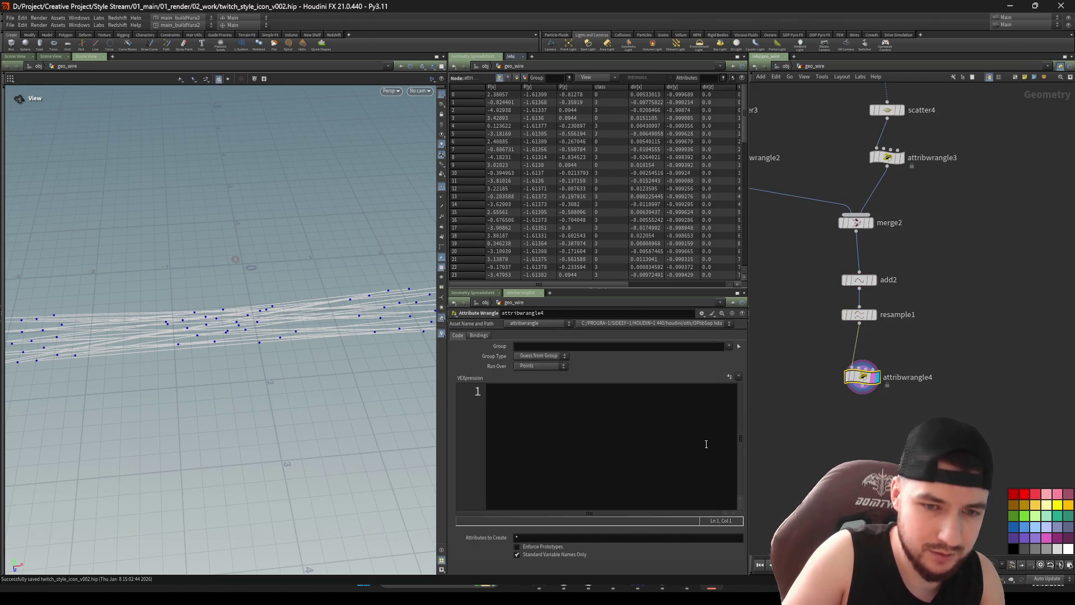
pyautogui.moveTo(858, 387); pyautogui.dragTo(856, 431)
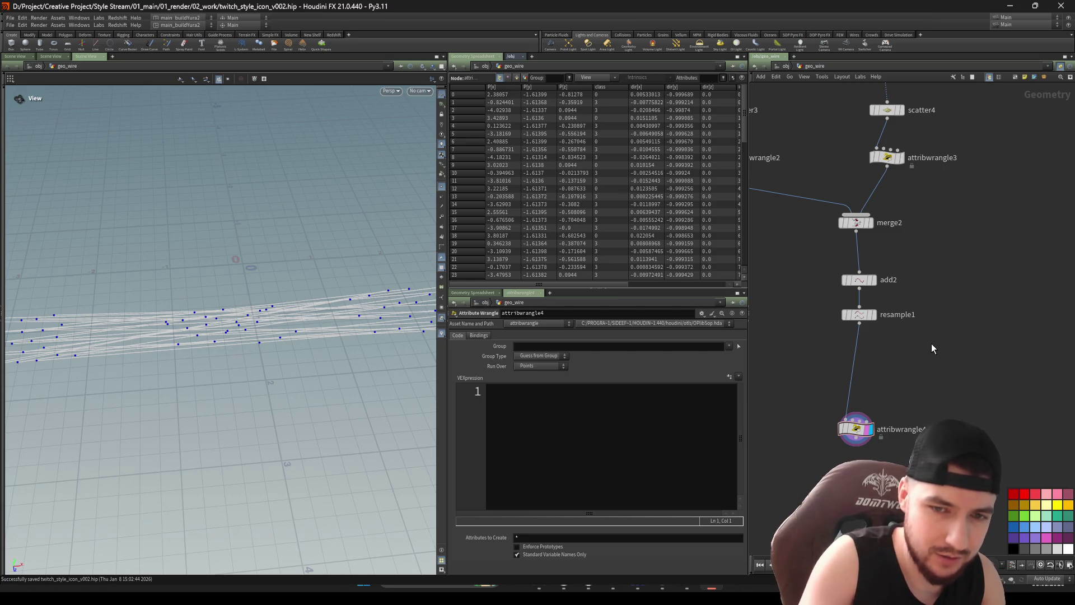
pyautogui.click(932, 346)
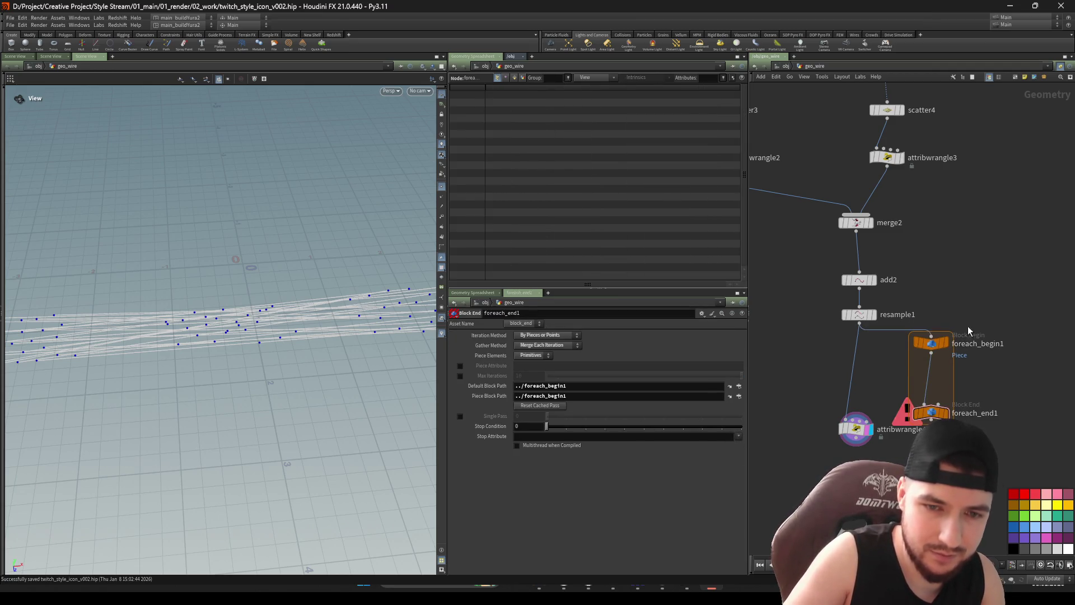
pyautogui.moveTo(856, 428); pyautogui.dragTo(931, 381)
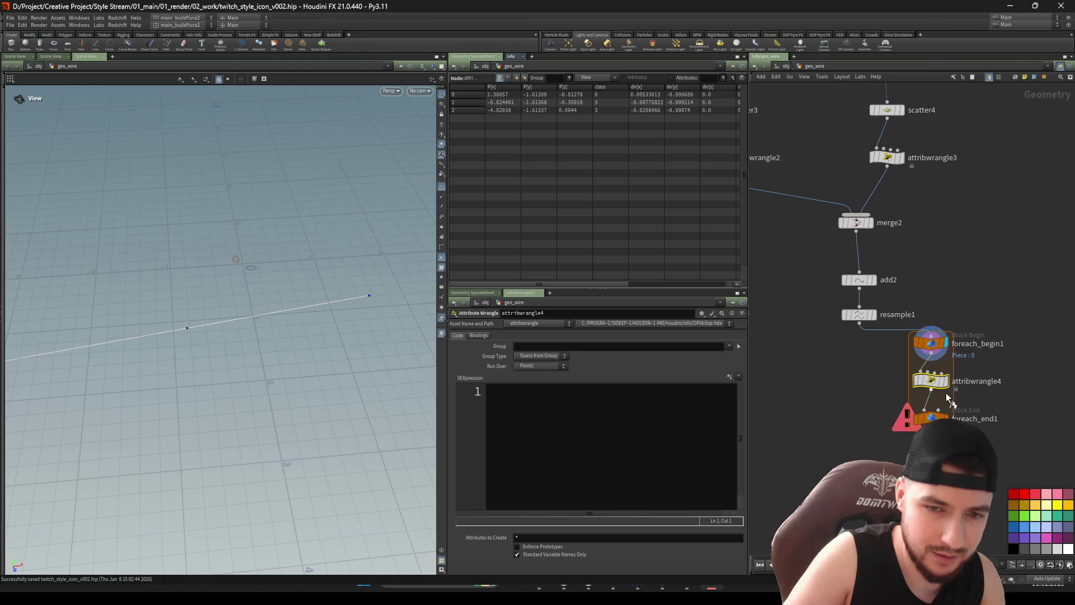
pyautogui.click(946, 382)
pyautogui.click(660, 439)
pyautogui.write('i')
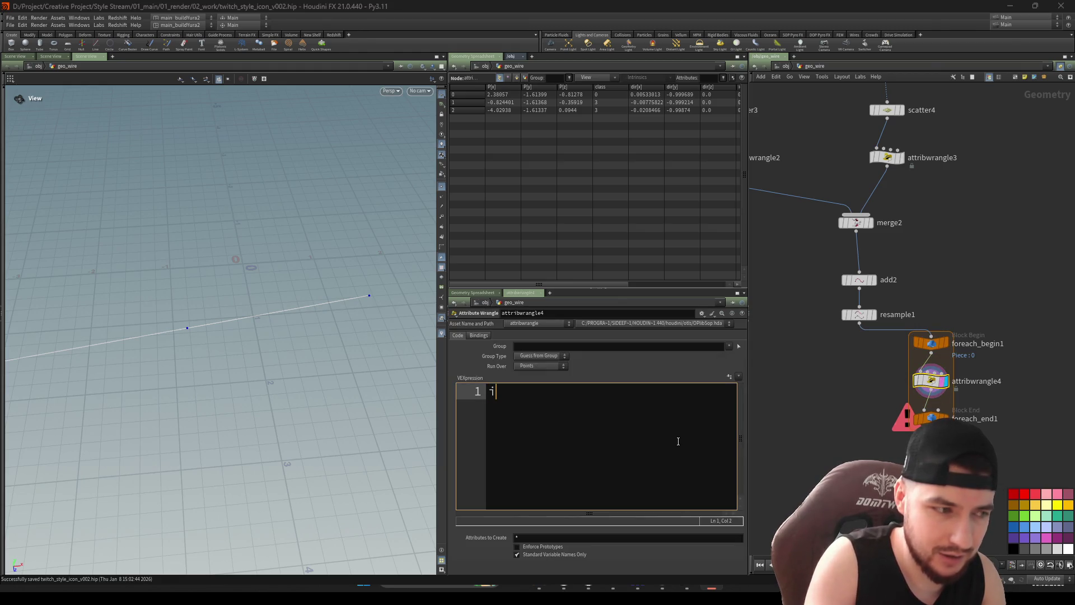
pyautogui.press('BackSpace')
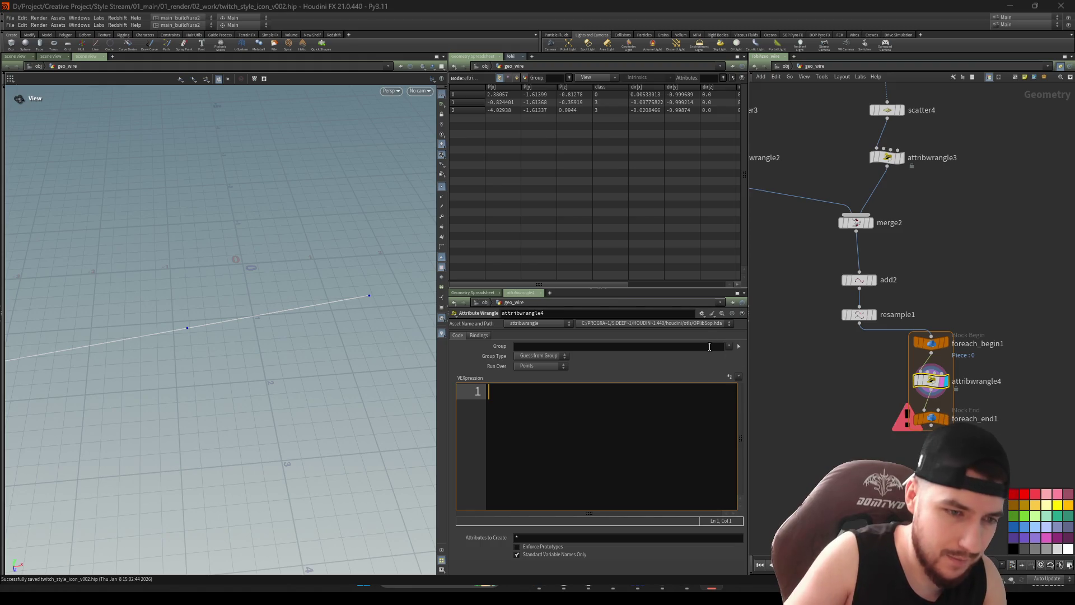
pyautogui.moveTo(225, 312); pyautogui.dragTo(209, 332)
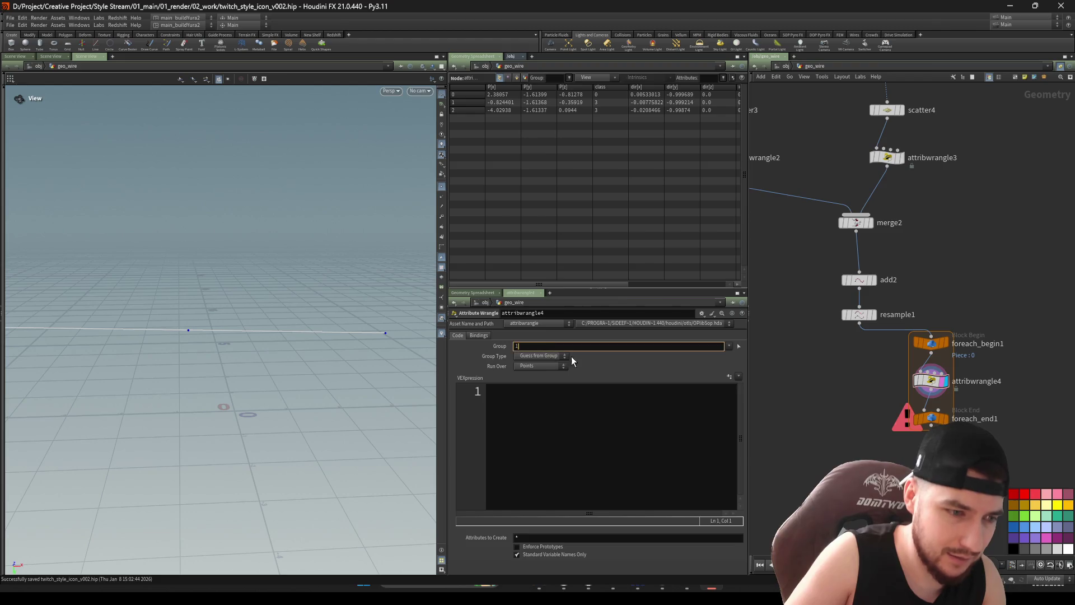
# Step: Enter @P.y -= 2; on group 1 so each wire's middle point drops by 2, and inspect the V shape
pyautogui.click(588, 439)
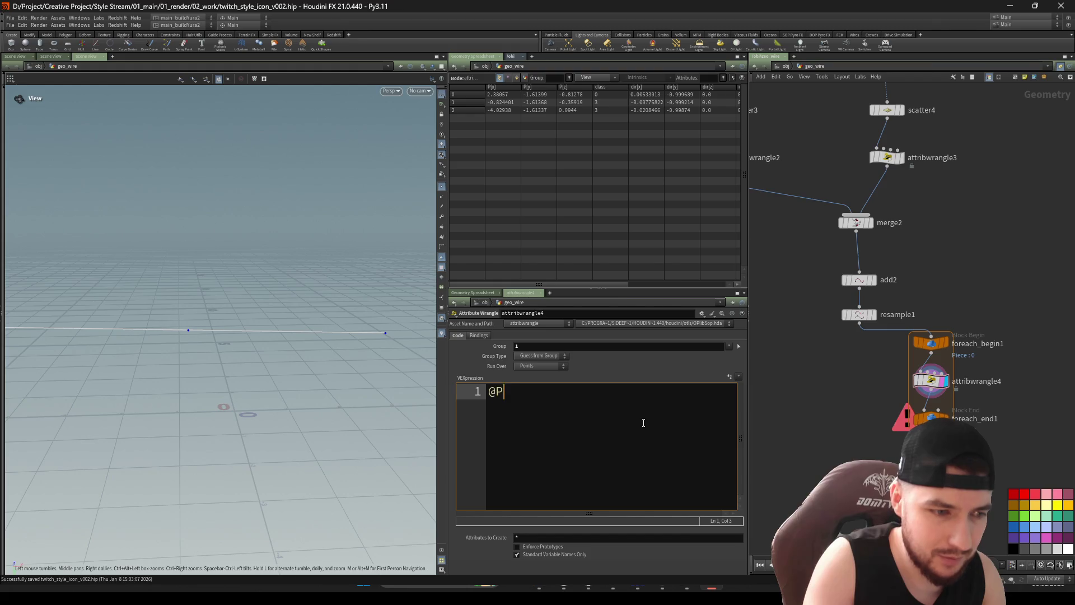
pyautogui.write('y -= 2;')
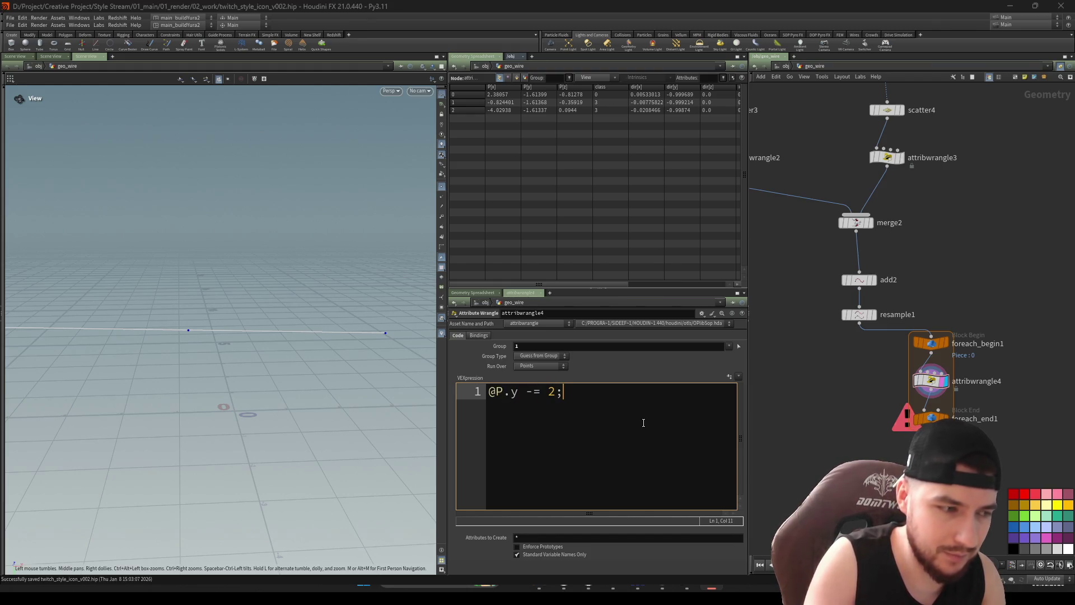
pyautogui.hotkey('ctrl', 'Return')
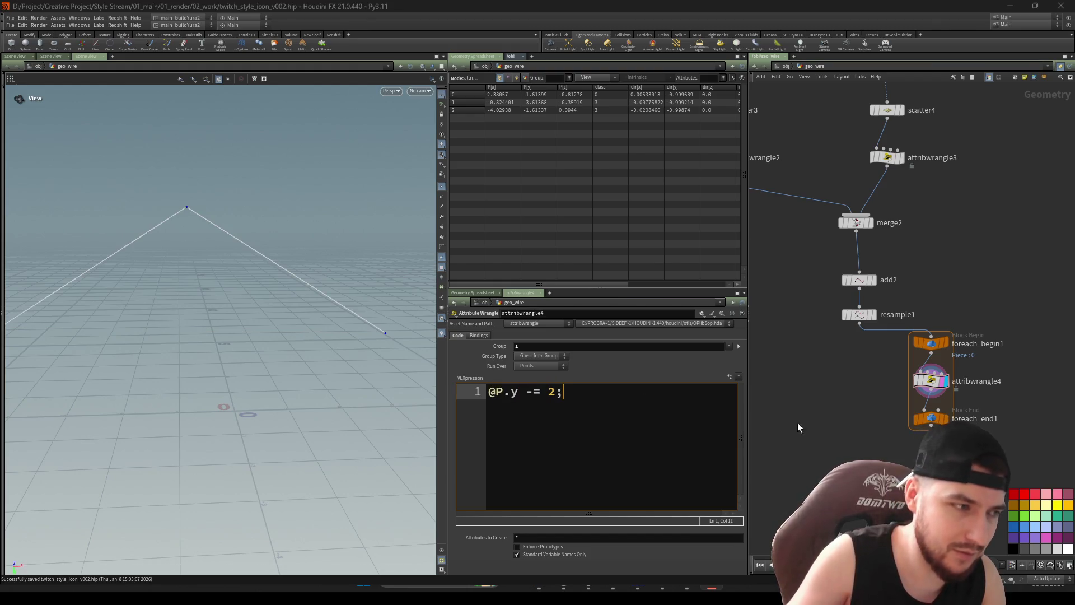
pyautogui.moveTo(270, 336)
pyautogui.mouseDown()
pyautogui.moveTo(261, 300)
pyautogui.moveTo(209, 350)
pyautogui.moveTo(204, 379)
pyautogui.moveTo(222, 425)
pyautogui.moveTo(222, 365)
pyautogui.mouseUp()
pyautogui.hotkey('space', '3')
pyautogui.hotkey('space', '1')
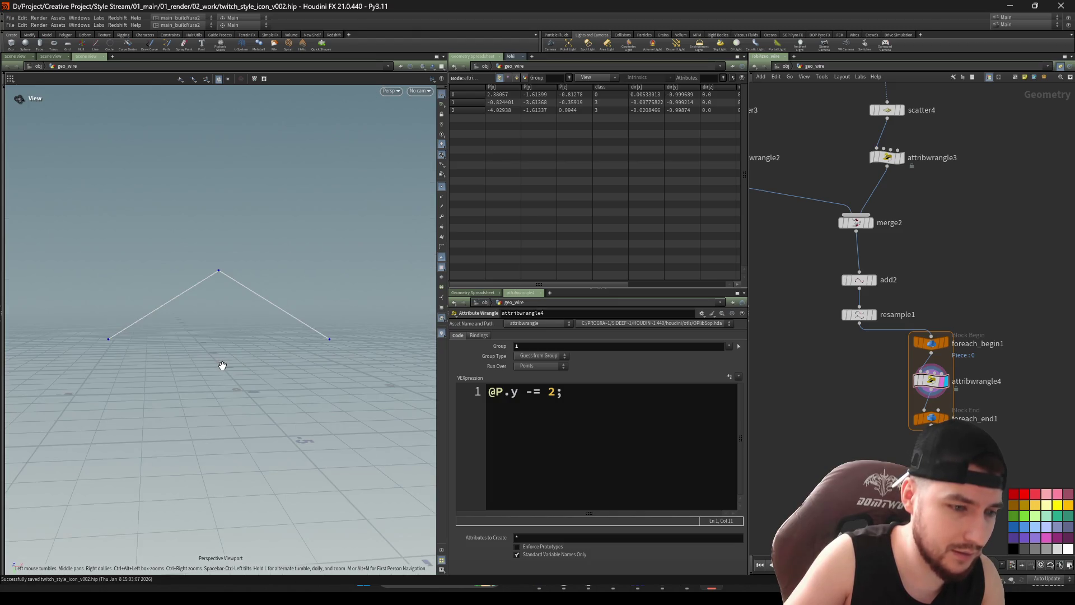
pyautogui.moveTo(319, 353)
pyautogui.mouseDown()
pyautogui.moveTo(257, 362)
pyautogui.moveTo(312, 314)
pyautogui.moveTo(303, 339)
pyautogui.moveTo(374, 287)
pyautogui.moveTo(268, 370)
pyautogui.moveTo(107, 334)
pyautogui.mouseUp()
pyautogui.press('g')
pyautogui.scroll(-5, 373, 289)
# Step: Select foreach_end1 to view all the sagging wires under the sign
pyautogui.press('s')
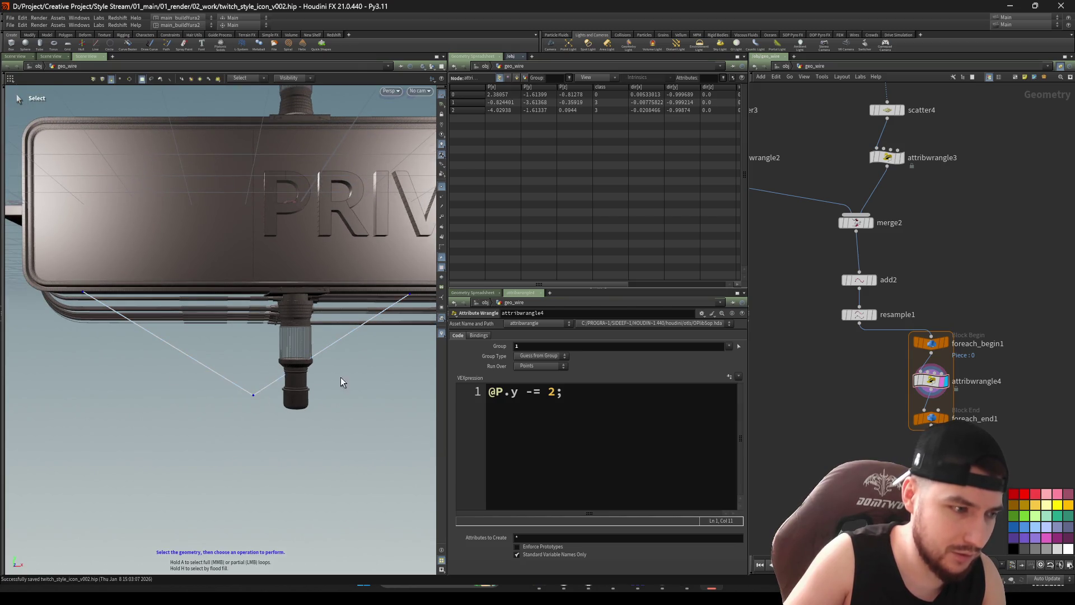
pyautogui.scroll(-4, 317, 388)
pyautogui.moveTo(902, 425); pyautogui.dragTo(870, 360, button='middle')
pyautogui.click(882, 355)
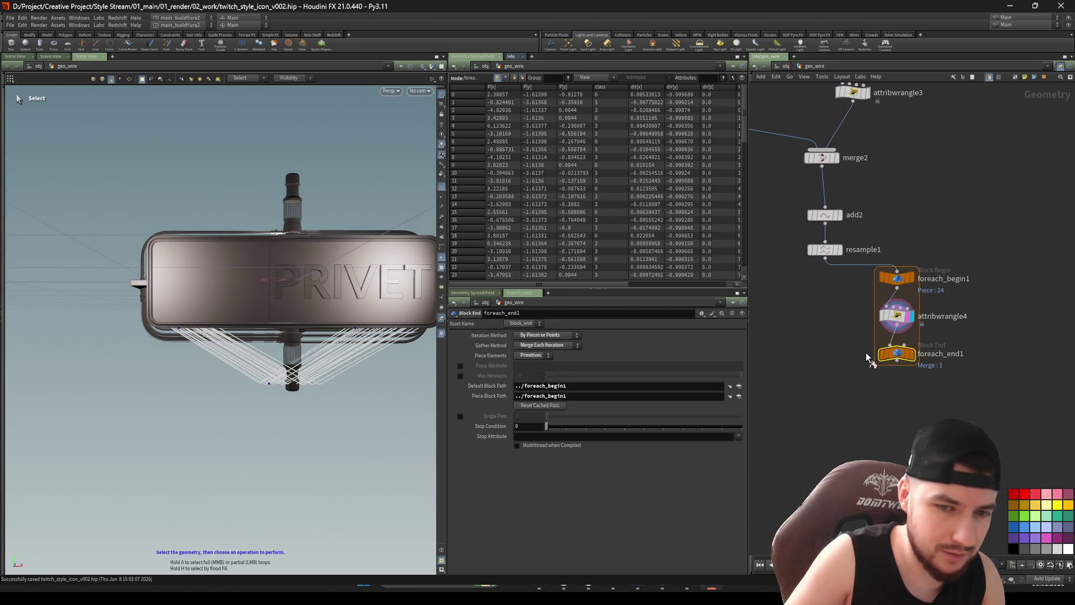
# Step: Add resample2 after the loop as even-length subdivision curves with segment length about 0.29, and save
pyautogui.moveTo(911, 415); pyautogui.dragTo(863, 404, button='middle')
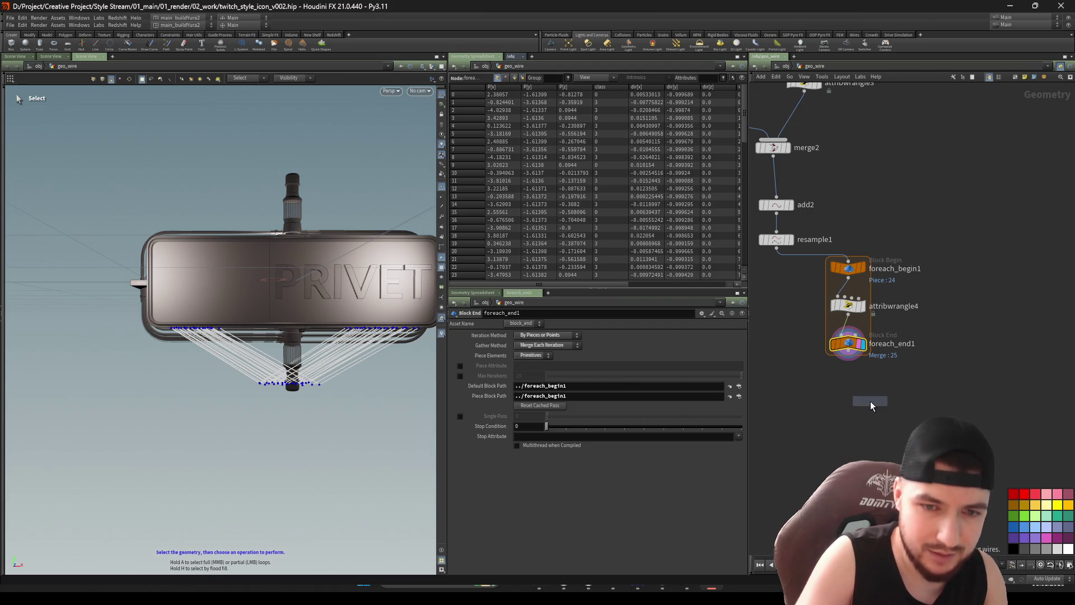
pyautogui.write('resample')
pyautogui.press('Return')
pyautogui.moveTo(839, 396); pyautogui.dragTo(847, 431)
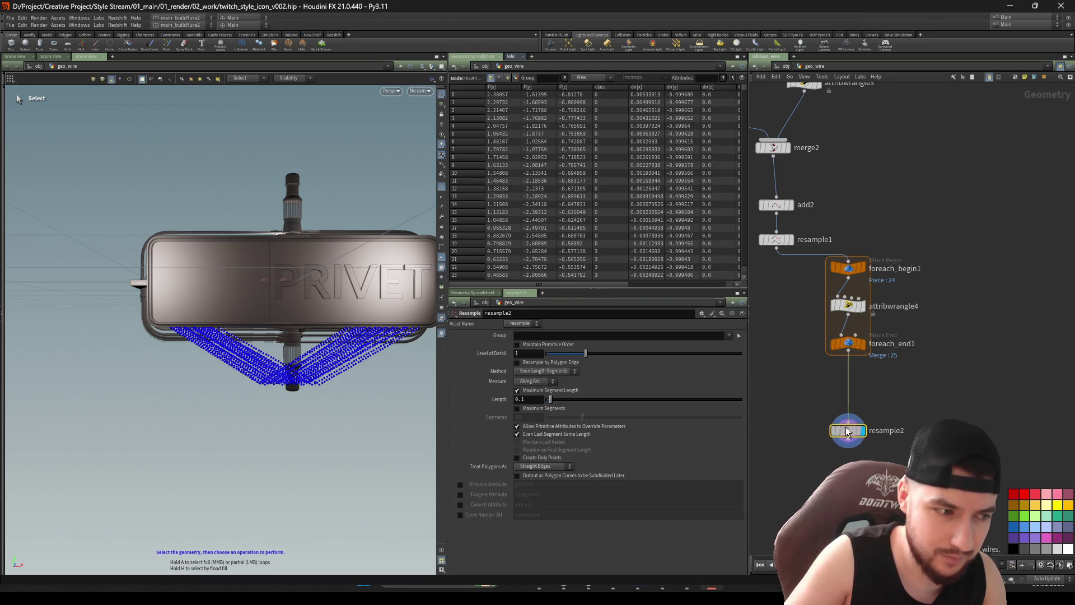
pyautogui.click(542, 476)
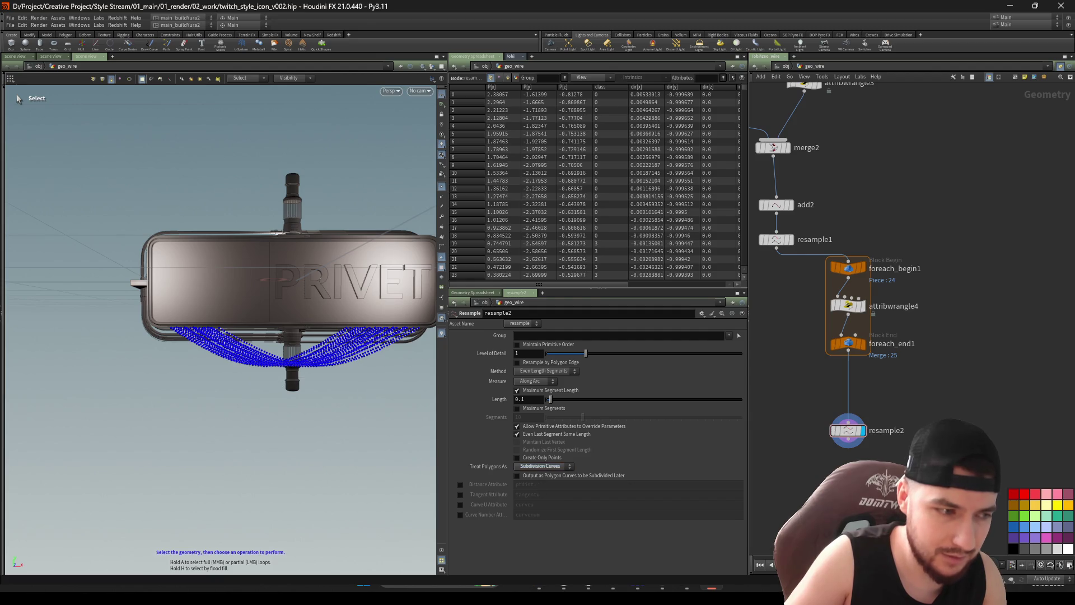
pyautogui.moveTo(548, 401); pyautogui.dragTo(557, 399)
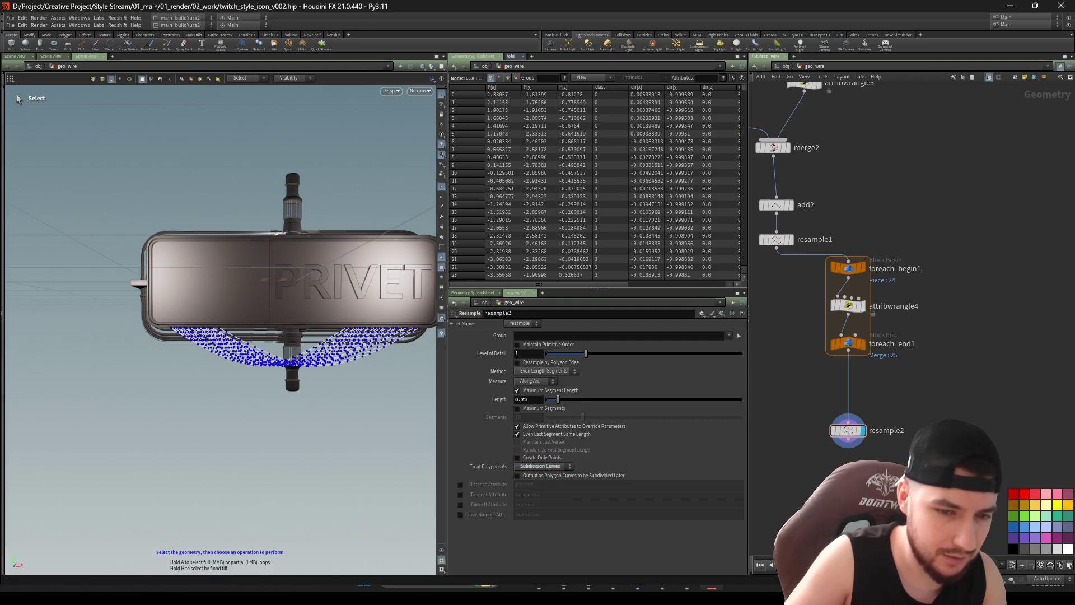
pyautogui.keyDown('alt'); pyautogui.moveTo(436, 194); pyautogui.dragTo(313, 327); pyautogui.keyUp('alt')
pyautogui.hotkey('ctrl', 's')
pyautogui.scroll(2, 783, 446)
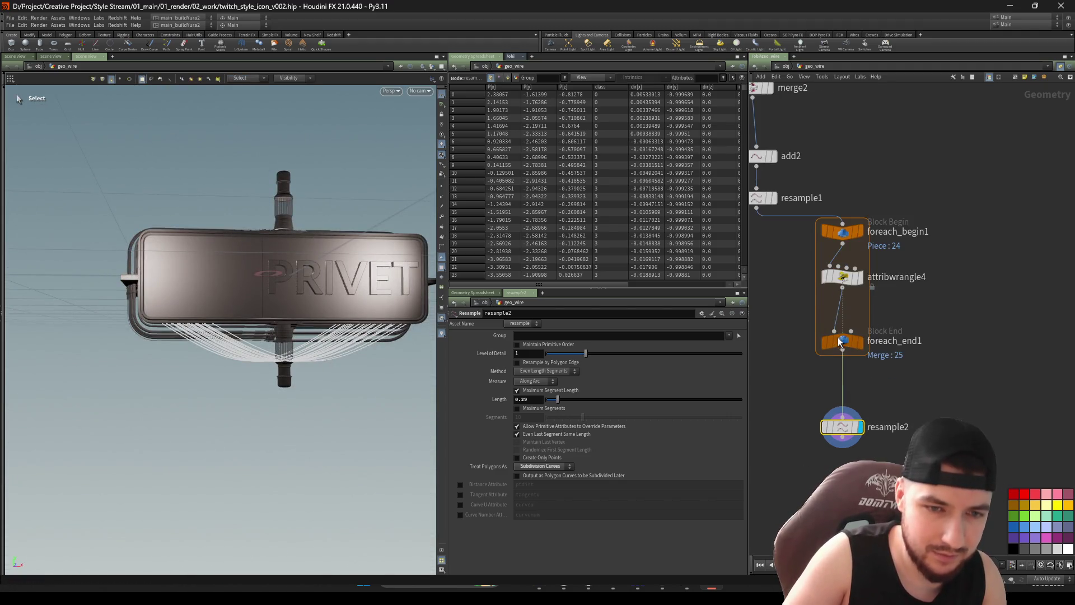
pyautogui.moveTo(257, 364)
pyautogui.keyDown('alt'); pyautogui.mouseDown()
pyautogui.moveTo(354, 380)
pyautogui.moveTo(252, 370)
pyautogui.mouseUp(); pyautogui.keyUp('alt')
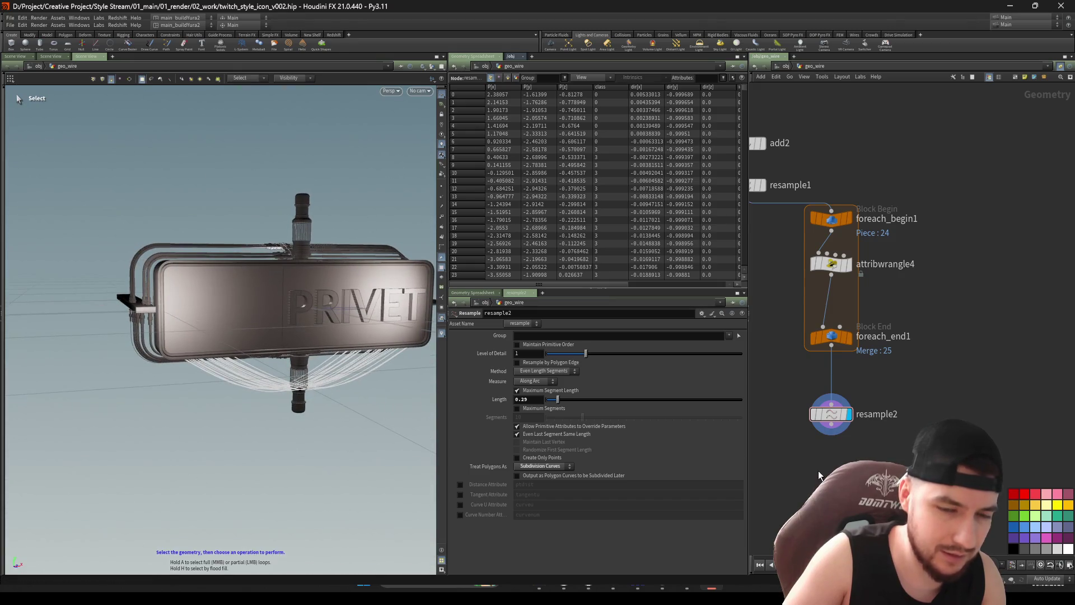
pyautogui.scroll(2, 839, 452)
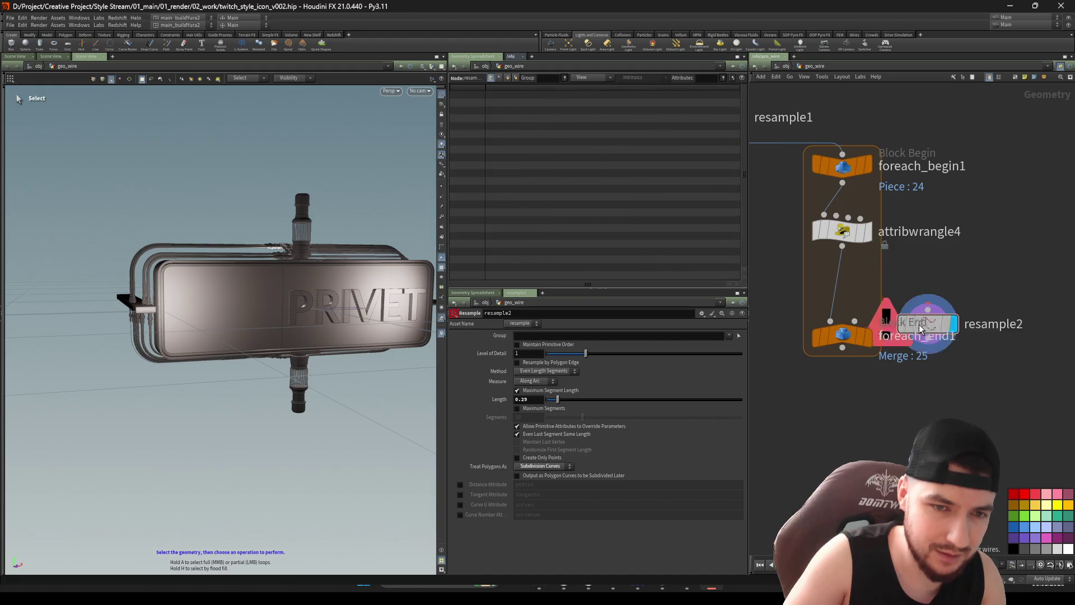
pyautogui.moveTo(838, 452); pyautogui.dragTo(977, 368)
pyautogui.moveTo(853, 343); pyautogui.dragTo(852, 377)
pyautogui.click(842, 231)
pyautogui.click(618, 410)
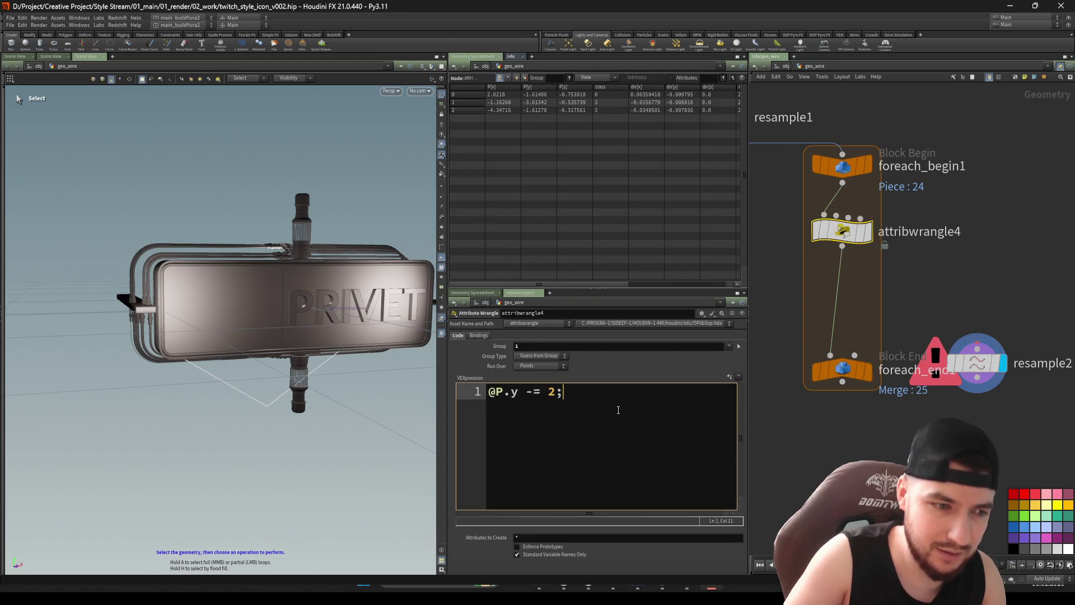
pyautogui.press('Return')
pyautogui.press('Up')
pyautogui.write('float')
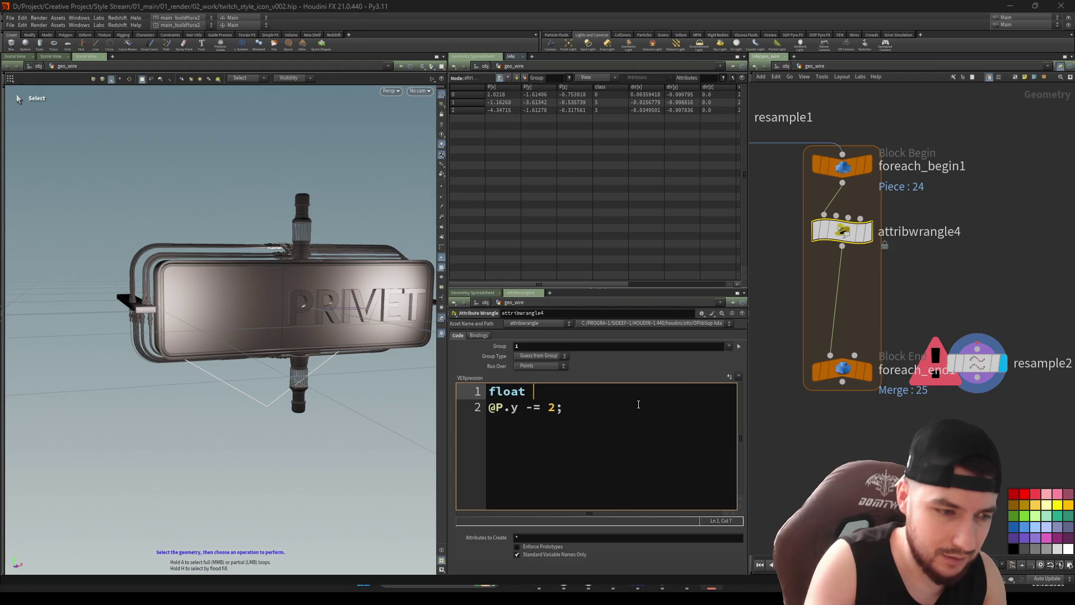
pyautogui.hotkey('ctrl', 'a')
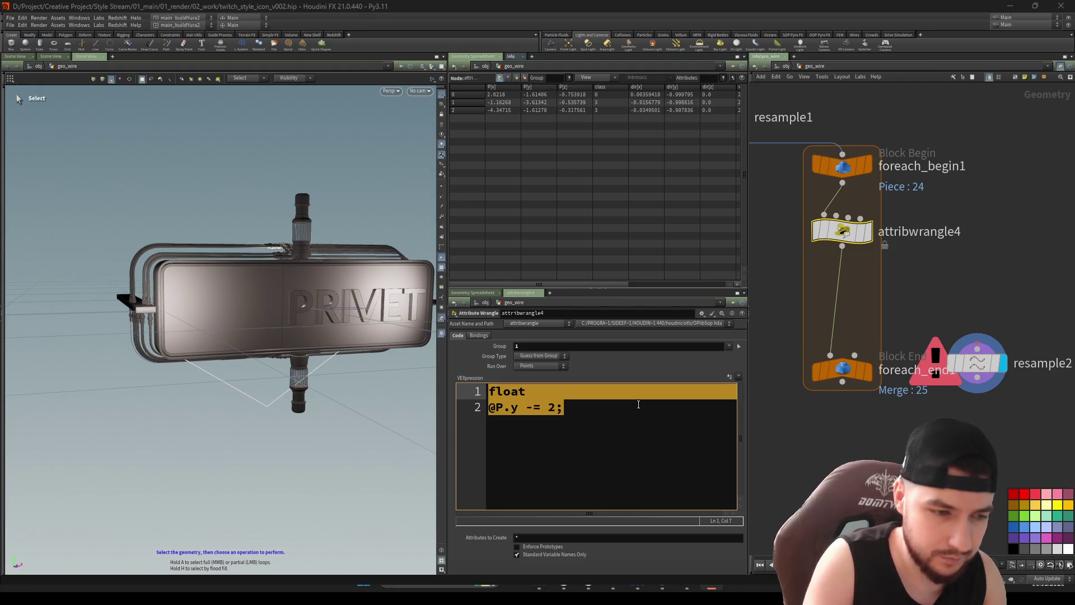
pyautogui.press('Home')
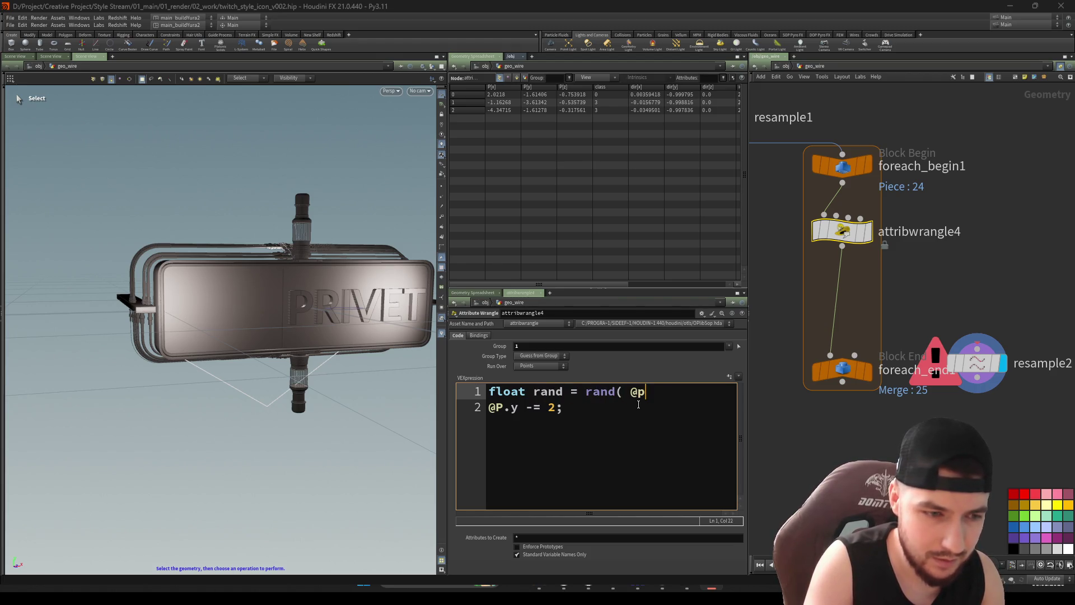
pyautogui.write('m );')
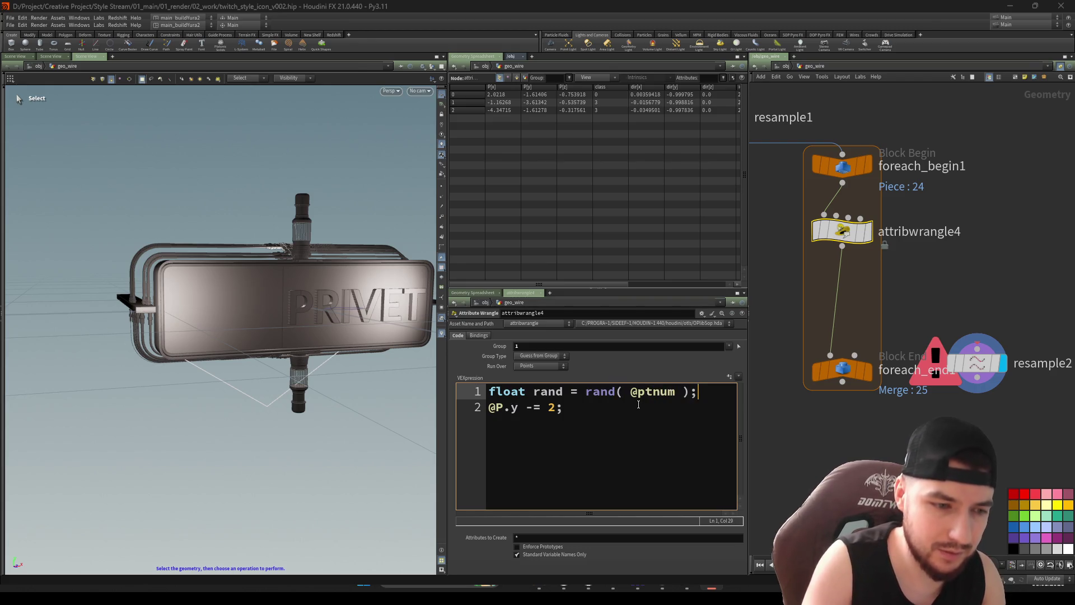
pyautogui.press('Down')
pyautogui.press('Left')
pyautogui.press('BackSpace')
pyautogui.write('rand')
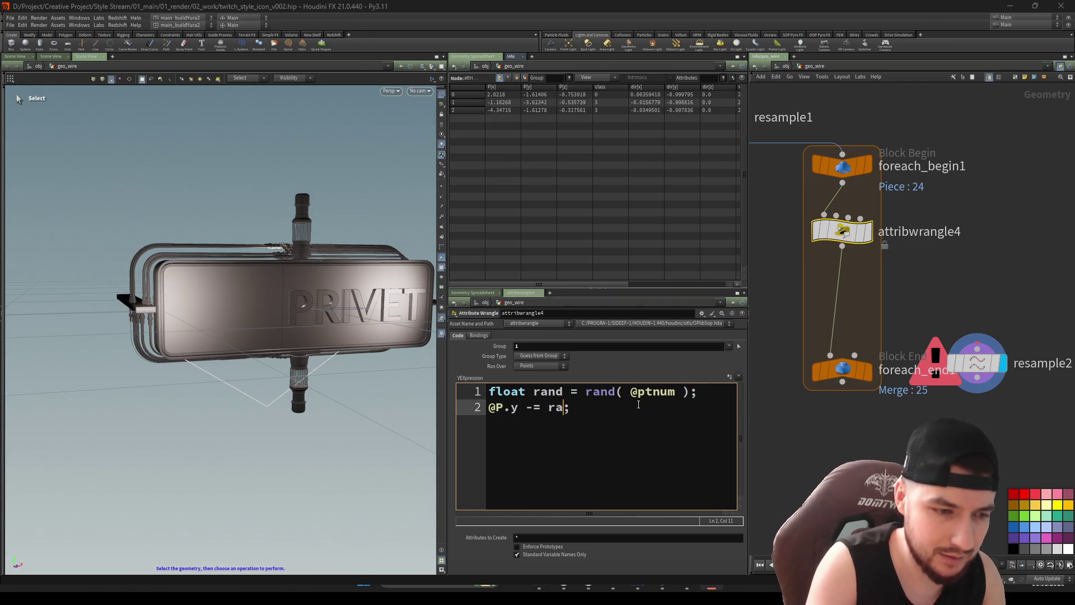
pyautogui.write(" * chf( 'amp'")
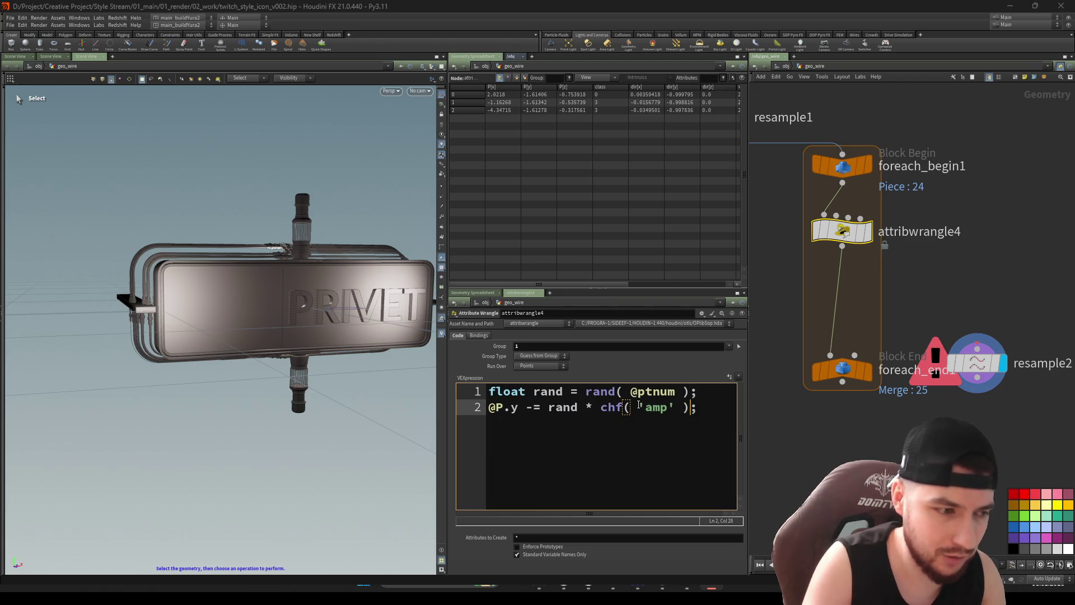
pyautogui.hotkey('ctrl', 'Return')
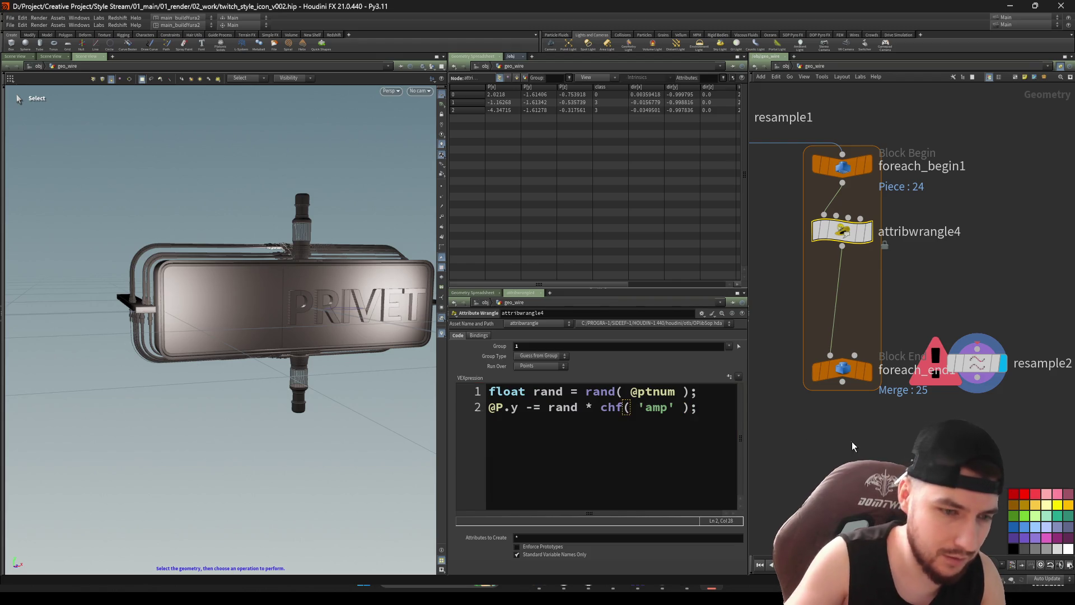
pyautogui.click(728, 379)
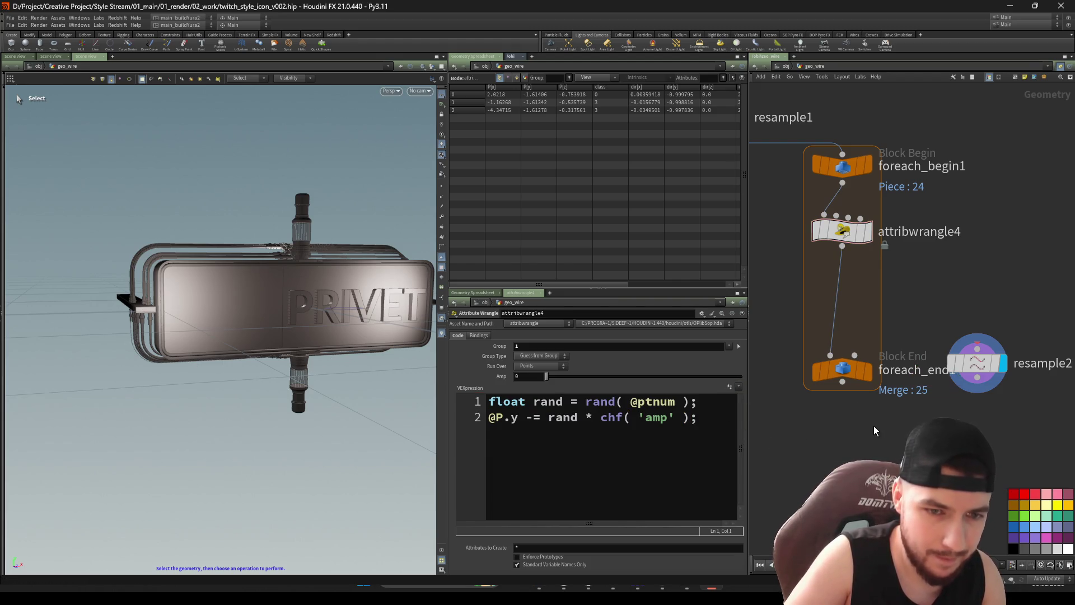
# Step: Test Amp at about 459 across the loop nodes' outputs, then reset Amp to 0
pyautogui.click(865, 369)
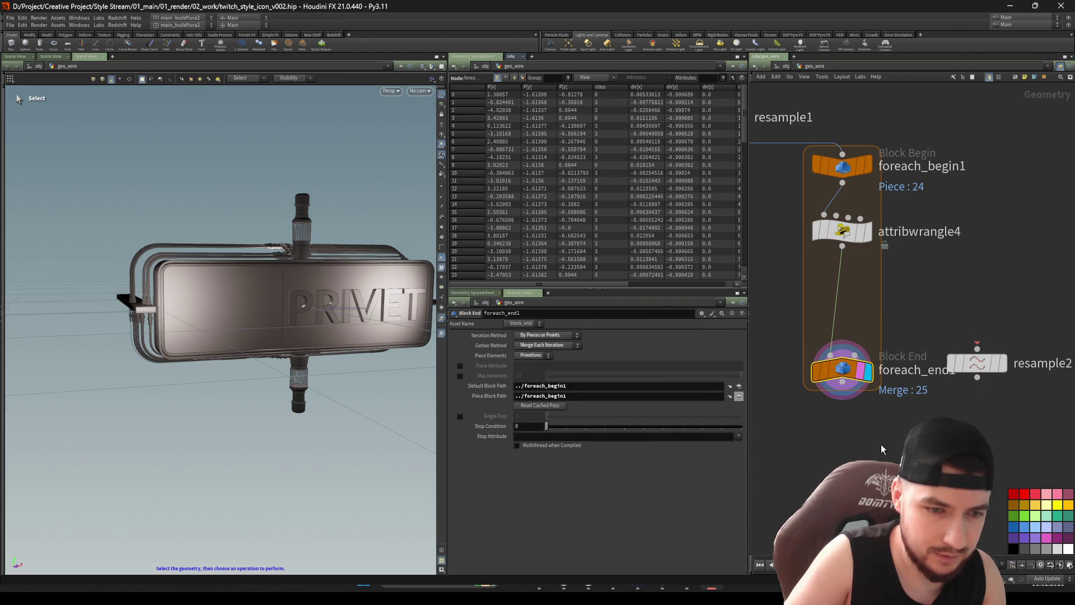
pyautogui.click(842, 231)
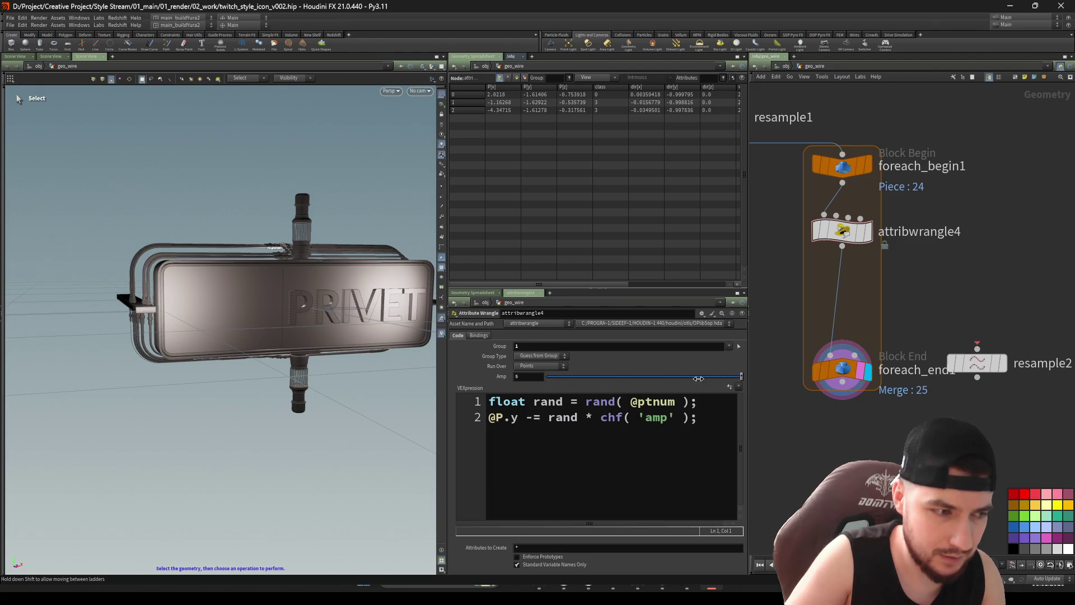
pyautogui.moveTo(557, 347); pyautogui.dragTo(731, 346, button='middle')
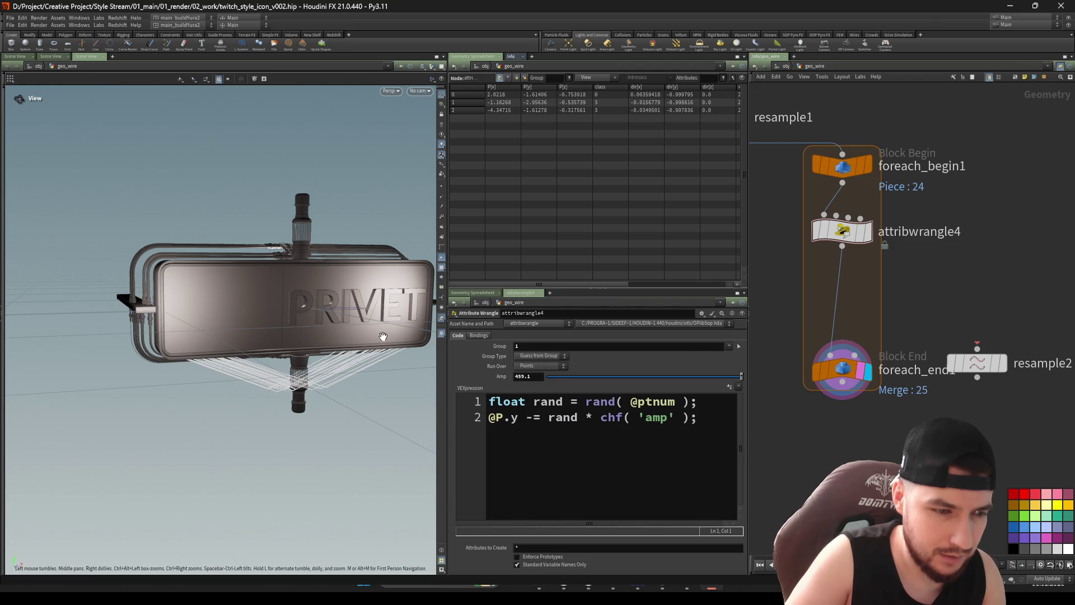
pyautogui.keyDown('alt'); pyautogui.moveTo(218, 320); pyautogui.dragTo(252, 311); pyautogui.keyUp('alt')
pyautogui.scroll(5, 252, 311)
pyautogui.press('r')
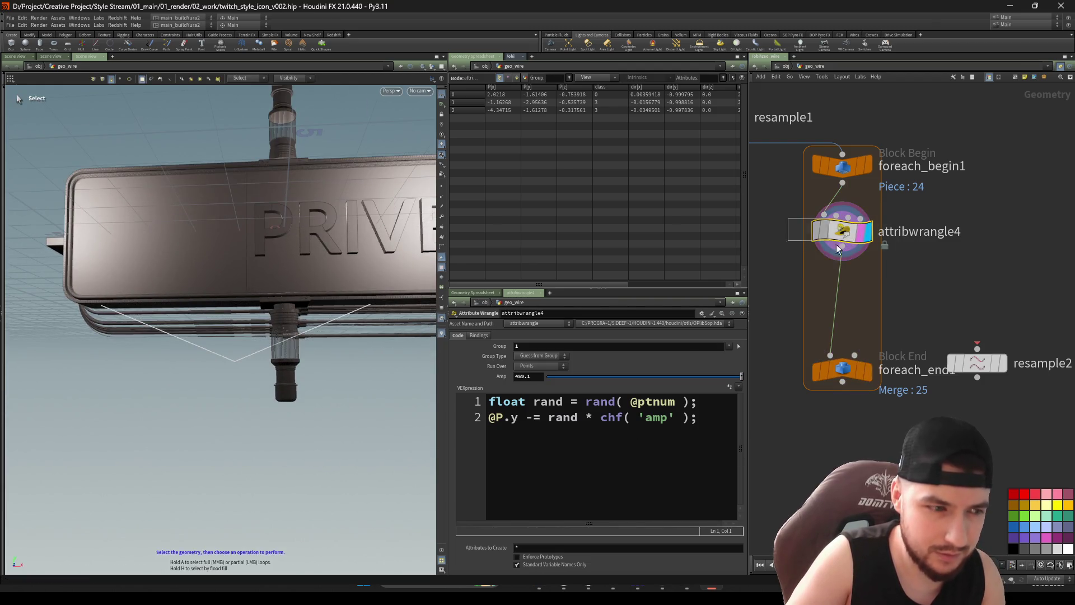
pyautogui.click(842, 370)
pyautogui.press('r')
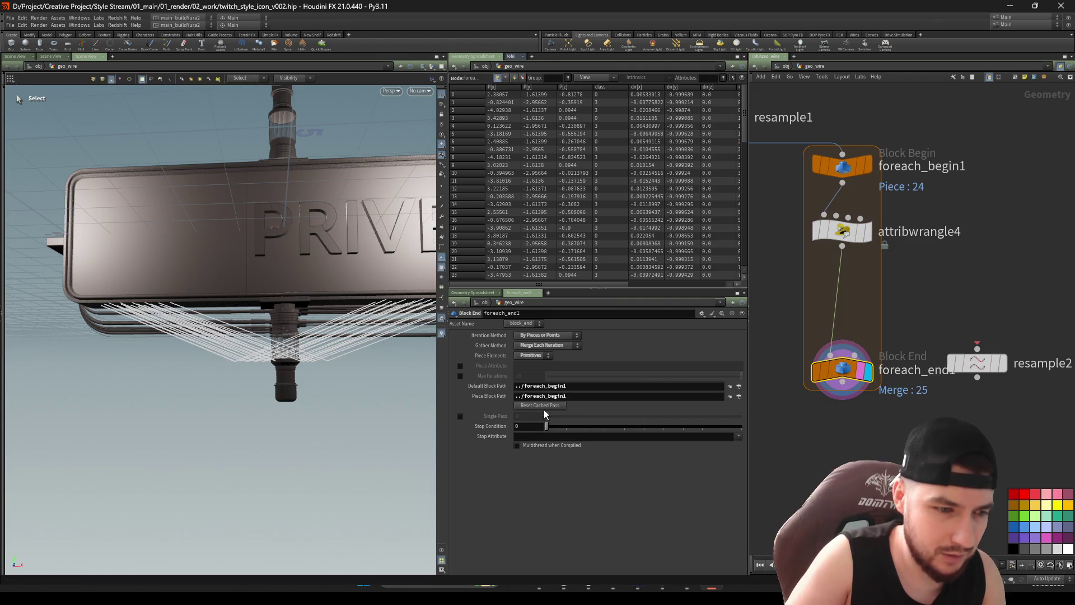
pyautogui.click(843, 164)
pyautogui.press('r')
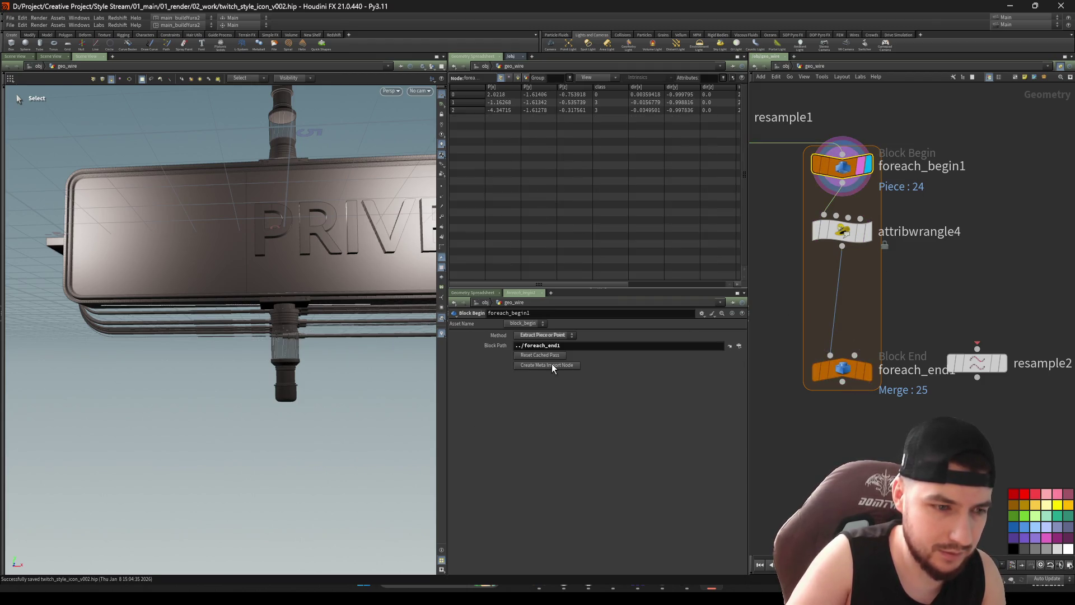
pyautogui.click(843, 231)
pyautogui.press('r')
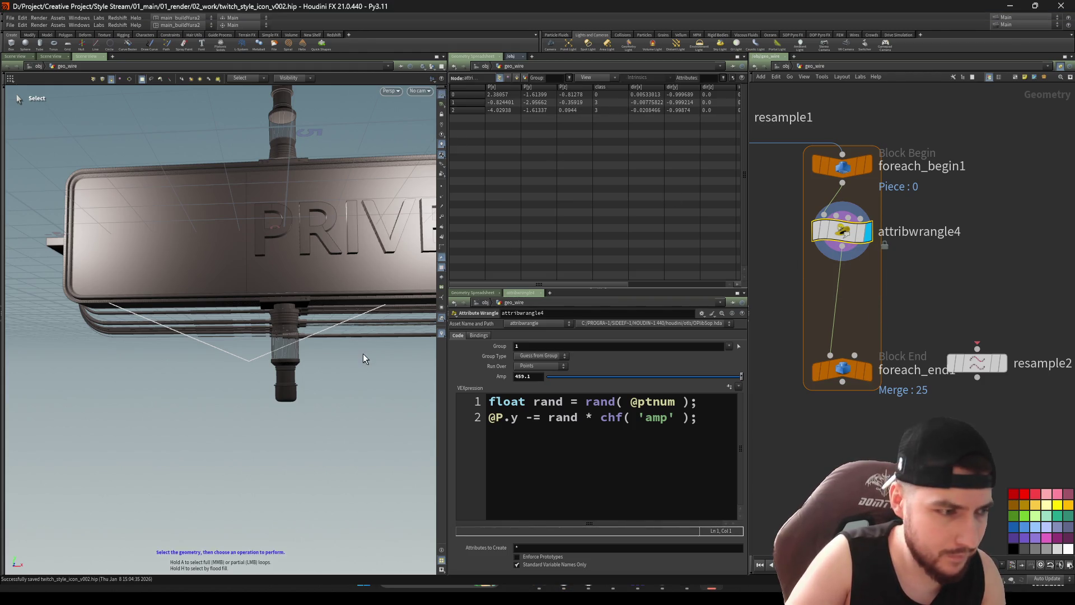
pyautogui.keyDown('alt'); pyautogui.moveTo(240, 343); pyautogui.dragTo(547, 389); pyautogui.keyUp('alt')
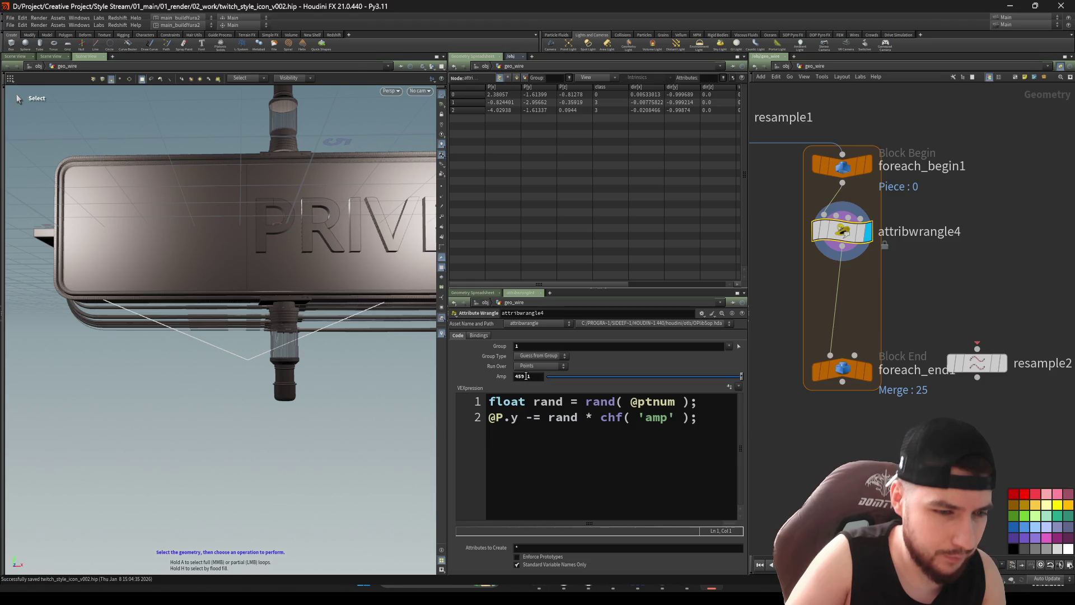
pyautogui.write('0')
pyautogui.press('Return')
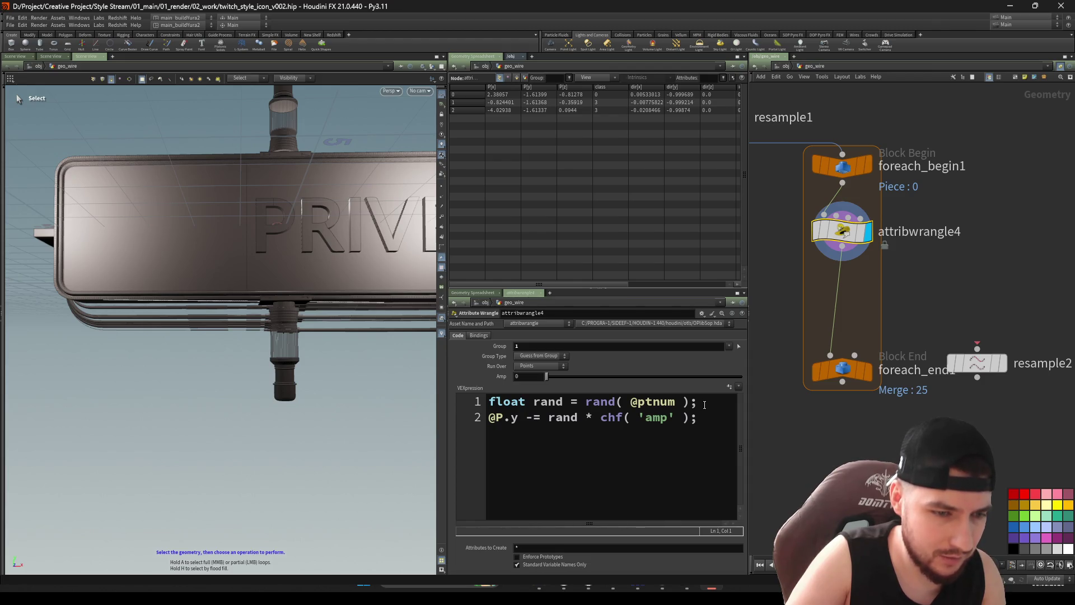
pyautogui.moveTo(842, 231); pyautogui.dragTo(843, 259)
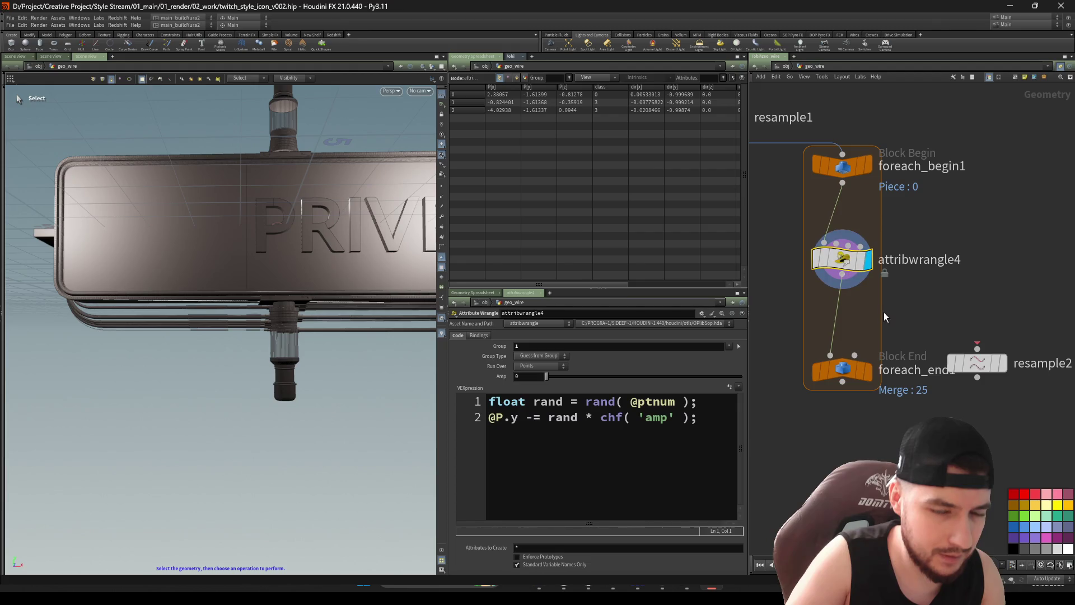
pyautogui.moveTo(758, 212); pyautogui.dragTo(868, 322, button='middle')
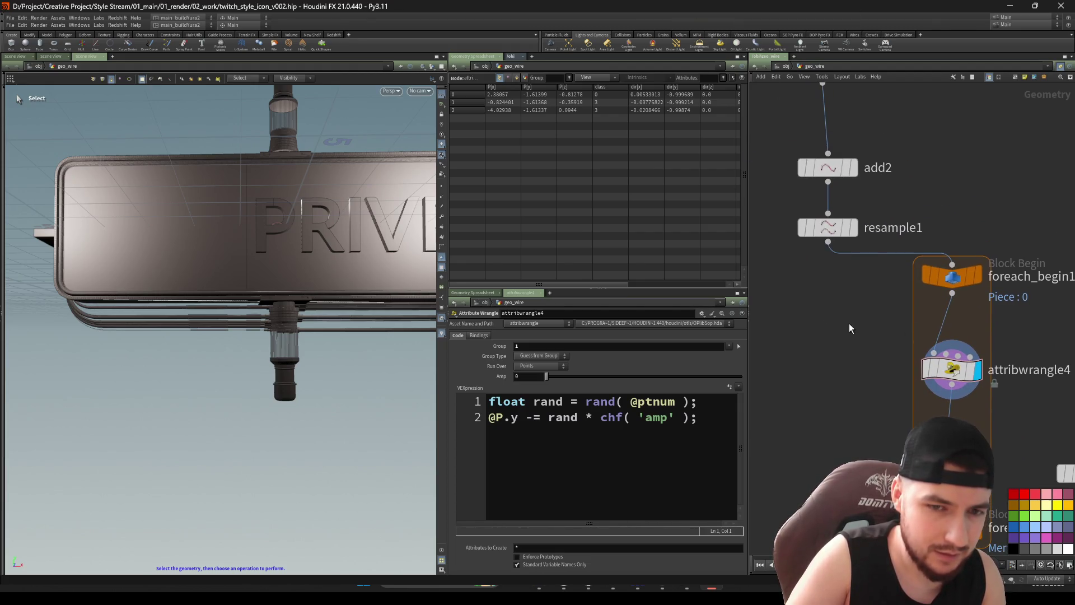
pyautogui.click(671, 401)
pyautogui.write('id')
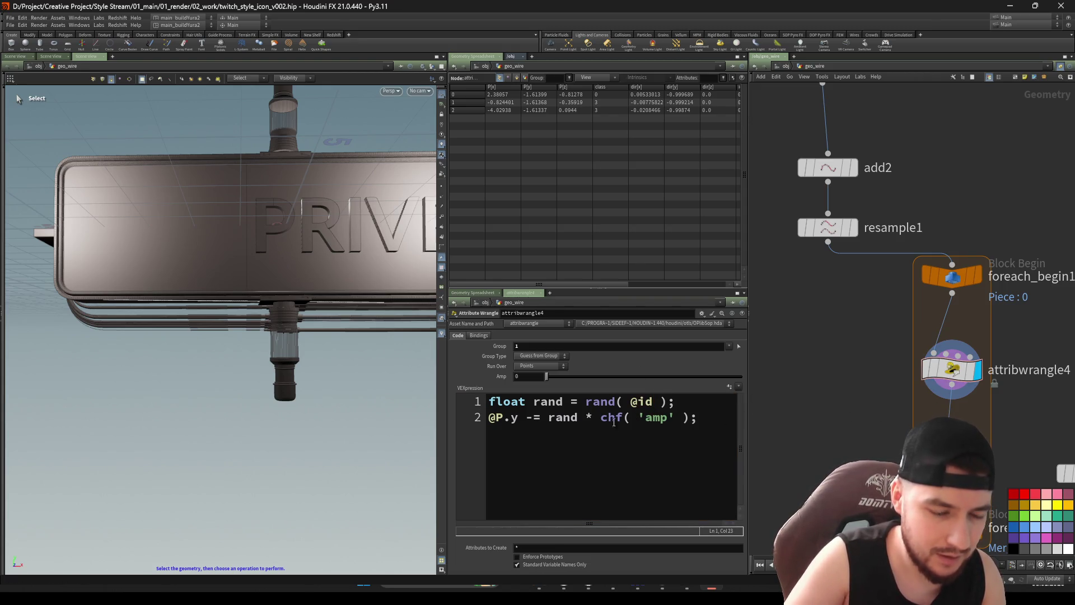
pyautogui.press('End')
pyautogui.press('Return')
pyautogui.write('rand = fit( rand, 0, 1,')
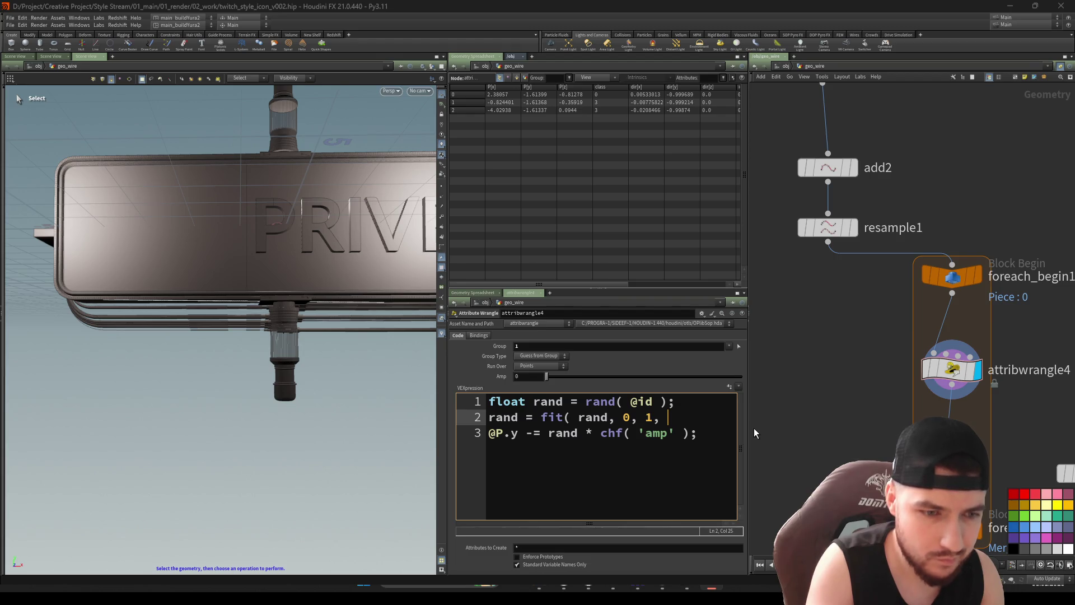
pyautogui.write('10, 20 )')
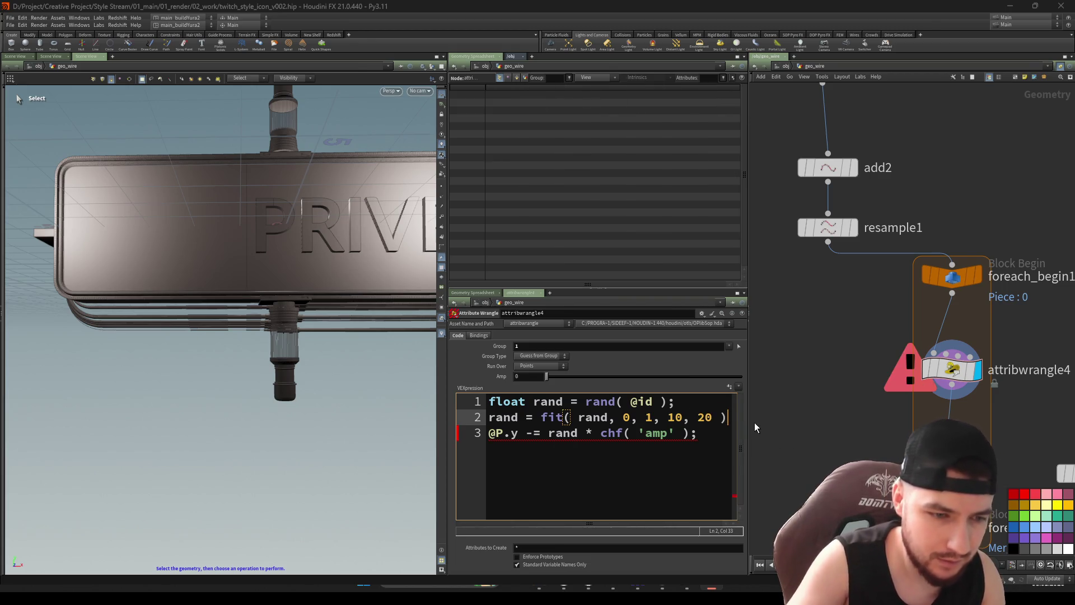
pyautogui.write(';')
pyautogui.moveTo(548, 376); pyautogui.dragTo(575, 382)
pyautogui.moveTo(842, 403); pyautogui.dragTo(833, 341, button='middle')
pyautogui.click(1055, 411)
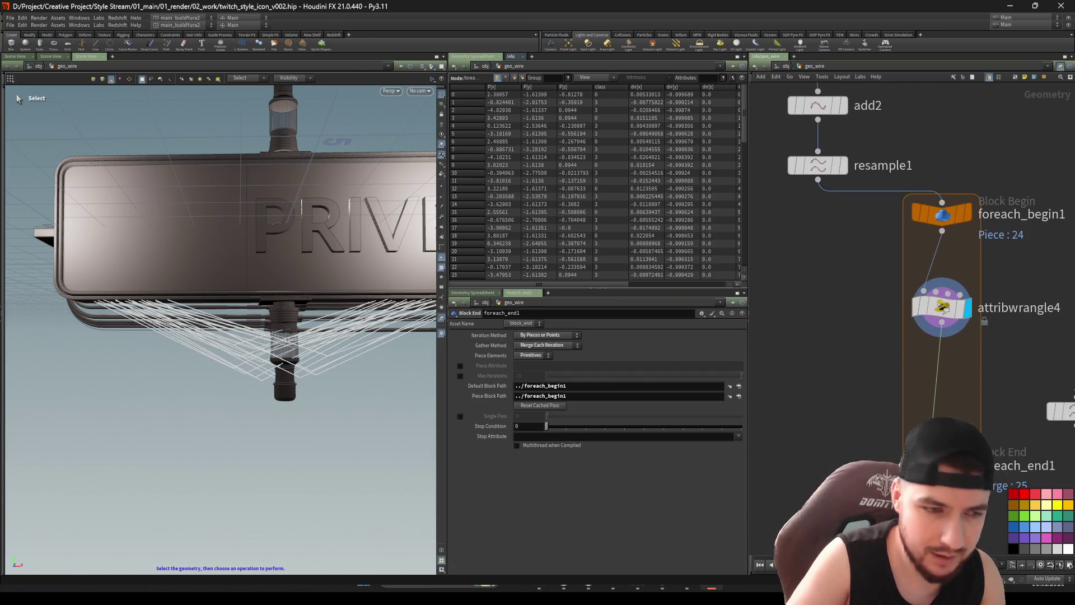
pyautogui.click(941, 307)
pyautogui.moveTo(572, 378); pyautogui.dragTo(567, 382)
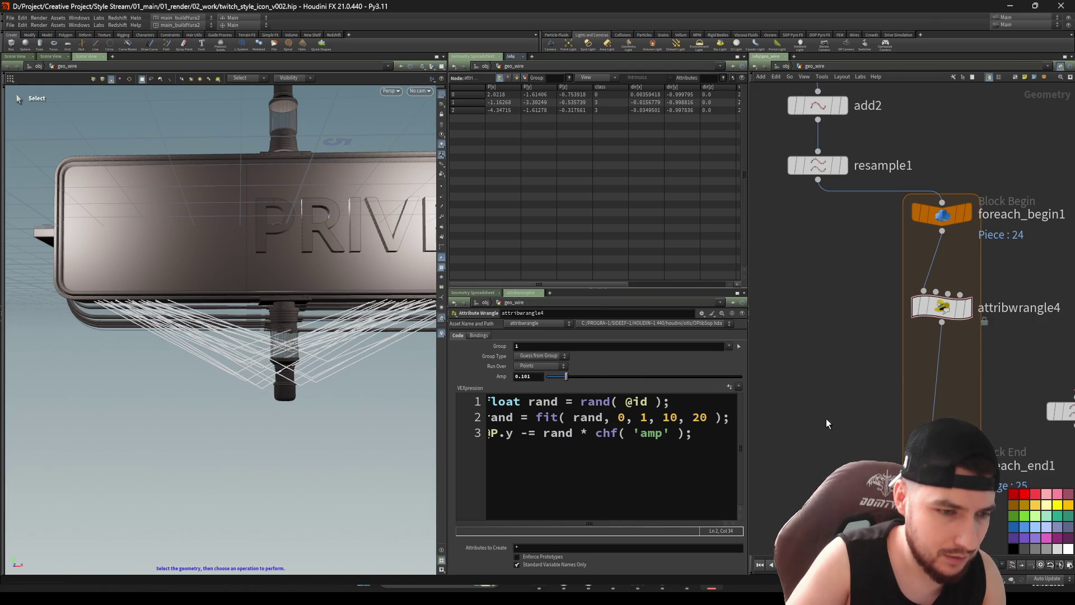
pyautogui.click(649, 402)
pyautogui.write('+ c')
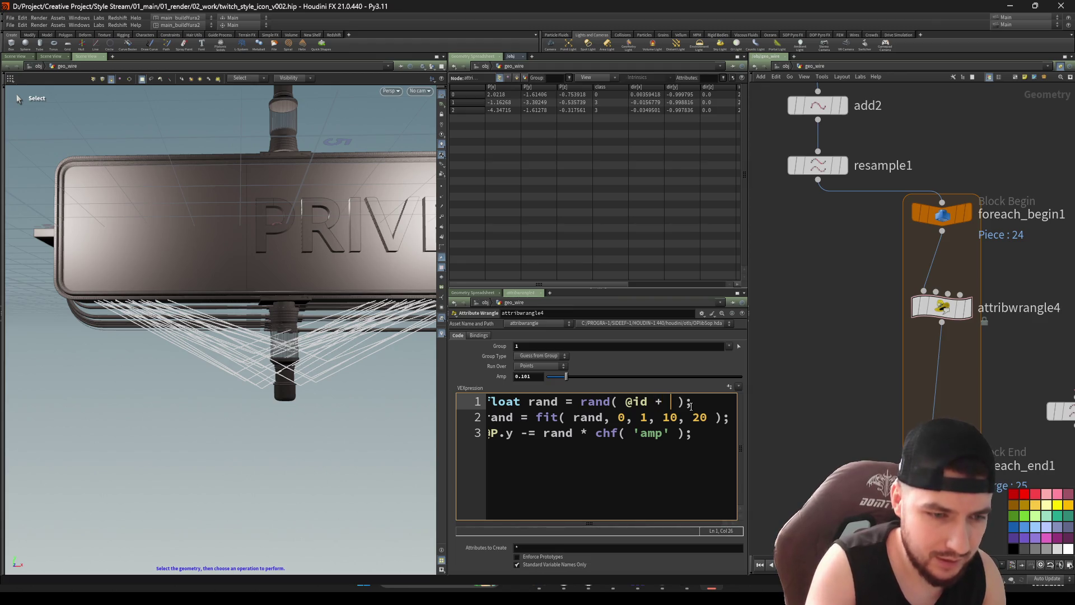
pyautogui.write('hf(')
# Step: Add an integer seed channel to the id-based random, create the Seed slider and raise it to 4
pyautogui.press('Left')
pyautogui.press('BackSpace')
pyautogui.write("i 'seed'")
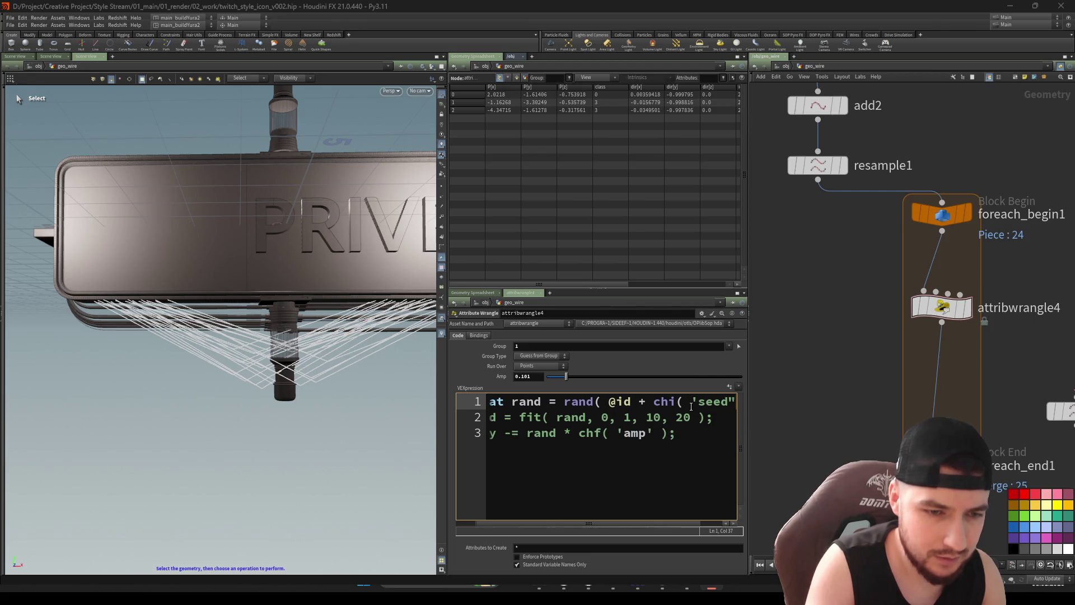
pyautogui.write("'));")
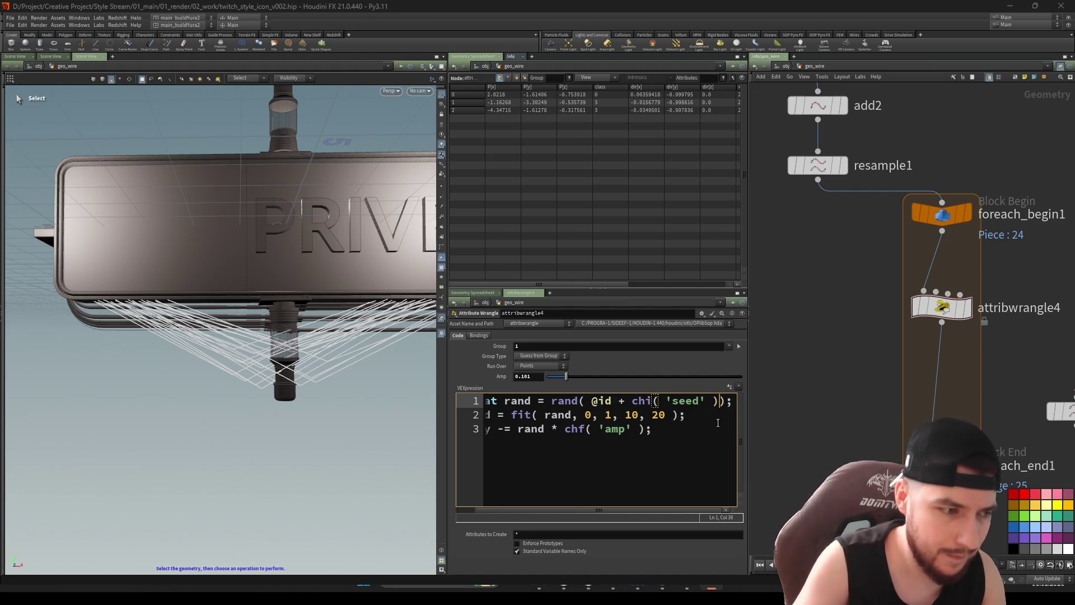
pyautogui.click(729, 386)
pyautogui.moveTo(574, 388)
pyautogui.mouseDown()
pyautogui.moveTo(683, 388)
pyautogui.moveTo(624, 388)
pyautogui.mouseUp()
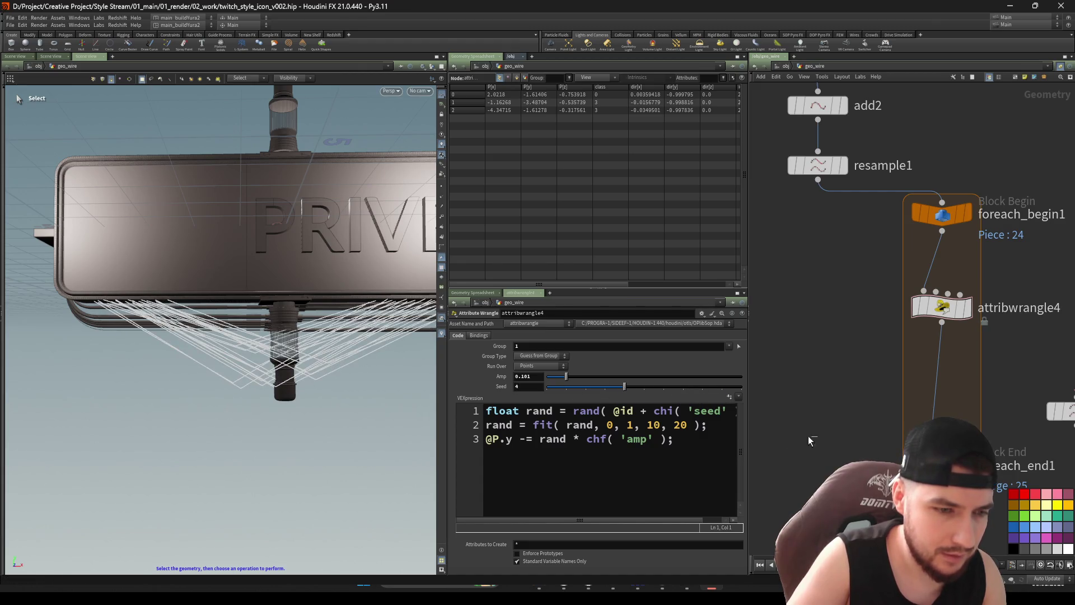
# Step: Lower the remap's minimum from 10 to 1, save, and start replacing it with a parameter
pyautogui.click(656, 425)
pyautogui.press('BackSpace')
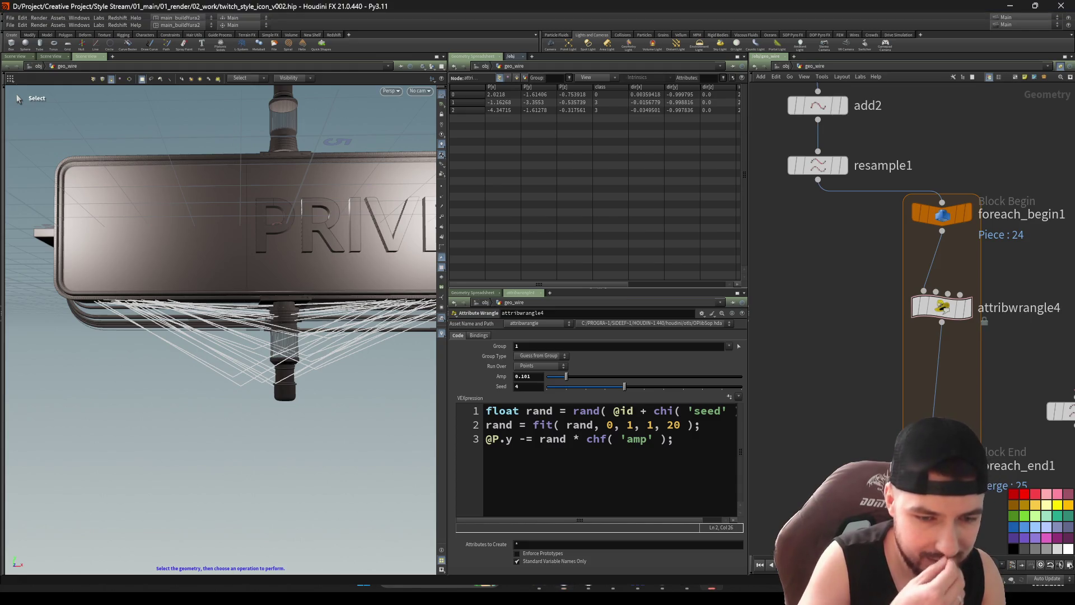
pyautogui.hotkey('ctrl', 's')
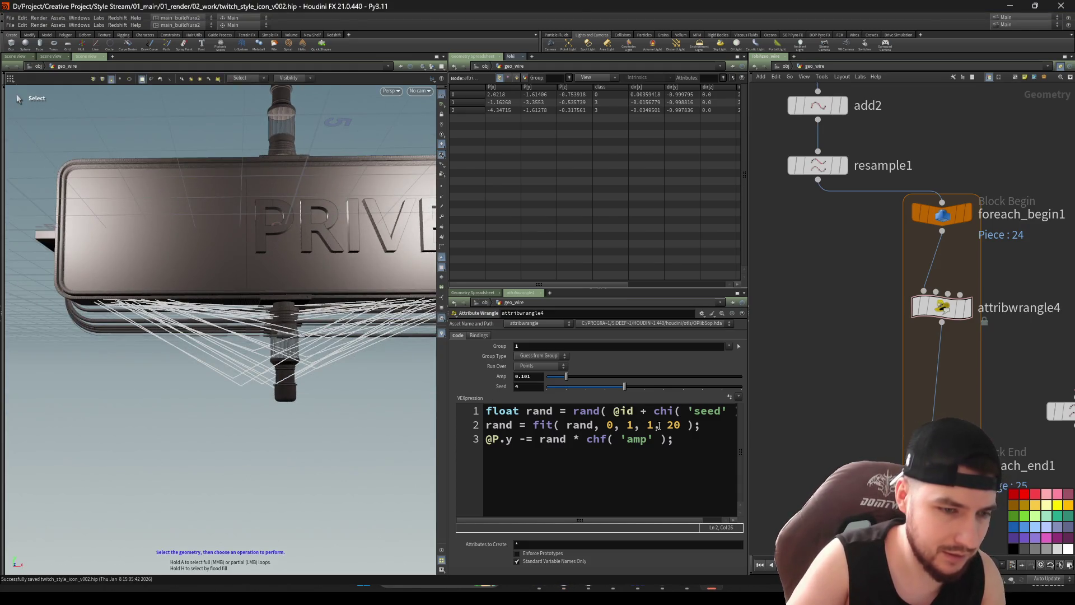
pyautogui.press('BackSpace')
pyautogui.write('chf')
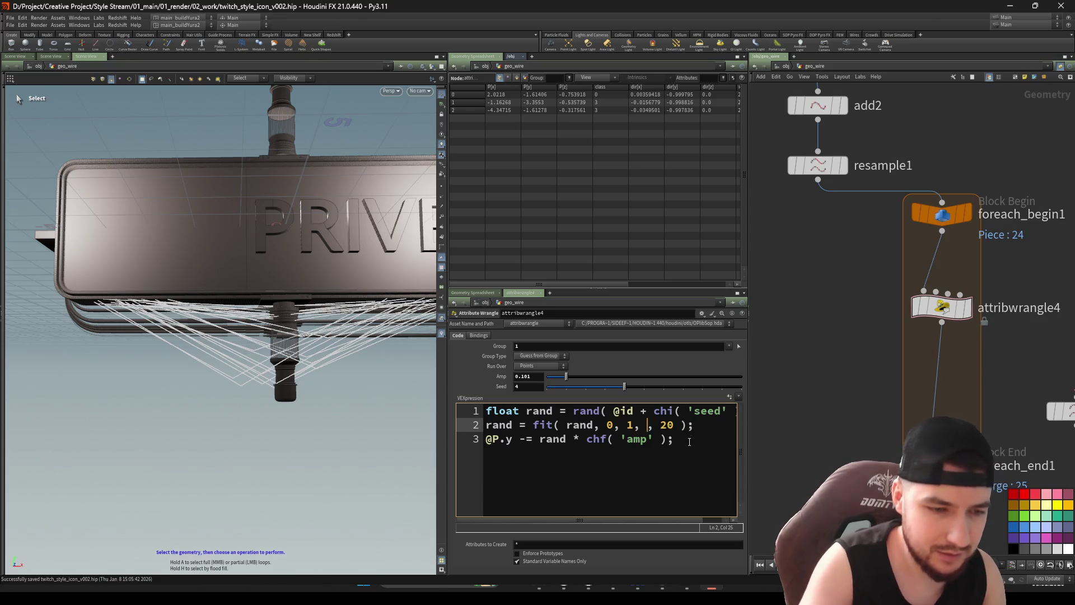
pyautogui.write('( ')
pyautogui.write("'min'")
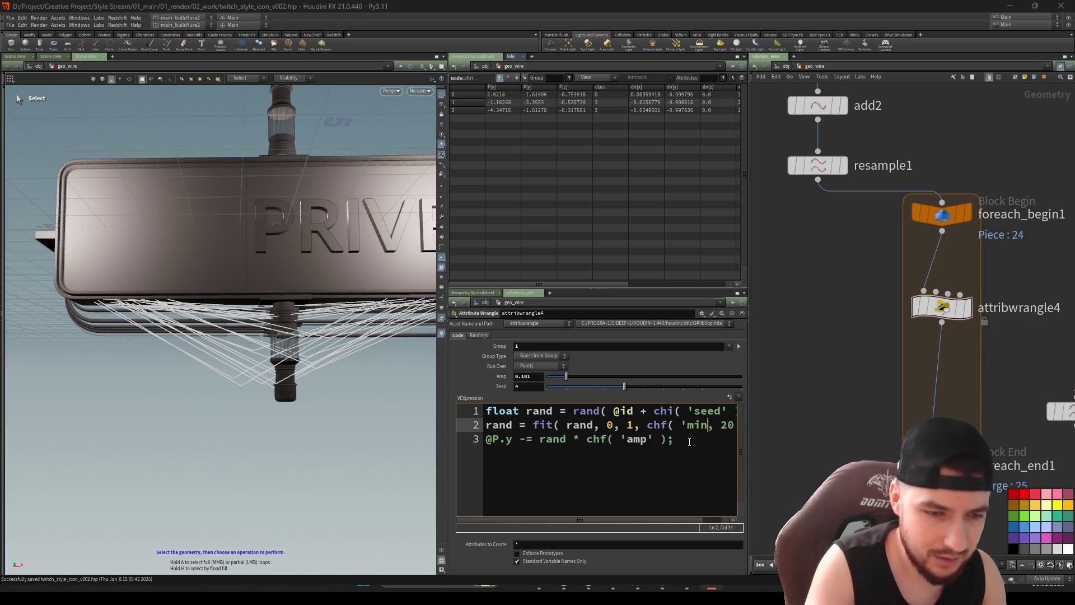
pyautogui.write(' )')
# Step: Replace the remap bounds with chf('min') and chf('max') and create the Min and Max parameters
pyautogui.press('End')
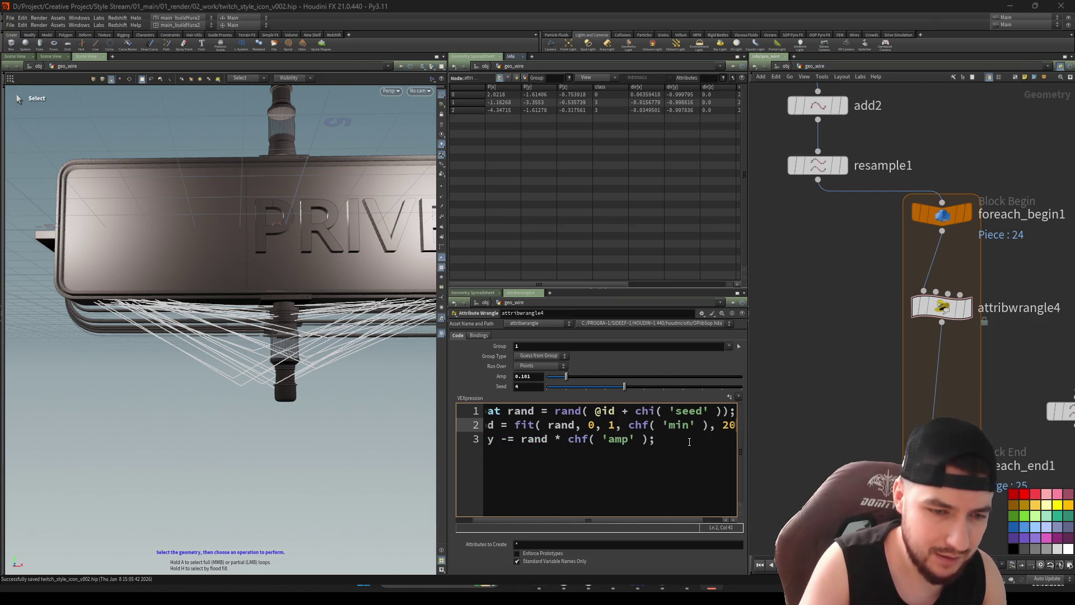
pyautogui.press('Left')
pyautogui.press('Left')
pyautogui.press('Left')
pyautogui.hotkey('shift', 'Left')
pyautogui.hotkey('shift', 'Left')
pyautogui.write("chf( 'max'")
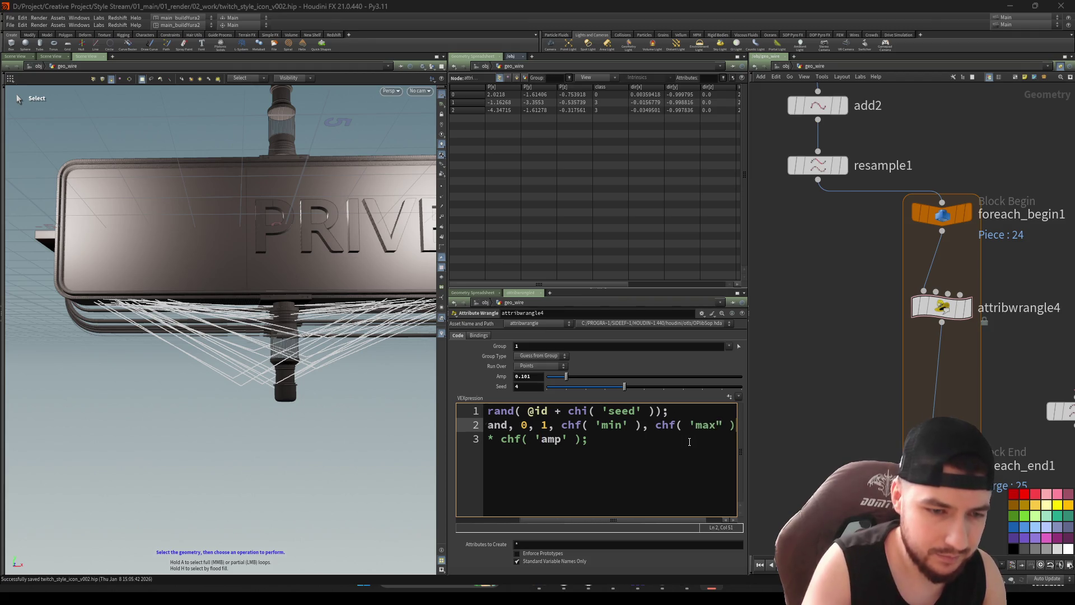
pyautogui.press('End')
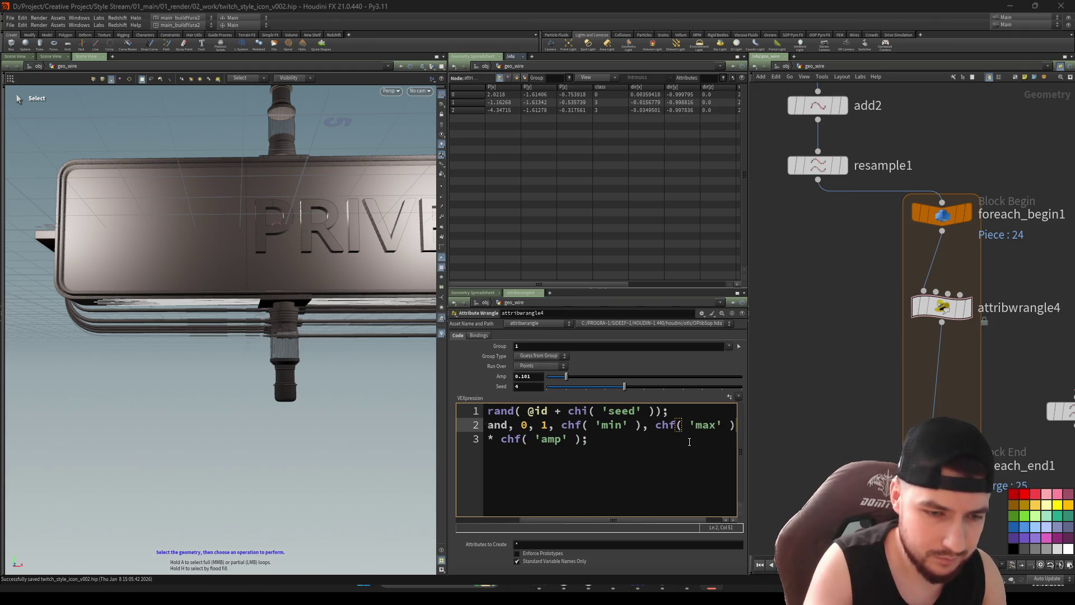
pyautogui.click(729, 395)
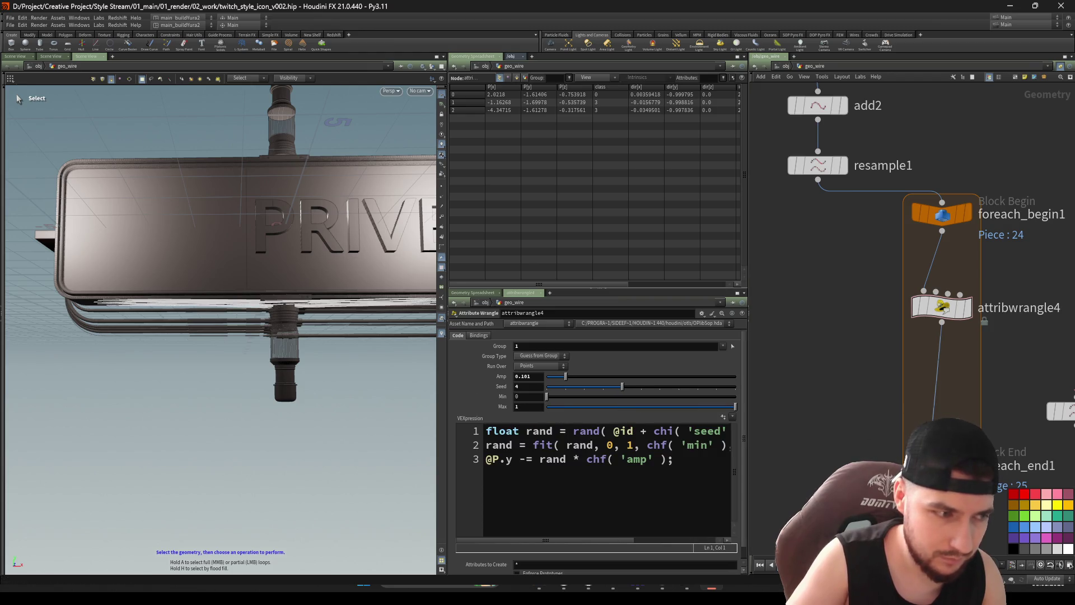
# Step: Set Min to 4 and Max to 17 for the wire drop range
pyautogui.moveTo(556, 399); pyautogui.dragTo(736, 402)
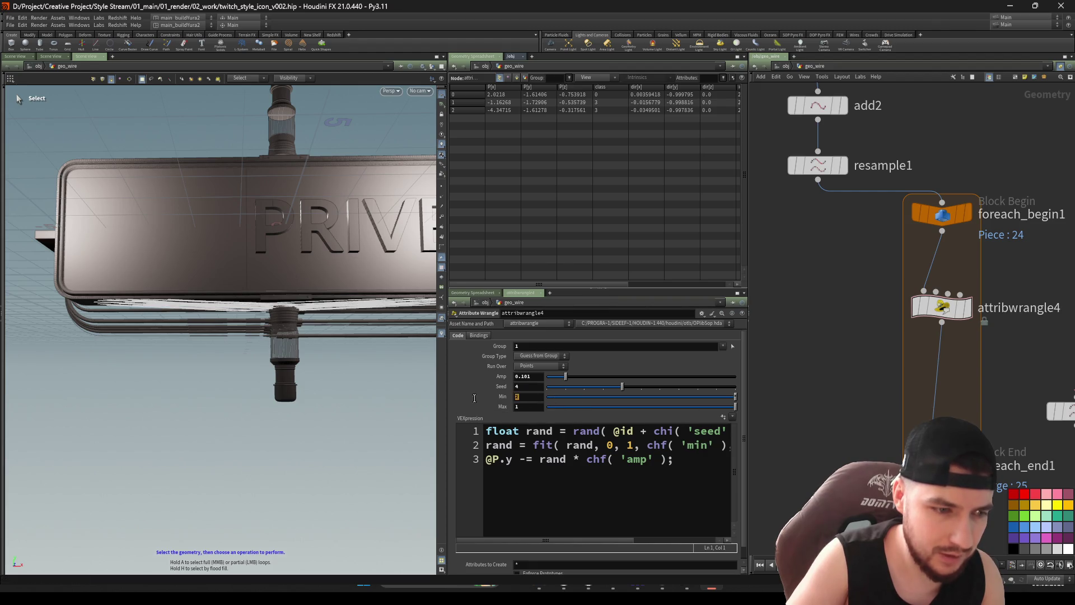
pyautogui.write('5')
pyautogui.press('Return')
pyautogui.click(524, 395)
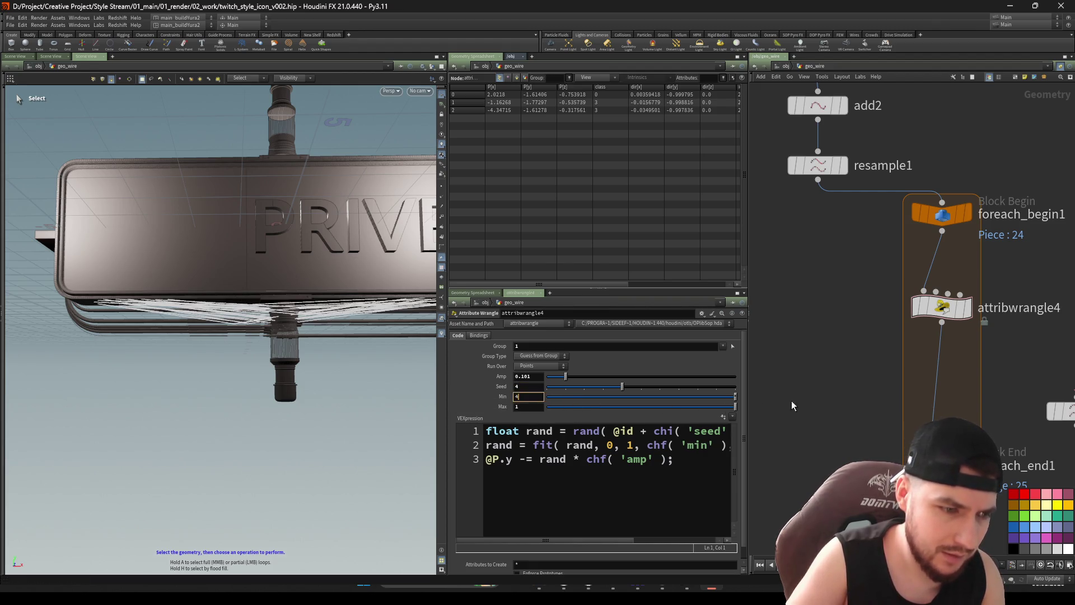
pyautogui.write('4')
pyautogui.press('Return')
pyautogui.press('Return')
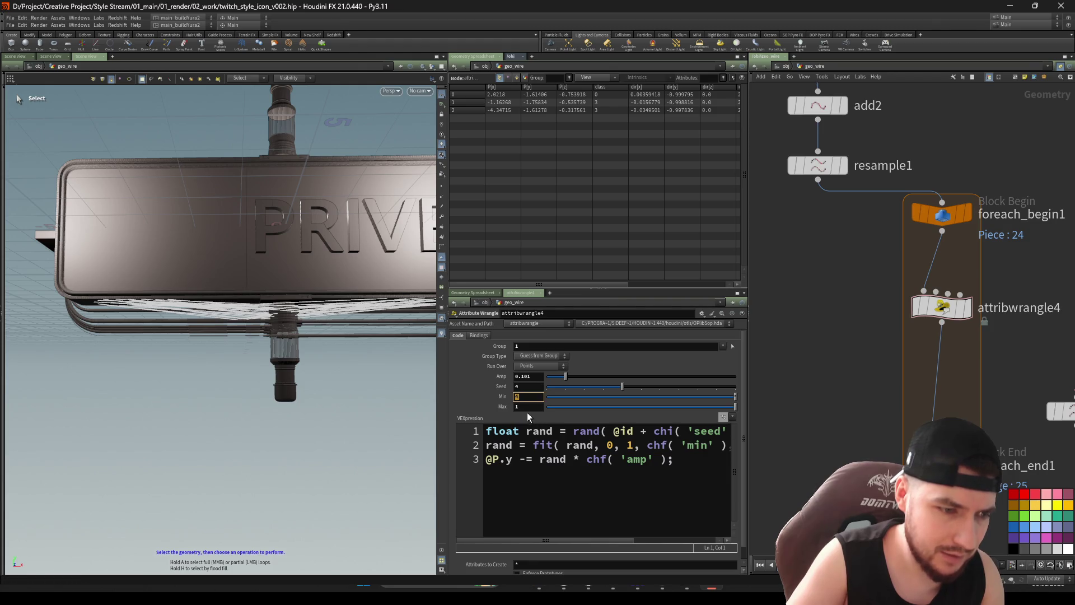
pyautogui.click(523, 405)
pyautogui.write('4')
pyautogui.press('Return')
pyautogui.moveTo(525, 404); pyautogui.dragTo(604, 387)
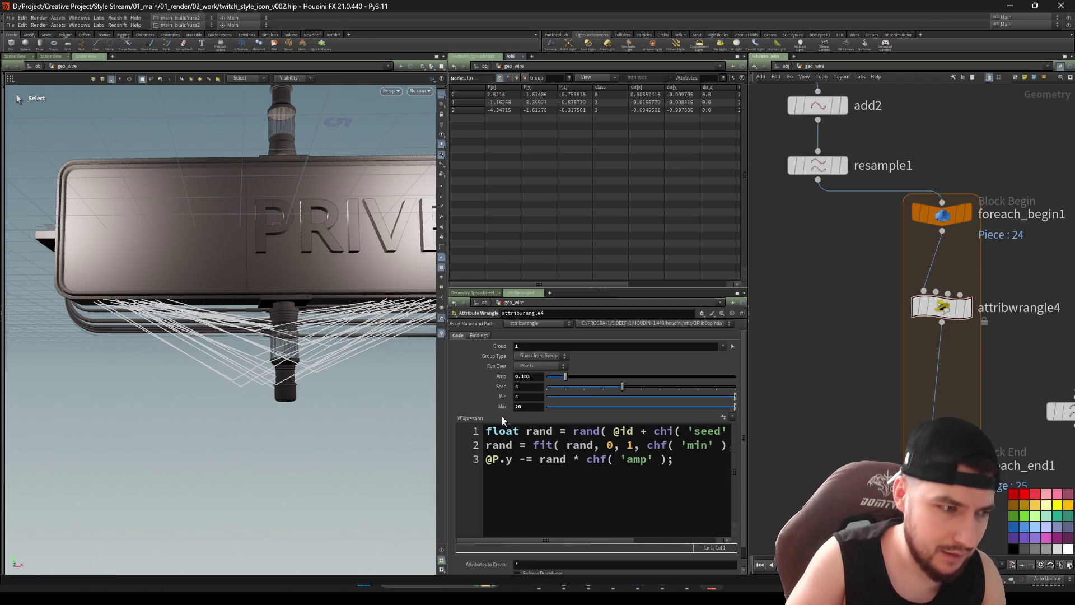
pyautogui.moveTo(525, 405); pyautogui.dragTo(514, 390)
pyautogui.click(713, 465)
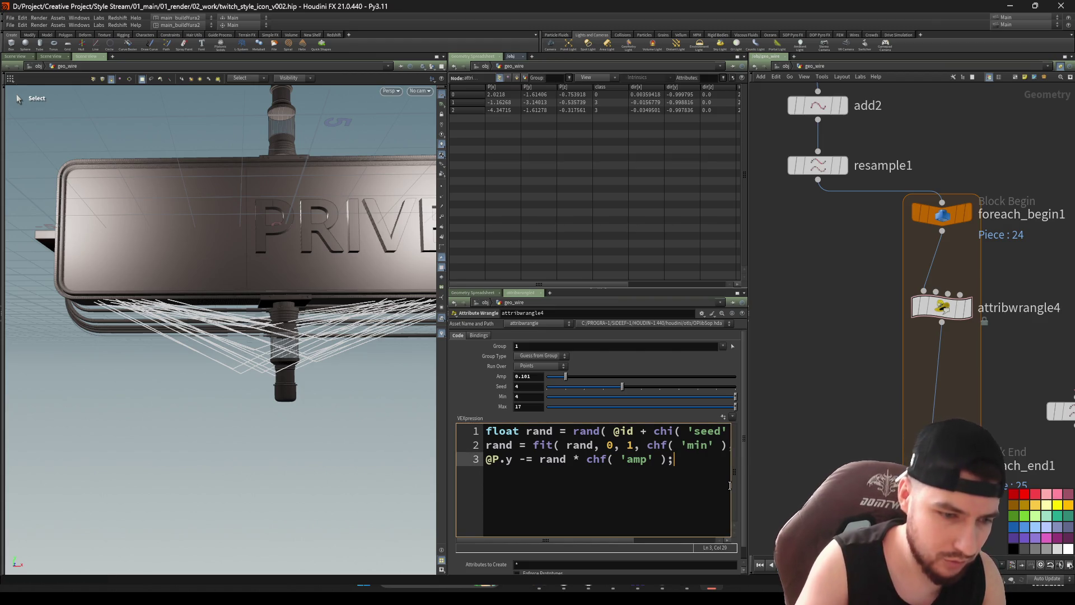
pyautogui.press('Return')
pyautogui.write('if( rand>=0.9')
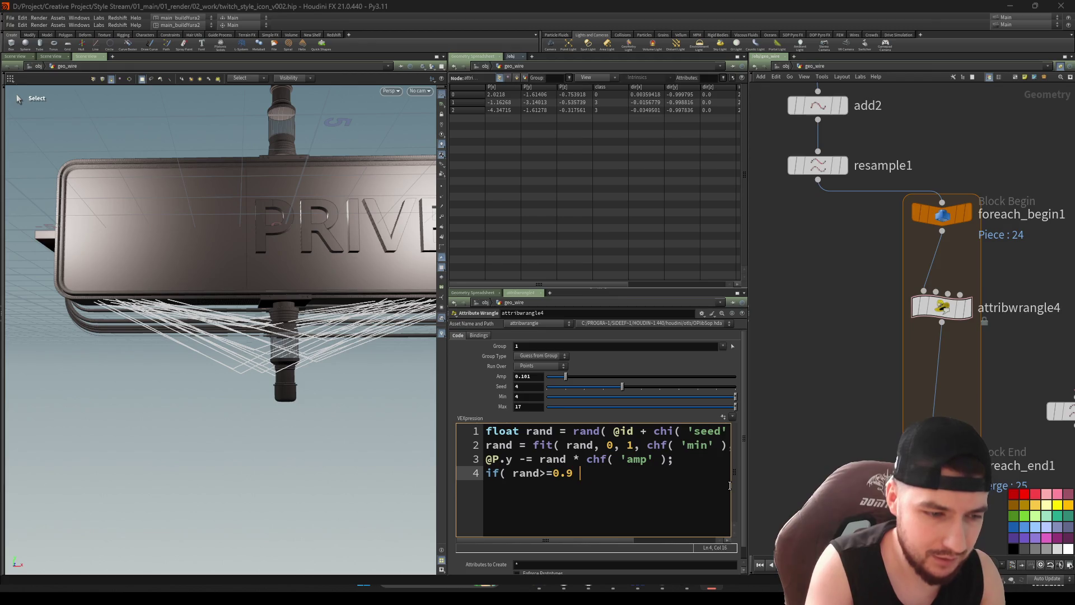
# Step: Add an if condition on rand that drops points a further 2, trying a 0.5 threshold
pyautogui.press('Return')
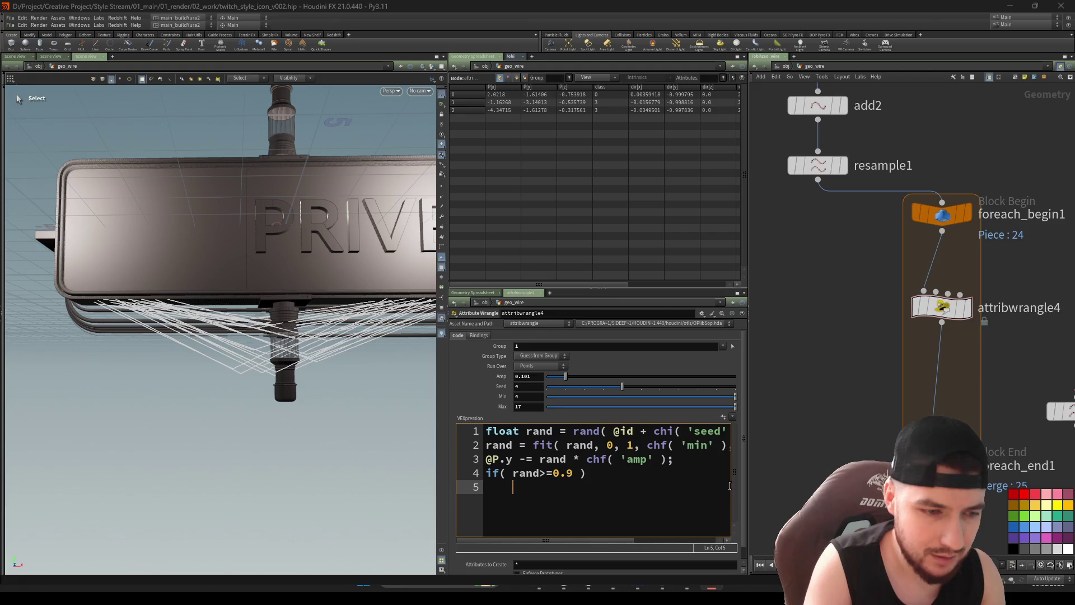
pyautogui.write('-= 1;')
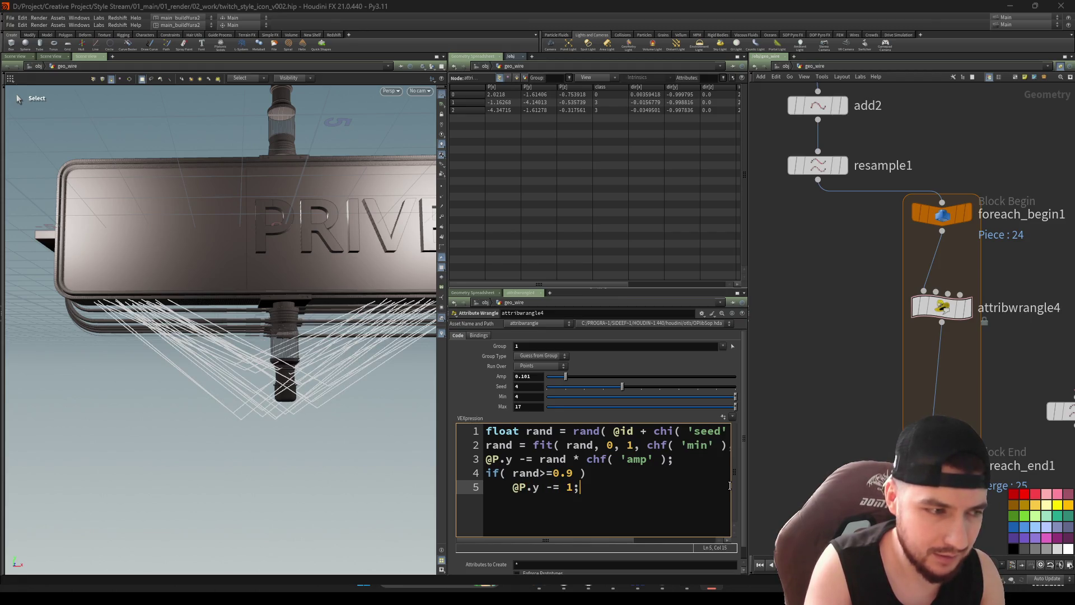
pyautogui.press('Up')
pyautogui.press('Left')
pyautogui.press('Left')
pyautogui.press('Left')
pyautogui.press('BackSpace')
pyautogui.write('<')
pyautogui.press('Down')
pyautogui.press('Right')
pyautogui.press('Right')
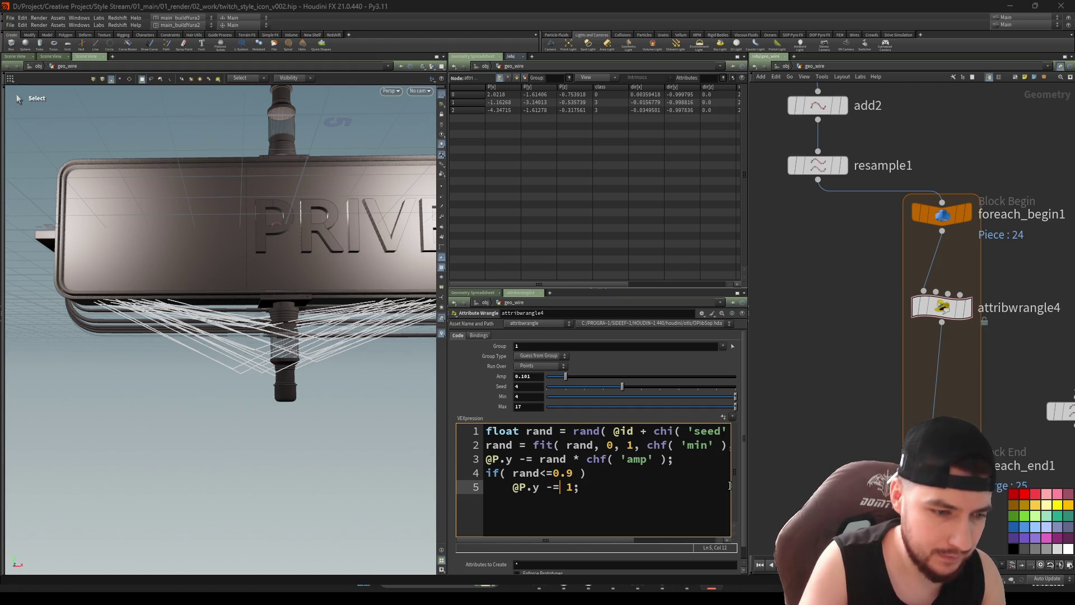
pyautogui.write('2')
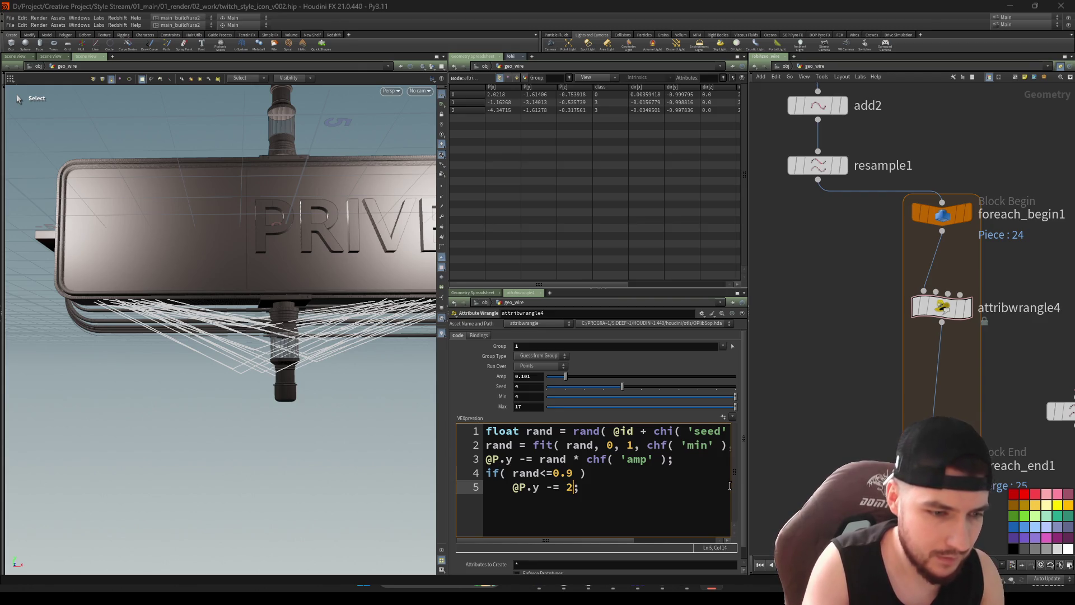
pyautogui.press('Up')
pyautogui.press('BackSpace')
pyautogui.write('8')
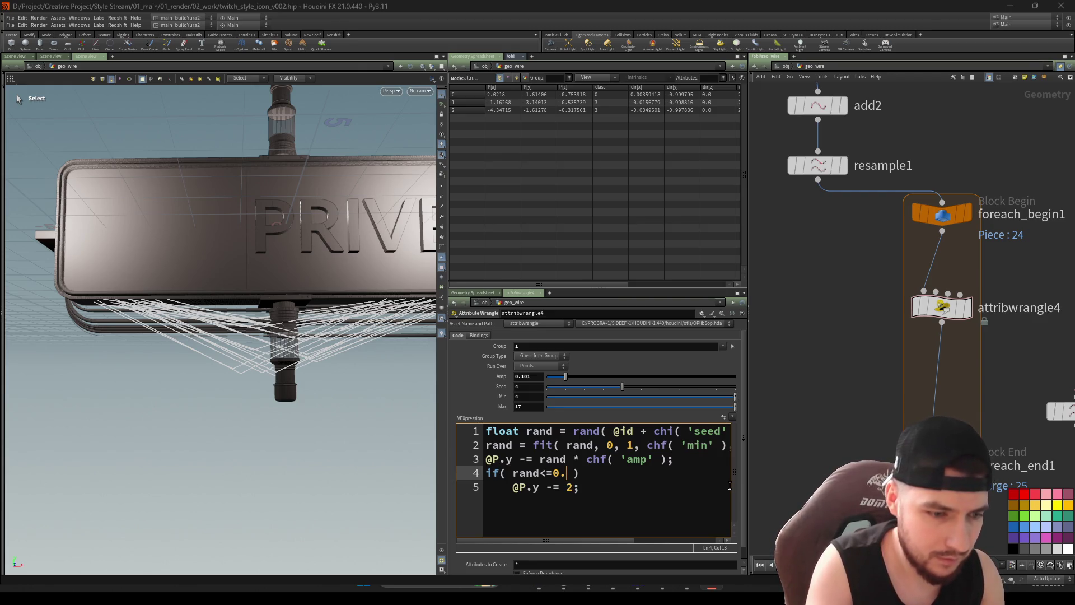
pyautogui.press('BackSpace')
pyautogui.write('5')
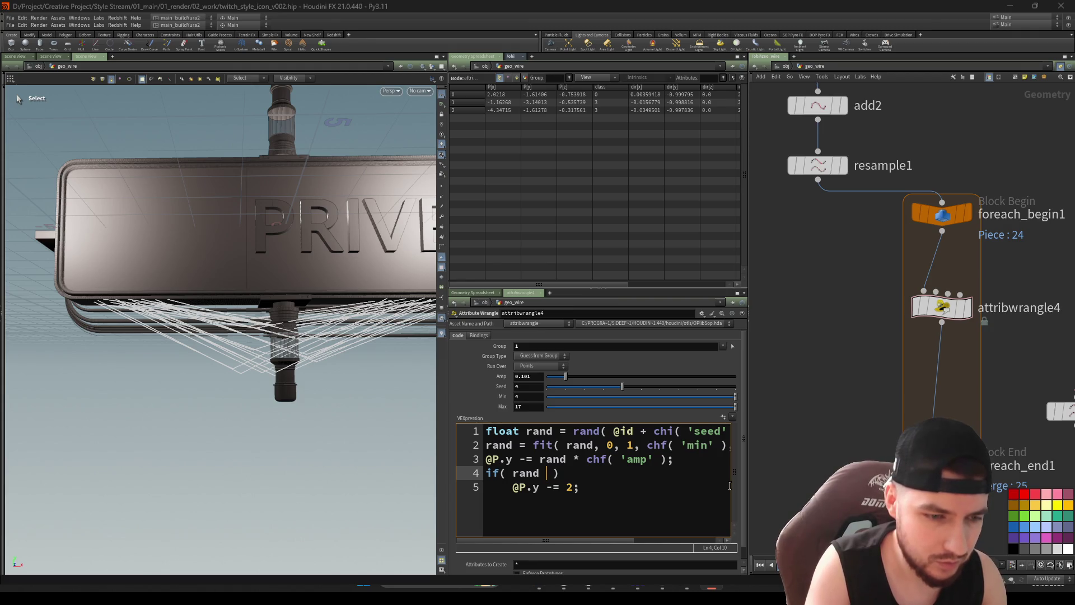
pyautogui.write('<=0.1')
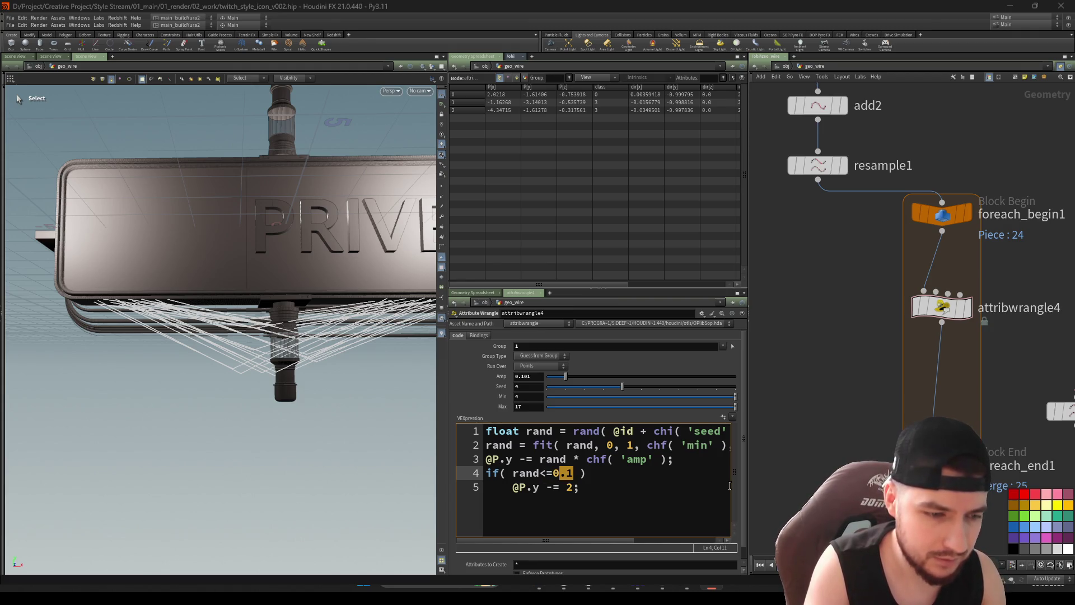
pyautogui.write('10')
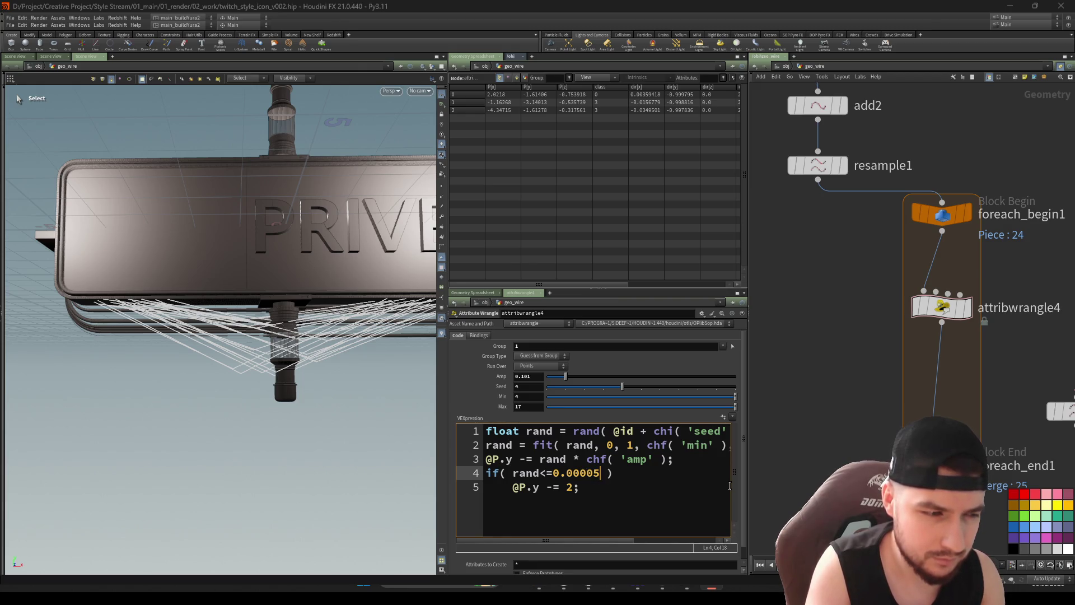
# Step: Try greater-or-equal with thresholds 99 and 9, then settle on if( rand<=10 ) @P.y -= 2;
pyautogui.press('Left')
pyautogui.press('Left')
pyautogui.press('Left')
pyautogui.press('BackSpace')
pyautogui.write('>')
pyautogui.hotkey('alt', 'Return')
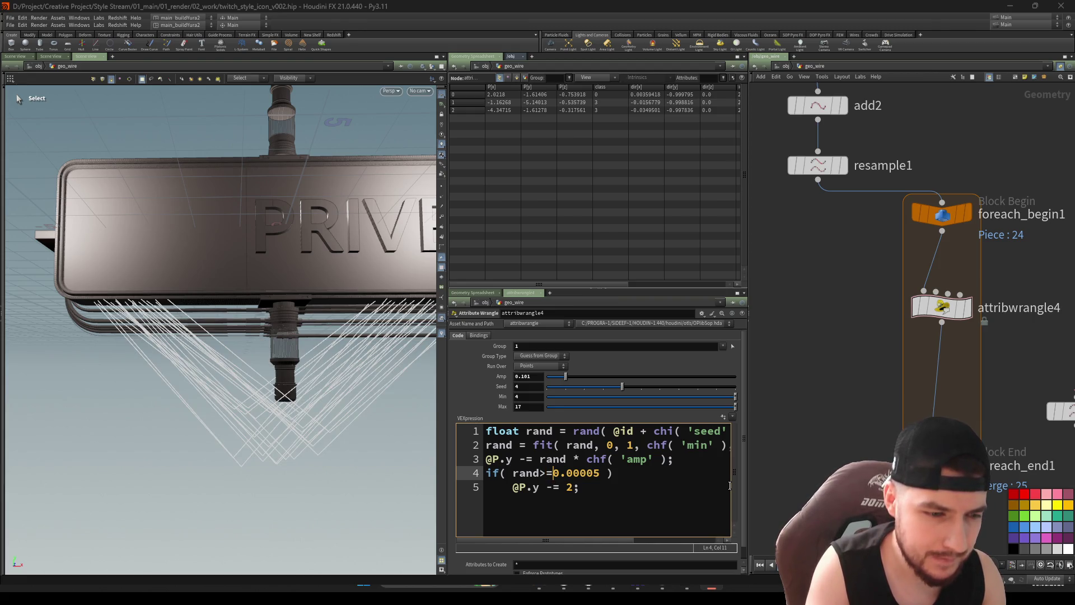
pyautogui.hotkey('ctrl', 'shift', 'Left')
pyautogui.hotkey('ctrl', 'shift', 'Left')
pyautogui.press('BackSpace')
pyautogui.write('0.001')
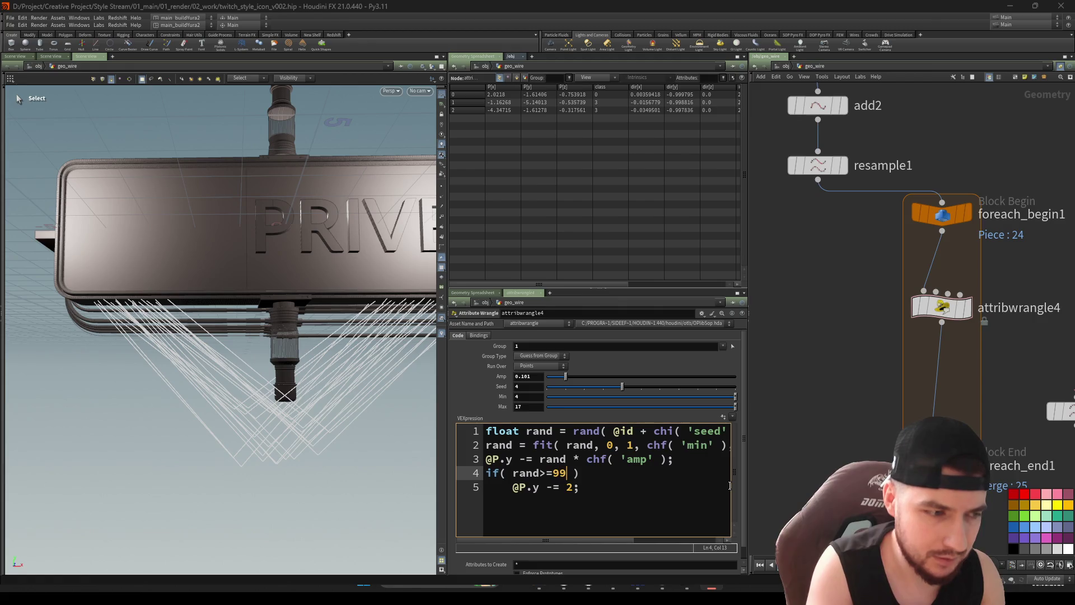
pyautogui.hotkey('alt', 'Return')
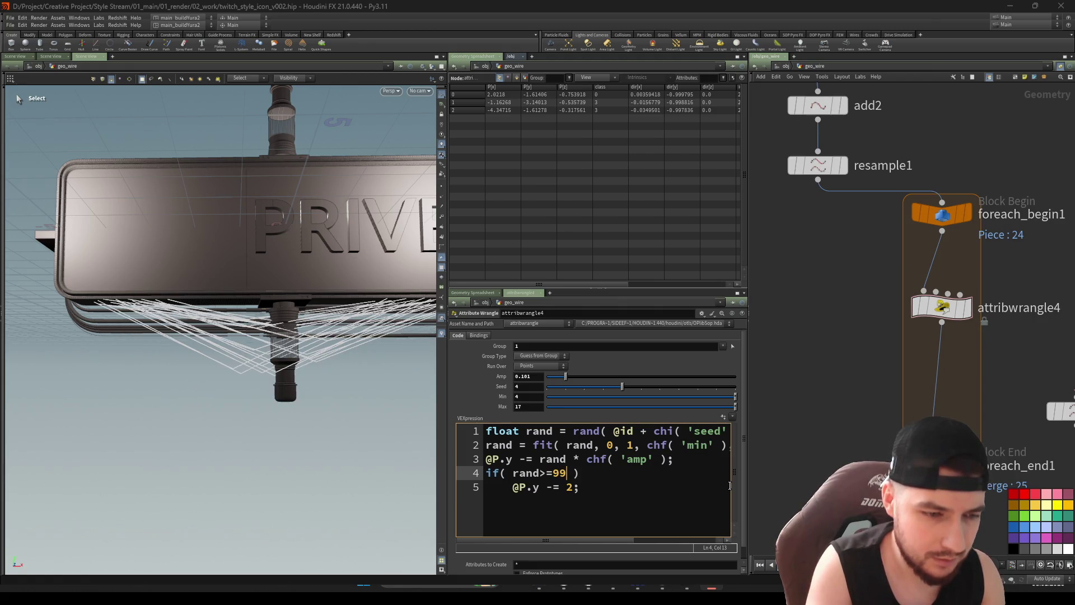
pyautogui.press('BackSpace')
pyautogui.hotkey('alt', 'Return')
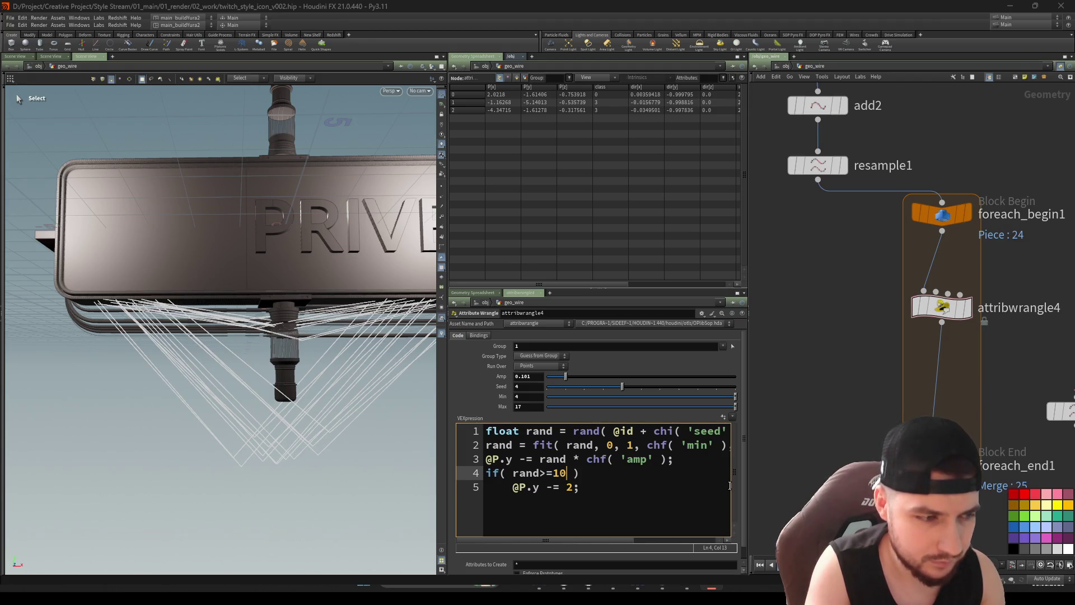
pyautogui.hotkey('alt', 'Return')
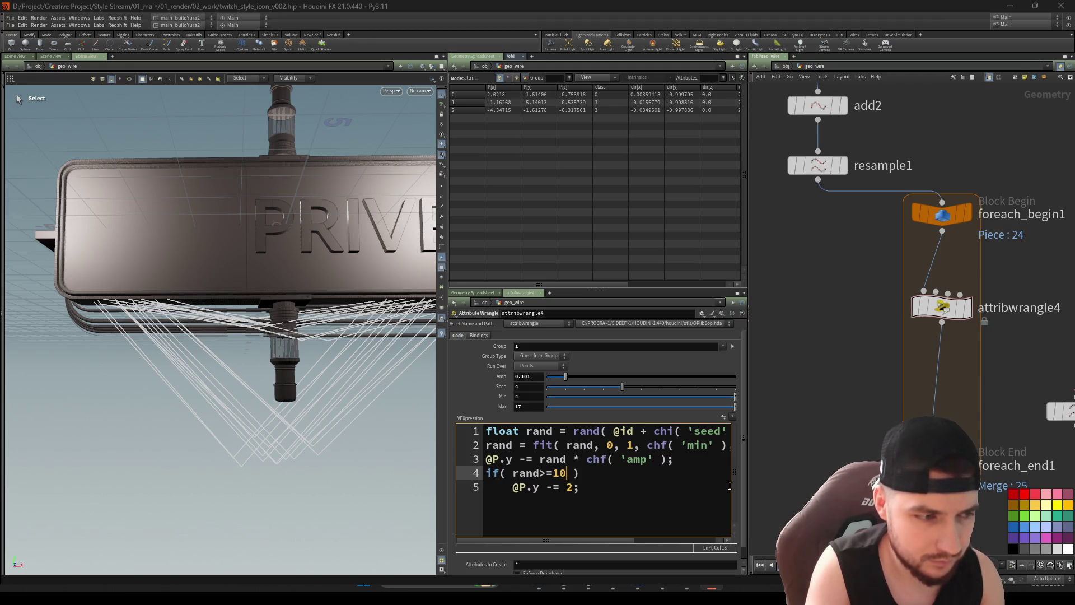
pyautogui.press('BackSpace')
pyautogui.write('<')
pyautogui.hotkey('alt', 'Return')
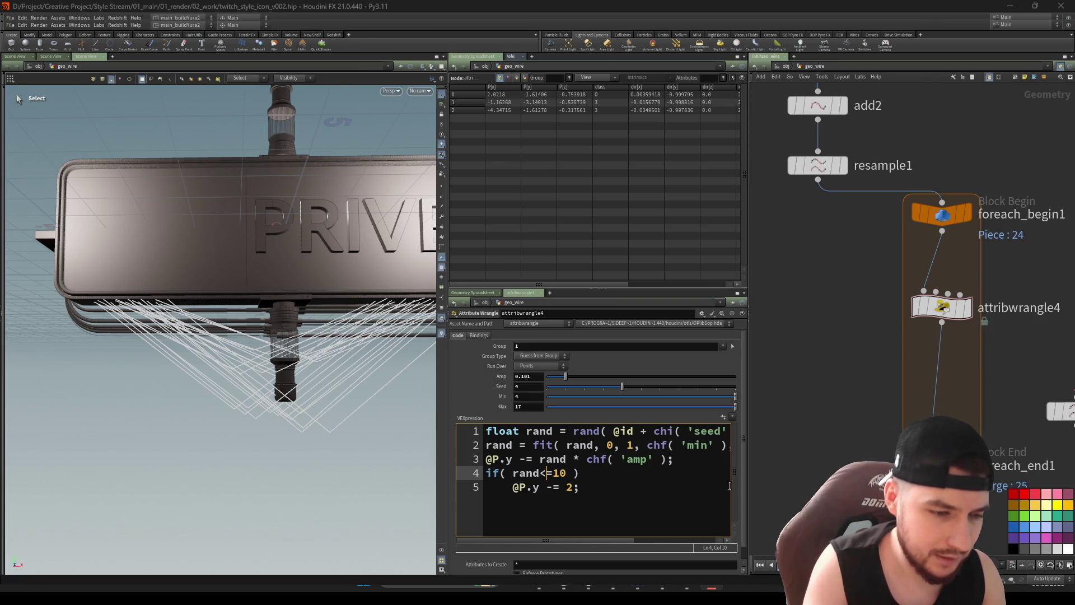
pyautogui.press('BackSpace')
pyautogui.press('BackSpace')
pyautogui.write('rand<=ra')
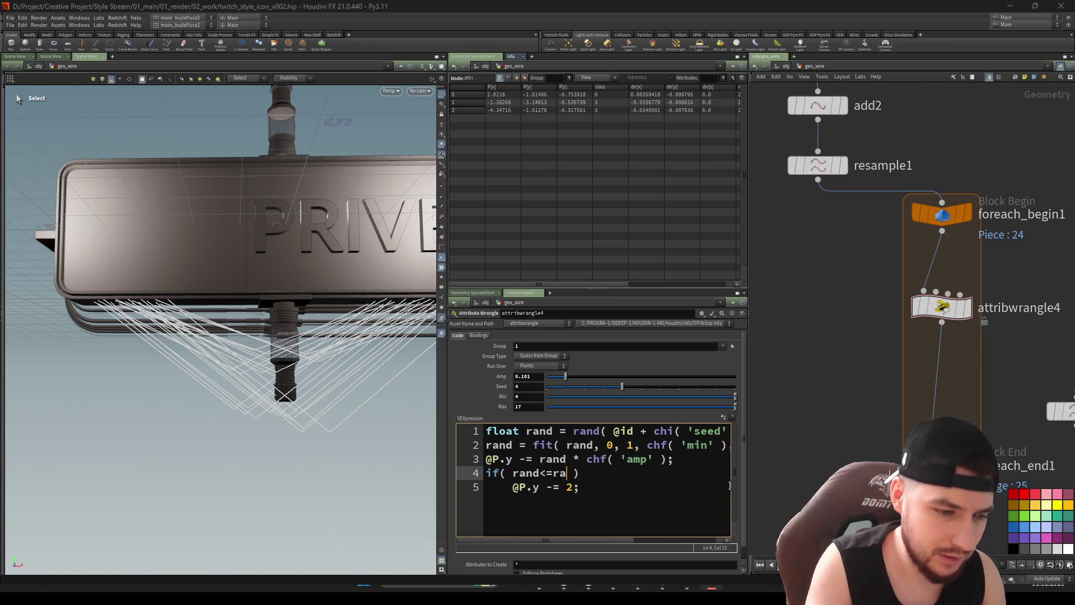
pyautogui.write('nd( @id ')
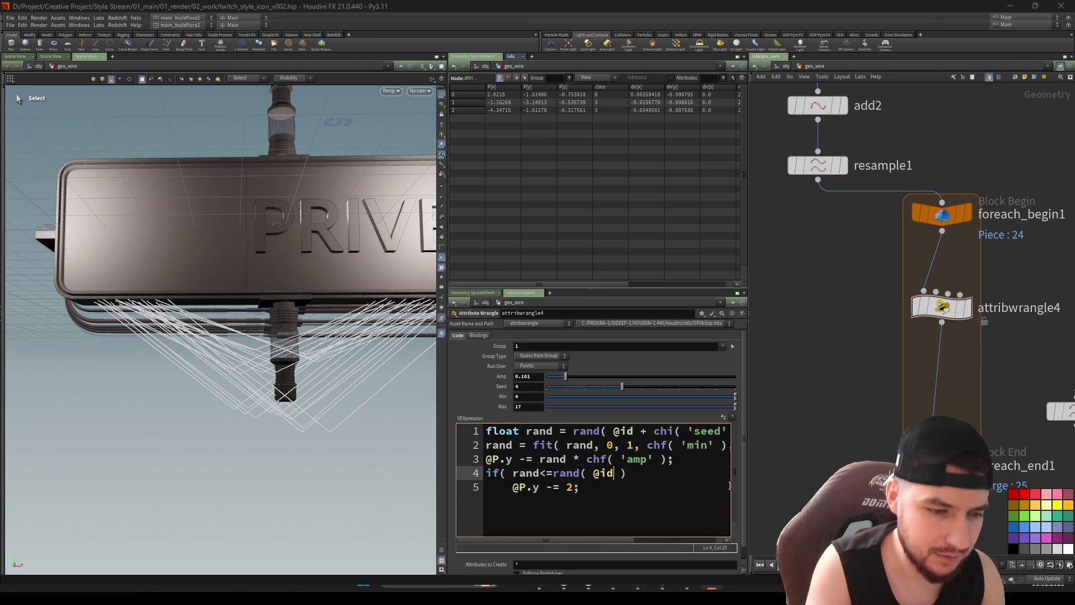
pyautogui.write('+123')
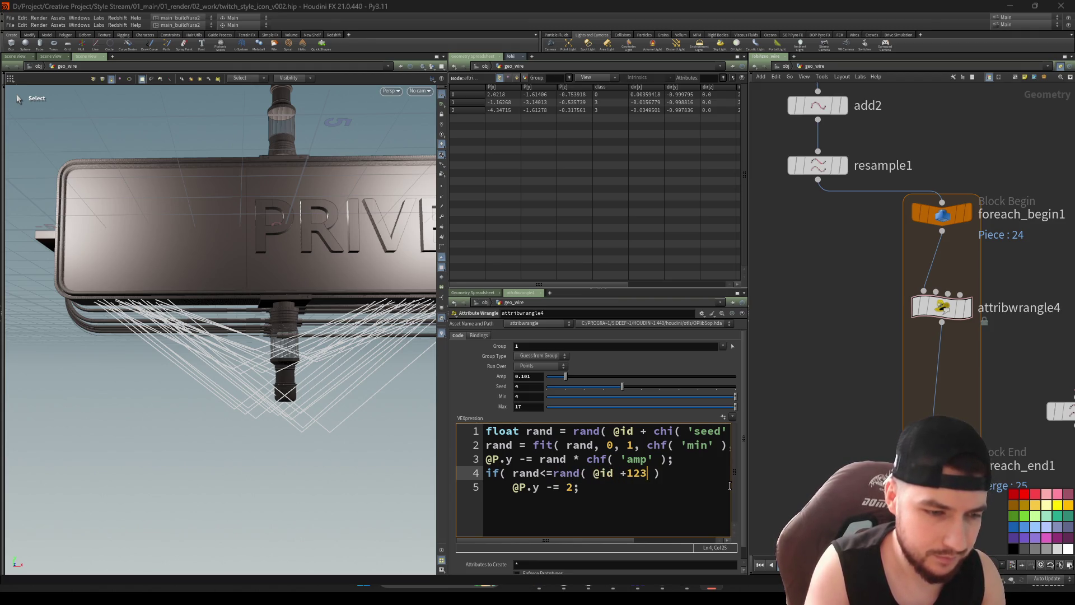
pyautogui.hotkey('alt', 'Return')
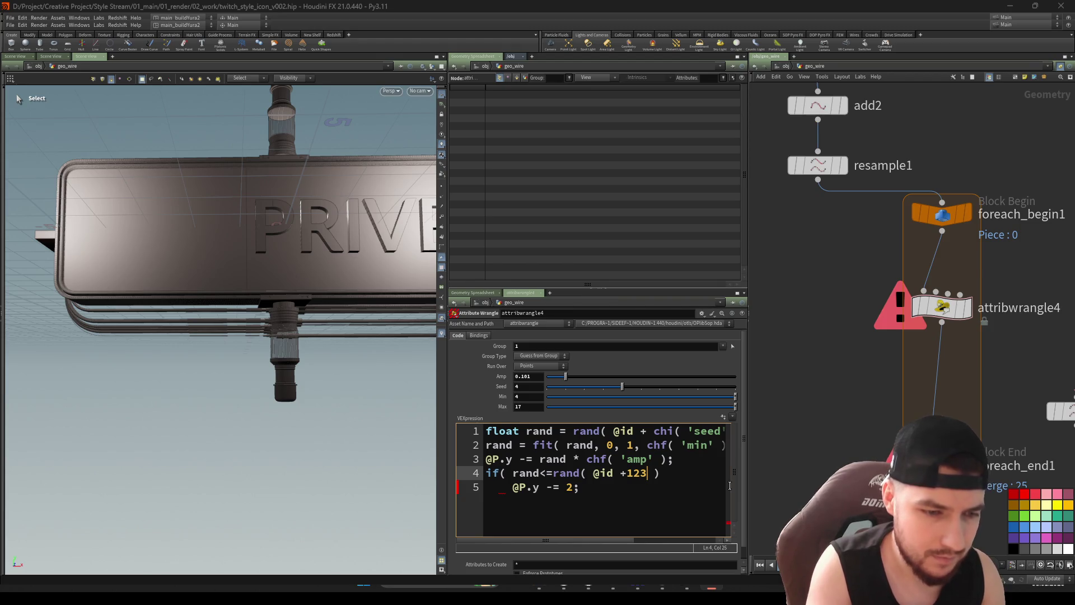
pyautogui.write(')')
pyautogui.hotkey('alt', 'Return')
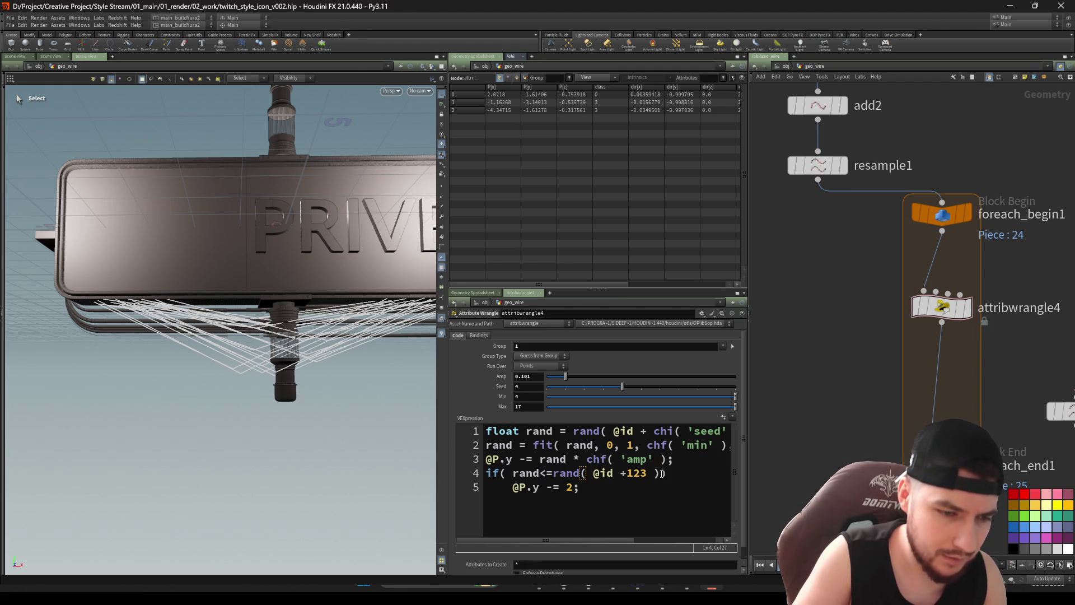
pyautogui.moveTo(666, 473); pyautogui.dragTo(553, 473)
pyautogui.hotkey('ctrl', 'c')
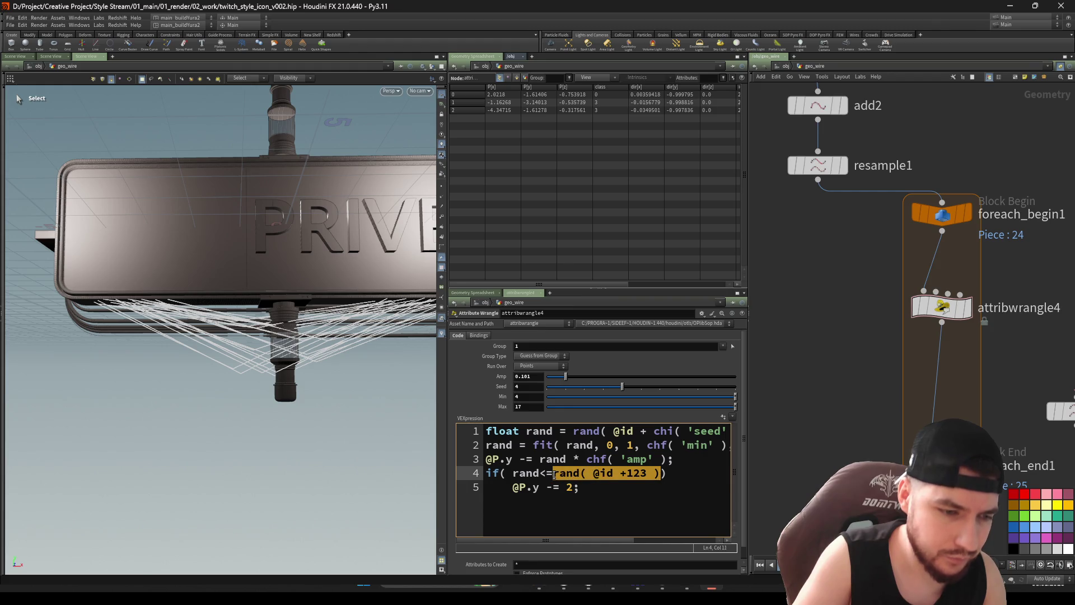
pyautogui.press('BackSpace')
pyautogui.moveTo(546, 473); pyautogui.dragTo(521, 473)
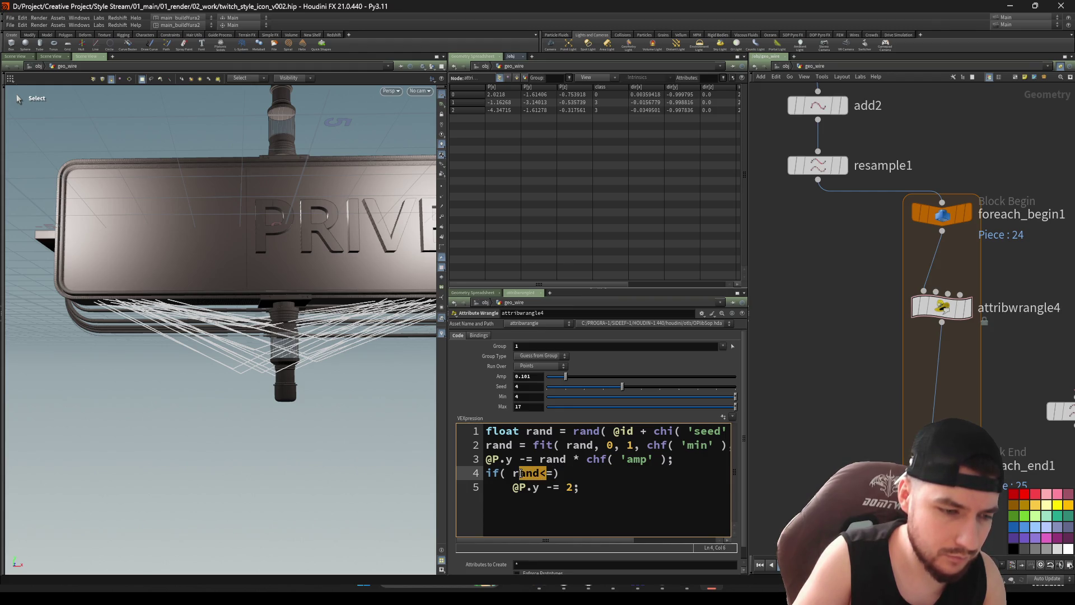
pyautogui.hotkey('ctrl', 'v')
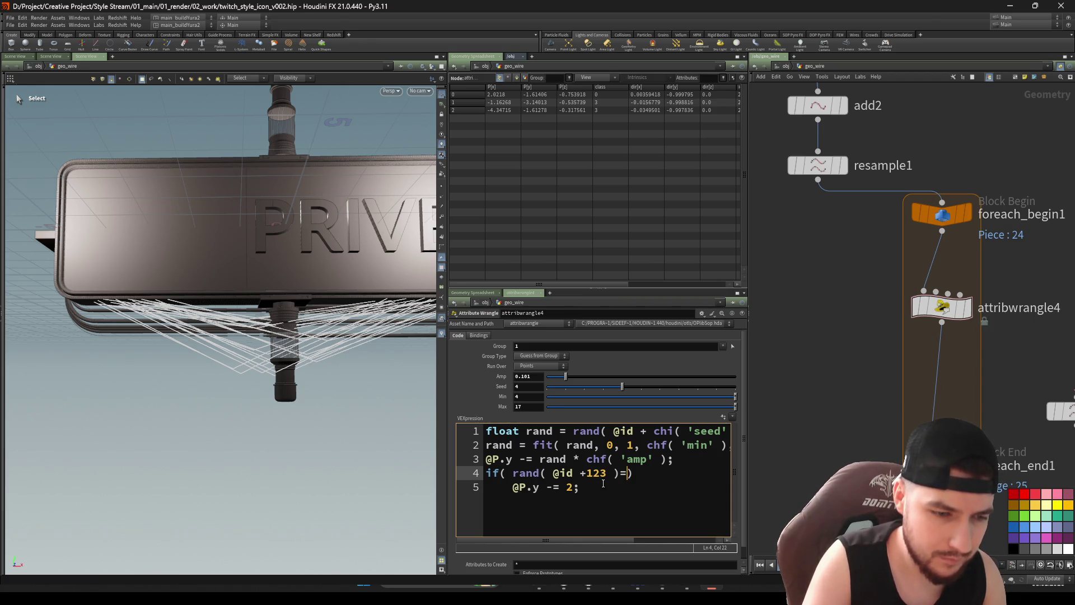
pyautogui.write('>=')
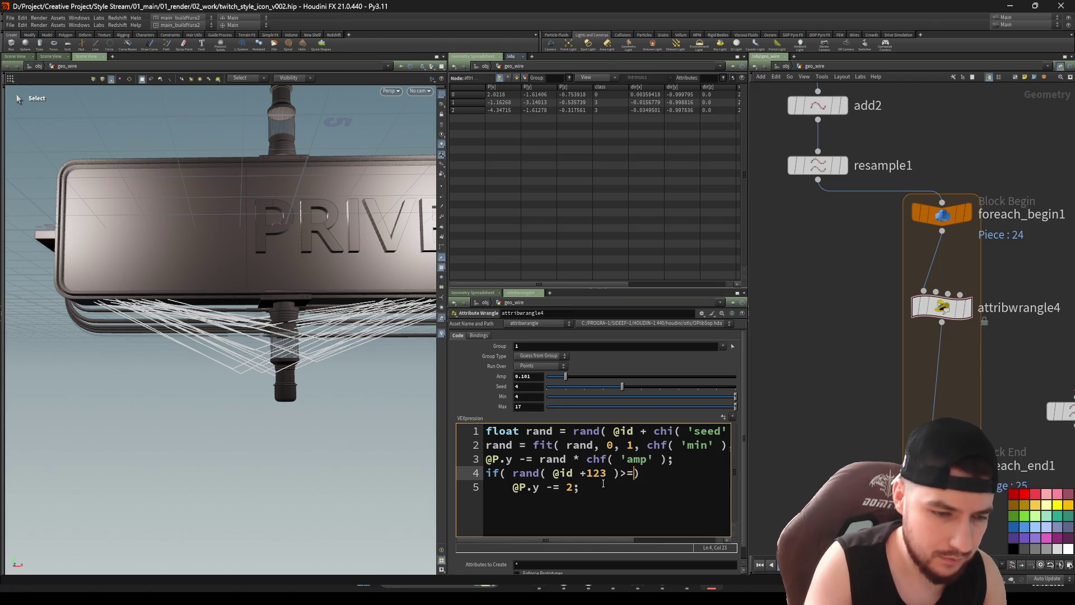
pyautogui.write(' 0.9')
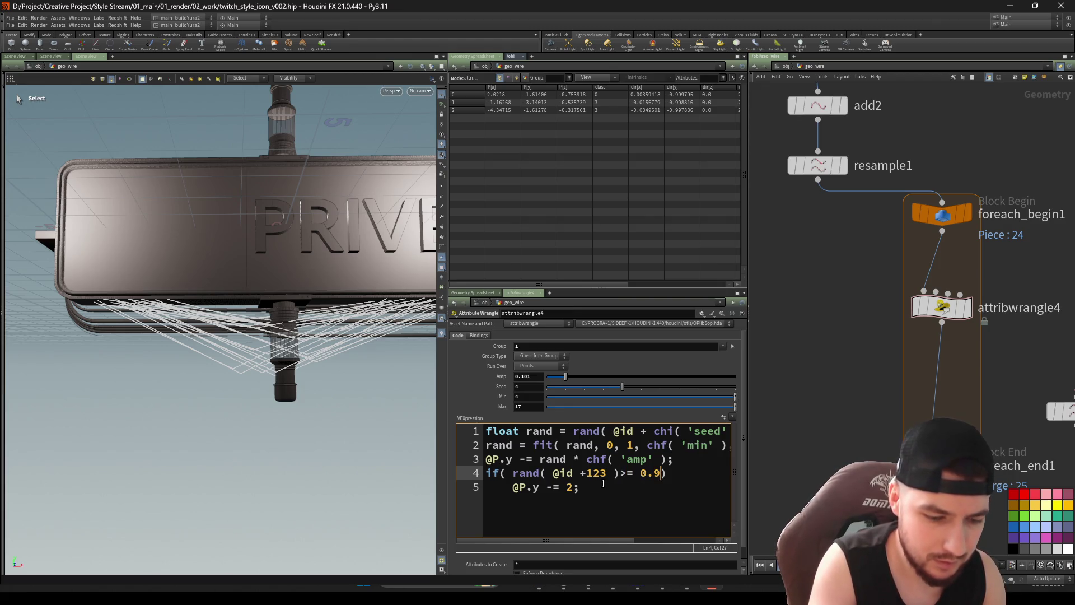
pyautogui.hotkey('ctrl', 's')
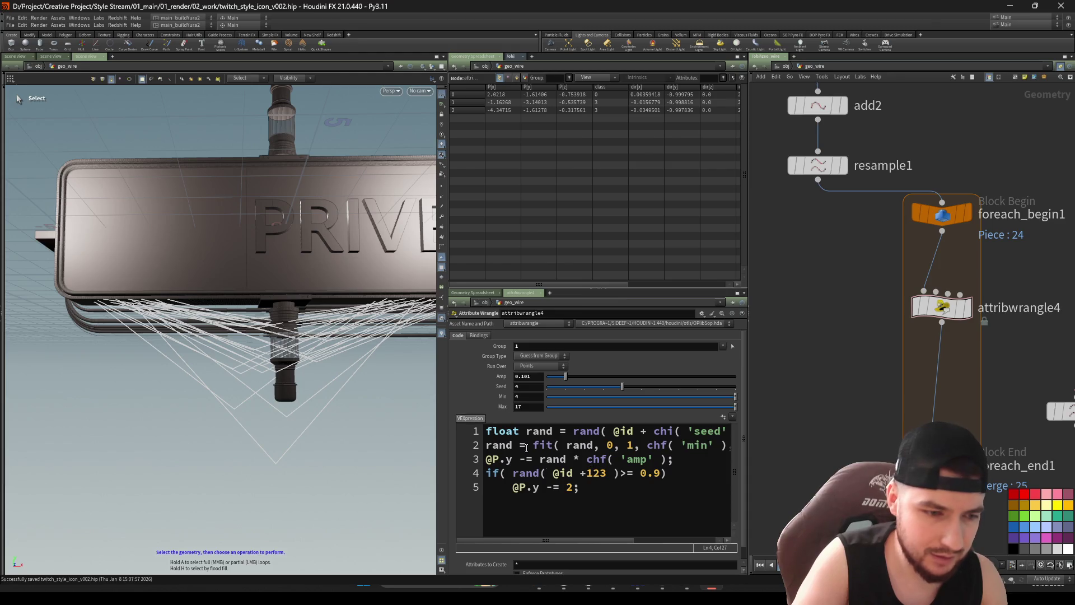
# Step: Raise the extra-drop threshold in the condition from 0.9 to 0.95 so fewer wires sag low
pyautogui.click(657, 473)
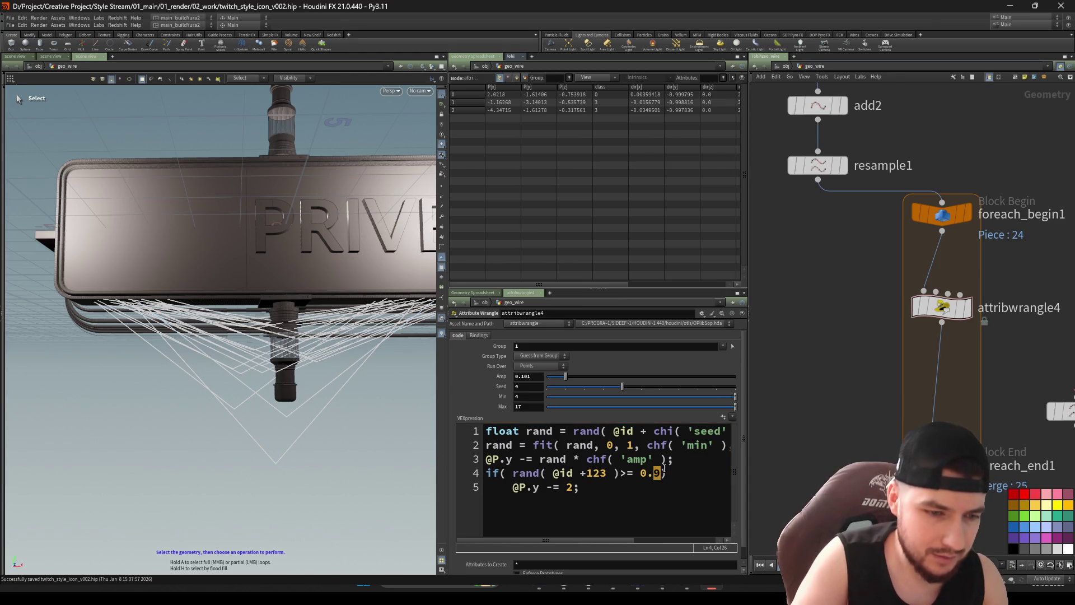
pyautogui.doubleClick(655, 474)
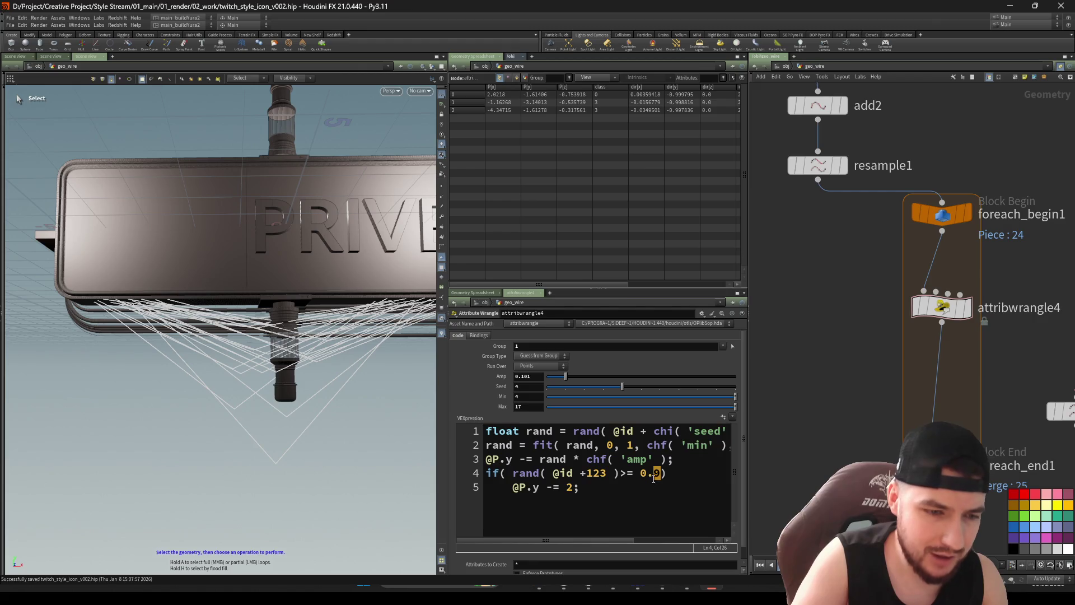
pyautogui.click(671, 473)
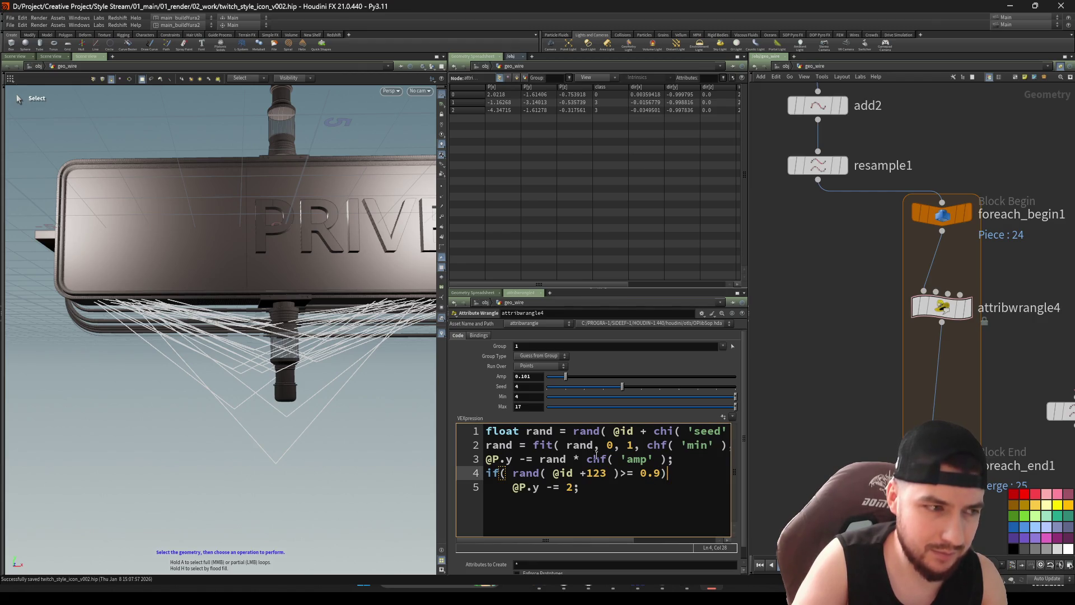
pyautogui.click(245, 490)
pyautogui.click(654, 474)
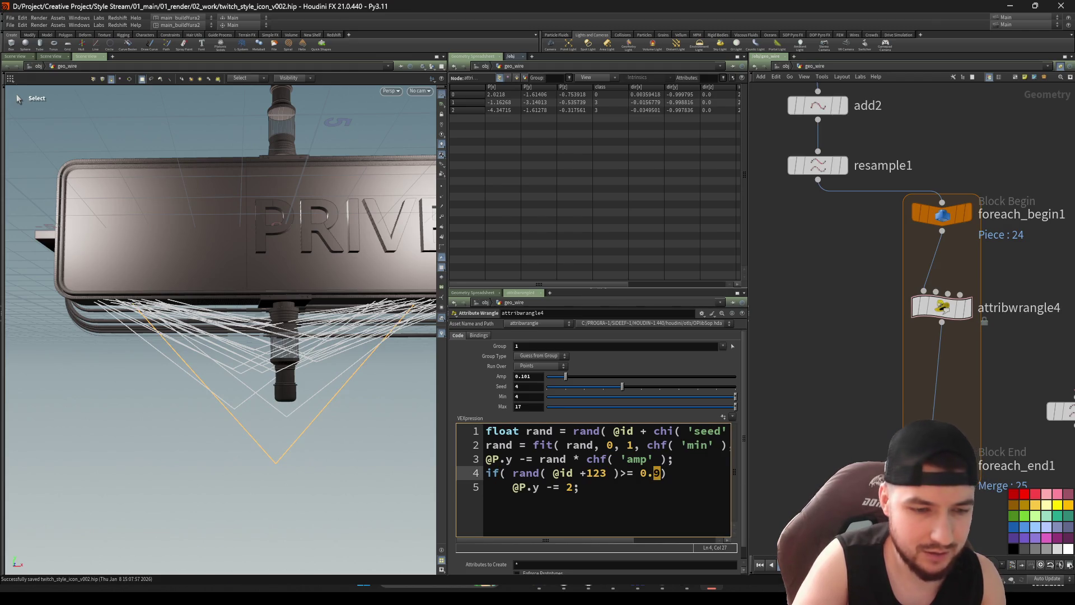
pyautogui.write('5')
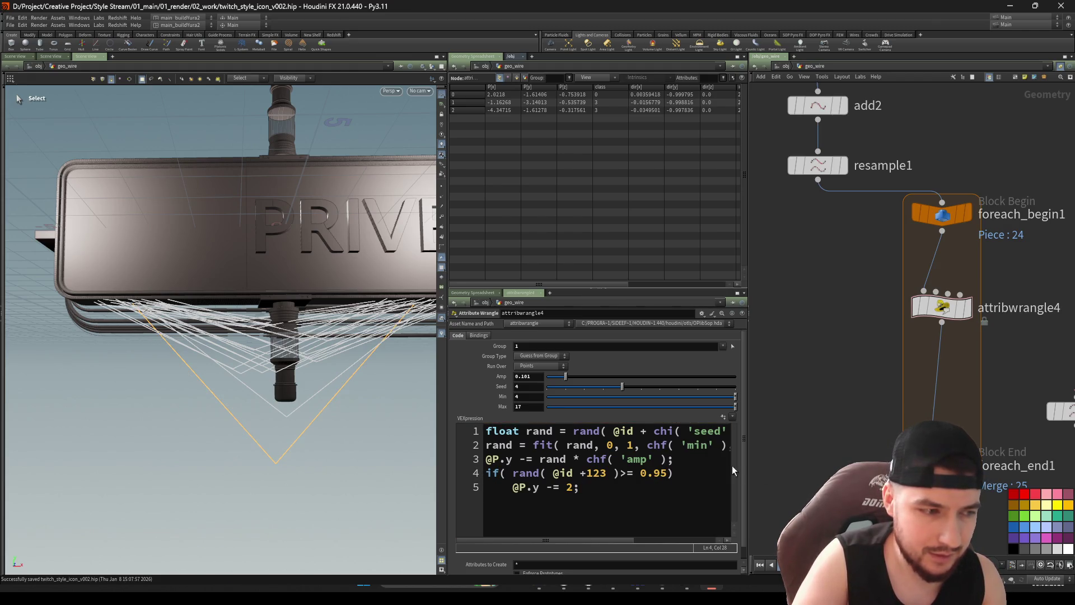
# Step: Check the sign from below and in front, then select the foreach_end1 node
pyautogui.moveTo(283, 402)
pyautogui.keyDown('alt'); pyautogui.mouseDown()
pyautogui.moveTo(261, 429)
pyautogui.moveTo(325, 446)
pyautogui.moveTo(350, 435)
pyautogui.mouseUp(); pyautogui.keyUp('alt')
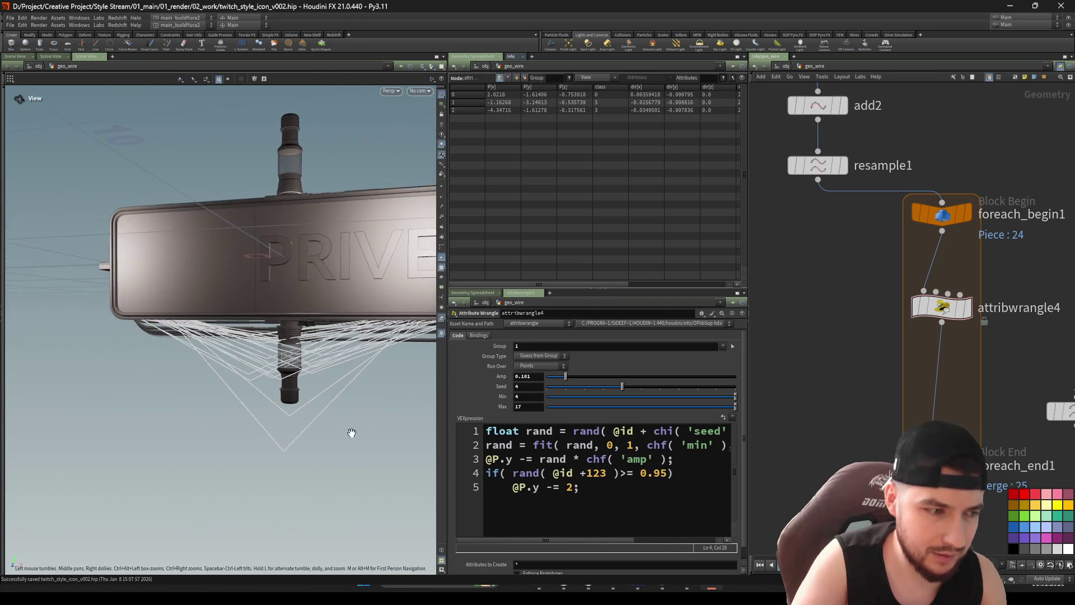
pyautogui.keyDown('alt'); pyautogui.moveTo(279, 433); pyautogui.dragTo(304, 433); pyautogui.keyUp('alt')
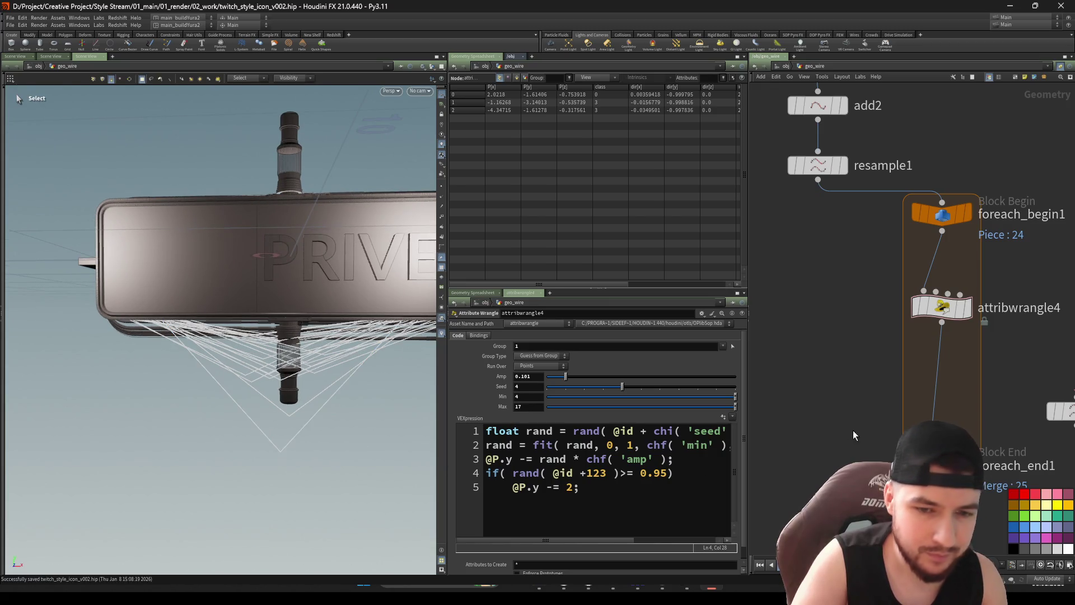
pyautogui.click(939, 452)
pyautogui.scroll(-2, 890, 446)
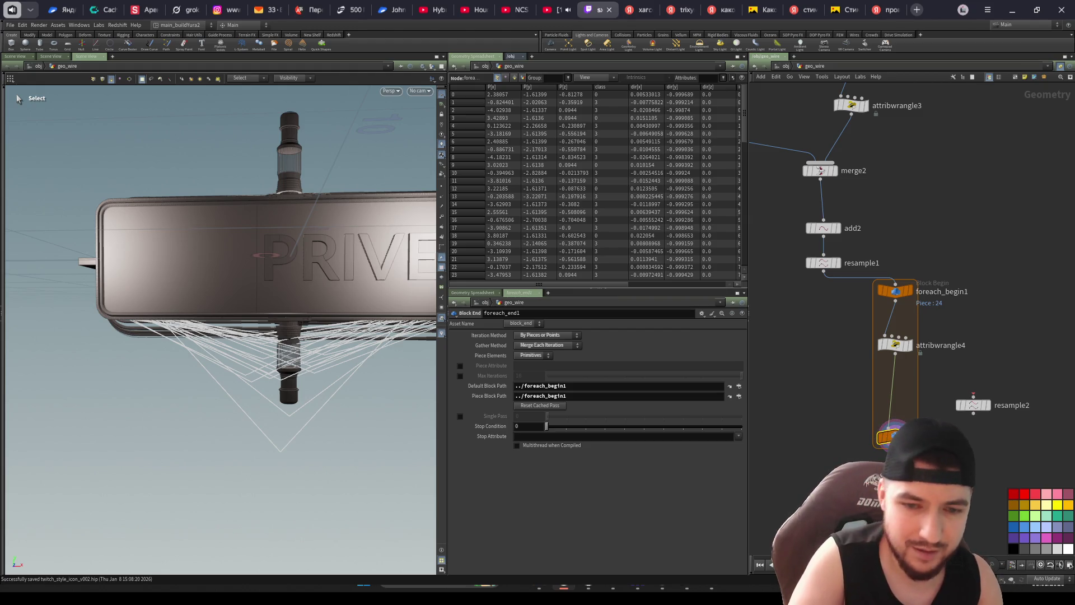
# Step: Select the three foreach loop nodes, save, and display the smoothed result of resample2
pyautogui.click(898, 409)
pyautogui.moveTo(868, 336); pyautogui.dragTo(924, 454)
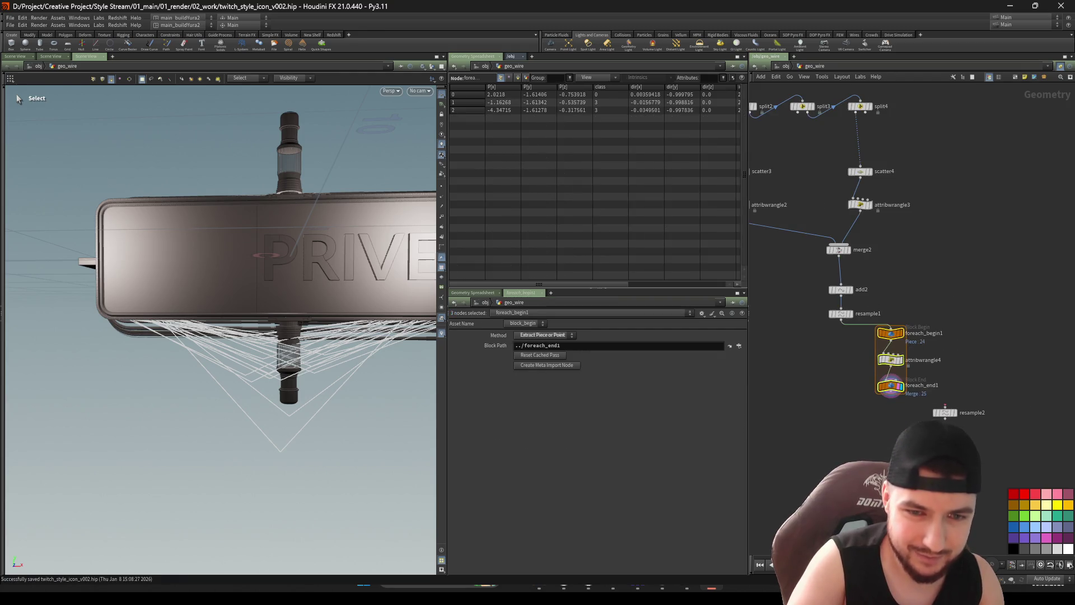
pyautogui.hotkey('ctrl', 's')
pyautogui.scroll(-2, 837, 341)
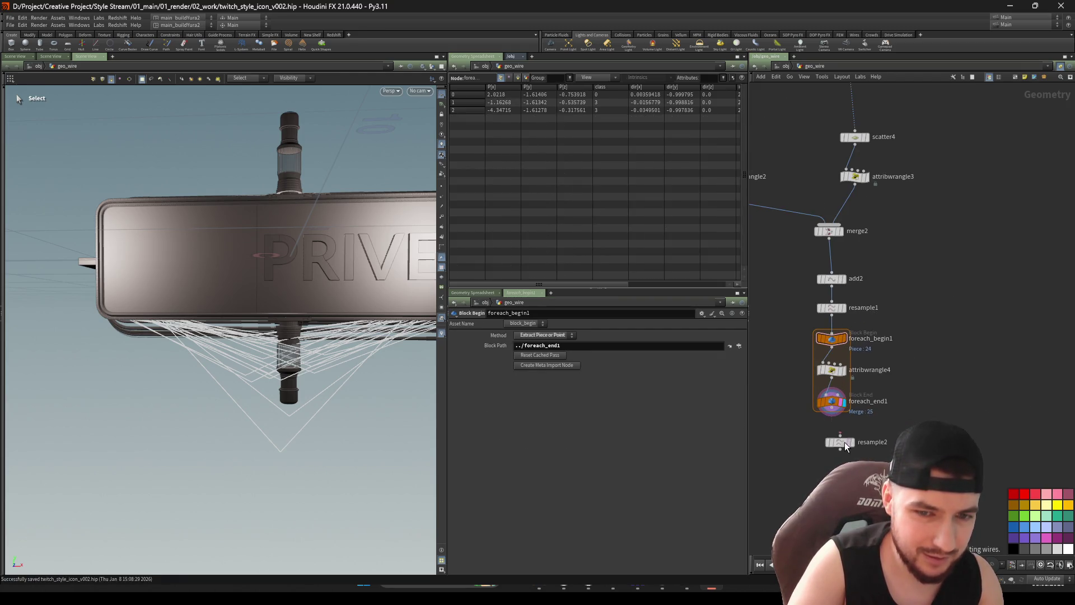
pyautogui.scroll(2, 861, 446)
pyautogui.click(827, 444)
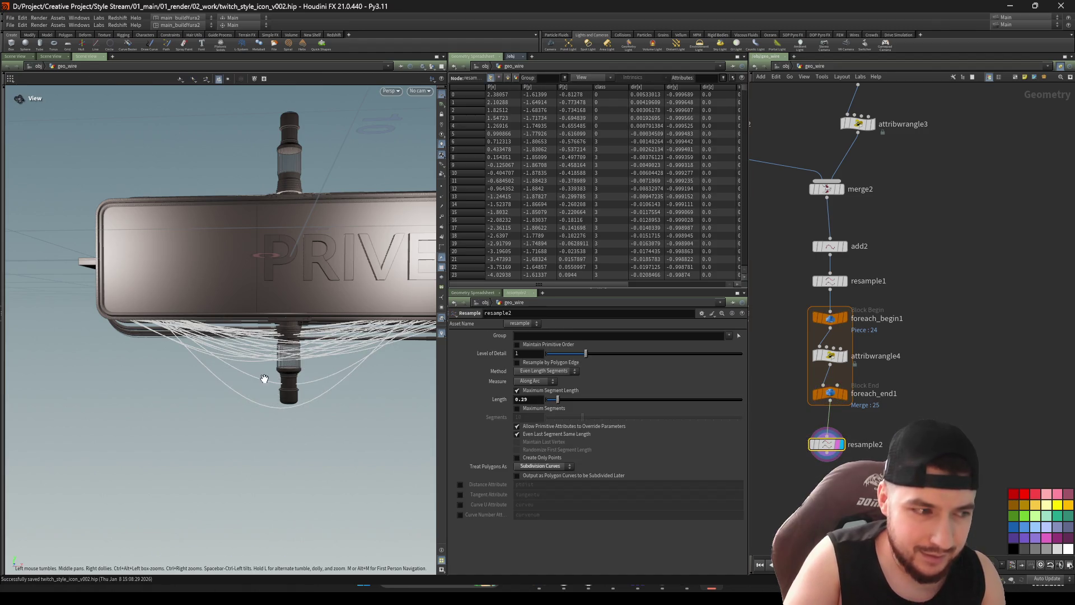
# Step: Inspect the smoothed wires, look through cam1, and go up to the object level
pyautogui.moveTo(263, 380); pyautogui.dragTo(294, 384)
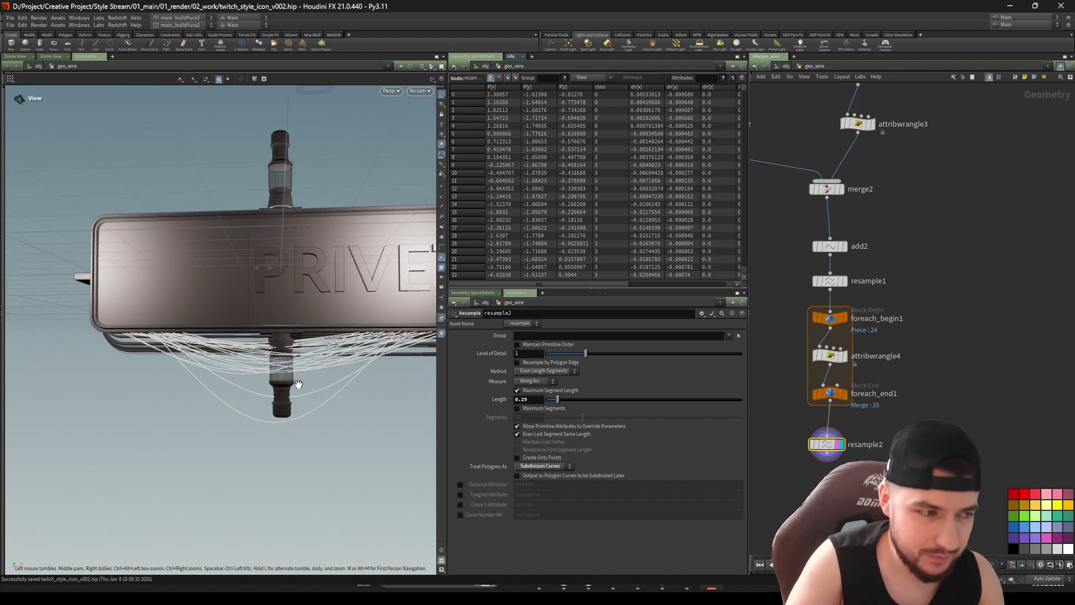
pyautogui.press('s')
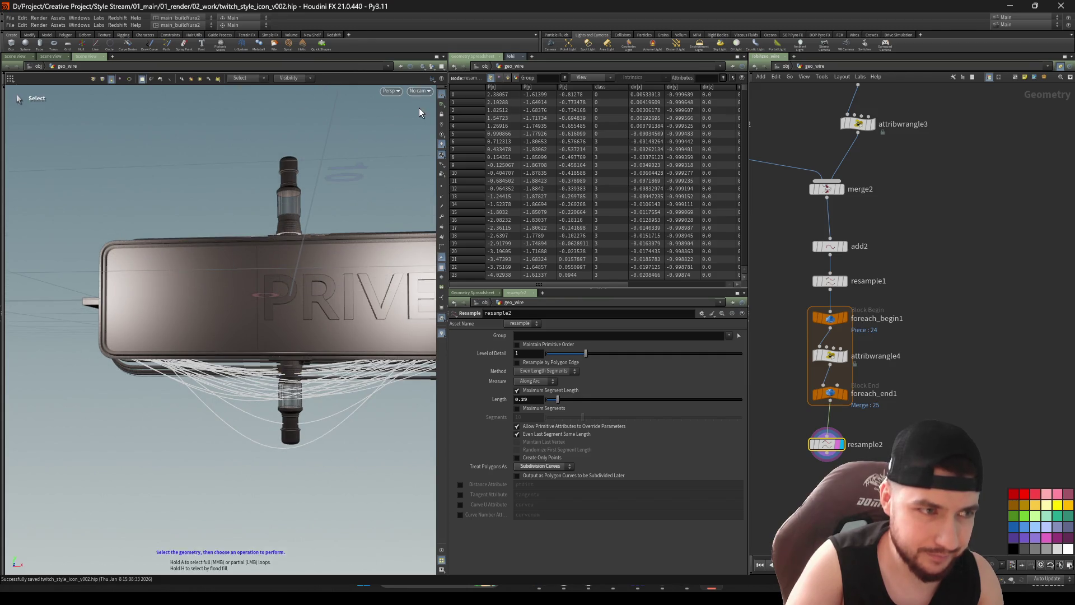
pyautogui.hotkey('ctrl', 's')
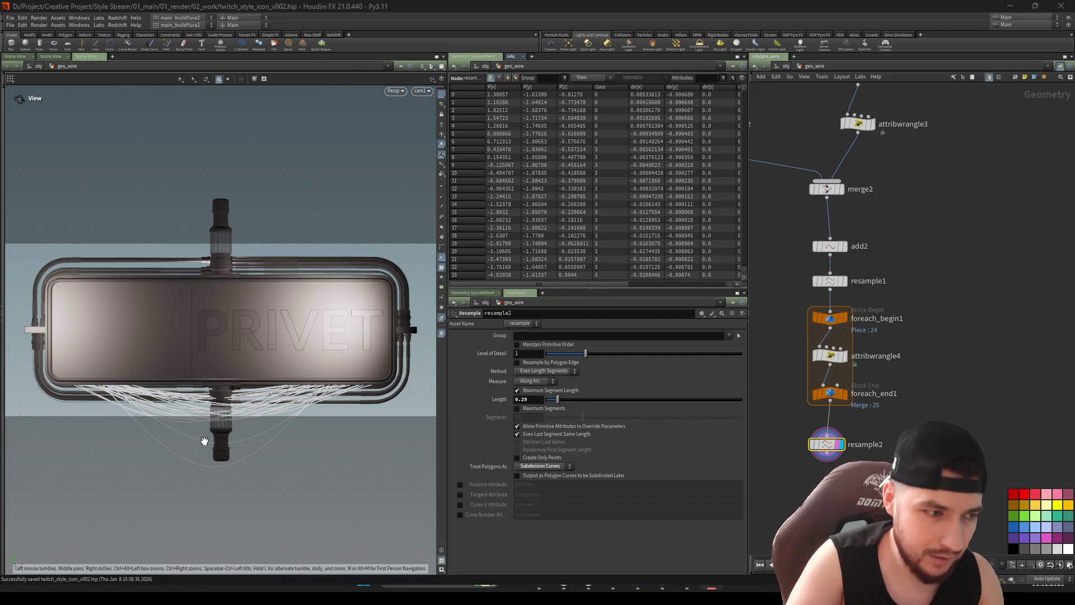
pyautogui.press('u')
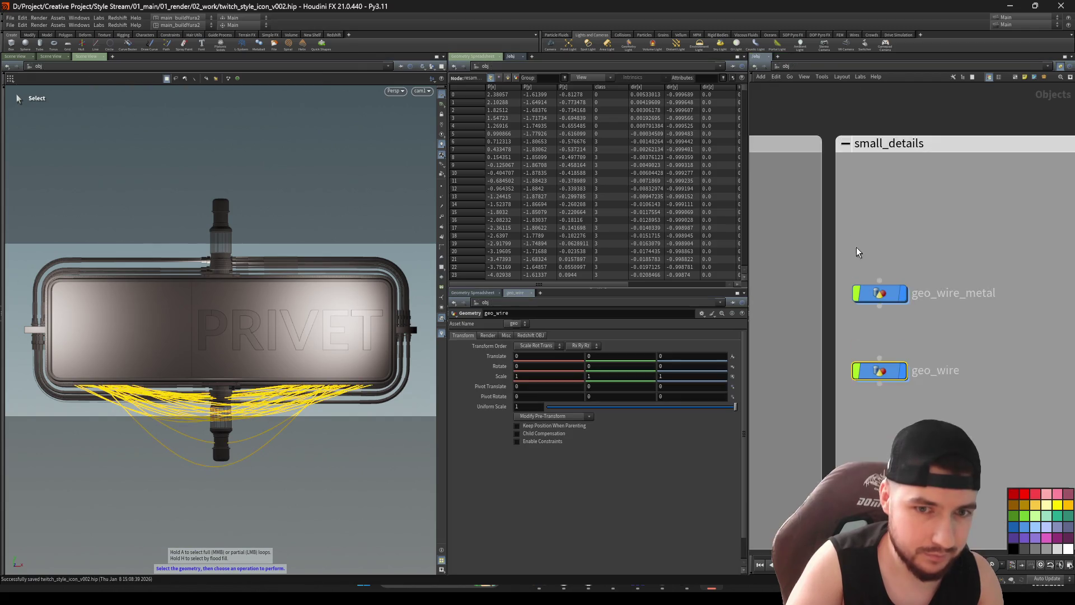
# Step: Pull cam1 back to a depth of 51.2 to frame the whole PRIVET sign and wires, then save
pyautogui.click(873, 388)
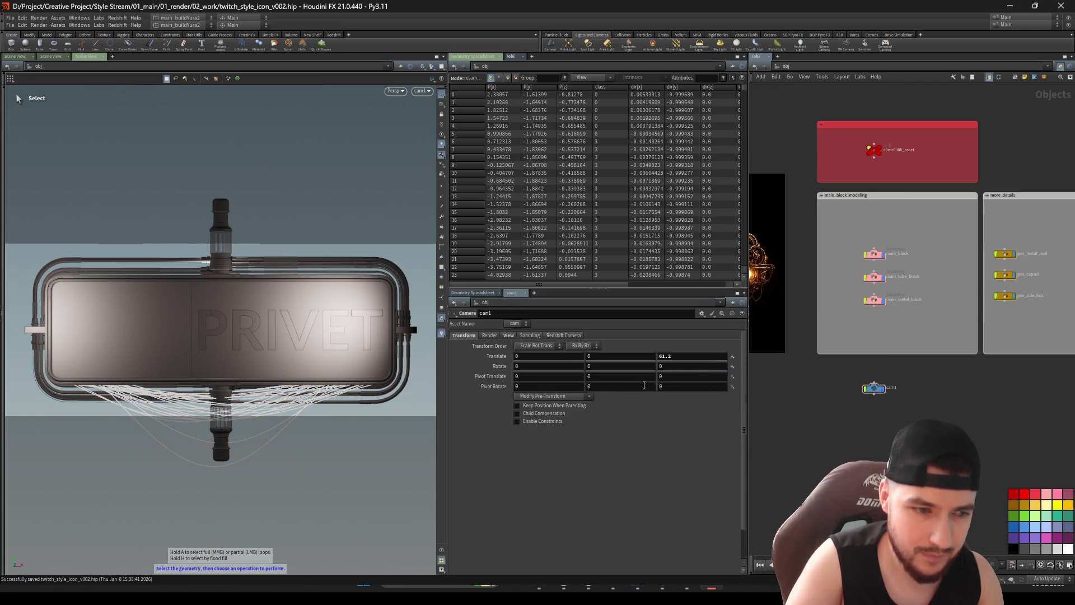
pyautogui.moveTo(705, 344); pyautogui.dragTo(816, 349, button='middle')
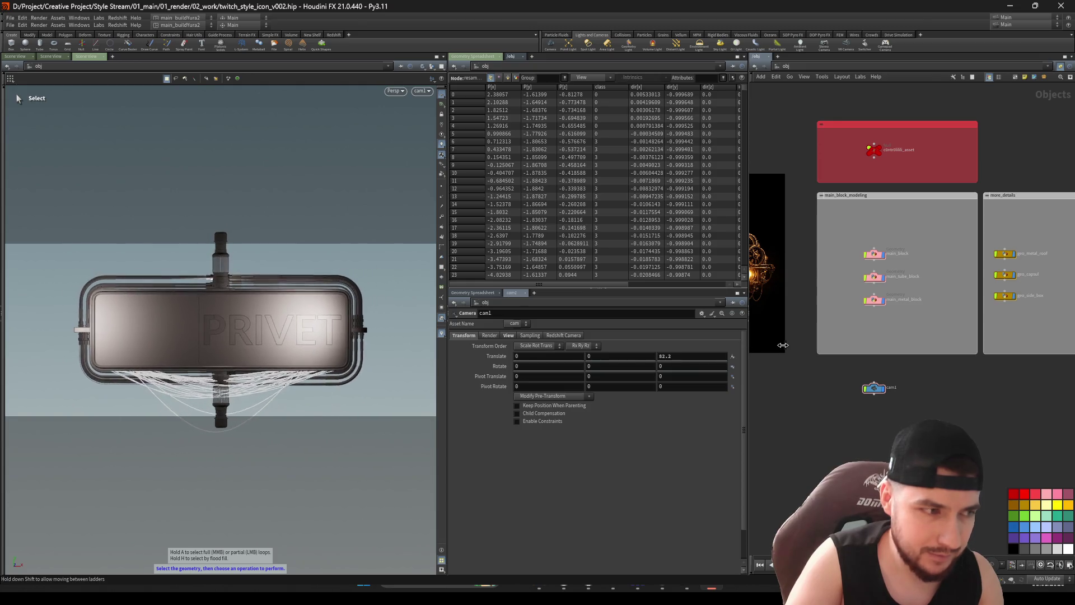
pyautogui.hotkey('ctrl', 's')
pyautogui.scroll(-2, 800, 387)
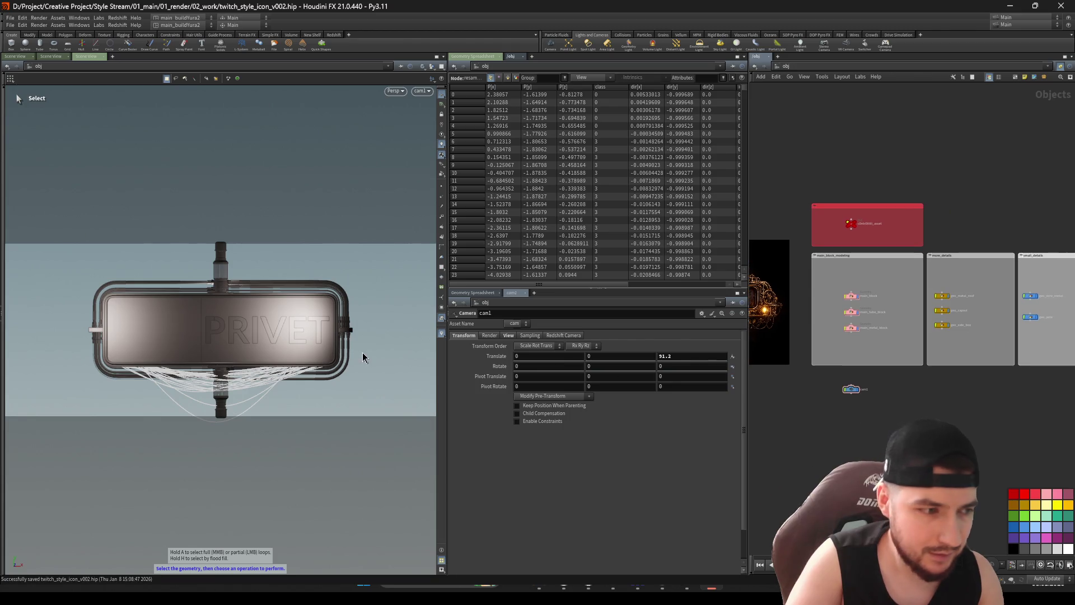
pyautogui.scroll(3, 360, 372)
pyautogui.scroll(-2, 336, 379)
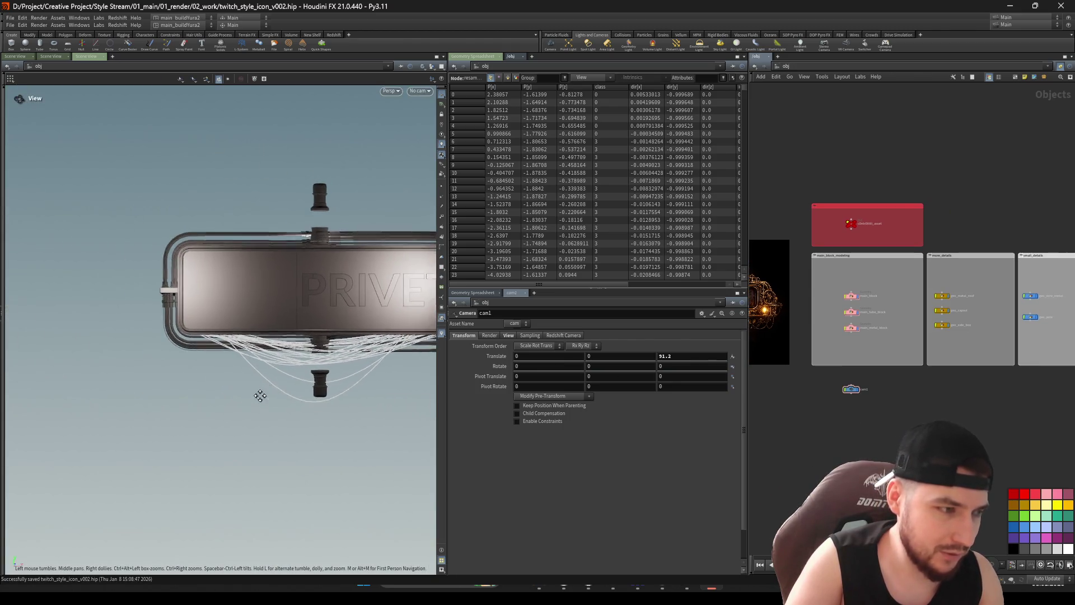
pyautogui.press('Escape')
pyautogui.scroll(3, 269, 319)
pyautogui.scroll(-2, 253, 361)
pyautogui.press('Escape')
pyautogui.scroll(1, 882, 412)
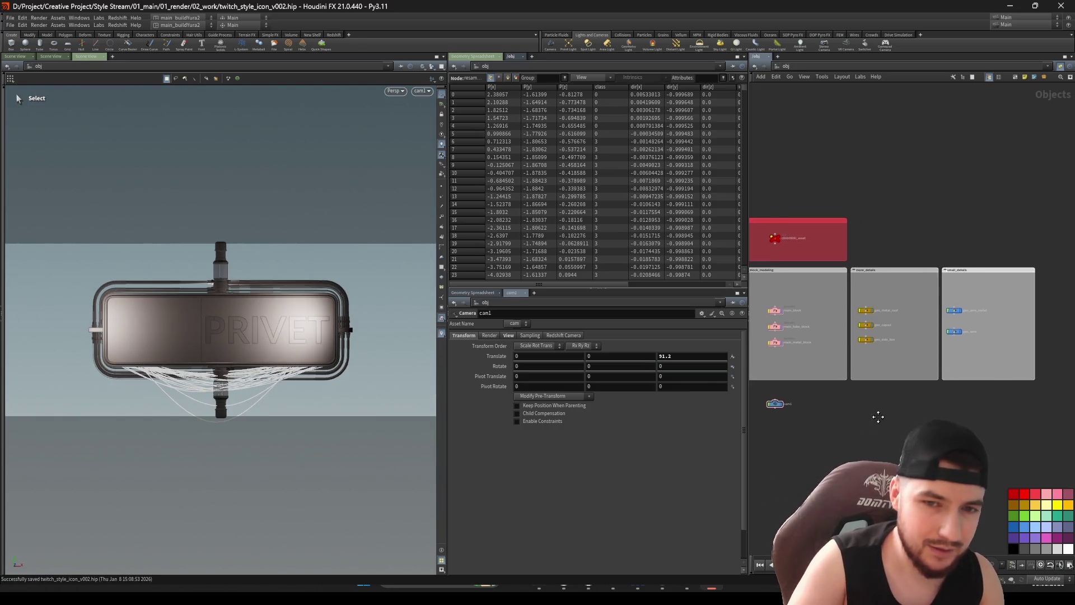
pyautogui.scroll(2, 957, 317)
pyautogui.scroll(2, 957, 317)
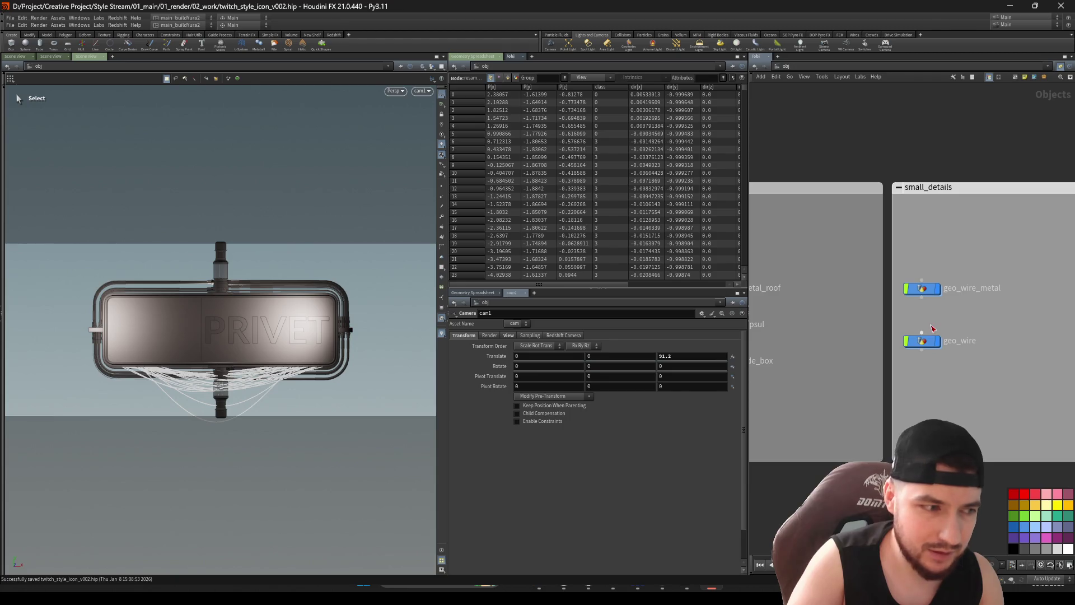
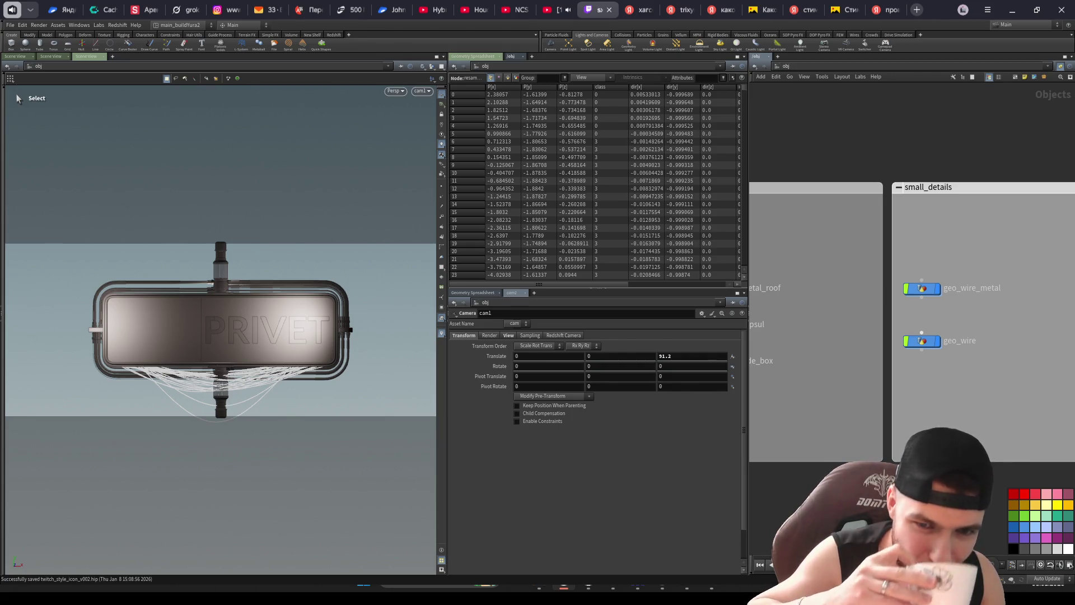
# Step: Inside geo_wire, paste a copy of the wire loop under resample1, fed by a new Resample node
pyautogui.click(969, 364)
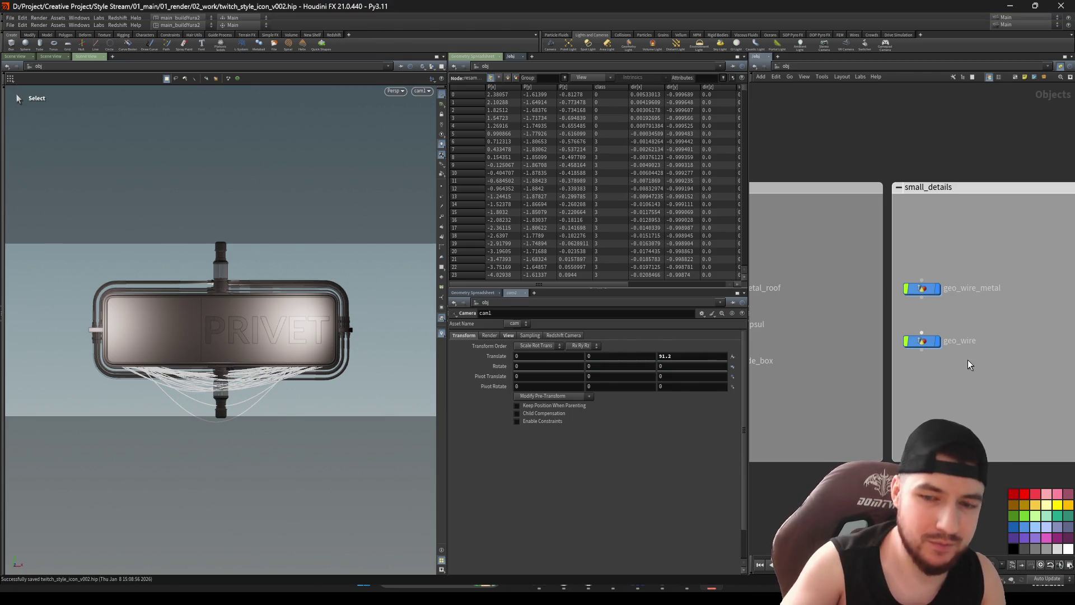
pyautogui.scroll(2, 955, 374)
pyautogui.scroll(2, 924, 397)
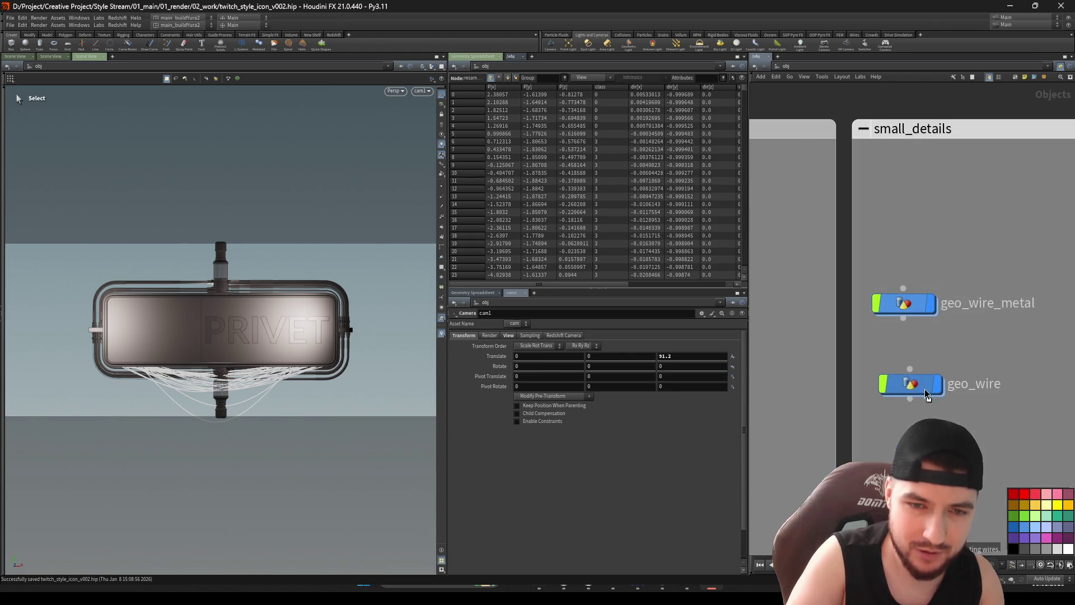
pyautogui.doubleClick(903, 384)
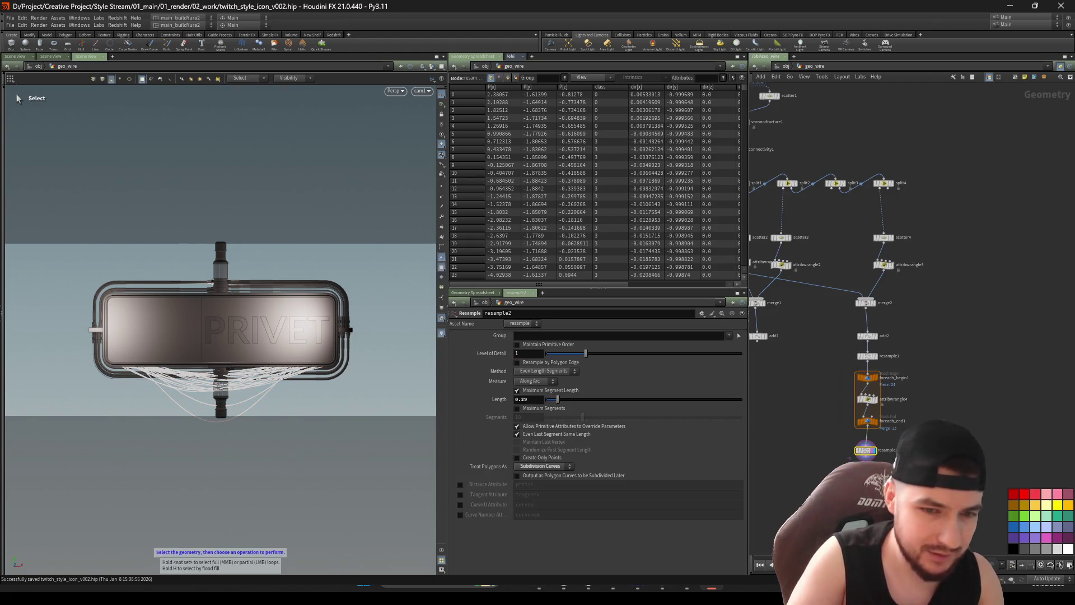
pyautogui.scroll(1, 850, 457)
pyautogui.scroll(2, 957, 328)
pyautogui.click(958, 330)
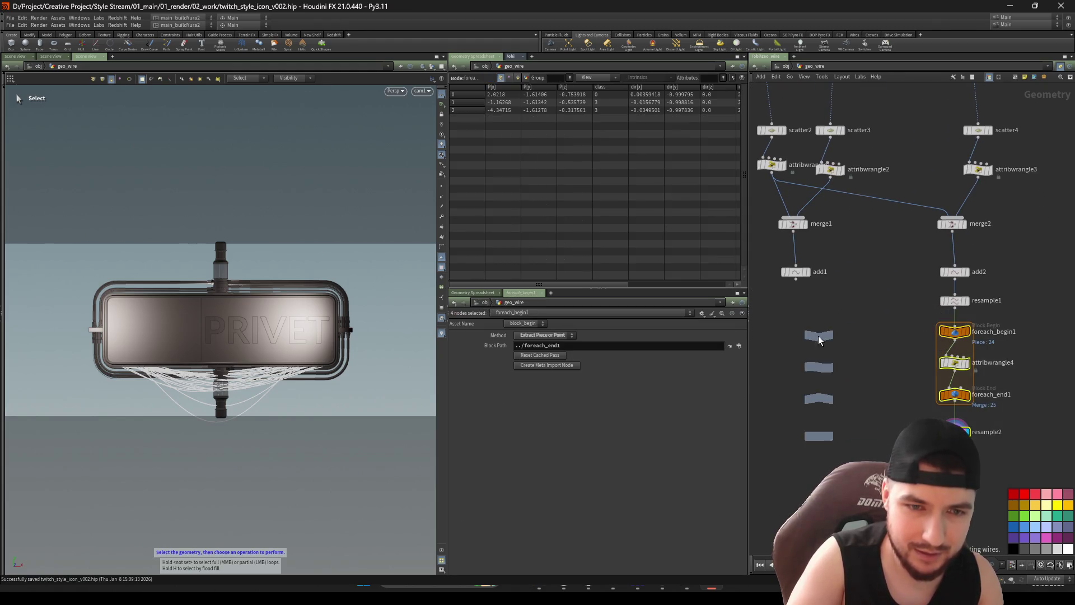
pyautogui.click(799, 334)
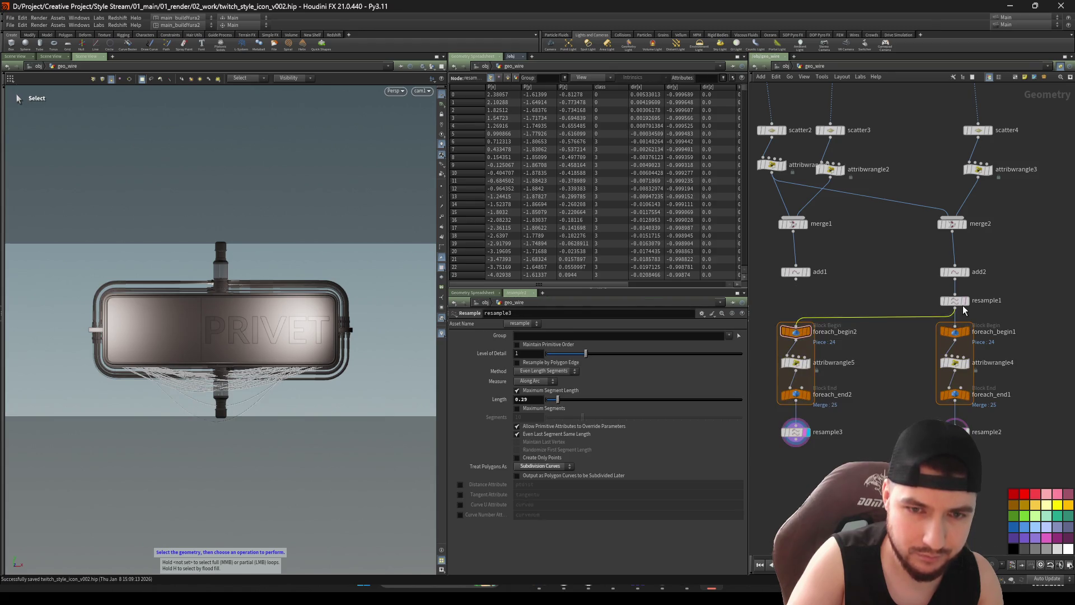
pyautogui.click(808, 312)
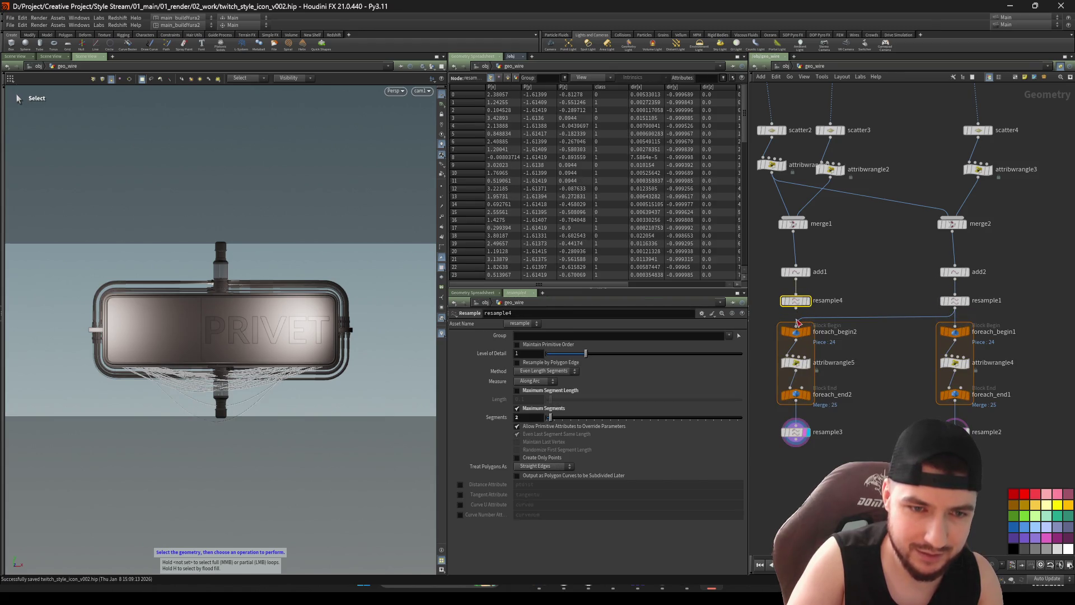
# Step: Combine the two final resample branches through a new Merge node
pyautogui.moveTo(854, 422); pyautogui.dragTo(831, 370, button='middle')
pyautogui.moveTo(996, 324); pyautogui.dragTo(793, 357)
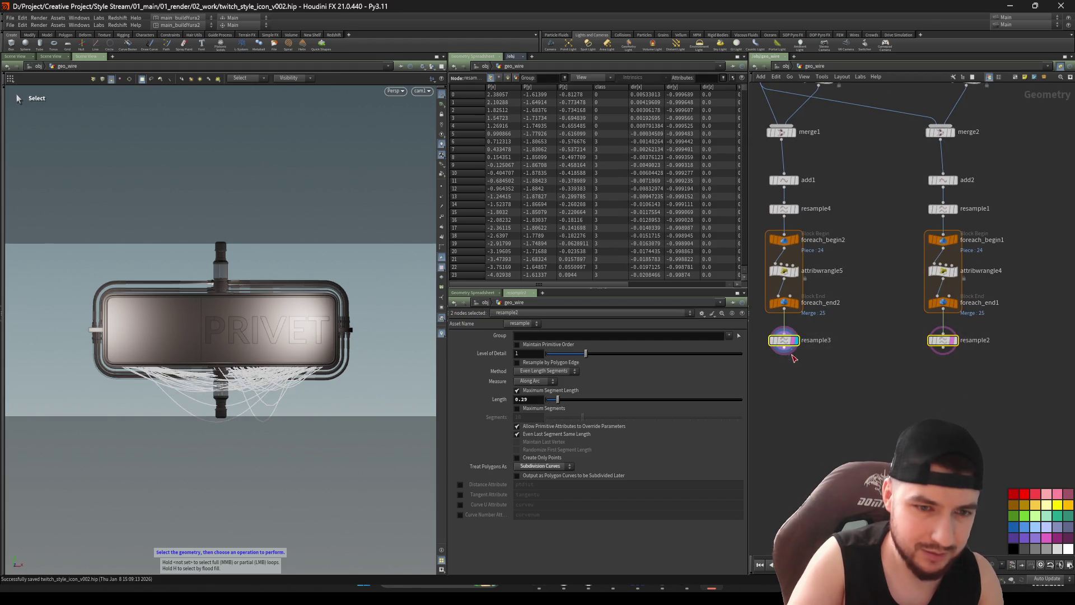
pyautogui.click(871, 440)
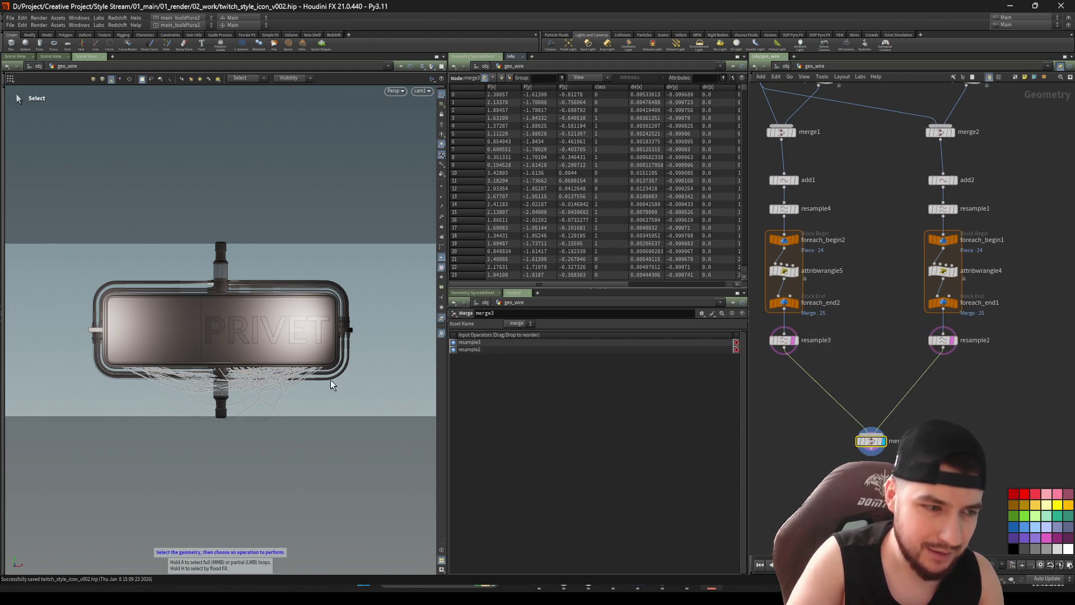
pyautogui.scroll(5, 336, 369)
# Step: Lower the two scatter nodes' Force Total Count to about 12 for fewer wires
pyautogui.moveTo(342, 366); pyautogui.dragTo(263, 399)
pyautogui.scroll(3, 264, 398)
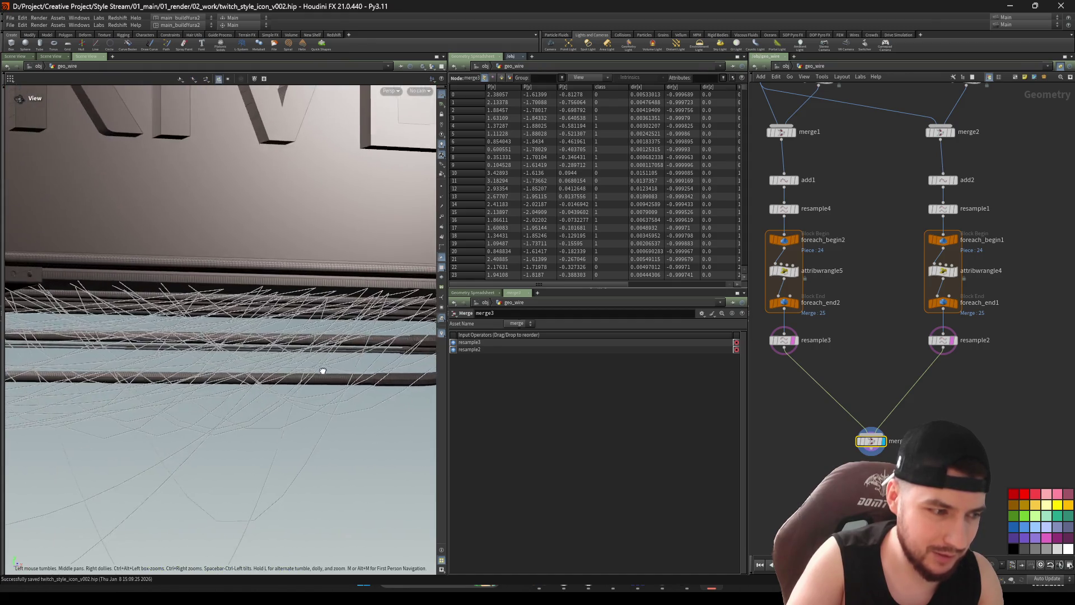
pyautogui.press('h')
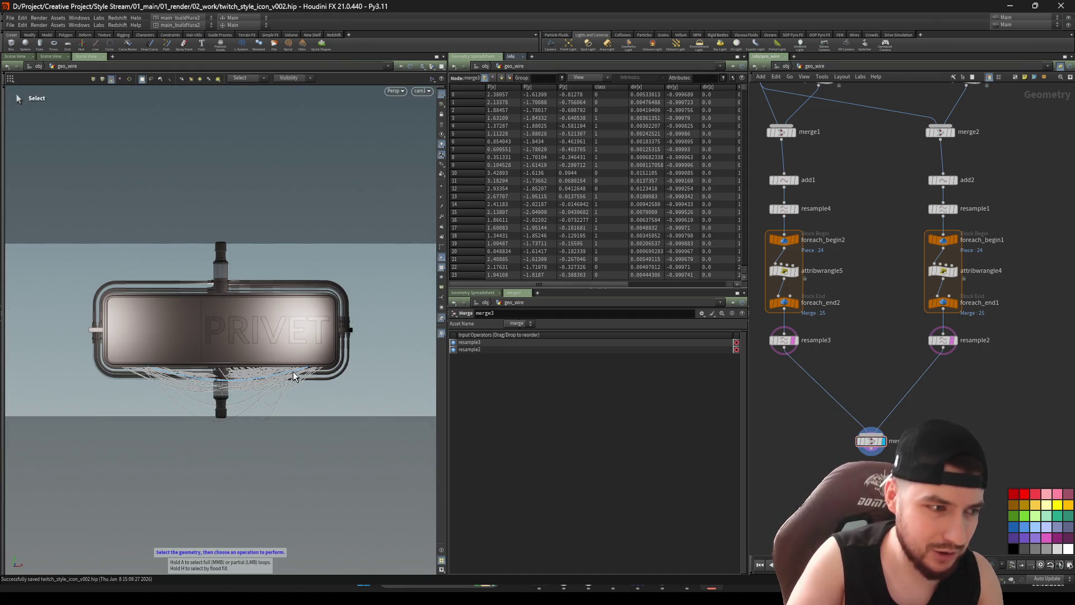
pyautogui.scroll(2, 790, 326)
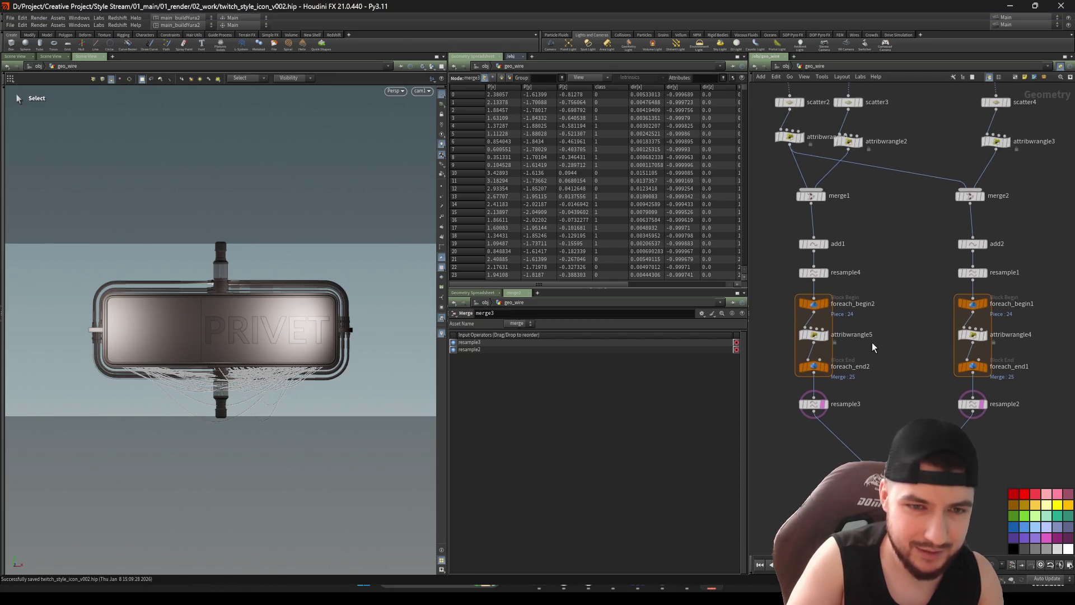
pyautogui.scroll(-2, 794, 320)
pyautogui.moveTo(912, 292); pyautogui.dragTo(913, 291)
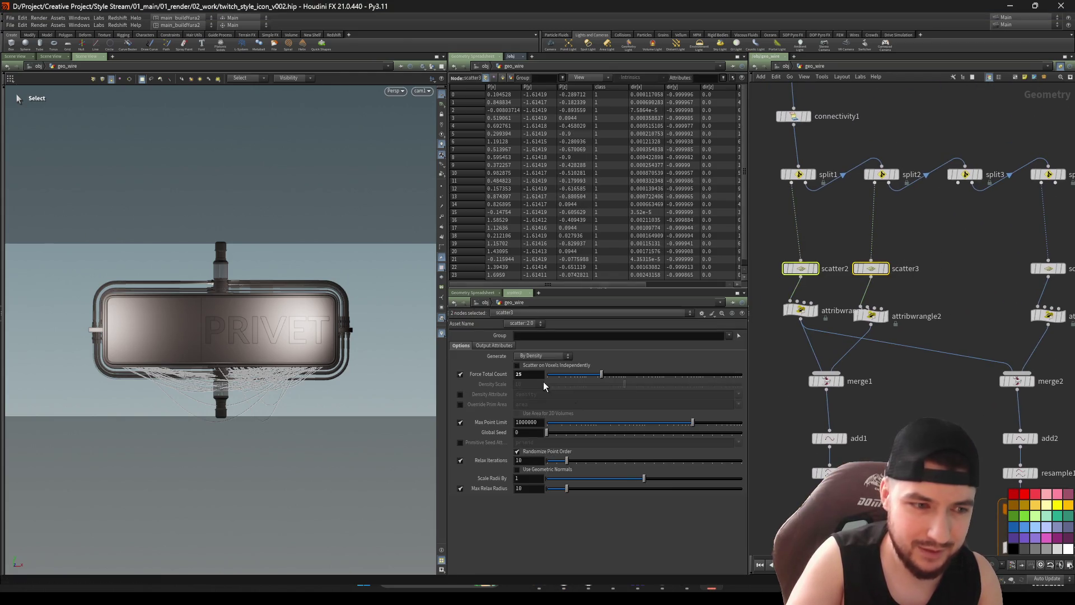
pyautogui.moveTo(601, 376); pyautogui.dragTo(589, 379)
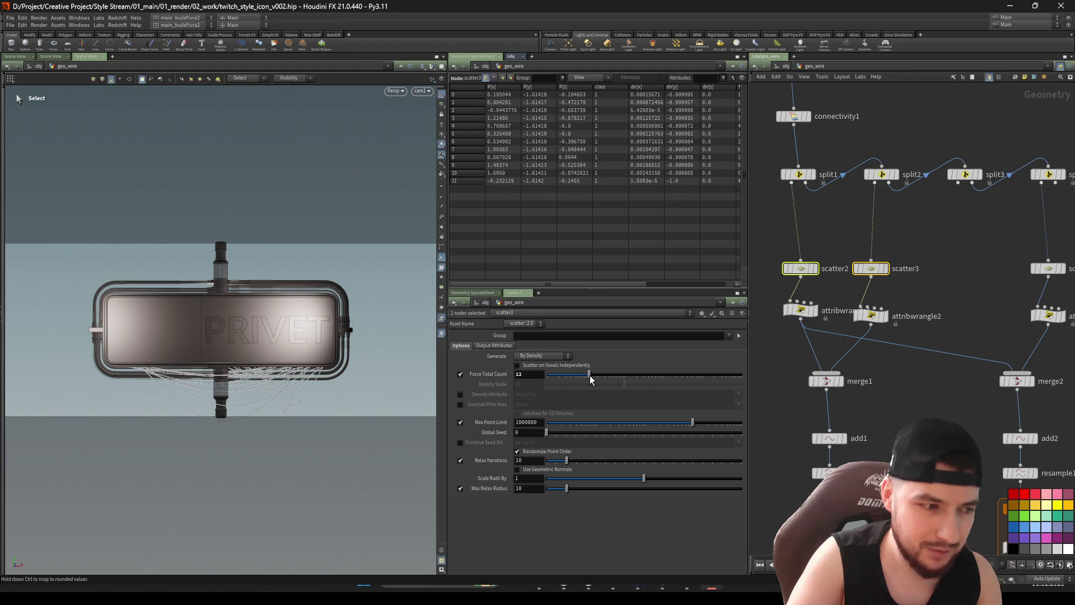
pyautogui.scroll(-3, 838, 456)
# Step: Save the scene and display the PolyWire tubes built from the merge
pyautogui.hotkey('ctrl', 's')
pyautogui.scroll(3, 838, 456)
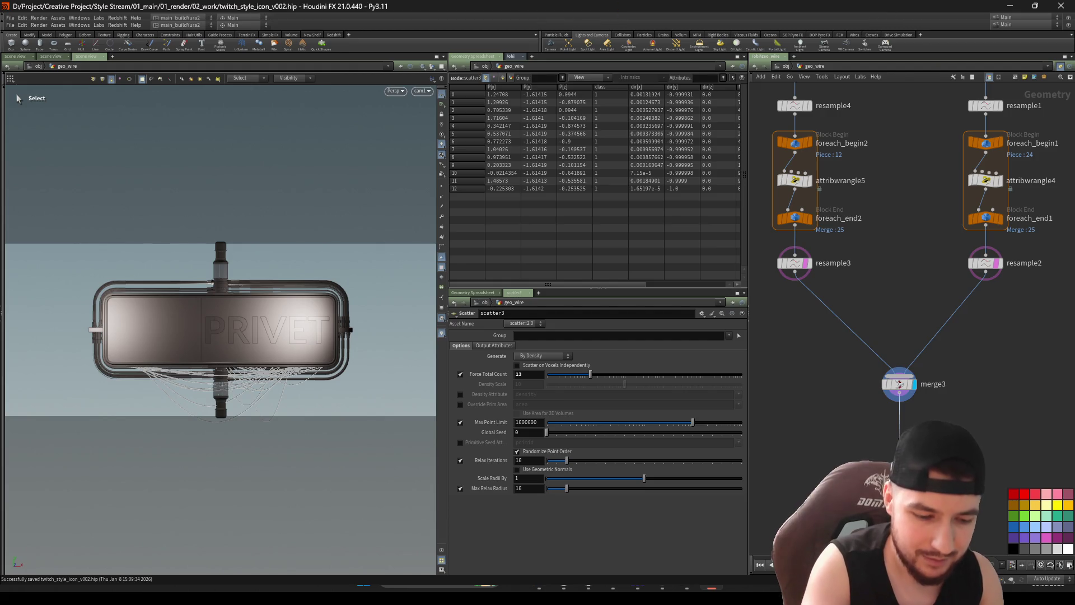
pyautogui.click(892, 443)
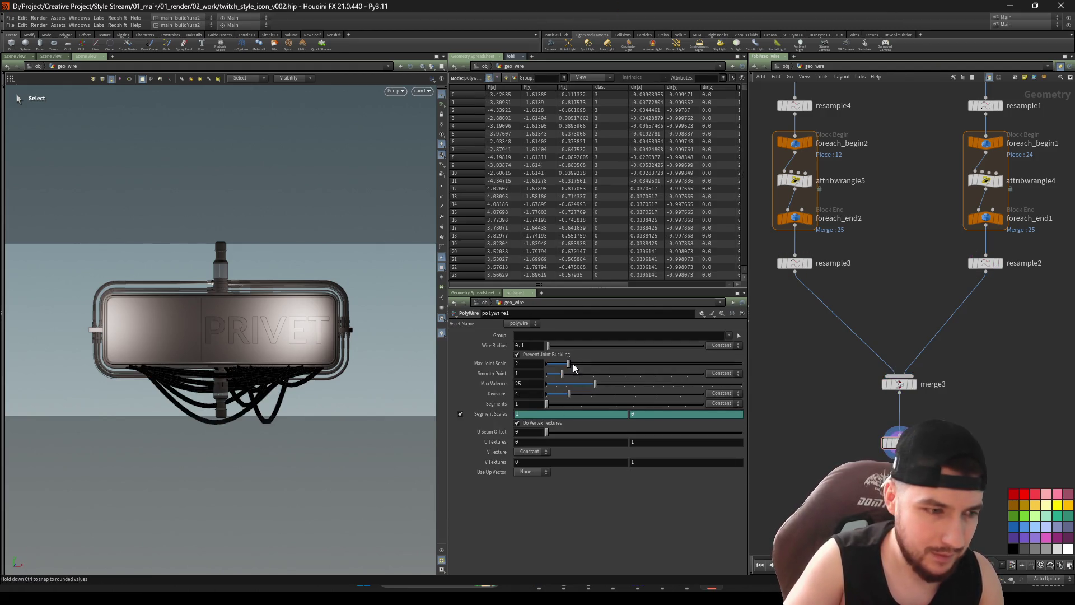
pyautogui.write('0.05')
# Step: Set the PolyWire radius to 0.05, then thin it to 0.02, and start a Normal node below it
pyautogui.press('Return')
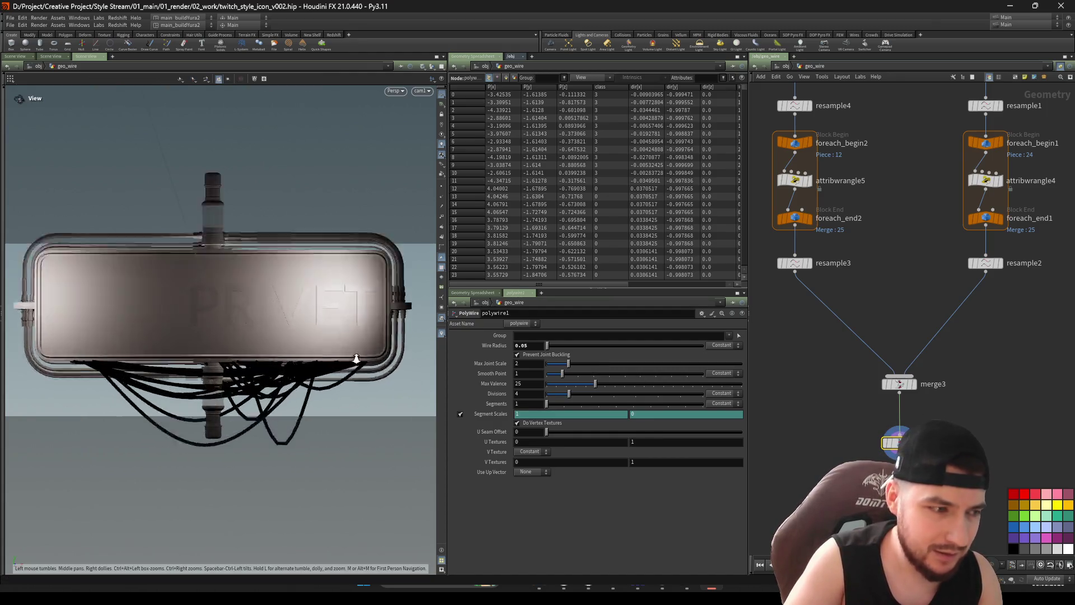
pyautogui.scroll(5, 221, 328)
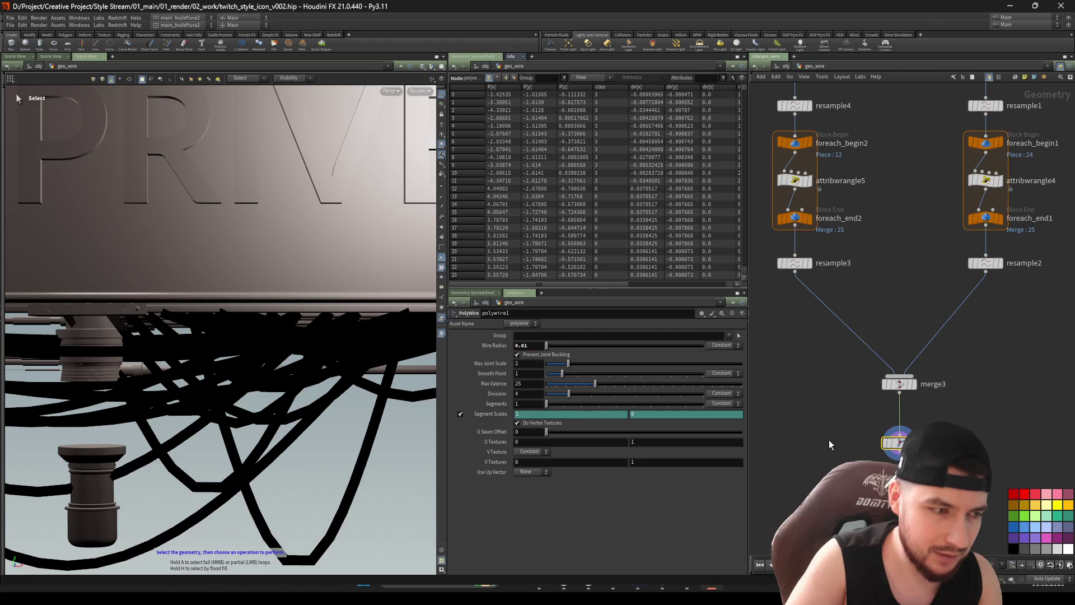
pyautogui.press('Return')
pyautogui.press('Return')
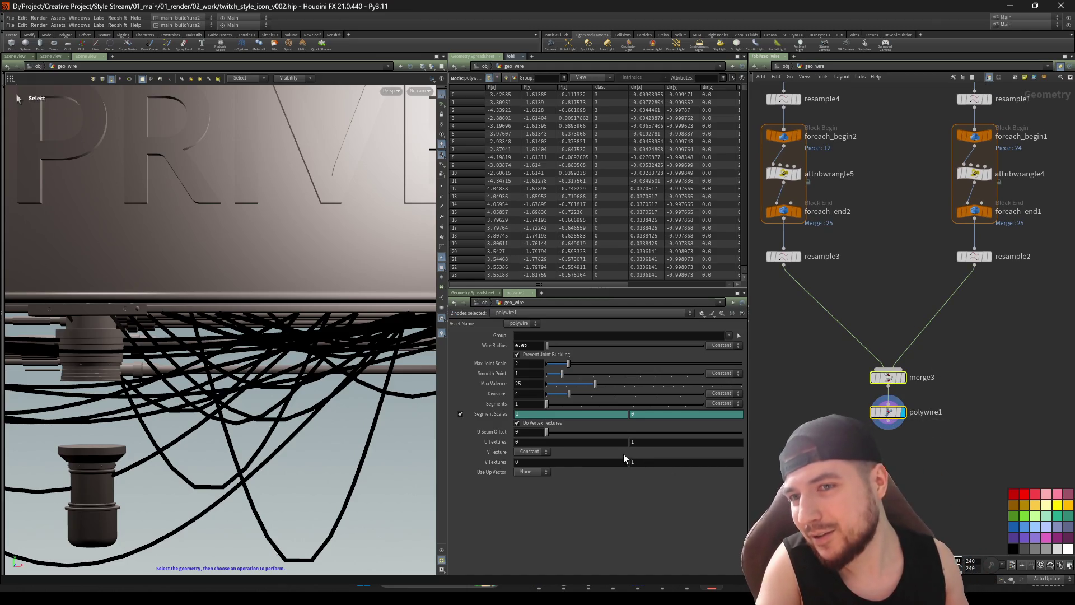
pyautogui.click(891, 377)
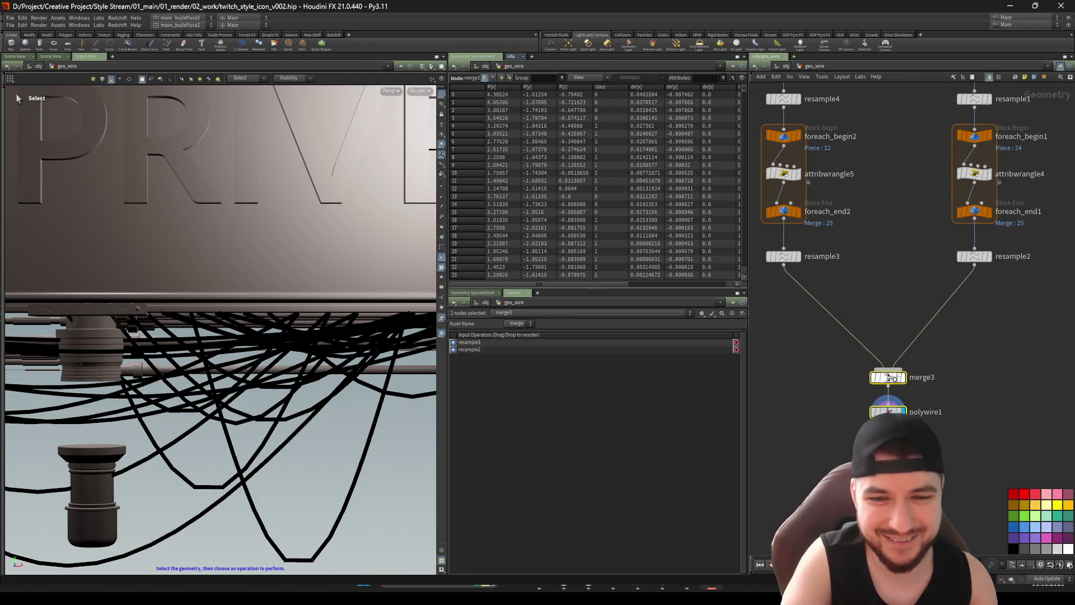
pyautogui.scroll(-2, 882, 387)
pyautogui.scroll(-3, 856, 391)
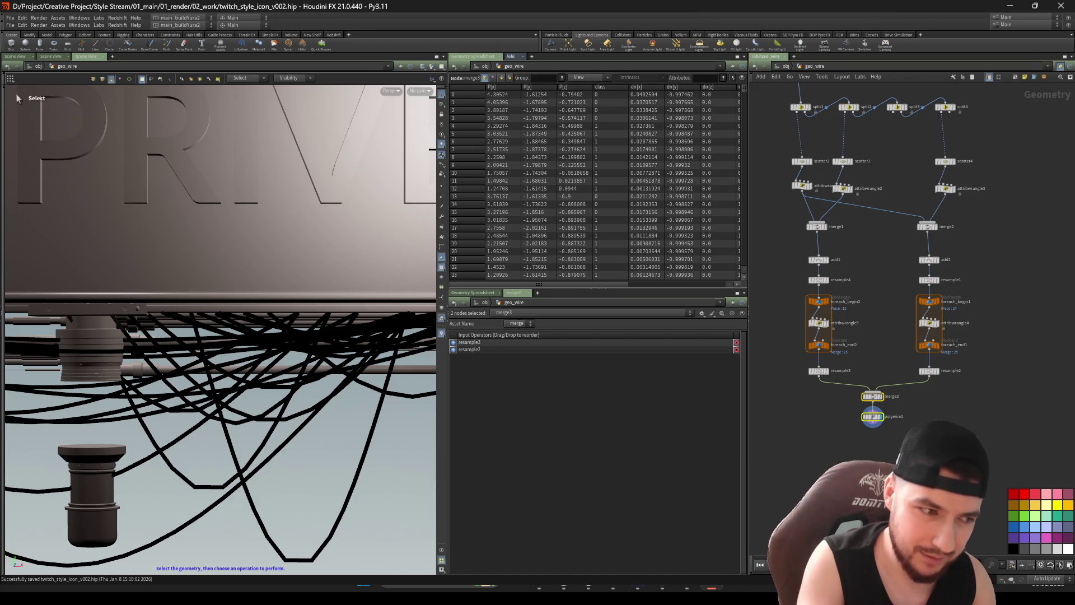
pyautogui.scroll(3, 857, 335)
pyautogui.scroll(2, 856, 387)
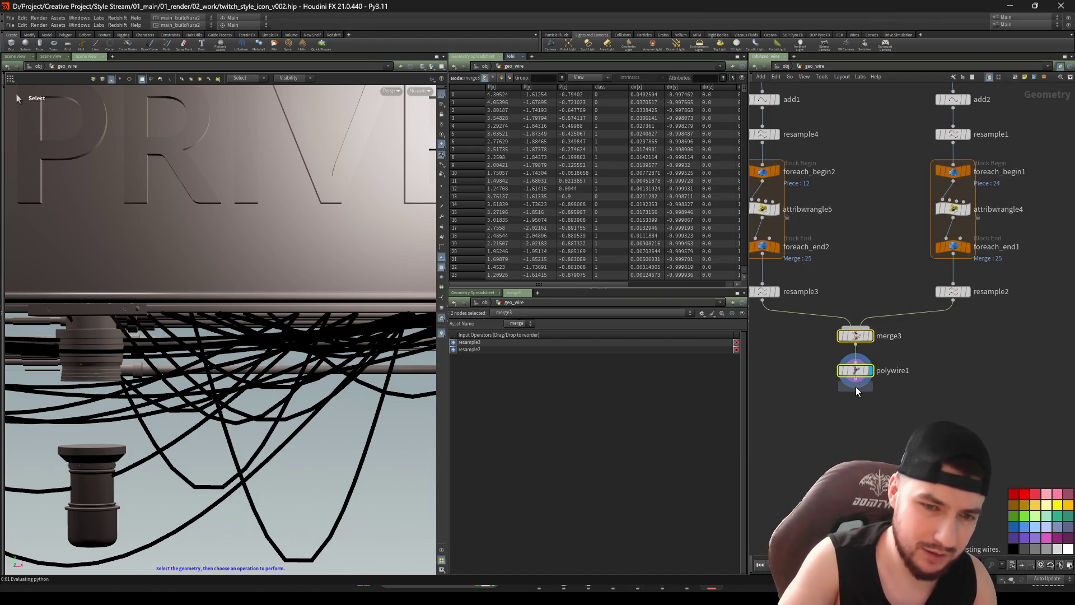
pyautogui.press('Tab')
pyautogui.write('normal')
pyautogui.press('Return')
# Step: Wire normal1 under polywire1, display it, and raise polywire1's divisions for smoother tubes
pyautogui.click(855, 408)
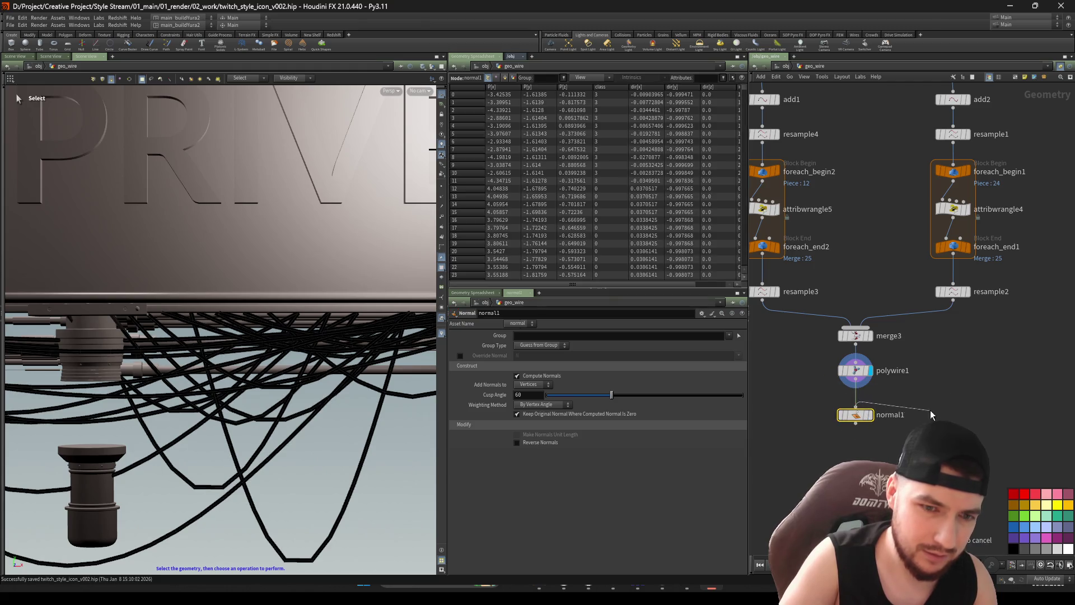
pyautogui.press('r')
pyautogui.scroll(1, 832, 379)
pyautogui.click(860, 368)
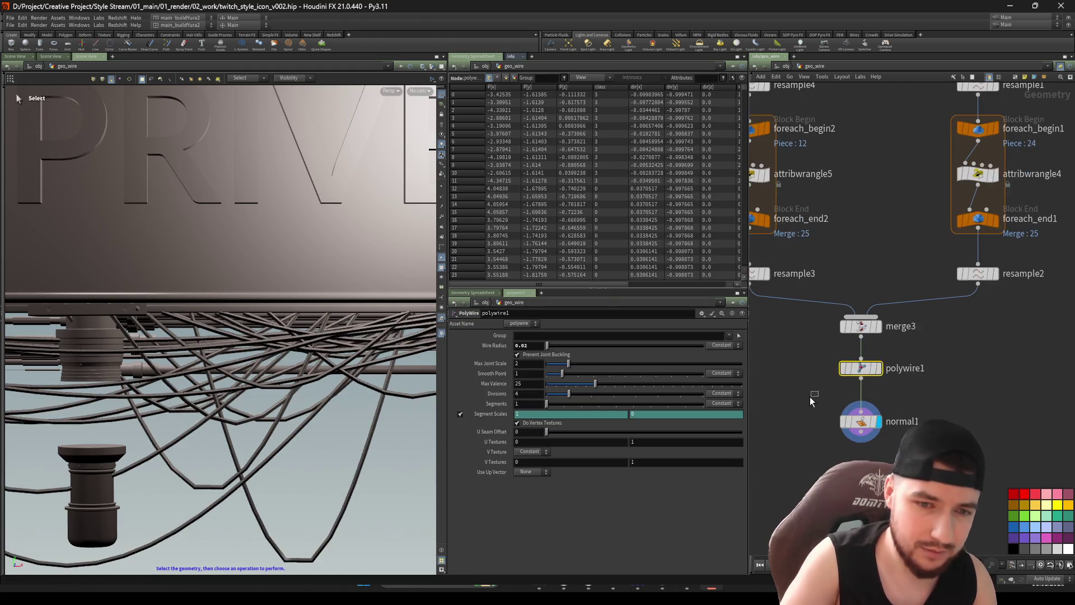
pyautogui.write('8')
pyautogui.press('Return')
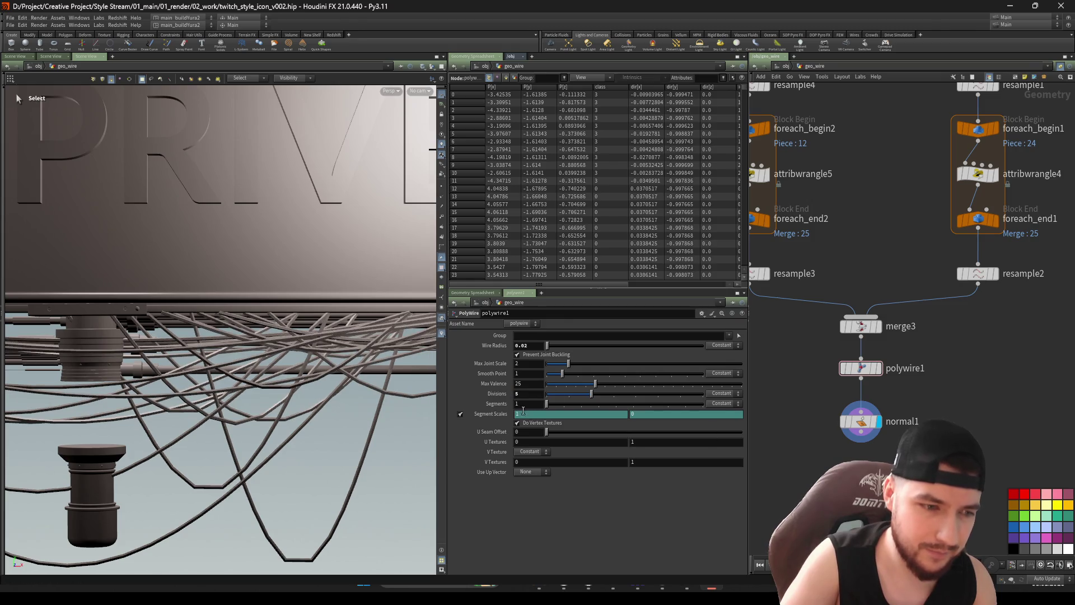
# Step: Save the scene and orbit to inspect the wires and cylinder from below
pyautogui.press('Escape')
pyautogui.moveTo(210, 336)
pyautogui.mouseDown()
pyautogui.moveTo(315, 358)
pyautogui.moveTo(338, 328)
pyautogui.moveTo(302, 336)
pyautogui.moveTo(318, 329)
pyautogui.moveTo(314, 316)
pyautogui.moveTo(268, 288)
pyautogui.mouseUp()
pyautogui.hotkey('ctrl', 's')
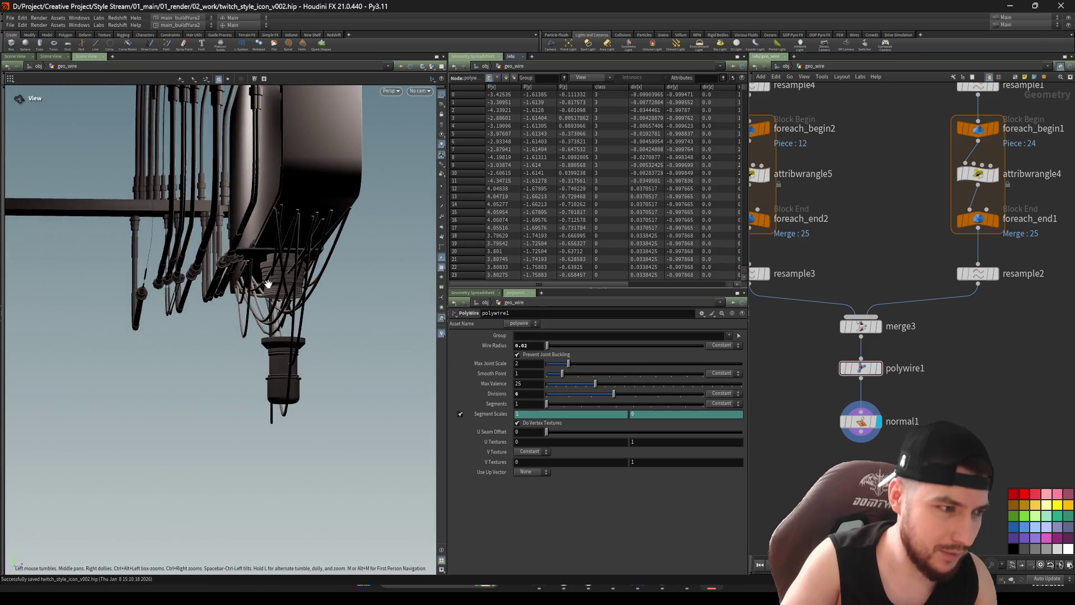
pyautogui.moveTo(252, 296); pyautogui.dragTo(252, 305)
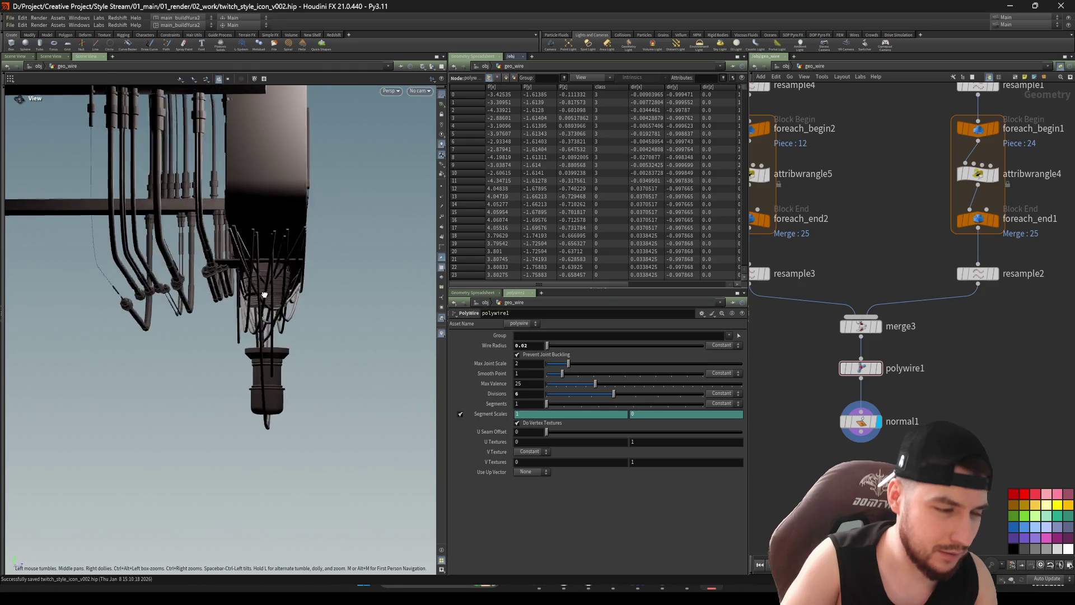
pyautogui.scroll(5, 268, 290)
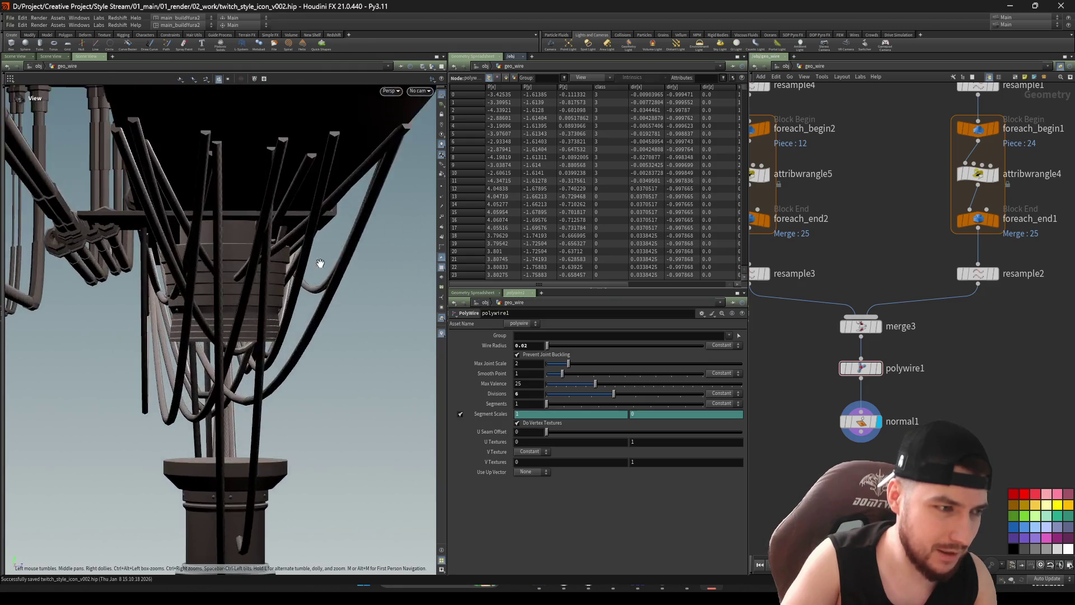
pyautogui.scroll(3, 270, 277)
pyautogui.scroll(1, 272, 269)
pyautogui.moveTo(271, 267); pyautogui.dragTo(286, 277)
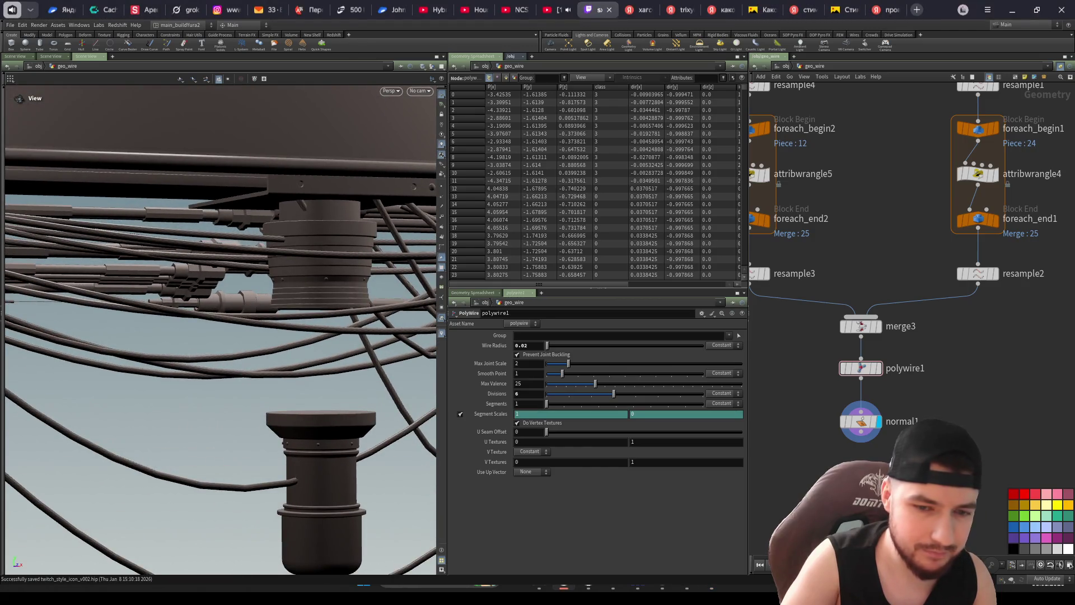
pyautogui.moveTo(249, 356); pyautogui.dragTo(278, 312)
pyautogui.moveTo(288, 351)
pyautogui.mouseDown()
pyautogui.moveTo(266, 333)
pyautogui.moveTo(300, 329)
pyautogui.moveTo(325, 287)
pyautogui.moveTo(282, 379)
pyautogui.moveTo(300, 308)
pyautogui.moveTo(233, 339)
pyautogui.moveTo(295, 280)
pyautogui.moveTo(295, 327)
pyautogui.moveTo(261, 307)
pyautogui.moveTo(328, 340)
pyautogui.moveTo(294, 349)
pyautogui.moveTo(369, 305)
pyautogui.moveTo(336, 336)
pyautogui.moveTo(286, 294)
pyautogui.moveTo(314, 335)
pyautogui.moveTo(336, 310)
pyautogui.mouseUp()
pyautogui.press('space')
pyautogui.scroll(-3, 887, 264)
pyautogui.scroll(3, 869, 310)
# Step: Check attribwrangle4 and resample1, save, and briefly hide the sign geometry to view the wire lines alone
pyautogui.click(906, 292)
pyautogui.scroll(-3, 869, 320)
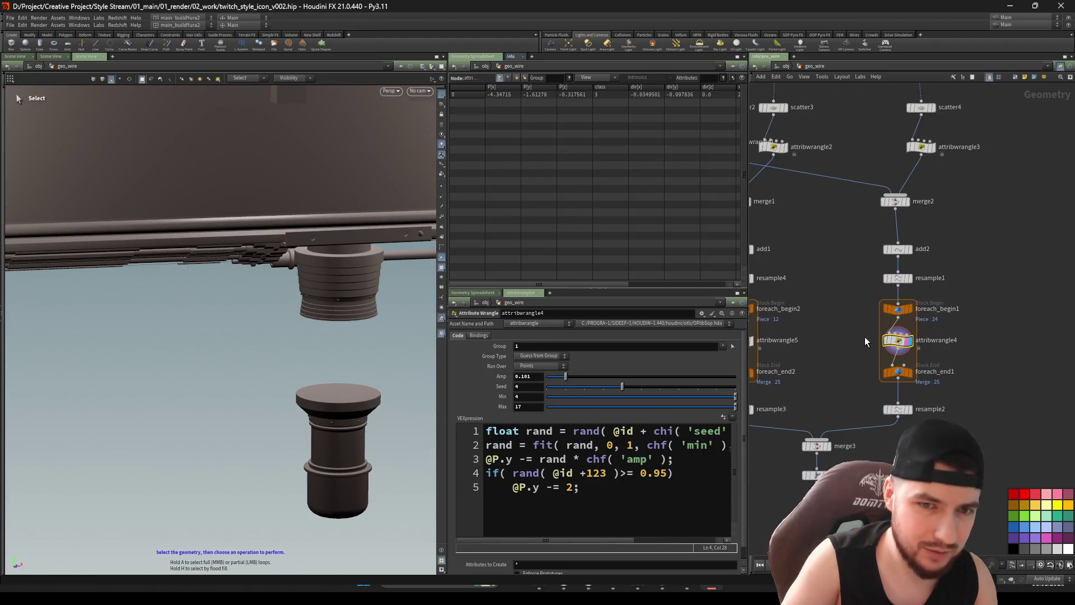
pyautogui.scroll(3, 865, 340)
pyautogui.click(915, 274)
pyautogui.scroll(-3, 834, 330)
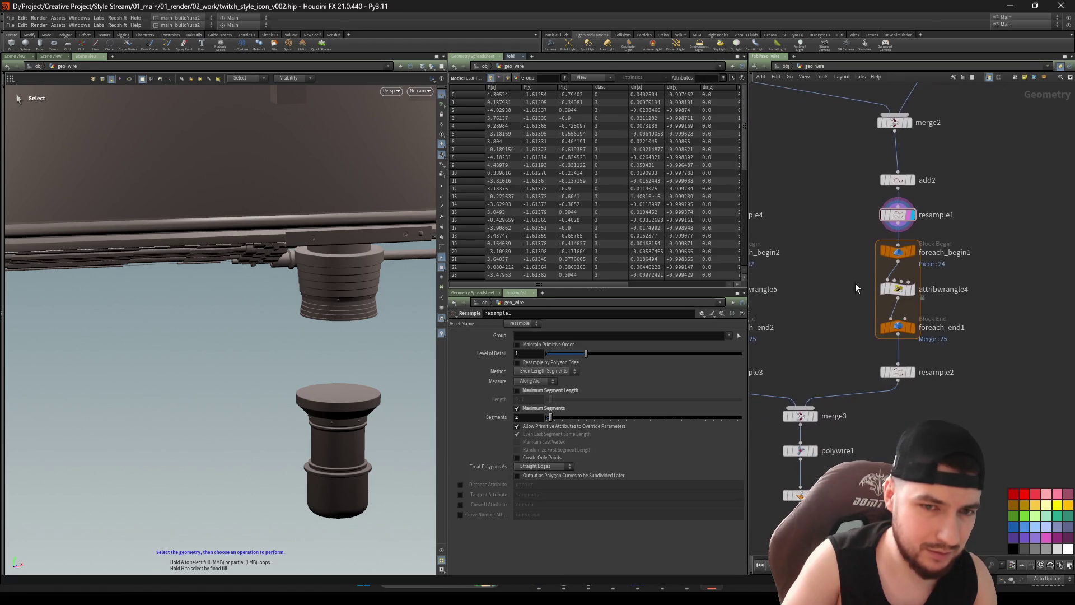
pyautogui.hotkey('ctrl', 's')
pyautogui.scroll(2, 861, 289)
pyautogui.scroll(-2, 845, 300)
pyautogui.scroll(3, 847, 328)
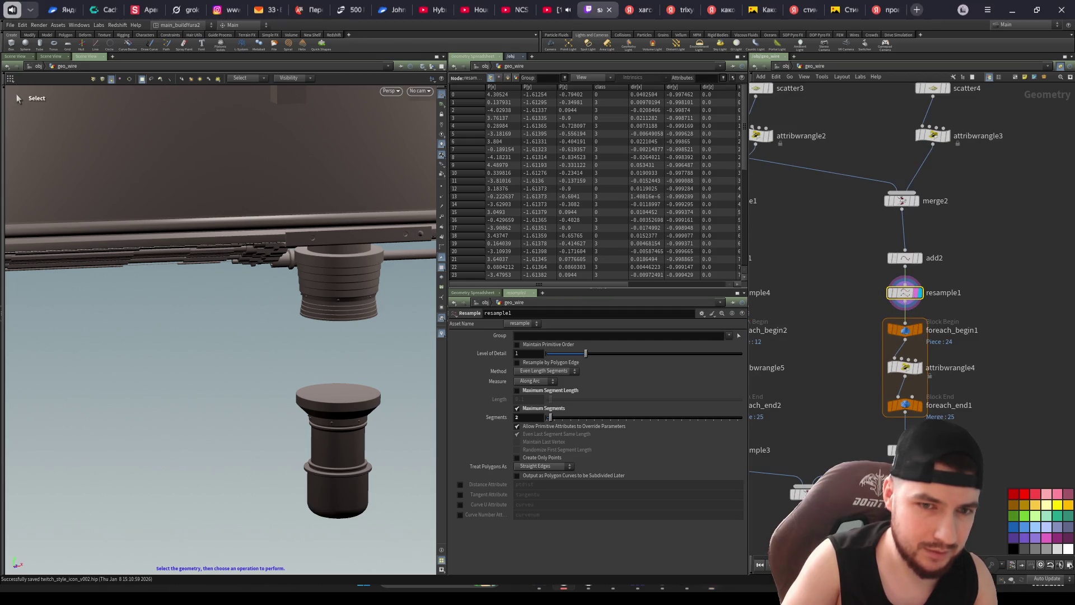
pyautogui.moveTo(320, 357)
pyautogui.mouseDown()
pyautogui.moveTo(258, 389)
pyautogui.moveTo(297, 298)
pyautogui.moveTo(359, 223)
pyautogui.mouseUp()
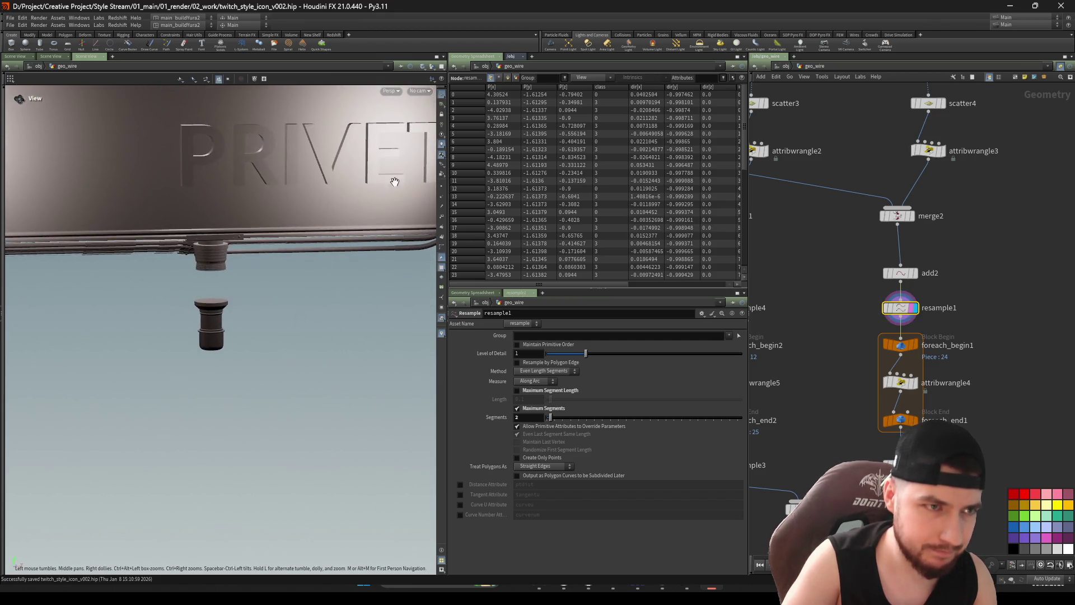
pyautogui.click(433, 68)
pyautogui.moveTo(236, 272); pyautogui.dragTo(311, 328)
pyautogui.press('s')
pyautogui.moveTo(804, 285)
pyautogui.mouseDown(button='middle')
pyautogui.moveTo(896, 319)
pyautogui.moveTo(965, 396)
pyautogui.mouseUp(button='middle')
pyautogui.scroll(-3, 790, 99)
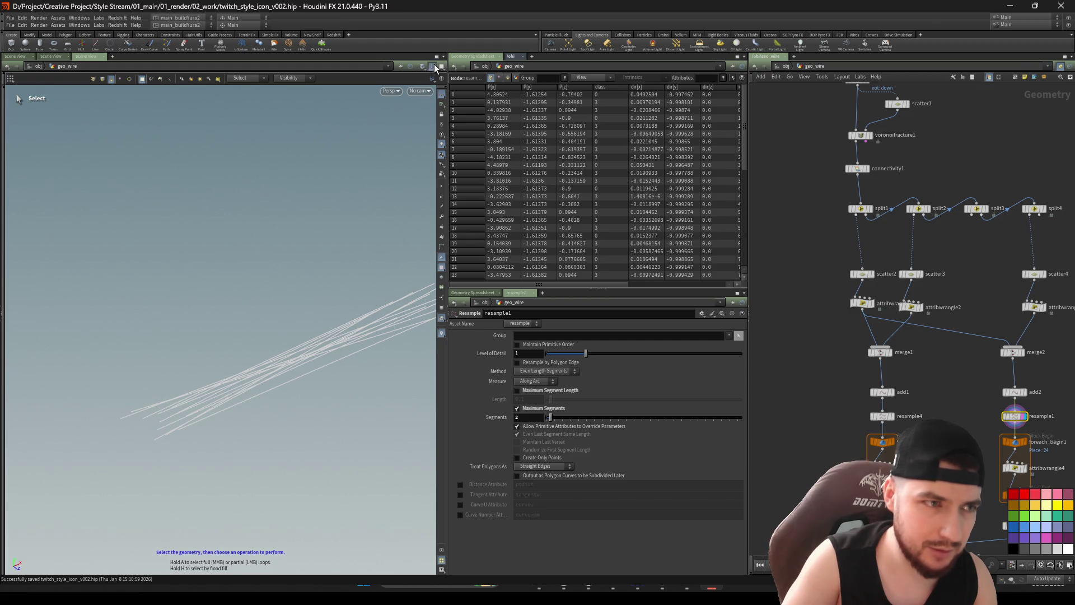
pyautogui.click(436, 67)
pyautogui.press('Escape')
pyautogui.moveTo(278, 341)
pyautogui.mouseDown()
pyautogui.moveTo(351, 287)
pyautogui.moveTo(365, 303)
pyautogui.mouseUp()
pyautogui.scroll(3, 1000, 430)
# Step: Display foreach_end1's output so the wires hang around the capsule under the sign, then save
pyautogui.moveTo(1000, 430); pyautogui.dragTo(912, 305, button='middle')
pyautogui.click(966, 327)
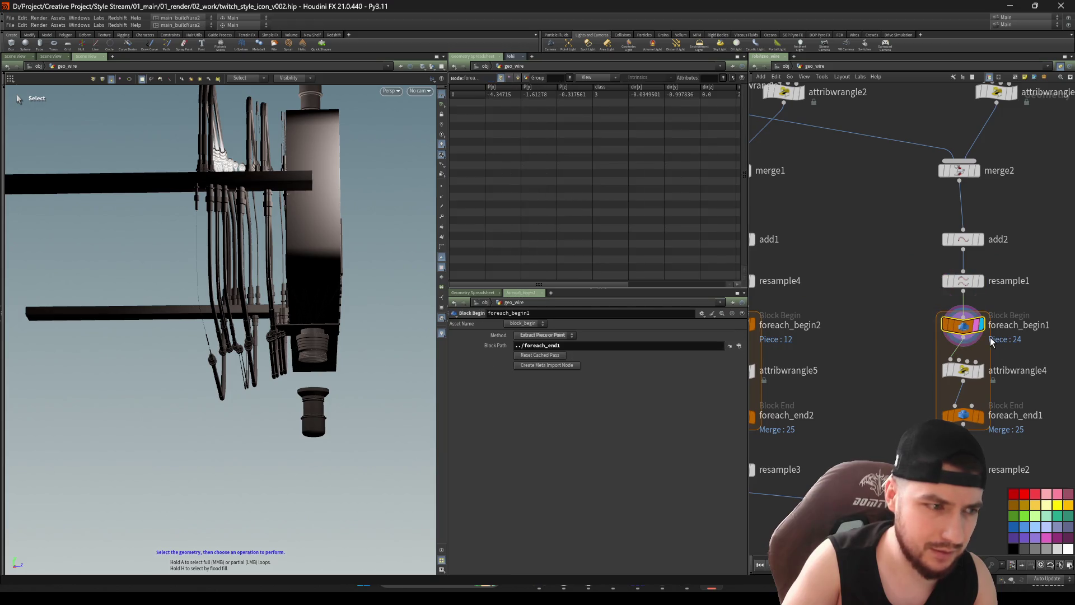
pyautogui.moveTo(968, 421); pyautogui.dragTo(944, 361, button='middle')
pyautogui.click(945, 361)
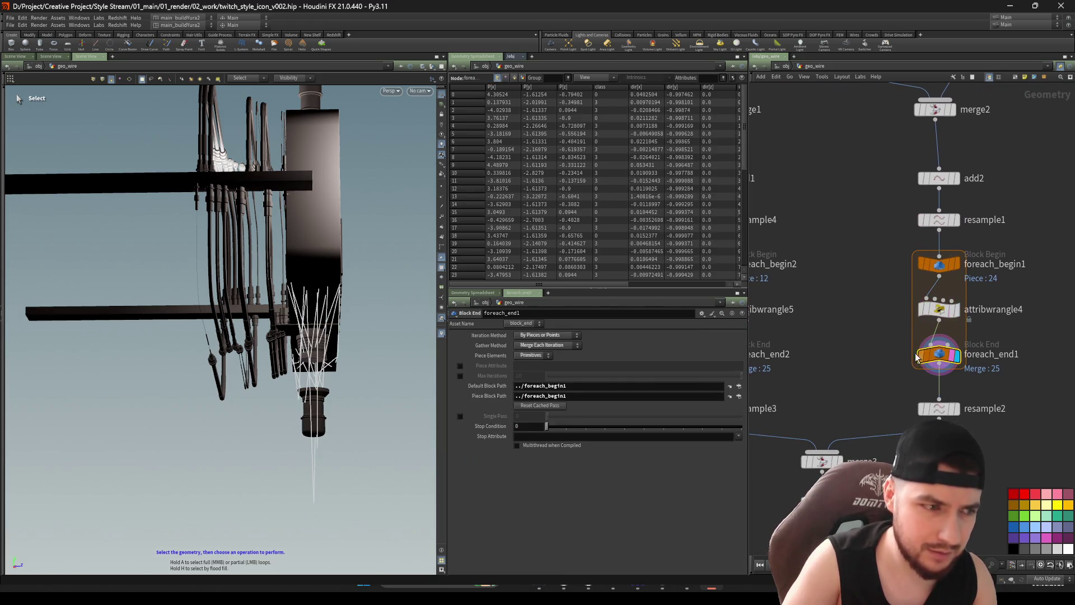
pyautogui.moveTo(305, 353); pyautogui.dragTo(328, 324)
pyautogui.scroll(3, 332, 320)
pyautogui.press('s')
pyautogui.moveTo(257, 342)
pyautogui.mouseDown()
pyautogui.moveTo(281, 356)
pyautogui.moveTo(319, 340)
pyautogui.mouseUp()
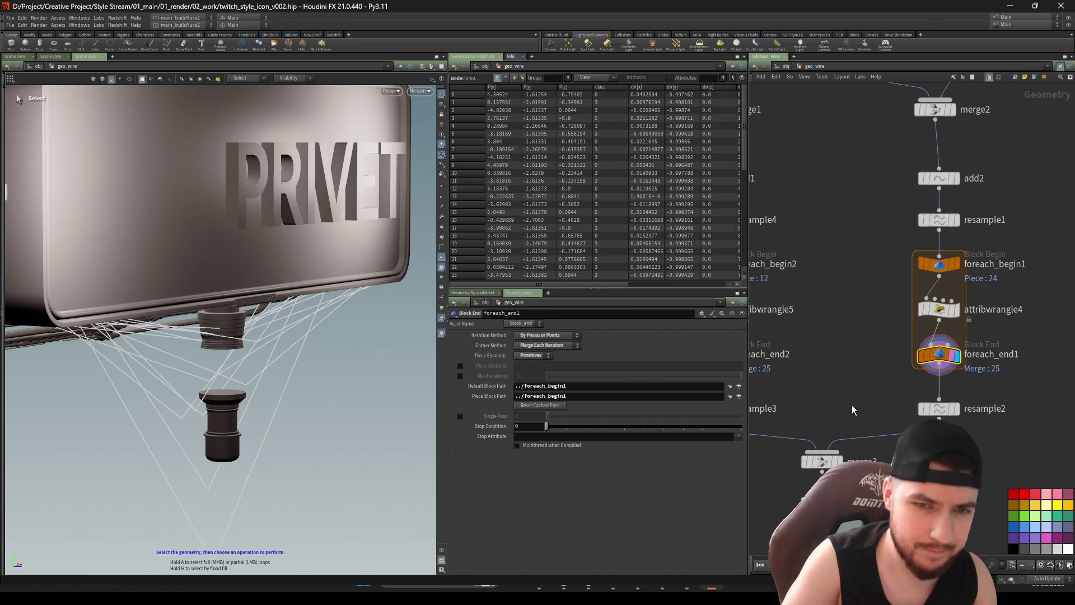
pyautogui.moveTo(858, 415); pyautogui.dragTo(854, 389, button='middle')
pyautogui.hotkey('ctrl', 's')
pyautogui.moveTo(277, 343)
pyautogui.mouseDown()
pyautogui.moveTo(259, 325)
pyautogui.moveTo(367, 343)
pyautogui.mouseUp()
pyautogui.press('h')
# Step: At /obj, dive into geo_capsul to copy copytopoints3, then return inside geo_wire
pyautogui.click(783, 67)
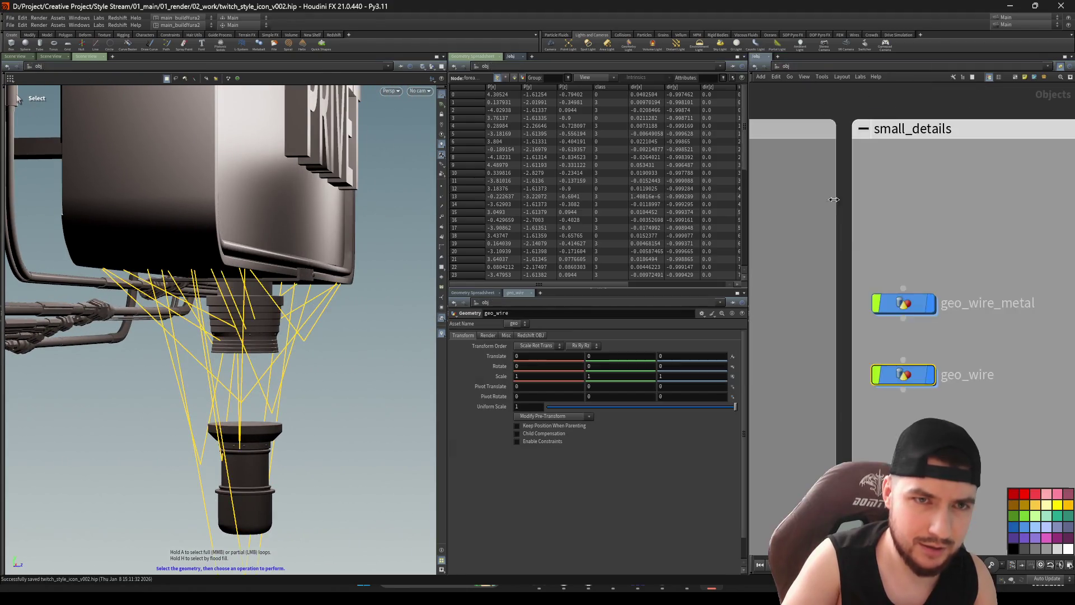
pyautogui.click(878, 228)
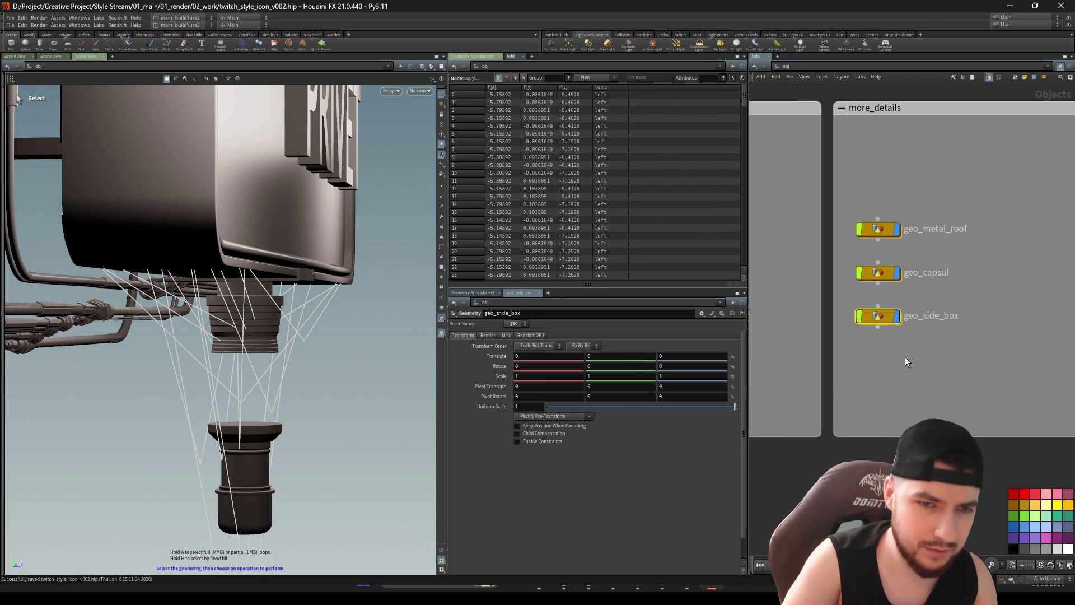
pyautogui.click(880, 270)
pyautogui.scroll(-2, 889, 288)
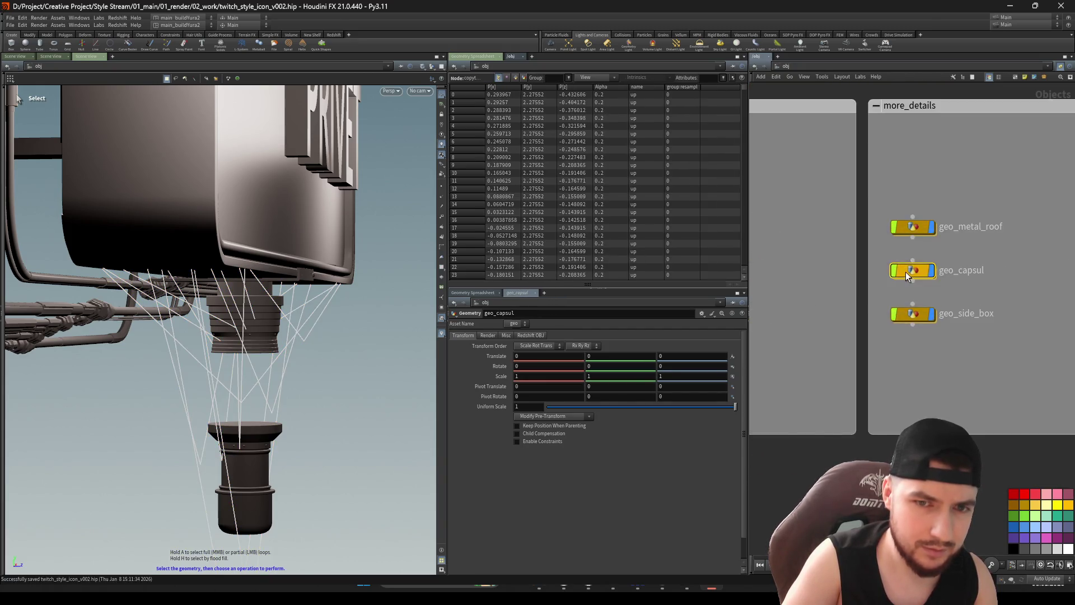
pyautogui.doubleClick(910, 271)
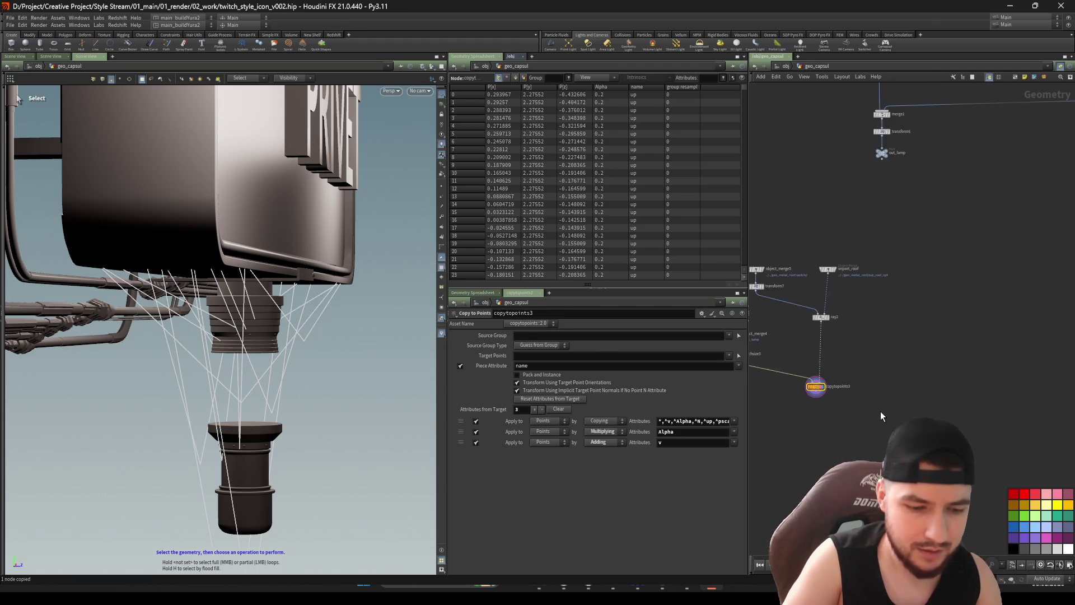
pyautogui.press('u')
pyautogui.hotkey('ctrl', 's')
pyautogui.doubleClick(914, 329)
pyautogui.scroll(2, 917, 360)
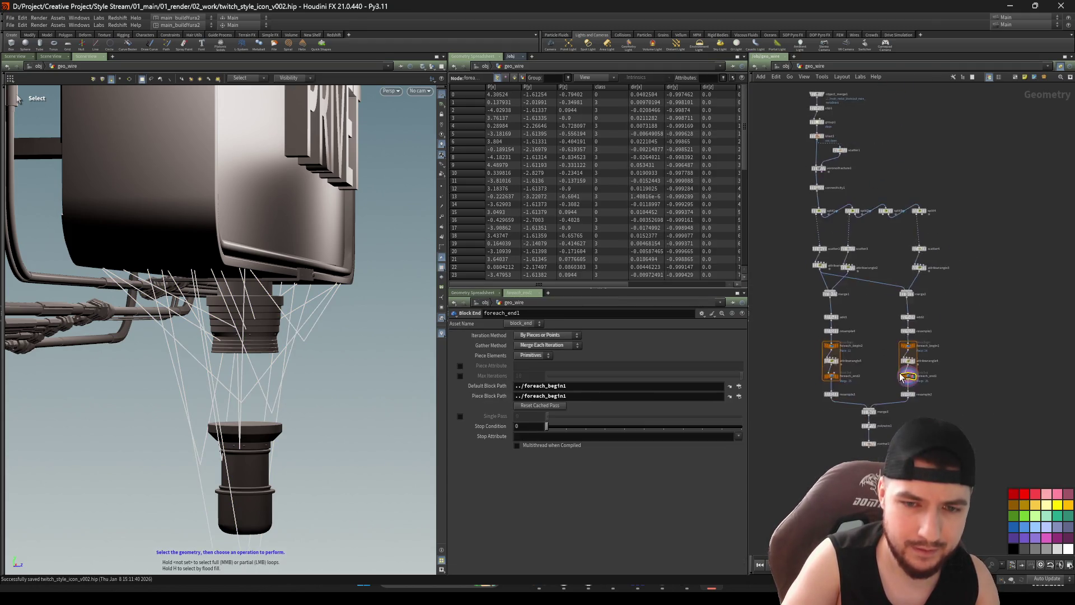
pyautogui.scroll(2, 915, 415)
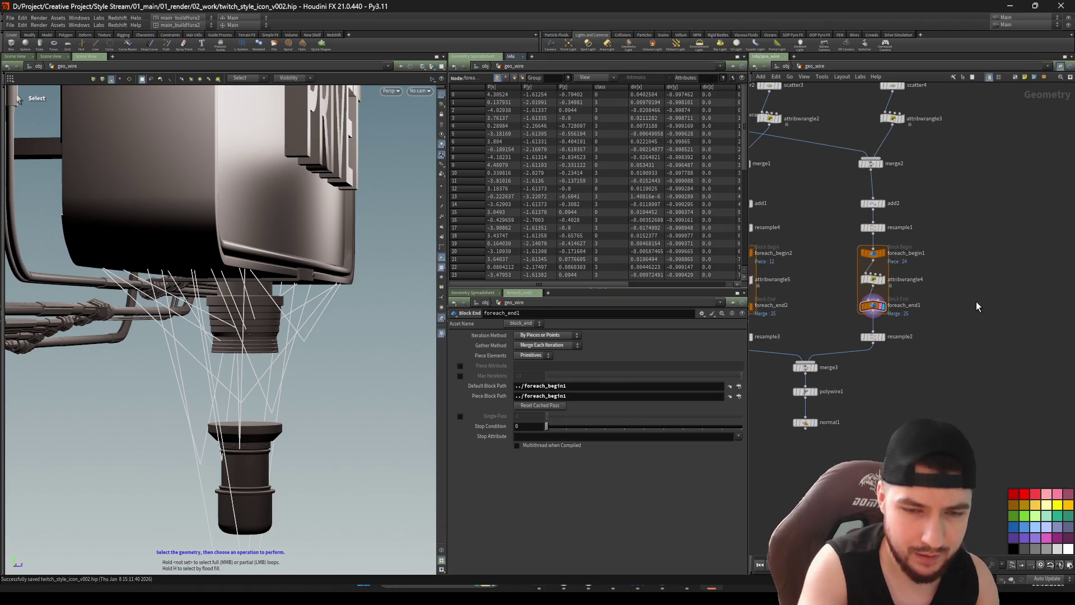
# Step: Paste an object merge and correct its path to ../../geo_capsul/copytopoints3
pyautogui.press('Tab')
pyautogui.write('obj')
pyautogui.press('Return')
pyautogui.press('Return')
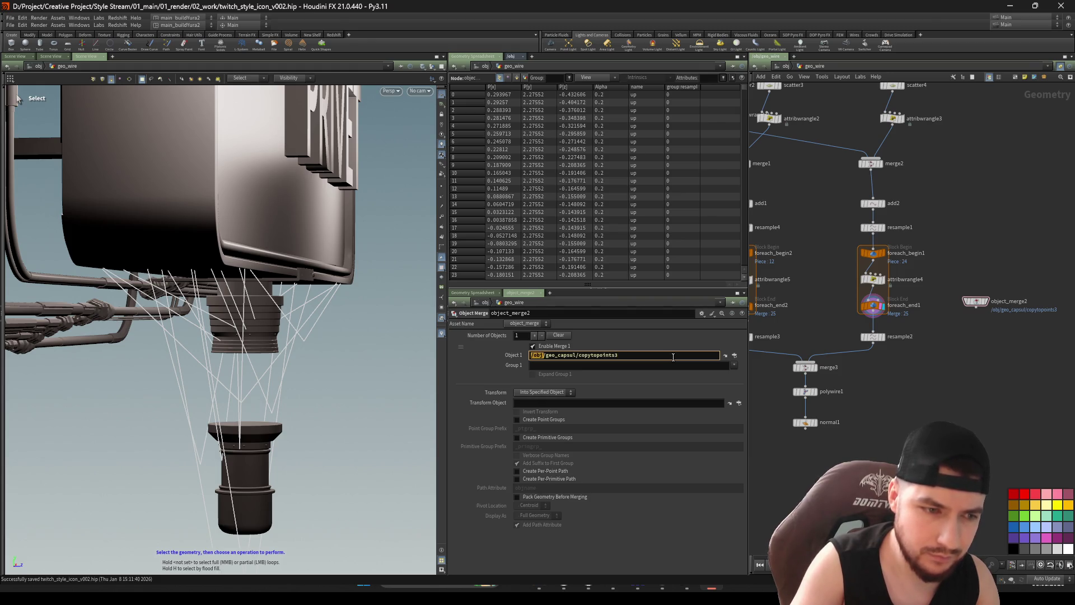
pyautogui.write('../../')
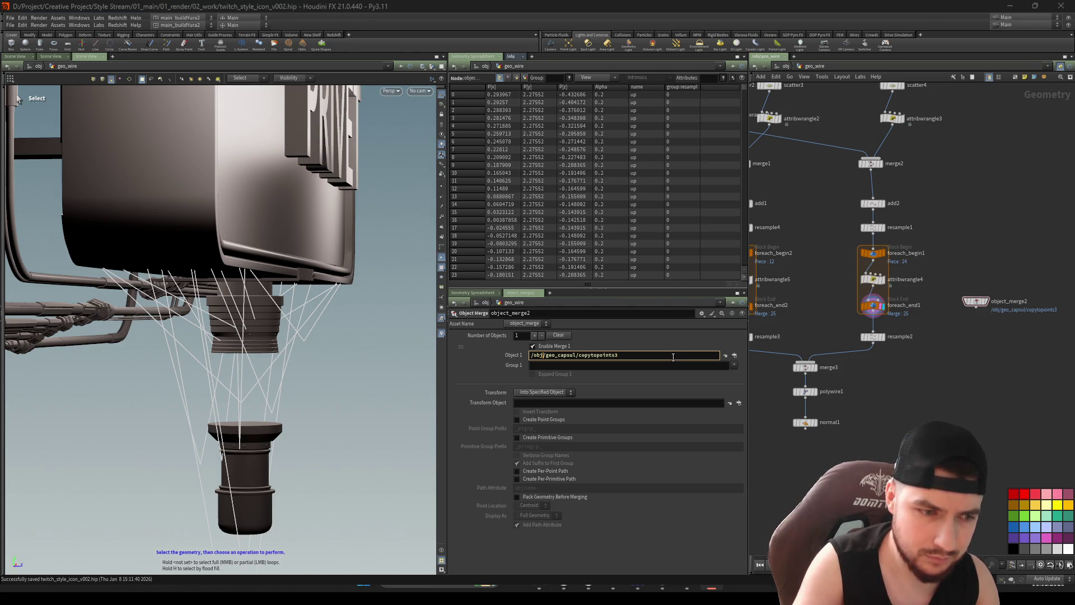
pyautogui.press('BackSpace')
pyautogui.press('BackSpace')
pyautogui.press('BackSpace')
pyautogui.write('../')
pyautogui.press('Return')
pyautogui.write('../')
pyautogui.press('Return')
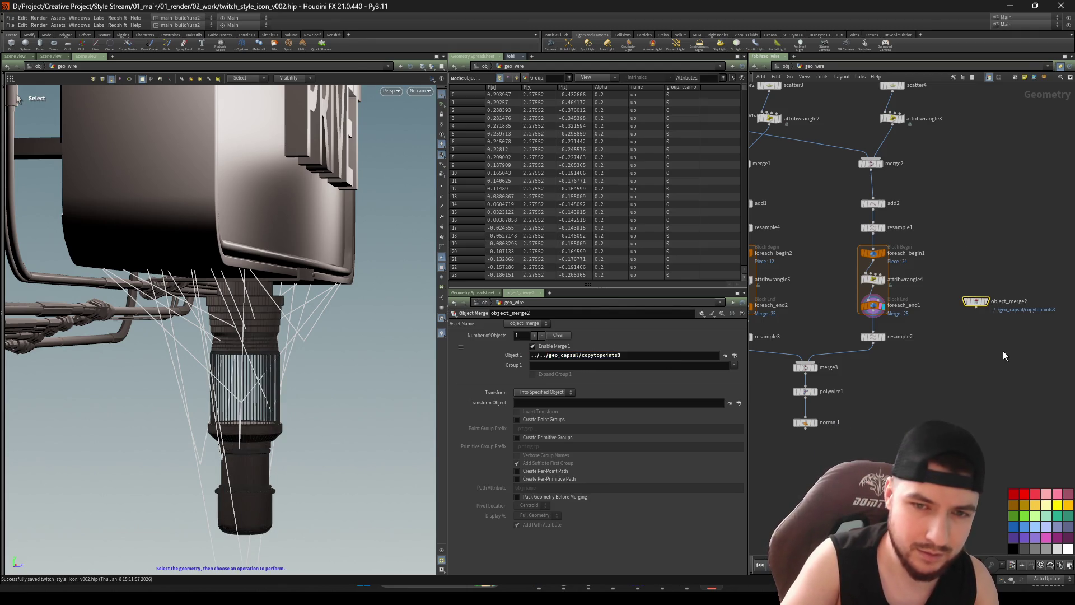
pyautogui.scroll(2, 1004, 354)
pyautogui.scroll(1, 874, 340)
# Step: Select the loop nodes, then only foreach_end1
pyautogui.moveTo(836, 353); pyautogui.dragTo(801, 291)
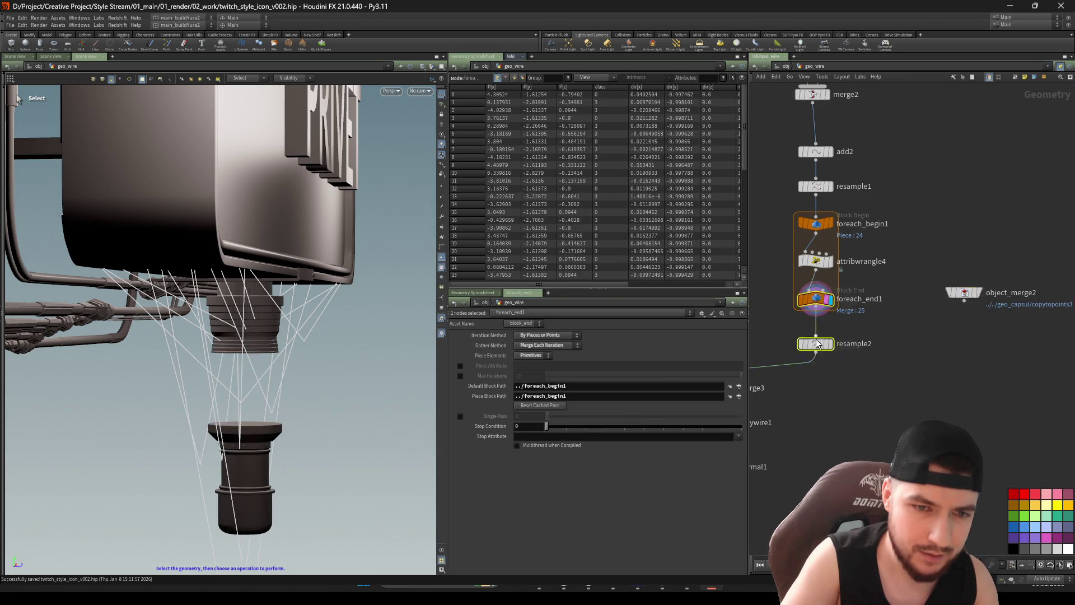
pyautogui.scroll(-3, 803, 290)
pyautogui.moveTo(932, 461); pyautogui.dragTo(768, 277)
pyautogui.click(891, 304)
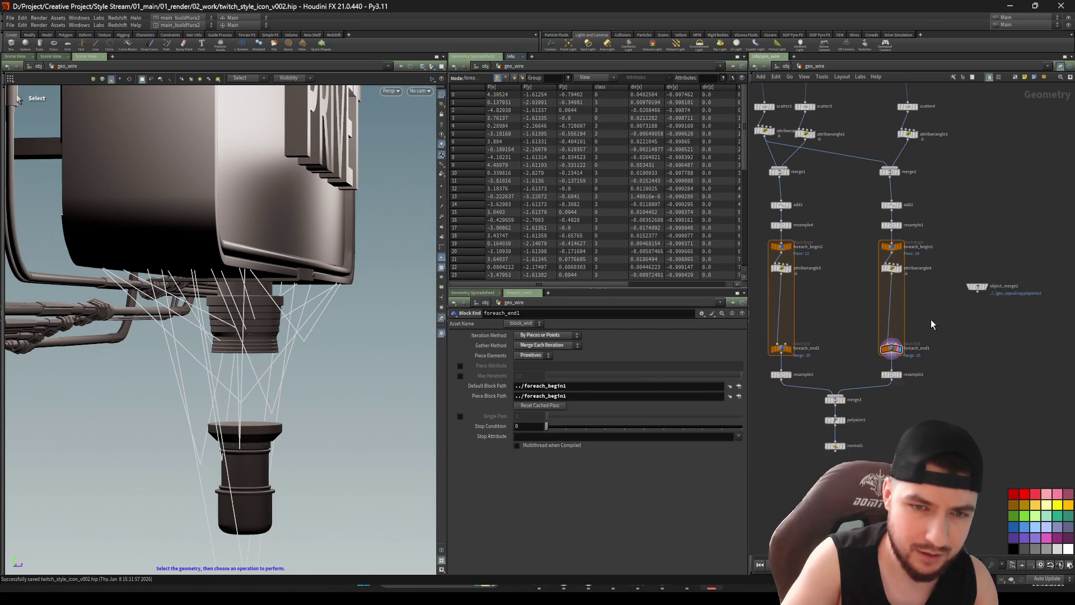
pyautogui.scroll(3, 892, 332)
# Step: Insert a Group node between attribwrangle4 and foreach_end1 collecting points into a group named hitbox
pyautogui.press('Tab')
pyautogui.write('group')
pyautogui.press('Return')
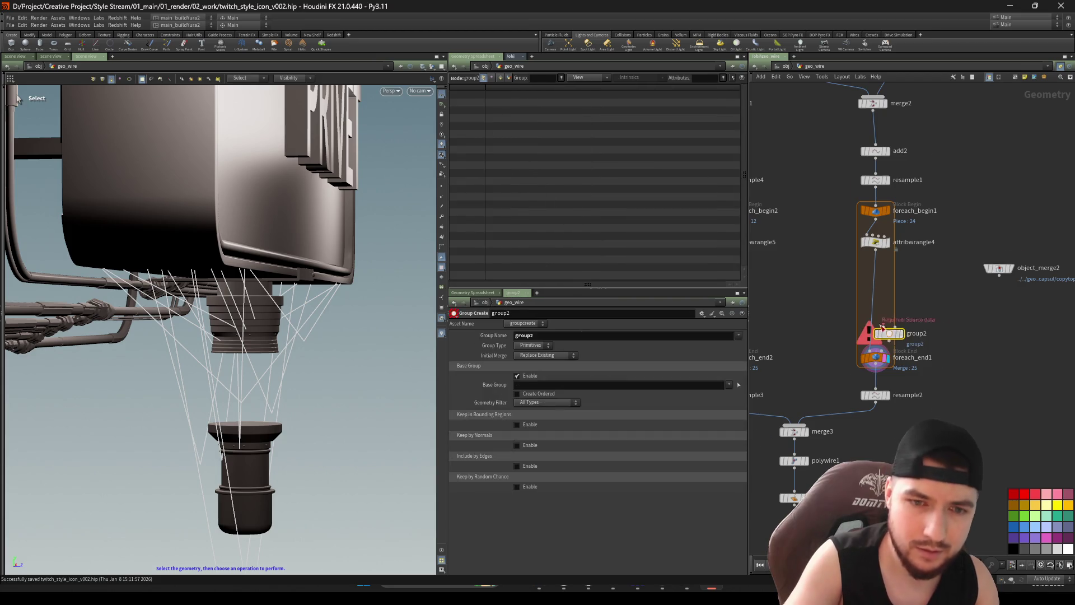
pyautogui.scroll(2, 891, 338)
pyautogui.moveTo(874, 346); pyautogui.dragTo(884, 304)
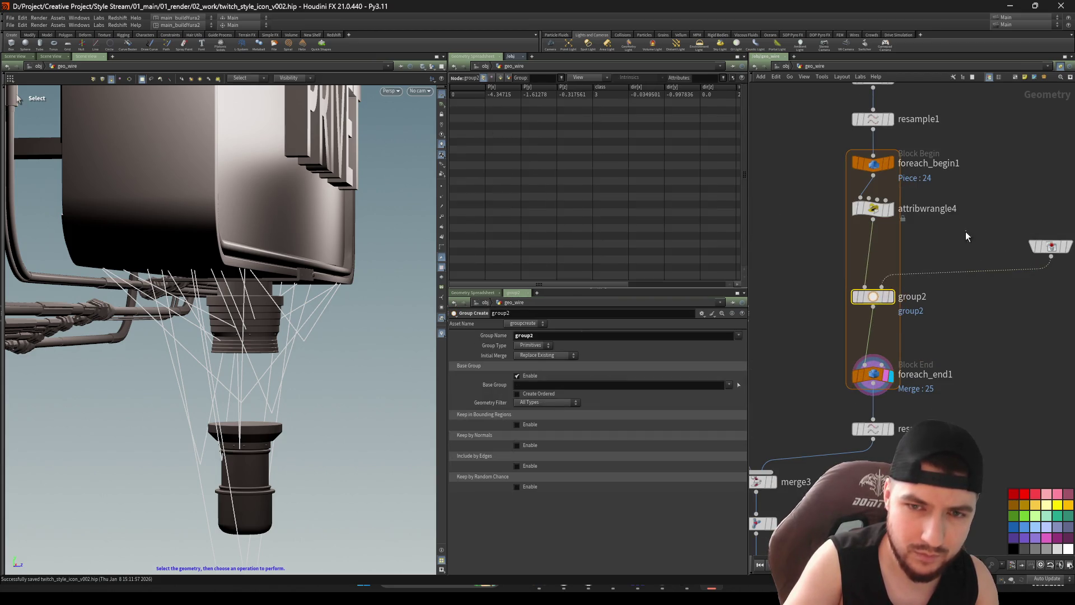
pyautogui.click(890, 297)
pyautogui.click(539, 357)
pyautogui.click(554, 337)
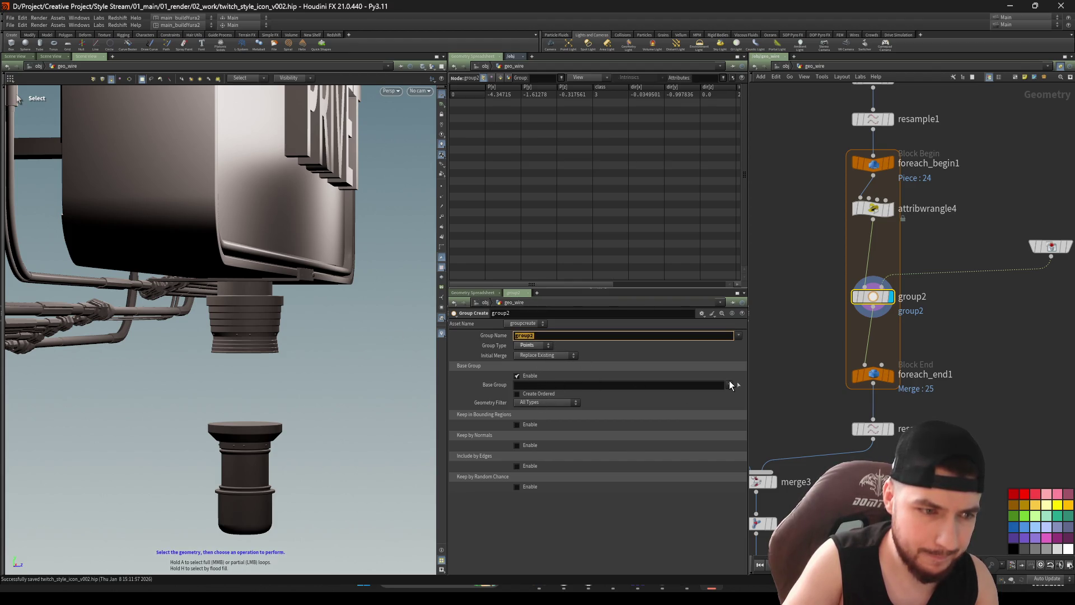
pyautogui.write('ean')
pyautogui.press('Return')
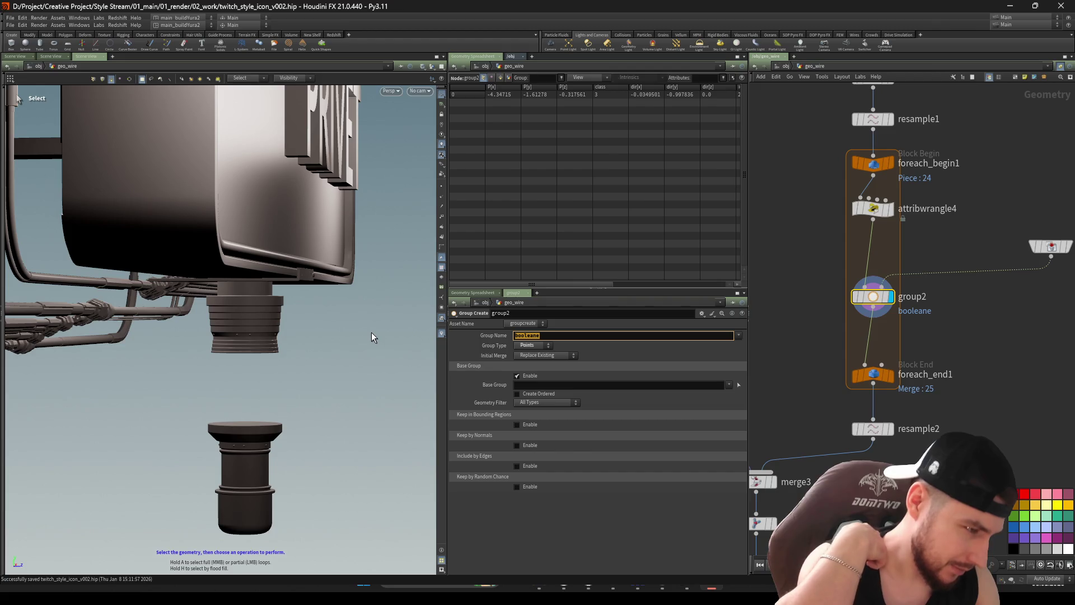
pyautogui.write('hit')
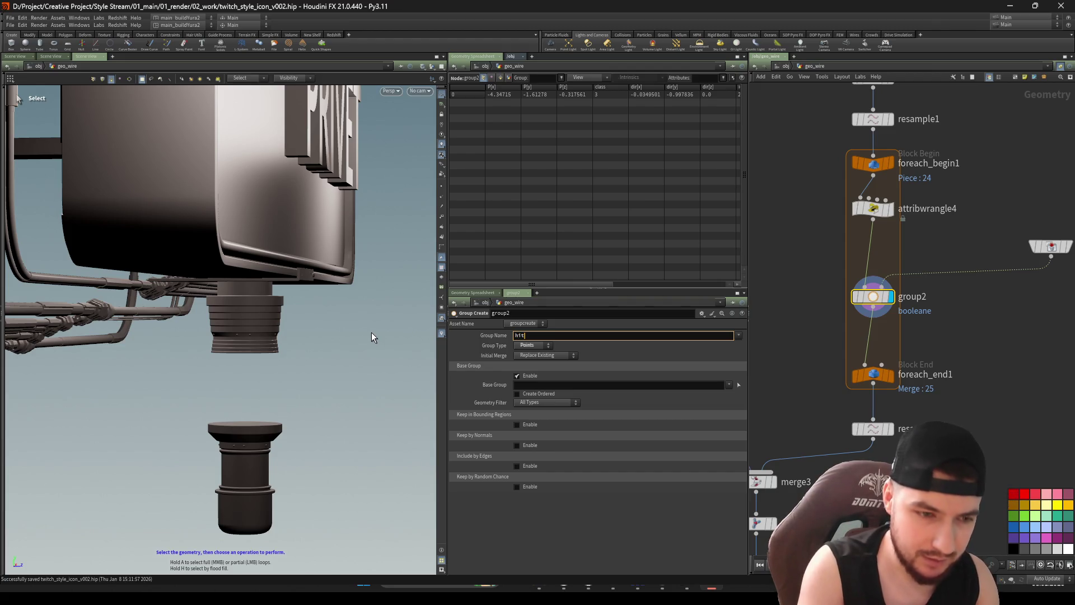
pyautogui.write('sbox')
pyautogui.press('Return')
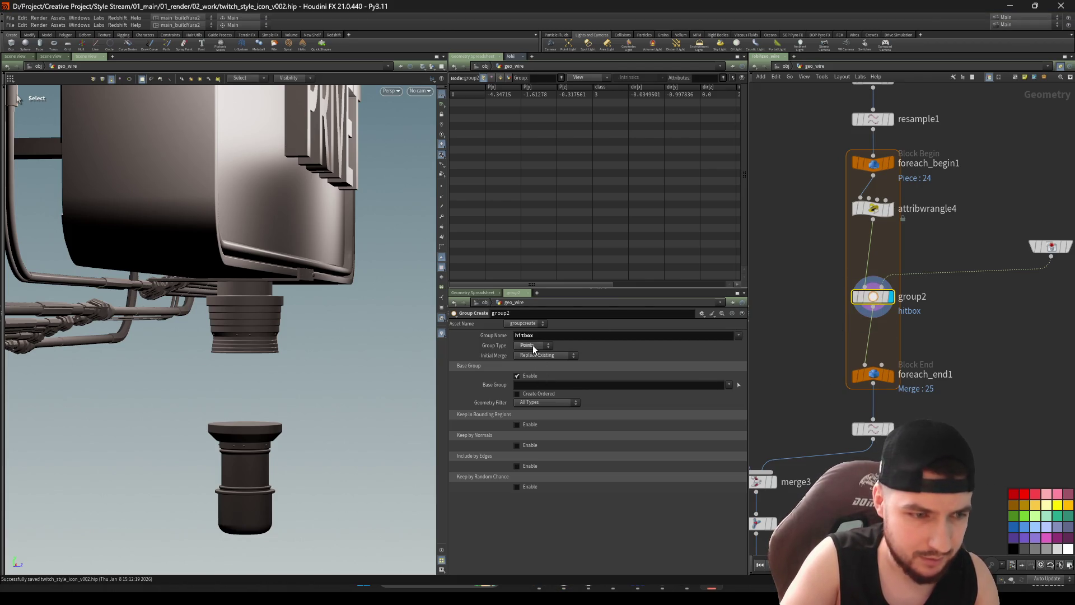
# Step: Disable Base Group and keep only points within a Bounding Object region
pyautogui.click(528, 377)
pyautogui.click(529, 395)
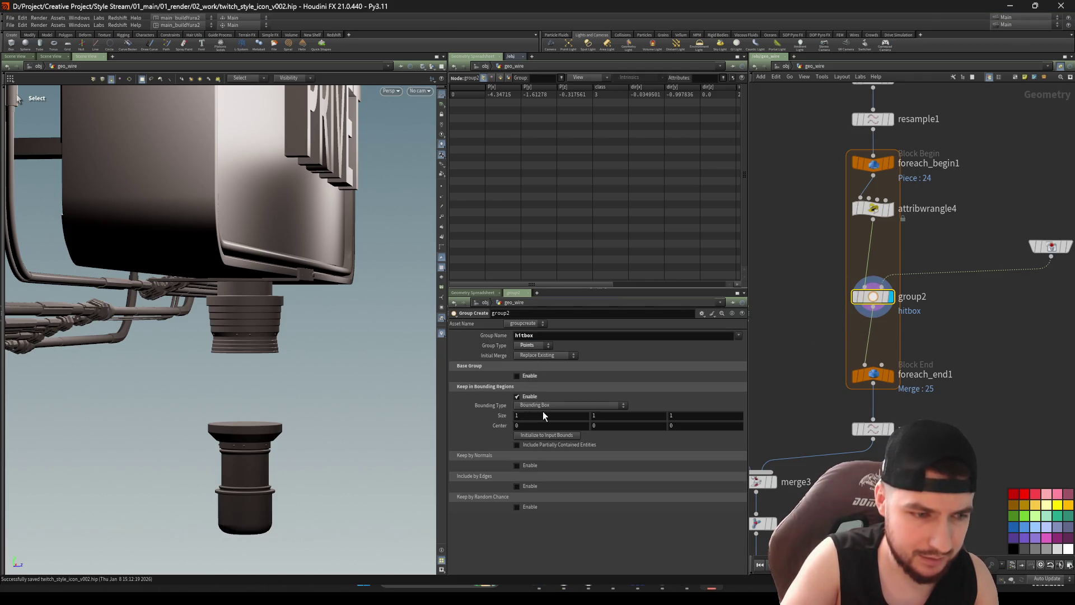
pyautogui.click(548, 434)
pyautogui.moveTo(253, 336)
pyautogui.mouseDown()
pyautogui.moveTo(157, 355)
pyautogui.moveTo(219, 320)
pyautogui.mouseUp()
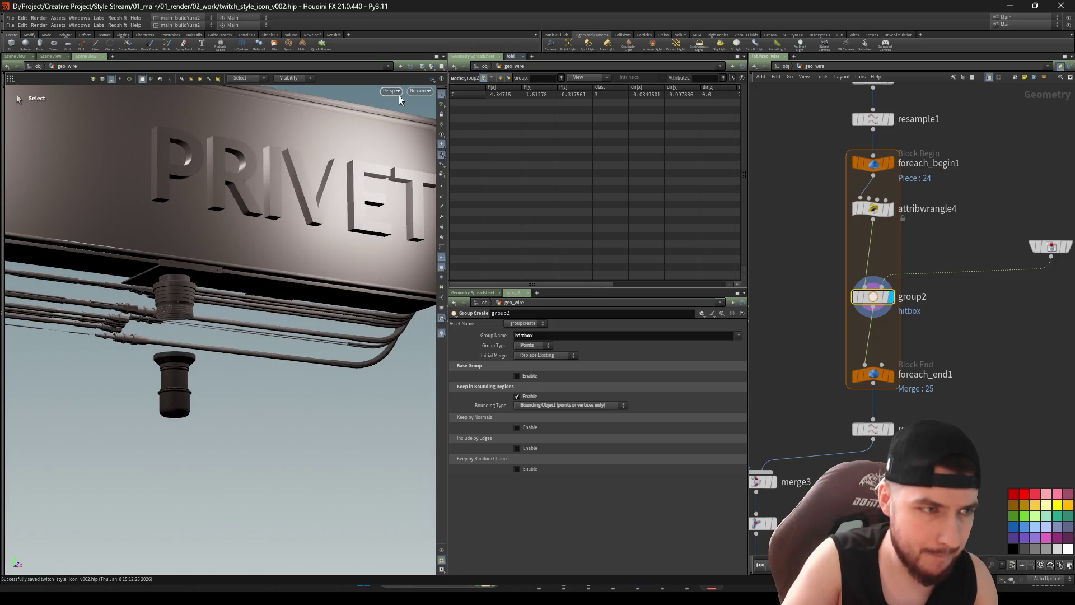
pyautogui.scroll(3, 404, 138)
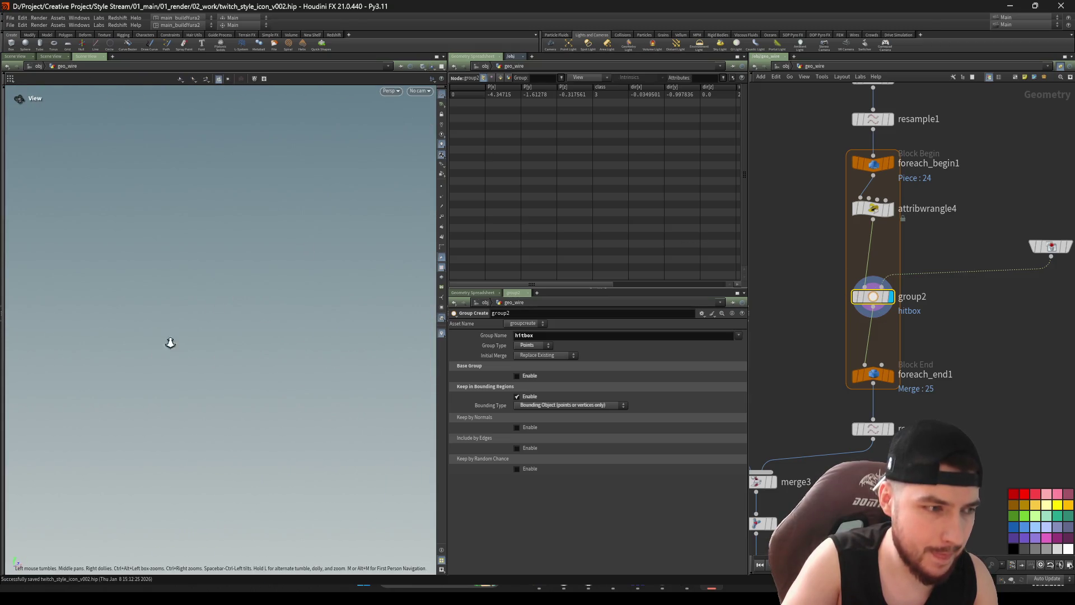
pyautogui.click(883, 208)
pyautogui.press('Down')
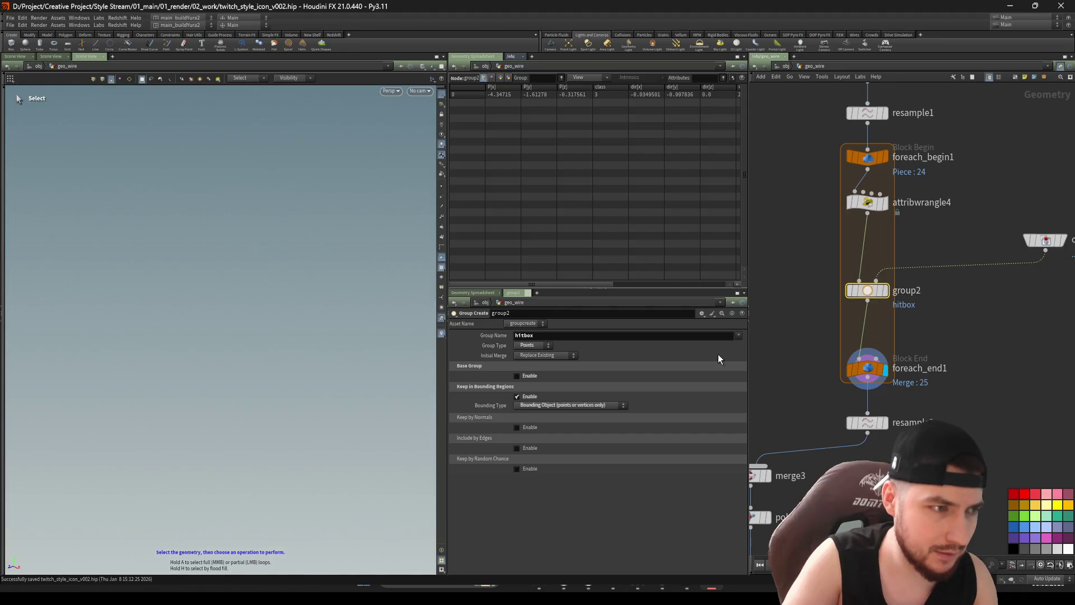
# Step: Reset foreach_begin1's cached pass to preview a single wire piece and view the hitbox group result
pyautogui.press('Up')
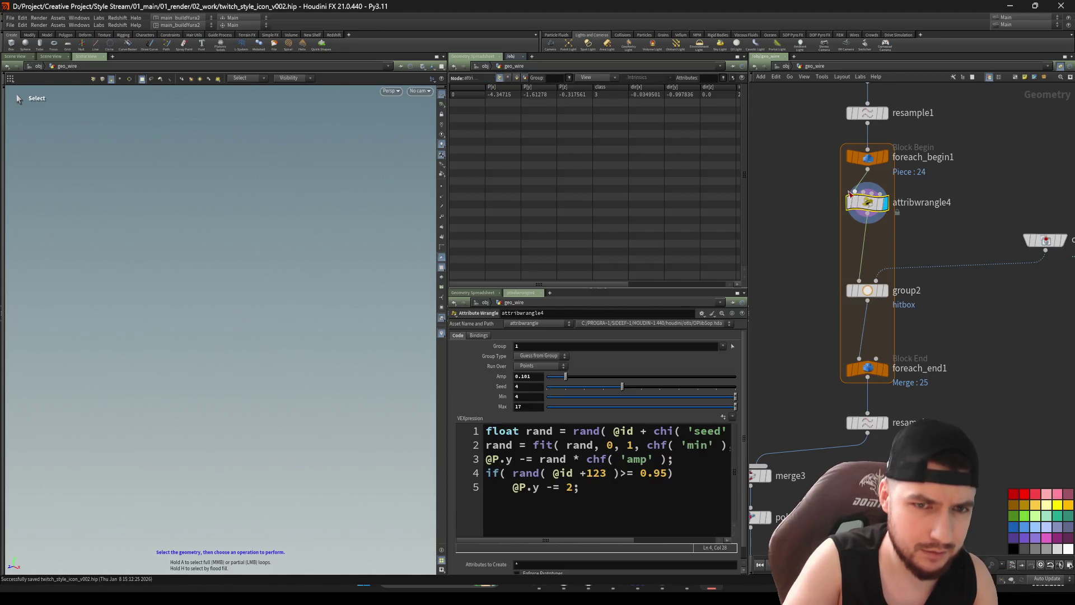
pyautogui.scroll(-3, 829, 288)
pyautogui.scroll(-2, 801, 216)
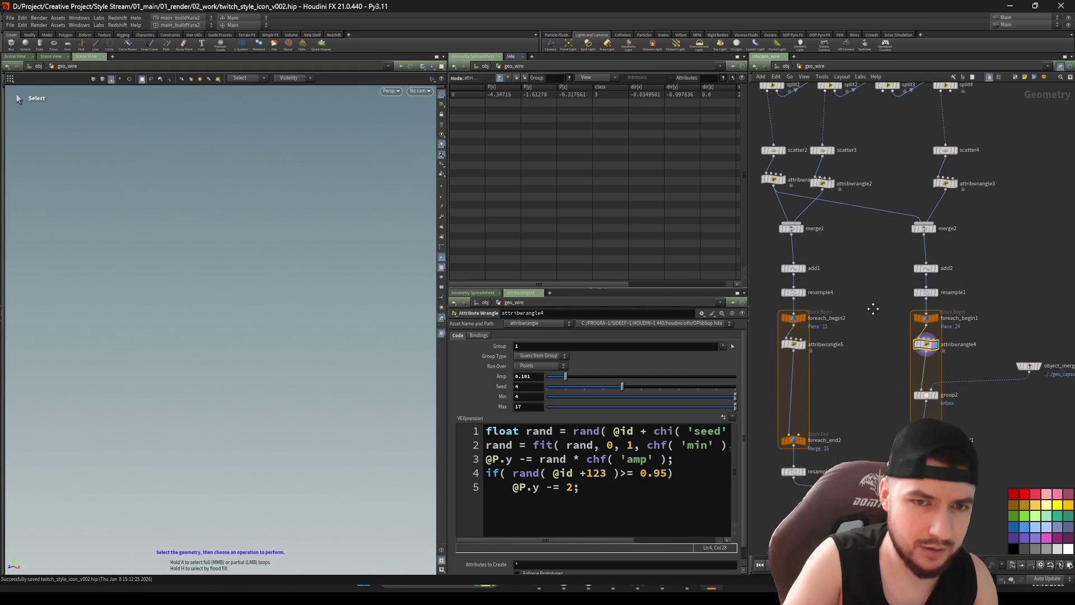
pyautogui.scroll(4, 907, 217)
pyautogui.click(908, 213)
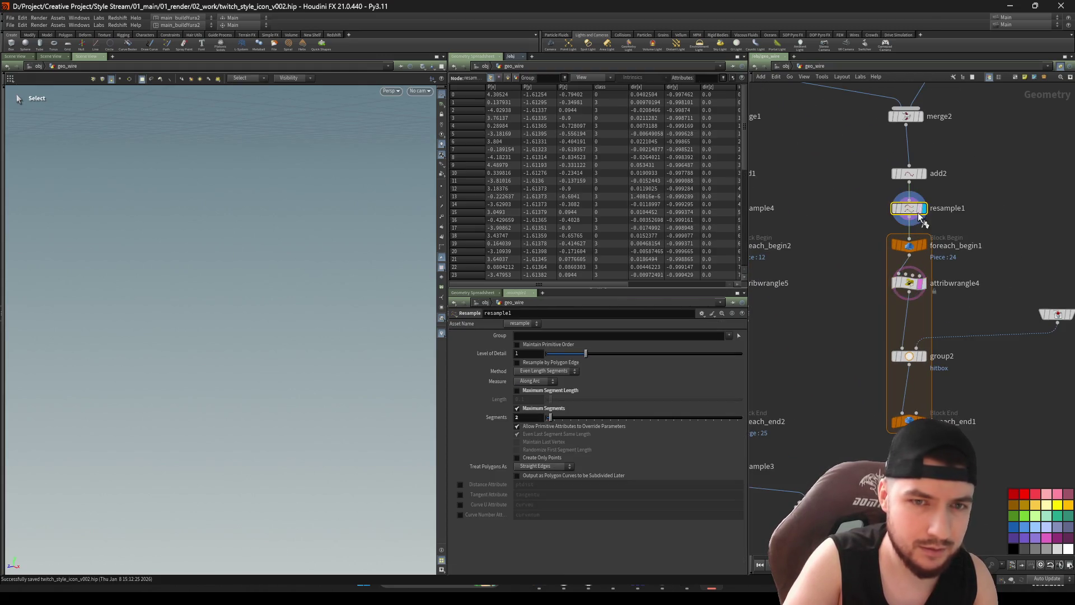
pyautogui.scroll(1, 873, 239)
pyautogui.click(921, 235)
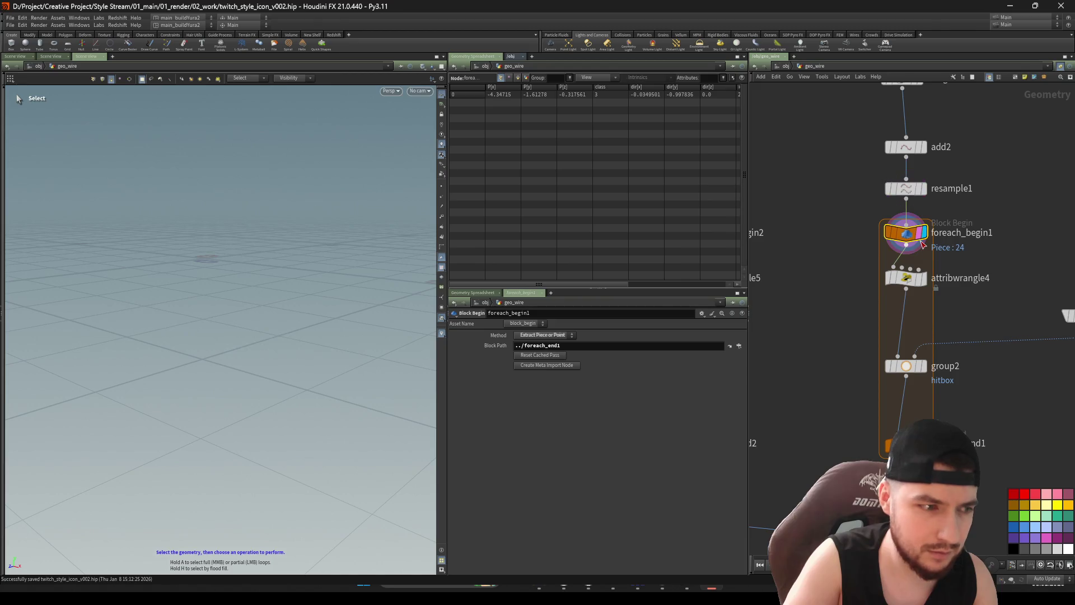
pyautogui.click(535, 356)
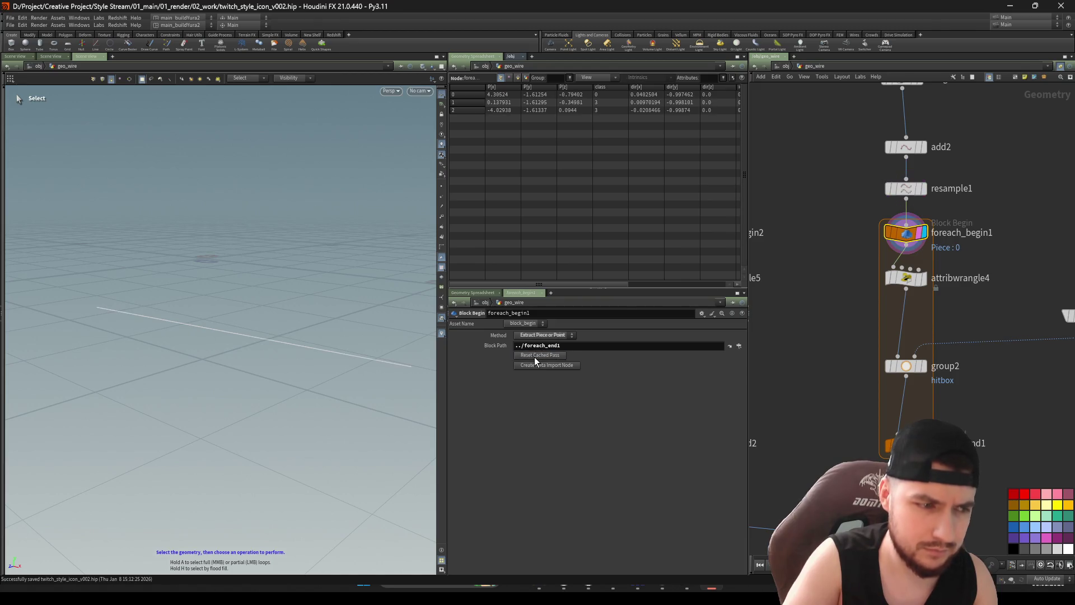
pyautogui.click(894, 272)
pyautogui.click(897, 335)
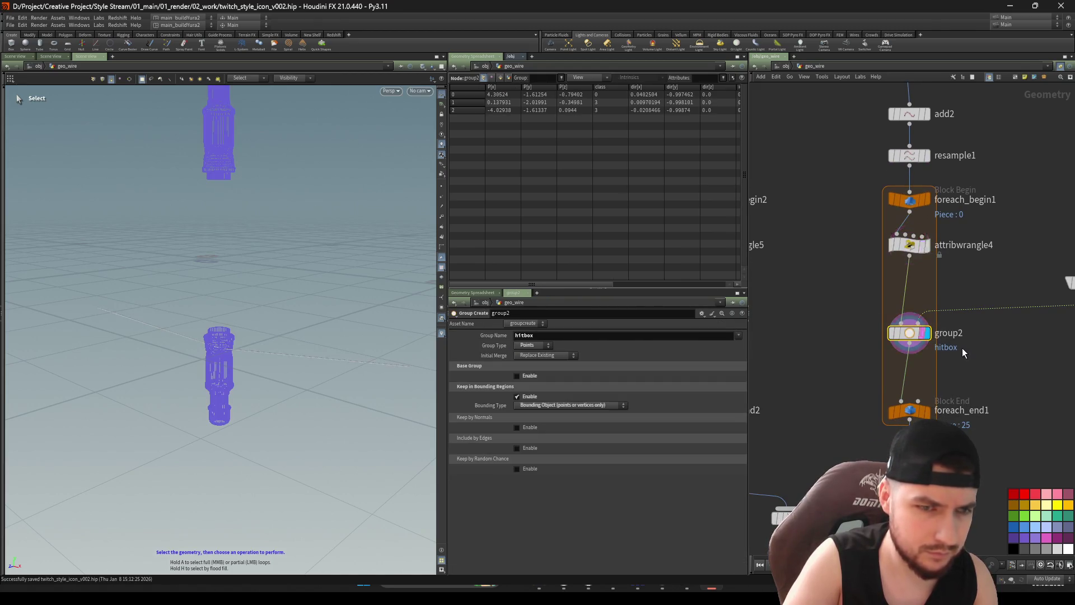
pyautogui.scroll(5, 235, 348)
pyautogui.moveTo(359, 279); pyautogui.dragTo(289, 319)
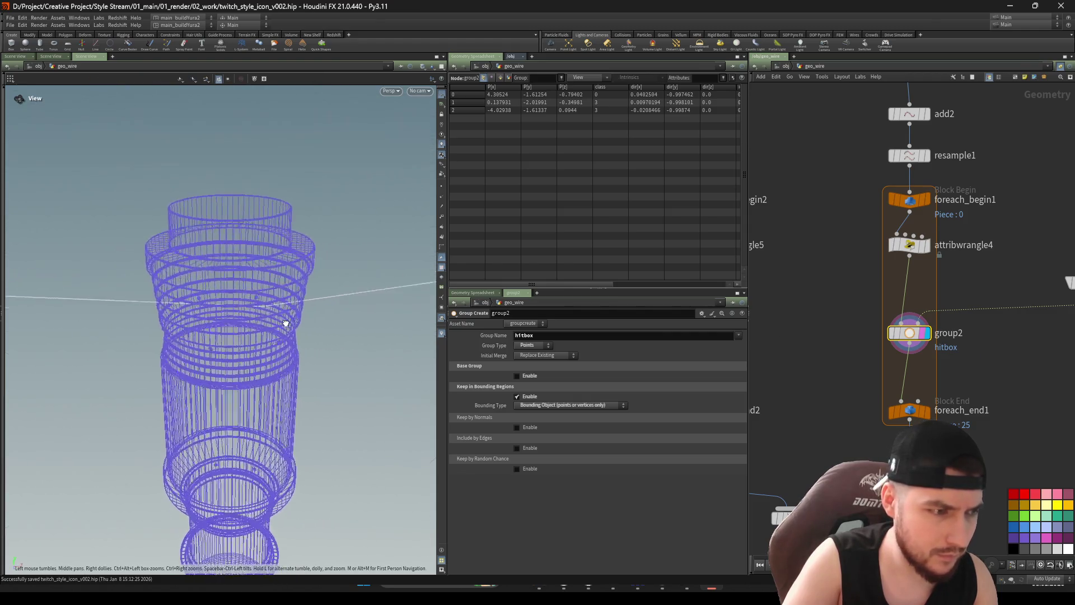
pyautogui.press('s')
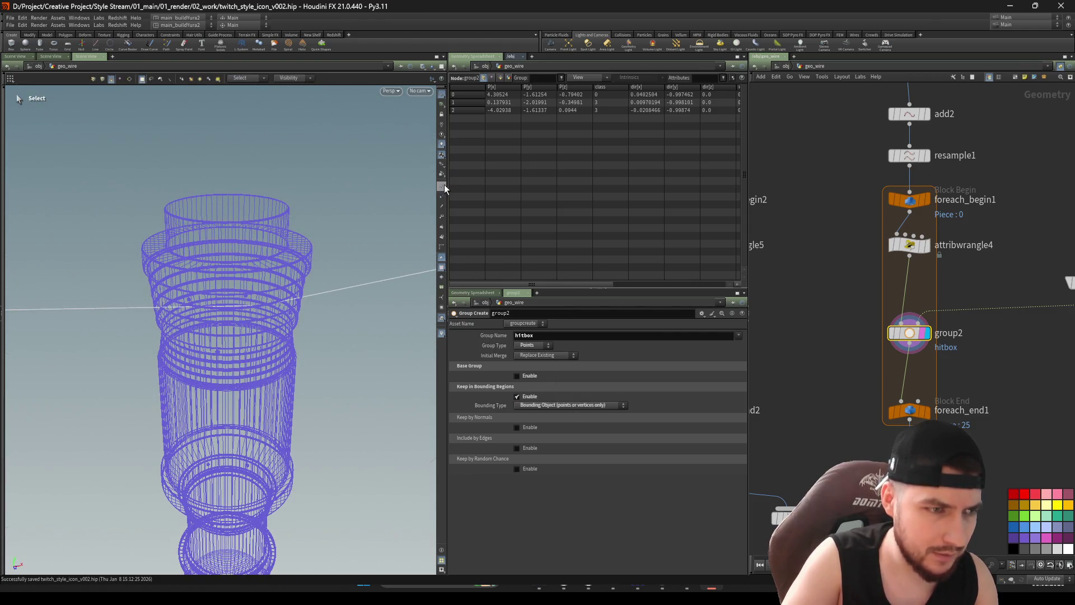
pyautogui.moveTo(902, 424); pyautogui.dragTo(898, 352, button='middle')
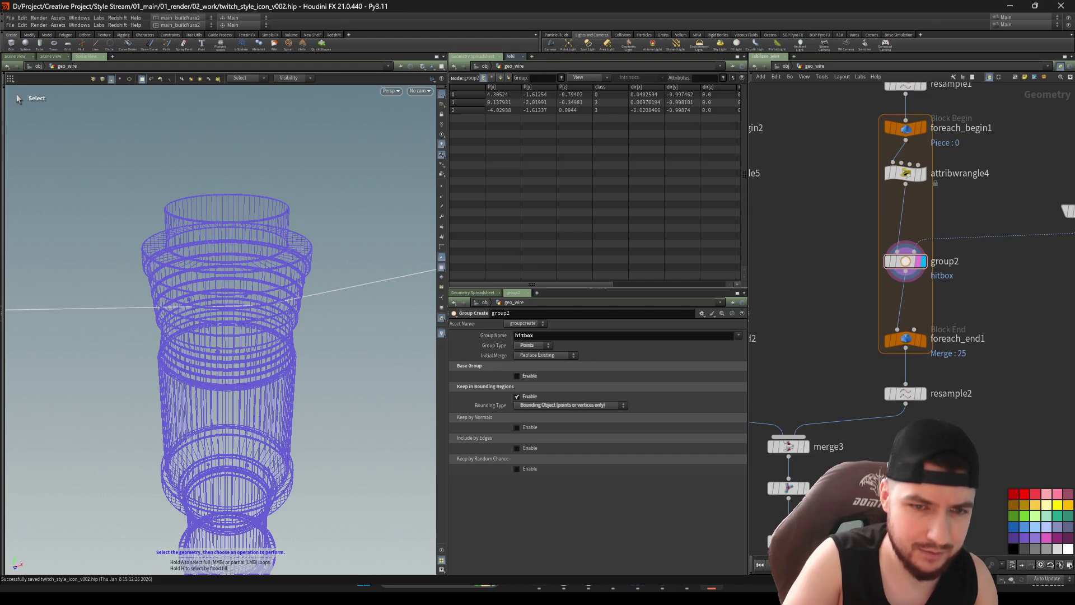
pyautogui.scroll(-2, 928, 299)
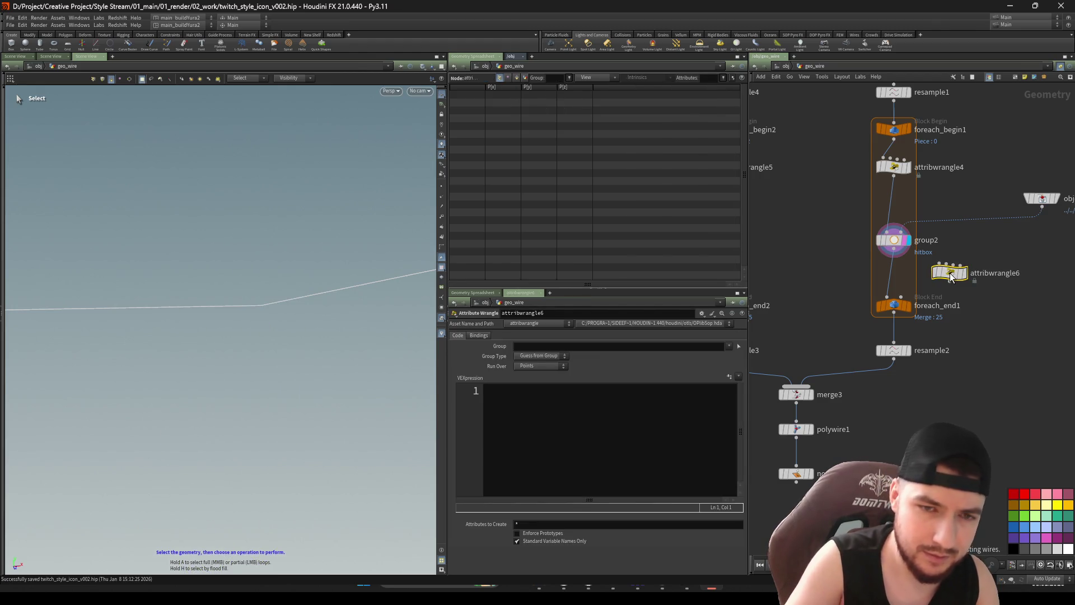
# Step: Drop attribwrangle6 between group2 and foreach_end1, save, and compare the loop, wrangle and hitbox outputs
pyautogui.click(898, 276)
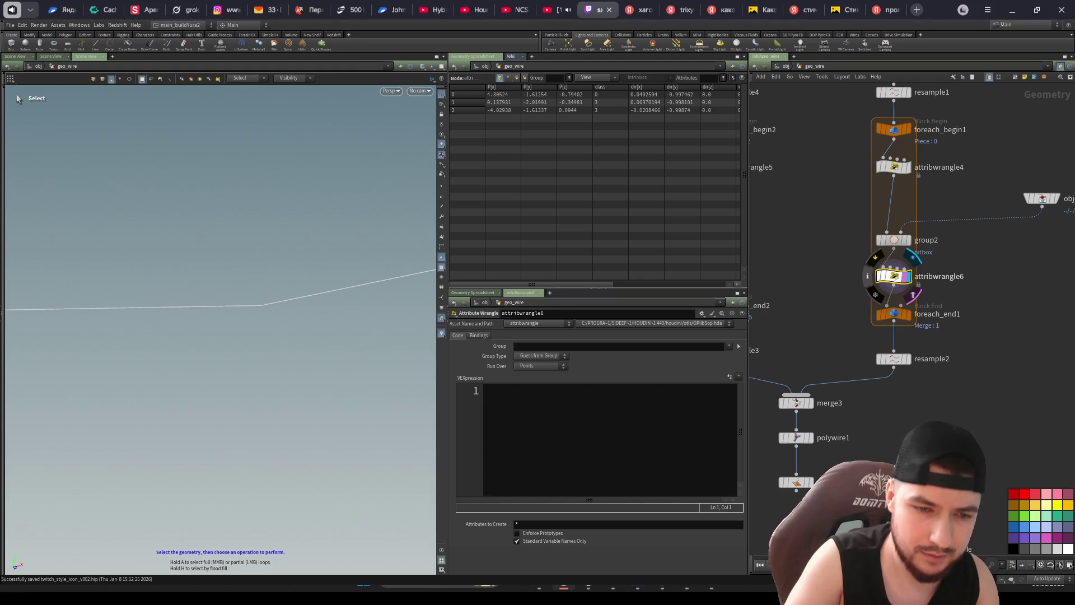
pyautogui.scroll(2, 844, 290)
pyautogui.scroll(2, 845, 291)
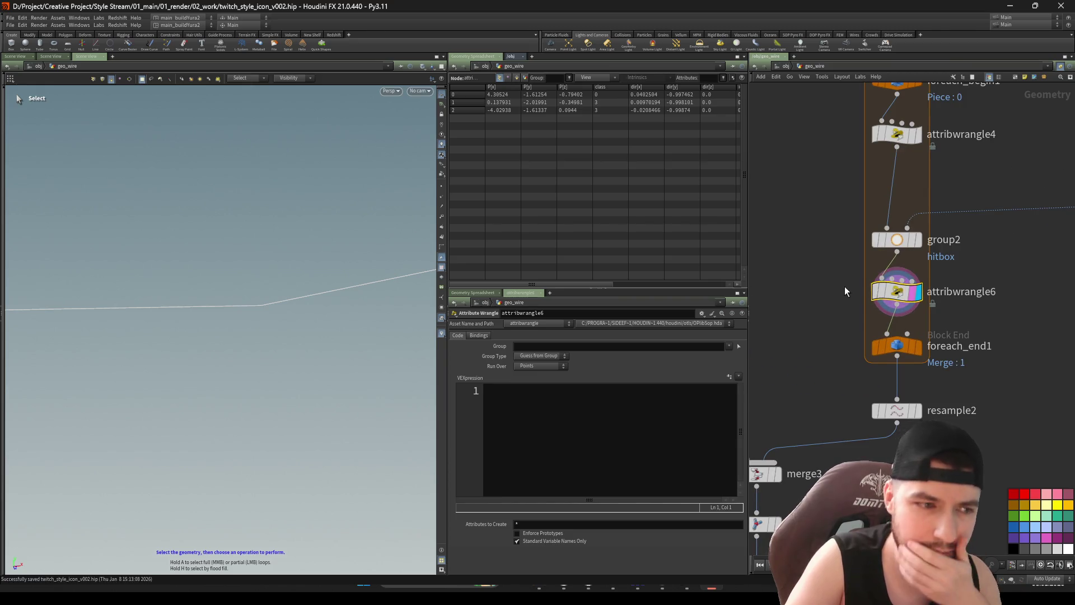
pyautogui.scroll(-2, 845, 291)
pyautogui.scroll(-2, 840, 302)
pyautogui.scroll(2, 832, 319)
pyautogui.scroll(2, 820, 341)
pyautogui.hotkey('ctrl', 's')
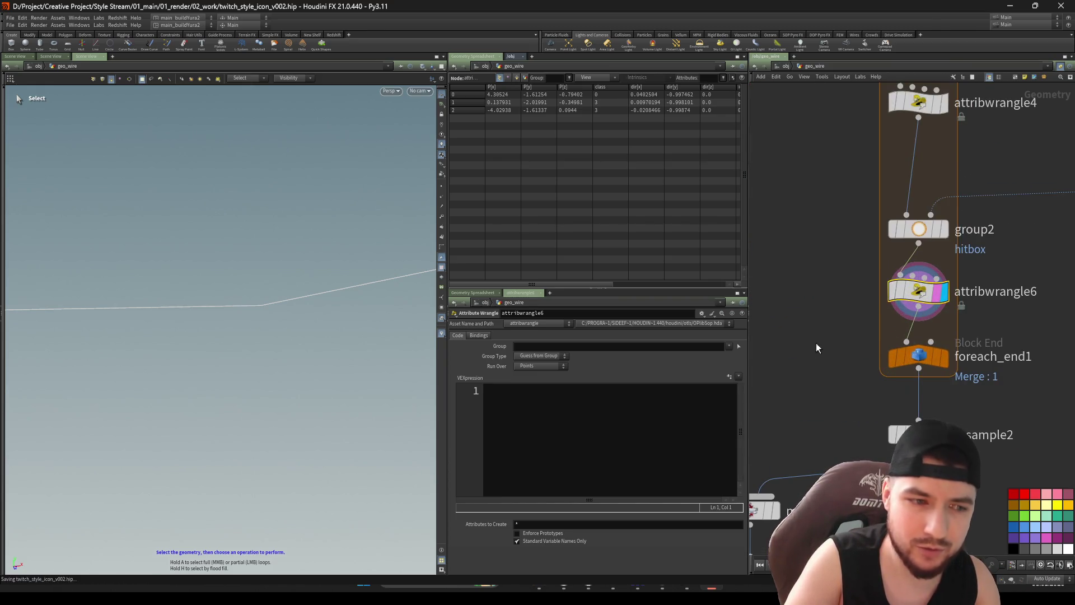
pyautogui.scroll(-2, 841, 352)
pyautogui.scroll(2, 836, 340)
pyautogui.scroll(-1, 828, 328)
pyautogui.scroll(1, 821, 312)
pyautogui.click(912, 376)
pyautogui.scroll(-2, 888, 377)
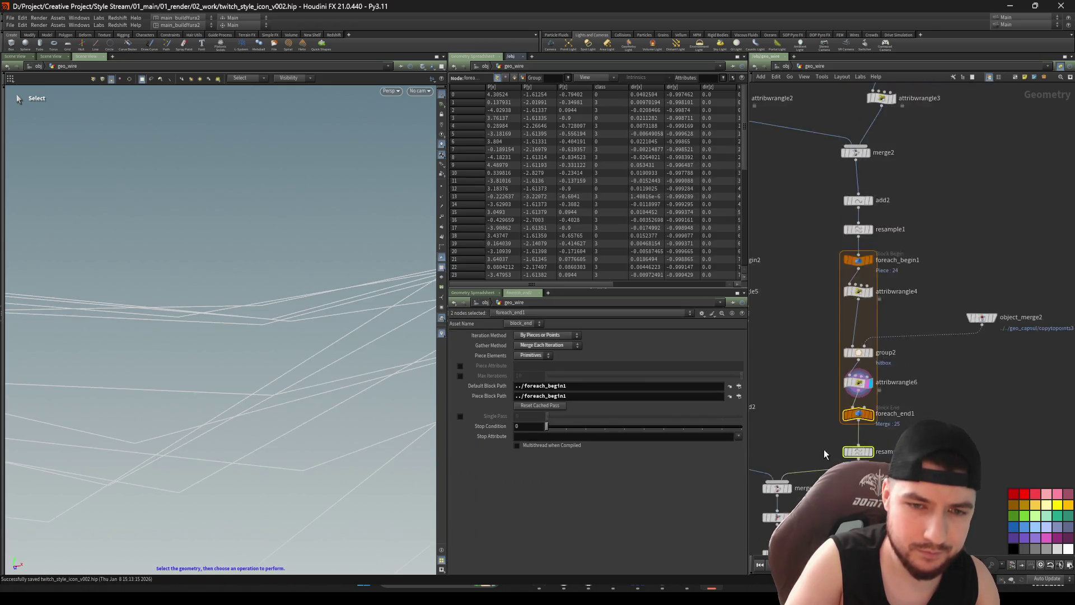
pyautogui.click(905, 308)
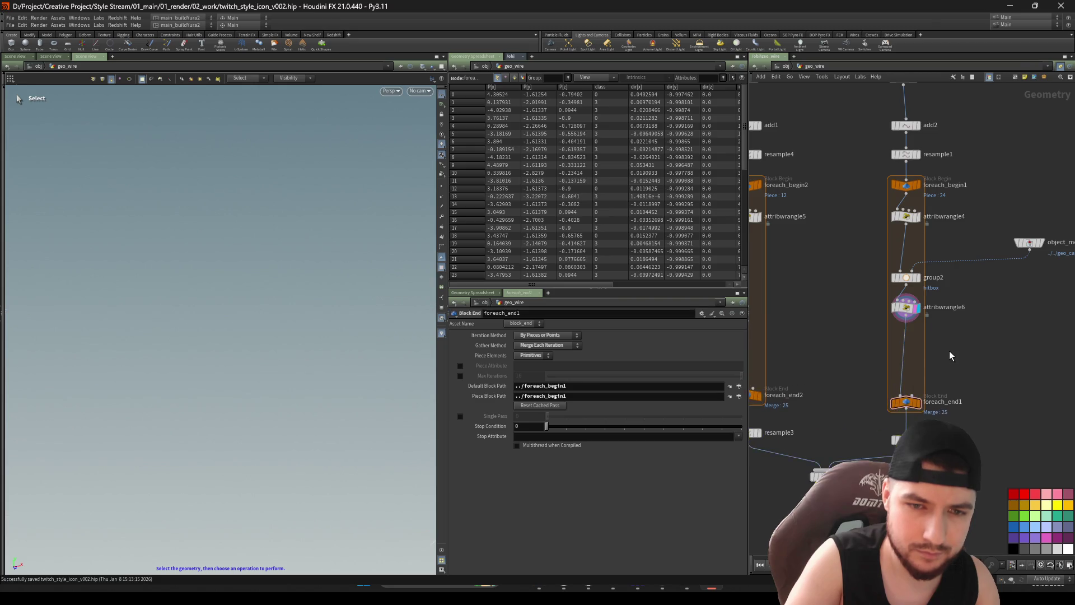
pyautogui.scroll(2, 844, 366)
pyautogui.click(912, 269)
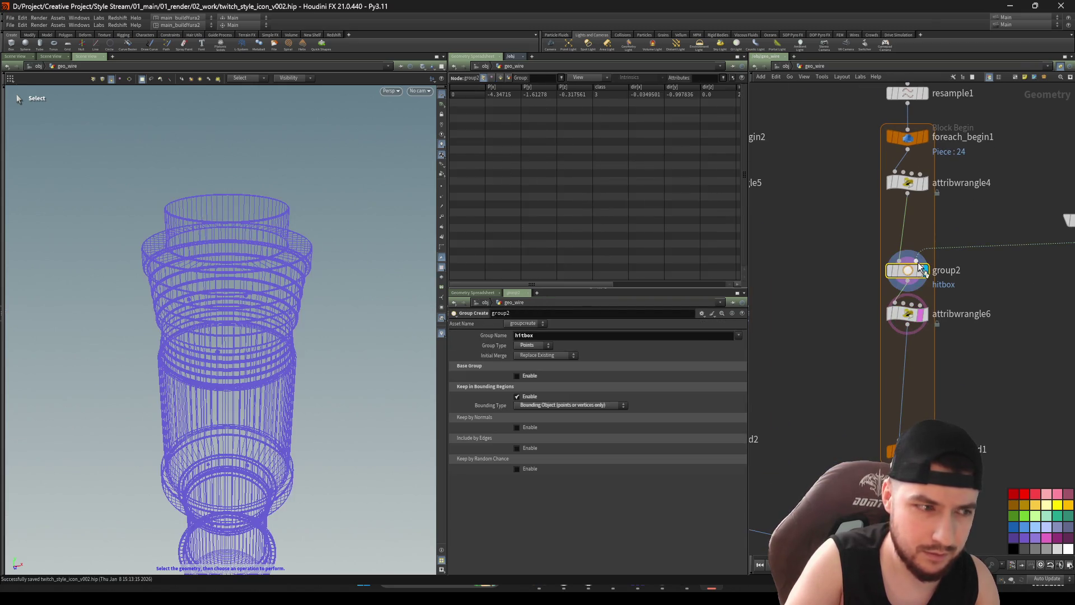
pyautogui.moveTo(277, 307); pyautogui.dragTo(252, 312)
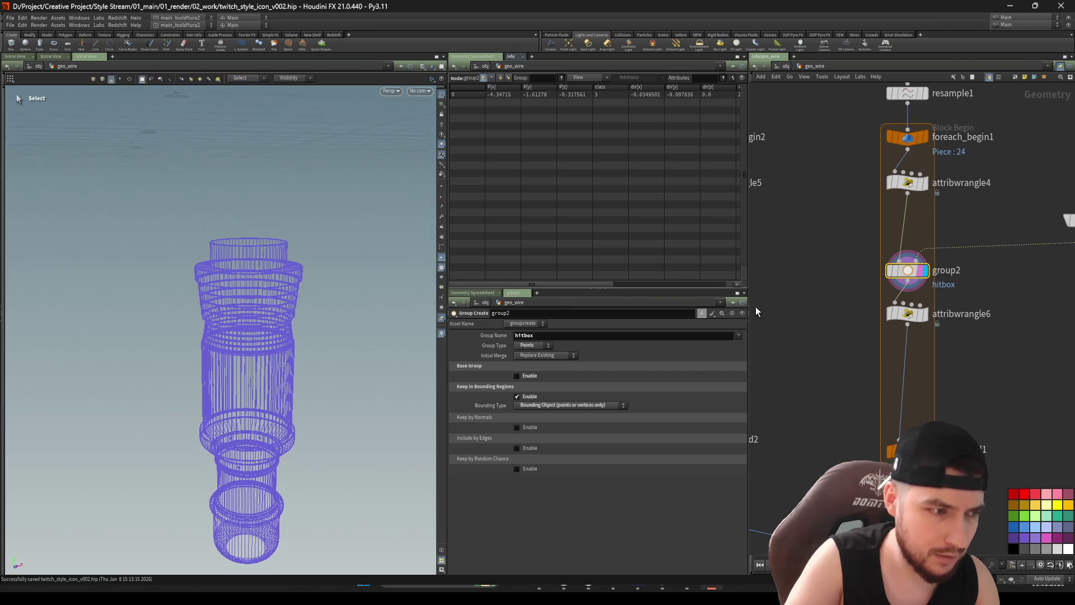
pyautogui.scroll(1, 956, 269)
# Step: Review attribwrangle4 and foreach_begin1, frame the geometry, and display the hitbox group again
pyautogui.click(908, 162)
pyautogui.press('Escape')
pyautogui.press('g')
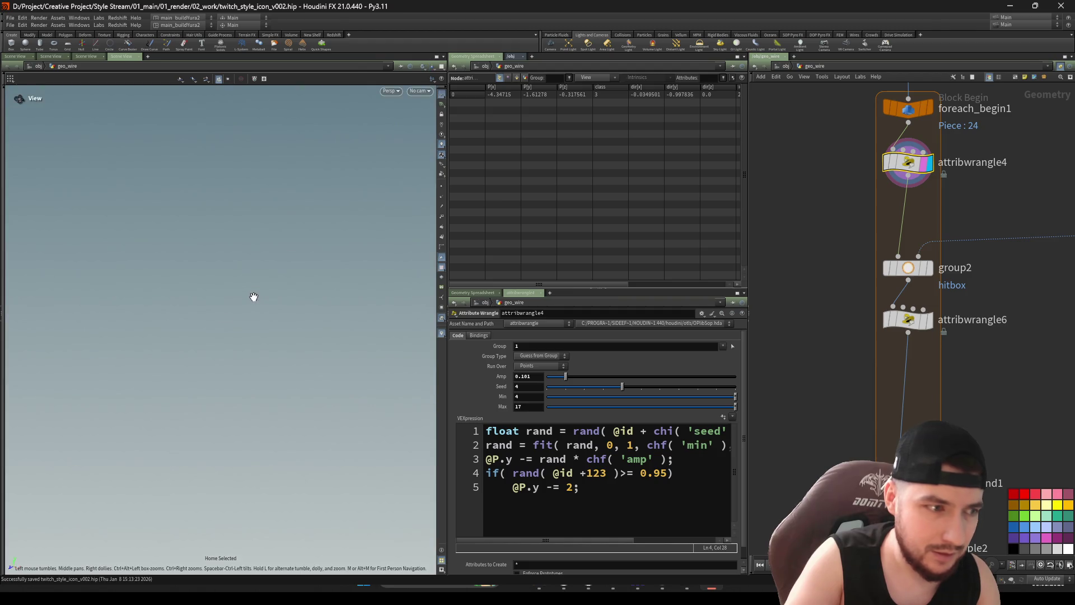
pyautogui.press('g')
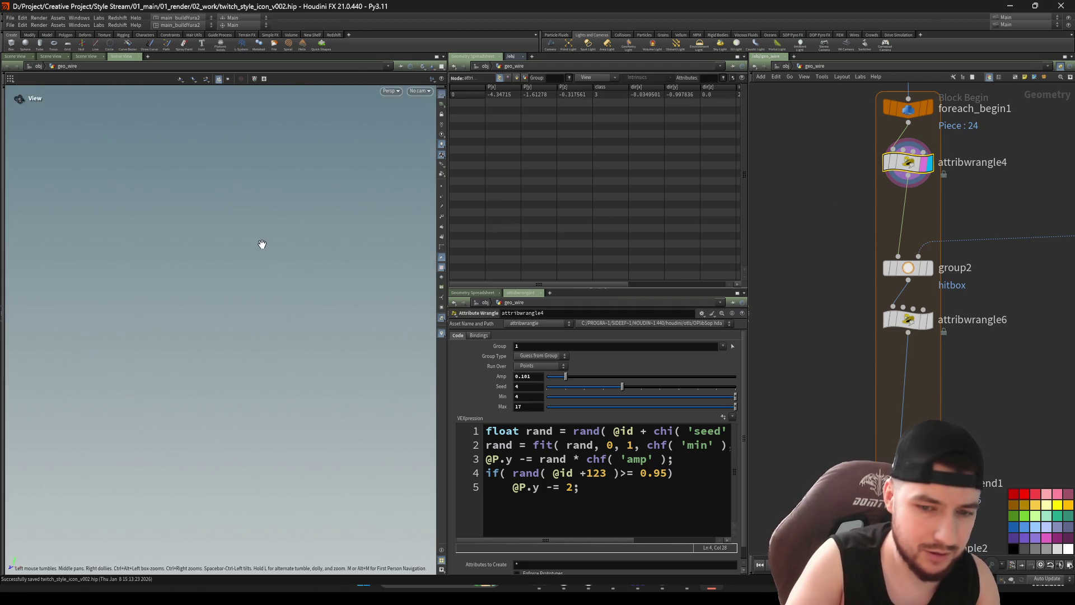
pyautogui.click(928, 104)
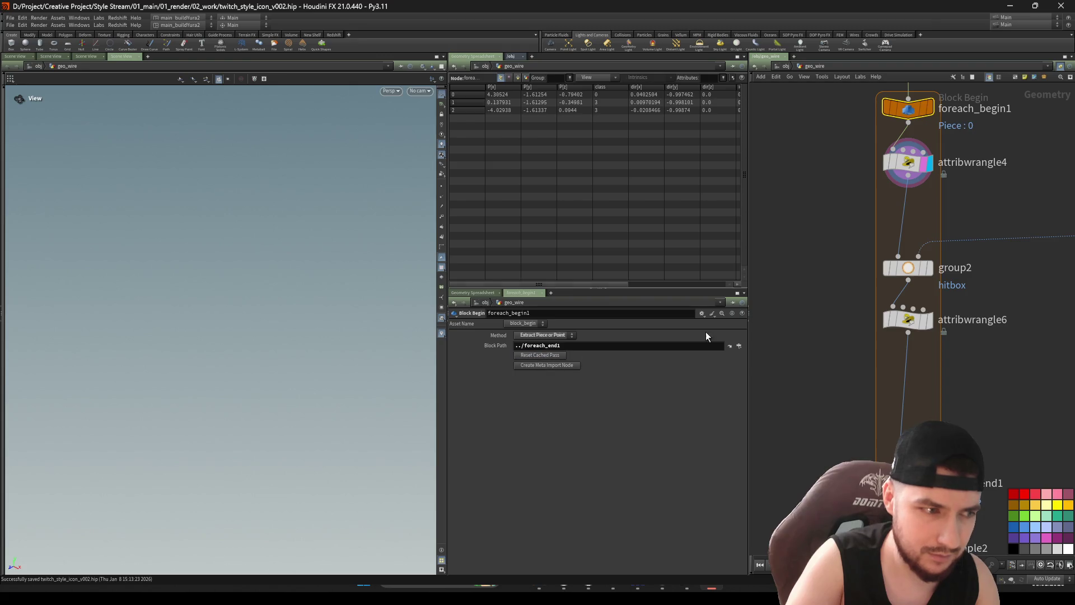
pyautogui.click(907, 267)
pyautogui.moveTo(825, 318); pyautogui.dragTo(836, 297, button='middle')
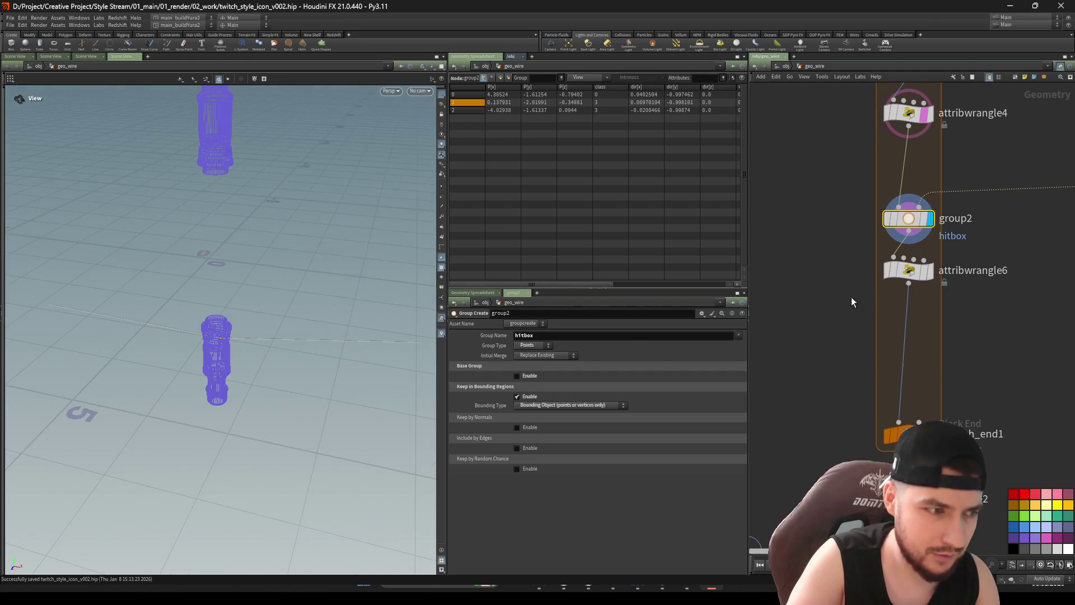
# Step: Reposition the new attribwrangle6 below the hitbox group and restrict it to the hitbox group
pyautogui.click(911, 270)
pyautogui.click(582, 423)
pyautogui.write('if(')
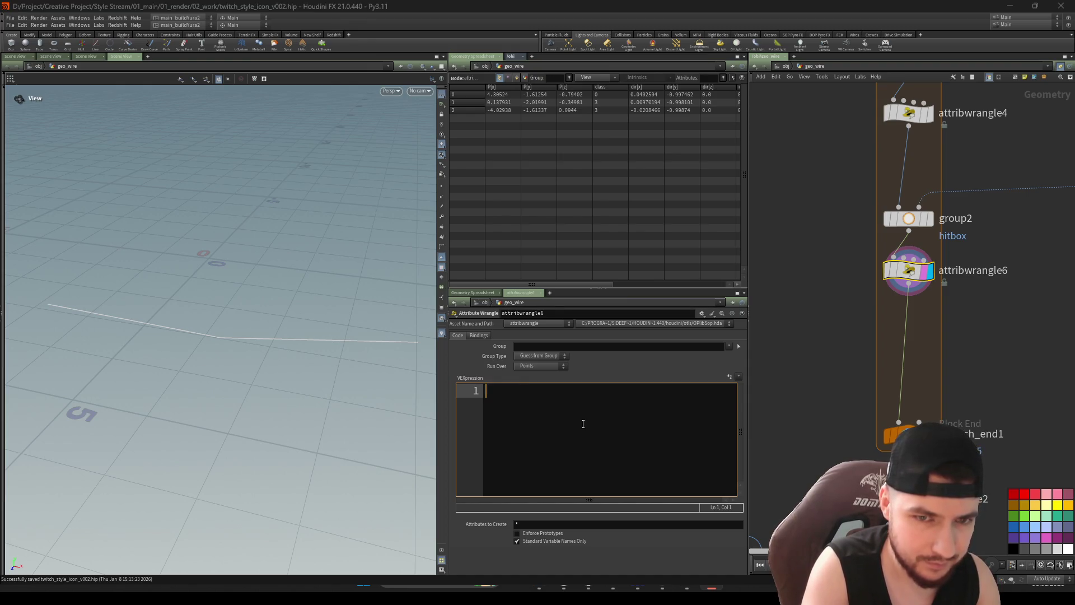
pyautogui.moveTo(907, 270); pyautogui.dragTo(908, 318)
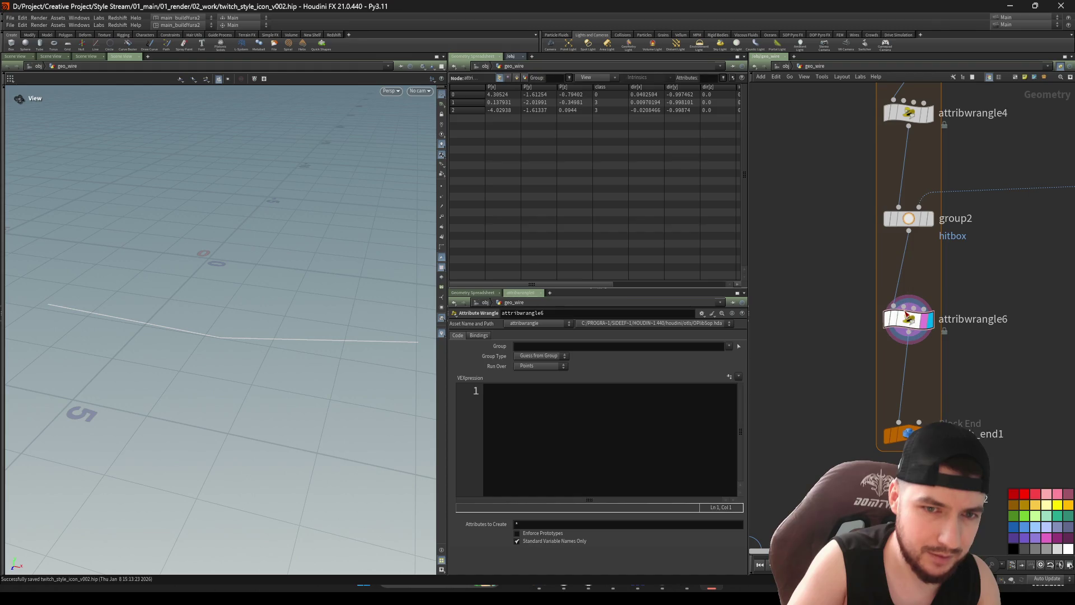
pyautogui.click(909, 221)
pyautogui.click(908, 318)
pyautogui.click(728, 346)
pyautogui.click(703, 369)
pyautogui.click(655, 442)
pyautogui.write('@P')
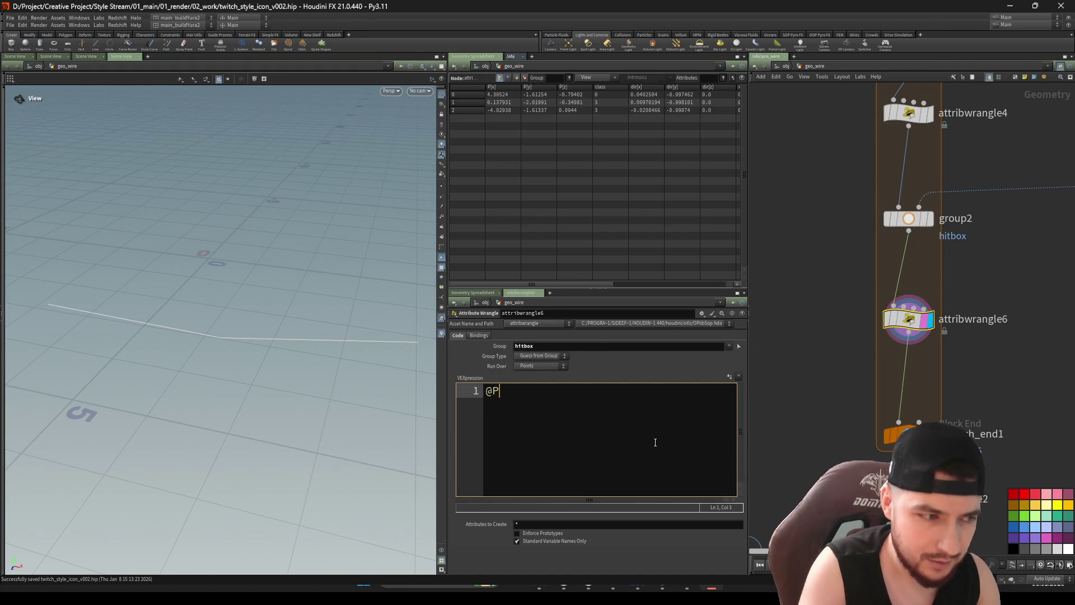
pyautogui.write('ran')
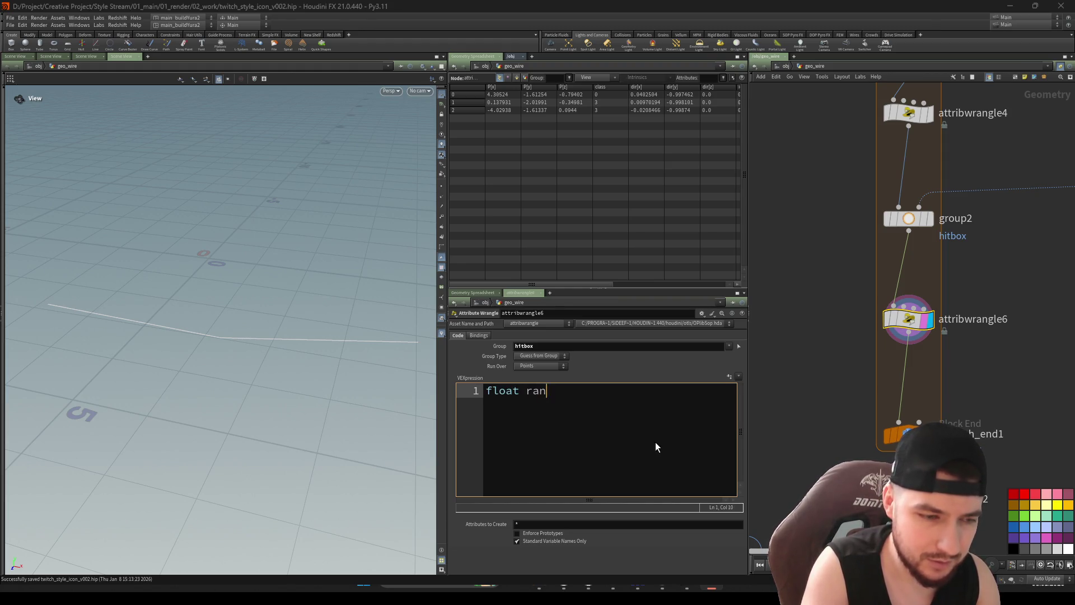
pyautogui.write('and( @id ')
pyautogui.write(';')
pyautogui.press('Return')
pyautogui.press('Return')
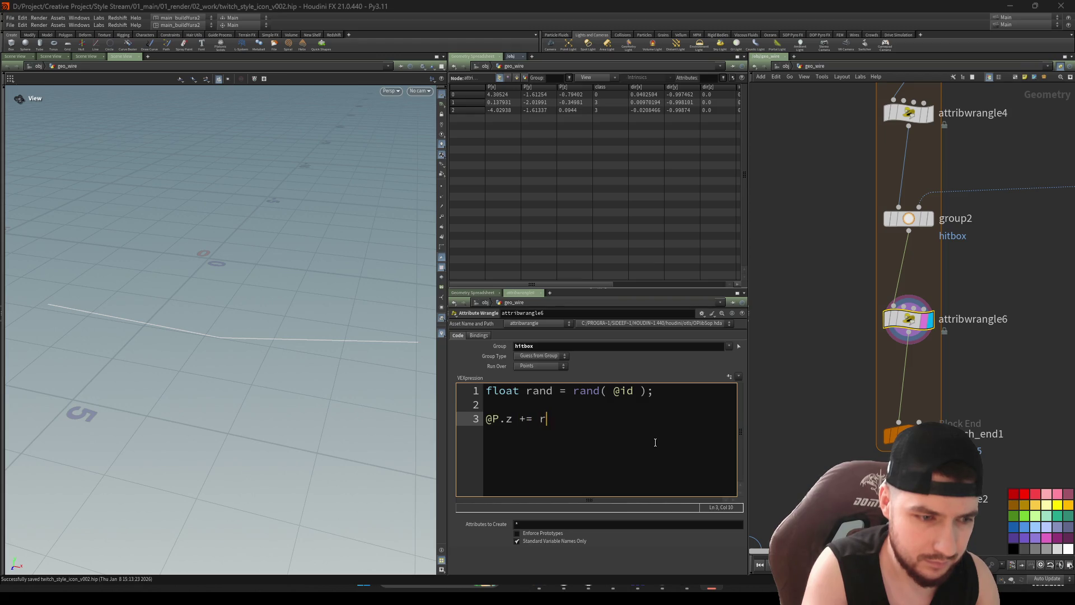
pyautogui.press('Up')
pyautogui.write('rand =')
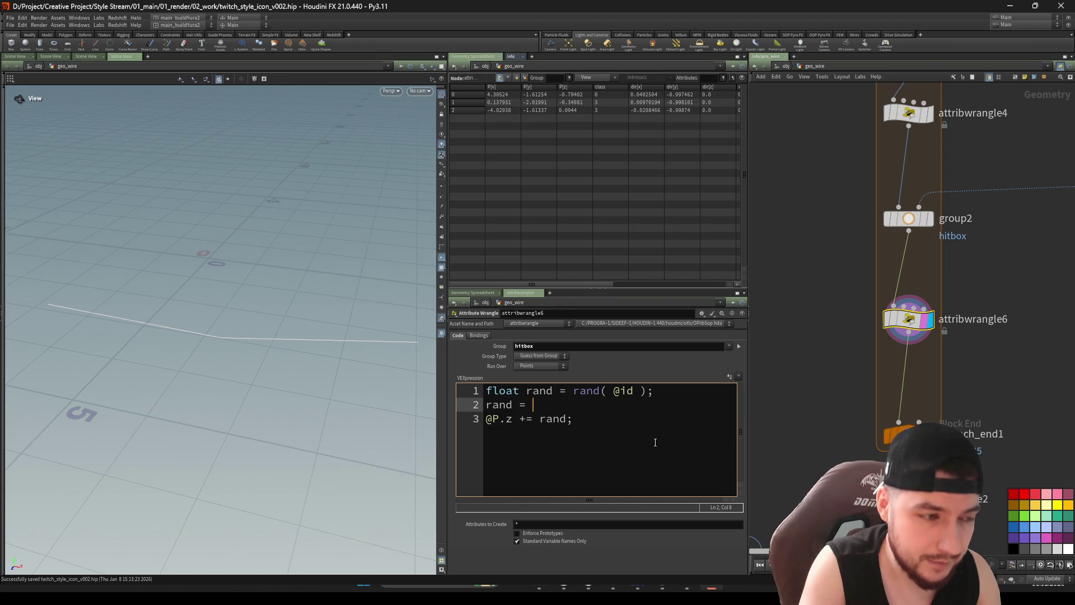
pyautogui.write('fit')
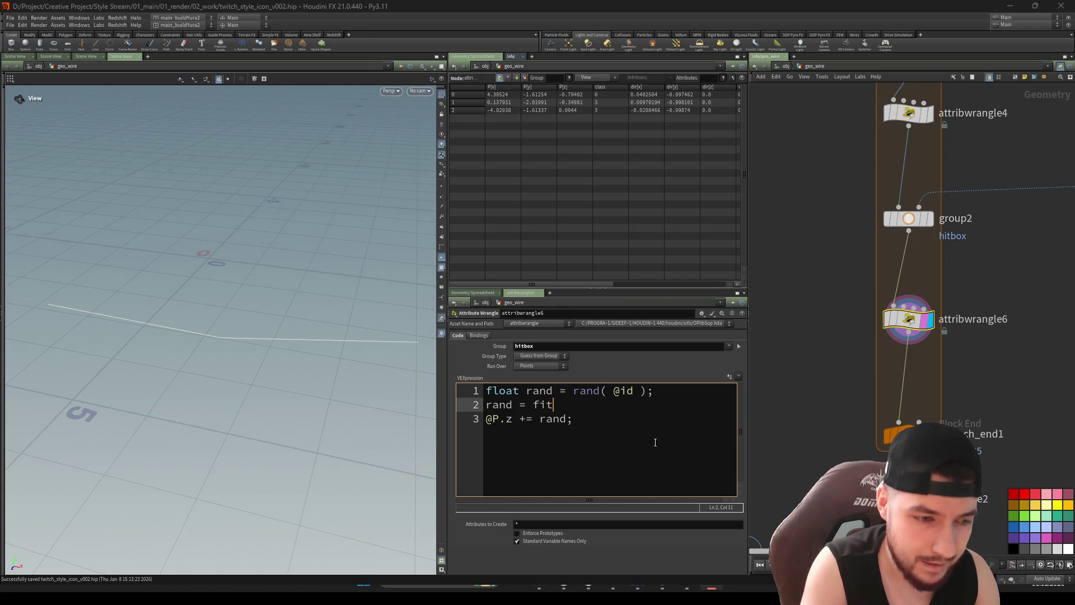
pyautogui.write('( rand, 0, 1, -2, 2 );')
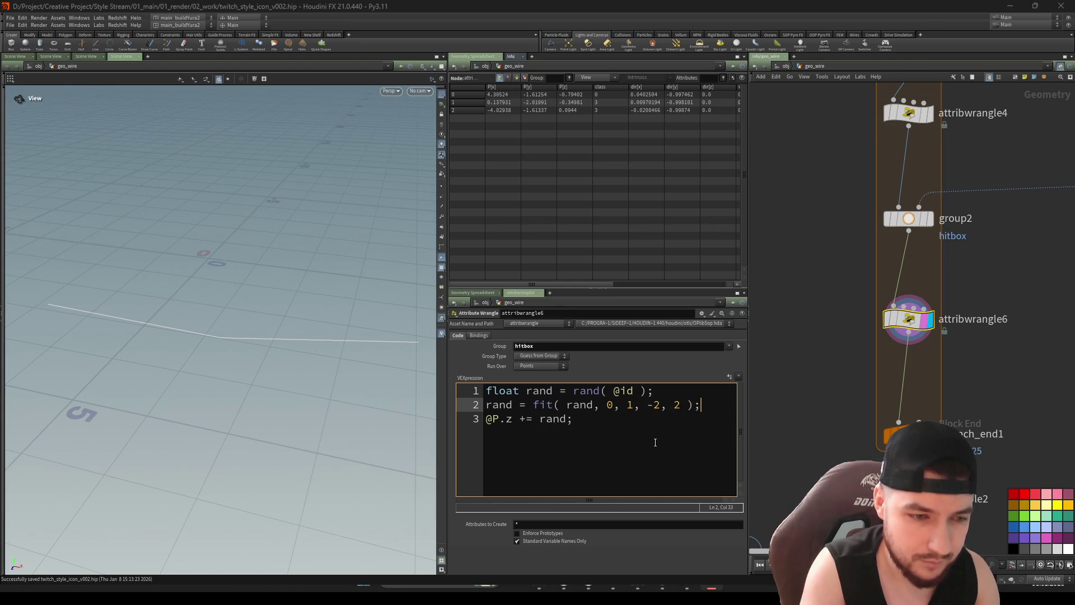
pyautogui.moveTo(787, 384); pyautogui.dragTo(850, 320, button='middle')
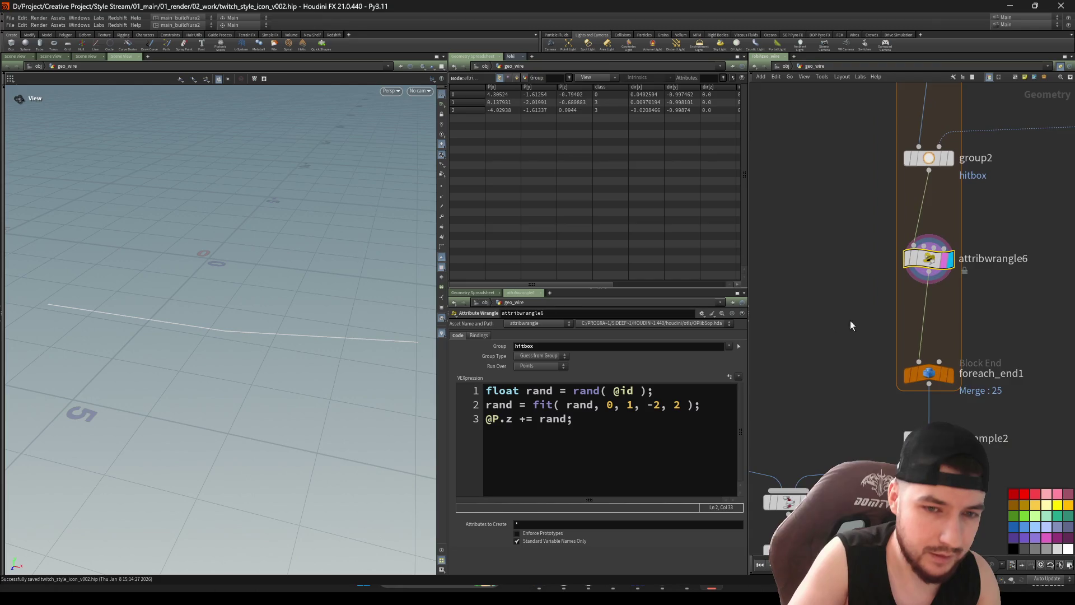
pyautogui.scroll(-2, 866, 365)
# Step: Display the for-each loop output, the resampled wires and the merged wires to compare them
pyautogui.click(903, 398)
pyautogui.moveTo(921, 398); pyautogui.dragTo(935, 364, button='middle')
pyautogui.moveTo(298, 307)
pyautogui.mouseDown()
pyautogui.moveTo(259, 354)
pyautogui.moveTo(339, 320)
pyautogui.mouseUp()
pyautogui.moveTo(844, 426); pyautogui.dragTo(837, 367, button='middle')
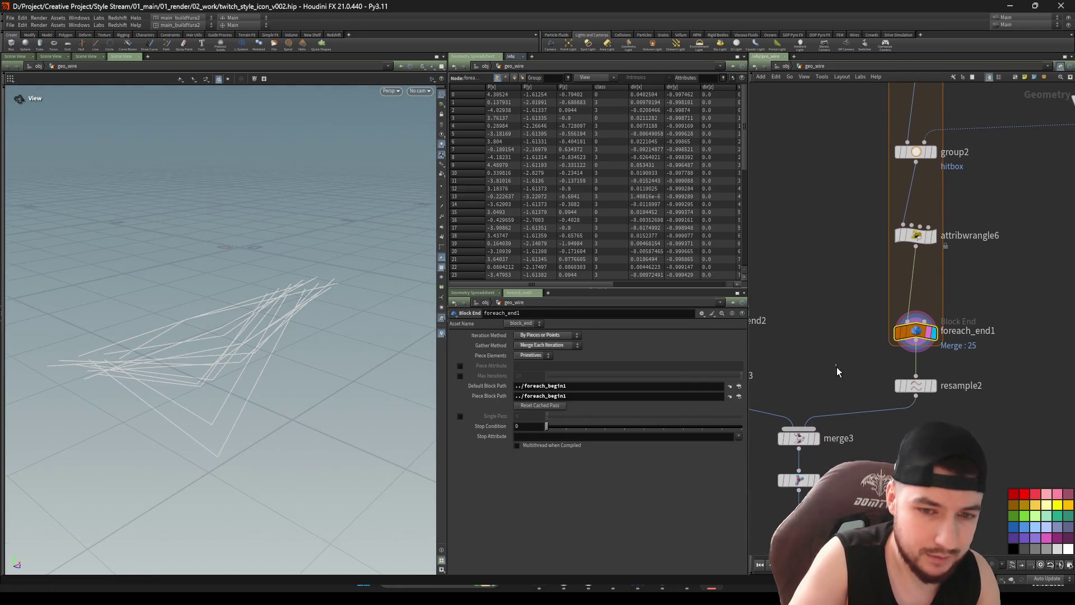
pyautogui.click(932, 386)
pyautogui.moveTo(919, 408); pyautogui.dragTo(844, 296, button='middle')
pyautogui.click(805, 363)
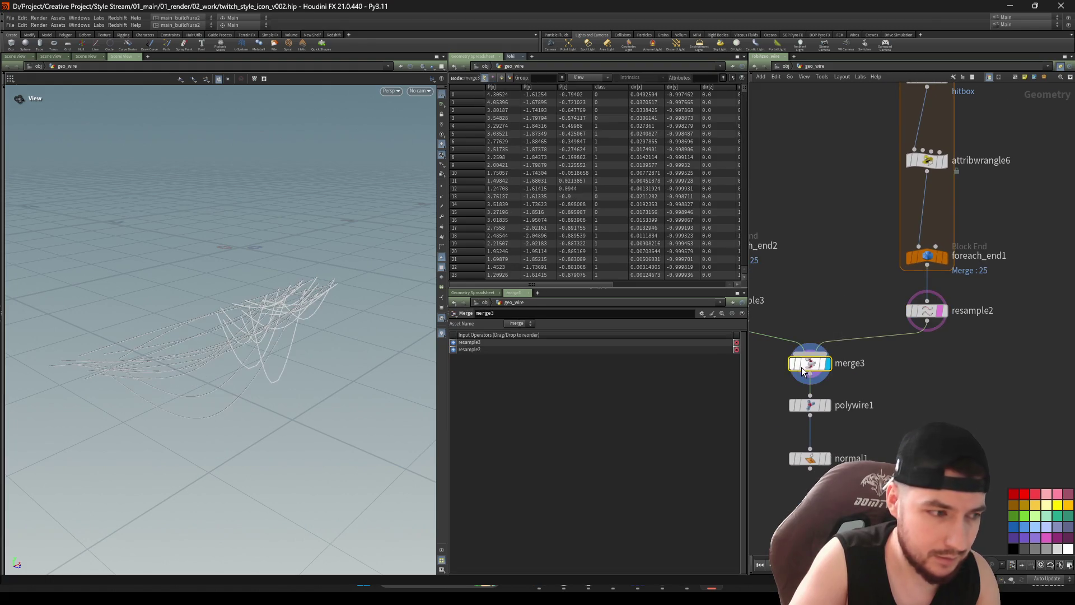
# Step: Merge resample2's wires with the capsule object merge into a new merge4, display it and save the scene
pyautogui.click(905, 333)
pyautogui.scroll(-2, 965, 345)
pyautogui.click(1004, 177)
pyautogui.keyDown('shift'); pyautogui.click(857, 414); pyautogui.keyUp('shift')
pyautogui.press('Tab')
pyautogui.write('merge')
pyautogui.press('Return')
pyautogui.click(899, 449)
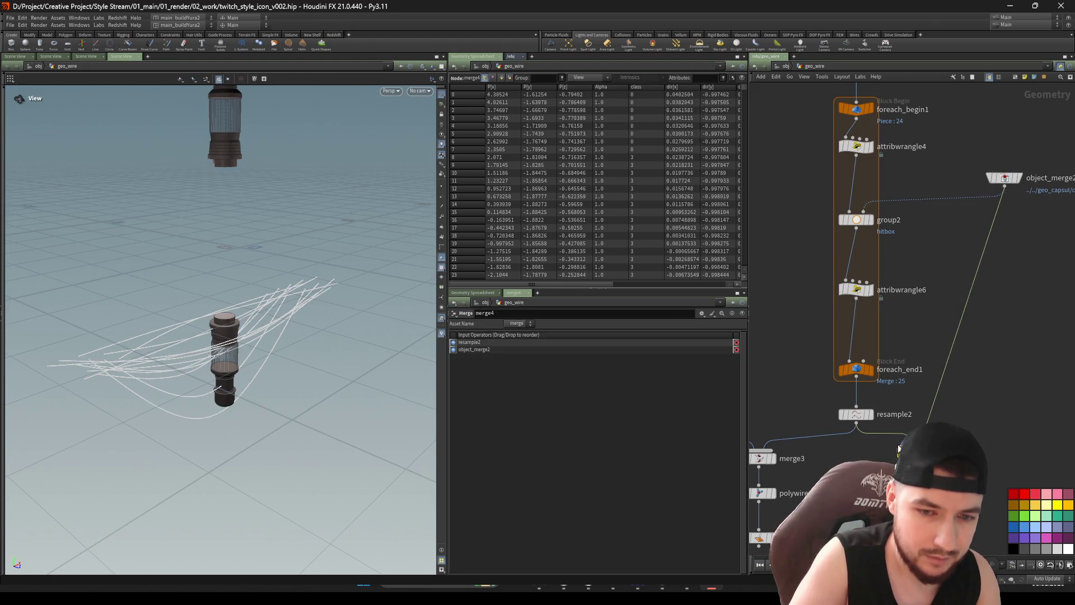
pyautogui.scroll(5, 370, 292)
pyautogui.scroll(3, 324, 334)
pyautogui.hotkey('ctrl', 's')
pyautogui.scroll(1, 849, 295)
pyautogui.click(858, 245)
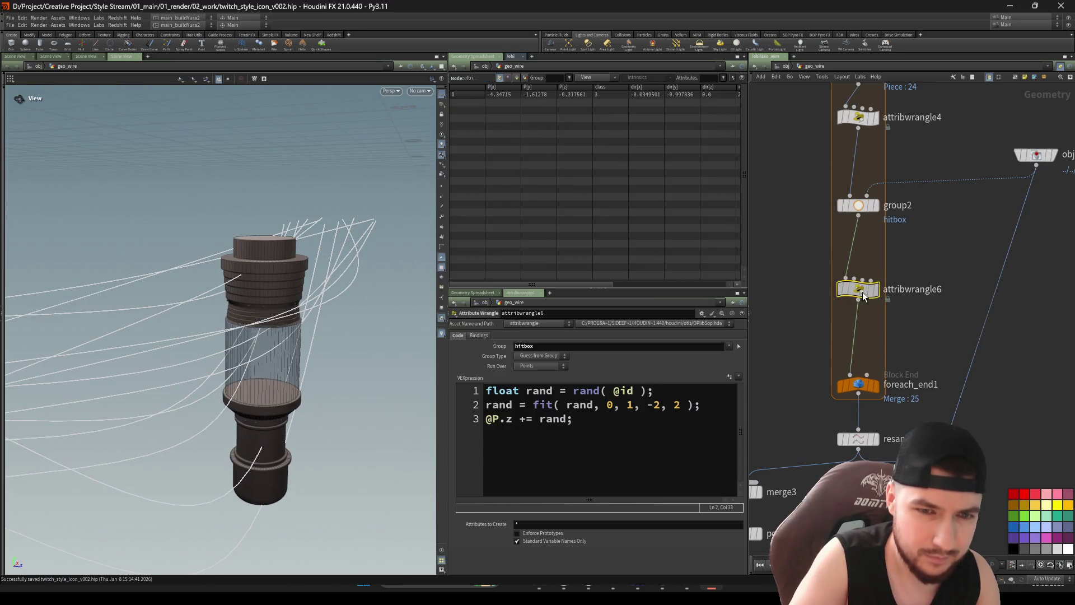
pyautogui.moveTo(848, 232); pyautogui.dragTo(908, 277)
pyautogui.hotkey('ctrl', 'c')
pyautogui.hotkey('ctrl', 'v')
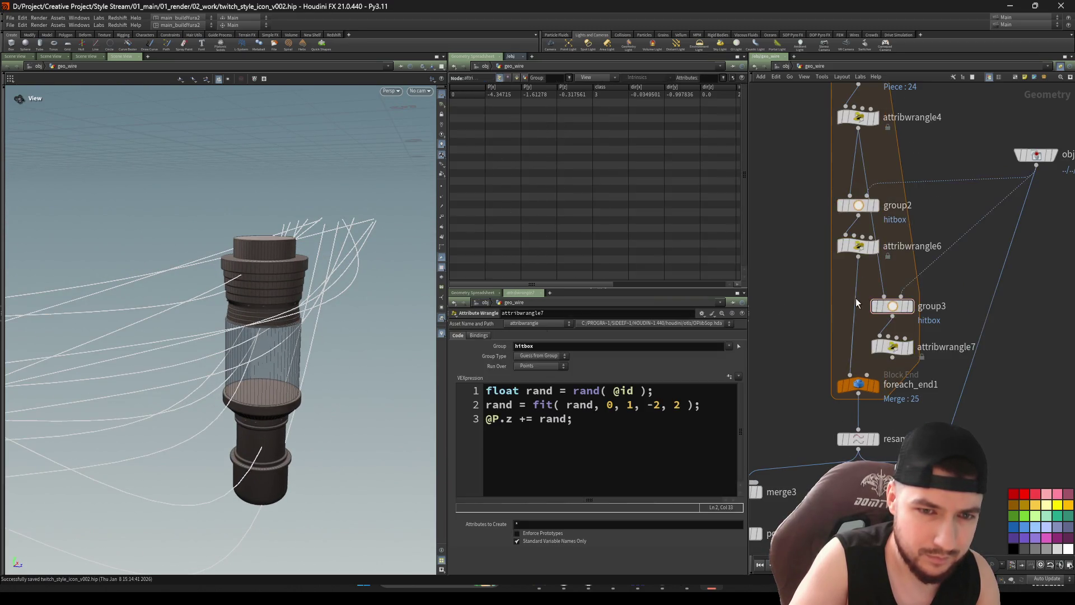
pyautogui.scroll(1, 846, 298)
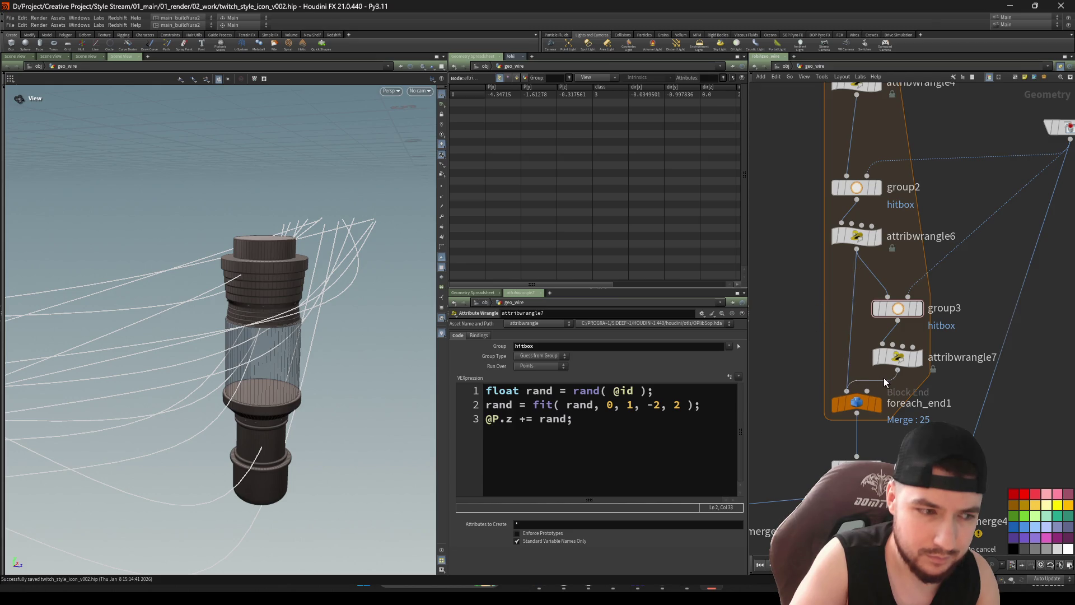
pyautogui.scroll(-1, 811, 324)
pyautogui.moveTo(916, 249); pyautogui.dragTo(807, 339)
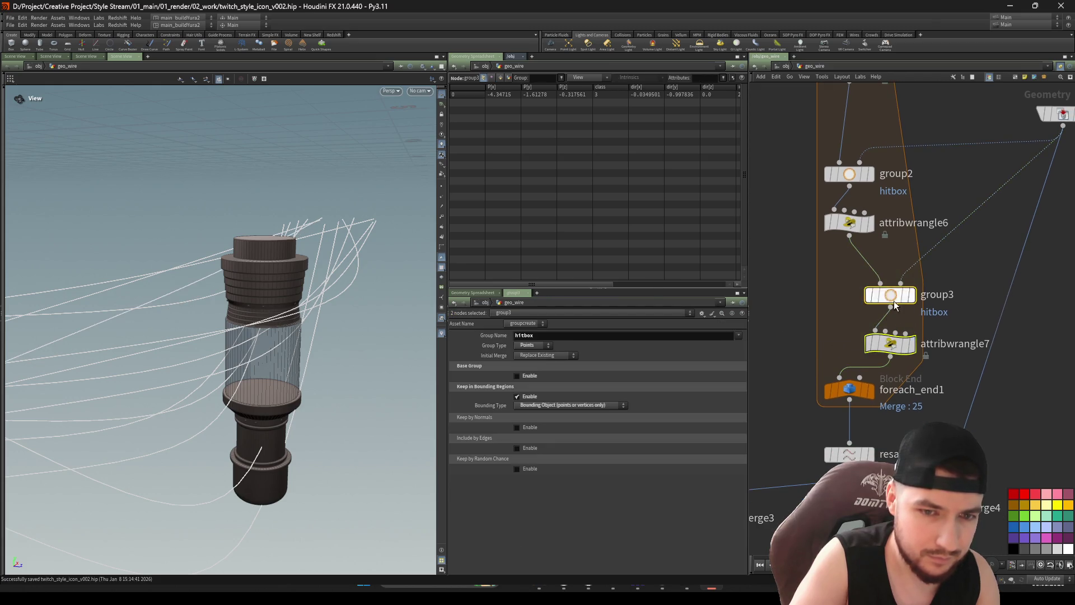
pyautogui.click(784, 302)
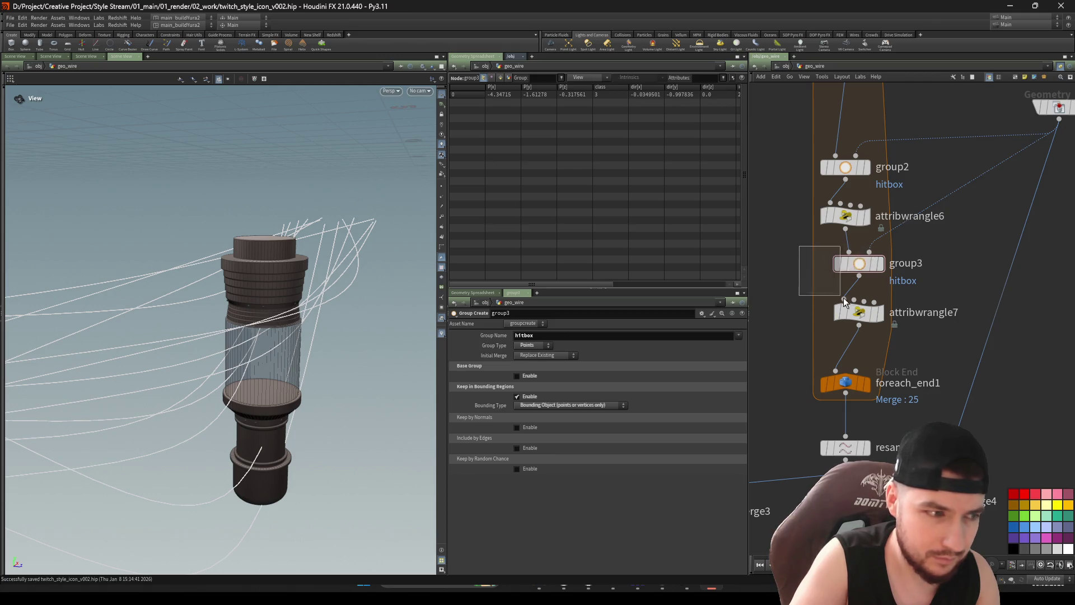
pyautogui.moveTo(788, 254); pyautogui.dragTo(905, 332)
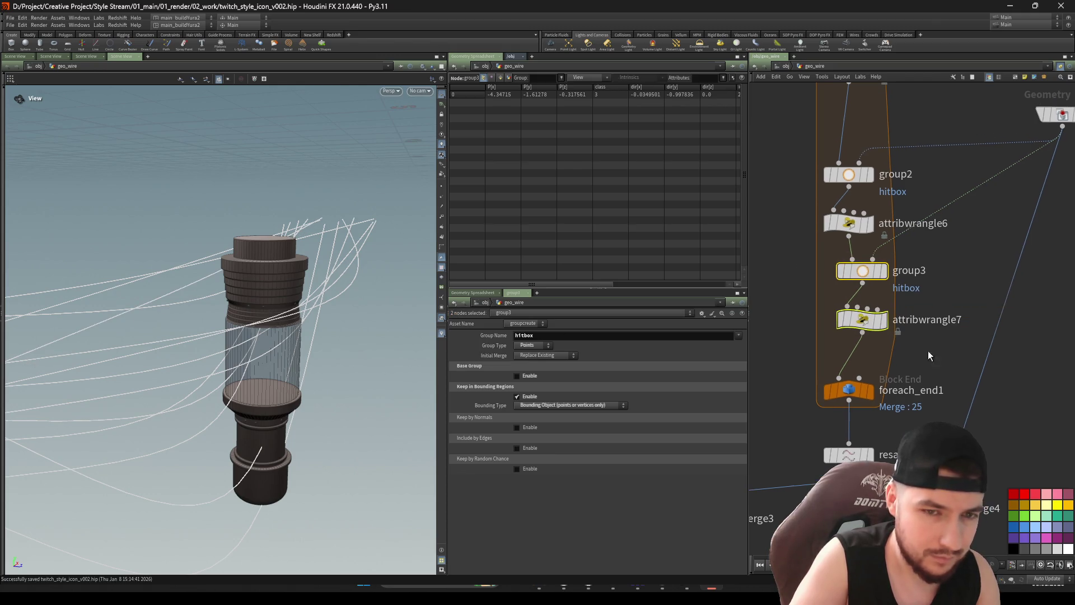
pyautogui.press('Delete')
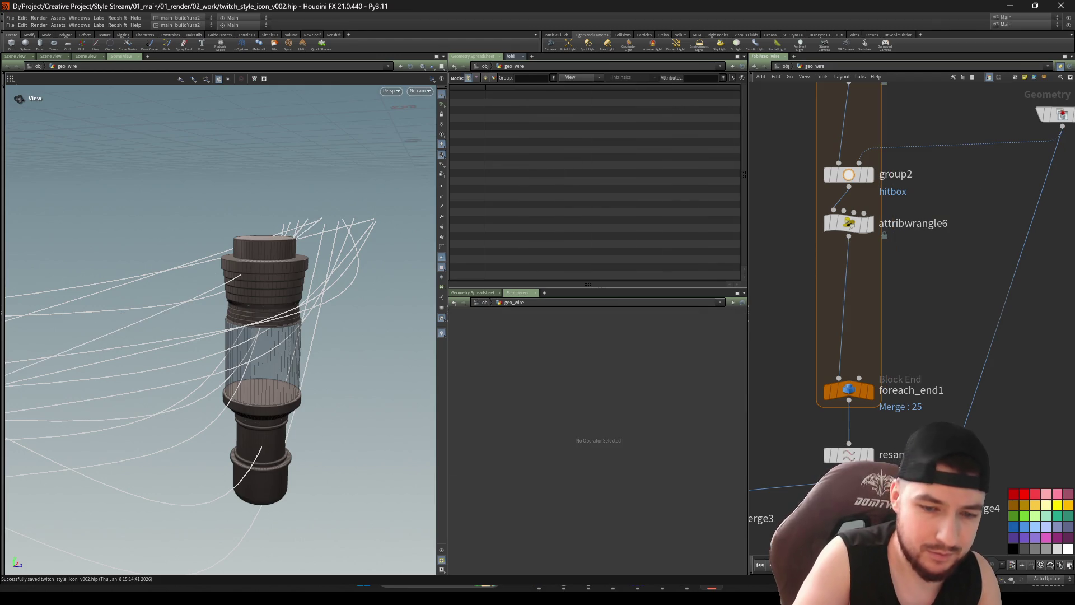
pyautogui.moveTo(943, 312); pyautogui.dragTo(948, 362, button='middle')
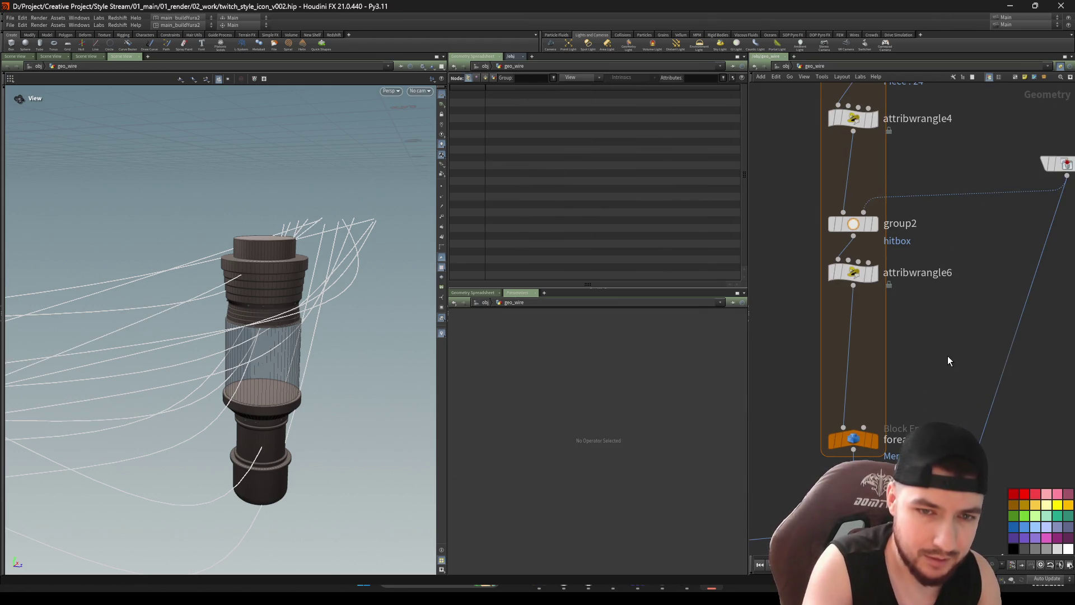
# Step: Add a Repeat block fed by attribwrangle4 and move group2 and attribwrangle6 inside it
pyautogui.click(948, 355)
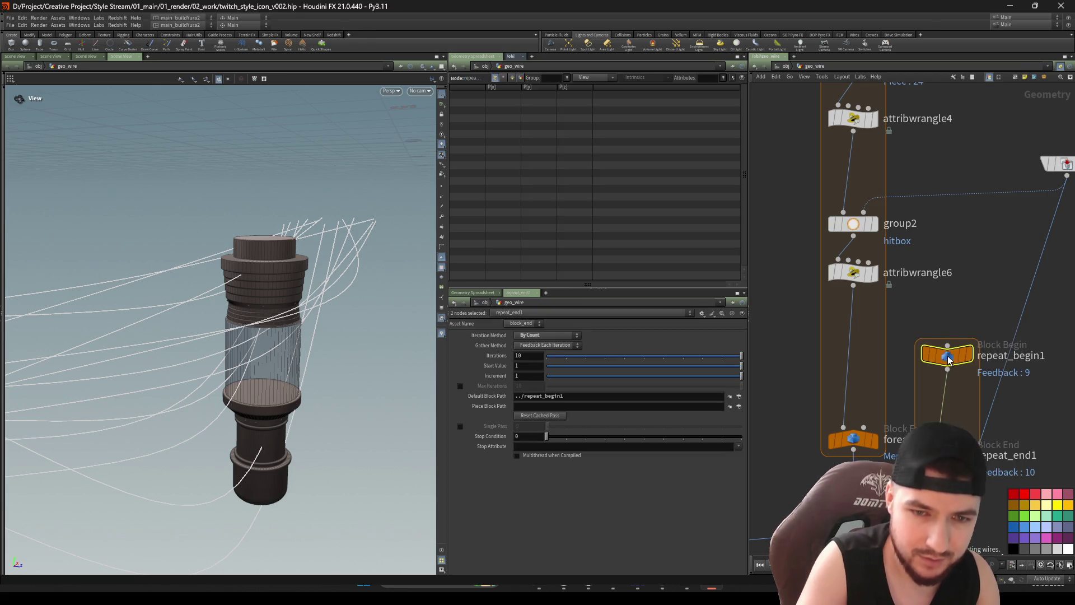
pyautogui.moveTo(834, 152); pyautogui.dragTo(939, 304)
pyautogui.moveTo(939, 355); pyautogui.dragTo(894, 354, button='middle')
pyautogui.moveTo(867, 293)
pyautogui.mouseDown()
pyautogui.moveTo(760, 232)
pyautogui.moveTo(898, 366)
pyautogui.mouseUp()
pyautogui.click(894, 364)
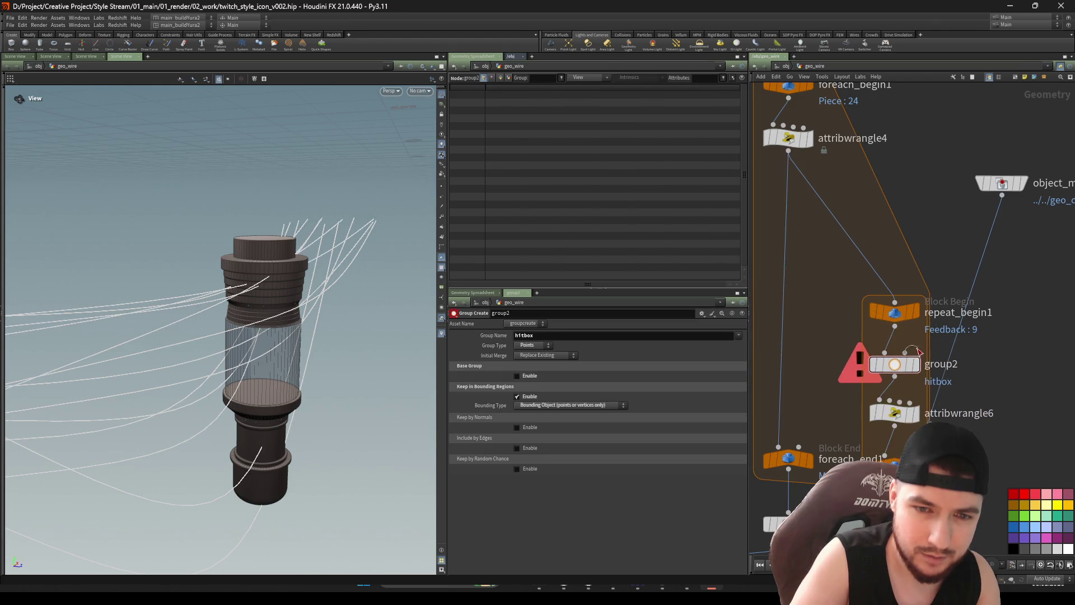
pyautogui.moveTo(842, 269)
pyautogui.mouseDown()
pyautogui.moveTo(912, 421)
pyautogui.moveTo(906, 468)
pyautogui.moveTo(869, 383)
pyautogui.mouseUp()
pyautogui.click(869, 382)
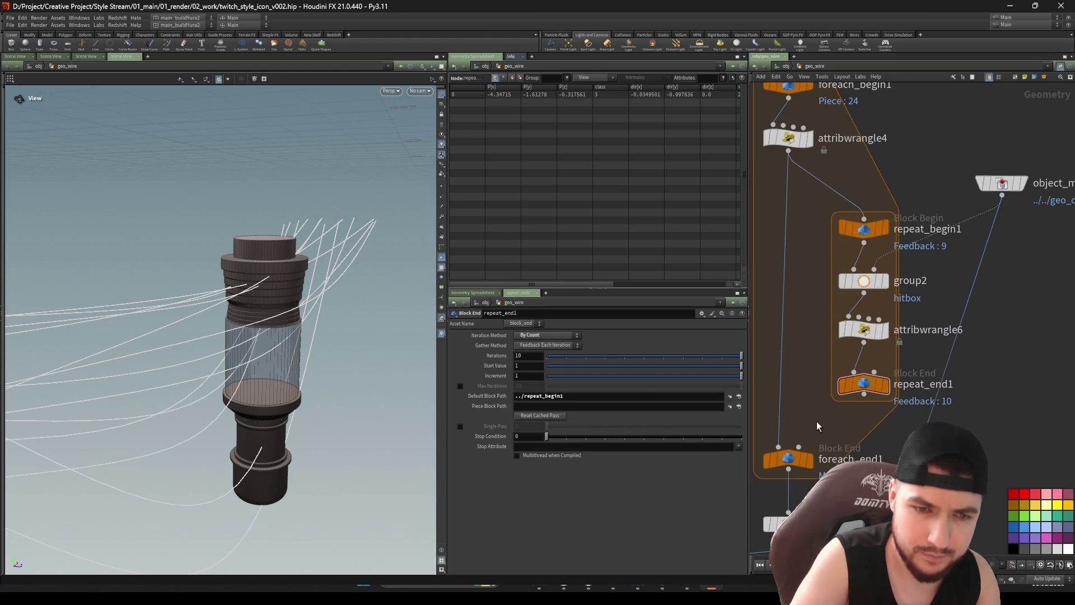
pyautogui.scroll(1, 815, 422)
pyautogui.scroll(1, 916, 423)
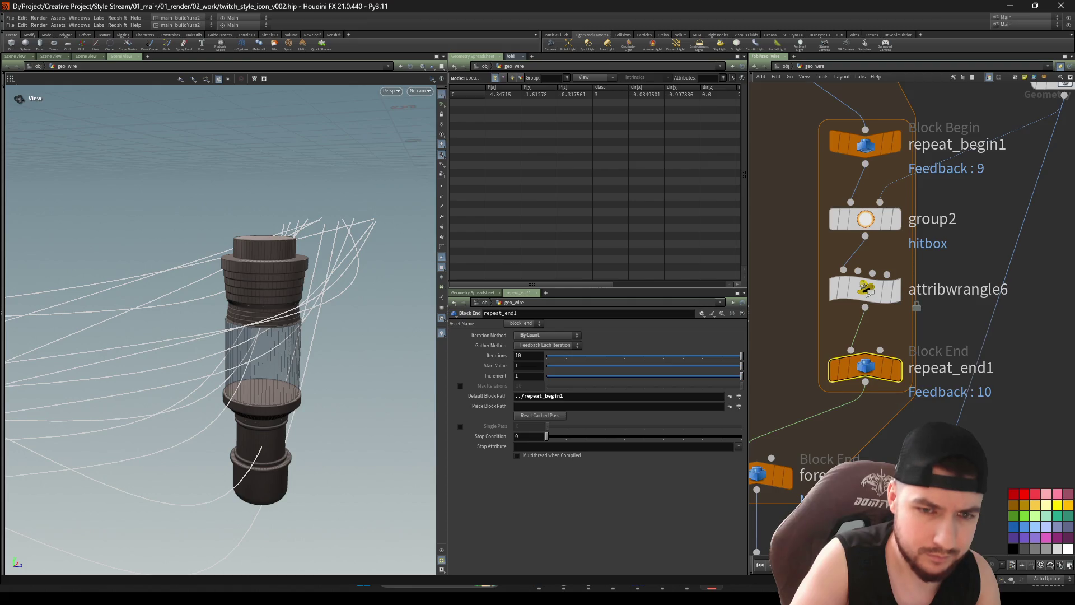
# Step: Scrub repeat_end1 Iterations between 2 and about 9, settling on 4, while watching the wires
pyautogui.moveTo(741, 356); pyautogui.dragTo(487, 345)
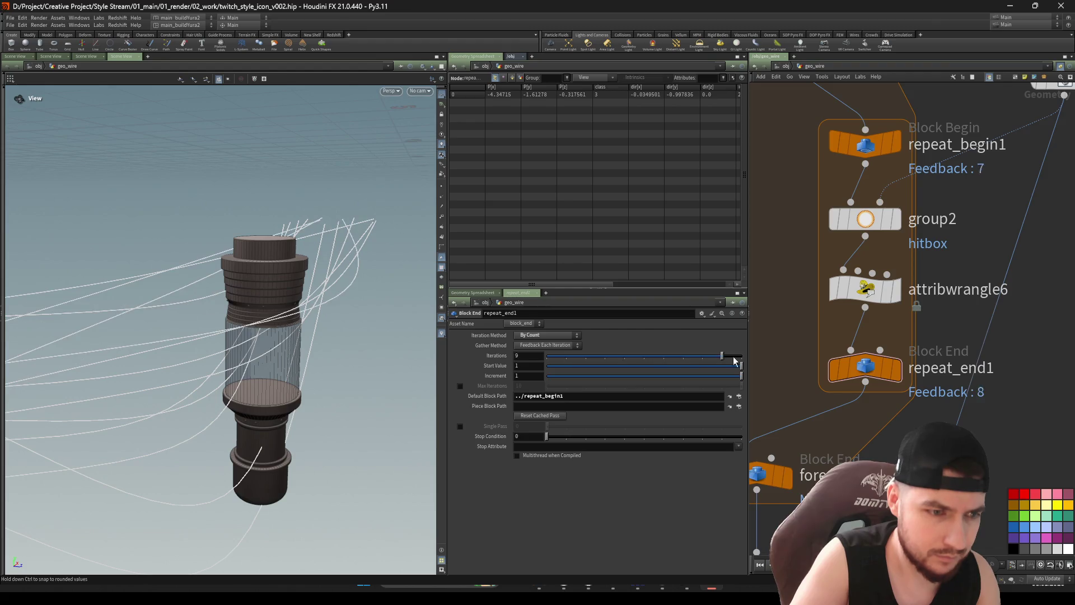
pyautogui.moveTo(487, 344); pyautogui.dragTo(753, 364)
pyautogui.moveTo(525, 351)
pyautogui.mouseDown()
pyautogui.moveTo(619, 359)
pyautogui.moveTo(588, 357)
pyautogui.mouseUp()
pyautogui.moveTo(244, 345); pyautogui.dragTo(312, 335)
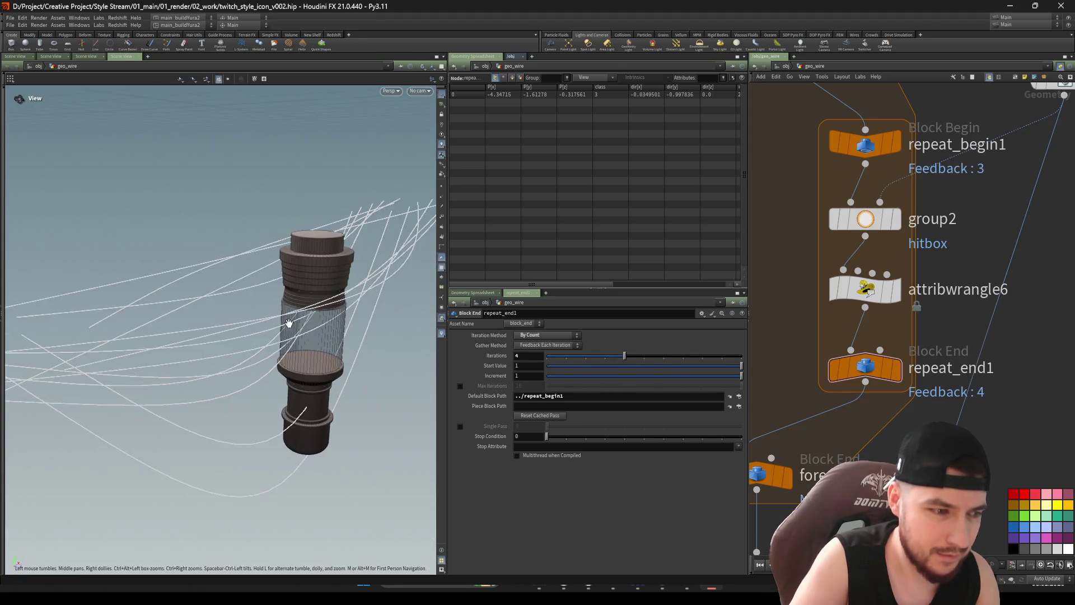
pyautogui.scroll(5, 312, 334)
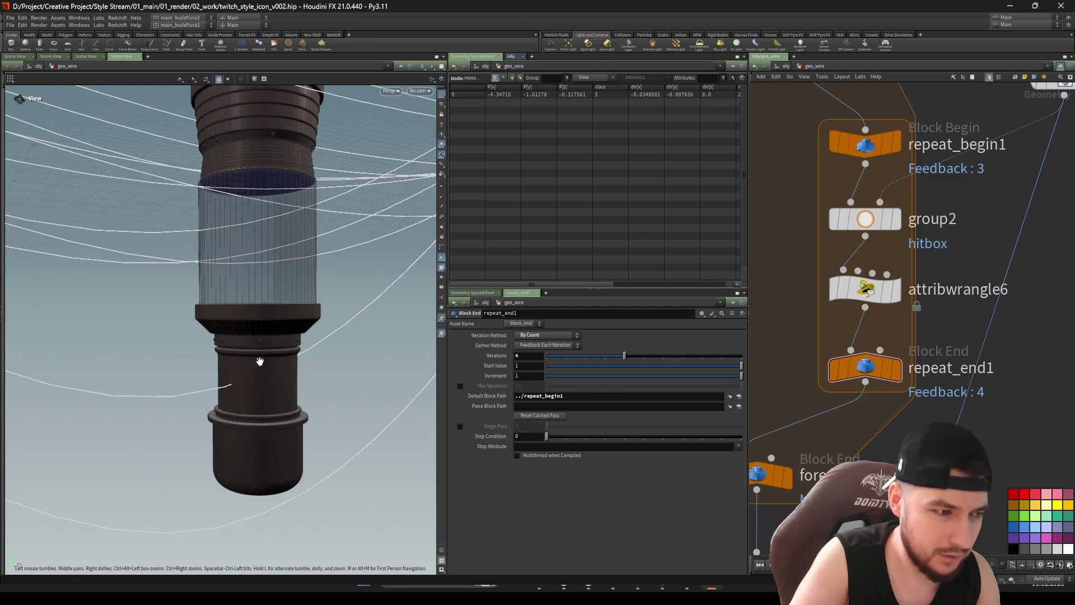
pyautogui.scroll(-3, 906, 200)
pyautogui.click(933, 238)
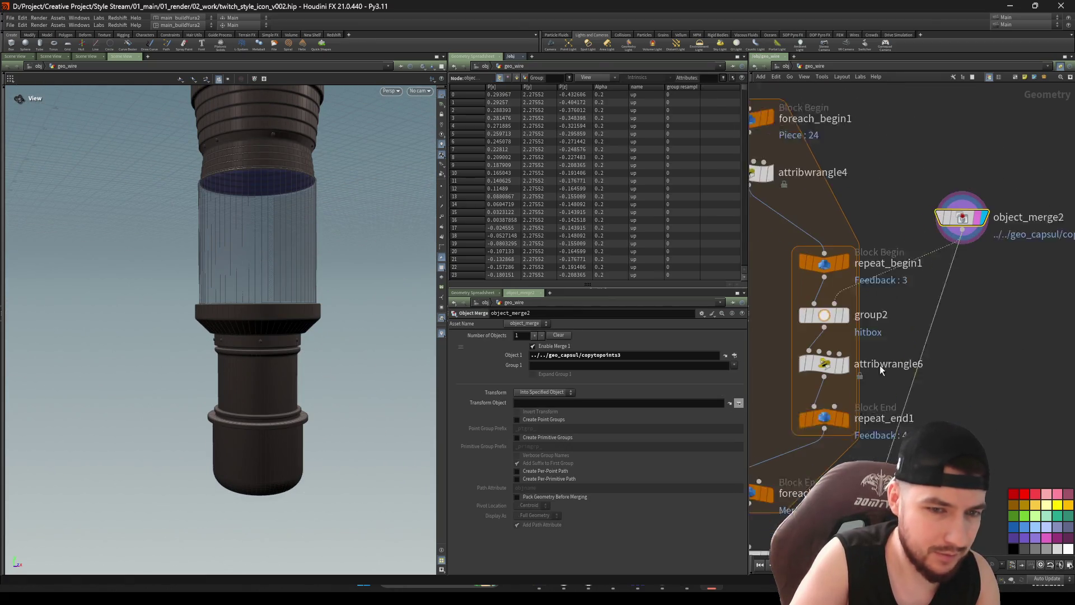
# Step: Compare the wires before the for-each loop with the loop's result in the viewport
pyautogui.moveTo(879, 366); pyautogui.dragTo(972, 355, button='middle')
pyautogui.click(811, 188)
pyautogui.moveTo(810, 188); pyautogui.dragTo(822, 98, button='middle')
pyautogui.click(827, 416)
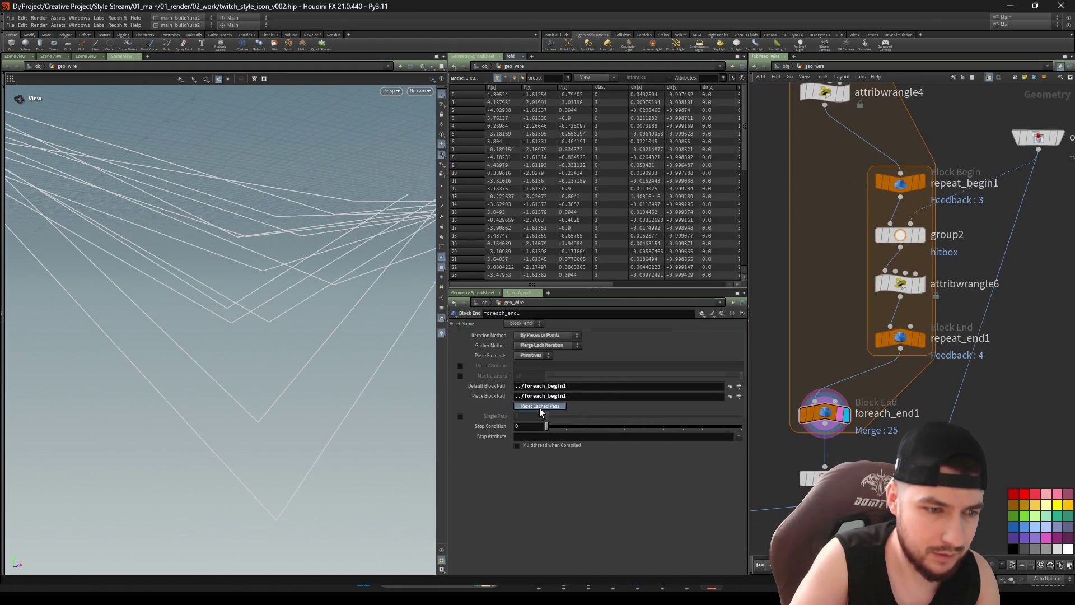
pyautogui.scroll(-3, 319, 288)
pyautogui.moveTo(319, 288); pyautogui.dragTo(286, 354)
# Step: Test repeat_end1 Iterations at 6 and 1, leave it at 4, save, then move resample2 between attribwrangle4 and repeat_begin1
pyautogui.click(880, 337)
pyautogui.moveTo(634, 356); pyautogui.dragTo(660, 358)
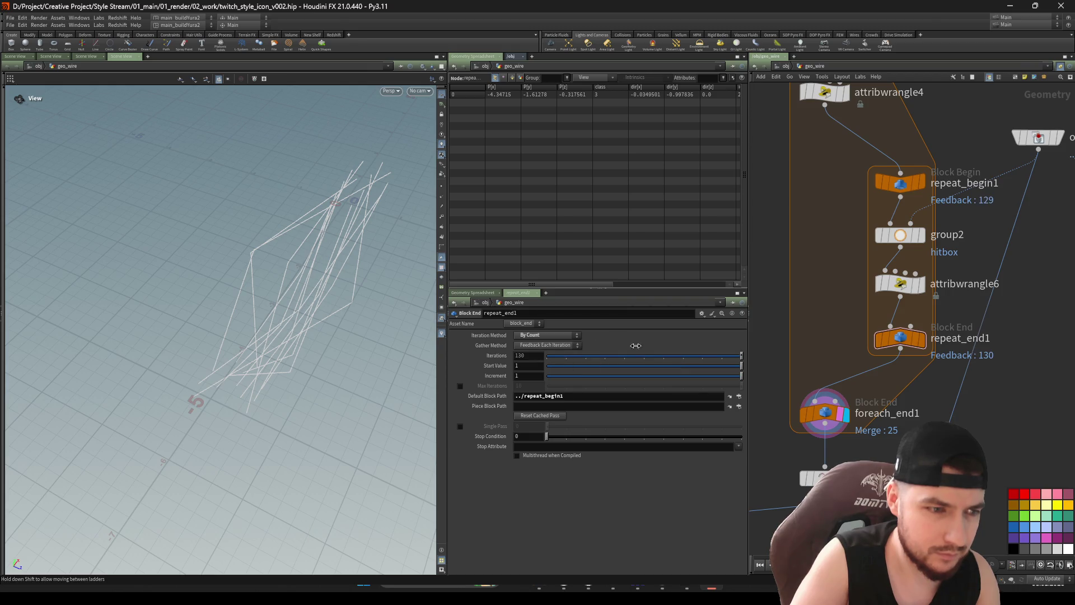
pyautogui.moveTo(559, 356); pyautogui.dragTo(569, 358)
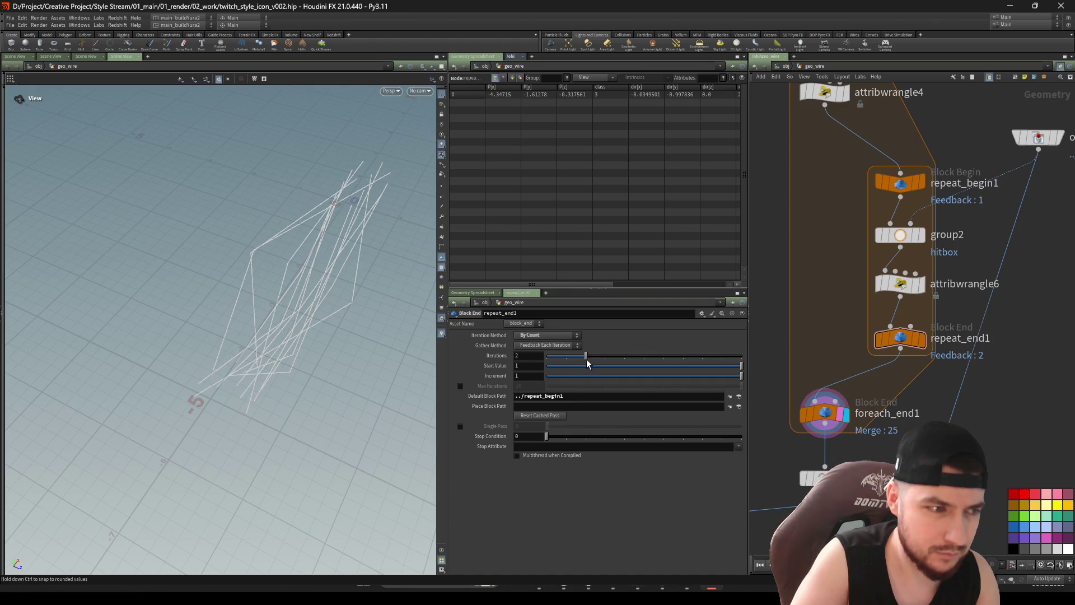
pyautogui.moveTo(689, 371); pyautogui.dragTo(617, 369)
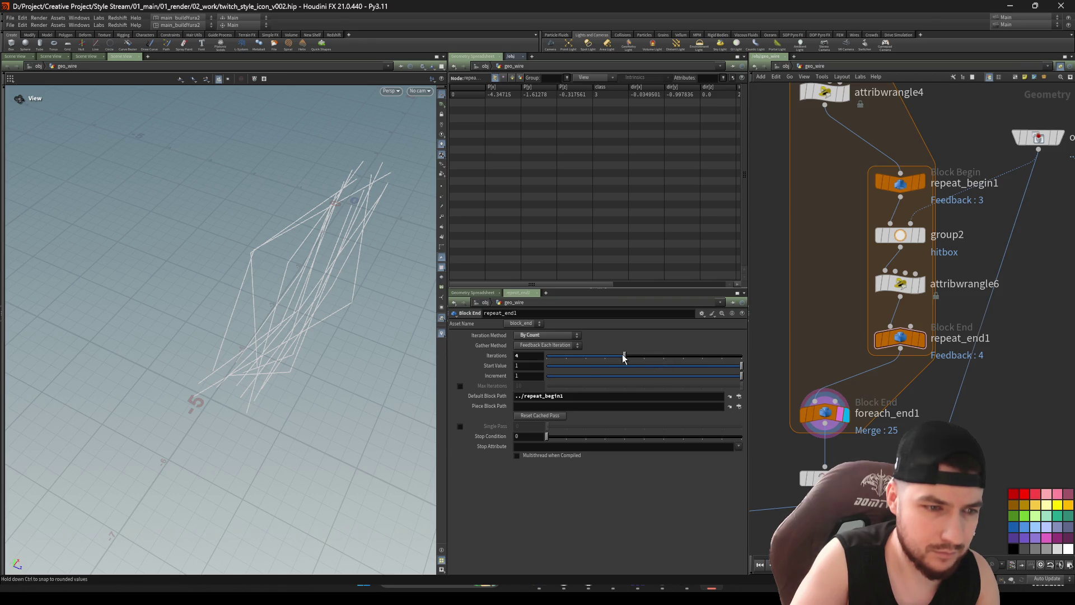
pyautogui.hotkey('ctrl', 's')
pyautogui.moveTo(815, 478)
pyautogui.mouseDown()
pyautogui.moveTo(978, 465)
pyautogui.moveTo(848, 307)
pyautogui.moveTo(888, 316)
pyautogui.moveTo(840, 142)
pyautogui.mouseUp()
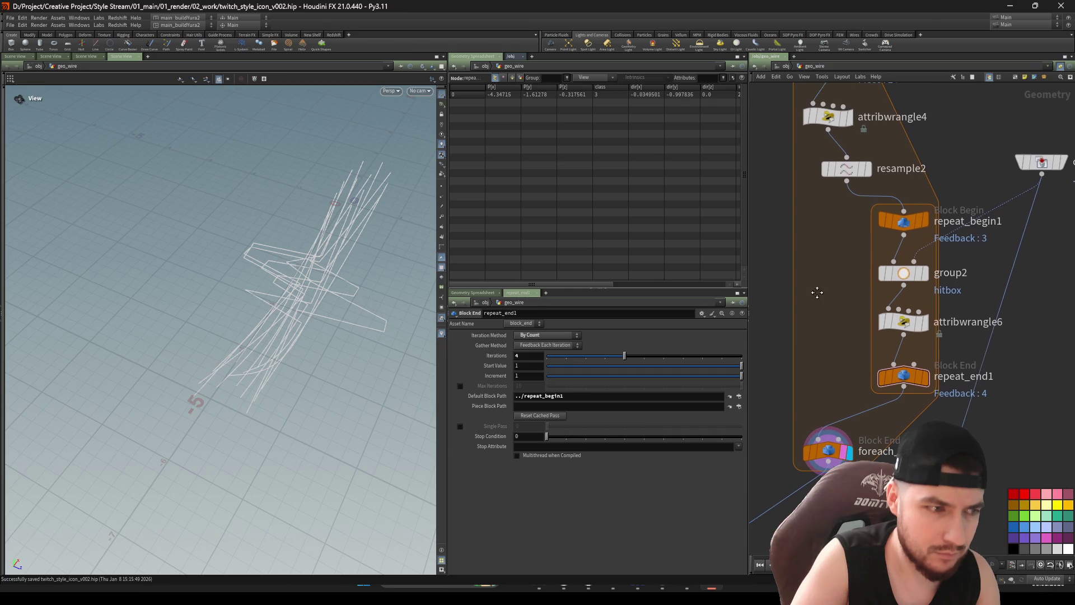
pyautogui.click(847, 164)
# Step: Set resample2 to Straight Edges and raise its segment length to about 1.35
pyautogui.press('g')
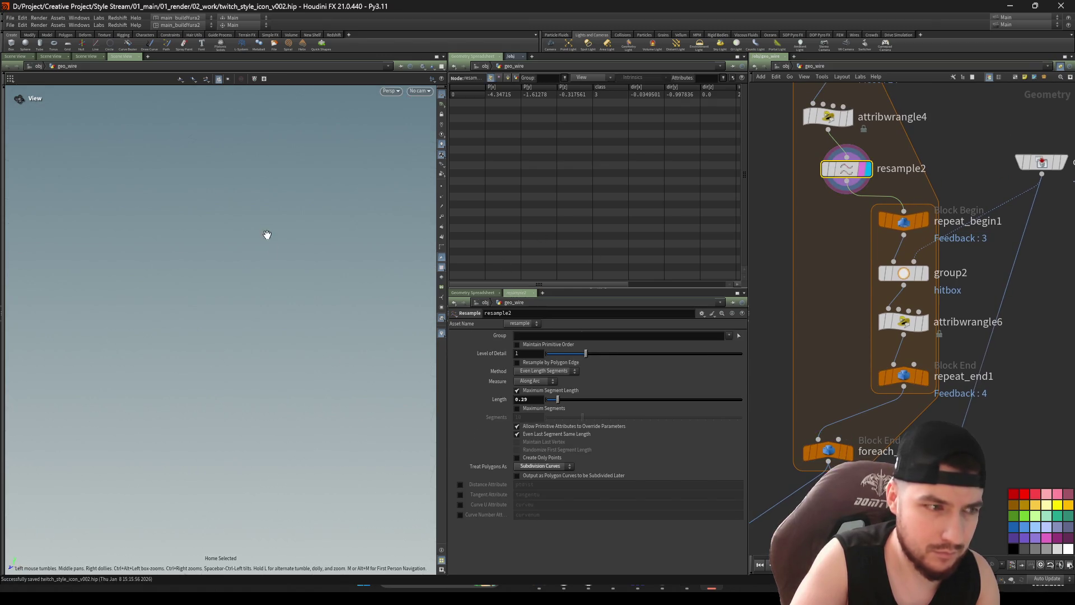
pyautogui.scroll(3, 784, 243)
pyautogui.click(828, 162)
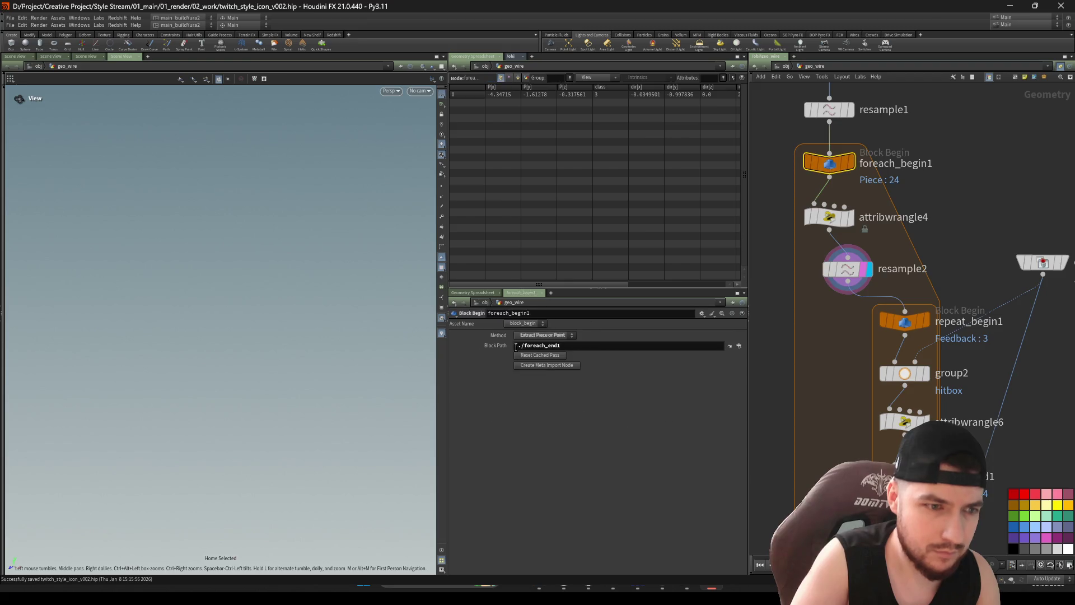
pyautogui.click(847, 269)
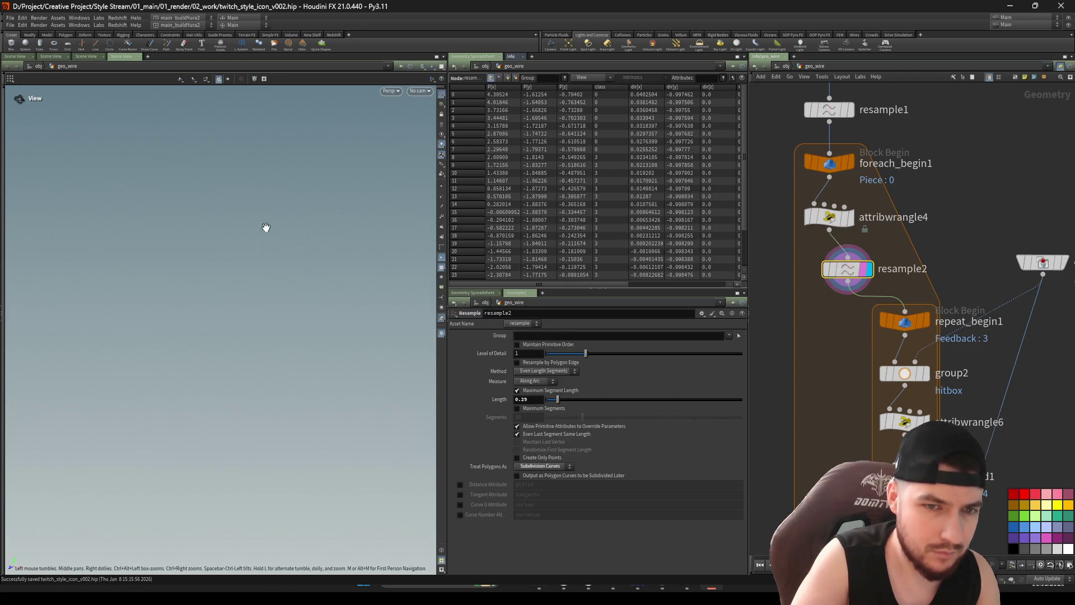
pyautogui.moveTo(302, 317); pyautogui.dragTo(392, 272)
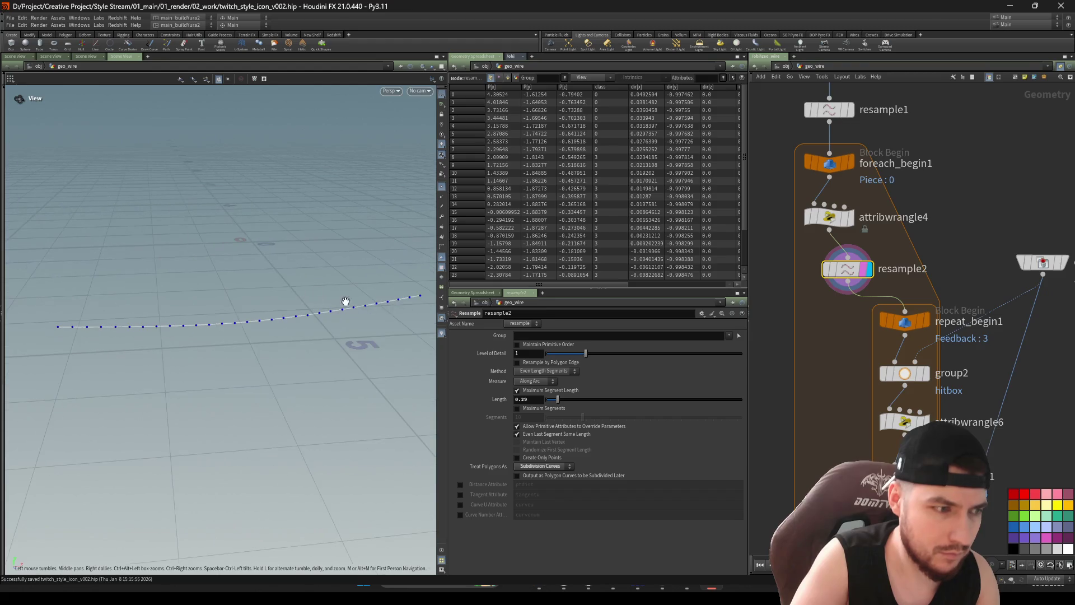
pyautogui.moveTo(558, 399); pyautogui.dragTo(579, 411)
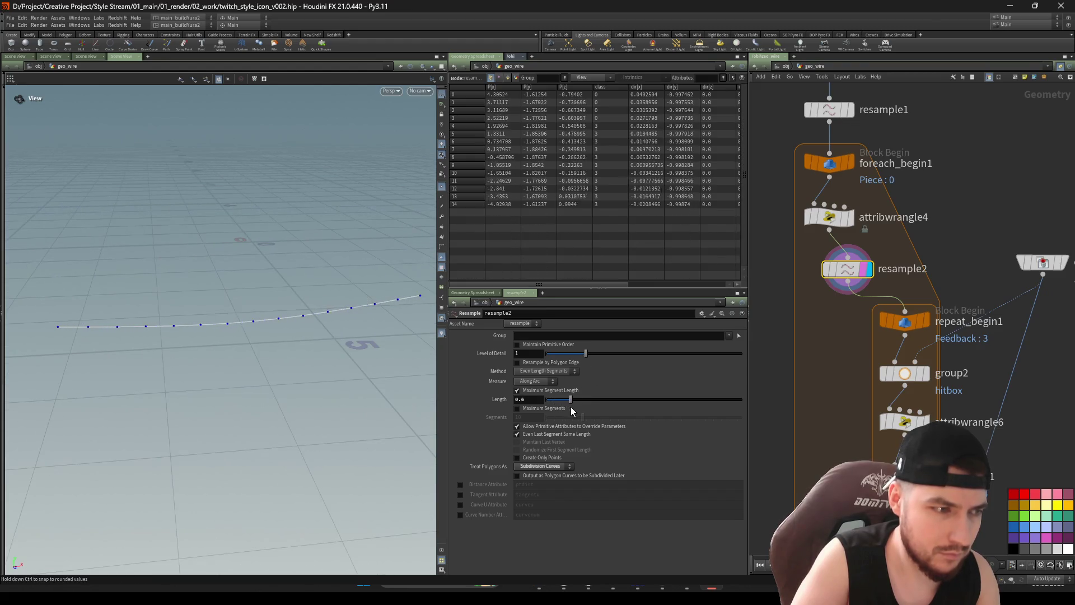
pyautogui.moveTo(548, 469); pyautogui.dragTo(540, 471)
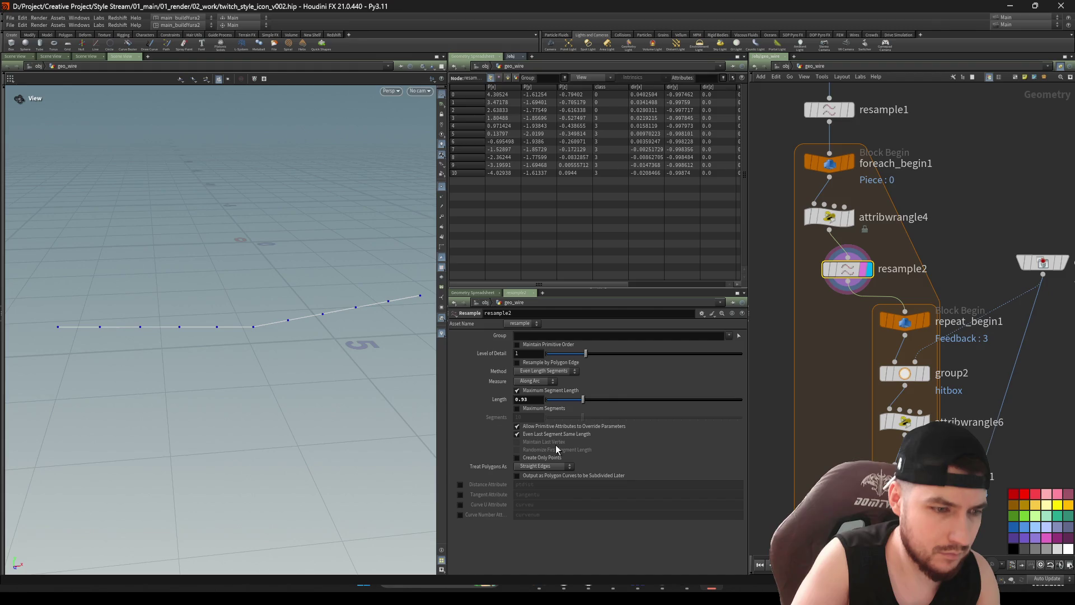
pyautogui.moveTo(583, 400); pyautogui.dragTo(602, 406)
# Step: Display repeat_begin1 at the start of the repeat loop and save the scene
pyautogui.moveTo(842, 387); pyautogui.dragTo(855, 303, button='middle')
pyautogui.click(908, 288)
pyautogui.hotkey('ctrl', 's')
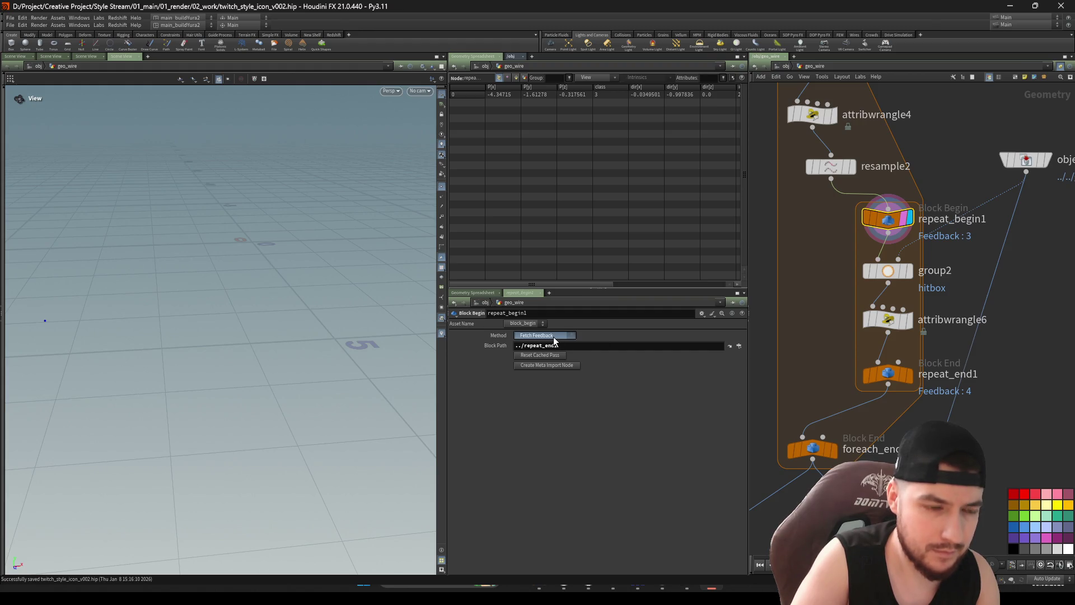
# Step: Try Fetch Input on repeat_begin1, then lengthen resample2's segments to 1.49
pyautogui.click(542, 365)
pyautogui.hotkey('ctrl', 'z')
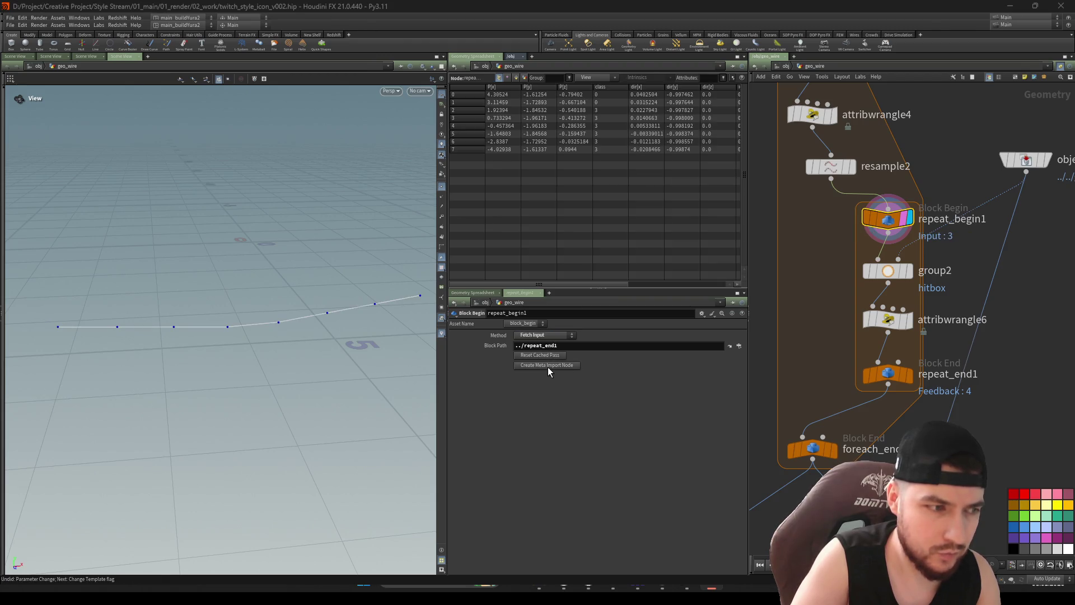
pyautogui.click(888, 271)
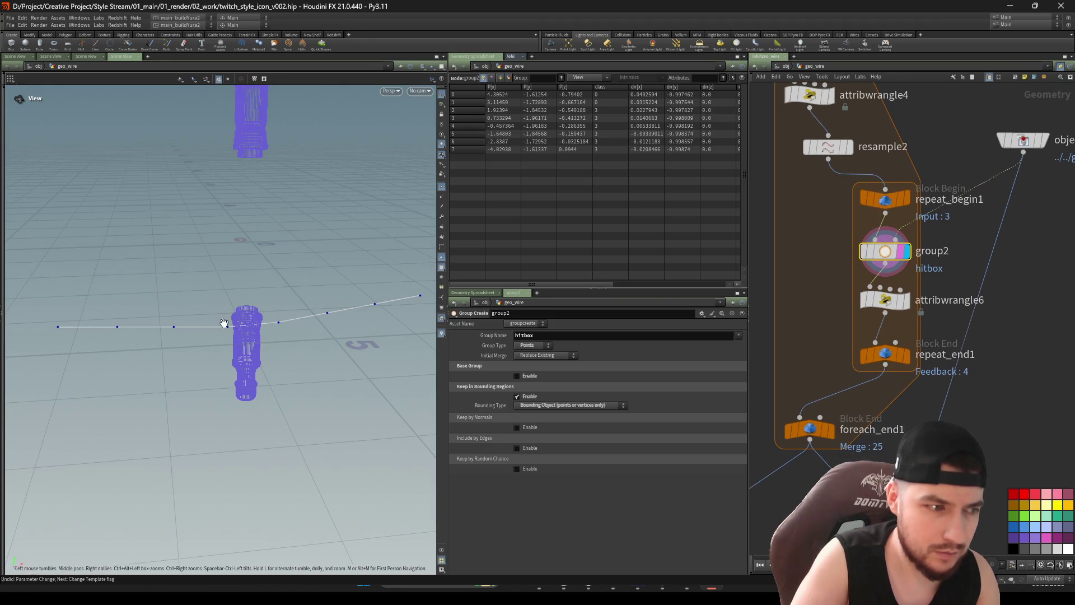
pyautogui.moveTo(288, 333); pyautogui.dragTo(299, 365)
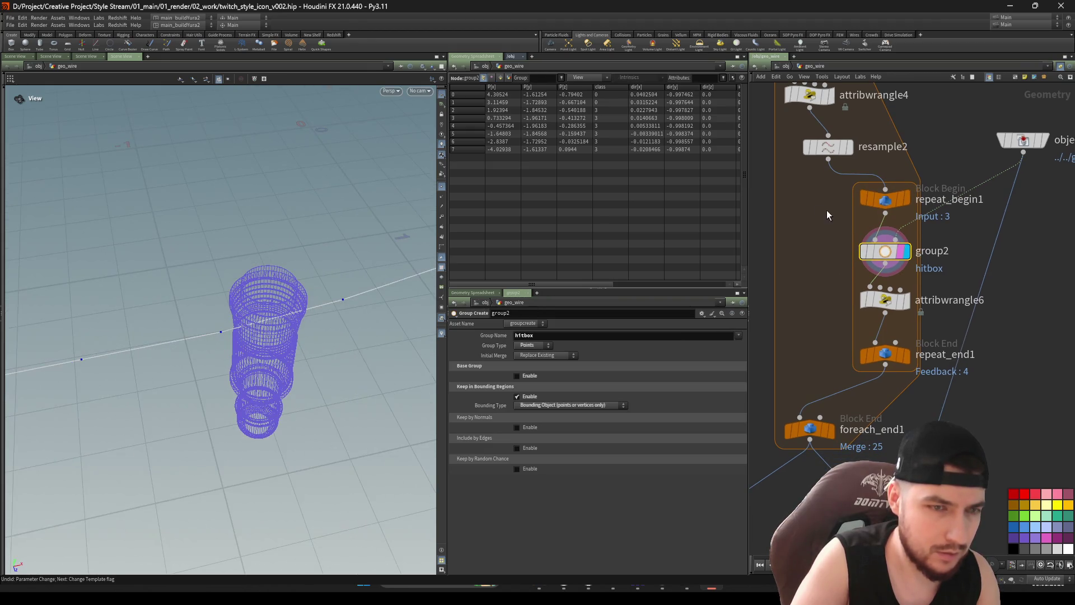
pyautogui.click(827, 147)
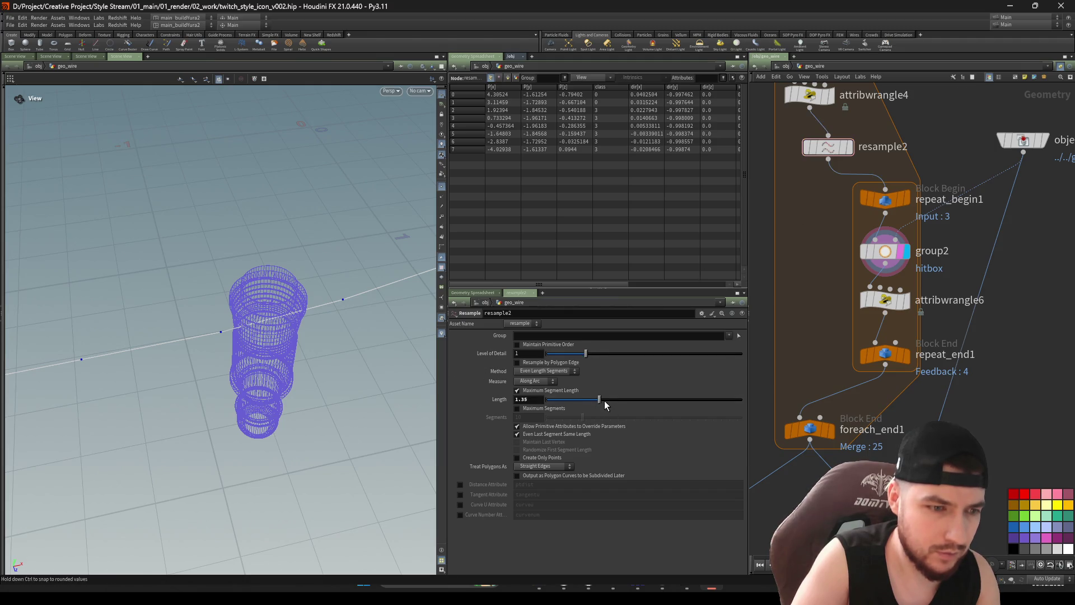
pyautogui.moveTo(598, 400); pyautogui.dragTo(605, 401)
pyautogui.moveTo(828, 342); pyautogui.dragTo(821, 304, button='middle')
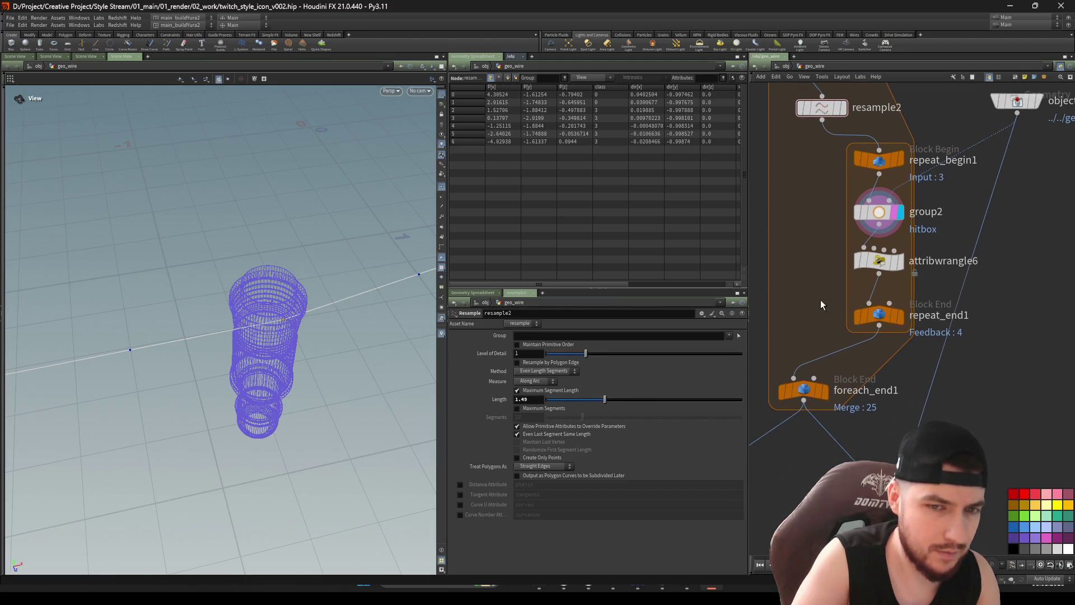
# Step: Check the repeat loop result and add a Resample SOP after foreach_end1, displaying it
pyautogui.click(878, 260)
pyautogui.moveTo(882, 277); pyautogui.dragTo(877, 253, button='middle')
pyautogui.click(874, 291)
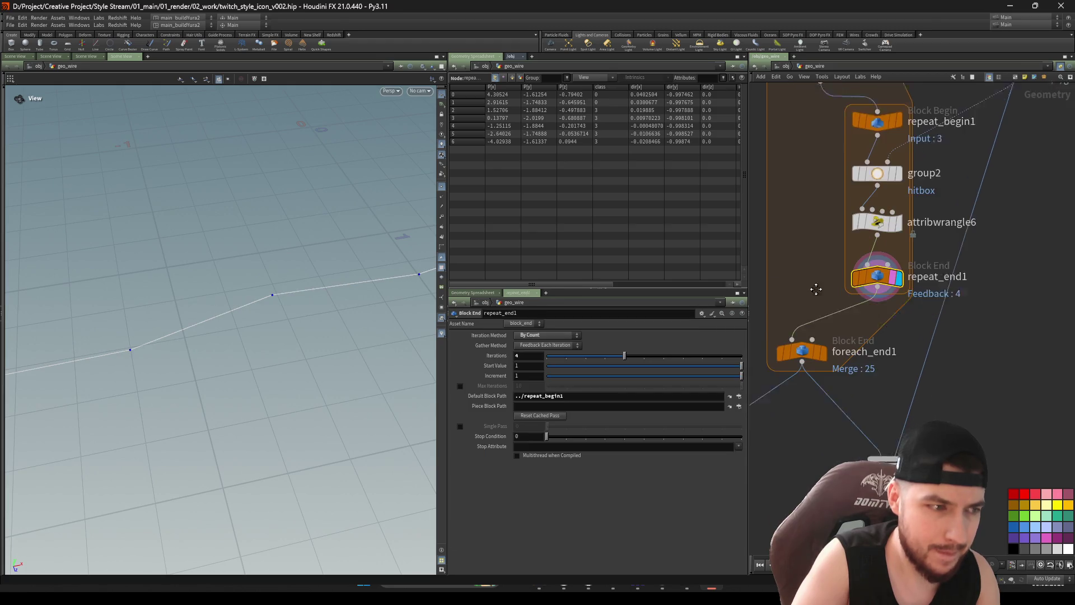
pyautogui.click(802, 327)
pyautogui.scroll(-2, 840, 210)
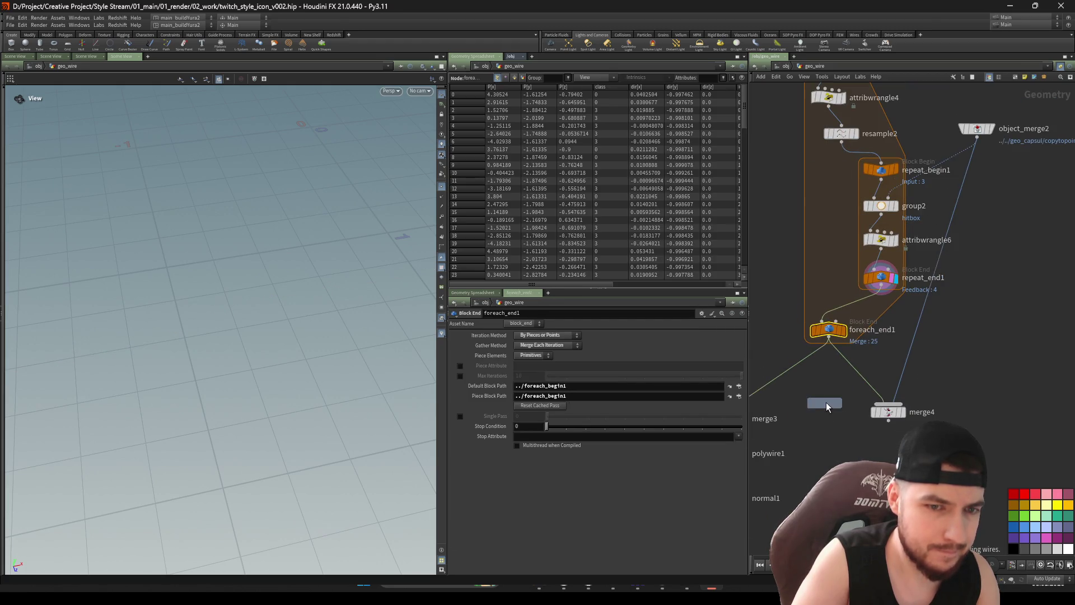
pyautogui.click(825, 405)
pyautogui.click(843, 404)
# Step: Set resample5 Length to about 0.39 with Subdivision Curves and display merge4 below it
pyautogui.moveTo(604, 399); pyautogui.dragTo(561, 406)
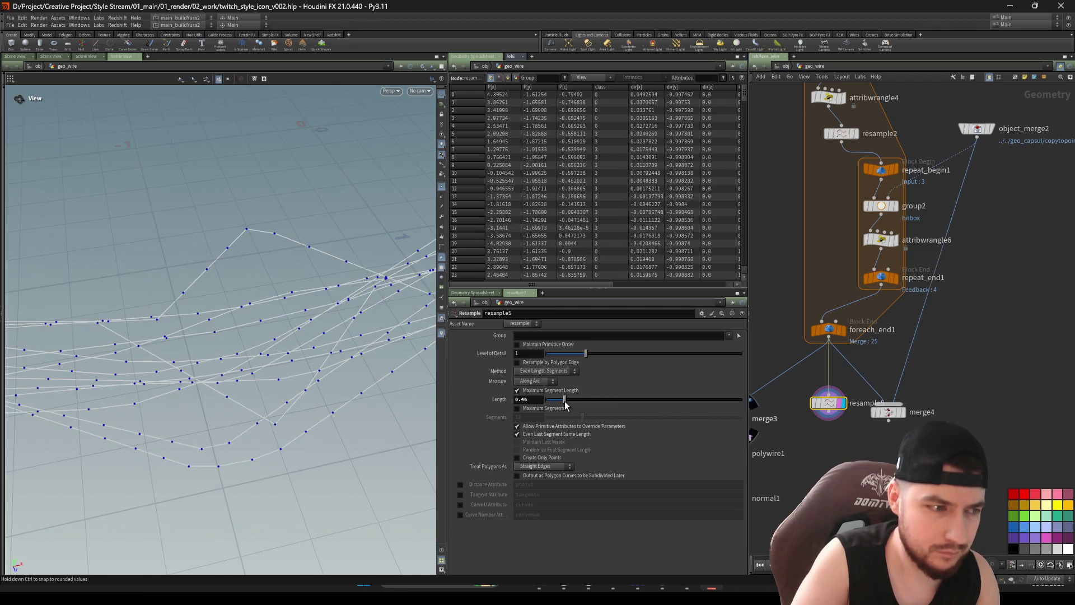
pyautogui.click(545, 483)
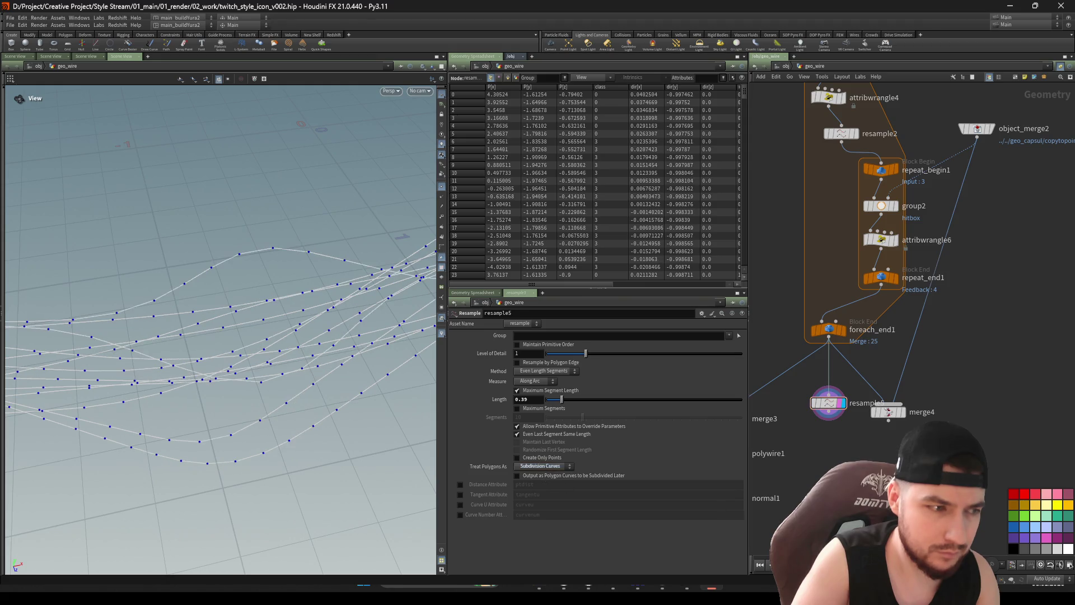
pyautogui.moveTo(903, 426); pyautogui.dragTo(905, 461)
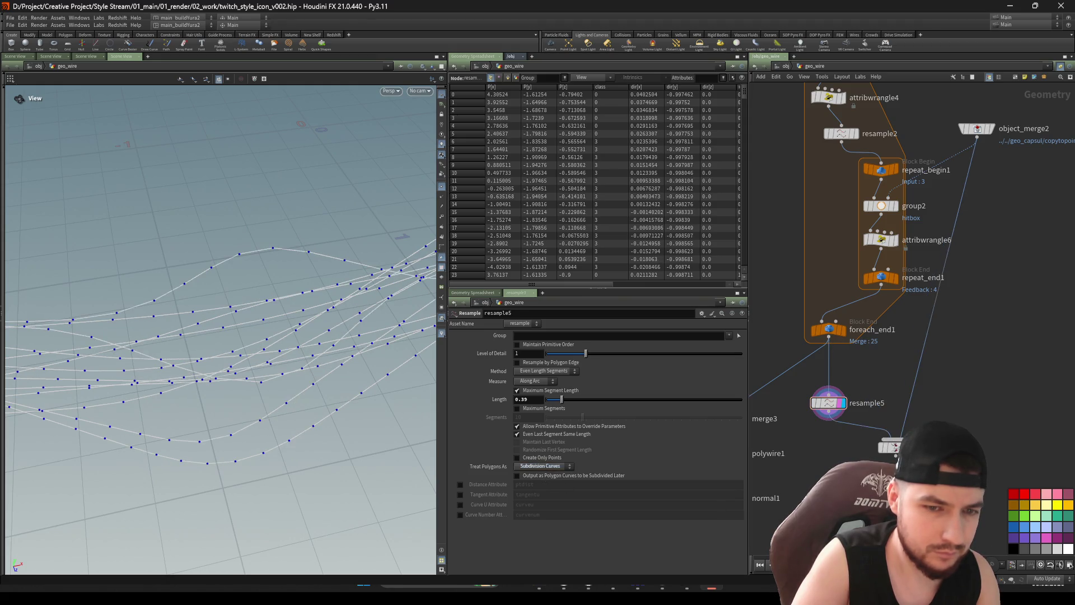
pyautogui.click(896, 449)
# Step: Tumble the viewport around the capsule and wires and save the scene
pyautogui.moveTo(336, 355); pyautogui.dragTo(343, 355)
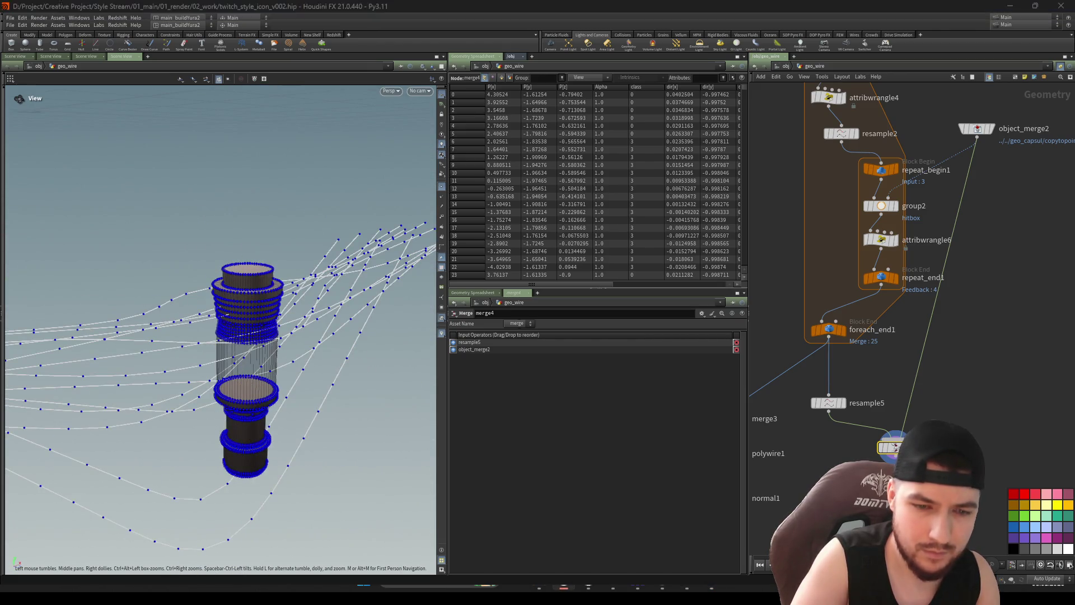
pyautogui.moveTo(339, 328)
pyautogui.mouseDown()
pyautogui.moveTo(340, 292)
pyautogui.moveTo(283, 301)
pyautogui.mouseUp()
pyautogui.hotkey('ctrl', 's')
pyautogui.scroll(5, 283, 301)
pyautogui.moveTo(283, 300); pyautogui.dragTo(309, 281)
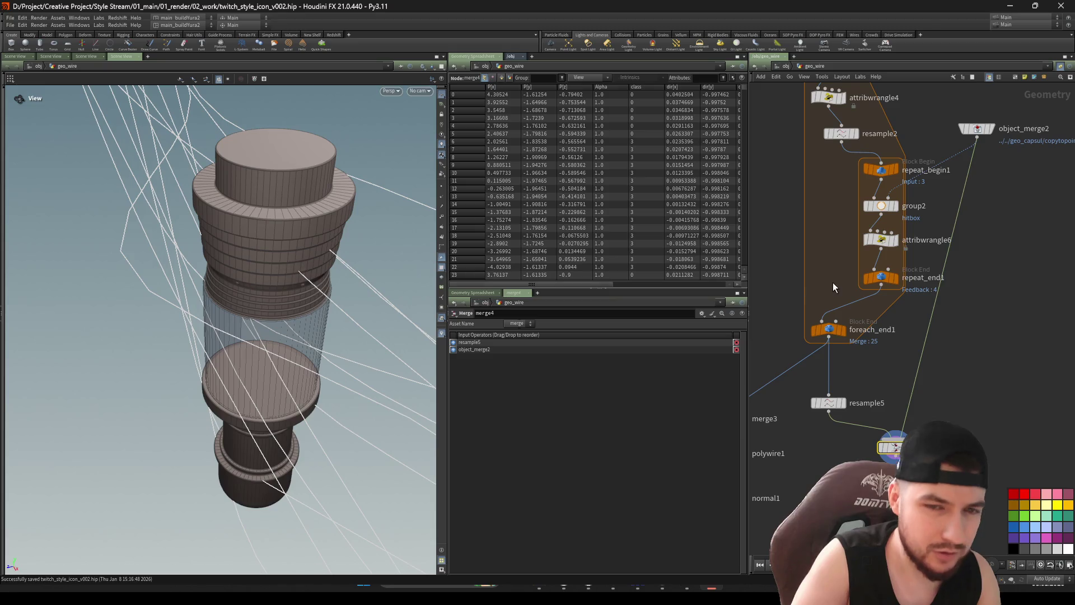
pyautogui.scroll(2, 833, 286)
pyautogui.click(868, 278)
# Step: Change attribwrangle6's fit range to -1, 1 and start reducing repeat_end1 Iterations
pyautogui.doubleClick(659, 406)
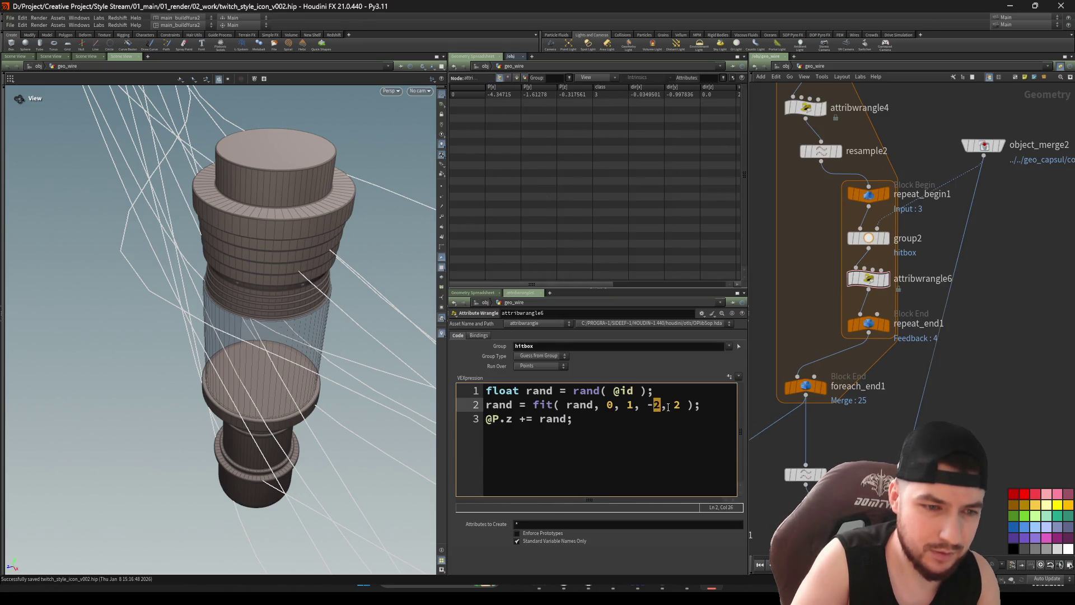
pyautogui.scroll(-2, 289, 305)
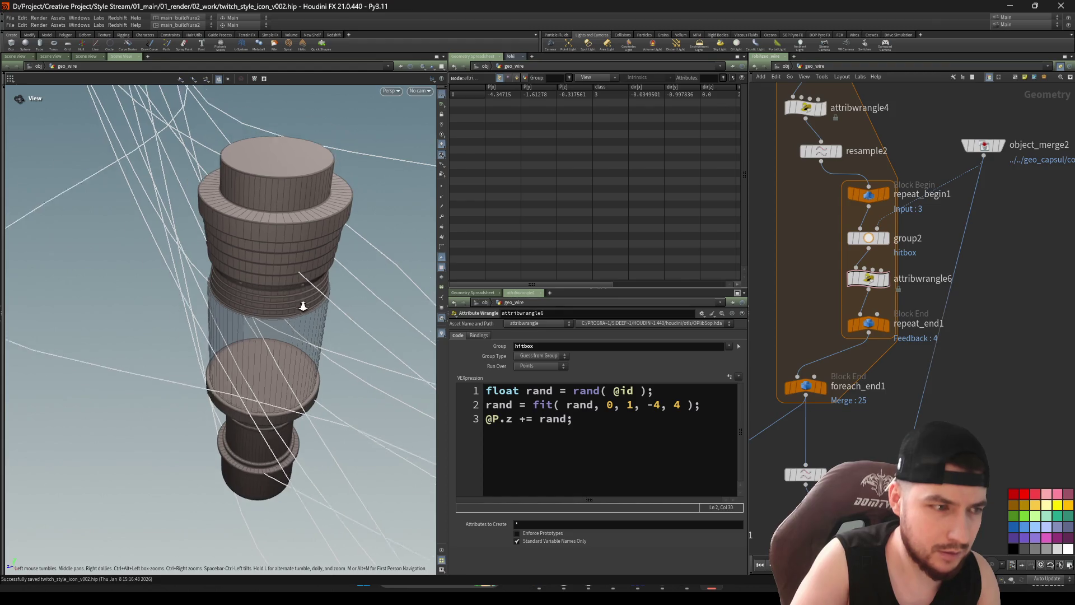
pyautogui.scroll(-2, 288, 305)
pyautogui.click(659, 405)
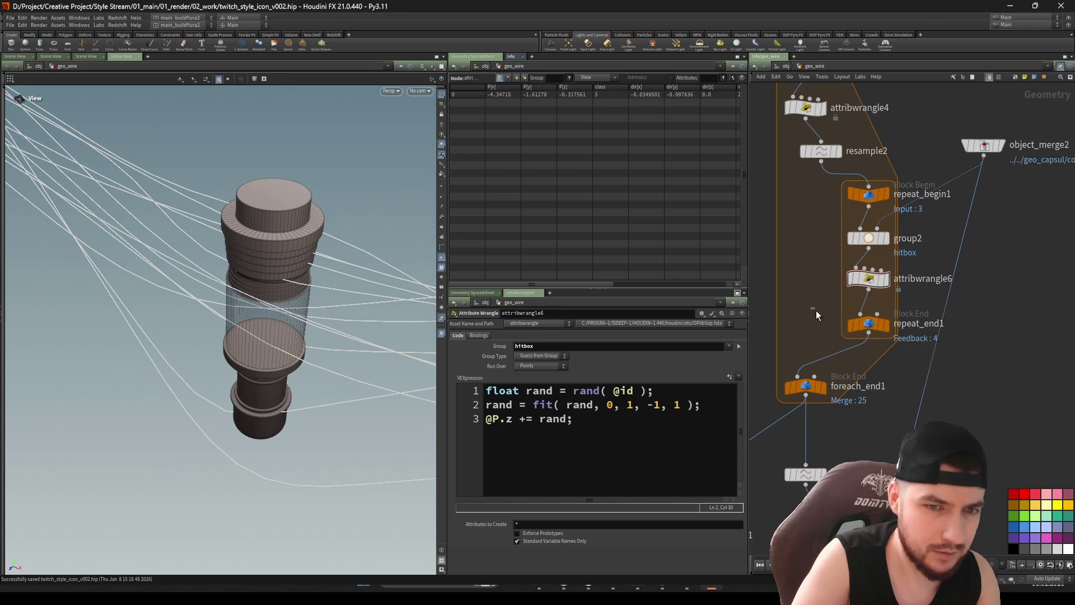
pyautogui.click(867, 325)
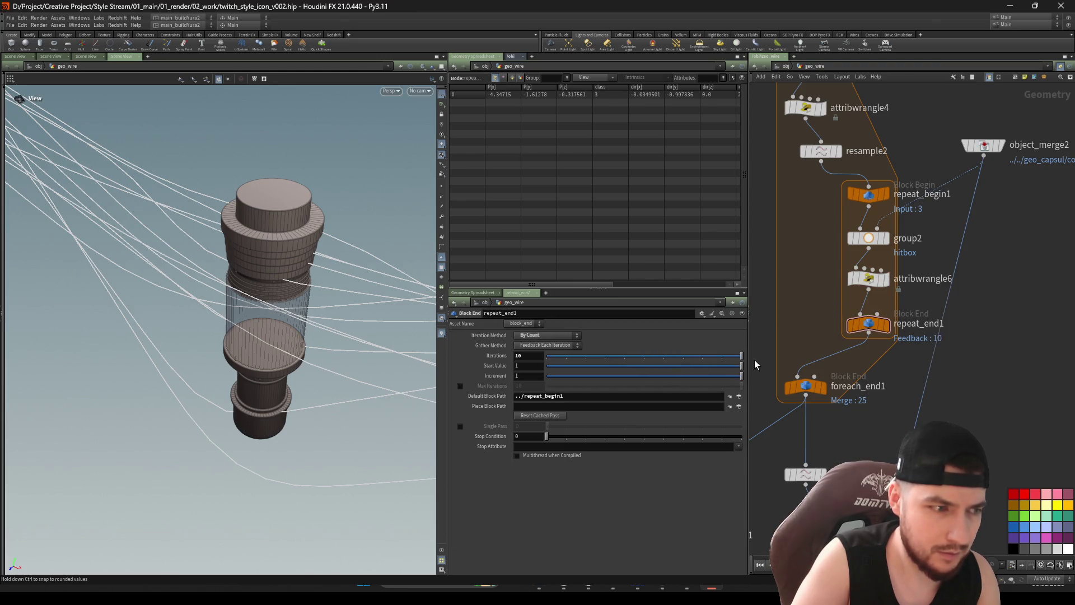
pyautogui.moveTo(645, 361); pyautogui.dragTo(612, 368)
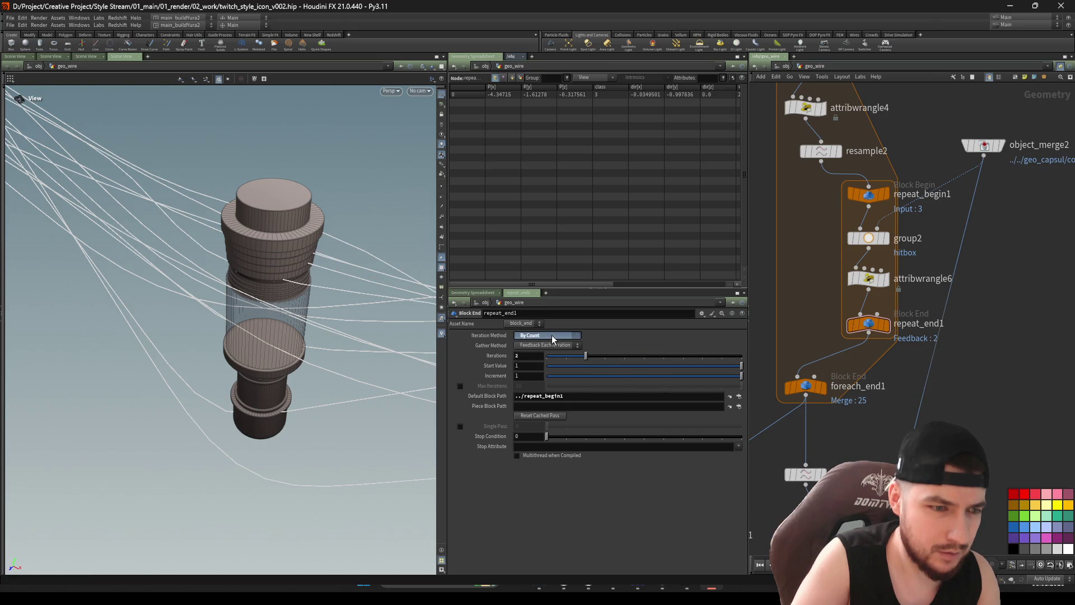
# Step: Undo a stray iteration-method change and set repeat_end1 to 3 feedback iterations
pyautogui.click(553, 339)
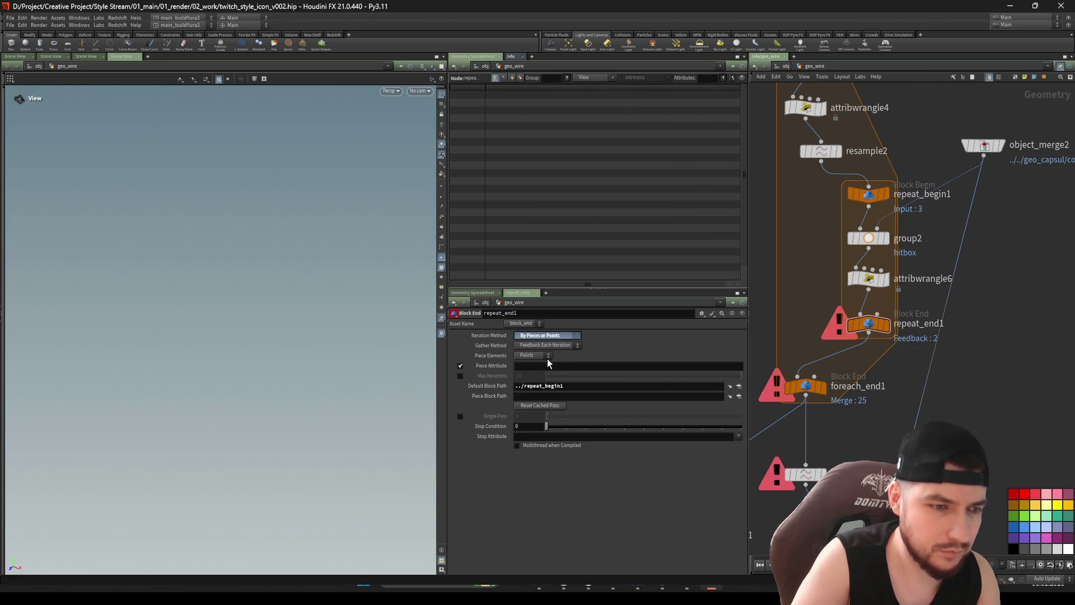
pyautogui.hotkey('ctrl', 'z')
pyautogui.hotkey('ctrl', 'z')
pyautogui.moveTo(585, 356)
pyautogui.mouseDown()
pyautogui.moveTo(565, 362)
pyautogui.moveTo(592, 359)
pyautogui.mouseUp()
pyautogui.hotkey('ctrl', 'z')
pyautogui.click(868, 278)
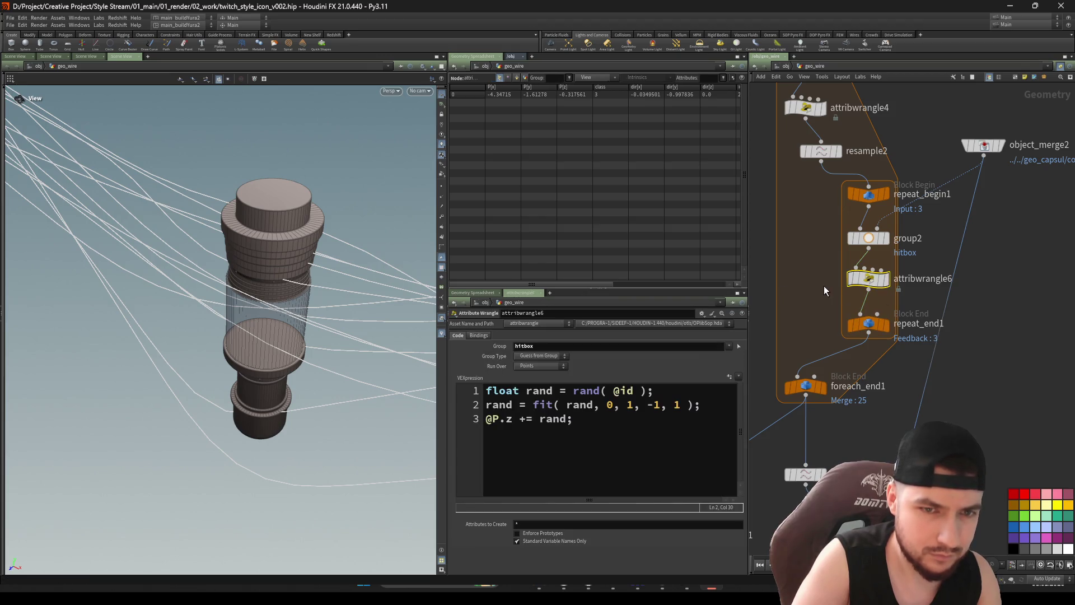
pyautogui.click(869, 239)
pyautogui.scroll(2, 813, 284)
pyautogui.scroll(1, 808, 304)
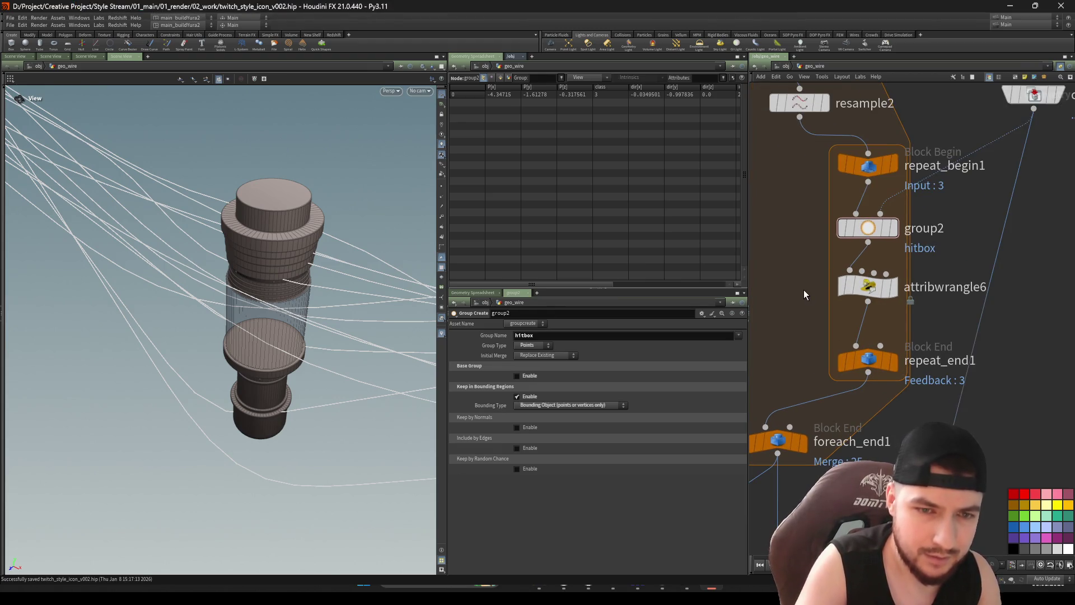
# Step: Discard a mistaken Clean node and insert a Group Delete SOP clearing hitbox after attribwrangle6
pyautogui.press('Tab')
pyautogui.write('clean')
pyautogui.press('Return')
pyautogui.click(795, 302)
pyautogui.press('Delete')
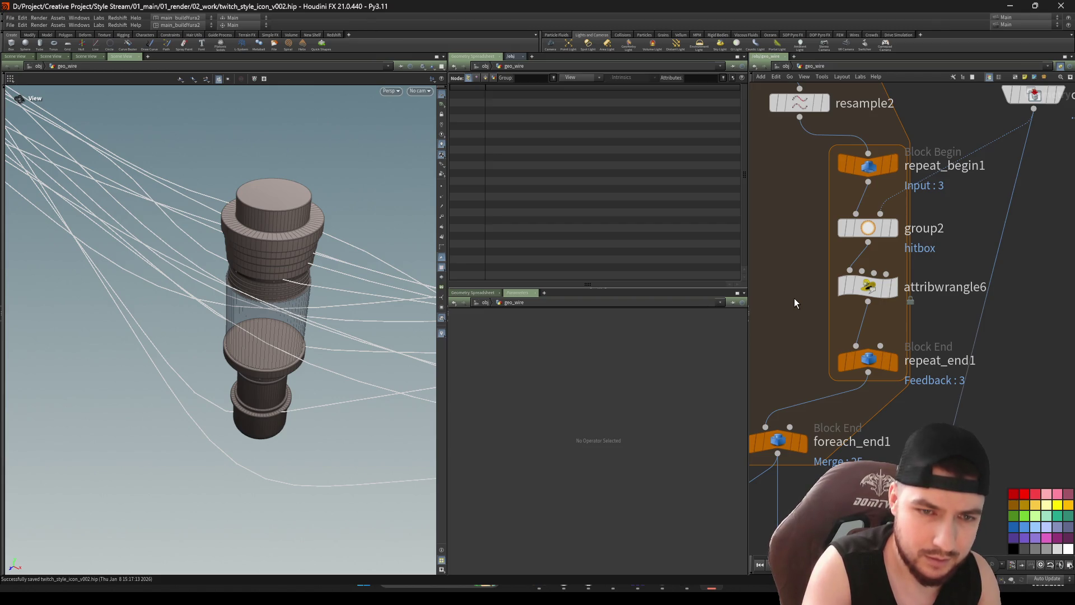
pyautogui.write('group')
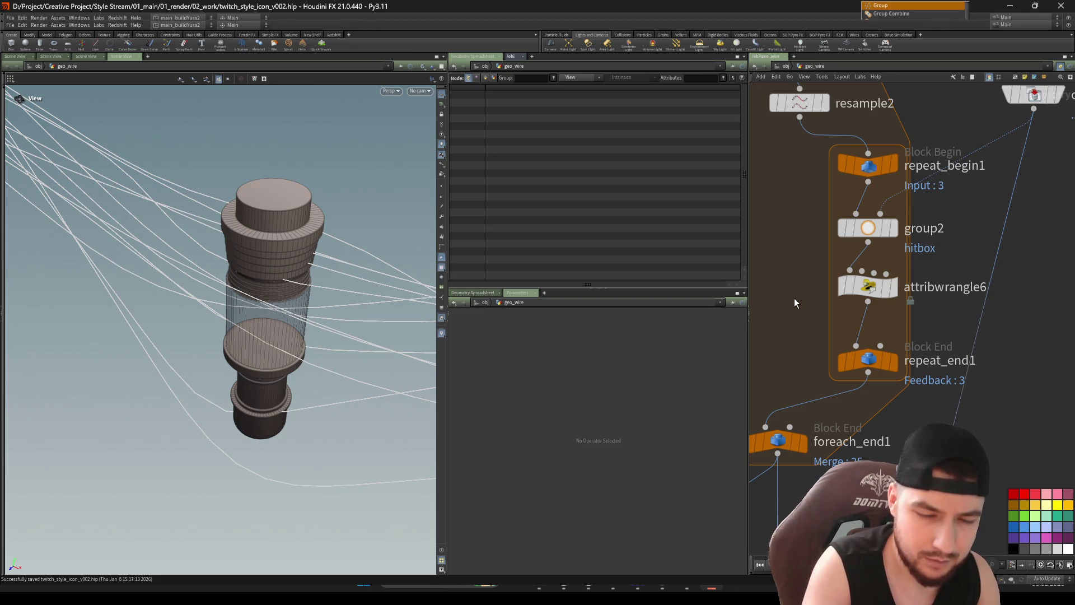
pyautogui.press('Return')
pyautogui.click(865, 343)
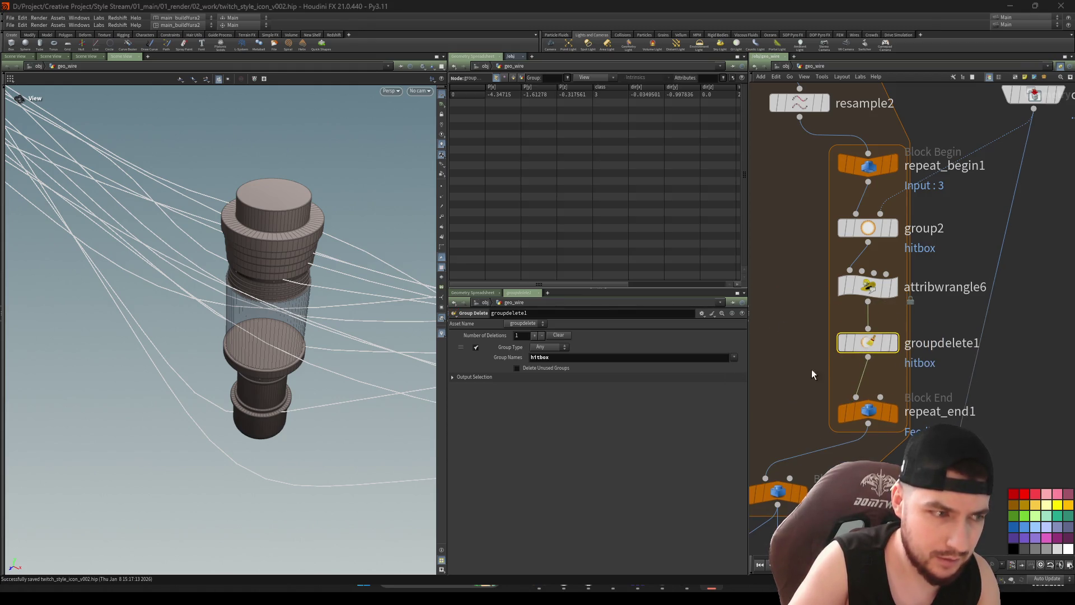
# Step: Lower repeat_end1 Iterations to 2 and display group2's hitbox result
pyautogui.click(867, 412)
pyautogui.moveTo(608, 356); pyautogui.dragTo(548, 359)
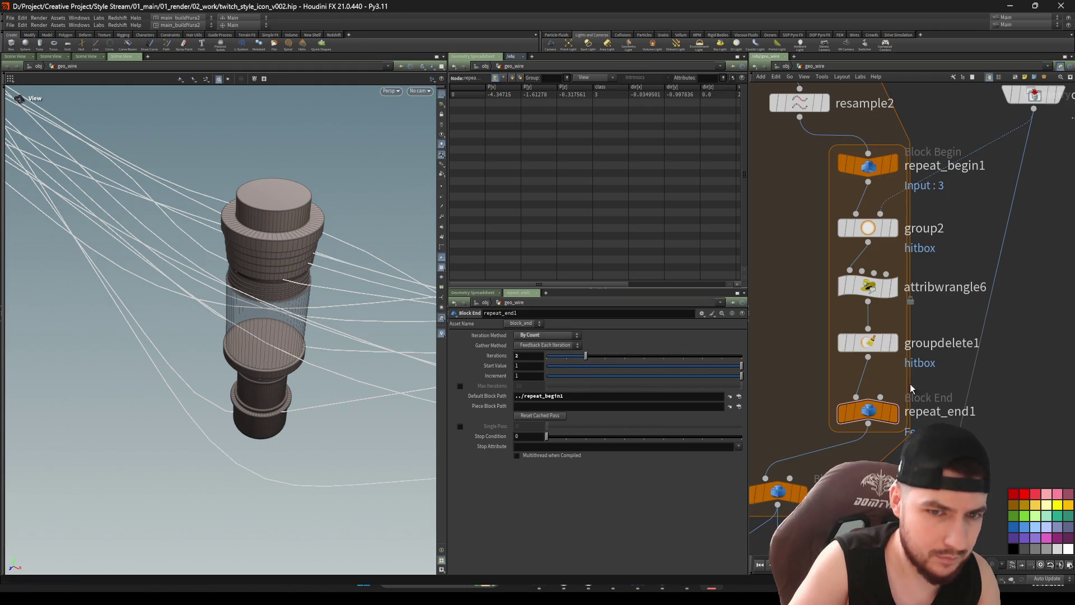
pyautogui.click(840, 286)
pyautogui.click(890, 228)
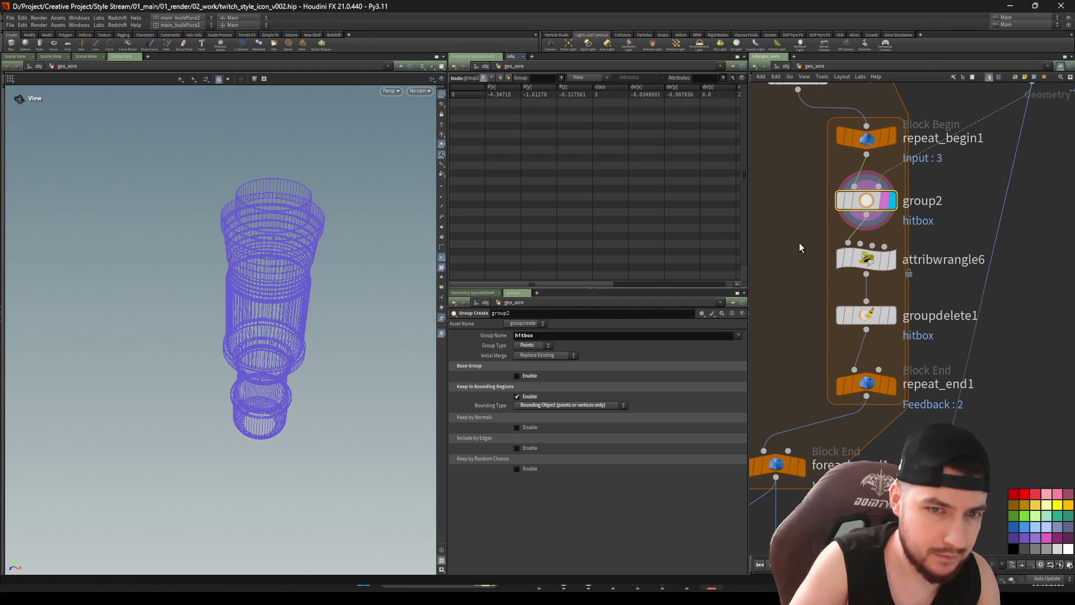
# Step: Inspect resample2 and repeat_begin1 outputs, then bypass resample2 and pull it out of the chain
pyautogui.click(849, 142)
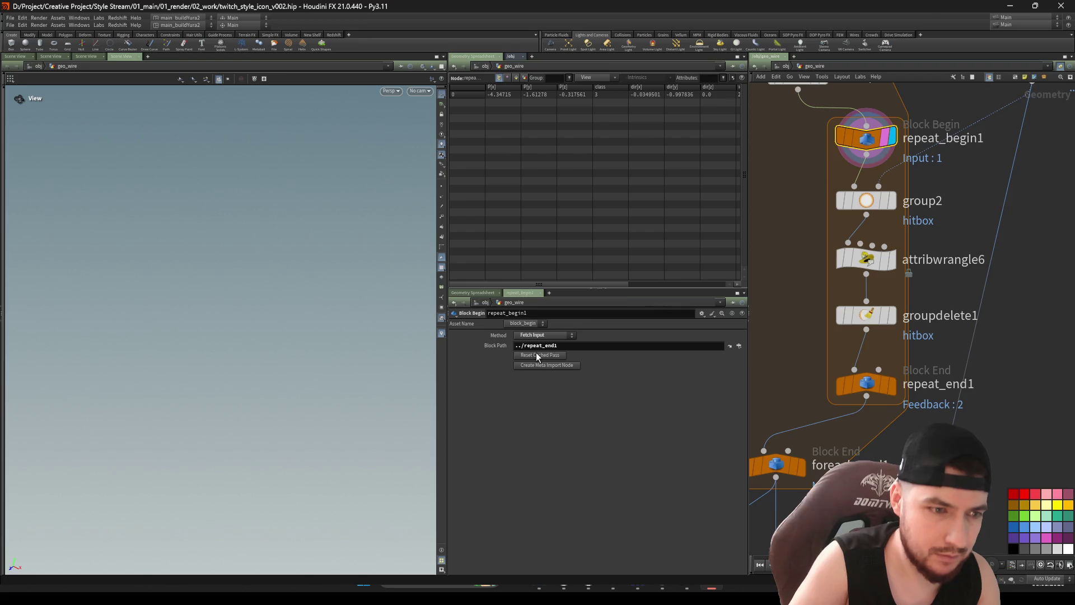
pyautogui.scroll(2, 807, 167)
pyautogui.click(840, 173)
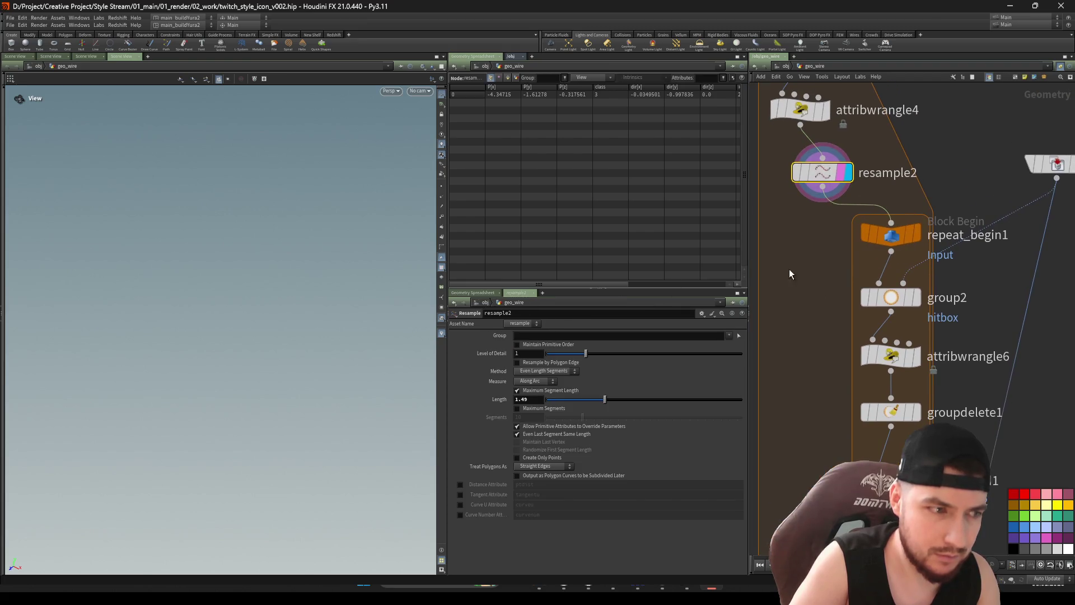
pyautogui.scroll(4, 803, 225)
pyautogui.click(933, 427)
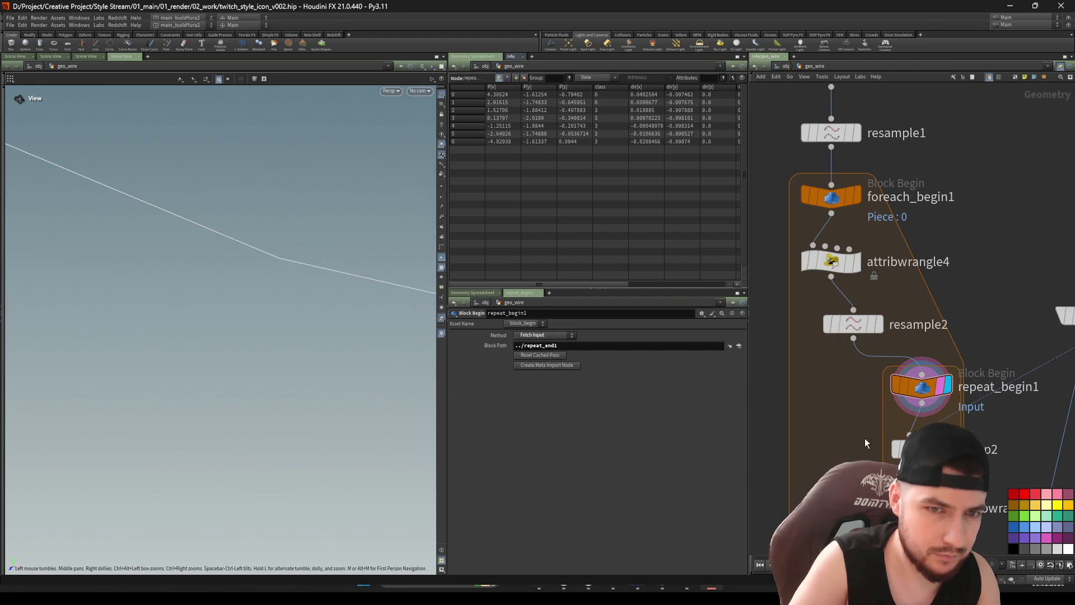
pyautogui.scroll(-2, 869, 435)
pyautogui.scroll(-3, 230, 272)
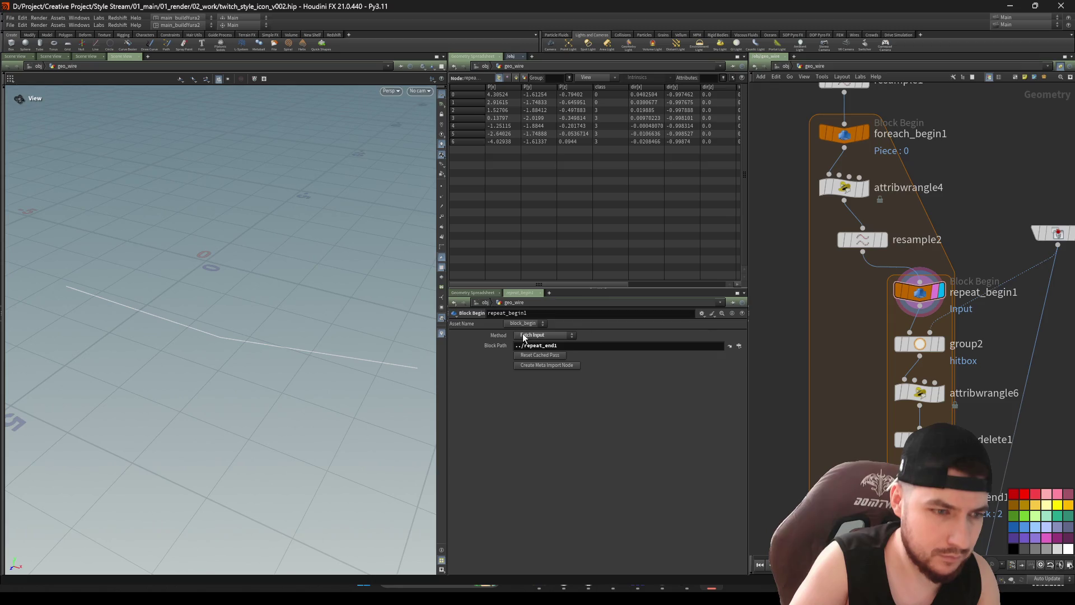
pyautogui.moveTo(336, 294); pyautogui.dragTo(277, 268)
pyautogui.scroll(-1, 843, 335)
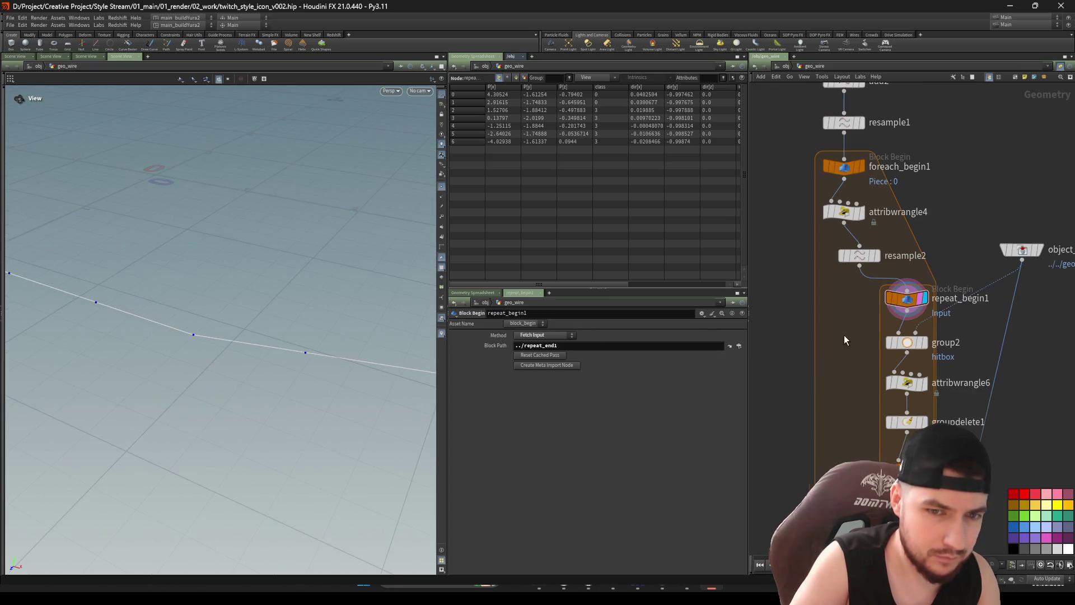
pyautogui.click(859, 255)
pyautogui.press('b')
pyautogui.moveTo(853, 258); pyautogui.dragTo(976, 197)
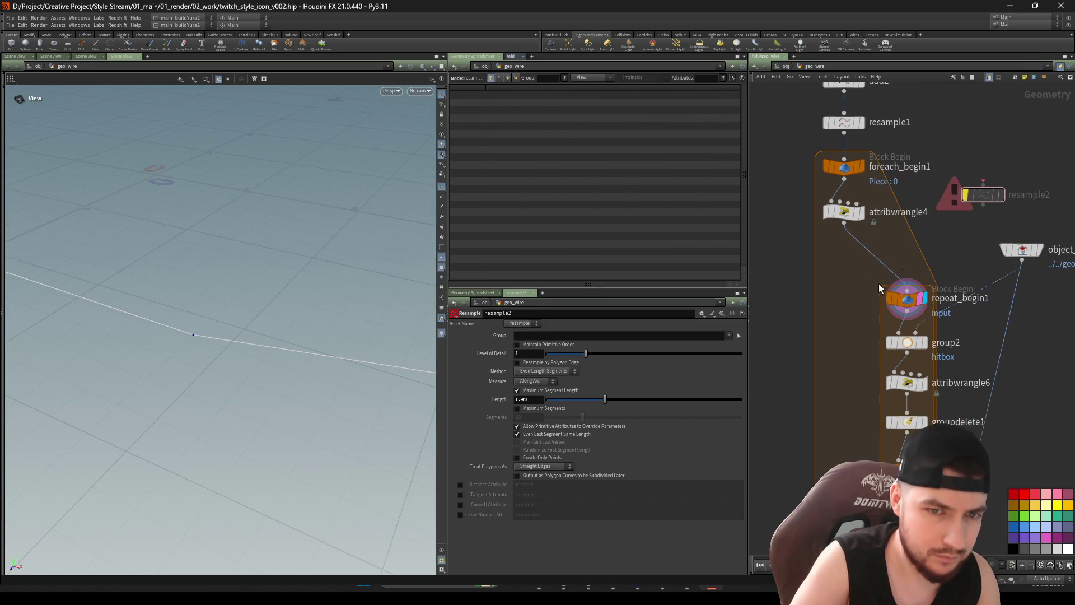
# Step: Step through group2, attribwrangle6, groupdelete1 and repeat_end1 to display each output
pyautogui.click(904, 344)
pyautogui.click(910, 386)
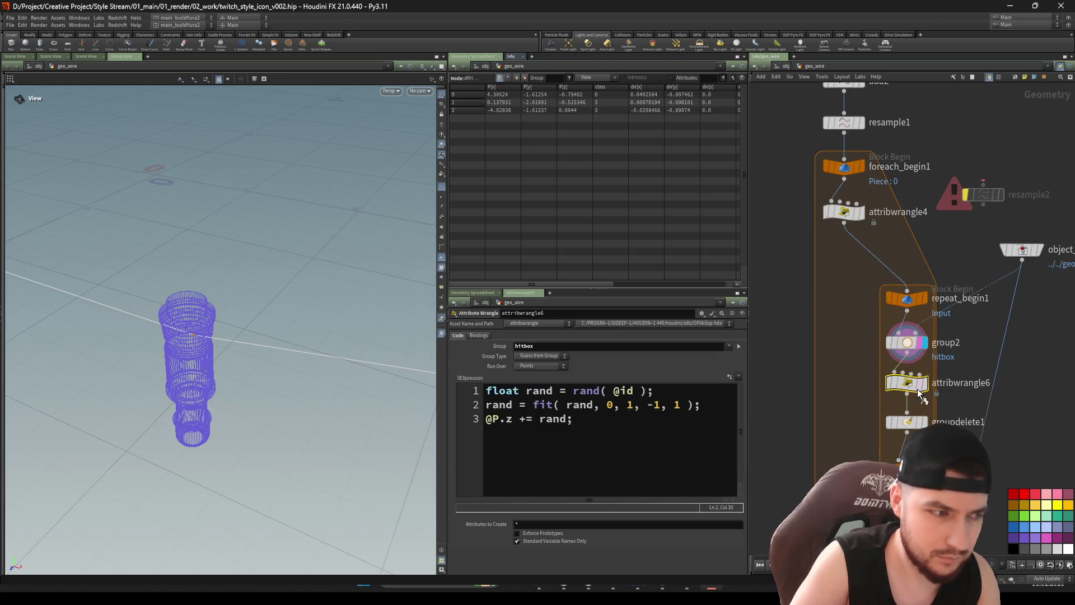
pyautogui.click(1029, 220)
pyautogui.scroll(2, 852, 291)
pyautogui.click(915, 304)
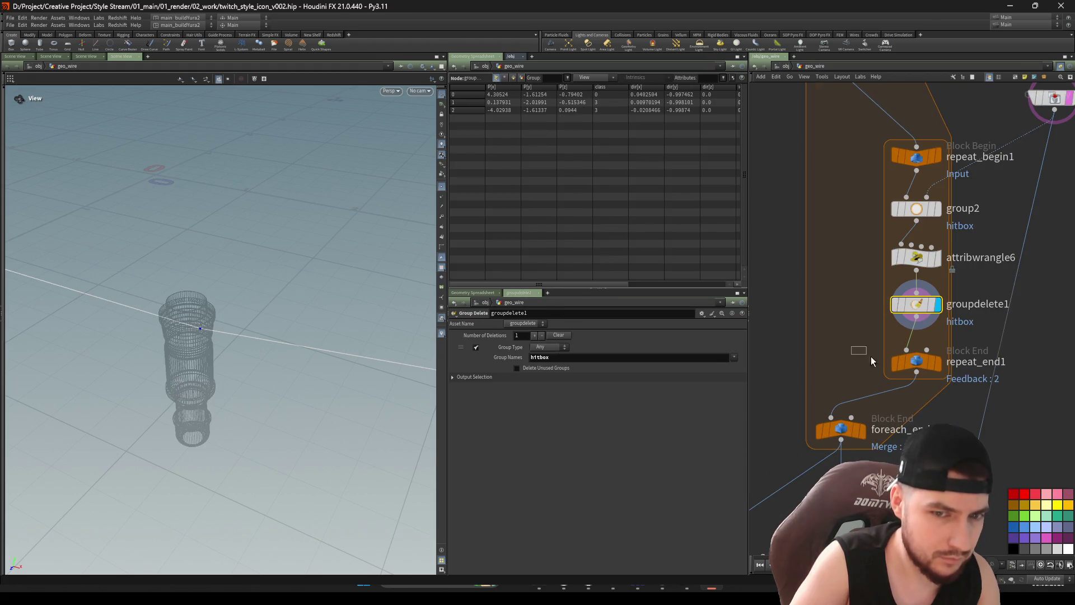
pyautogui.click(915, 362)
pyautogui.click(931, 361)
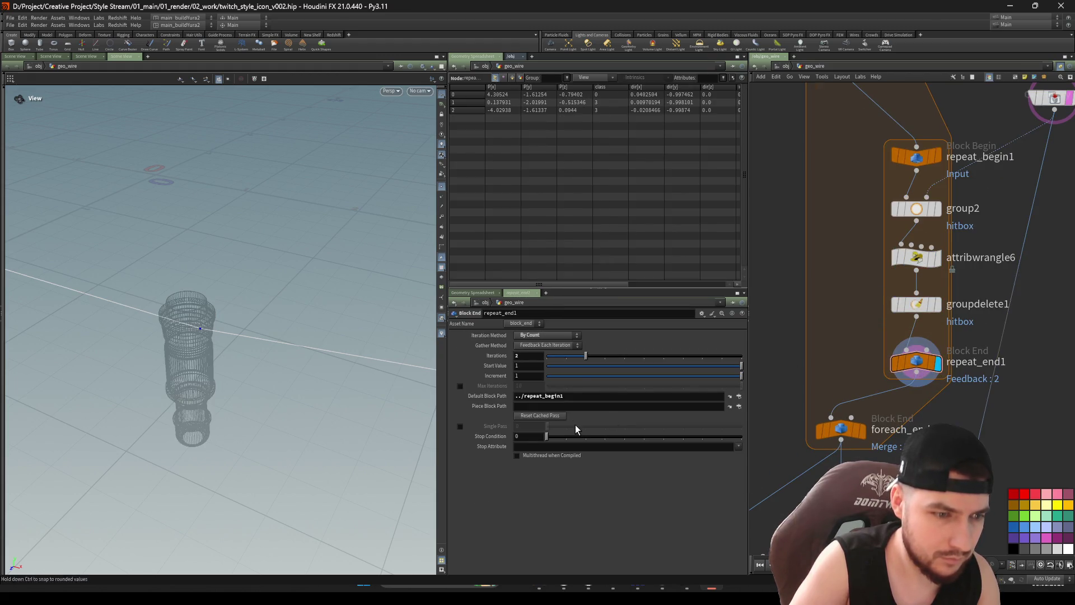
# Step: Enable Single Pass on repeat_end1 with its slider at about 5, then select attribwrangle4's sag code
pyautogui.click(461, 427)
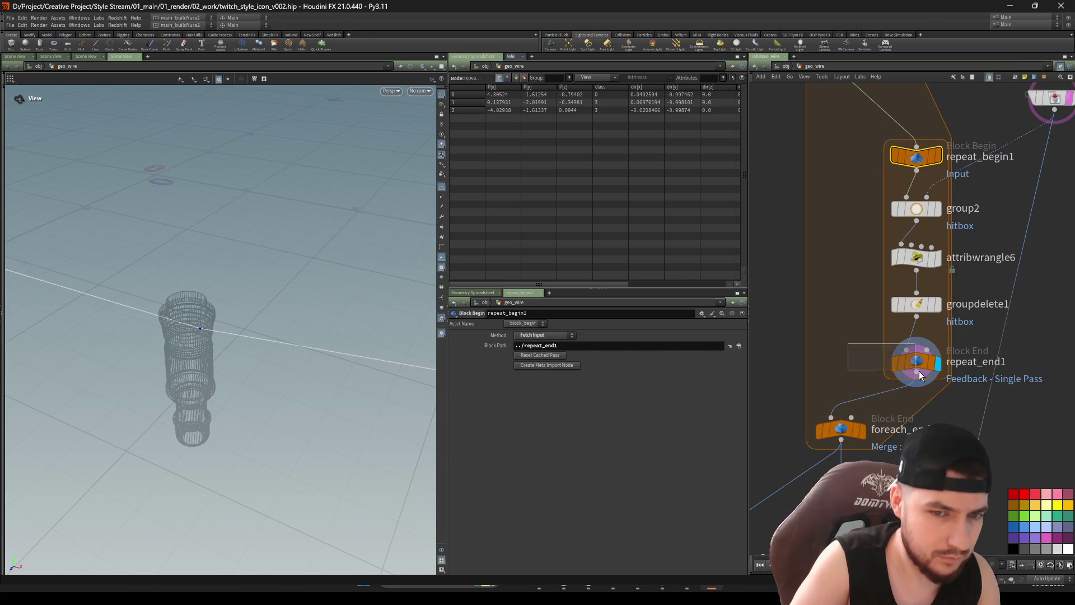
pyautogui.moveTo(551, 426); pyautogui.dragTo(602, 432)
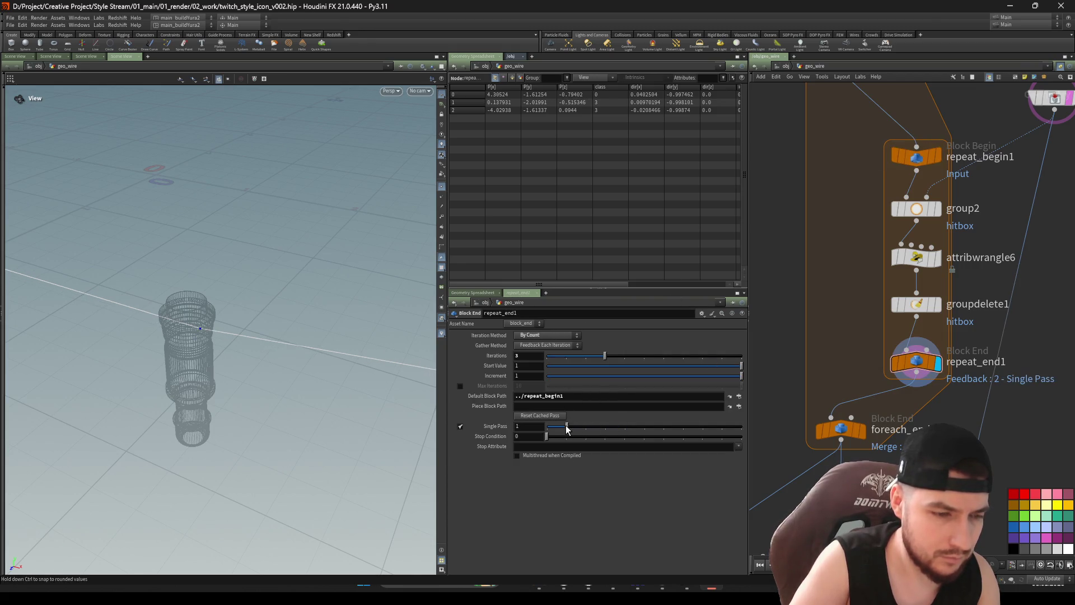
pyautogui.moveTo(683, 434); pyautogui.dragTo(644, 431)
pyautogui.moveTo(308, 353); pyautogui.dragTo(307, 344)
pyautogui.scroll(3, 877, 181)
pyautogui.click(874, 146)
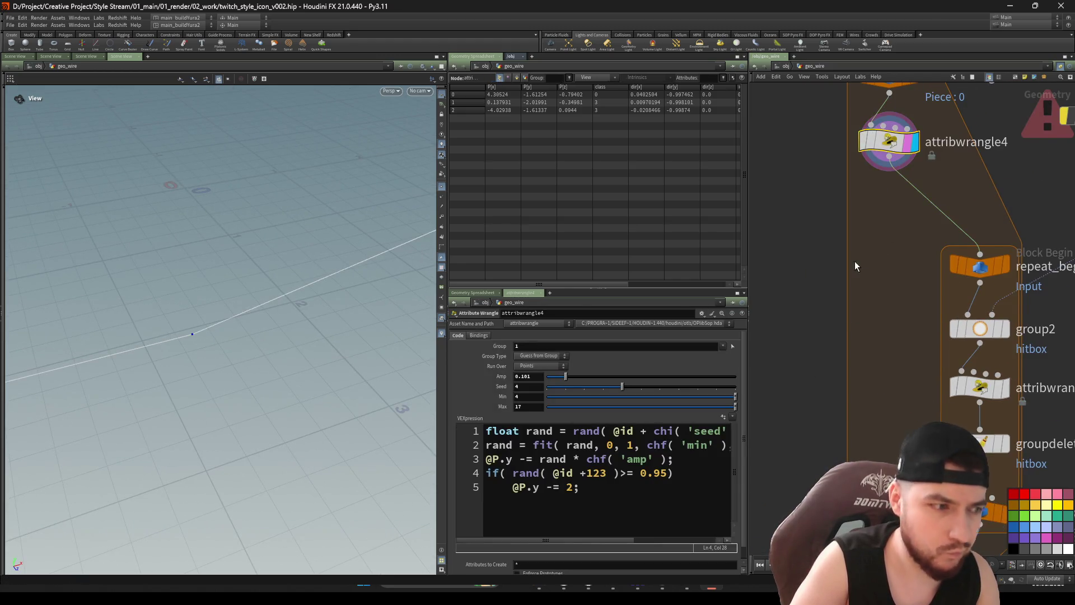
pyautogui.scroll(1, 854, 261)
pyautogui.scroll(4, 850, 305)
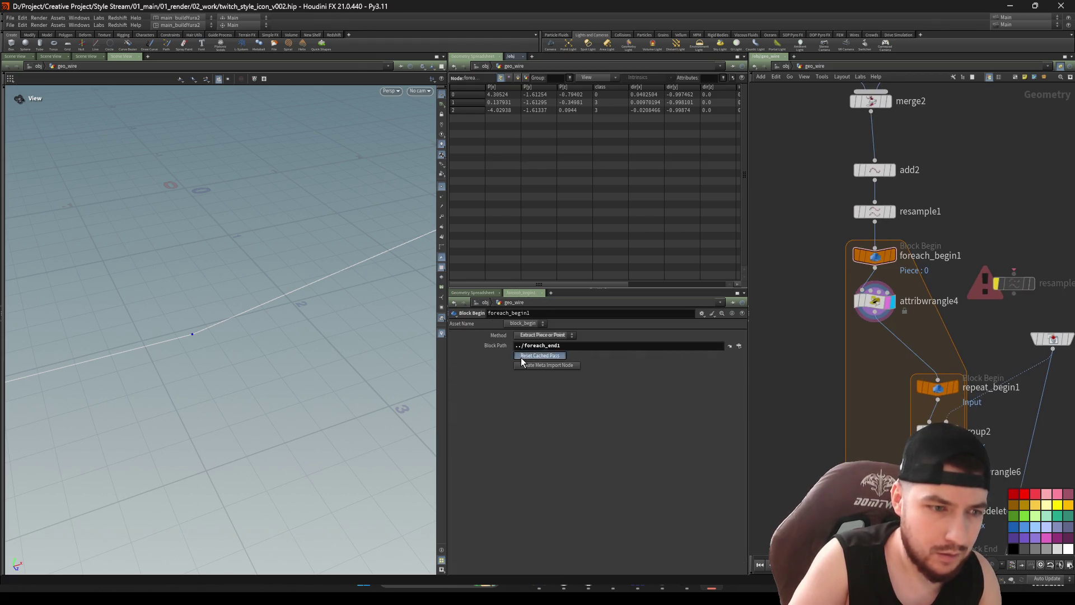
pyautogui.scroll(-5, 841, 404)
# Step: Save the scene and move foreach_end1 up beneath attribwrangle4
pyautogui.click(840, 321)
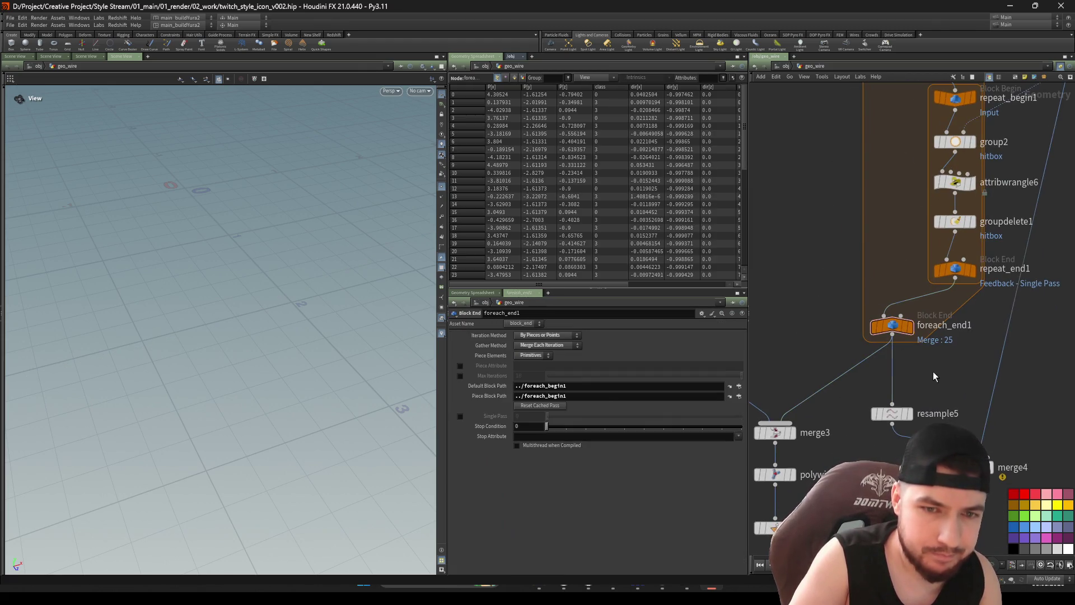
pyautogui.moveTo(878, 360); pyautogui.dragTo(921, 390, button='middle')
pyautogui.scroll(-2, 922, 391)
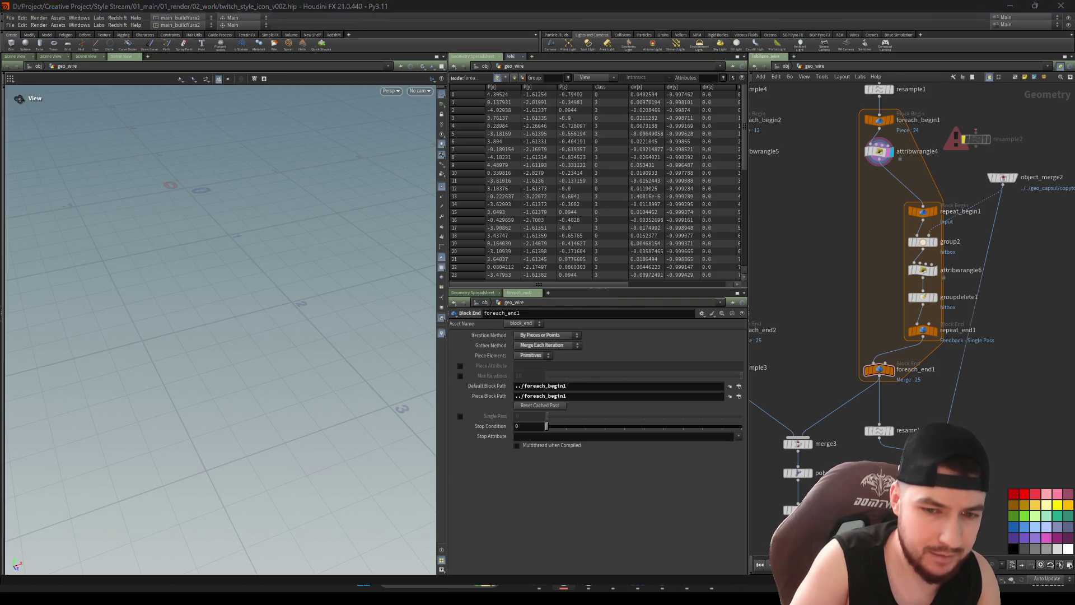
pyautogui.hotkey('ctrl', 's')
pyautogui.scroll(2, 881, 409)
pyautogui.scroll(-2, 882, 411)
pyautogui.scroll(2, 886, 401)
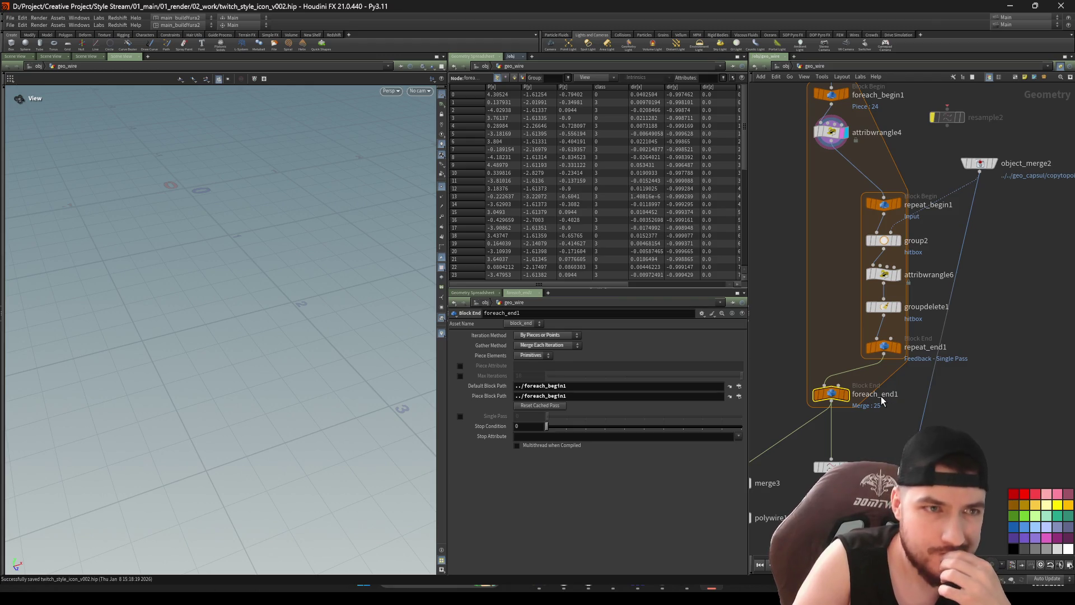
pyautogui.scroll(-2, 970, 420)
pyautogui.moveTo(972, 390)
pyautogui.mouseDown()
pyautogui.moveTo(871, 235)
pyautogui.moveTo(1012, 434)
pyautogui.mouseUp()
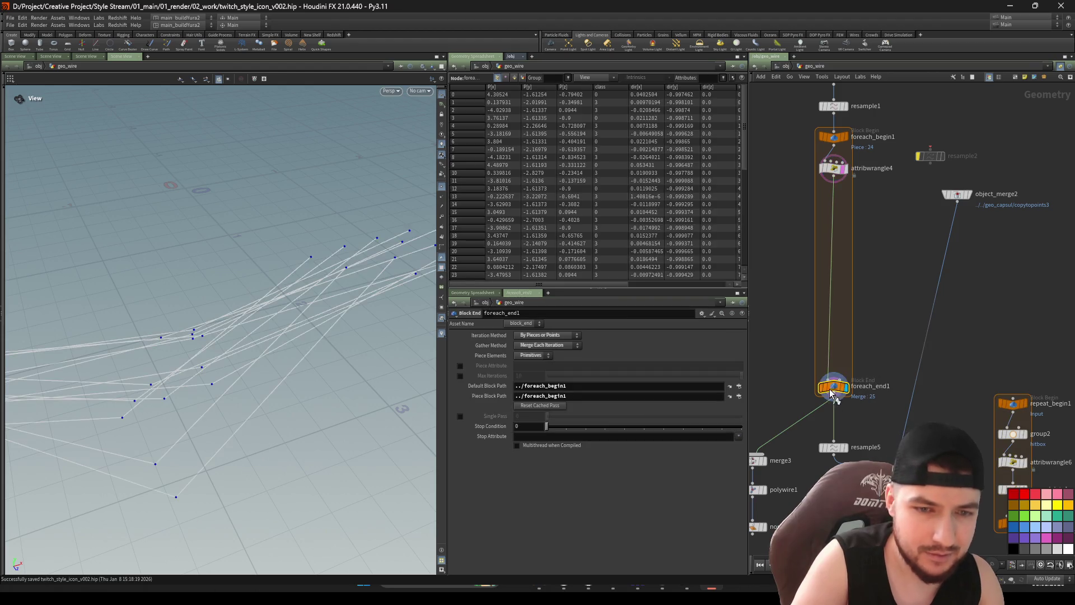
pyautogui.moveTo(830, 388); pyautogui.dragTo(830, 286)
# Step: Box-select the whole repeat loop and relocate it below foreach_end1
pyautogui.moveTo(892, 376); pyautogui.dragTo(872, 335, button='middle')
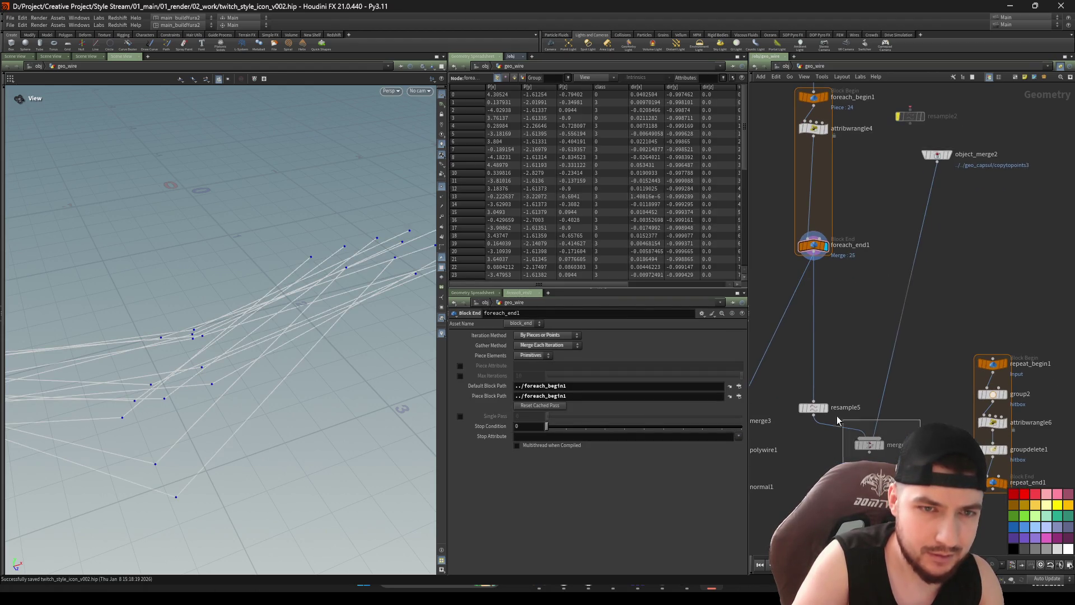
pyautogui.click(865, 443)
pyautogui.scroll(2, 801, 247)
pyautogui.scroll(-3, 800, 246)
pyautogui.click(966, 365)
pyautogui.moveTo(1015, 337)
pyautogui.mouseDown()
pyautogui.moveTo(940, 376)
pyautogui.moveTo(762, 381)
pyautogui.mouseUp()
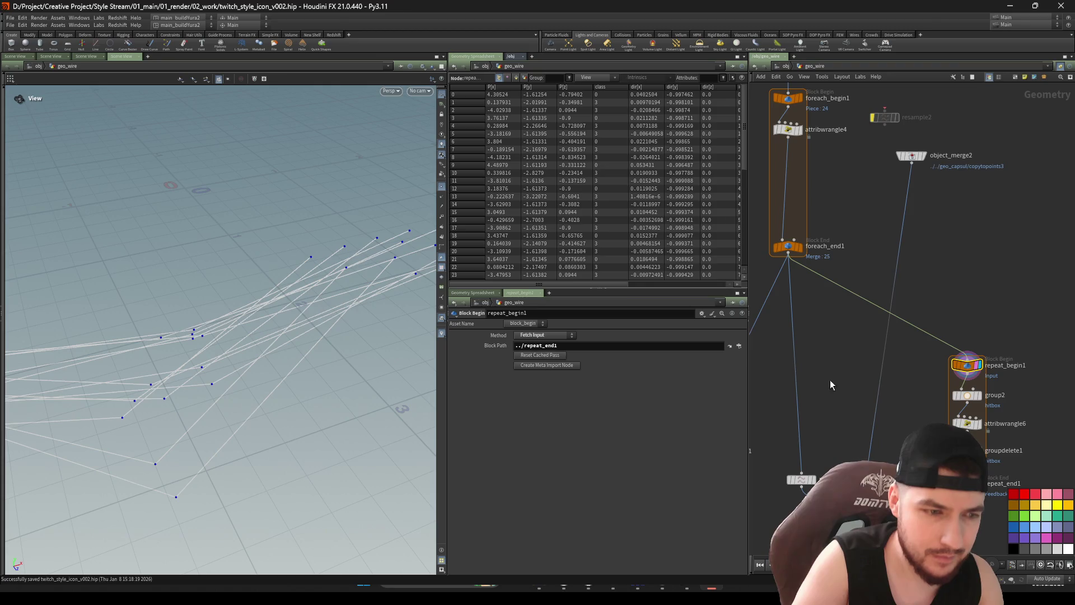
pyautogui.scroll(2, 918, 363)
# Step: Set repeat_begin1's Method to Fetch Feedback after trying the other fetch methods
pyautogui.moveTo(897, 406); pyautogui.dragTo(894, 397, button='middle')
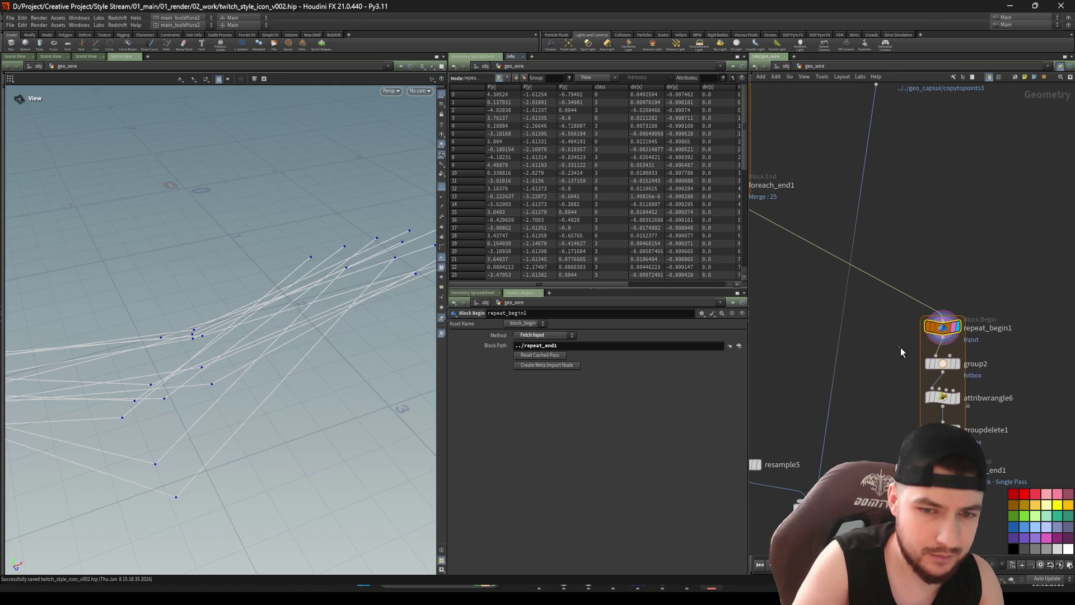
pyautogui.click(541, 335)
pyautogui.click(536, 350)
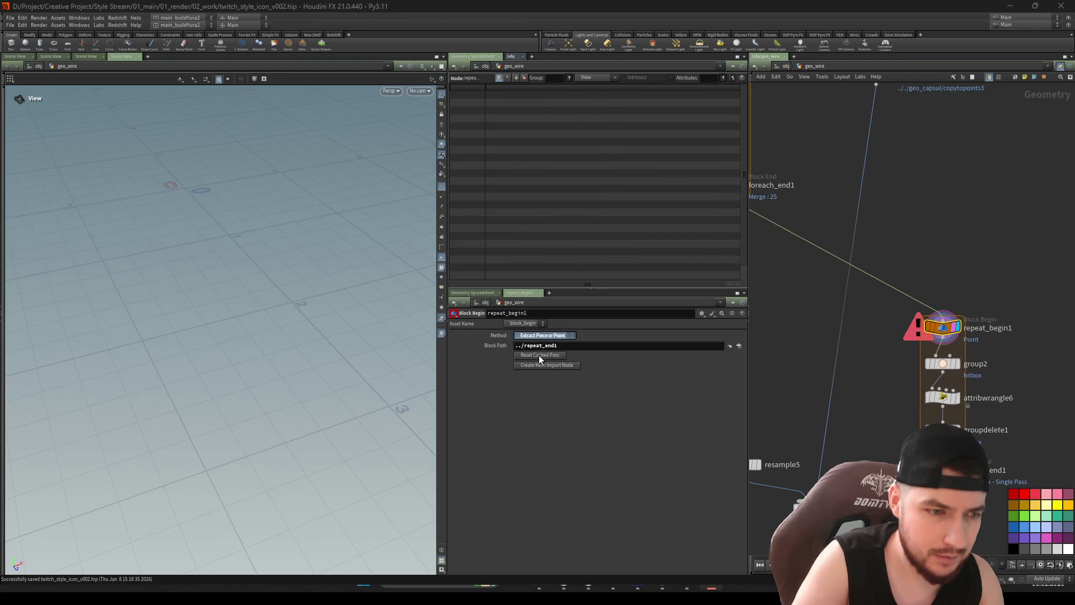
pyautogui.click(538, 358)
pyautogui.click(542, 335)
pyautogui.click(539, 344)
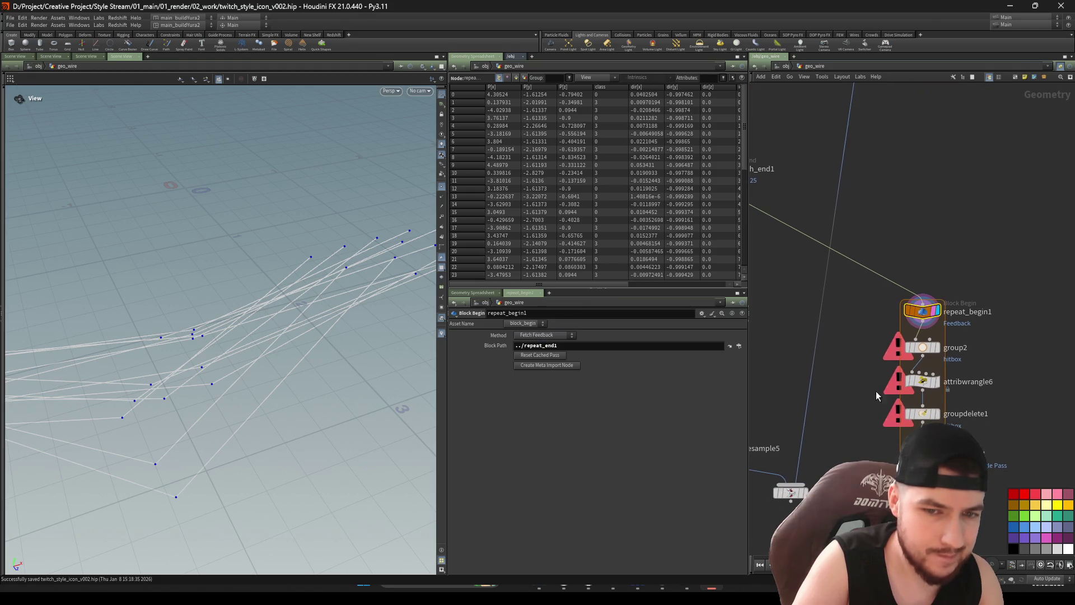
# Step: Display group2 and attribwrangle6 to check the hitbox push, then show repeat_end1's output
pyautogui.click(932, 349)
pyautogui.scroll(-2, 828, 414)
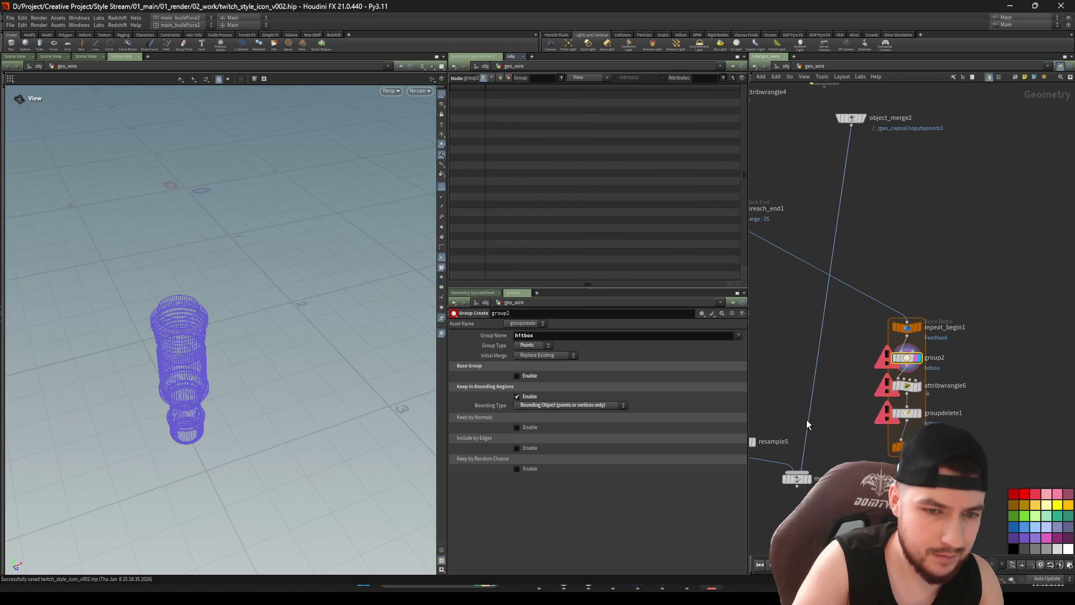
pyautogui.click(918, 357)
pyautogui.moveTo(271, 336)
pyautogui.mouseDown()
pyautogui.moveTo(305, 325)
pyautogui.moveTo(319, 337)
pyautogui.mouseUp()
pyautogui.scroll(1, 907, 387)
pyautogui.click(907, 386)
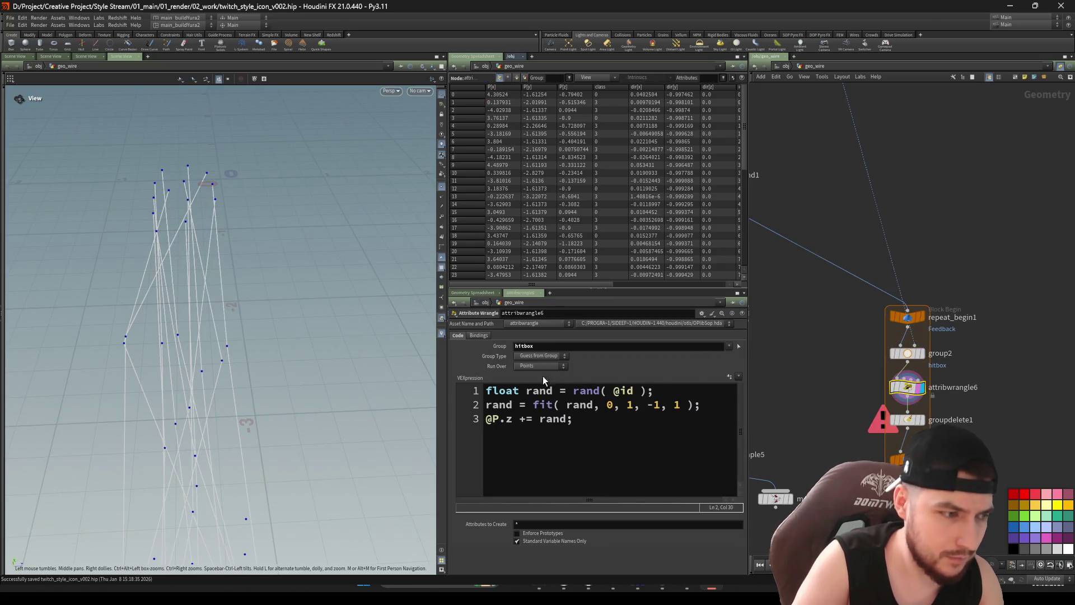
pyautogui.click(907, 421)
pyautogui.moveTo(859, 434); pyautogui.dragTo(864, 387, button='middle')
pyautogui.click(913, 413)
pyautogui.click(927, 412)
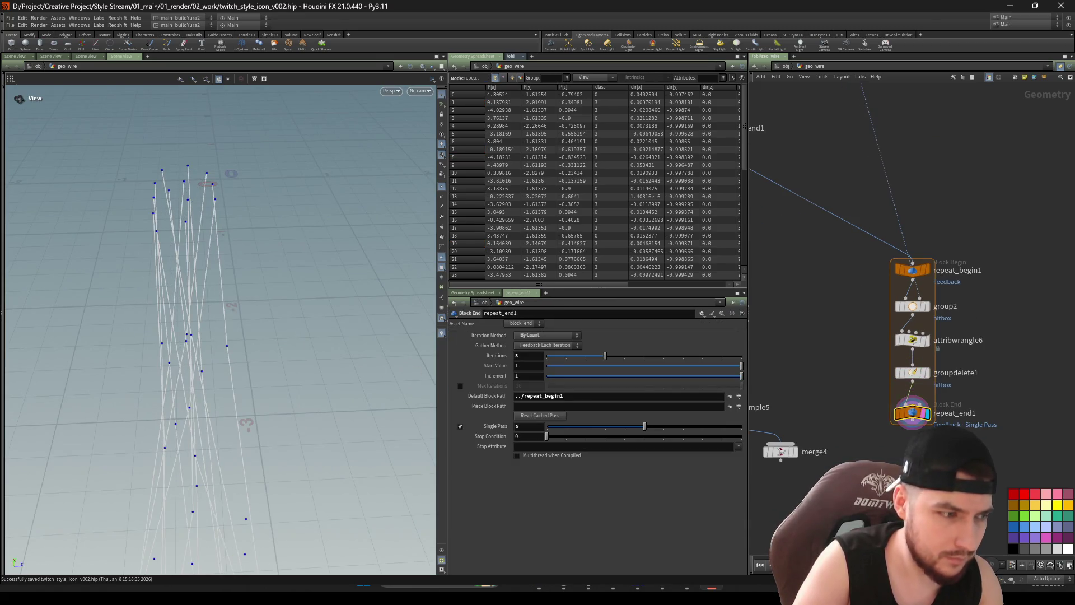
# Step: Set repeat_end1 to Auto Detect, Single Pass off and 5 iterations, then save the scene
pyautogui.moveTo(596, 359); pyautogui.dragTo(660, 364)
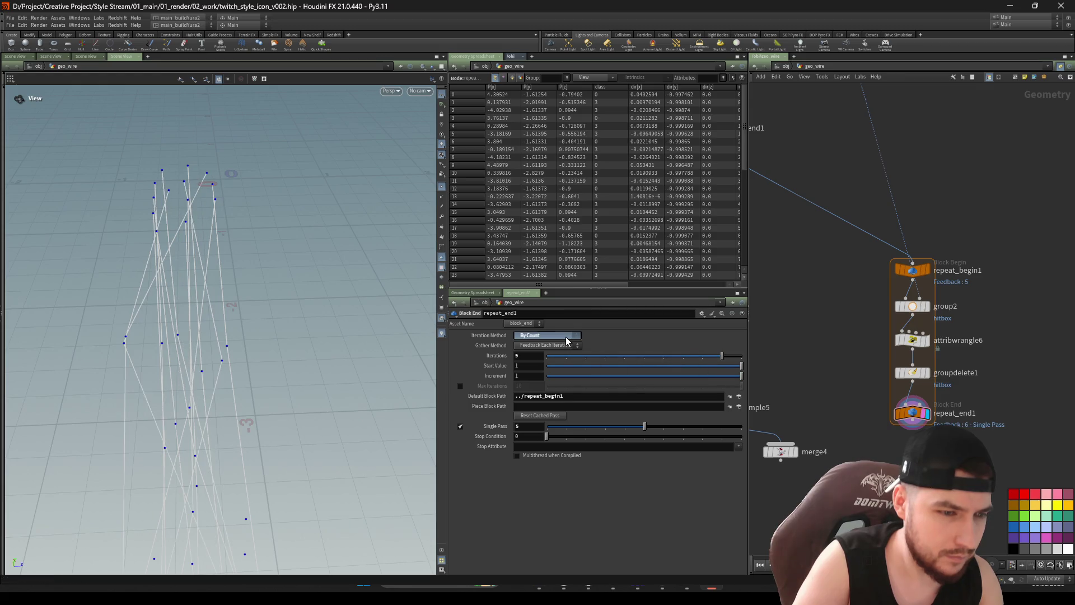
pyautogui.click(560, 346)
pyautogui.moveTo(720, 357); pyautogui.dragTo(661, 357)
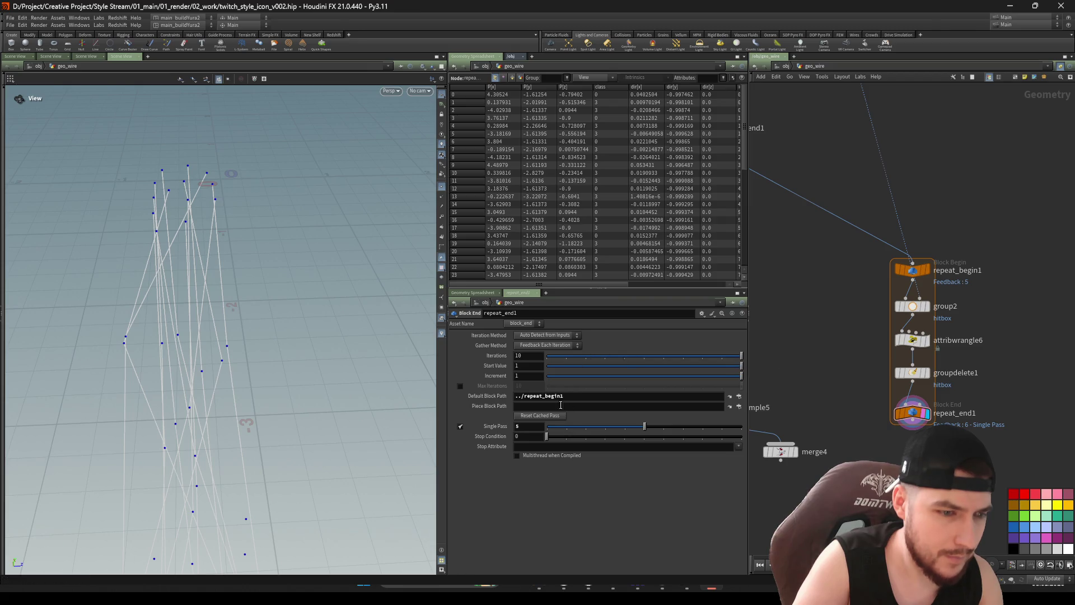
pyautogui.click(460, 426)
pyautogui.moveTo(581, 357); pyautogui.dragTo(572, 354)
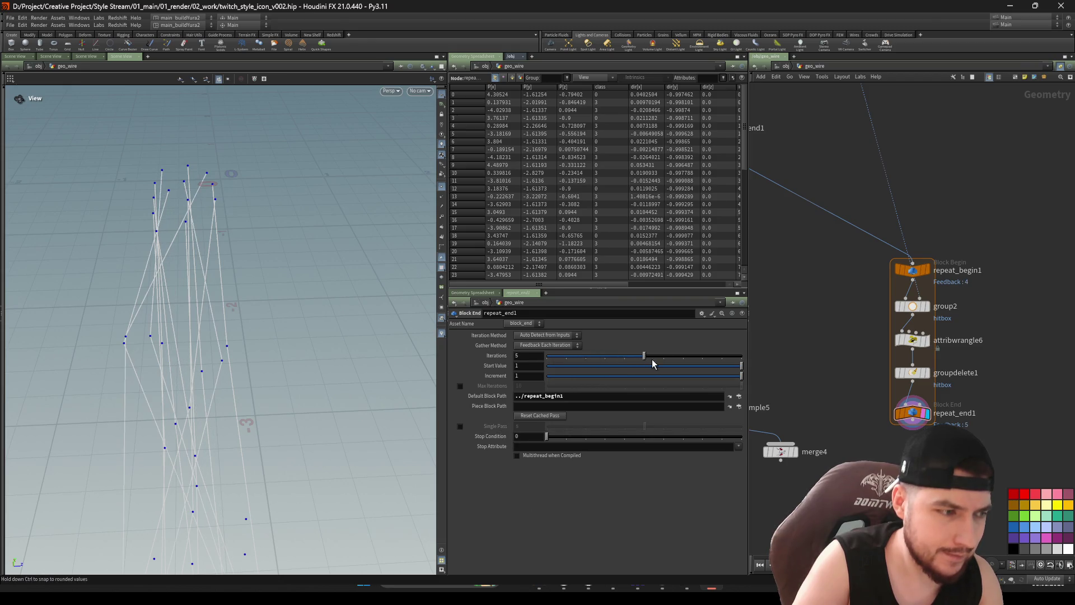
pyautogui.moveTo(594, 358)
pyautogui.mouseDown()
pyautogui.moveTo(549, 358)
pyautogui.moveTo(584, 355)
pyautogui.mouseUp()
pyautogui.moveTo(379, 339)
pyautogui.mouseDown()
pyautogui.moveTo(285, 394)
pyautogui.moveTo(252, 361)
pyautogui.mouseUp()
pyautogui.hotkey('ctrl', 's')
pyautogui.moveTo(798, 454); pyautogui.dragTo(871, 416, button='middle')
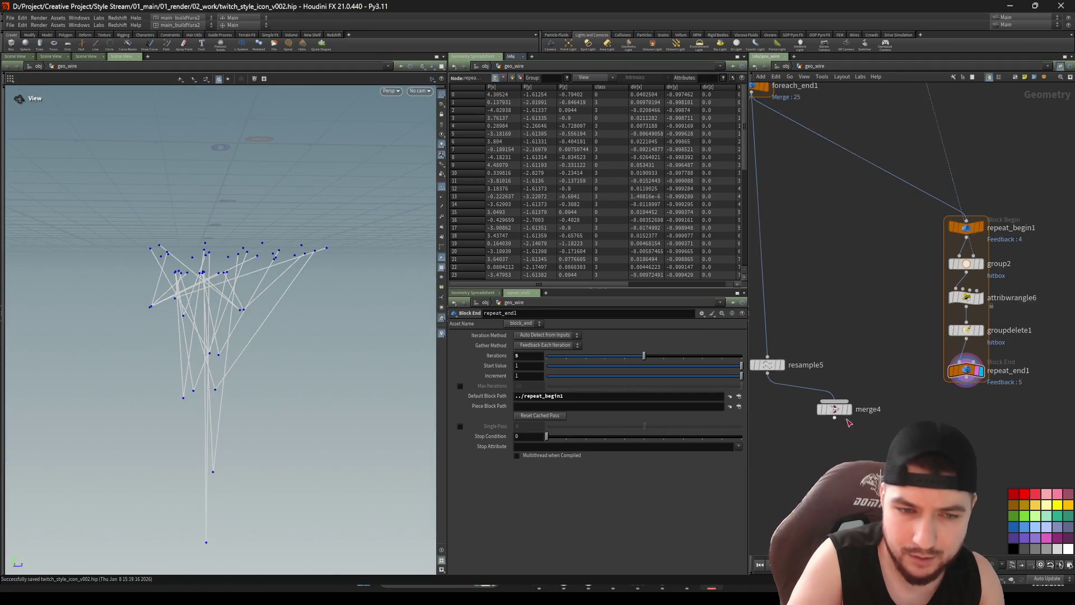
pyautogui.scroll(-2, 870, 415)
# Step: Reposition resample5 and display merge4 combining the resampled wires with the capsule, shaded
pyautogui.moveTo(832, 380); pyautogui.dragTo(922, 377)
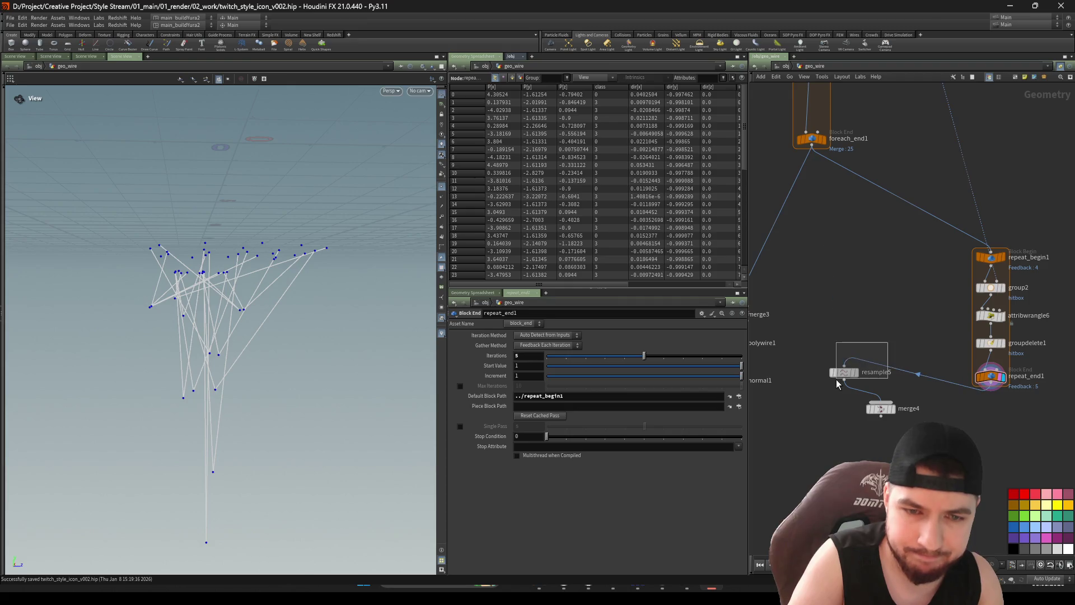
pyautogui.moveTo(838, 378); pyautogui.dragTo(850, 375)
pyautogui.press('r')
pyautogui.moveTo(946, 255); pyautogui.dragTo(909, 291, button='middle')
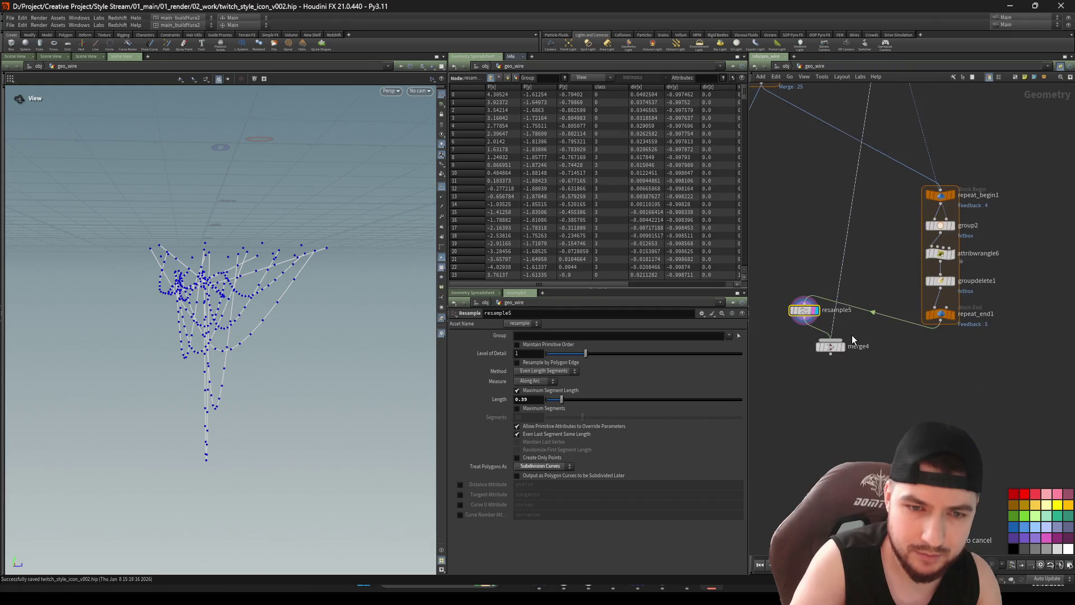
pyautogui.click(853, 335)
pyautogui.moveTo(252, 370)
pyautogui.mouseDown()
pyautogui.moveTo(189, 359)
pyautogui.moveTo(396, 371)
pyautogui.mouseUp()
pyautogui.press('w')
pyautogui.scroll(5, 239, 357)
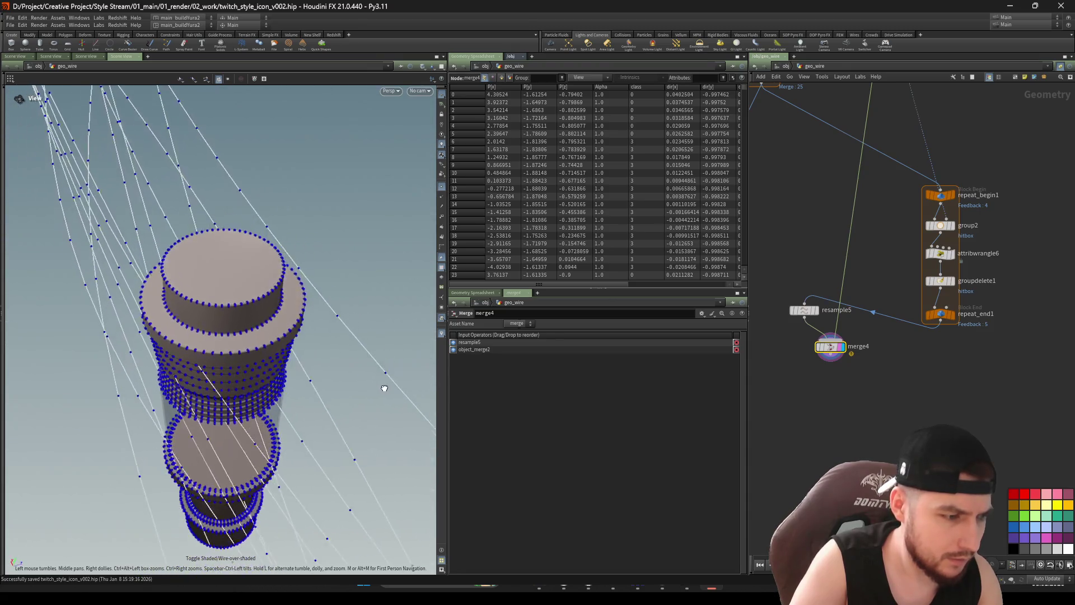
pyautogui.moveTo(395, 372); pyautogui.dragTo(399, 362)
# Step: Display repeat_begin1 and then attribwrangle6's random offset result in the viewport
pyautogui.moveTo(933, 359); pyautogui.dragTo(920, 447, button='middle')
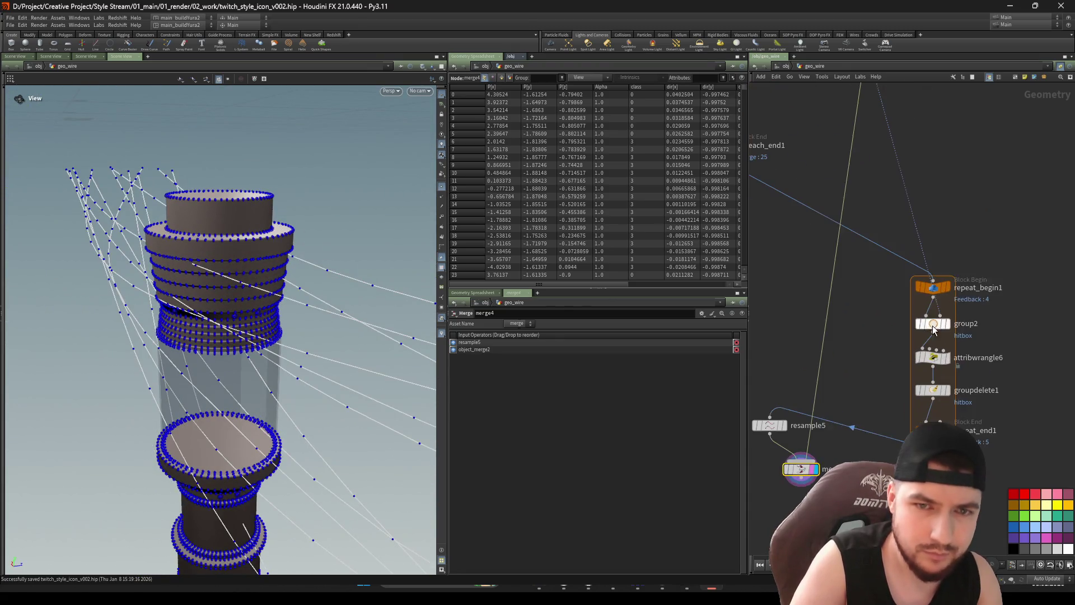
pyautogui.click(941, 283)
pyautogui.moveTo(874, 362); pyautogui.dragTo(859, 319, button='middle')
pyautogui.moveTo(231, 349); pyautogui.dragTo(336, 352)
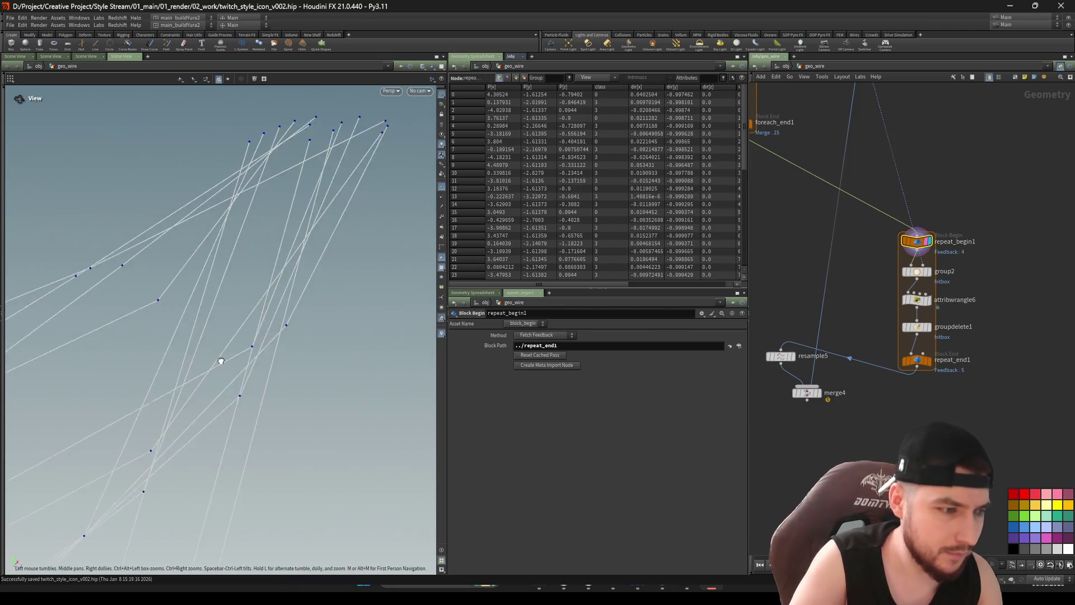
pyautogui.moveTo(859, 316); pyautogui.dragTo(870, 354, button='middle')
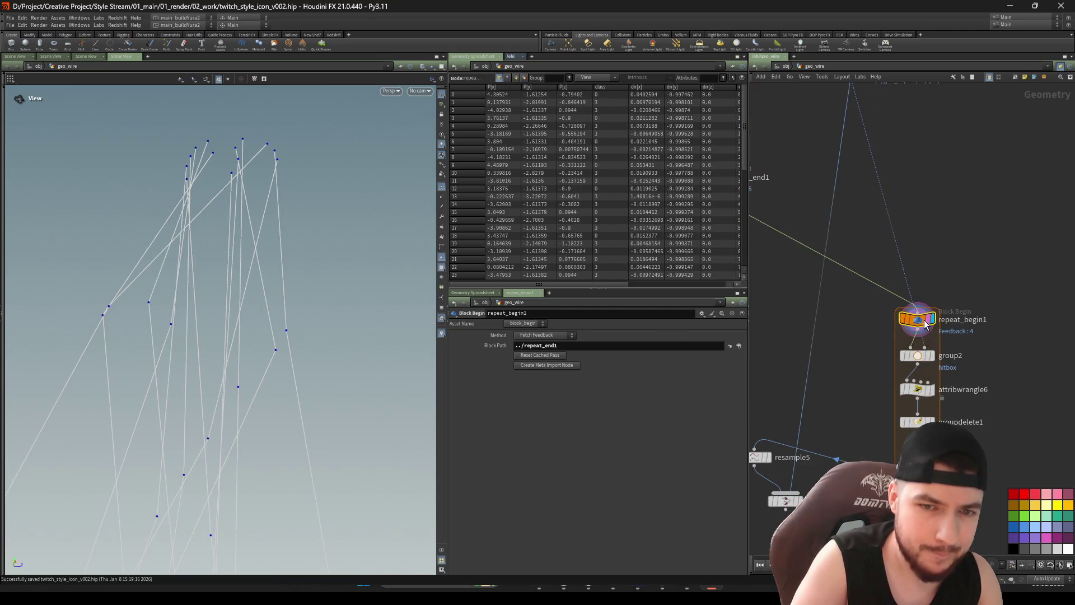
pyautogui.click(918, 383)
pyautogui.scroll(2, 932, 370)
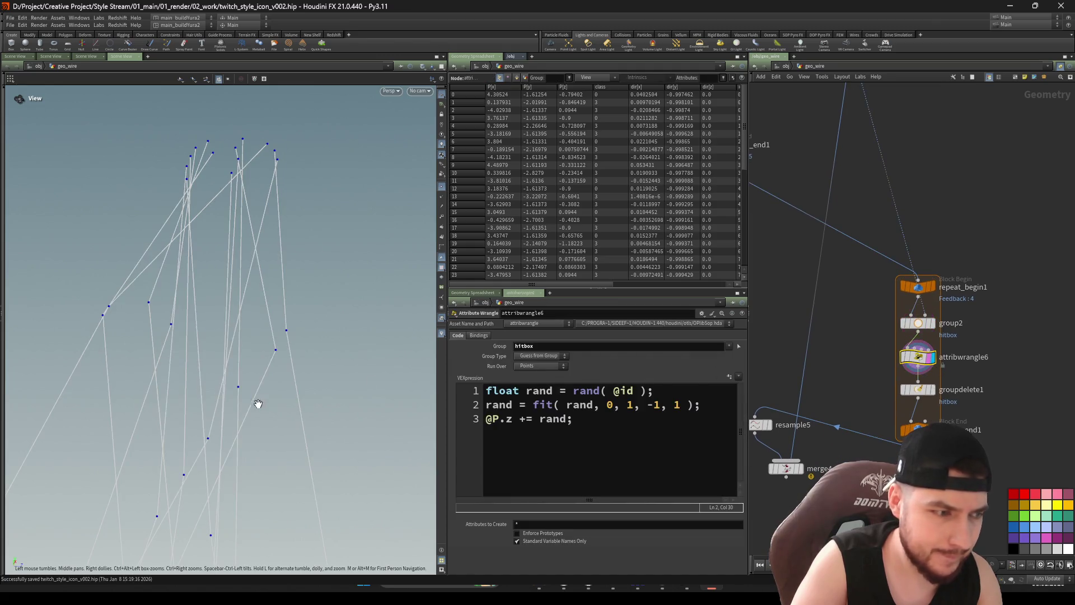
# Step: Inspect groupdelete1 and group2 to review the hitbox grouping and deletion stages
pyautogui.click(931, 389)
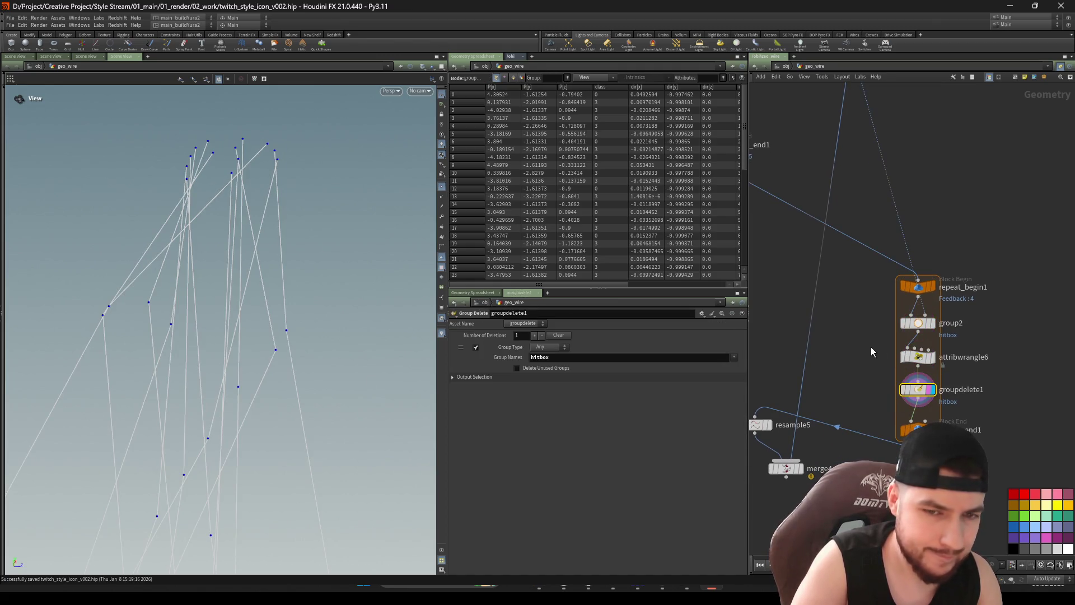
pyautogui.click(932, 322)
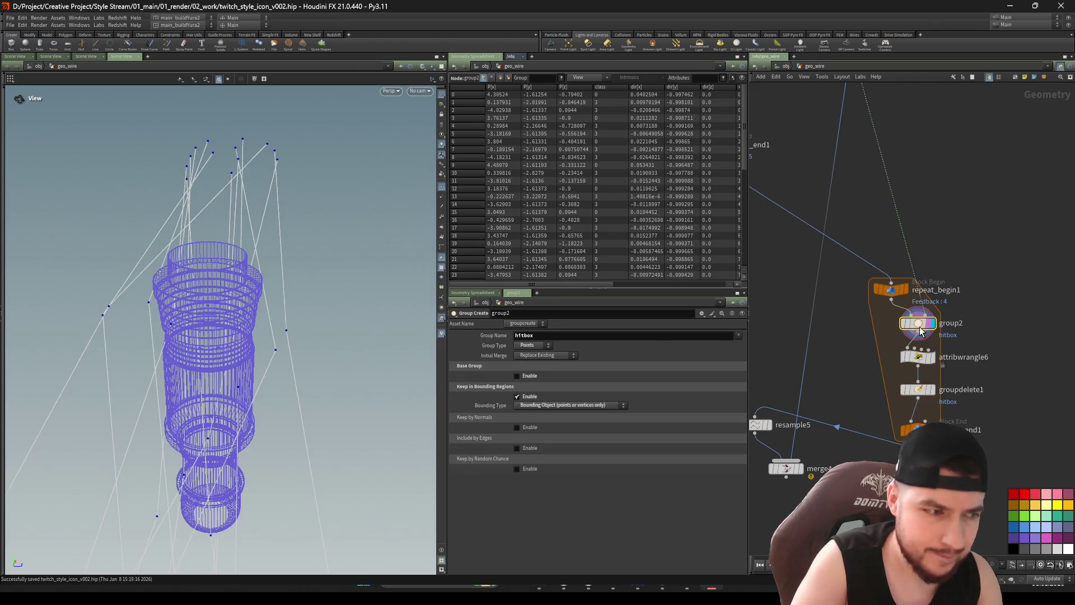
pyautogui.moveTo(237, 380)
pyautogui.mouseDown()
pyautogui.moveTo(209, 439)
pyautogui.moveTo(180, 348)
pyautogui.moveTo(204, 407)
pyautogui.moveTo(204, 384)
pyautogui.mouseUp()
pyautogui.press('Return')
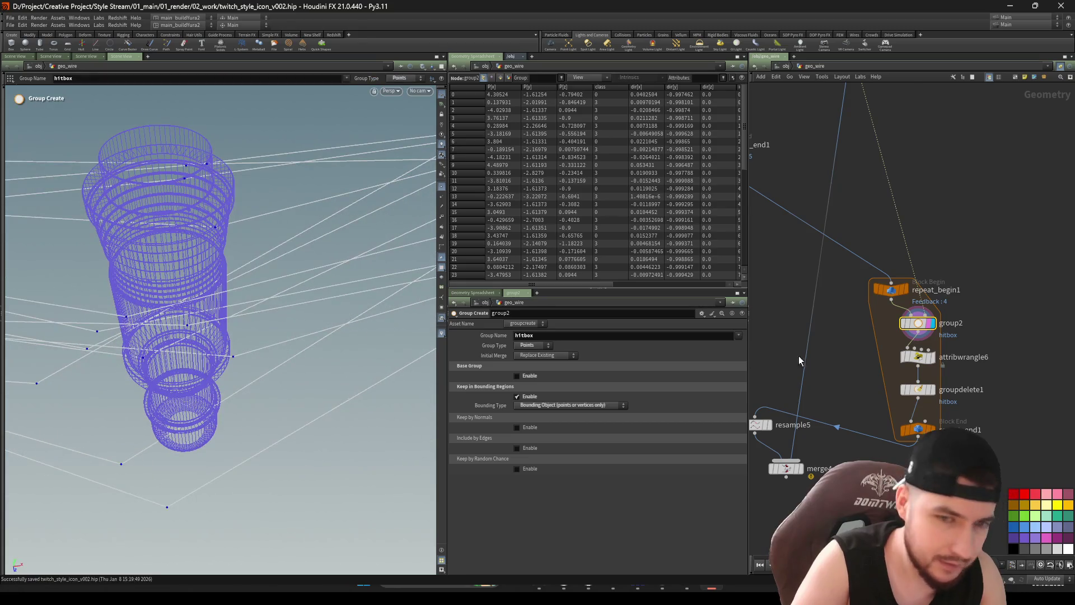
pyautogui.scroll(-3, 912, 336)
pyautogui.moveTo(912, 336); pyautogui.dragTo(911, 314, button='middle')
pyautogui.scroll(2, 910, 315)
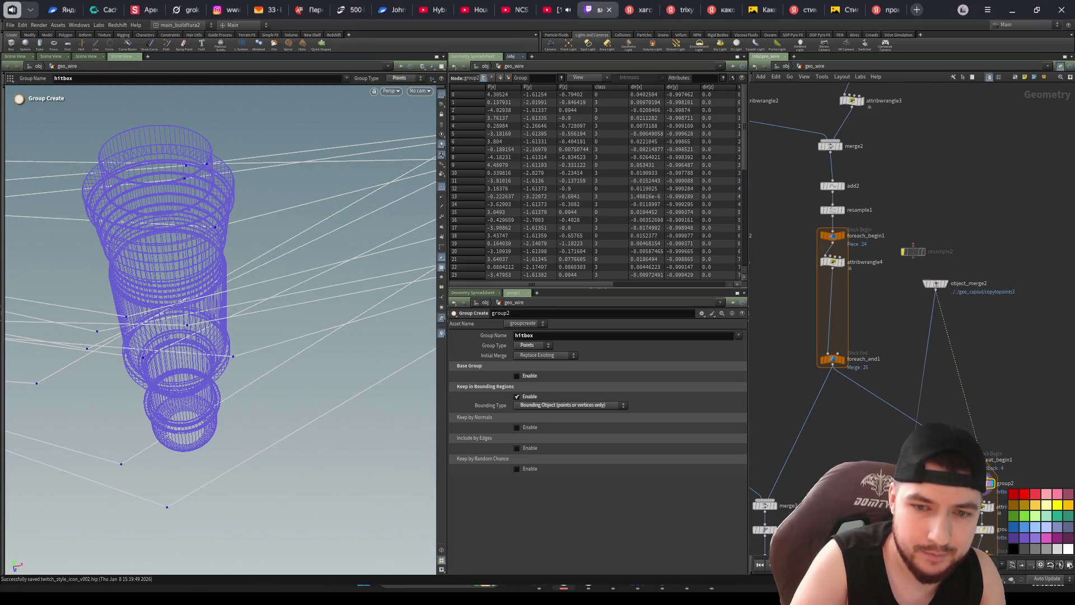
# Step: Add resample6 after repeat_begin1 with Maximum Segment Length 0.07 and save
pyautogui.click(891, 446)
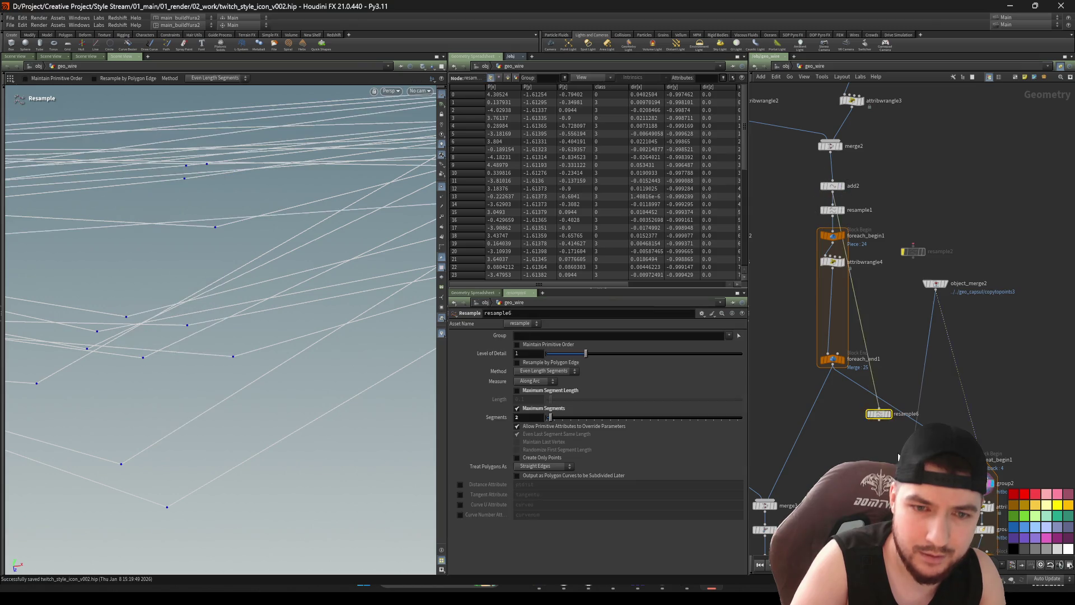
pyautogui.scroll(2, 892, 446)
pyautogui.moveTo(825, 298)
pyautogui.mouseDown()
pyautogui.moveTo(952, 382)
pyautogui.moveTo(952, 397)
pyautogui.mouseUp()
pyautogui.click(523, 410)
pyautogui.click(535, 393)
pyautogui.moveTo(551, 406); pyautogui.dragTo(549, 406)
pyautogui.hotkey('ctrl', 's')
pyautogui.scroll(-3, 883, 336)
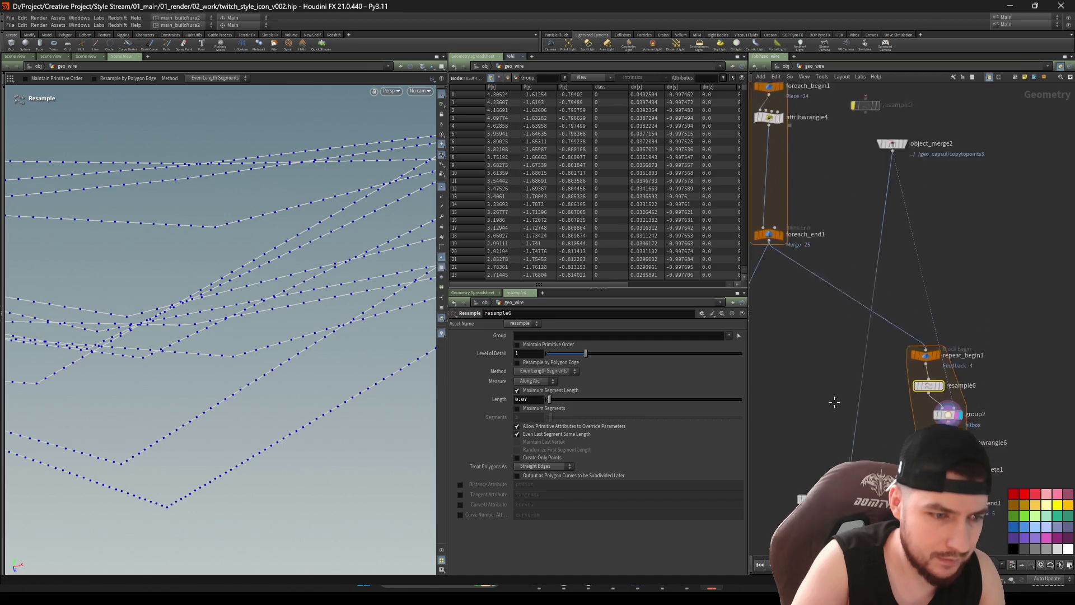
pyautogui.scroll(4, 932, 322)
# Step: Step through attribwrangle6 and groupdelete1, then display the repeat loop's final output
pyautogui.click(933, 322)
pyautogui.scroll(-1, 871, 363)
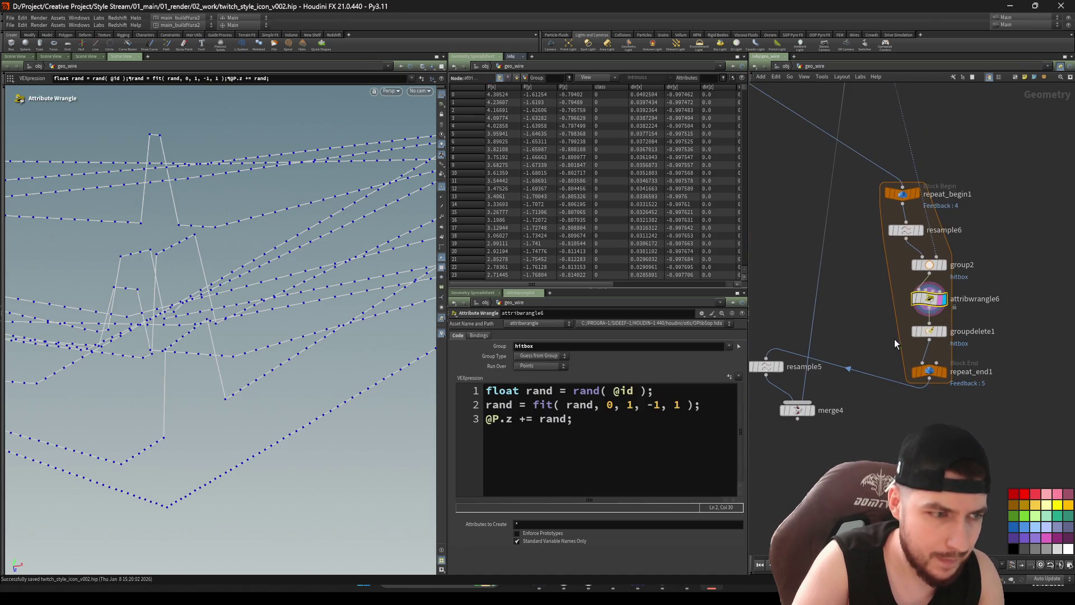
pyautogui.click(919, 328)
pyautogui.moveTo(919, 329); pyautogui.dragTo(922, 289, button='middle')
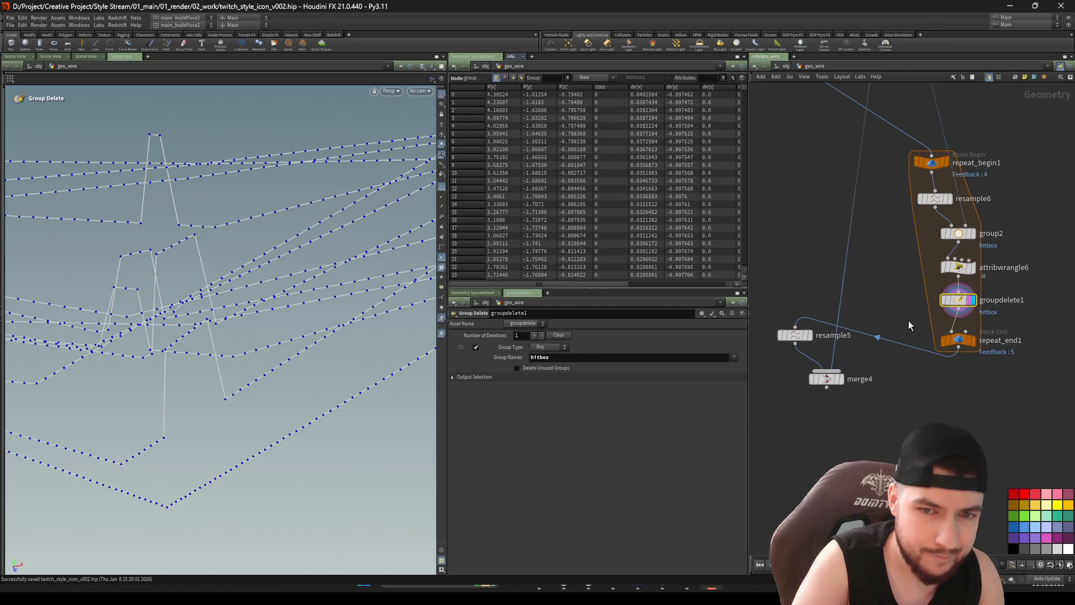
pyautogui.click(970, 340)
pyautogui.moveTo(210, 336)
pyautogui.mouseDown()
pyautogui.moveTo(286, 305)
pyautogui.moveTo(257, 331)
pyautogui.mouseUp()
# Step: Lower resample5's Length to 0.1, hide point markers in the viewport and save
pyautogui.click(788, 323)
pyautogui.scroll(1, 777, 336)
pyautogui.press('r')
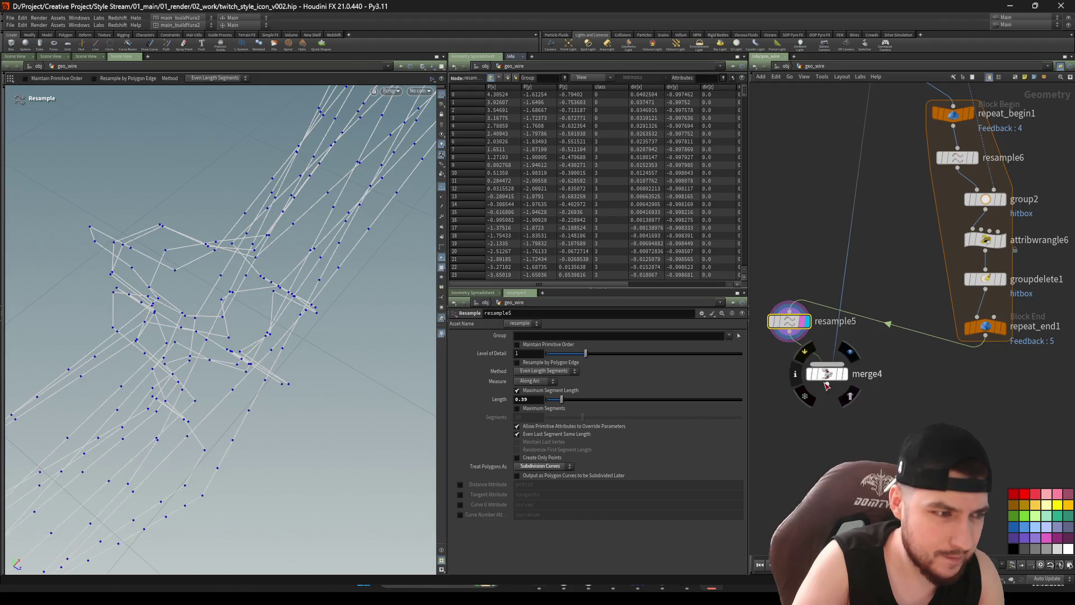
pyautogui.moveTo(560, 408); pyautogui.dragTo(551, 407)
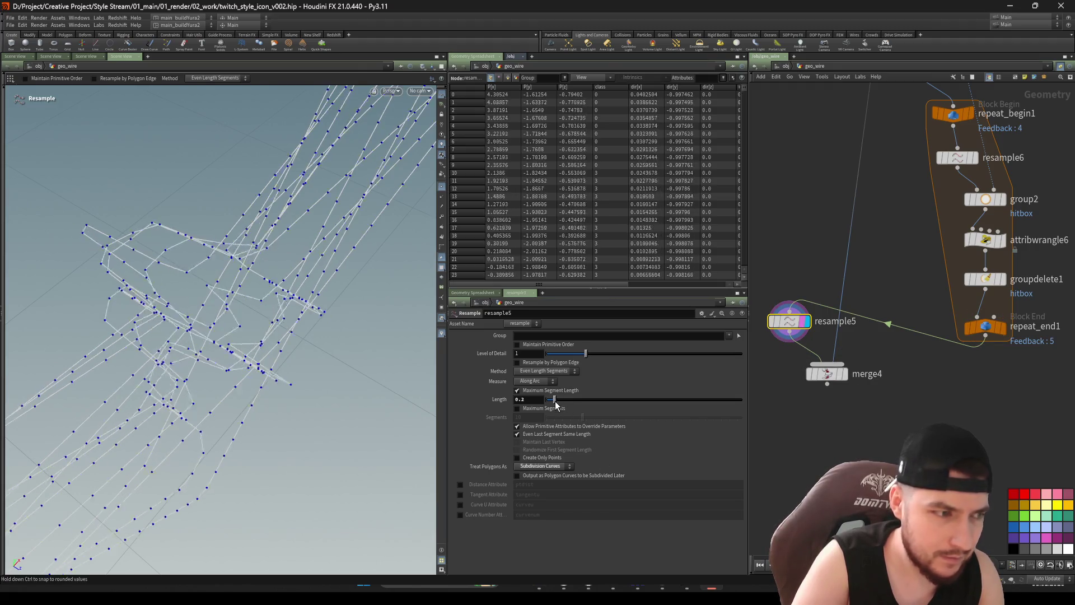
pyautogui.click(443, 188)
pyautogui.moveTo(240, 271)
pyautogui.mouseDown()
pyautogui.moveTo(222, 330)
pyautogui.moveTo(278, 336)
pyautogui.moveTo(293, 303)
pyautogui.moveTo(301, 319)
pyautogui.mouseUp()
pyautogui.press('Return')
pyautogui.hotkey('ctrl', 's')
pyautogui.moveTo(949, 274); pyautogui.dragTo(893, 308, button='middle')
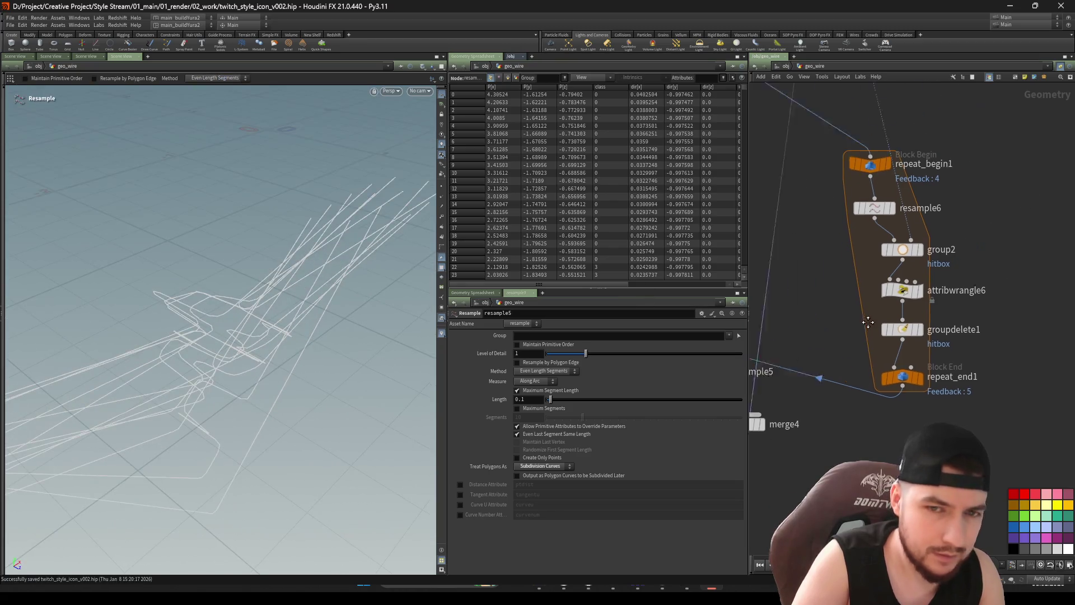
pyautogui.scroll(1, 893, 308)
# Step: In attribwrangle6, duplicate the Z offset line as a Y offset and apply the code
pyautogui.click(880, 301)
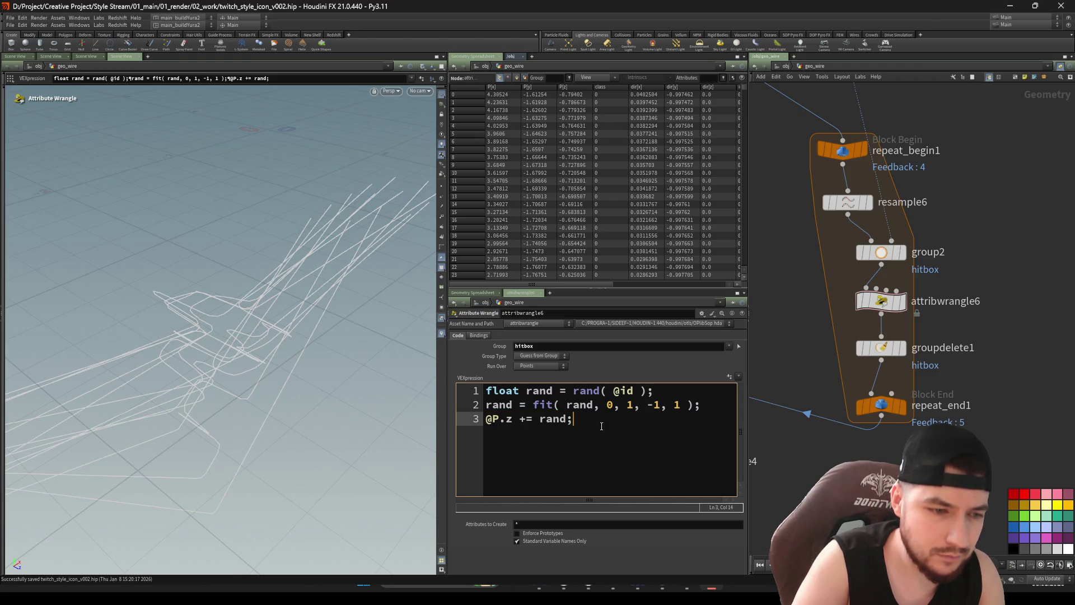
pyautogui.press('Return')
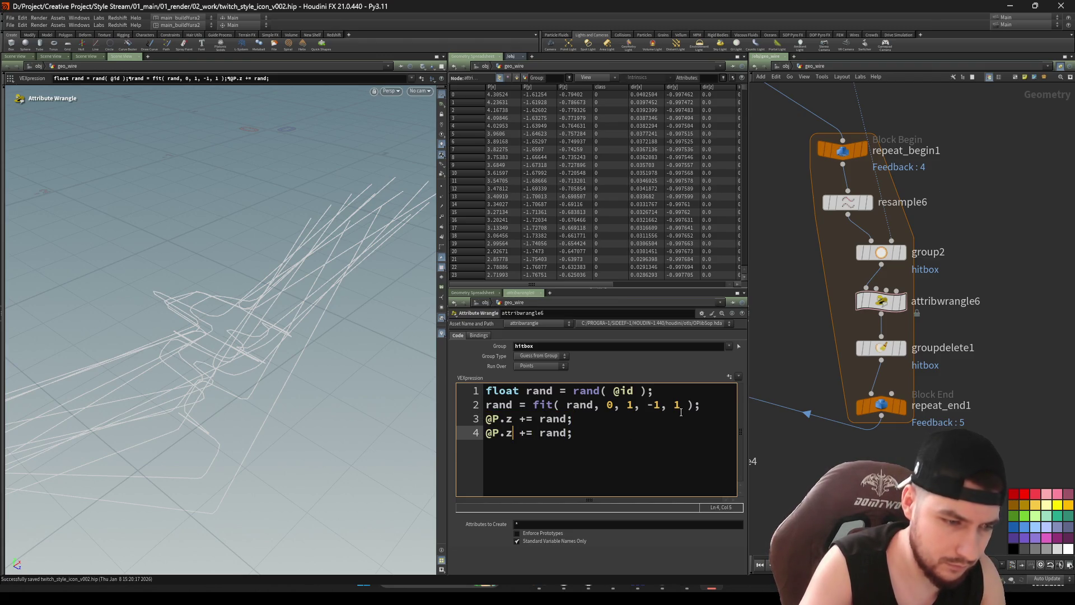
pyautogui.press('BackSpace')
pyautogui.write('y')
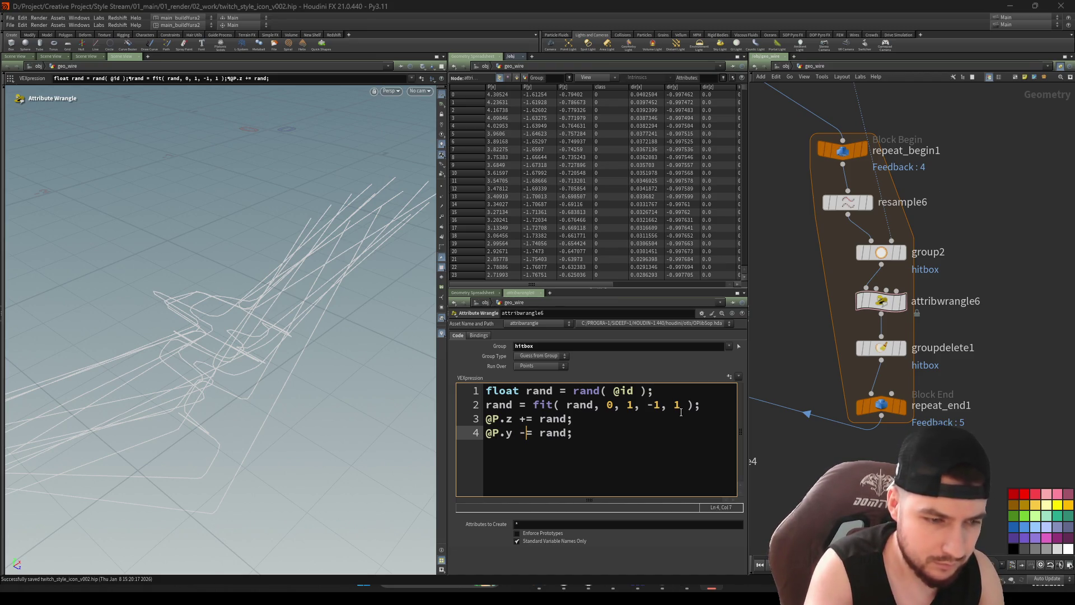
pyautogui.hotkey('ctrl', 'Return')
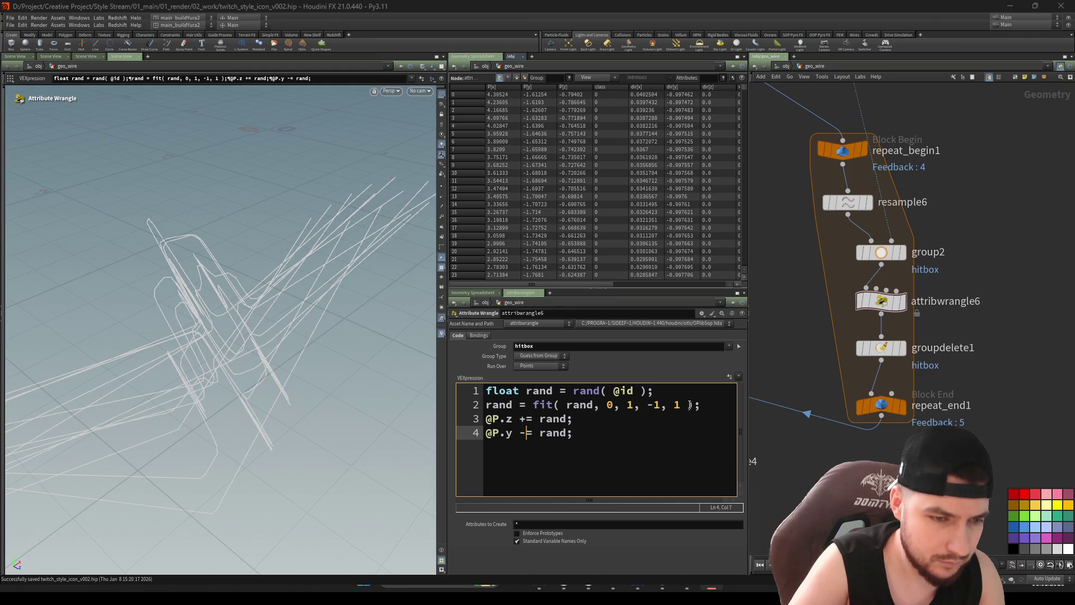
# Step: Insert a duplicate of the fit remap line below it to define 'float rand02 = fit(rand, 0, 1, 1, 2);'
pyautogui.moveTo(700, 404); pyautogui.dragTo(500, 405)
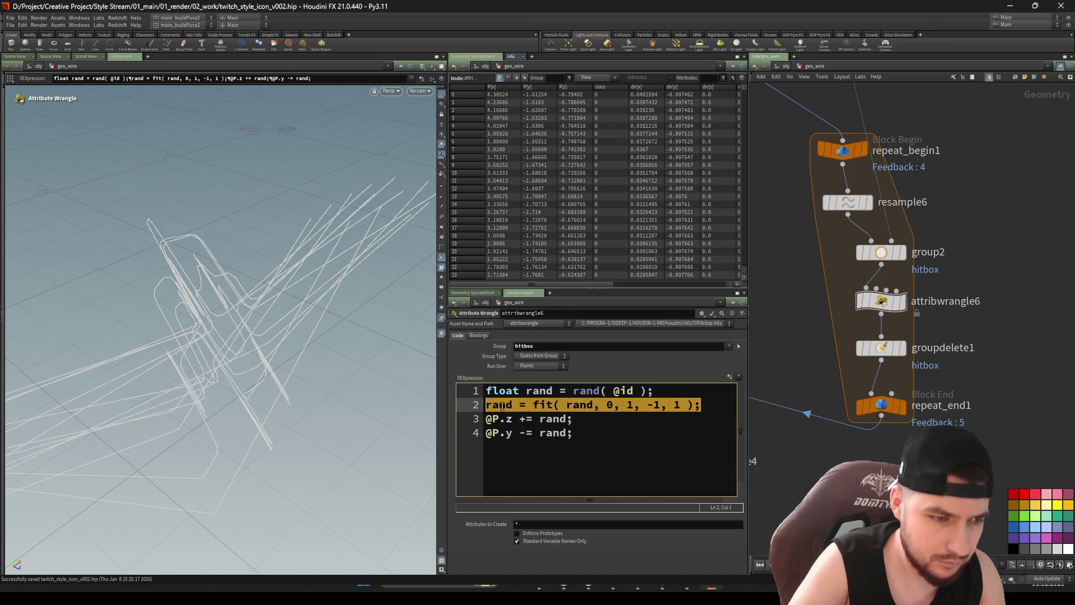
pyautogui.click(721, 404)
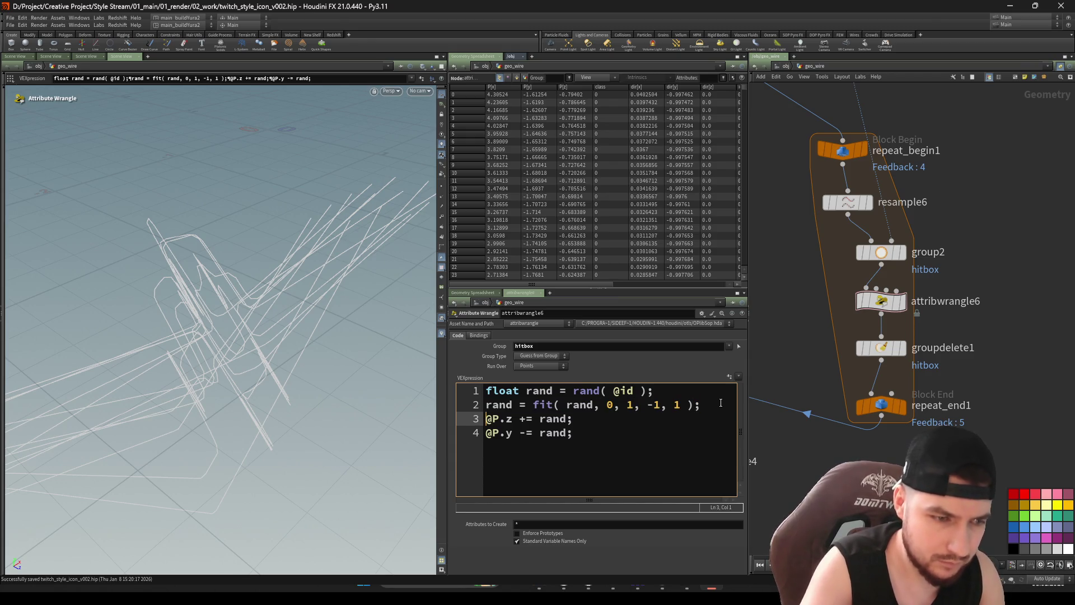
pyautogui.press('Up')
pyautogui.press('Return')
pyautogui.press('Up')
pyautogui.press('BackSpace')
pyautogui.press('End')
pyautogui.press('Return')
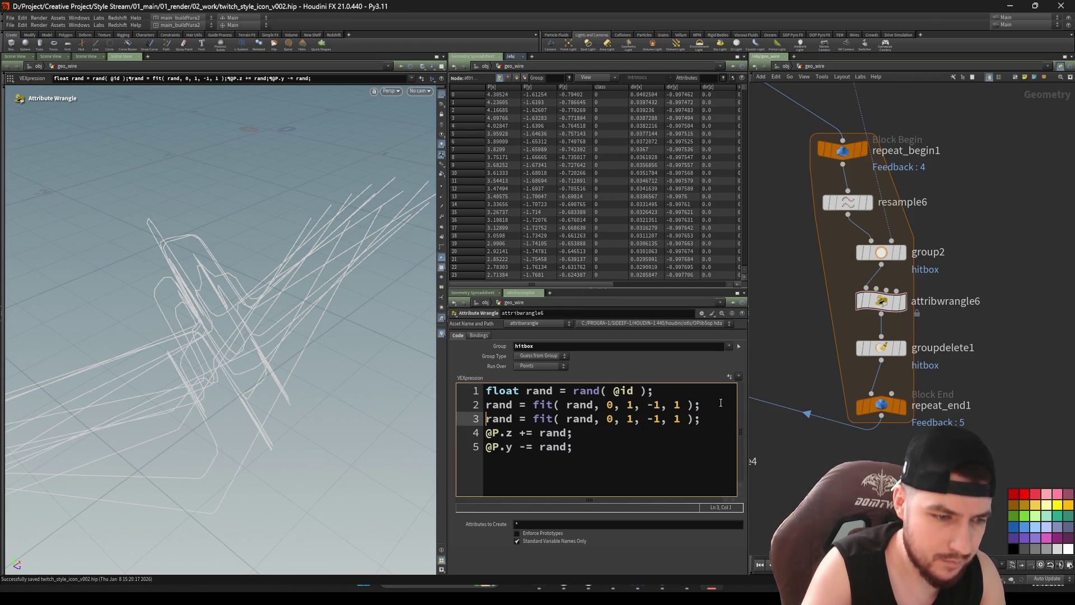
pyautogui.write('02')
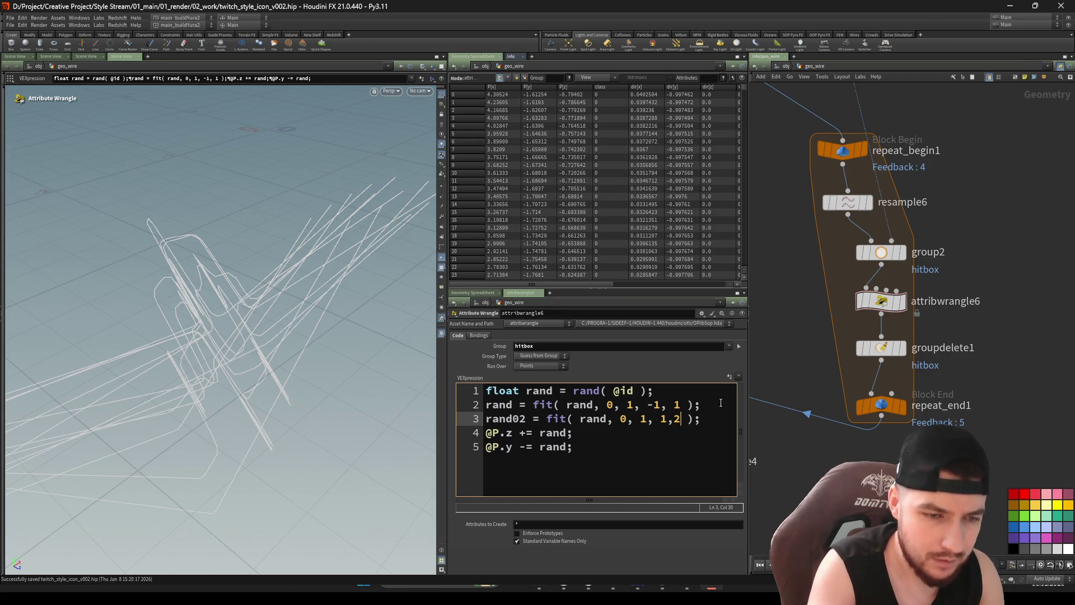
pyautogui.write('02')
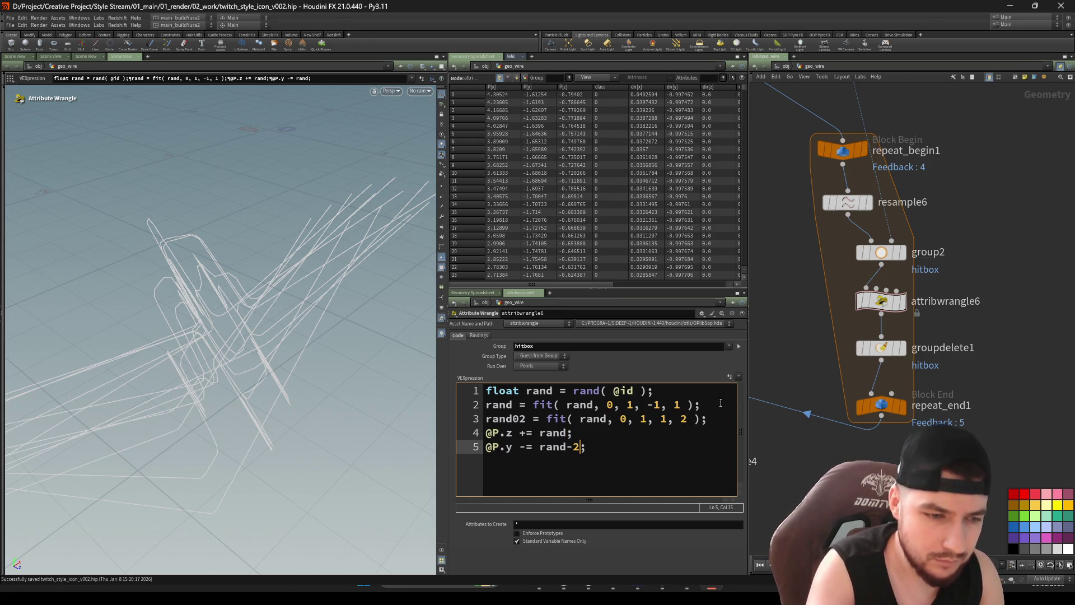
pyautogui.write('02')
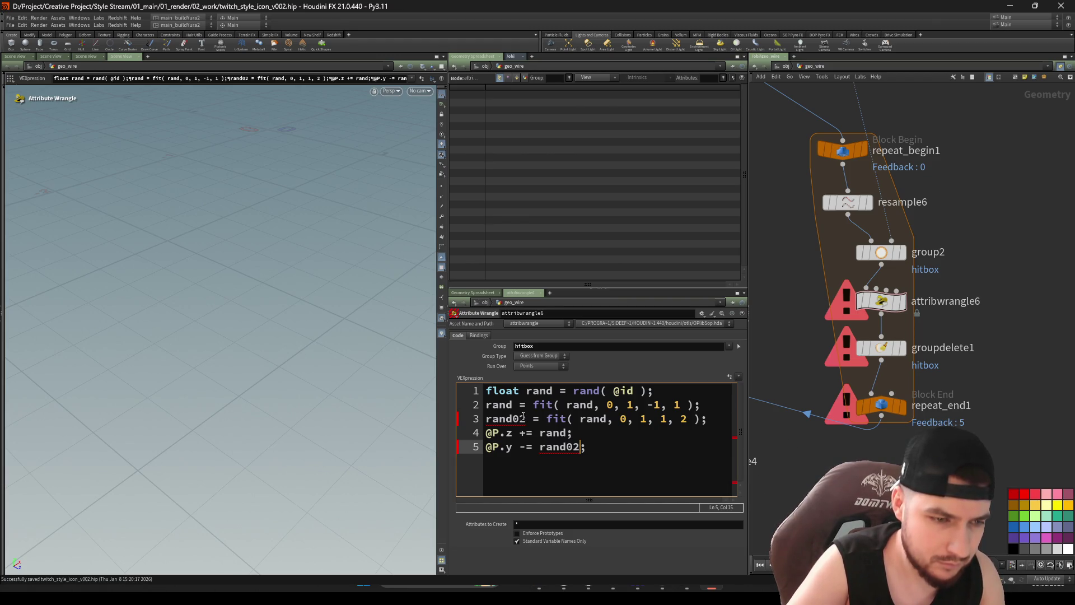
pyautogui.write('float')
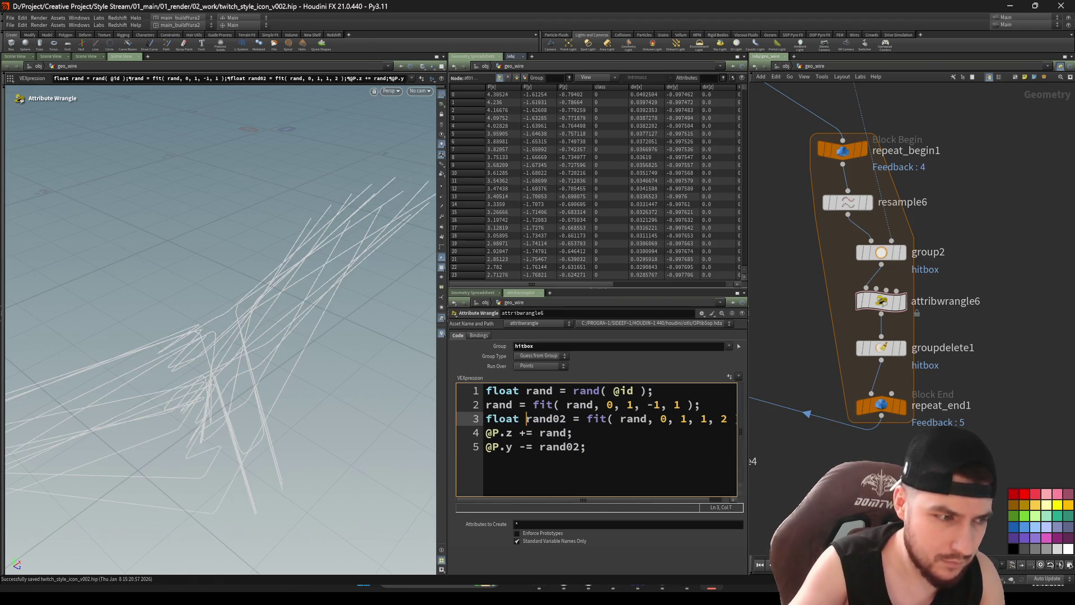
# Step: Display merge4, move it lower in the network and reopen attribwrangle6's code
pyautogui.keyDown('alt'); pyautogui.moveTo(264, 372); pyautogui.dragTo(211, 359); pyautogui.keyUp('alt')
pyautogui.moveTo(834, 475); pyautogui.dragTo(851, 452, button='middle')
pyautogui.scroll(-2, 852, 450)
pyautogui.click(849, 383)
pyautogui.moveTo(849, 385); pyautogui.dragTo(840, 426)
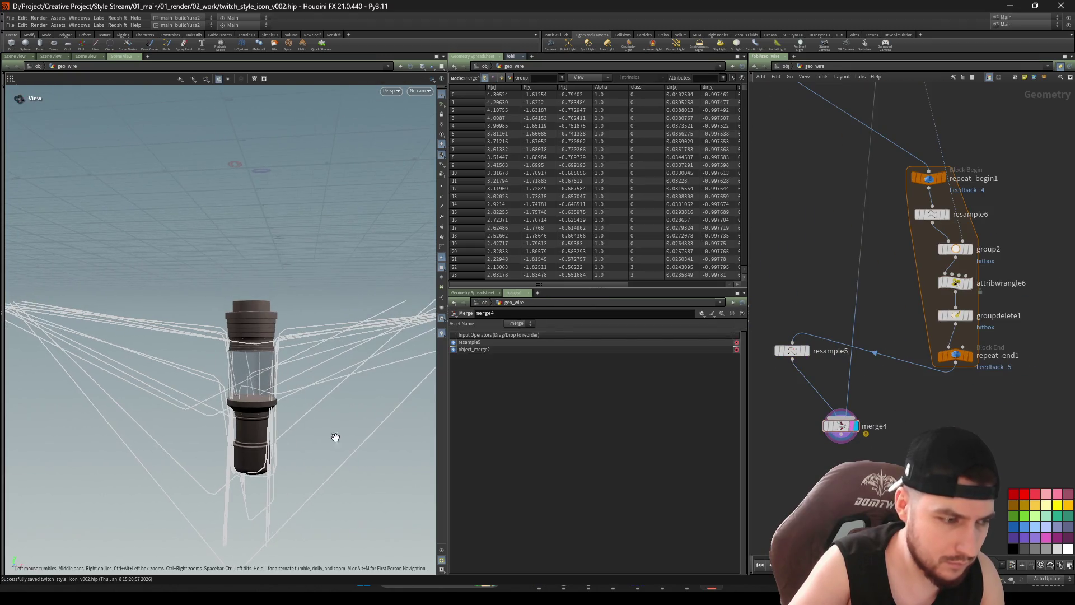
pyautogui.scroll(1, 953, 396)
pyautogui.click(956, 260)
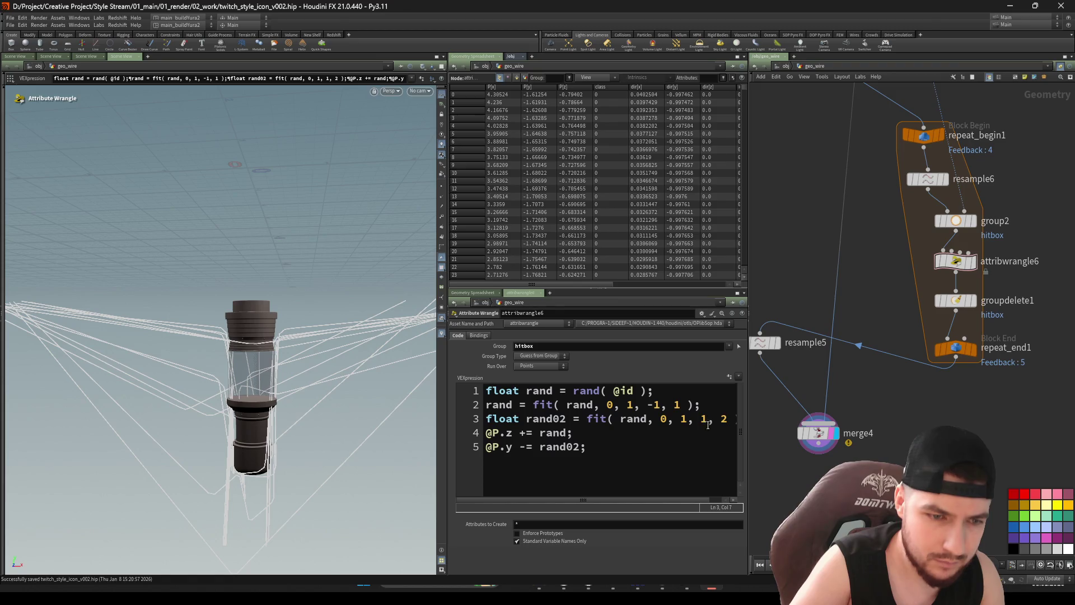
# Step: Edit line 3 to fit(rand,0,1,0.1,0.2) so the Y offset ranges 0.1–0.2
pyautogui.click(700, 418)
pyautogui.write('0')
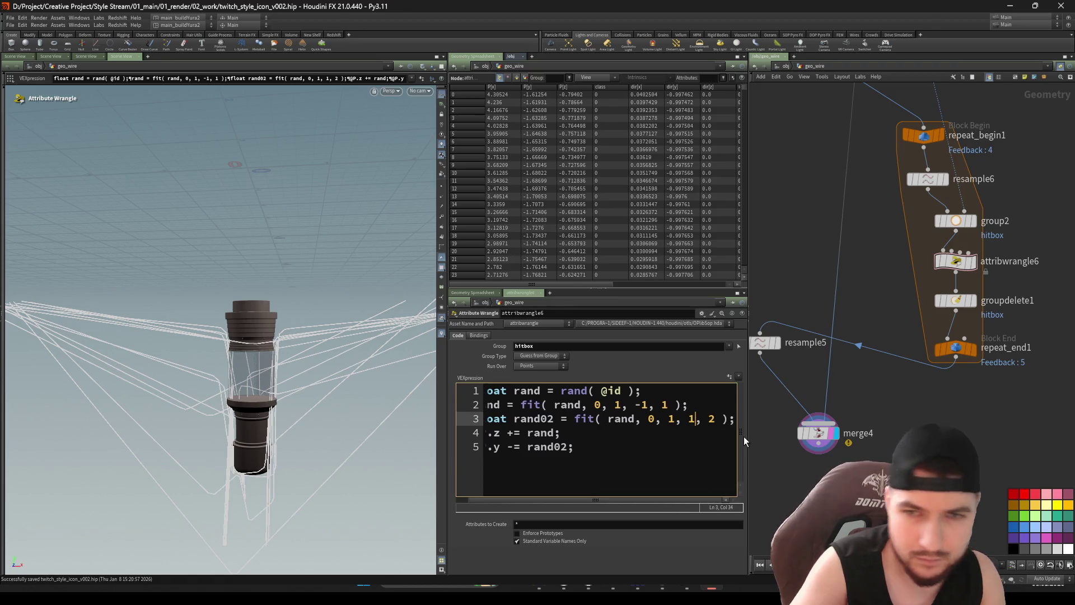
pyautogui.press('Left')
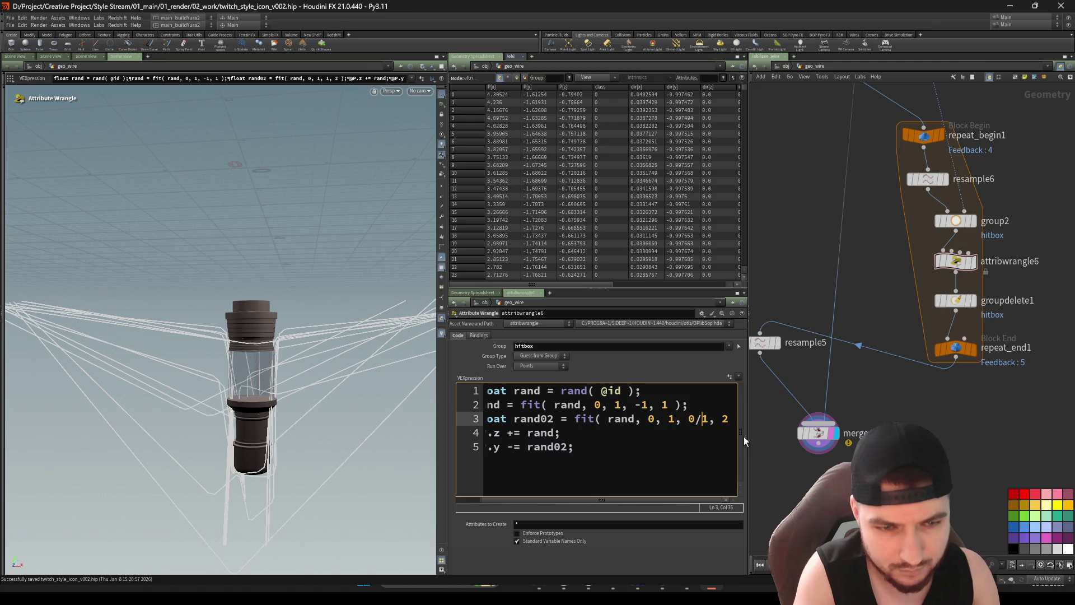
pyautogui.write('.')
pyautogui.press('Right')
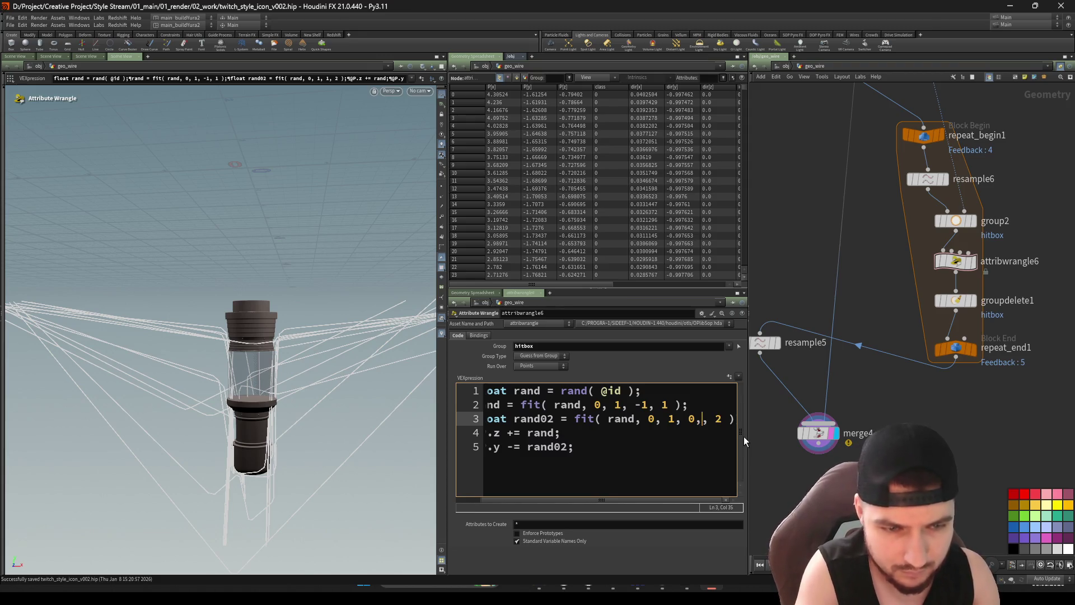
pyautogui.press('Right')
pyautogui.press('Right')
pyautogui.write('0.')
pyautogui.press('Right')
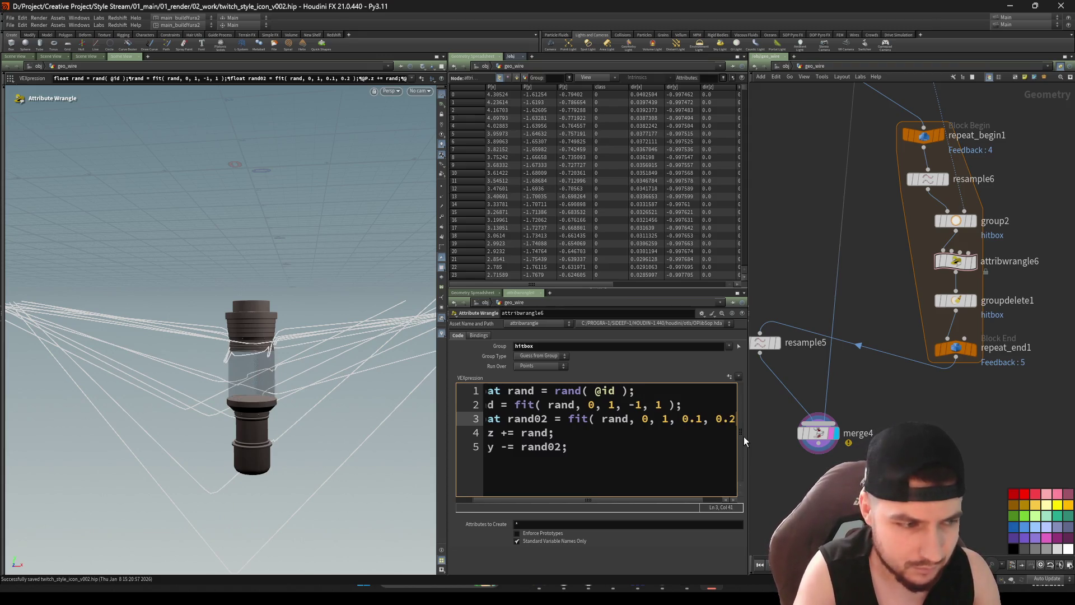
pyautogui.scroll(5, 252, 370)
pyautogui.moveTo(221, 355); pyautogui.dragTo(314, 404)
pyautogui.press('Return')
pyautogui.scroll(2, 313, 406)
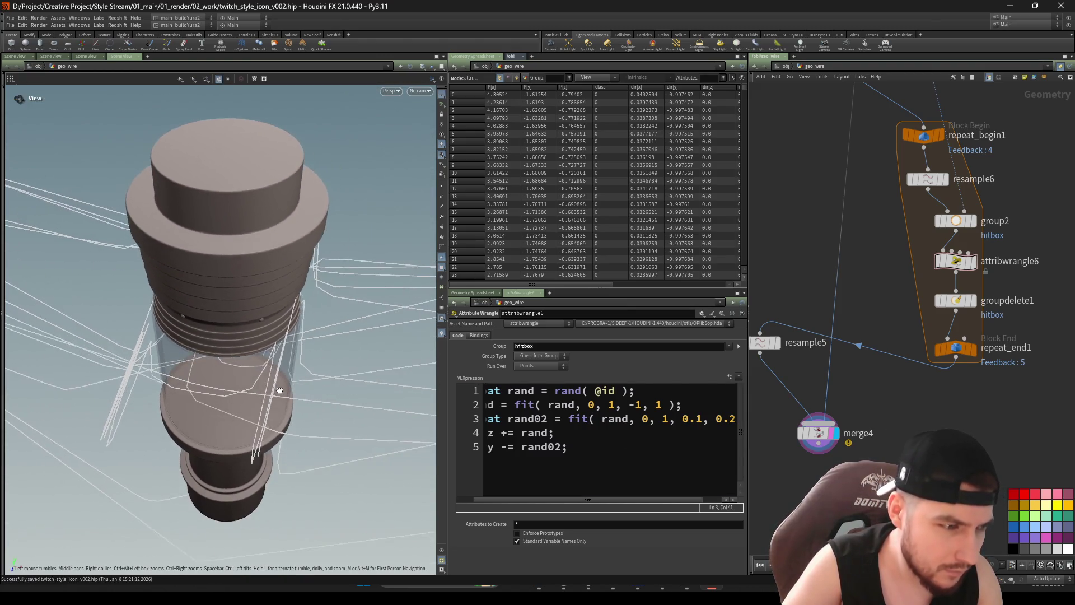
pyautogui.scroll(-3, 787, 453)
# Step: Lengthen resample6's segment Length to 0.33 and inspect the cylinder
pyautogui.moveTo(788, 454); pyautogui.dragTo(824, 438, button='middle')
pyautogui.click(901, 276)
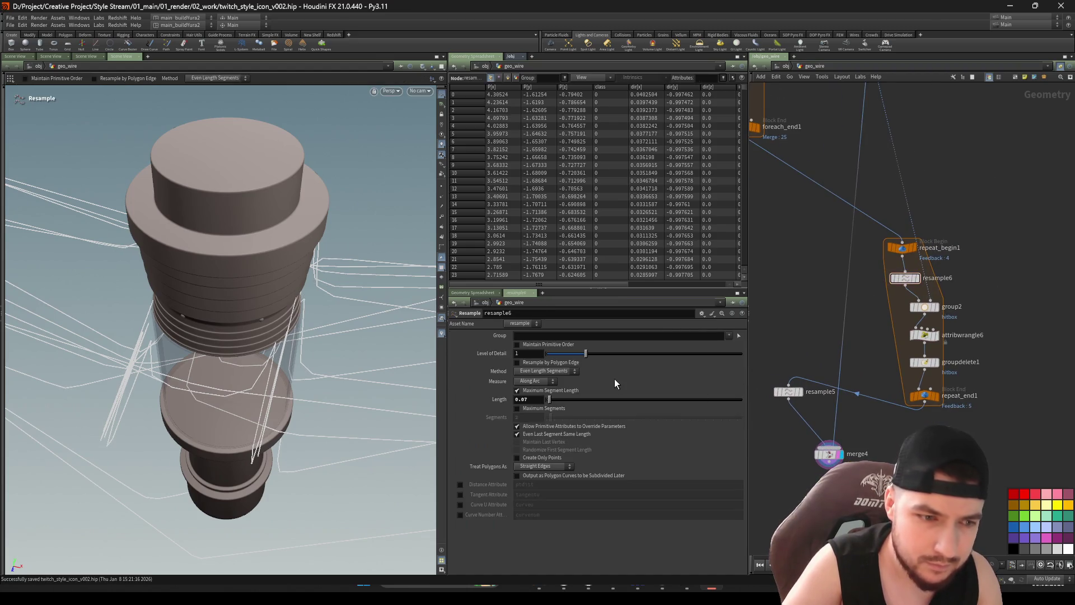
pyautogui.moveTo(552, 399); pyautogui.dragTo(561, 406)
pyautogui.press('Escape')
pyautogui.moveTo(241, 404)
pyautogui.mouseDown()
pyautogui.moveTo(309, 353)
pyautogui.moveTo(329, 377)
pyautogui.moveTo(351, 379)
pyautogui.moveTo(261, 370)
pyautogui.moveTo(243, 320)
pyautogui.moveTo(216, 309)
pyautogui.moveTo(247, 311)
pyautogui.moveTo(298, 351)
pyautogui.moveTo(288, 312)
pyautogui.moveTo(240, 305)
pyautogui.mouseUp()
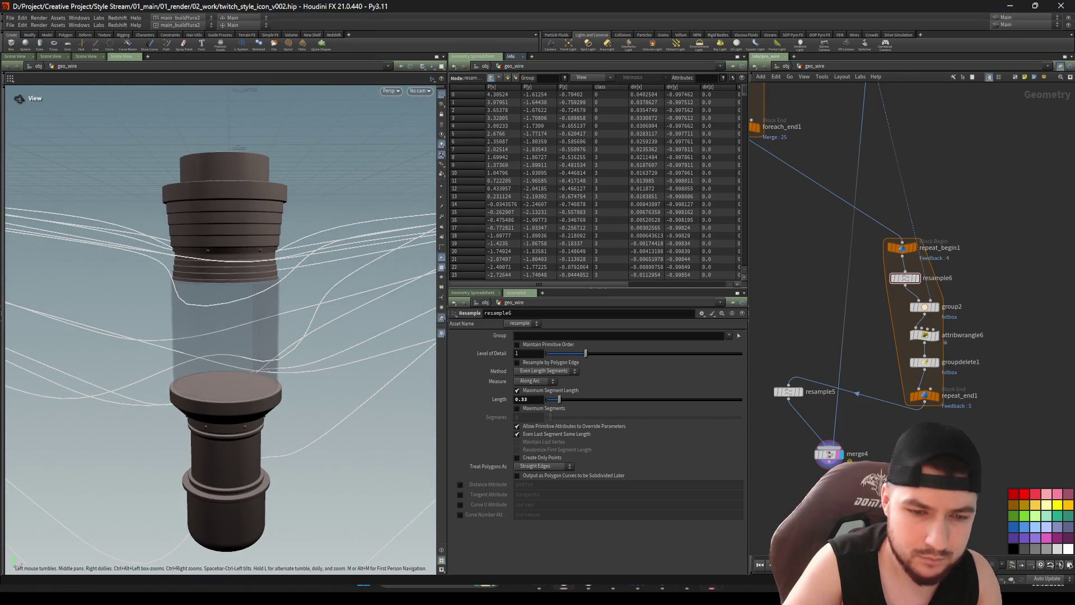
# Step: Select attribwrangle6 and widen the parameter pane and code editor
pyautogui.click(924, 336)
pyautogui.moveTo(244, 328)
pyautogui.mouseDown()
pyautogui.moveTo(241, 315)
pyautogui.moveTo(257, 312)
pyautogui.moveTo(241, 379)
pyautogui.mouseUp()
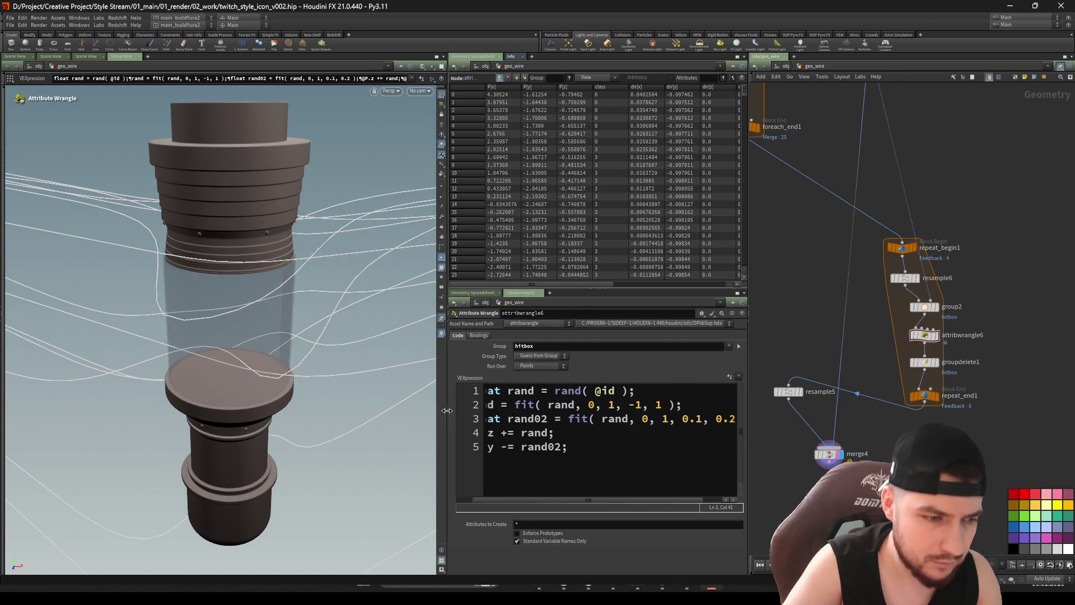
pyautogui.moveTo(446, 410); pyautogui.dragTo(398, 410)
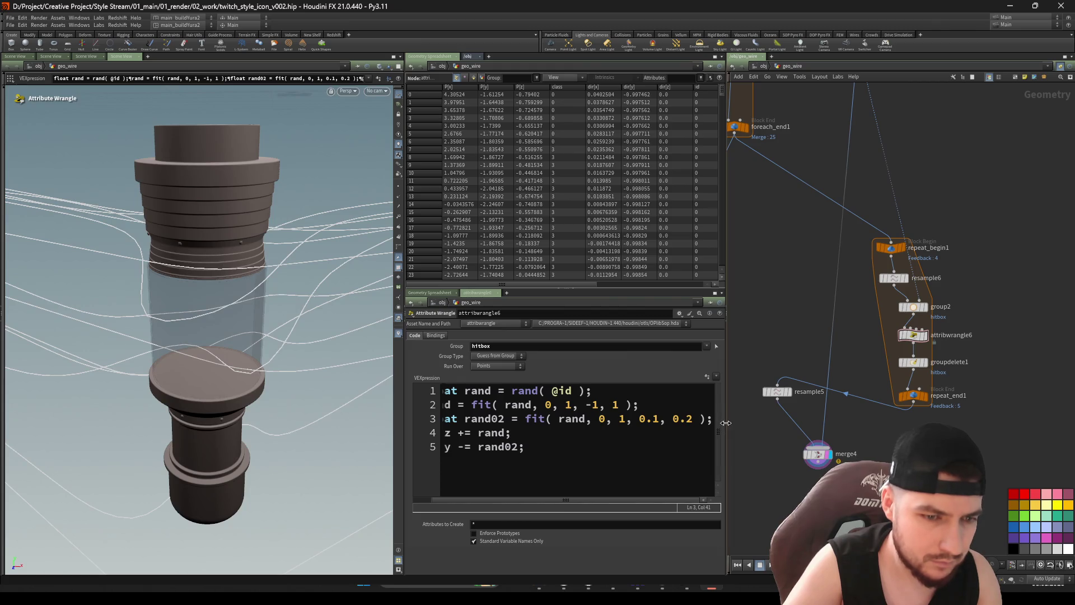
pyautogui.moveTo(725, 422); pyautogui.dragTo(812, 423)
# Step: Change line 2 to fit(rand,0,1,-0.2,0.2) to narrow the Z offset, and save
pyautogui.click(614, 405)
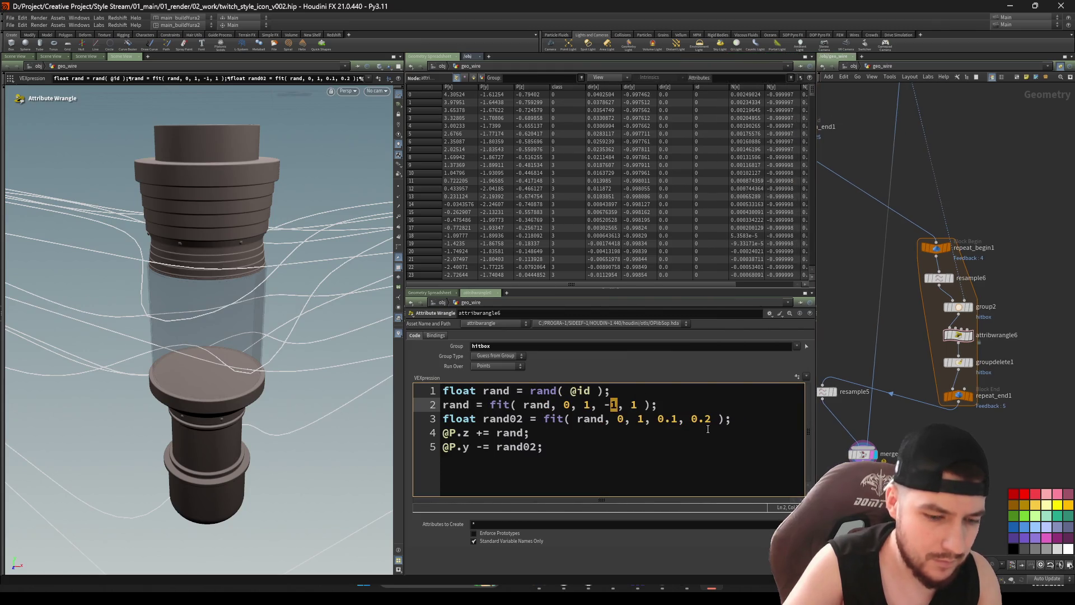
pyautogui.write('0')
pyautogui.press('Delete')
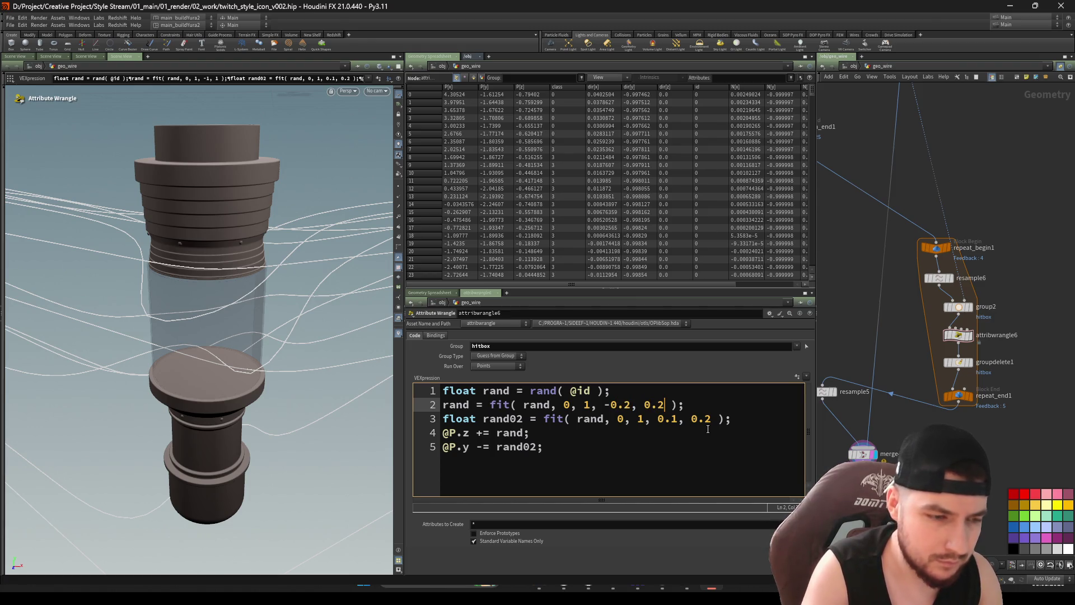
pyautogui.hotkey('ctrl', 's')
pyautogui.press('Escape')
pyautogui.moveTo(216, 324)
pyautogui.mouseDown()
pyautogui.moveTo(304, 323)
pyautogui.moveTo(253, 277)
pyautogui.mouseUp()
pyautogui.click(958, 396)
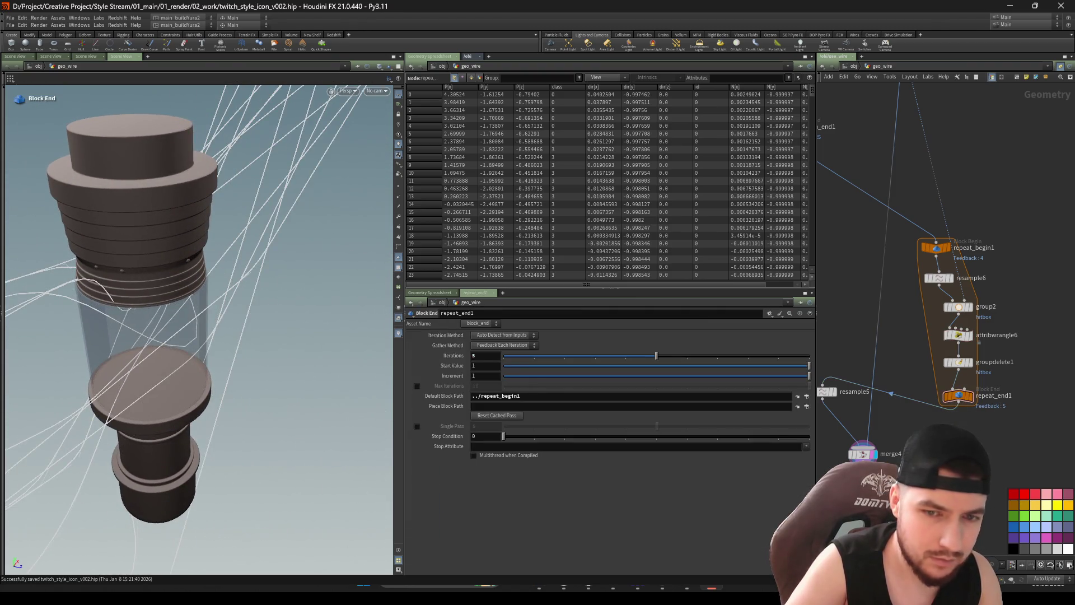
# Step: Raise repeat_end1's Iterations slider from 6 up to 10, checking the wires front-on
pyautogui.moveTo(663, 358); pyautogui.dragTo(703, 361)
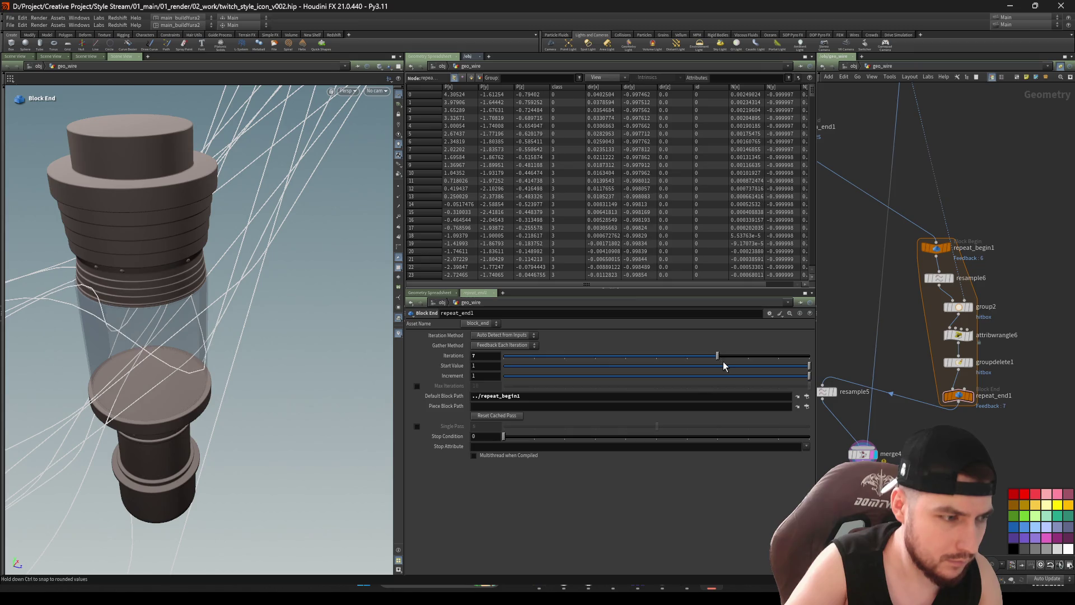
pyautogui.press('Escape')
pyautogui.moveTo(218, 319)
pyautogui.mouseDown()
pyautogui.moveTo(157, 336)
pyautogui.moveTo(253, 354)
pyautogui.moveTo(221, 333)
pyautogui.mouseUp()
pyautogui.moveTo(728, 360)
pyautogui.mouseDown()
pyautogui.moveTo(805, 360)
pyautogui.moveTo(480, 358)
pyautogui.mouseUp()
pyautogui.moveTo(735, 362); pyautogui.dragTo(900, 378)
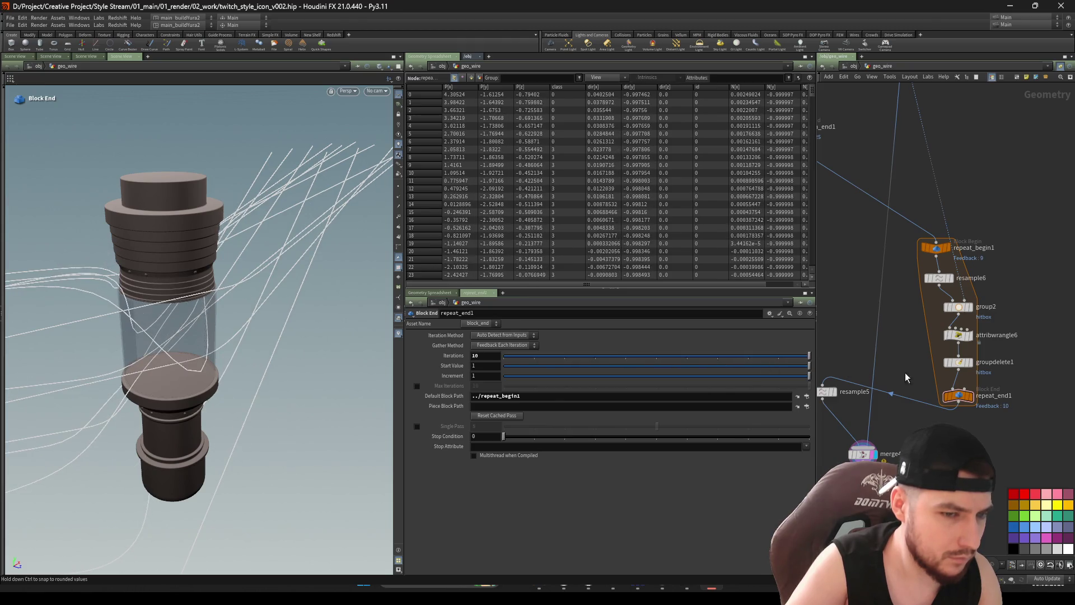
# Step: Push the iterations beyond 10 to 18 and inspect the wires from above
pyautogui.moveTo(483, 356); pyautogui.dragTo(551, 353, button='middle')
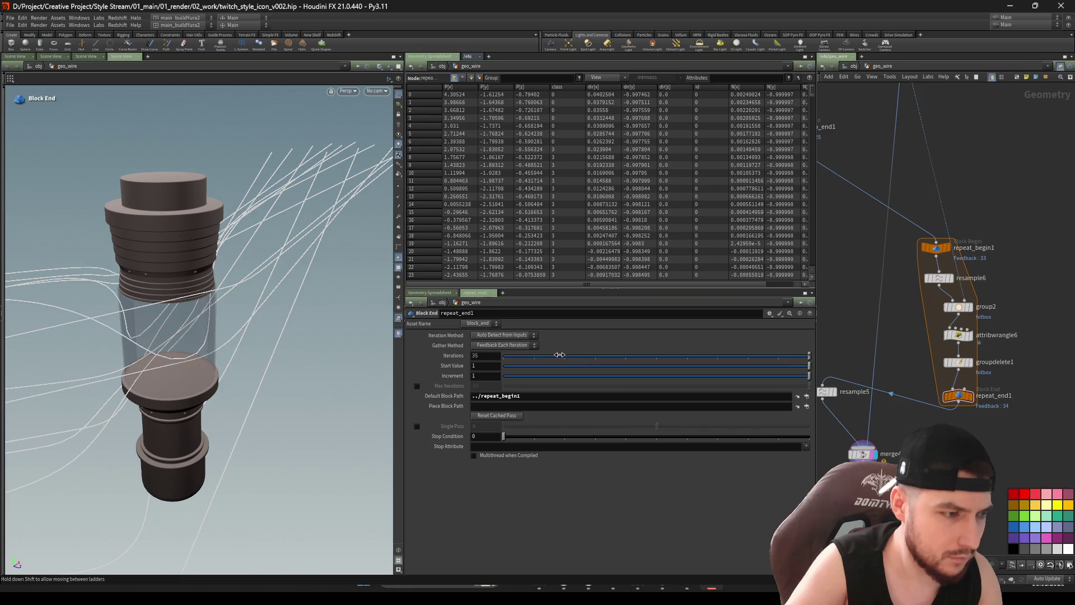
pyautogui.moveTo(202, 319)
pyautogui.mouseDown()
pyautogui.moveTo(218, 367)
pyautogui.moveTo(192, 360)
pyautogui.moveTo(201, 354)
pyautogui.moveTo(204, 369)
pyautogui.mouseUp()
pyautogui.scroll(-3, 192, 359)
pyautogui.moveTo(886, 450); pyautogui.dragTo(886, 430, button='middle')
pyautogui.click(827, 372)
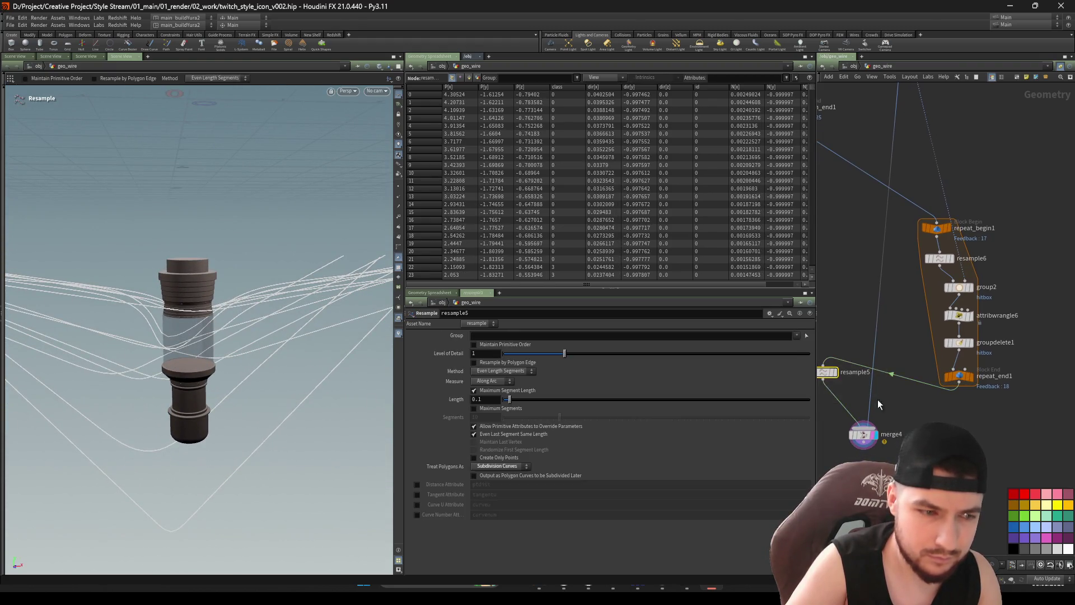
# Step: Insert resample7 between resample5 and merge4 with Length 0.073 and save
pyautogui.moveTo(508, 407); pyautogui.dragTo(524, 407)
pyautogui.scroll(2, 881, 415)
pyautogui.scroll(2, 894, 357)
pyautogui.keyDown('alt'); pyautogui.moveTo(895, 357); pyautogui.dragTo(920, 407); pyautogui.keyUp('alt')
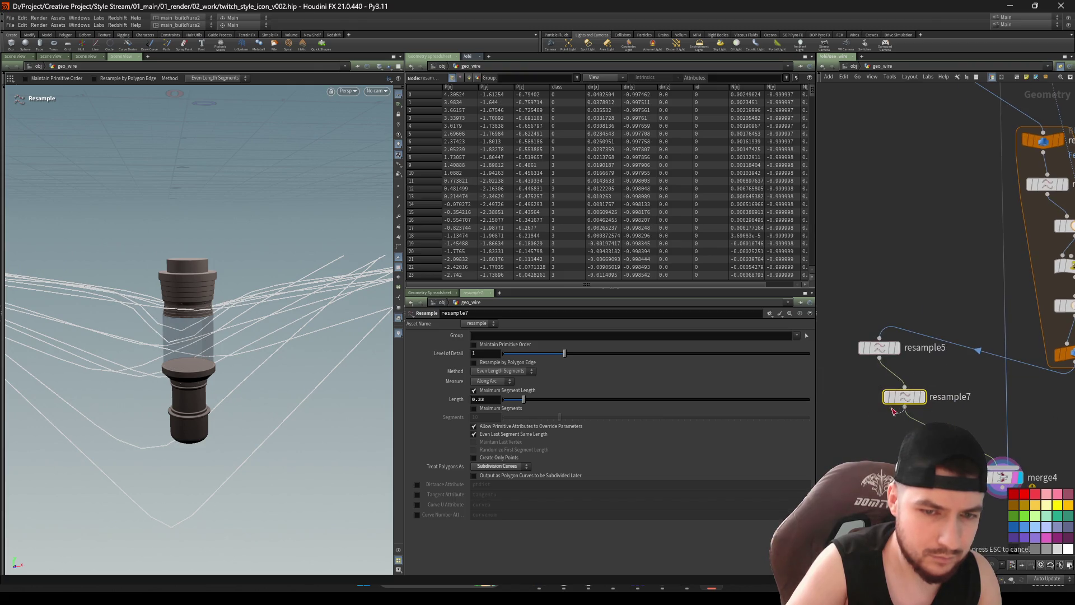
pyautogui.moveTo(523, 401); pyautogui.dragTo(507, 407)
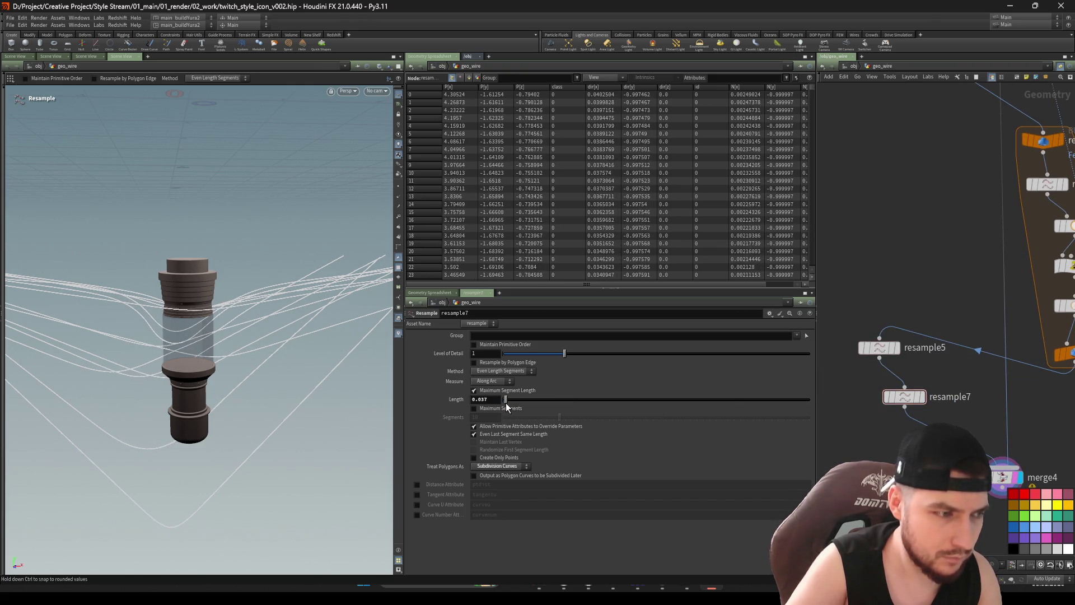
pyautogui.hotkey('ctrl', 's')
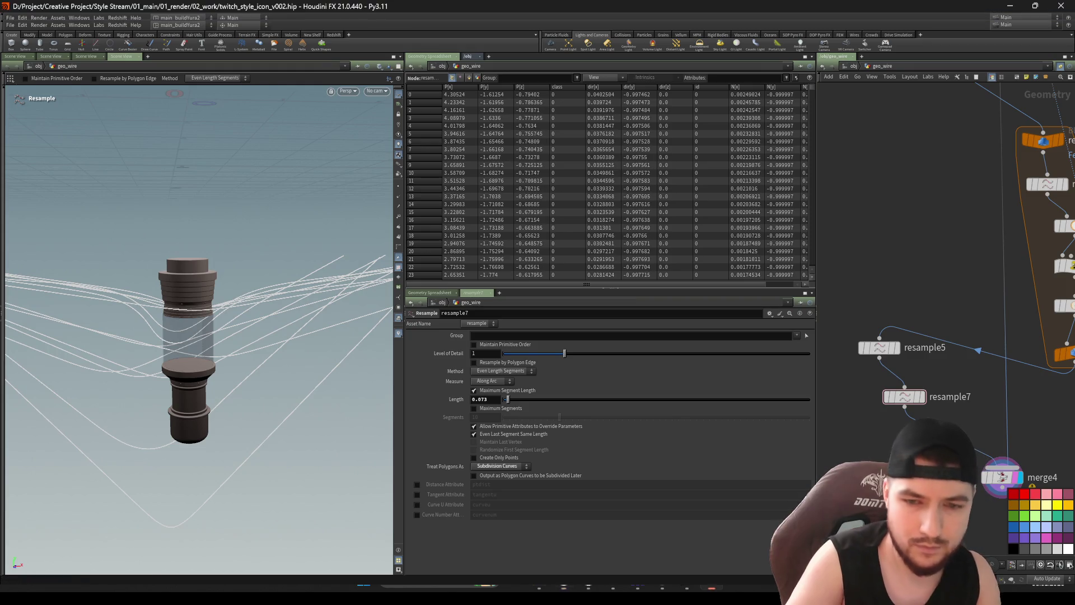
pyautogui.scroll(-2, 975, 471)
# Step: Display resample5 and coarsen its Length to 1.071, saving the scene
pyautogui.moveTo(949, 432); pyautogui.dragTo(901, 400)
pyautogui.keyDown('alt'); pyautogui.moveTo(269, 392); pyautogui.dragTo(277, 370); pyautogui.keyUp('alt')
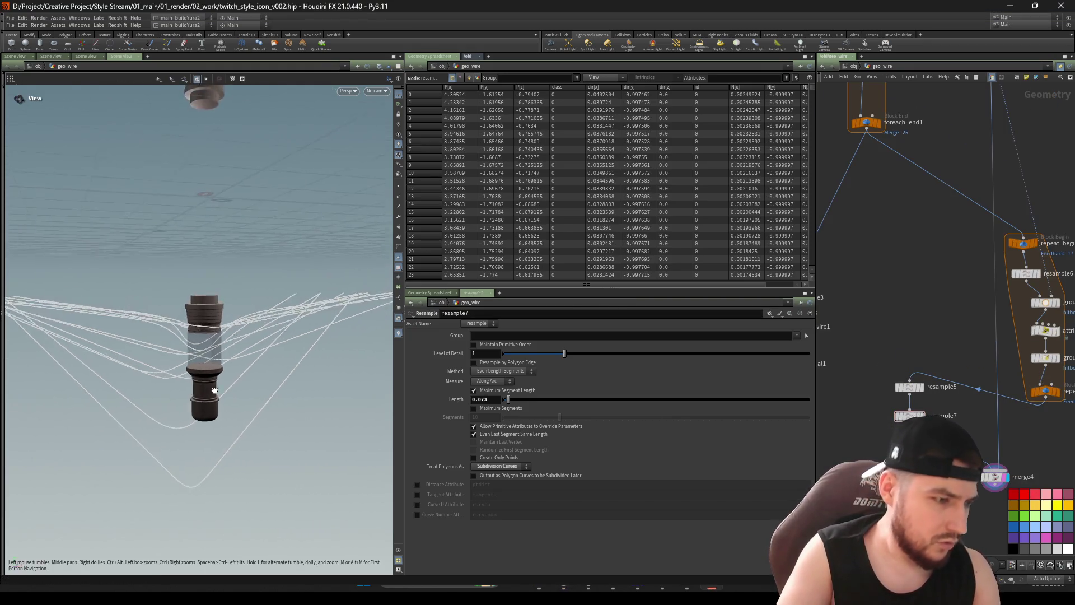
pyautogui.click(937, 408)
pyautogui.click(915, 374)
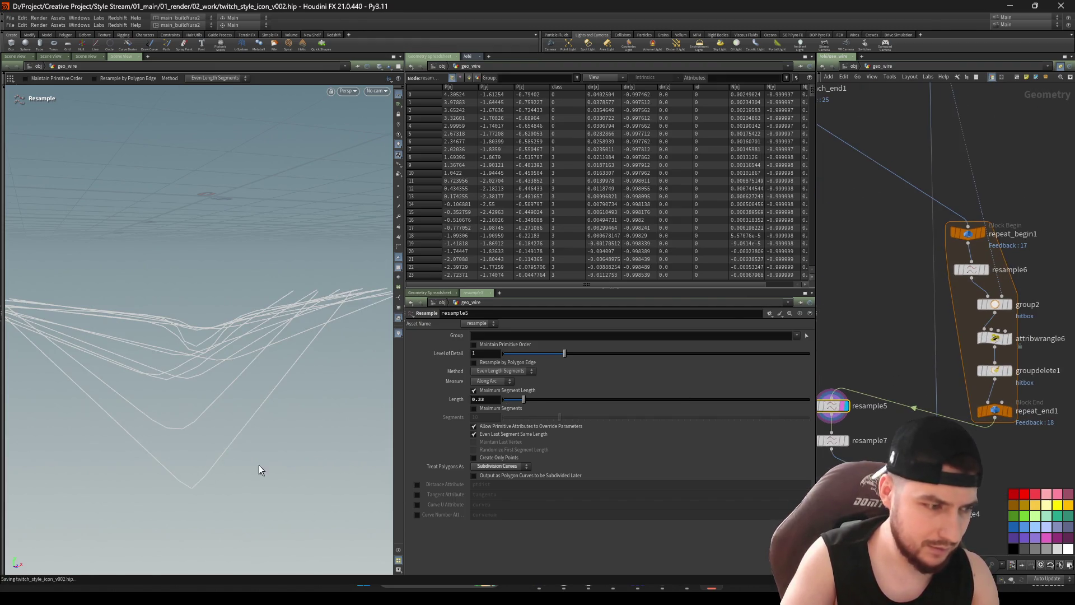
pyautogui.moveTo(989, 306); pyautogui.dragTo(946, 339, button='middle')
pyautogui.hotkey('ctrl', 's')
pyautogui.moveTo(522, 400); pyautogui.dragTo(570, 407)
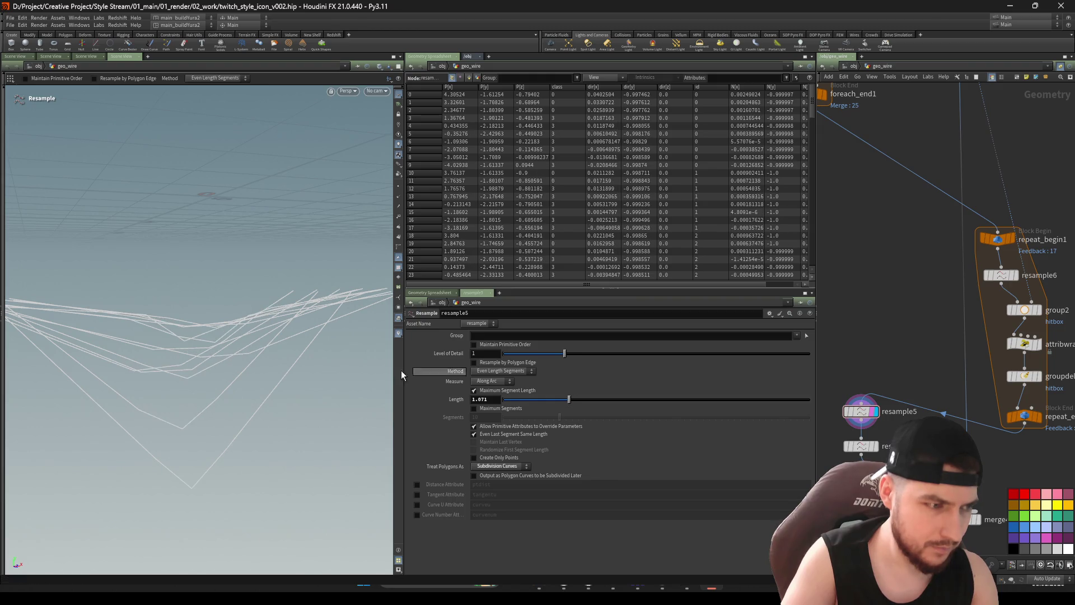
pyautogui.keyDown('alt'); pyautogui.moveTo(288, 384); pyautogui.dragTo(348, 392); pyautogui.keyUp('alt')
# Step: Check resample7, save, and set the display flag on merge4 to view the merged cylinders
pyautogui.click(859, 444)
pyautogui.press('Escape')
pyautogui.moveTo(159, 350)
pyautogui.mouseDown()
pyautogui.moveTo(101, 308)
pyautogui.moveTo(219, 422)
pyautogui.mouseUp()
pyautogui.hotkey('ctrl', 's')
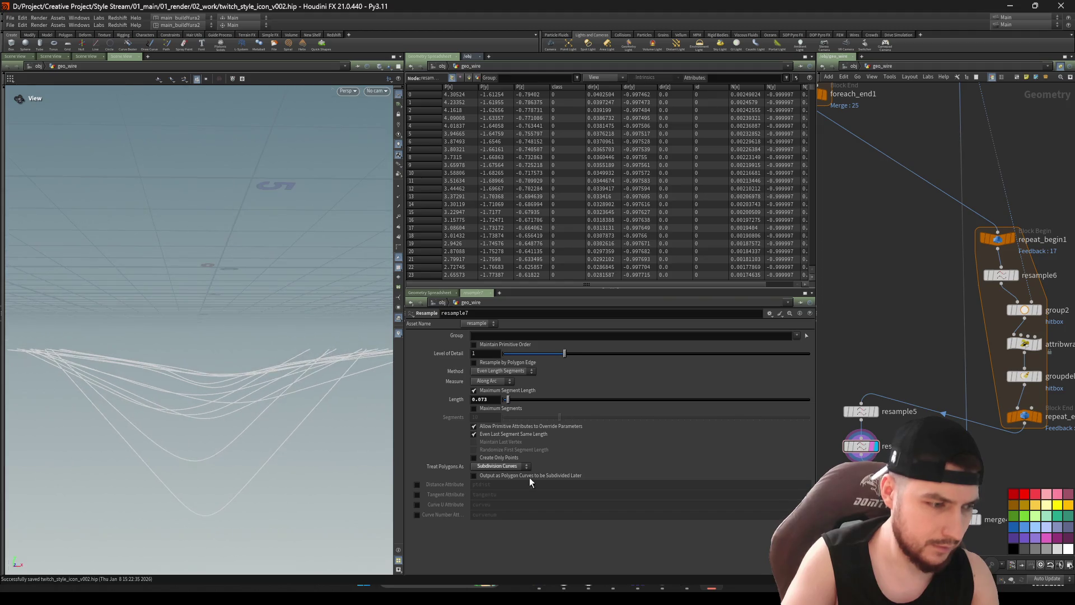
pyautogui.moveTo(925, 504); pyautogui.dragTo(894, 454, button='middle')
pyautogui.click(979, 469)
pyautogui.press('Return')
pyautogui.press('Escape')
pyautogui.moveTo(380, 137)
pyautogui.mouseDown()
pyautogui.moveTo(247, 364)
pyautogui.moveTo(300, 412)
pyautogui.mouseUp()
pyautogui.scroll(3, 217, 384)
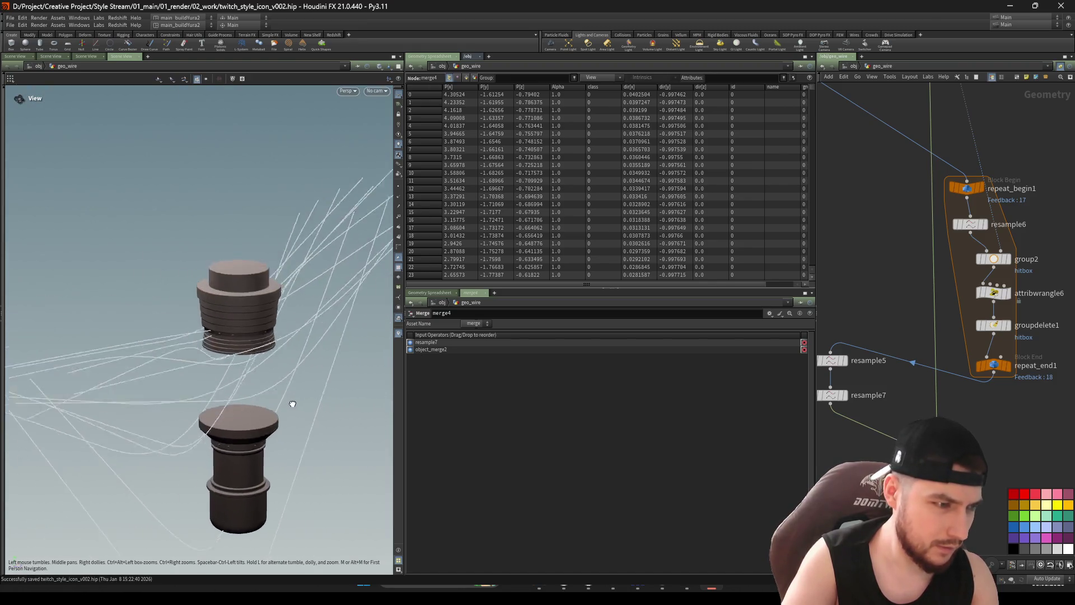
# Step: Review resample5's output and shorten resample7's segment length to 0.046
pyautogui.press('Return')
pyautogui.click(834, 361)
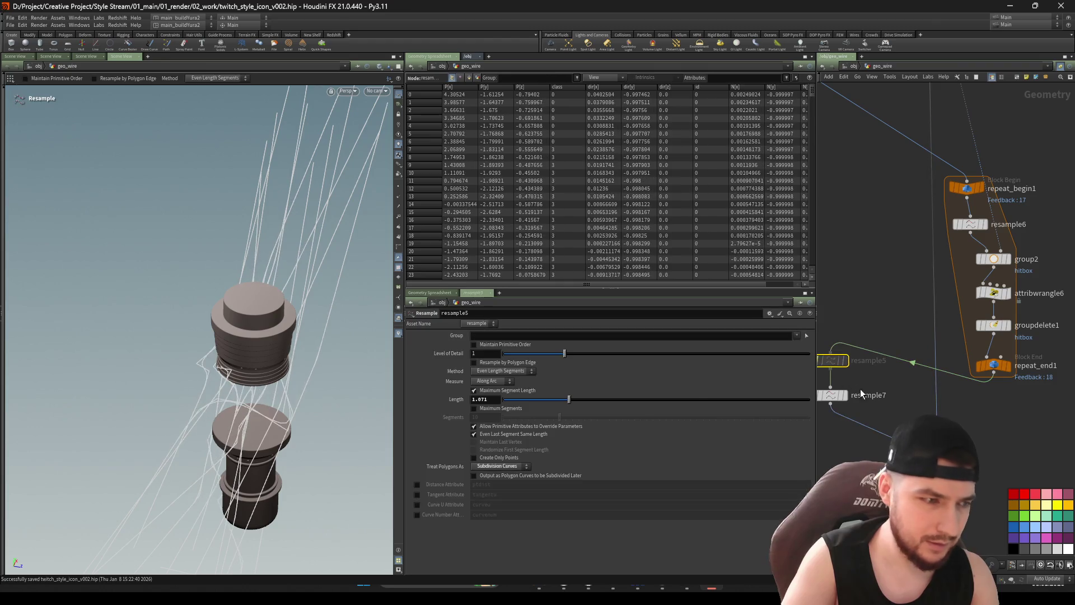
pyautogui.moveTo(257, 394); pyautogui.dragTo(312, 365)
pyautogui.scroll(3, 312, 365)
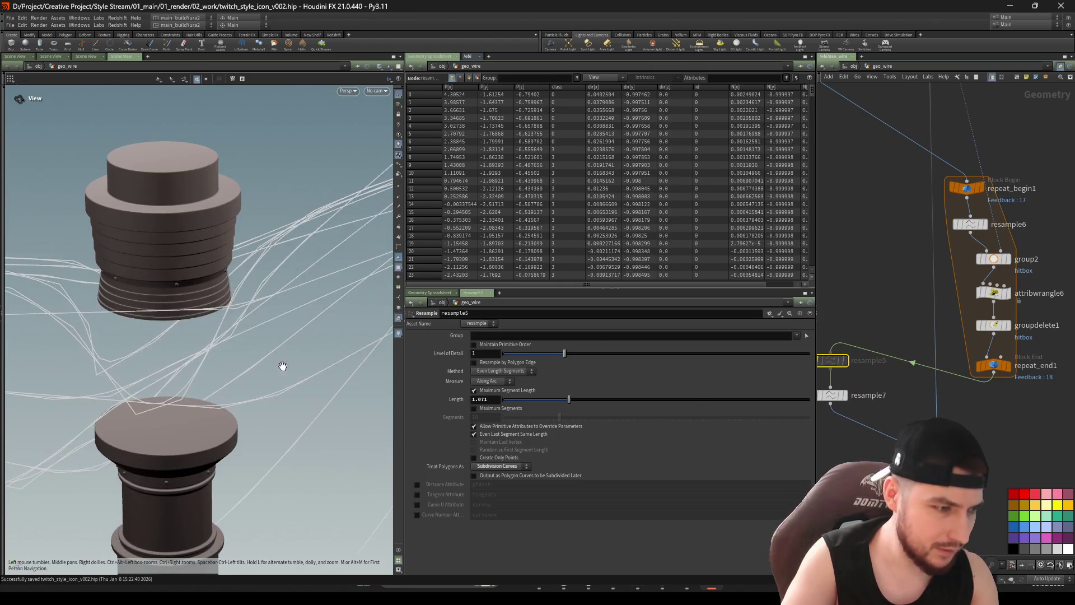
pyautogui.click(831, 395)
pyautogui.moveTo(511, 403); pyautogui.dragTo(506, 402)
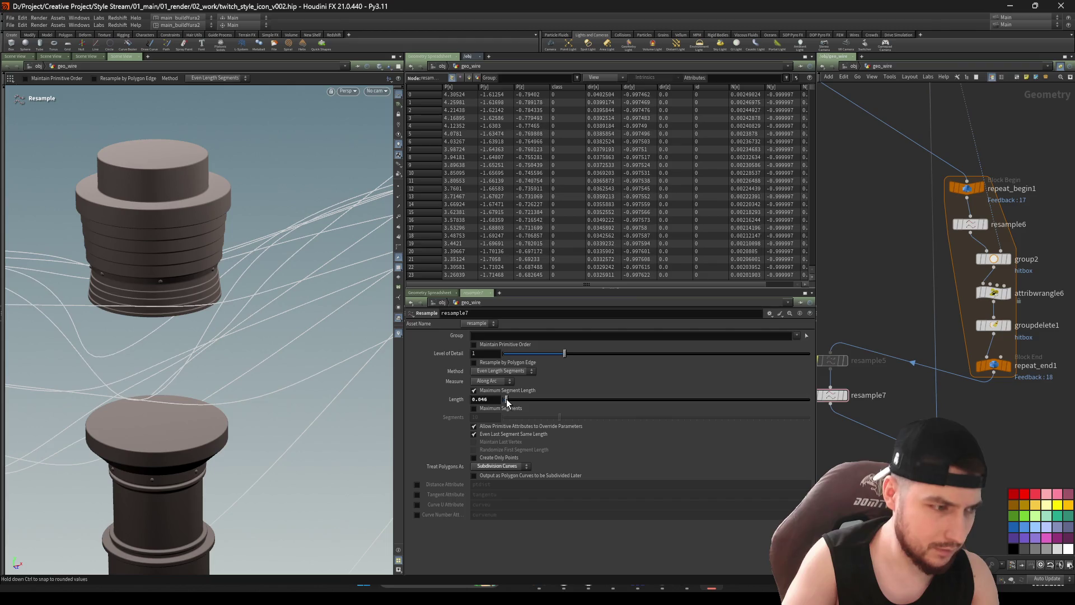
pyautogui.scroll(-5, 272, 294)
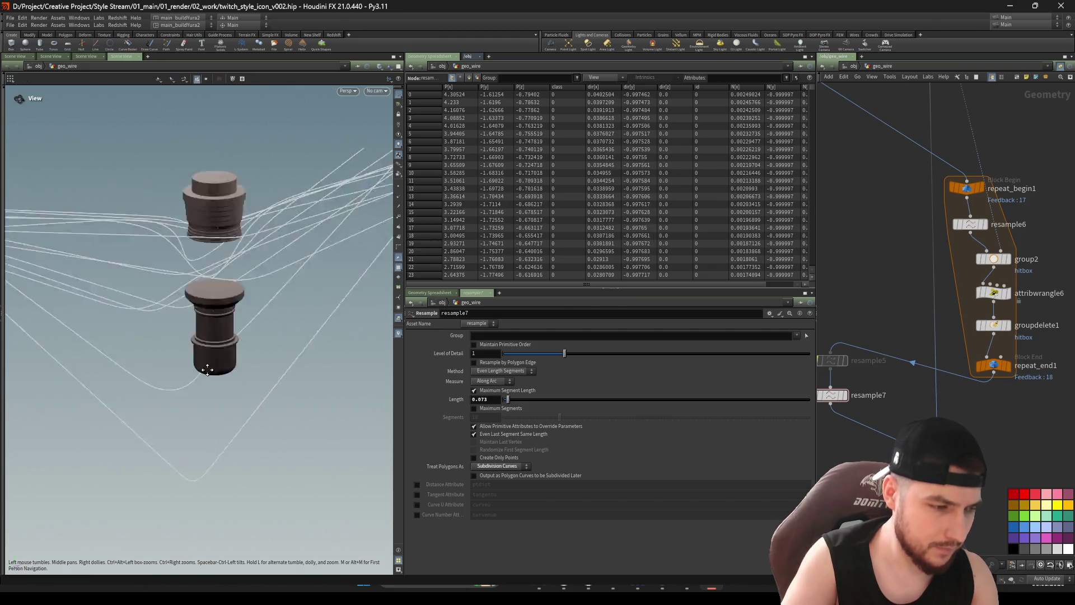
pyautogui.scroll(5, 216, 360)
# Step: Look through cam1, save the scene, and drop repeat_end1's iterations from 18 toward 1
pyautogui.click(375, 89)
pyautogui.click(375, 110)
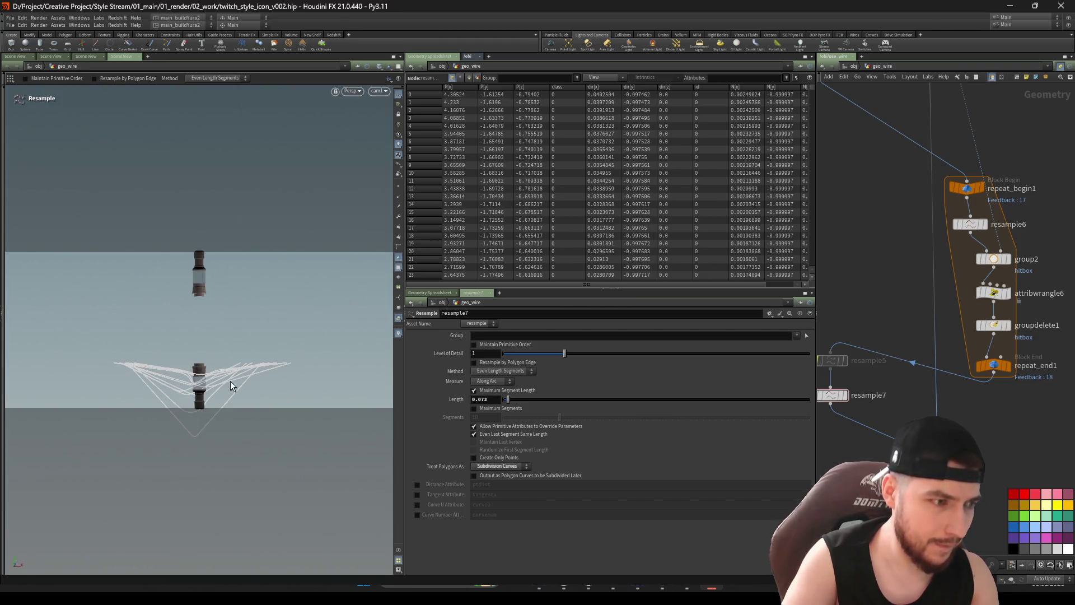
pyautogui.press('Escape')
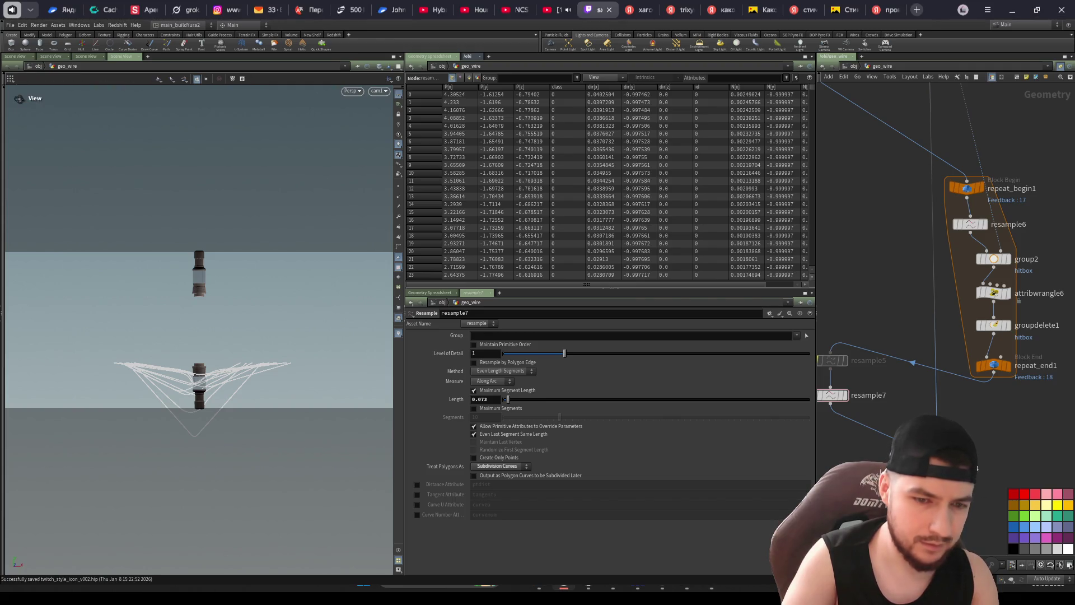
pyautogui.hotkey('ctrl', 's')
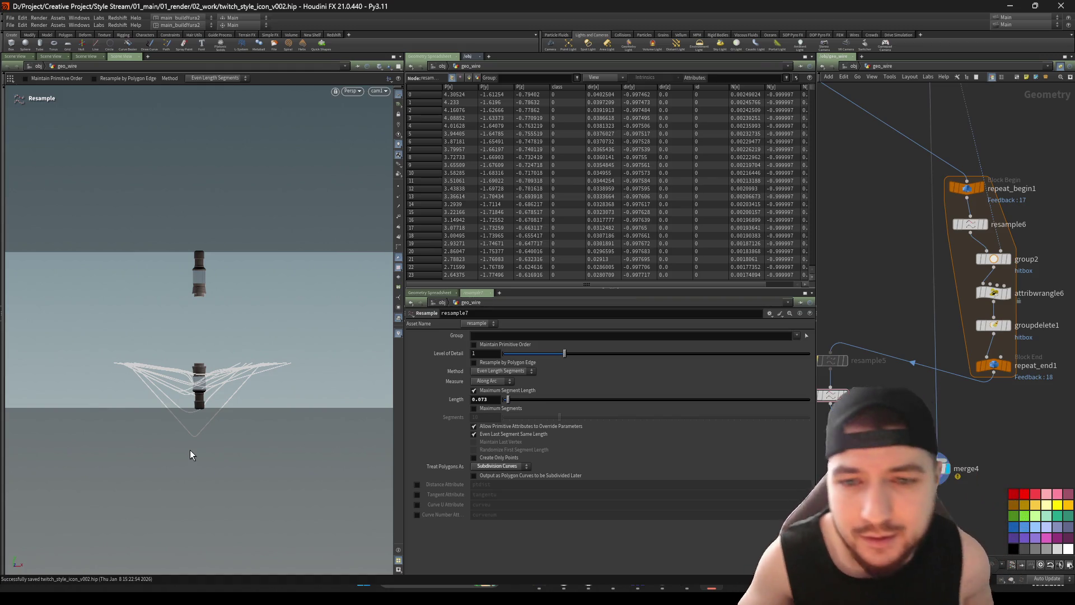
pyautogui.click(994, 365)
pyautogui.moveTo(540, 357)
pyautogui.mouseDown()
pyautogui.moveTo(481, 363)
pyautogui.moveTo(581, 363)
pyautogui.moveTo(484, 362)
pyautogui.mouseUp()
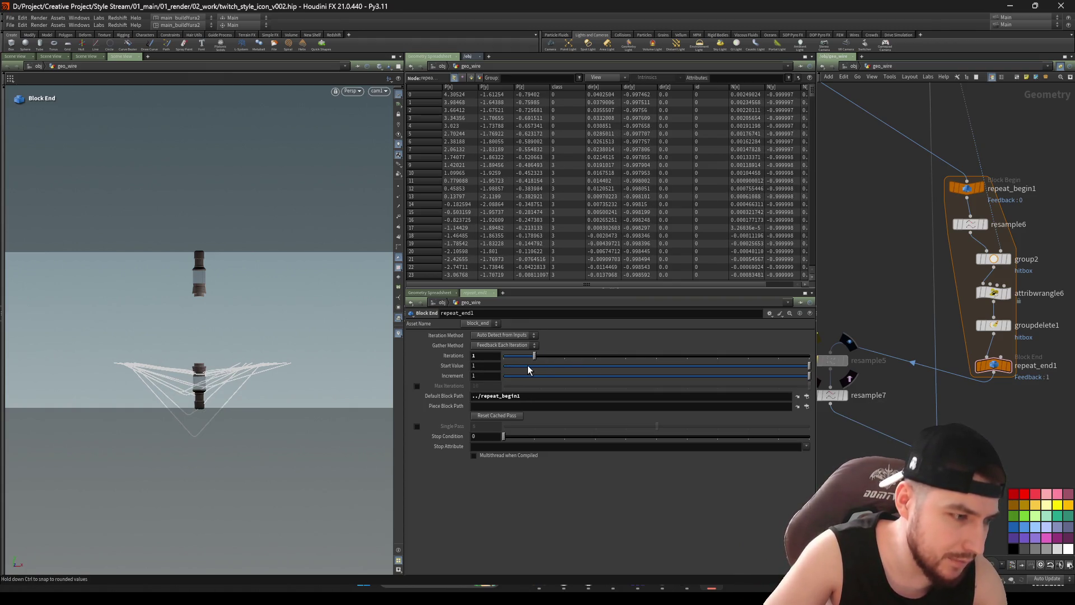
pyautogui.scroll(5, 208, 368)
# Step: Settle the loop at a single iteration and display only resample6's curves
pyautogui.moveTo(216, 404); pyautogui.dragTo(233, 336)
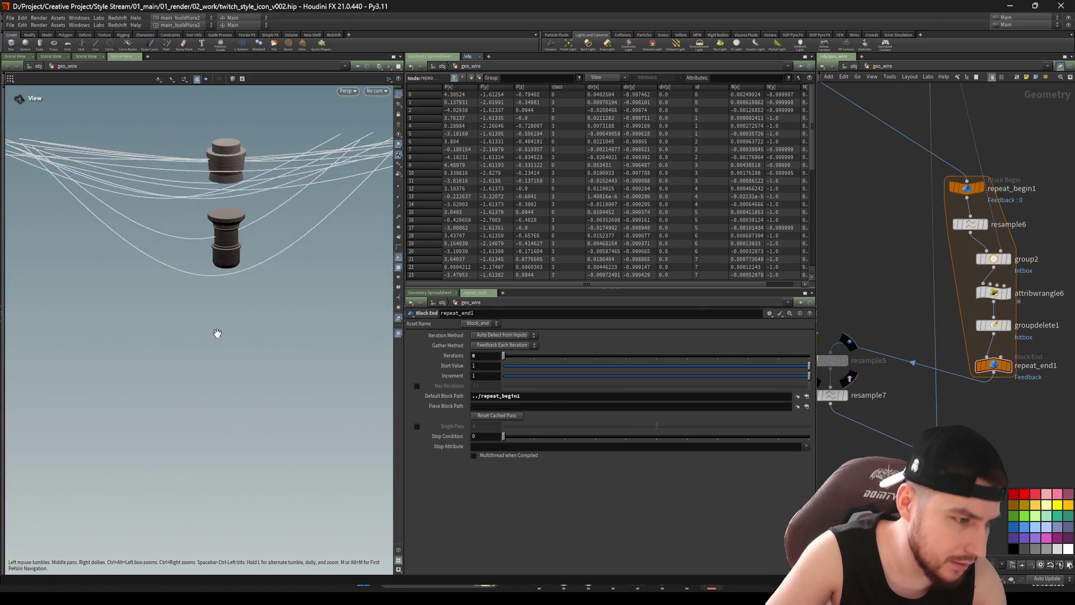
pyautogui.moveTo(533, 350)
pyautogui.mouseDown()
pyautogui.moveTo(522, 357)
pyautogui.moveTo(531, 358)
pyautogui.mouseUp()
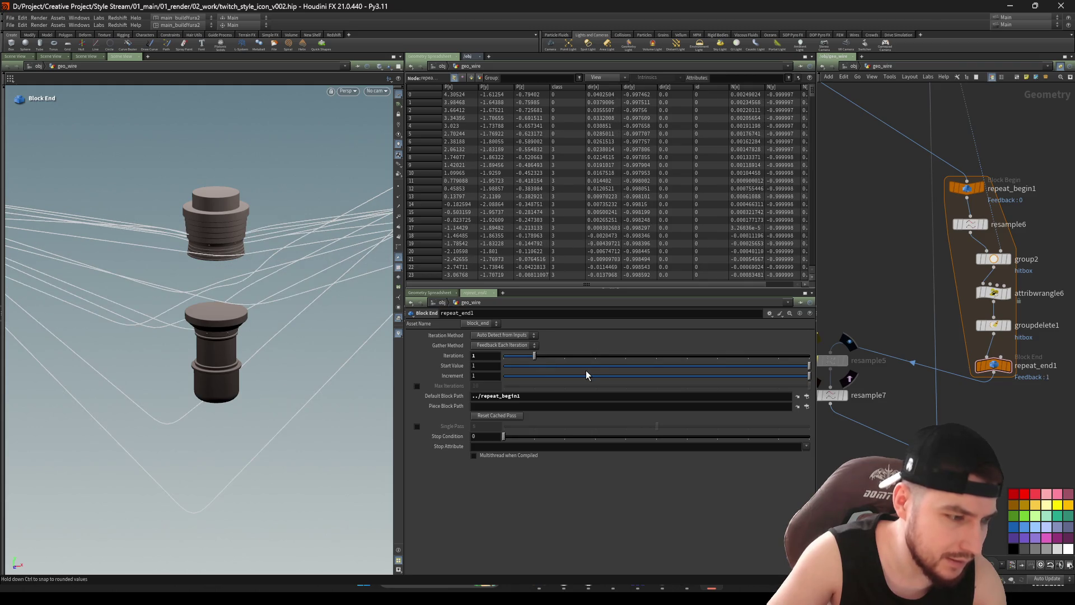
pyautogui.click(974, 223)
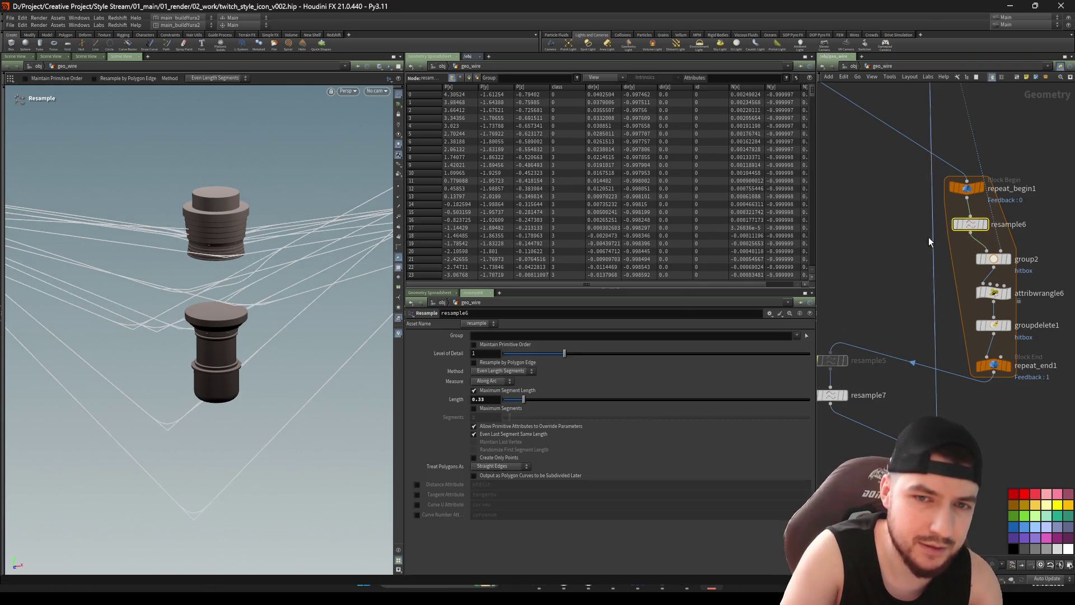
pyautogui.click(979, 224)
# Step: Set repeat_begin1's Method to Fetch Input after trying the extract option
pyautogui.press('Up')
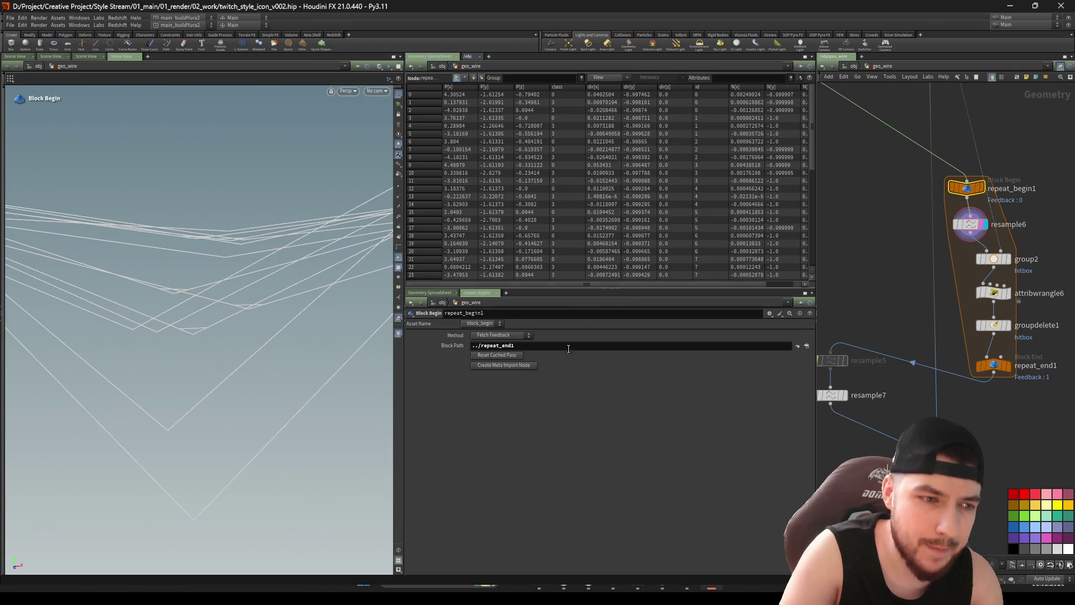
pyautogui.click(506, 352)
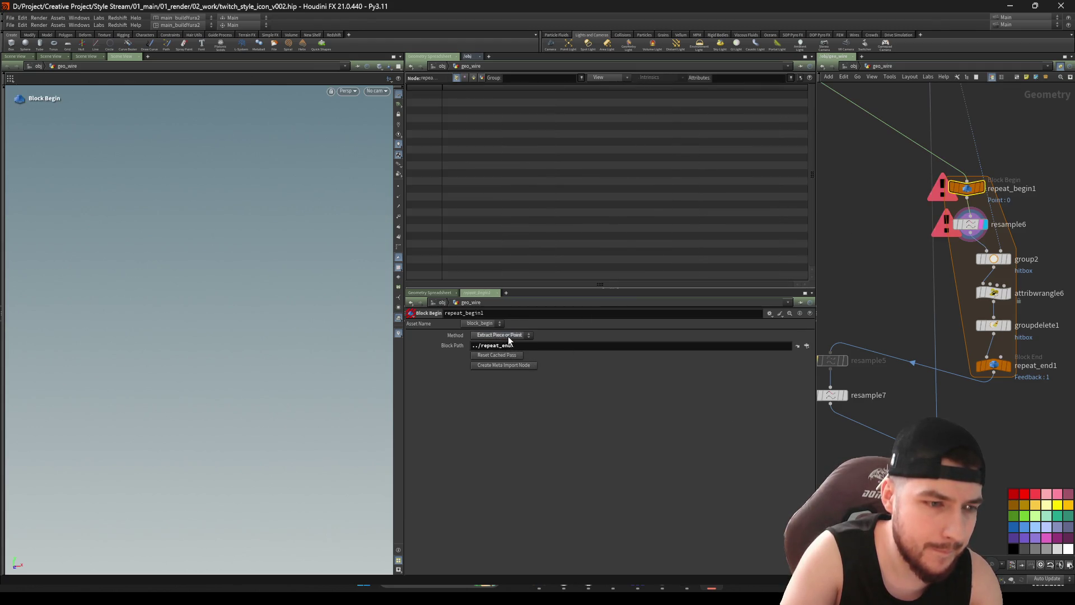
pyautogui.click(499, 335)
pyautogui.click(505, 365)
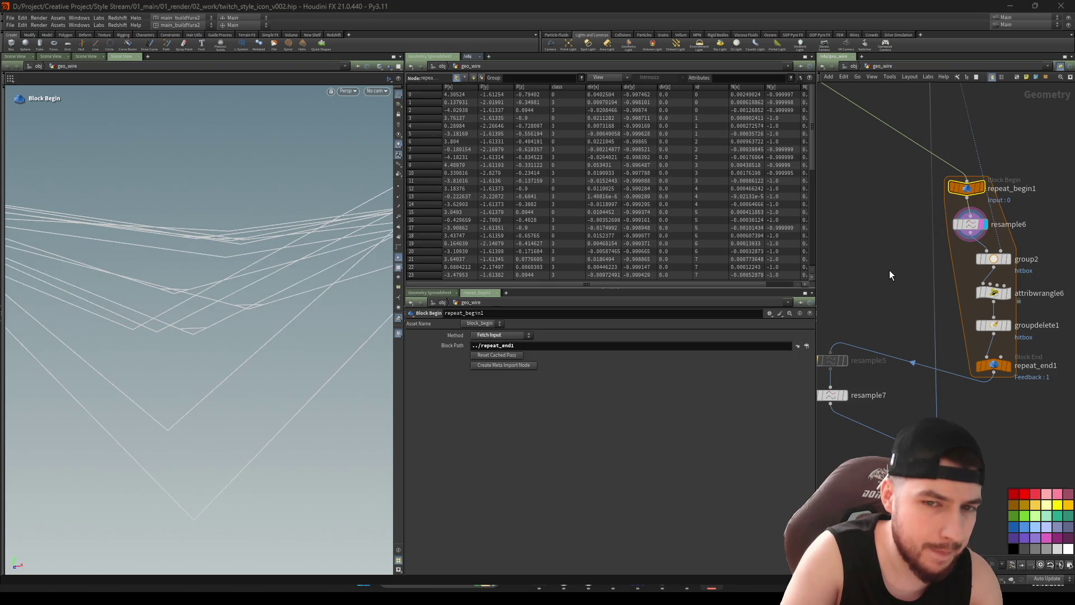
# Step: Raise repeat_end1 to 5 iterations and display the group2 hitbox node
pyautogui.click(984, 343)
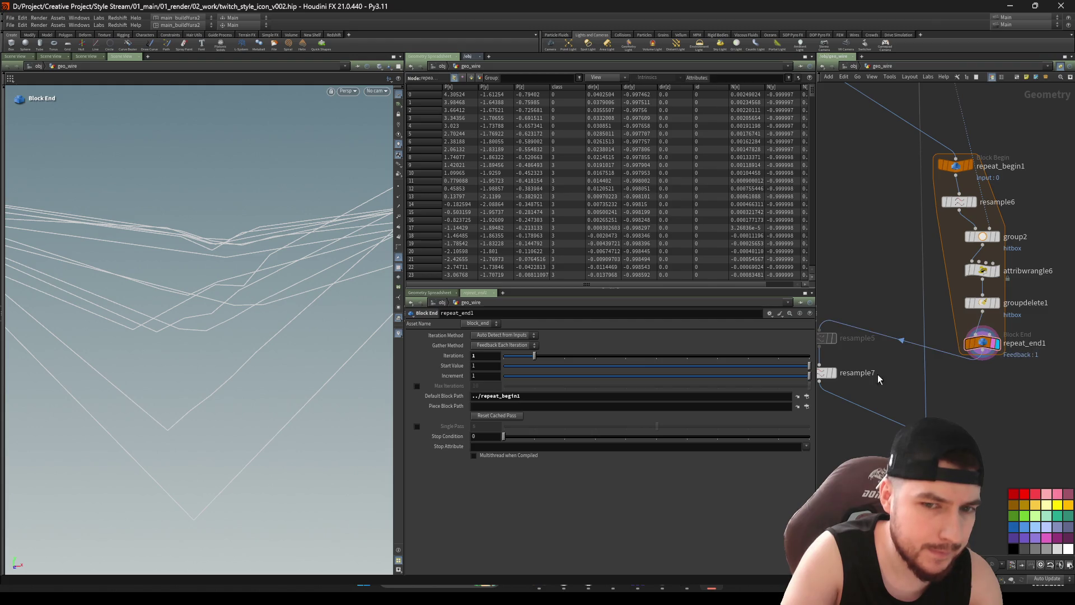
pyautogui.moveTo(874, 381); pyautogui.dragTo(902, 293, button='middle')
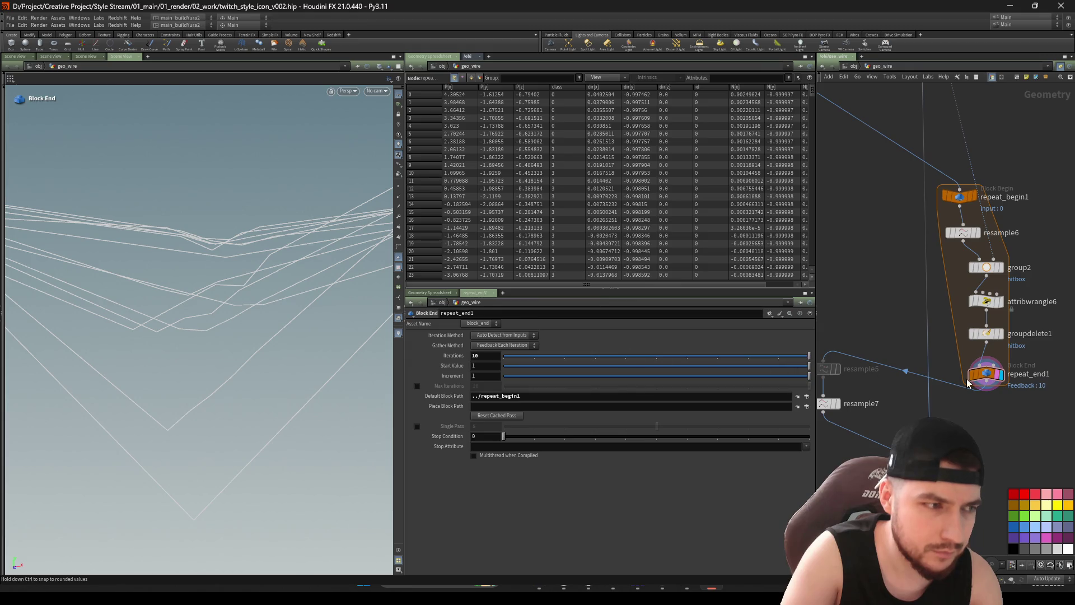
pyautogui.moveTo(543, 359); pyautogui.dragTo(656, 356)
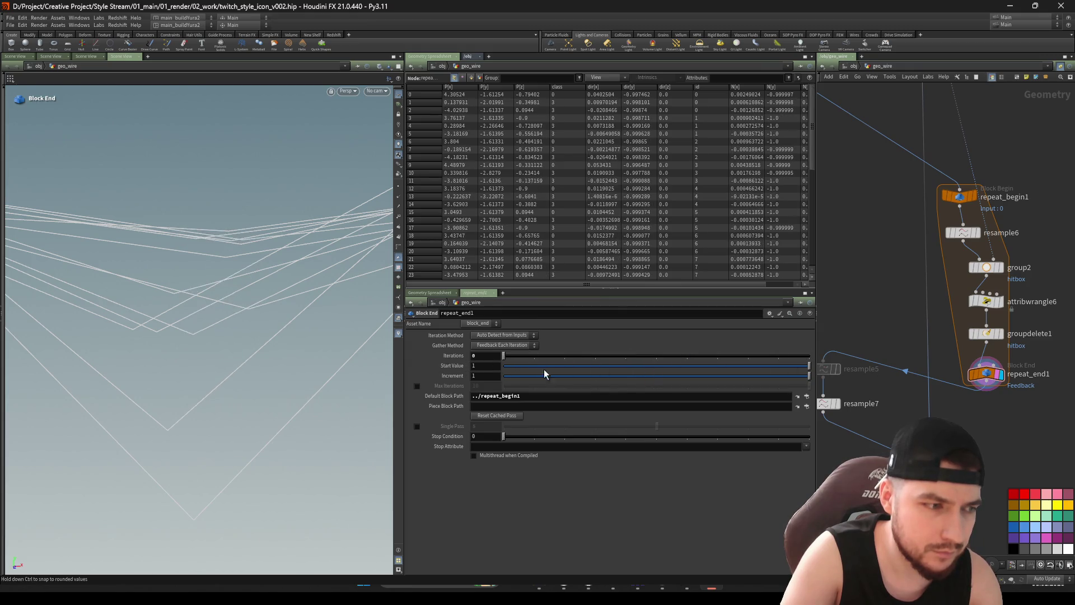
pyautogui.click(999, 267)
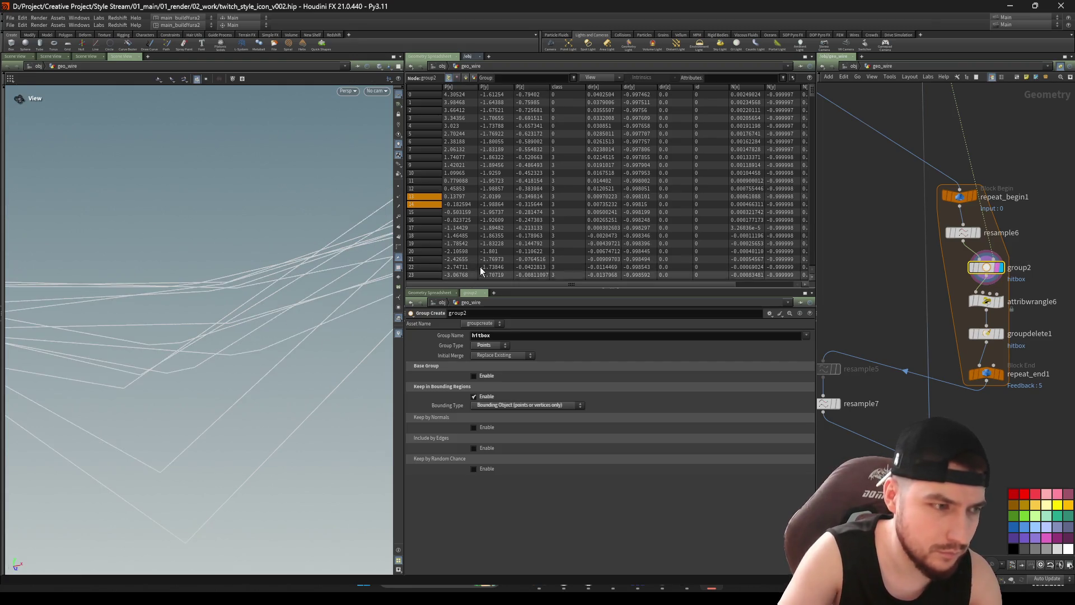
pyautogui.scroll(-3, 924, 253)
# Step: Display object_merge2's capsule, then group2, and orbit around the capsule and wires
pyautogui.click(923, 183)
pyautogui.scroll(2, 238, 347)
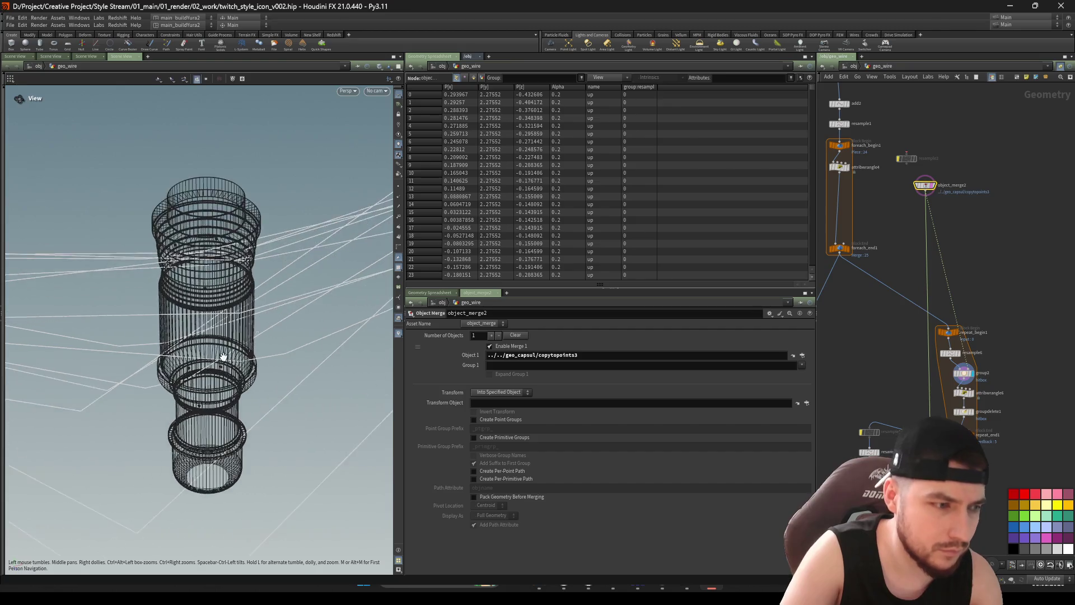
pyautogui.scroll(3, 238, 348)
pyautogui.click(994, 377)
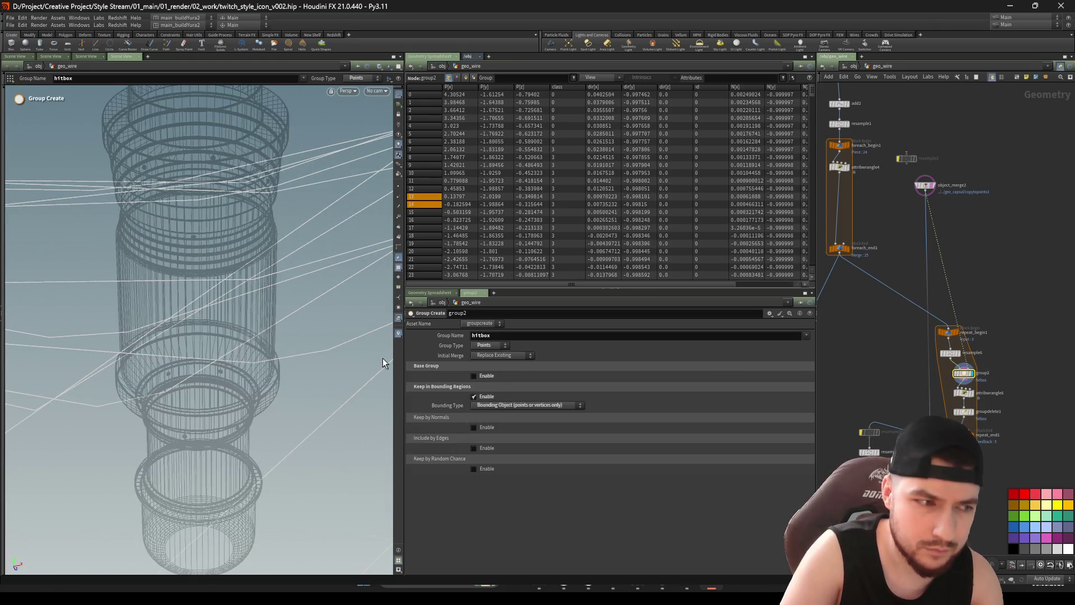
pyautogui.click(3, 102)
pyautogui.moveTo(57, 306); pyautogui.dragTo(23, 289)
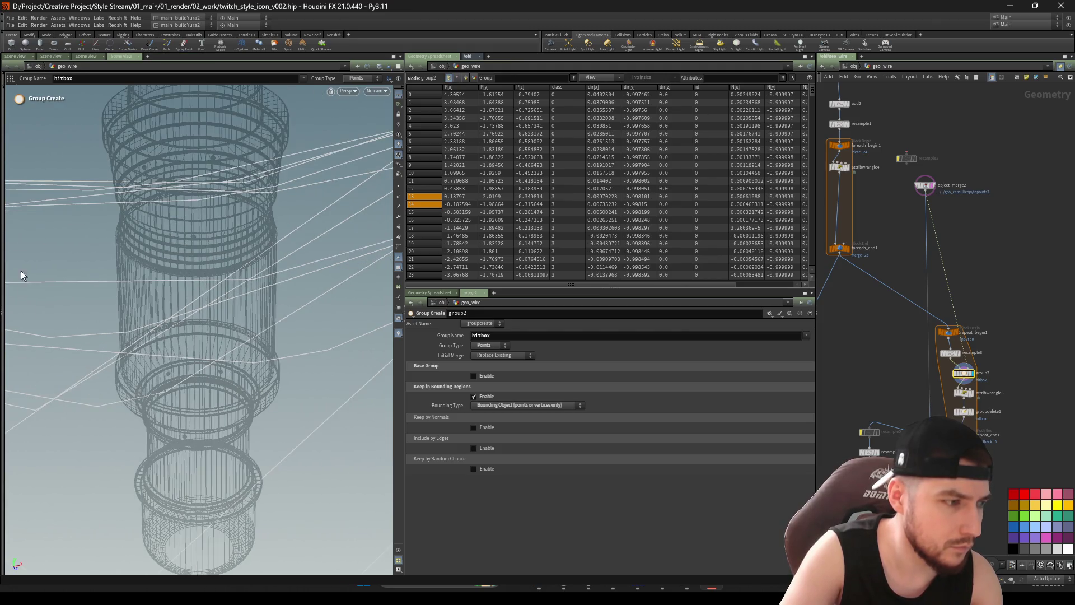
pyautogui.press('Escape')
pyautogui.moveTo(207, 268)
pyautogui.mouseDown()
pyautogui.moveTo(209, 224)
pyautogui.moveTo(168, 252)
pyautogui.mouseUp()
# Step: Display resample6's wires and check repeat_begin1's fetch-input settings
pyautogui.press('s')
pyautogui.scroll(2, 928, 354)
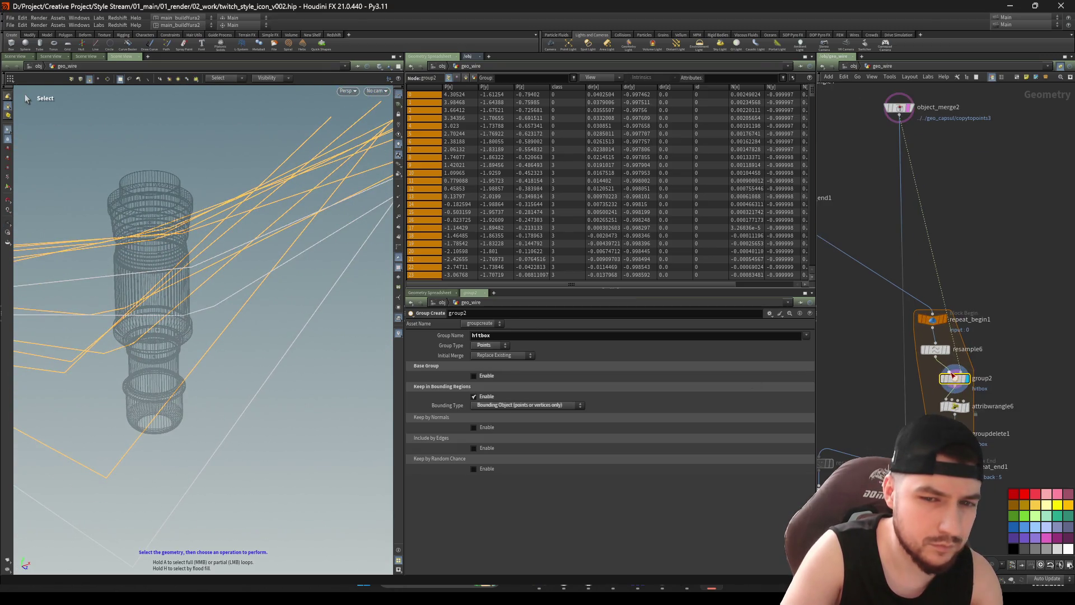
pyautogui.click(929, 354)
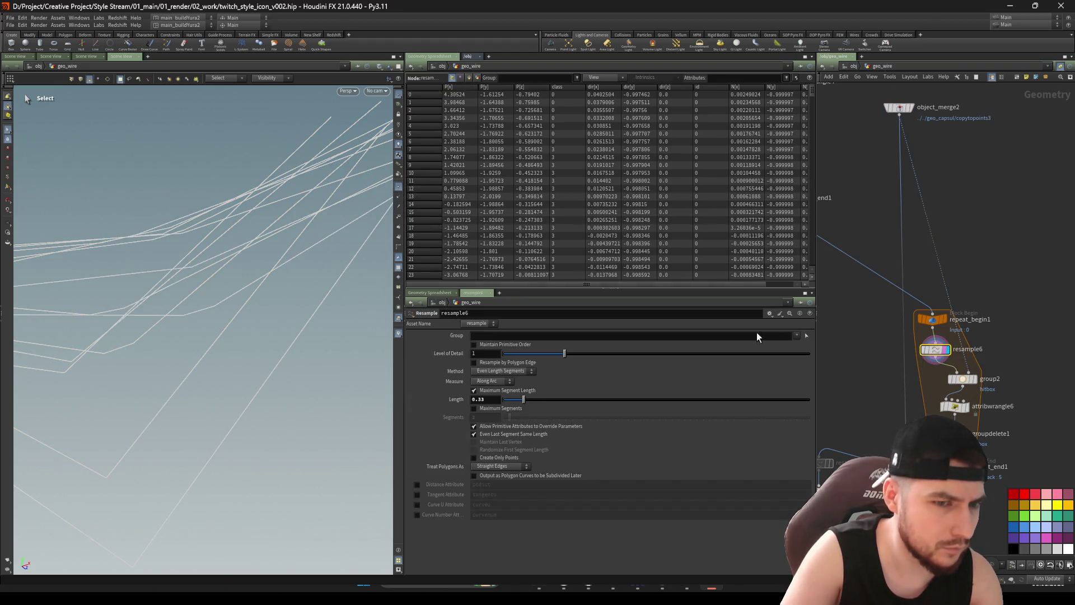
pyautogui.click(931, 319)
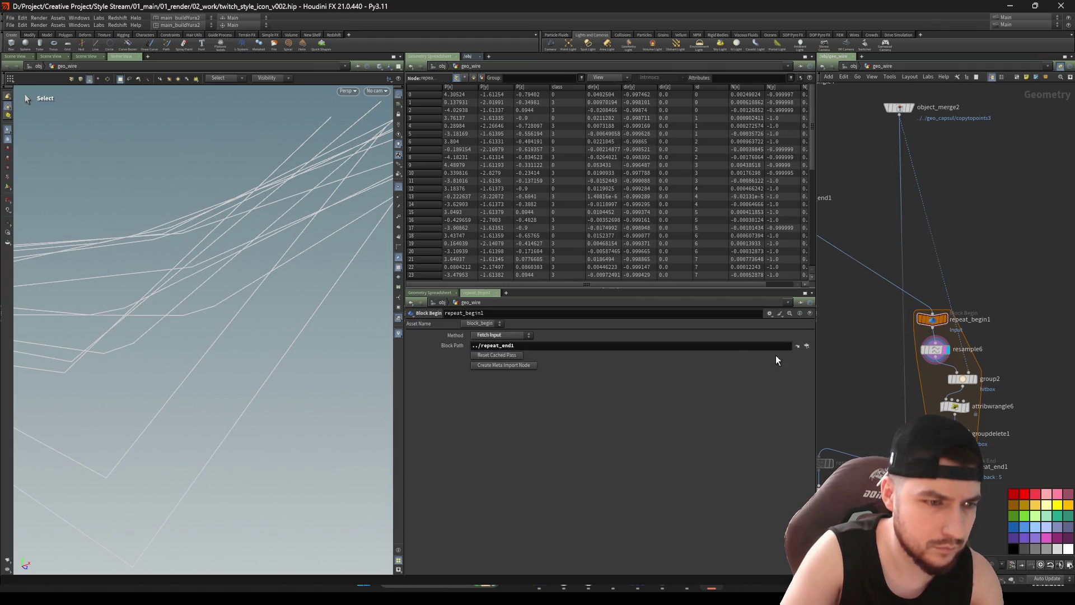
pyautogui.press('Down')
# Step: Hide the faded letter geometry, frame the wires larger and save the scene
pyautogui.press('Escape')
pyautogui.moveTo(301, 249); pyautogui.dragTo(327, 274)
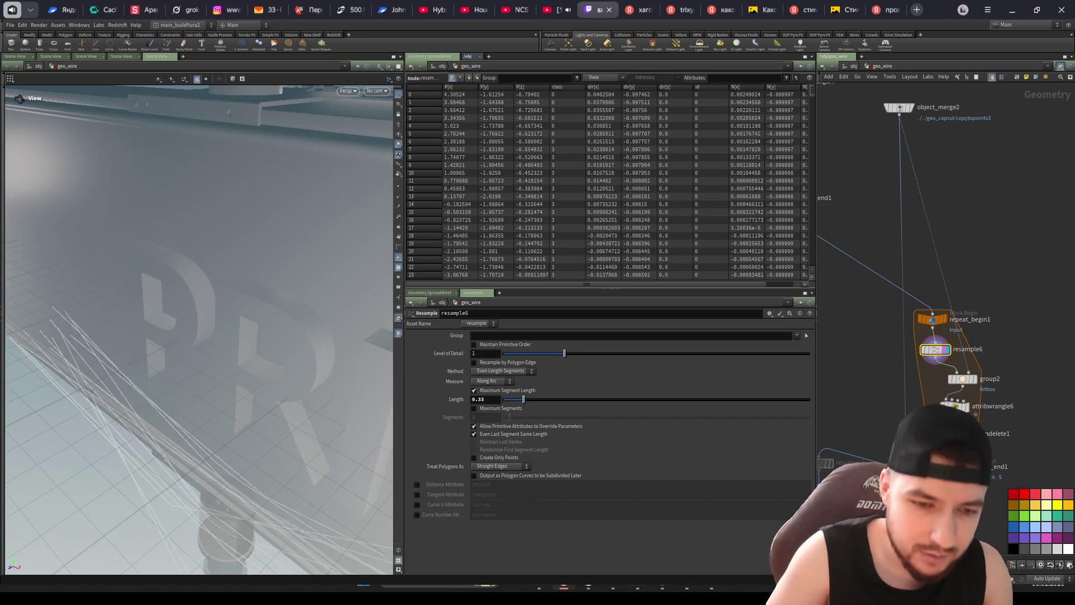
pyautogui.click(390, 93)
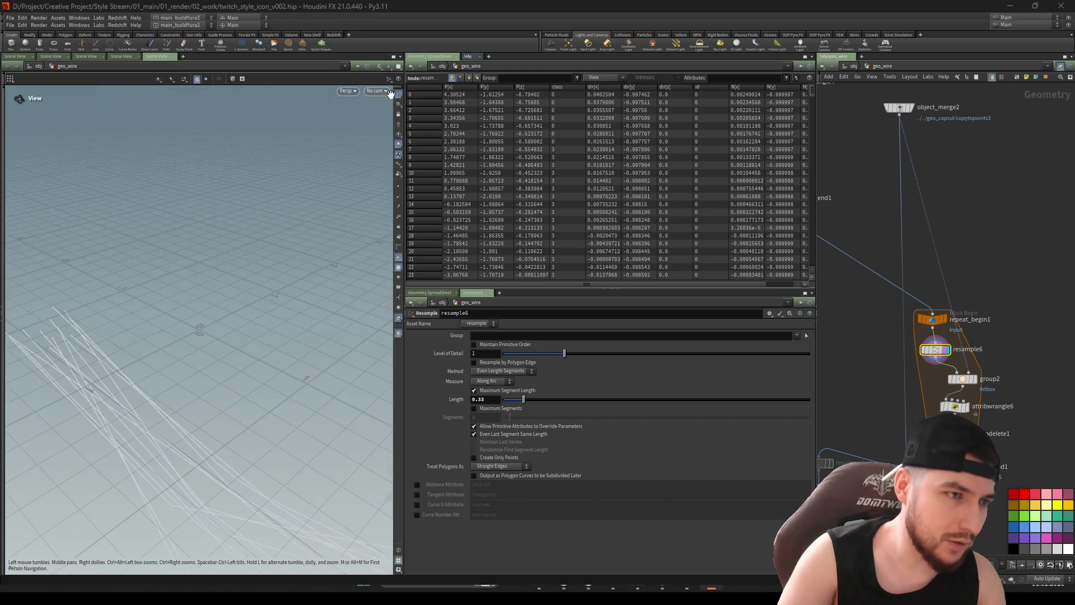
pyautogui.moveTo(163, 320); pyautogui.dragTo(305, 337)
pyautogui.hotkey('ctrl', 's')
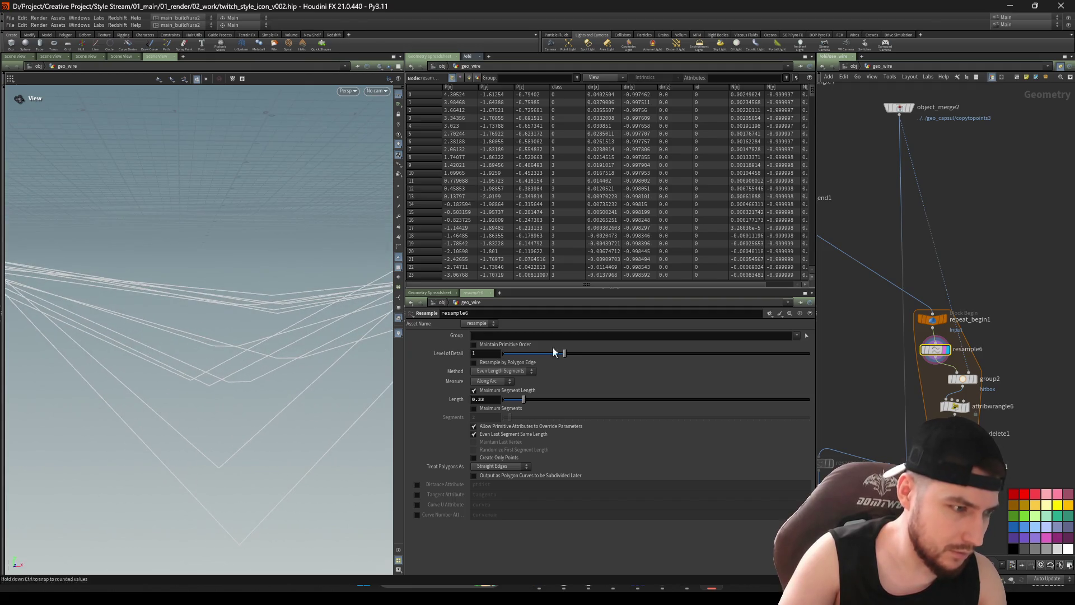
pyautogui.scroll(2, 908, 381)
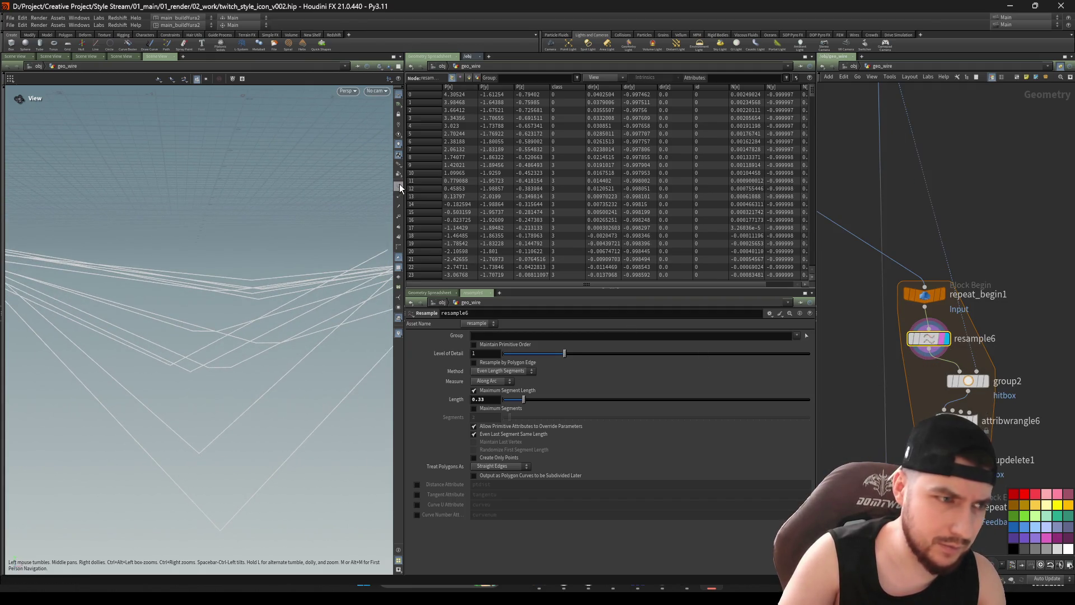
pyautogui.moveTo(196, 360); pyautogui.dragTo(211, 372)
pyautogui.scroll(1, 924, 382)
# Step: Display group2's hitbox wireframe, inspect its points from below, then show attribwrangle6
pyautogui.click(981, 379)
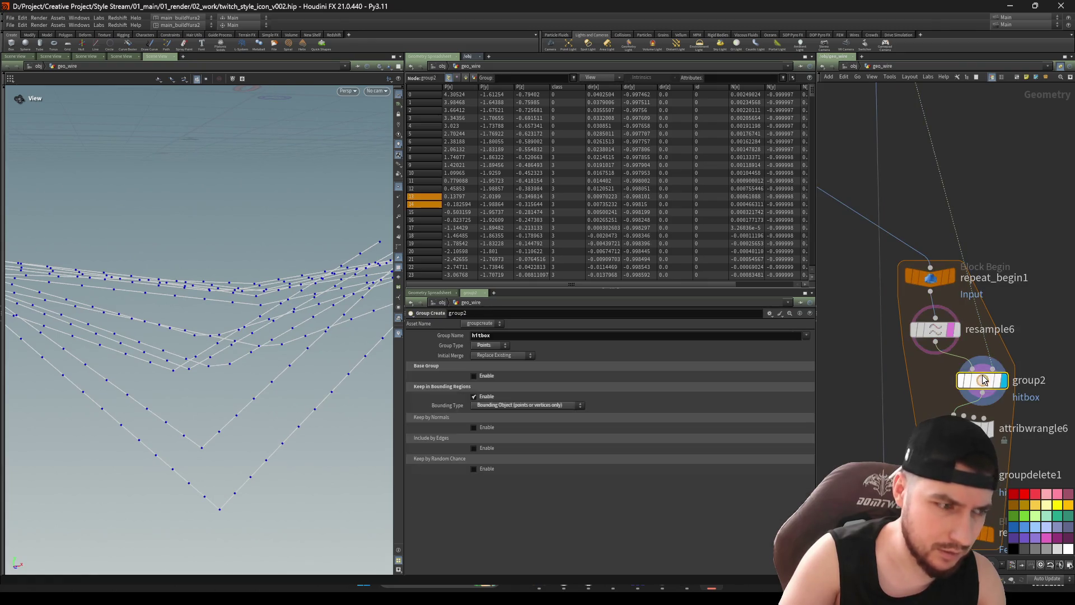
pyautogui.scroll(2, 240, 373)
pyautogui.scroll(4, 241, 373)
pyautogui.scroll(2, 234, 427)
pyautogui.moveTo(250, 429); pyautogui.dragTo(270, 348)
pyautogui.moveTo(250, 439)
pyautogui.mouseDown()
pyautogui.moveTo(240, 421)
pyautogui.moveTo(278, 412)
pyautogui.moveTo(171, 419)
pyautogui.mouseUp()
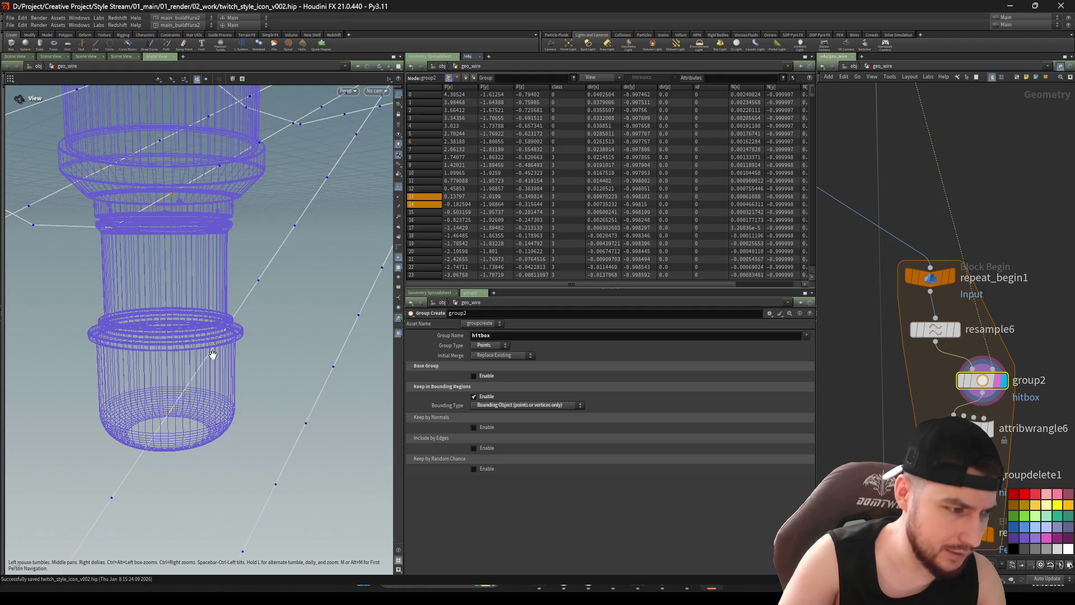
pyautogui.moveTo(194, 392); pyautogui.dragTo(218, 344)
pyautogui.scroll(2, 894, 410)
pyautogui.click(999, 439)
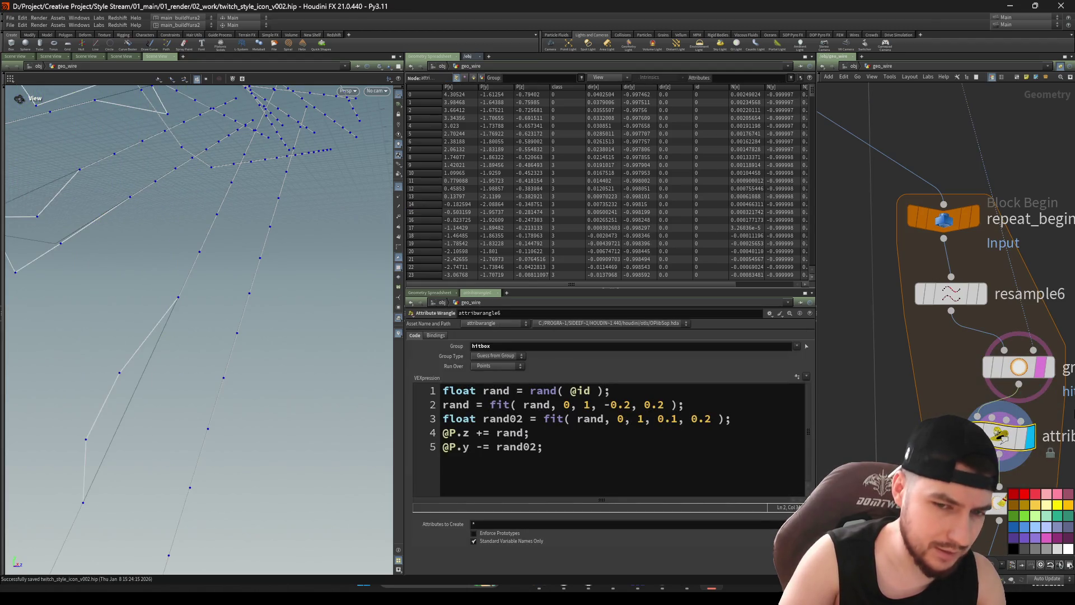
# Step: Overlay attribwrangle6 as reference and bring repeat_end1's settings up with its result templated
pyautogui.click(1021, 436)
pyautogui.moveTo(324, 391); pyautogui.dragTo(227, 419)
pyautogui.moveTo(907, 462); pyautogui.dragTo(888, 360, button='middle')
pyautogui.moveTo(906, 381); pyautogui.dragTo(998, 429)
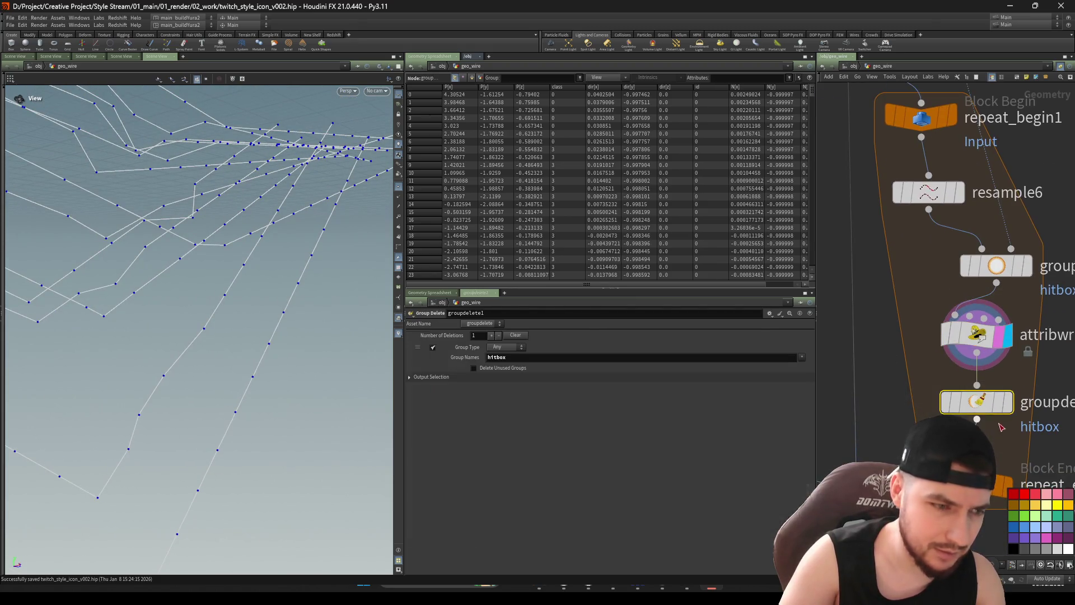
pyautogui.moveTo(957, 522); pyautogui.dragTo(958, 420, button='middle')
pyautogui.click(958, 383)
pyautogui.press('t')
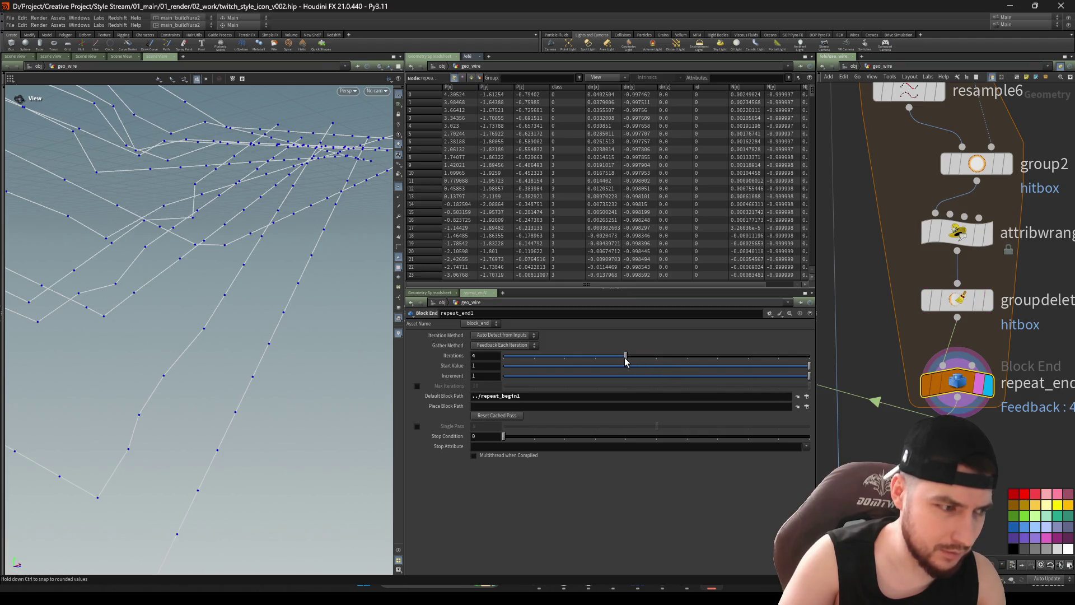
# Step: Set repeat_end1 to 3 iterations, try merge and by-pieces/count methods, and return to Auto Detect feedback
pyautogui.moveTo(536, 358)
pyautogui.mouseDown()
pyautogui.moveTo(519, 361)
pyautogui.moveTo(584, 370)
pyautogui.mouseUp()
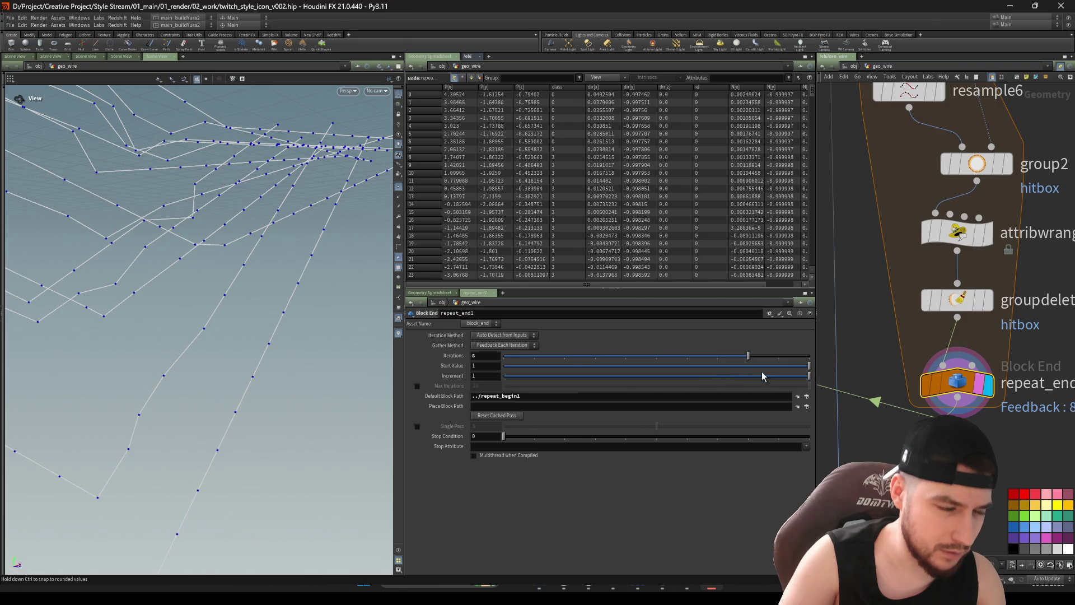
pyautogui.moveTo(551, 357); pyautogui.dragTo(546, 359)
pyautogui.click(513, 362)
pyautogui.click(504, 345)
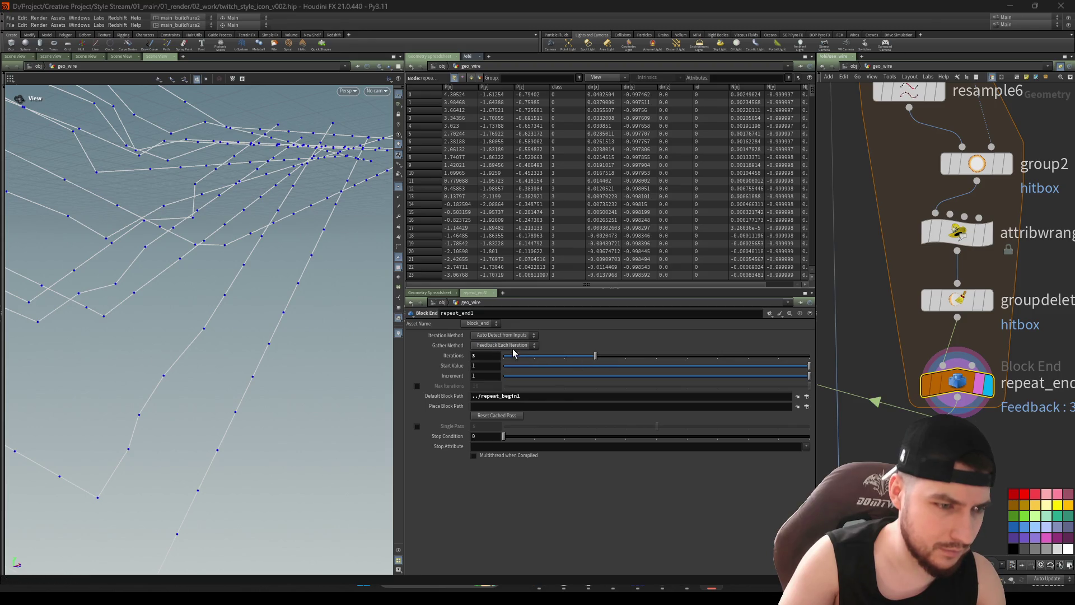
pyautogui.click(504, 336)
pyautogui.click(504, 337)
pyautogui.click(503, 338)
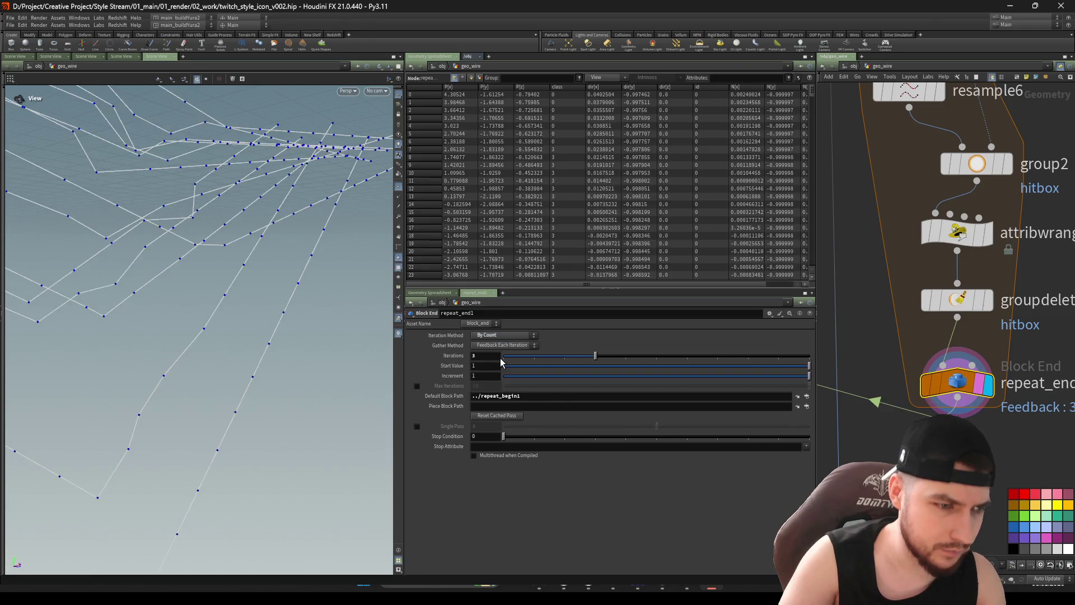
pyautogui.click(504, 336)
# Step: Save the scene, frame the network and select repeat_begin1
pyautogui.hotkey('ctrl', 's')
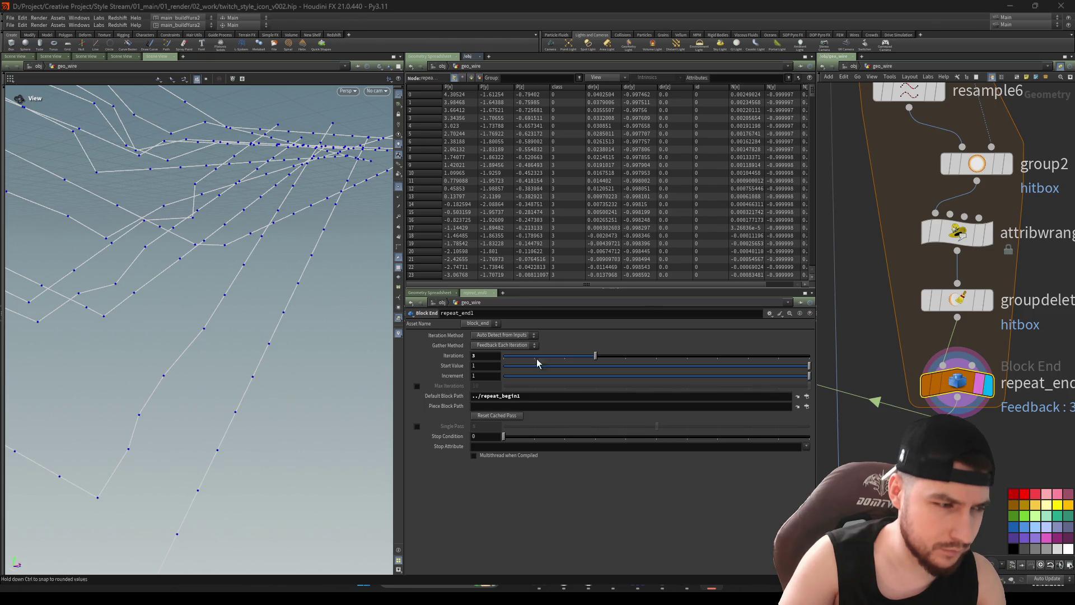
pyautogui.press('h')
pyautogui.click(895, 141)
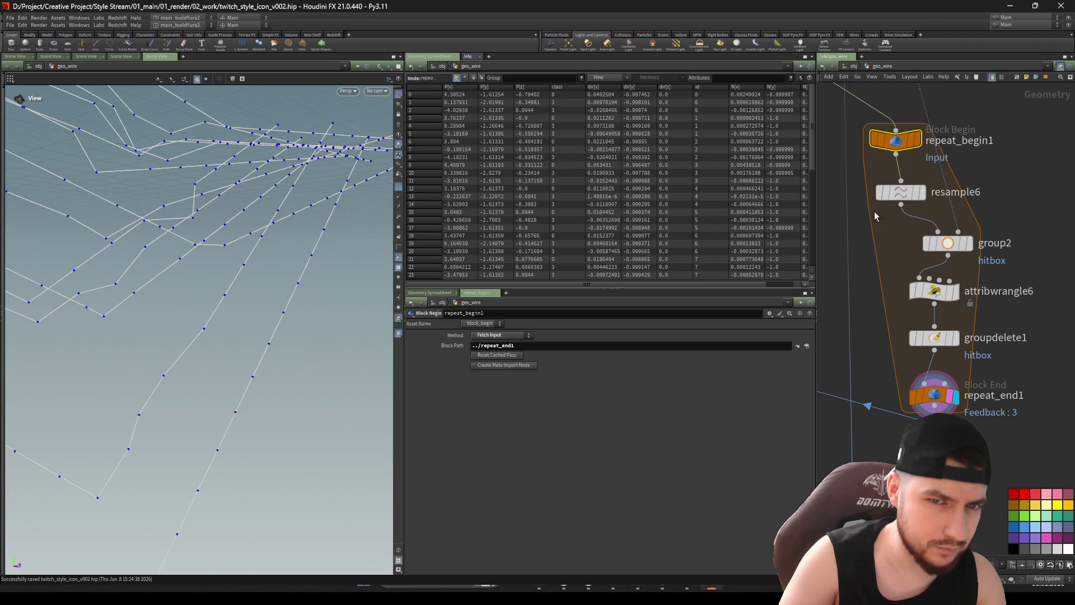
# Step: Set repeat_begin1 to Fetch Feedback and slide repeat_end1's iterations through 6 back down to 1
pyautogui.click(511, 360)
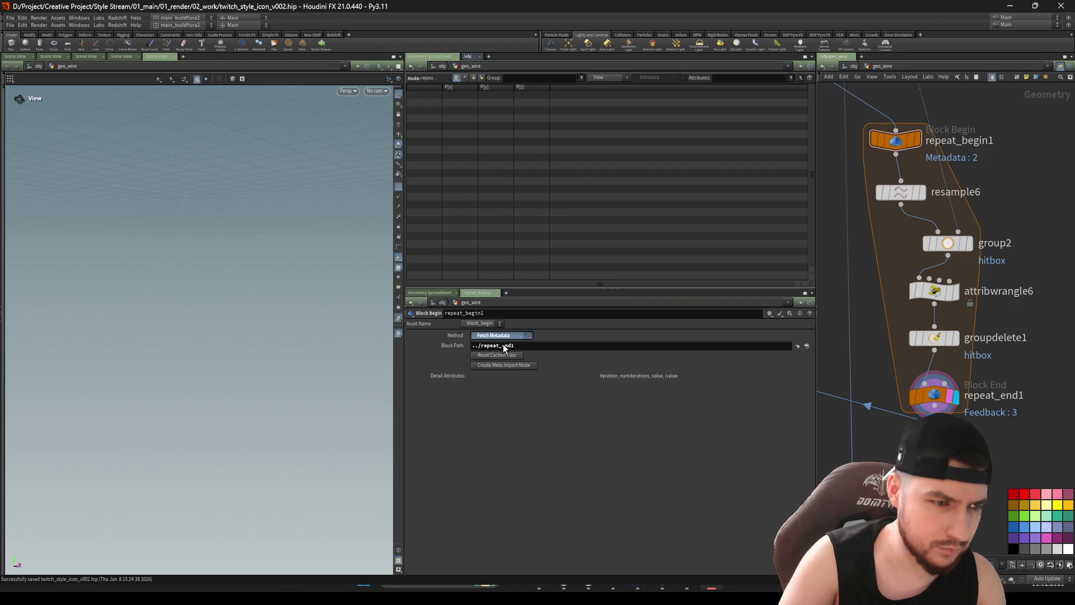
pyautogui.click(504, 346)
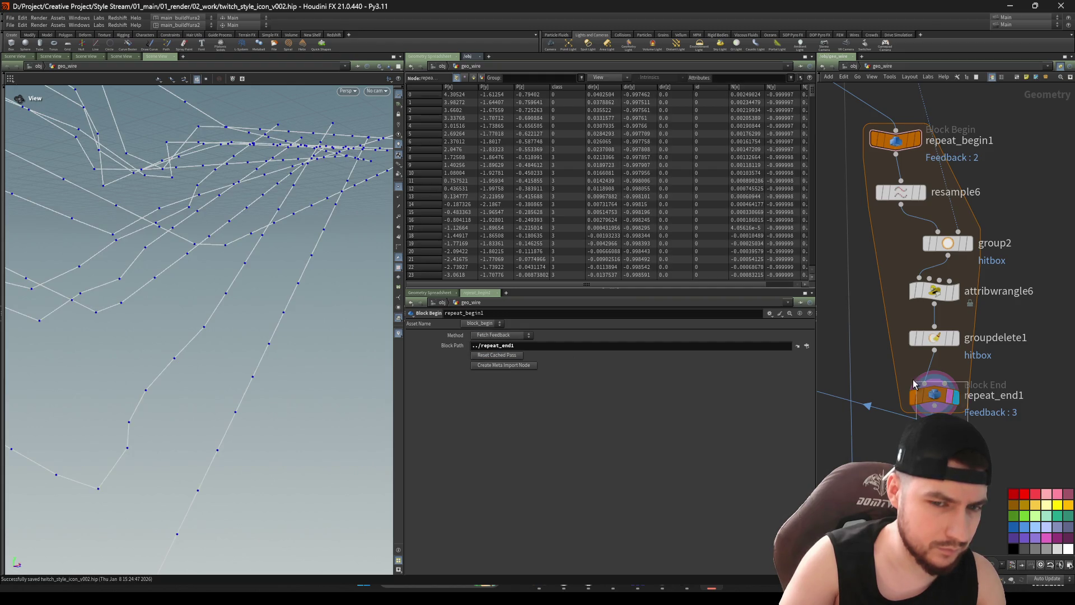
pyautogui.click(934, 394)
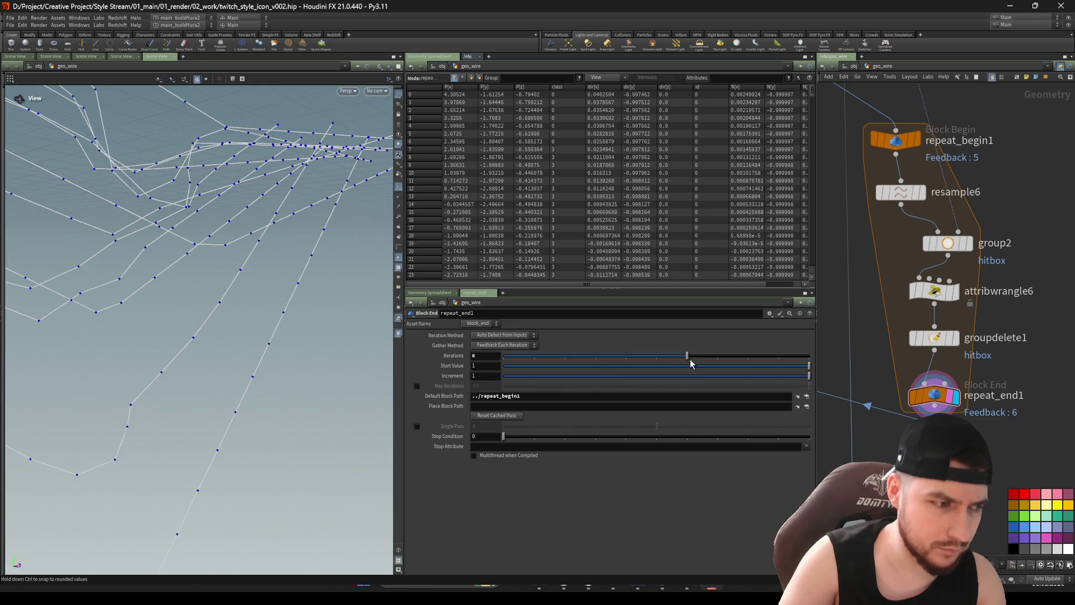
pyautogui.moveTo(599, 355)
pyautogui.mouseDown()
pyautogui.moveTo(812, 362)
pyautogui.moveTo(628, 366)
pyautogui.moveTo(687, 362)
pyautogui.mouseUp()
pyautogui.moveTo(312, 392)
pyautogui.mouseDown()
pyautogui.moveTo(131, 448)
pyautogui.moveTo(211, 395)
pyautogui.moveTo(319, 387)
pyautogui.mouseUp()
pyautogui.moveTo(610, 360)
pyautogui.mouseDown()
pyautogui.moveTo(498, 368)
pyautogui.moveTo(536, 366)
pyautogui.mouseUp()
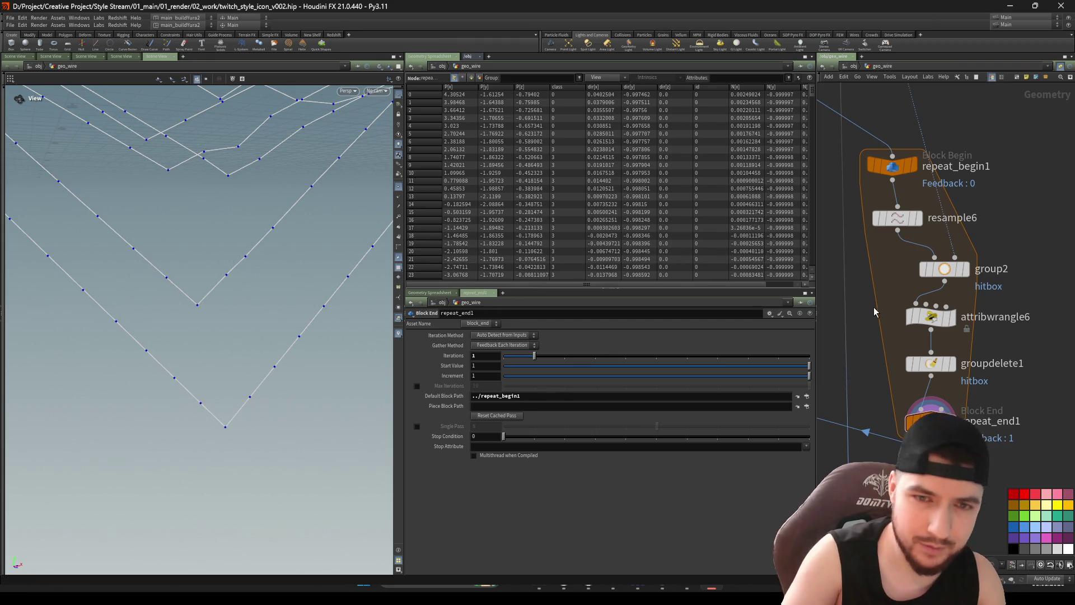
# Step: Glance at resample7, then display resample6 and un-bypass it at its 0.33 length
pyautogui.moveTo(292, 258)
pyautogui.mouseDown()
pyautogui.moveTo(187, 321)
pyautogui.moveTo(262, 295)
pyautogui.moveTo(247, 329)
pyautogui.moveTo(224, 319)
pyautogui.moveTo(244, 314)
pyautogui.mouseUp()
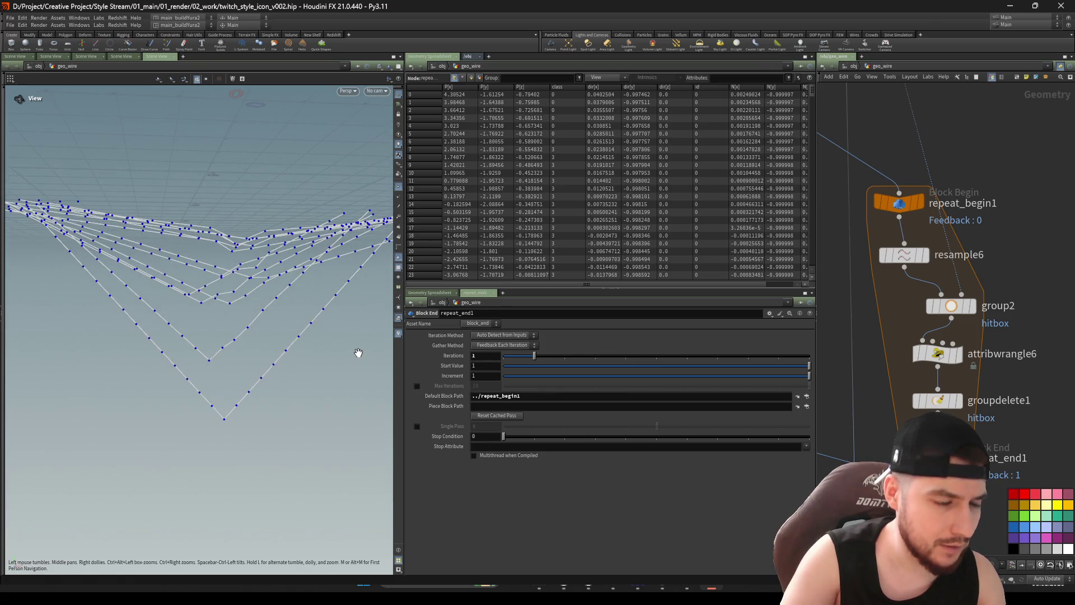
pyautogui.moveTo(840, 378); pyautogui.dragTo(941, 319, button='middle')
pyautogui.click(876, 351)
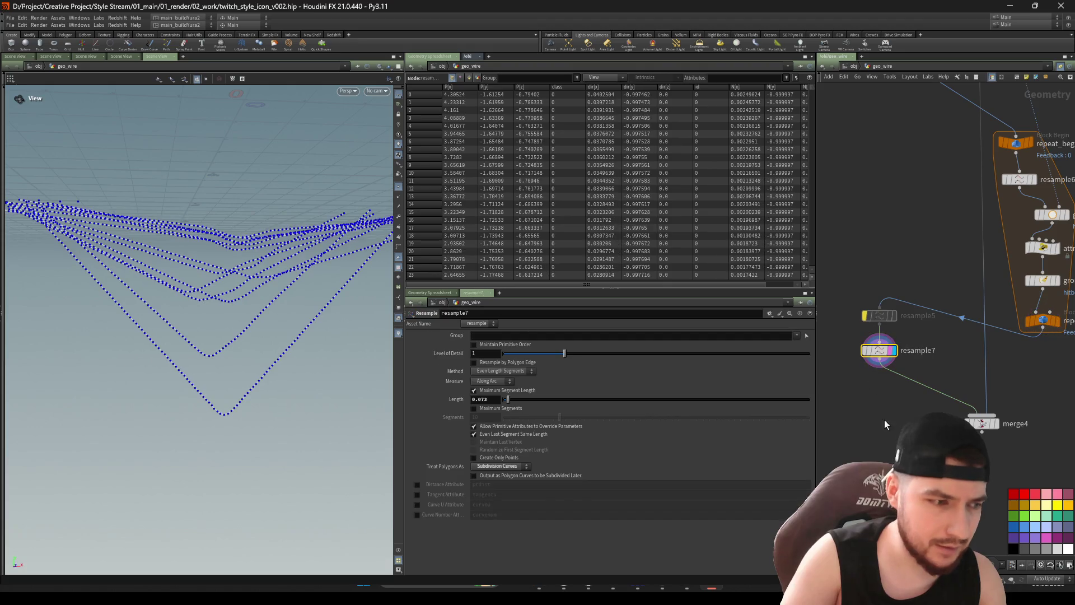
pyautogui.scroll(2, 905, 319)
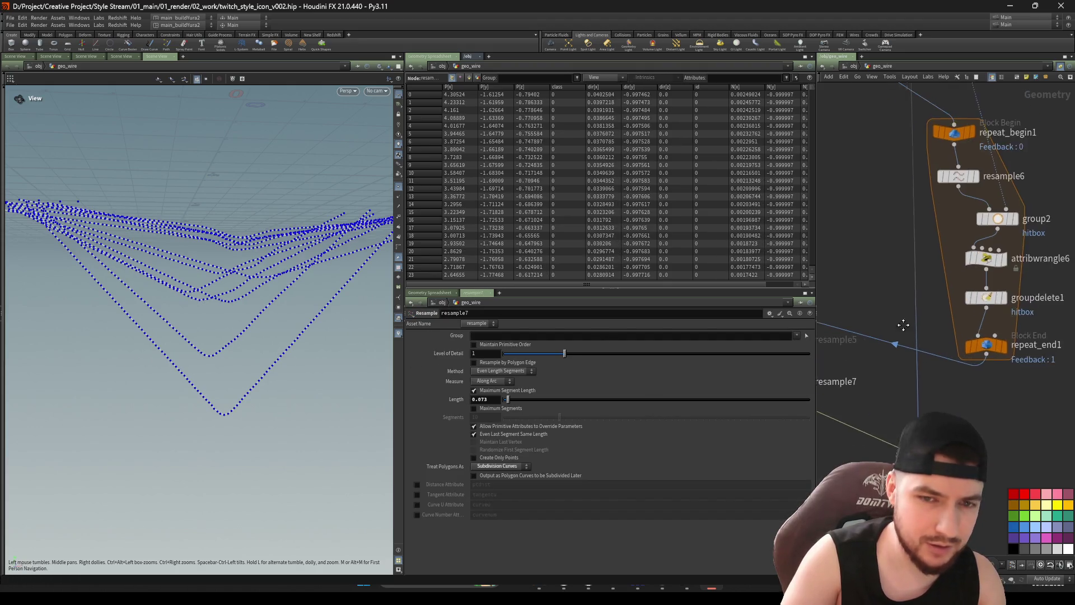
pyautogui.scroll(3, 900, 347)
pyautogui.click(954, 285)
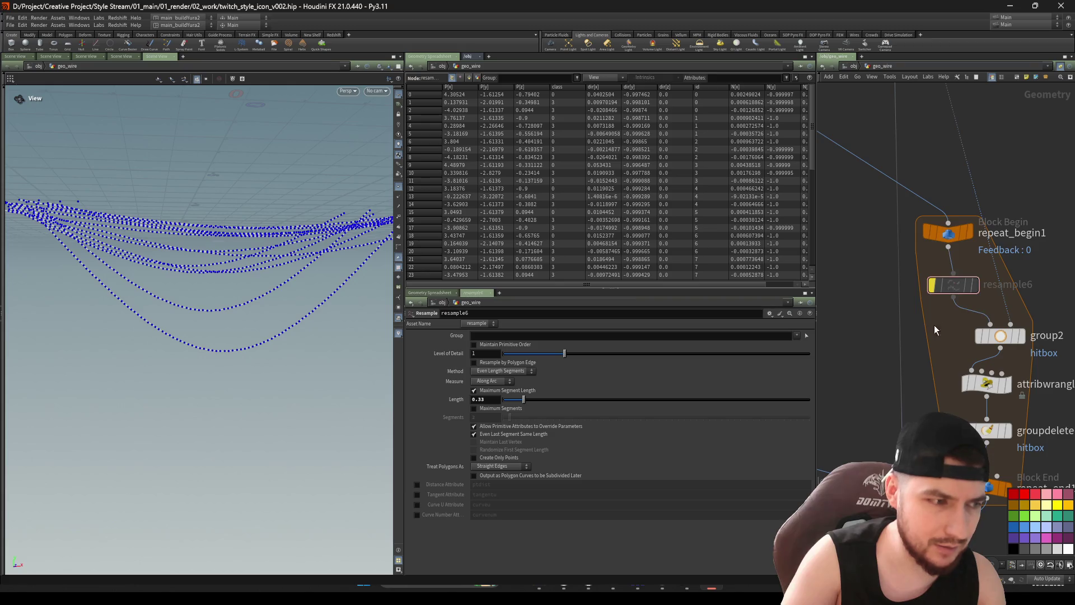
pyautogui.press('b')
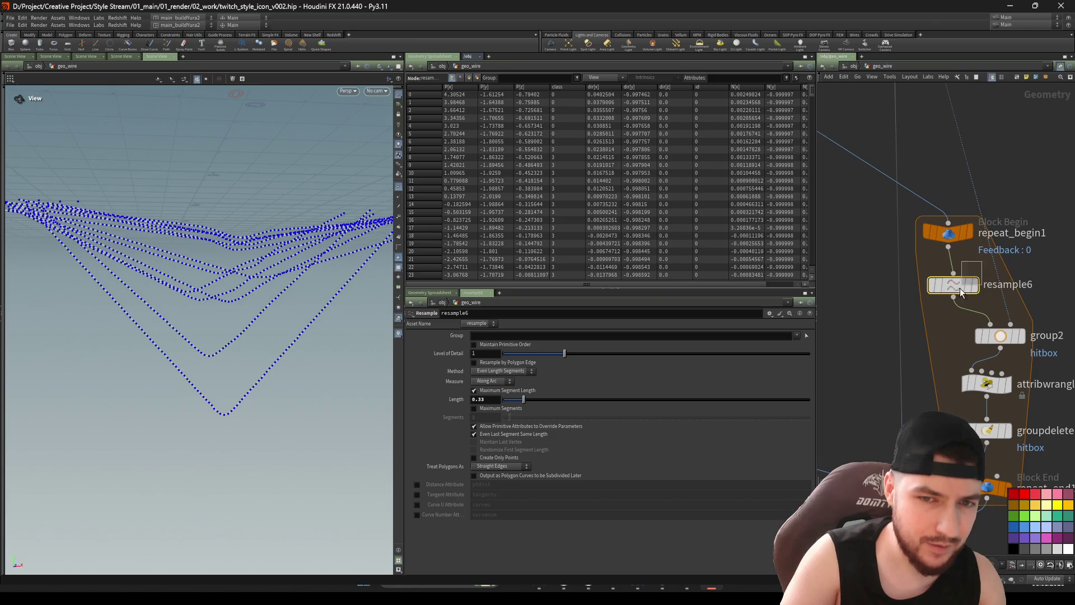
pyautogui.scroll(2, 950, 286)
# Step: Raise repeat_end1 to 8 iterations with resample6 selected
pyautogui.click(954, 274)
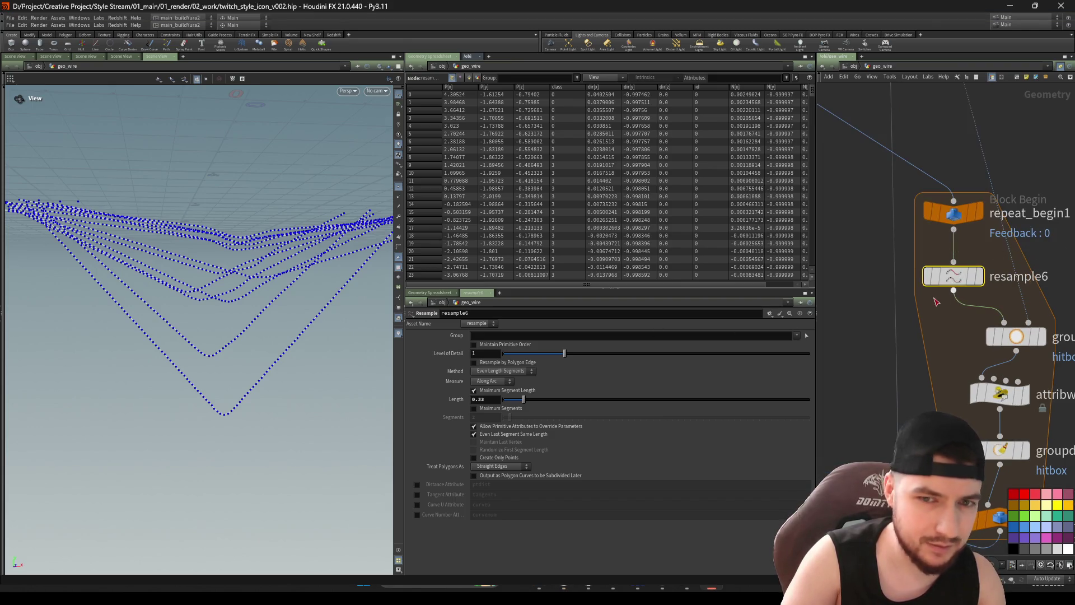
pyautogui.scroll(-2, 925, 326)
pyautogui.click(991, 429)
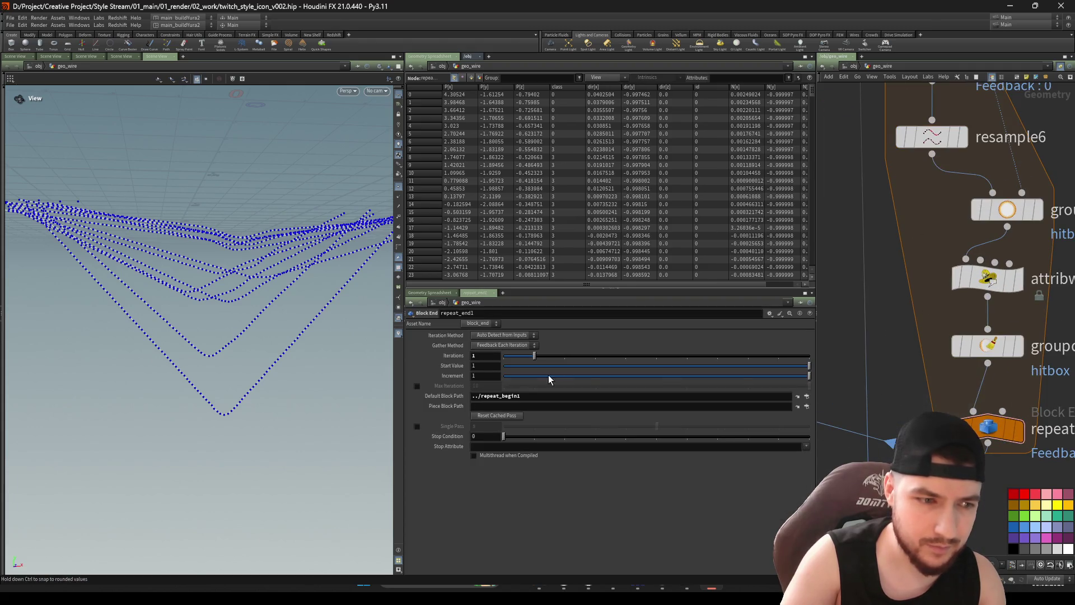
pyautogui.moveTo(738, 357)
pyautogui.mouseDown()
pyautogui.moveTo(604, 364)
pyautogui.moveTo(776, 368)
pyautogui.moveTo(733, 368)
pyautogui.moveTo(750, 368)
pyautogui.mouseUp()
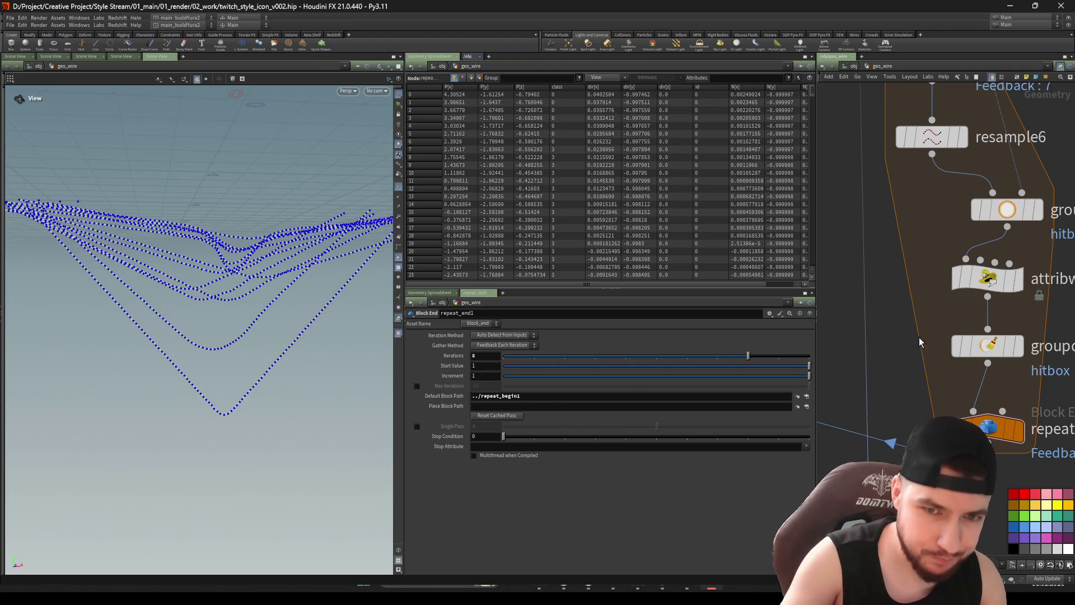
# Step: Reselect resample6, orbit the hanging wires above and below, save, and display resample6
pyautogui.moveTo(914, 337); pyautogui.dragTo(888, 426, button='middle')
pyautogui.moveTo(858, 187); pyautogui.dragTo(886, 279)
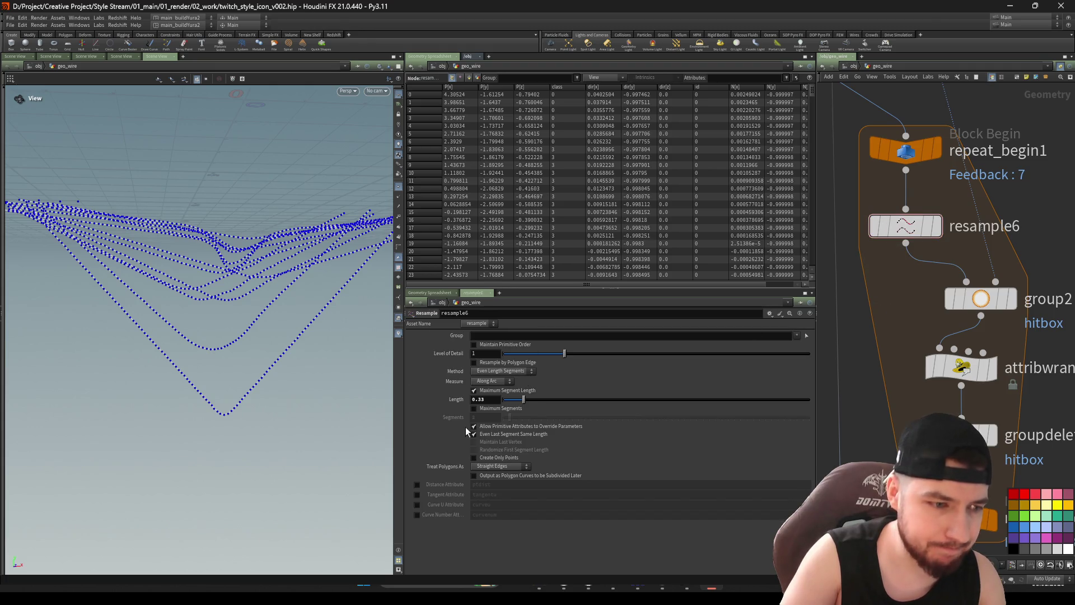
pyautogui.keyDown('alt'); pyautogui.moveTo(240, 240); pyautogui.dragTo(404, 219); pyautogui.keyUp('alt')
pyautogui.moveTo(246, 361)
pyautogui.mouseDown()
pyautogui.moveTo(294, 288)
pyautogui.moveTo(252, 349)
pyautogui.mouseUp()
pyautogui.moveTo(260, 299)
pyautogui.mouseDown()
pyautogui.moveTo(214, 314)
pyautogui.moveTo(241, 308)
pyautogui.moveTo(287, 344)
pyautogui.mouseUp()
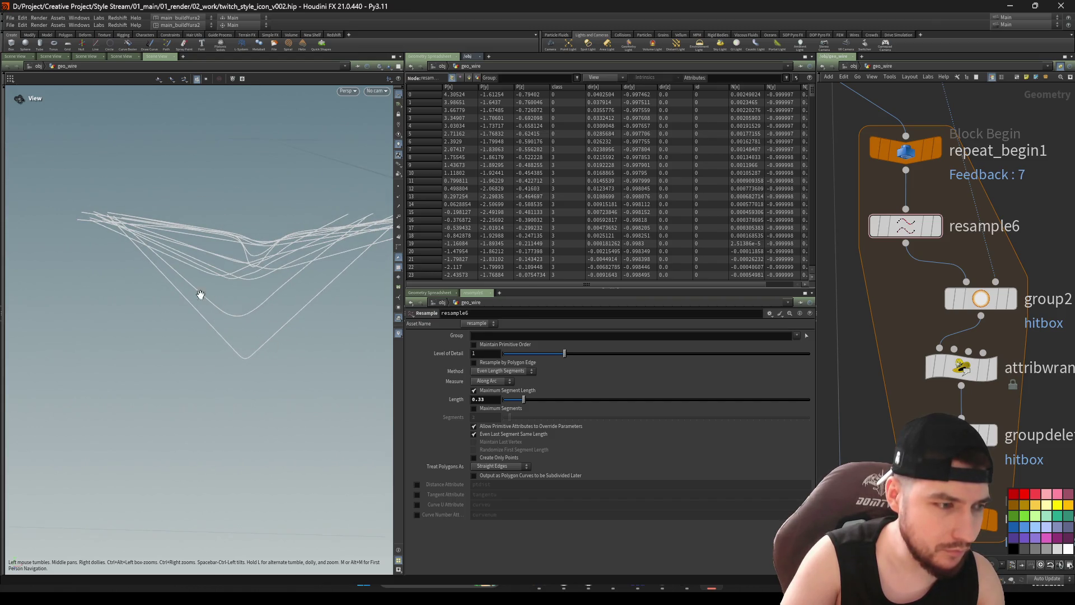
pyautogui.scroll(-2, 910, 299)
pyautogui.hotkey('ctrl', 's')
pyautogui.scroll(1, 880, 322)
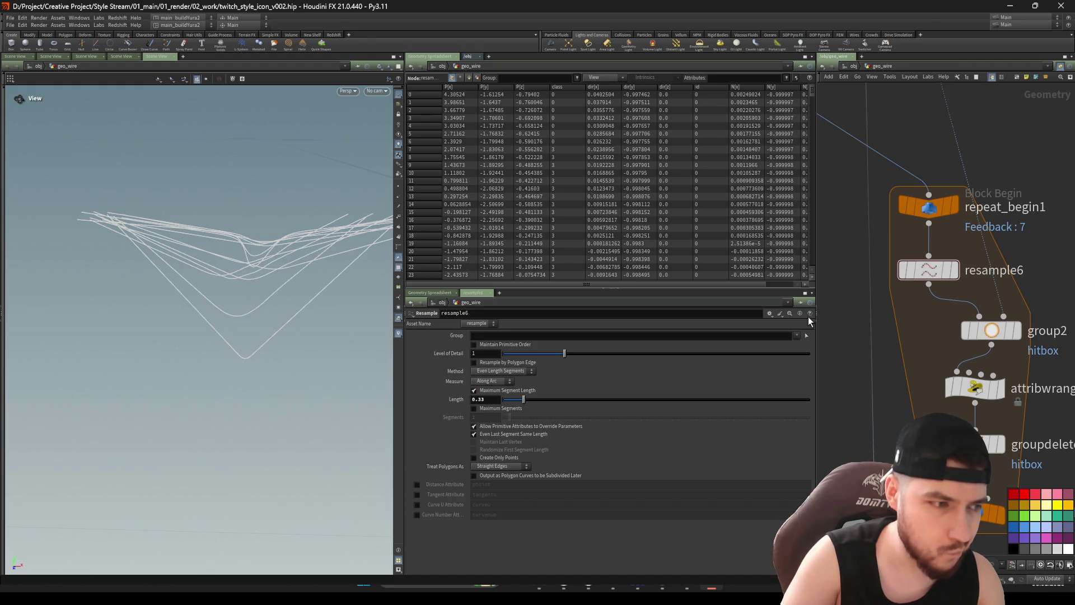
pyautogui.click(953, 269)
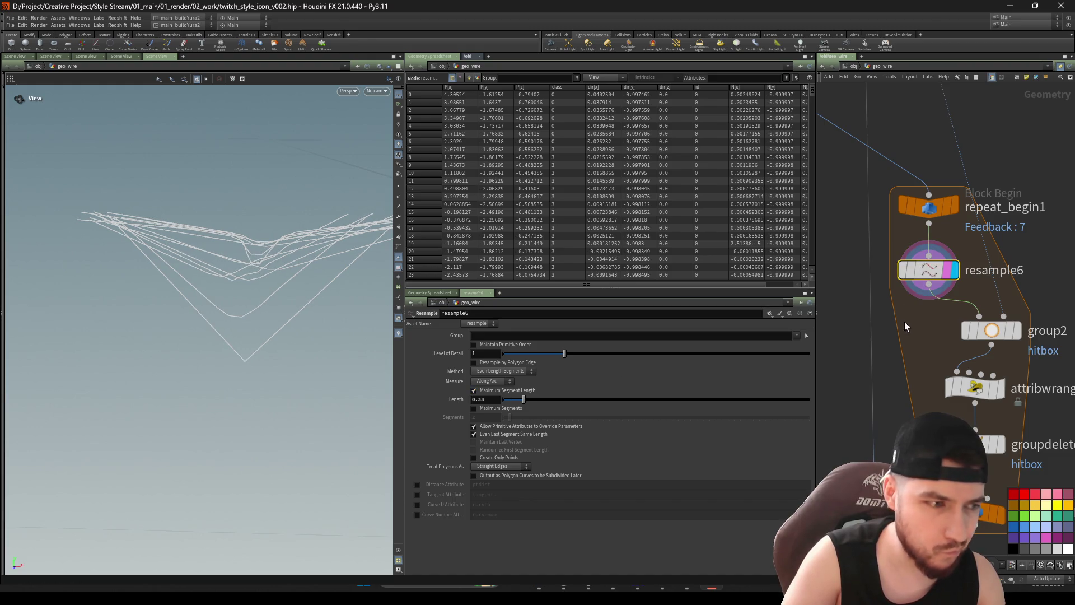
# Step: Show points on the wires, try Resample by Polygon Edge and a longer length, then undo back to 0.33
pyautogui.click(399, 187)
pyautogui.scroll(3, 259, 351)
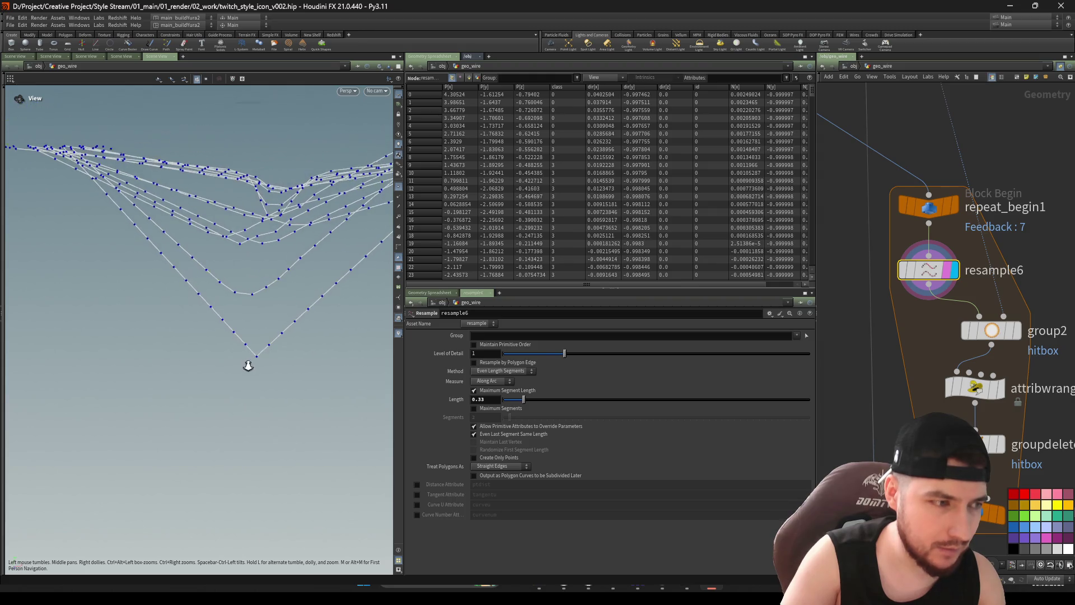
pyautogui.click(501, 363)
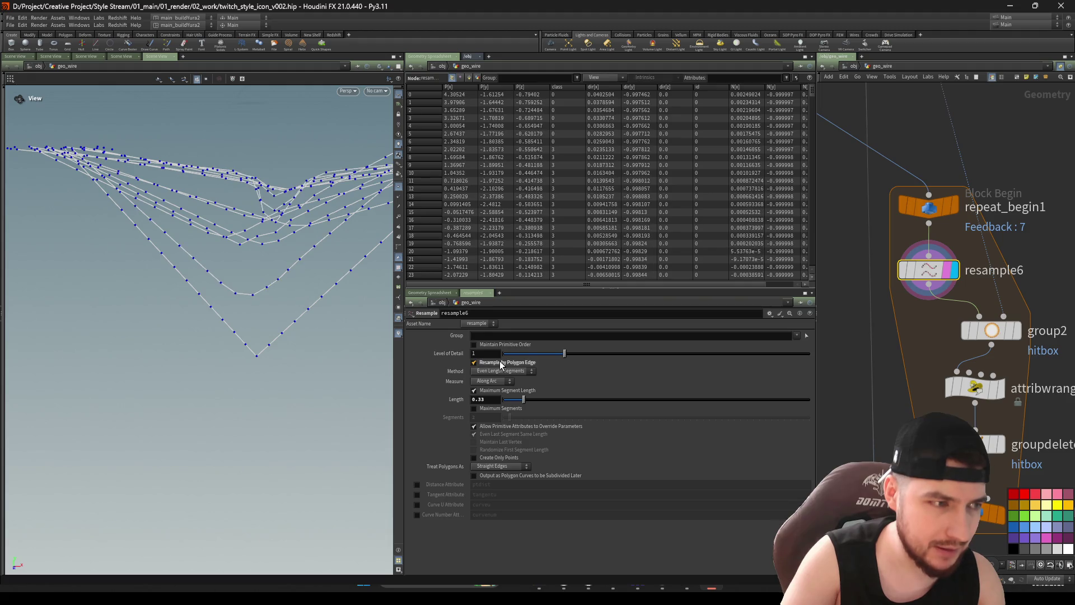
pyautogui.moveTo(522, 405); pyautogui.dragTo(546, 406)
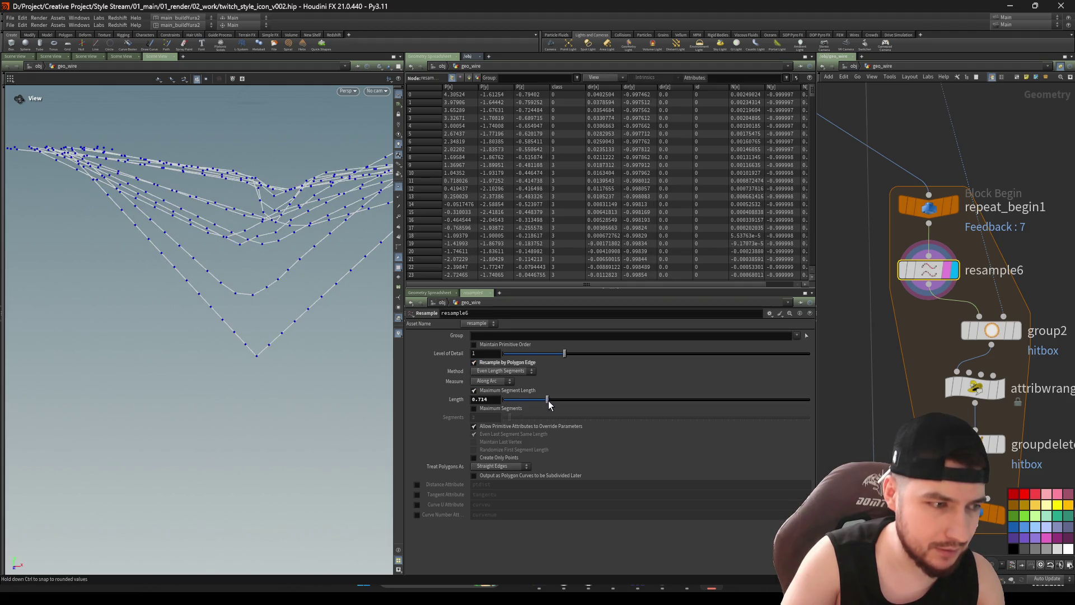
pyautogui.hotkey('ctrl', 'z')
pyautogui.click(503, 363)
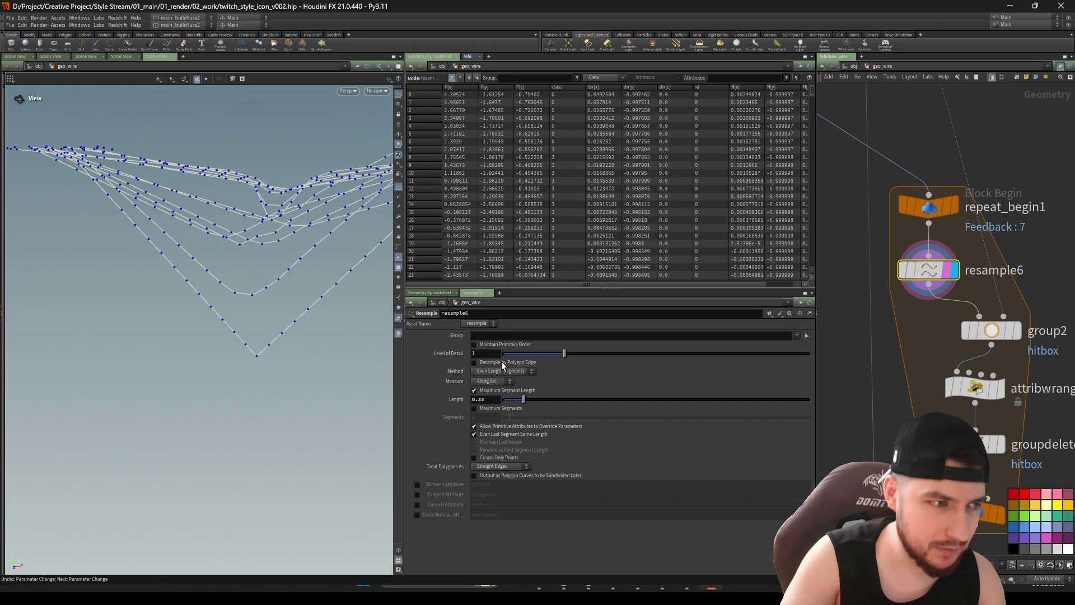
# Step: Orbit the dotted V-shaped wires from several angles, then switch to a web page
pyautogui.moveTo(279, 294); pyautogui.dragTo(278, 340)
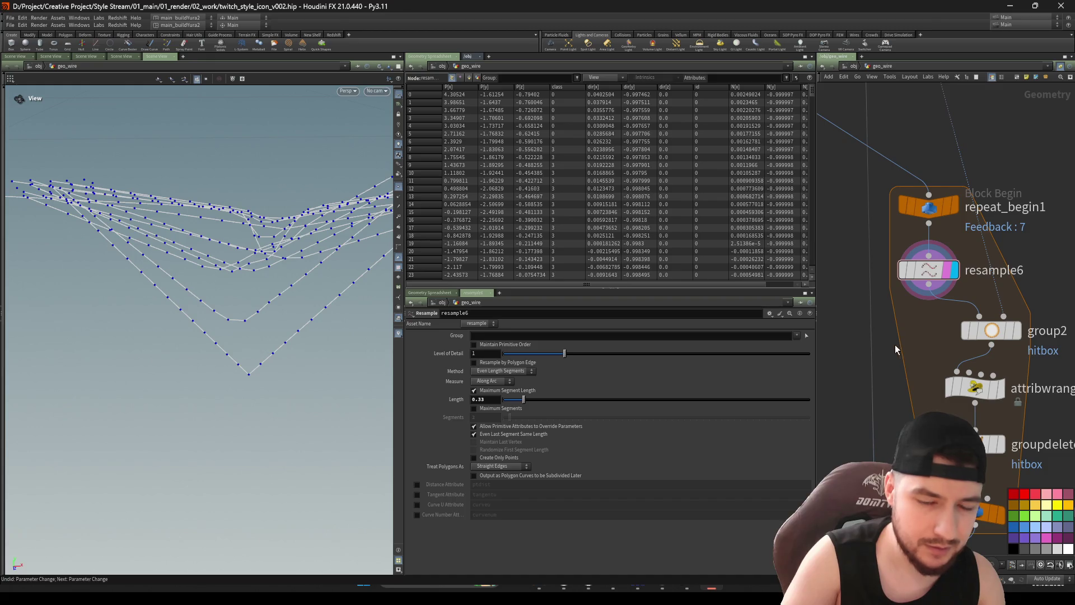
pyautogui.scroll(-2, 897, 341)
pyautogui.moveTo(240, 293)
pyautogui.mouseDown()
pyautogui.moveTo(320, 248)
pyautogui.moveTo(267, 274)
pyautogui.mouseUp()
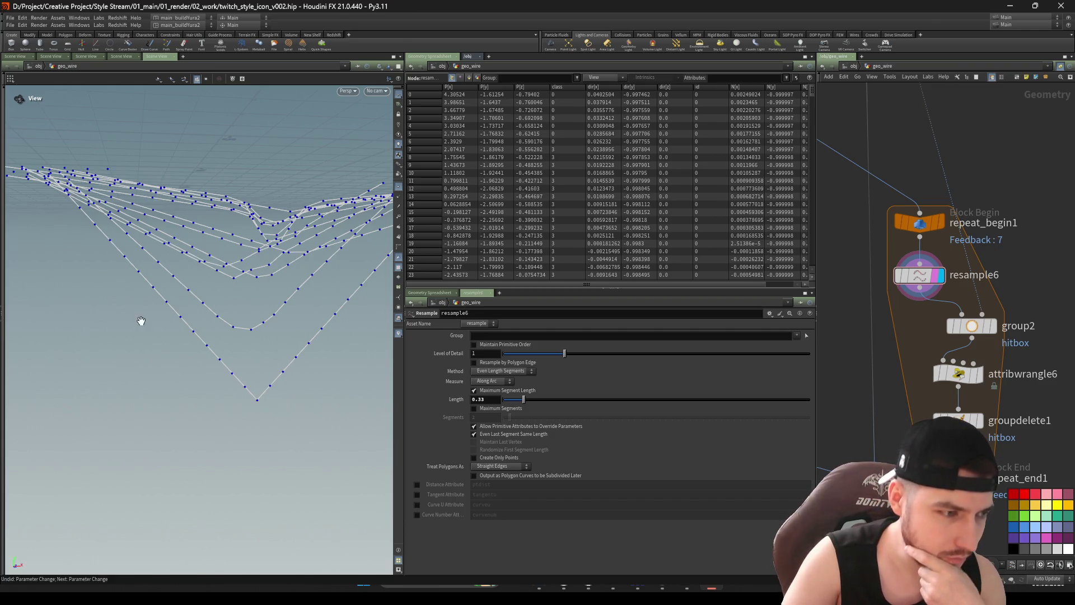
pyautogui.moveTo(308, 379)
pyautogui.mouseDown()
pyautogui.moveTo(241, 384)
pyautogui.moveTo(176, 335)
pyautogui.moveTo(273, 387)
pyautogui.mouseUp()
pyautogui.click(493, 336)
pyautogui.click(798, 336)
pyautogui.scroll(-2, 884, 327)
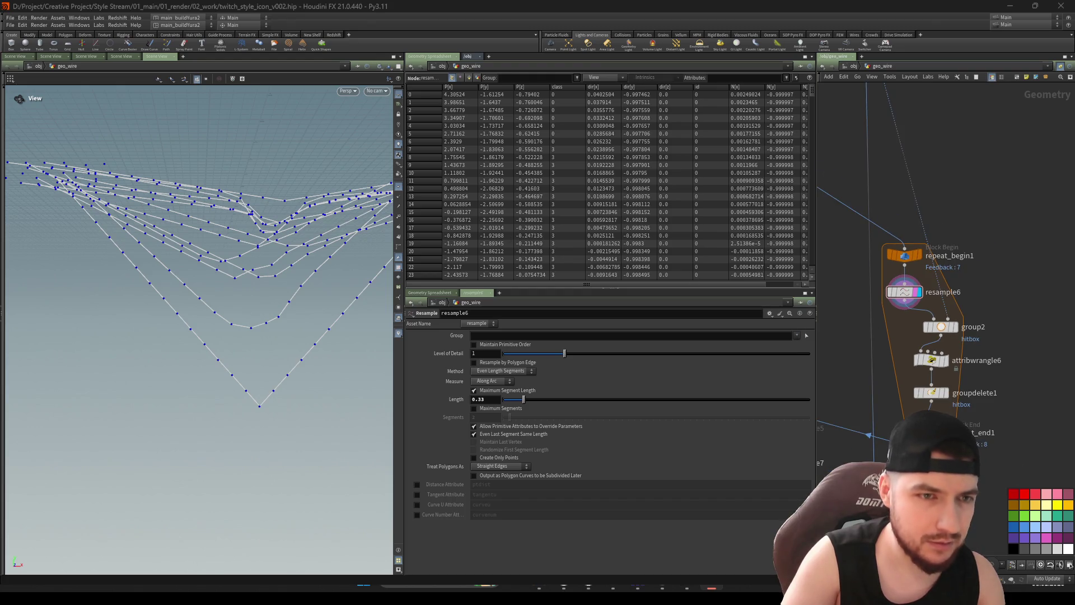
pyautogui.click(552, 7)
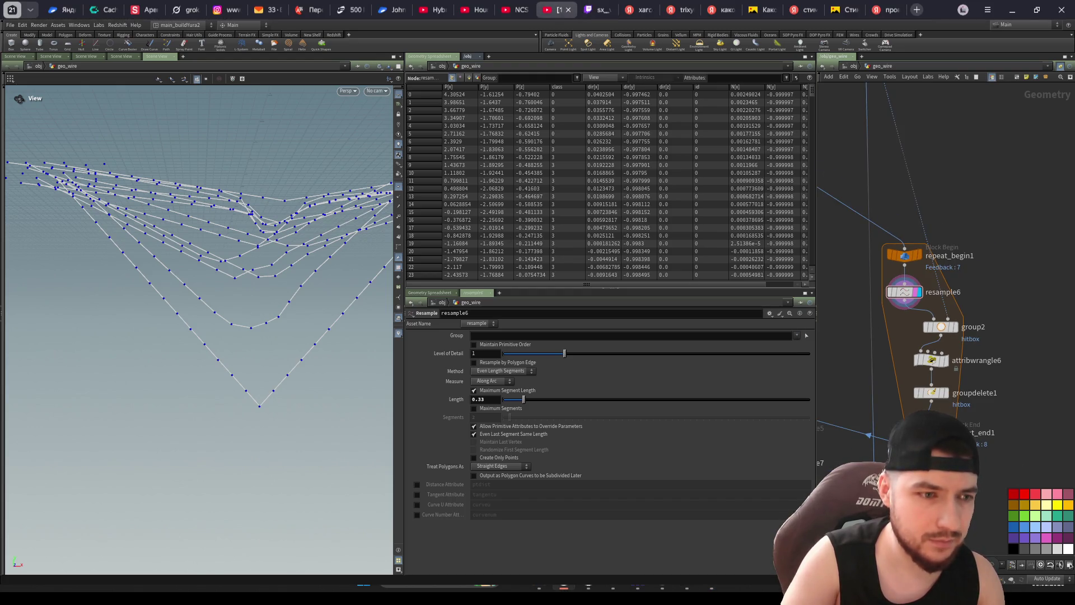
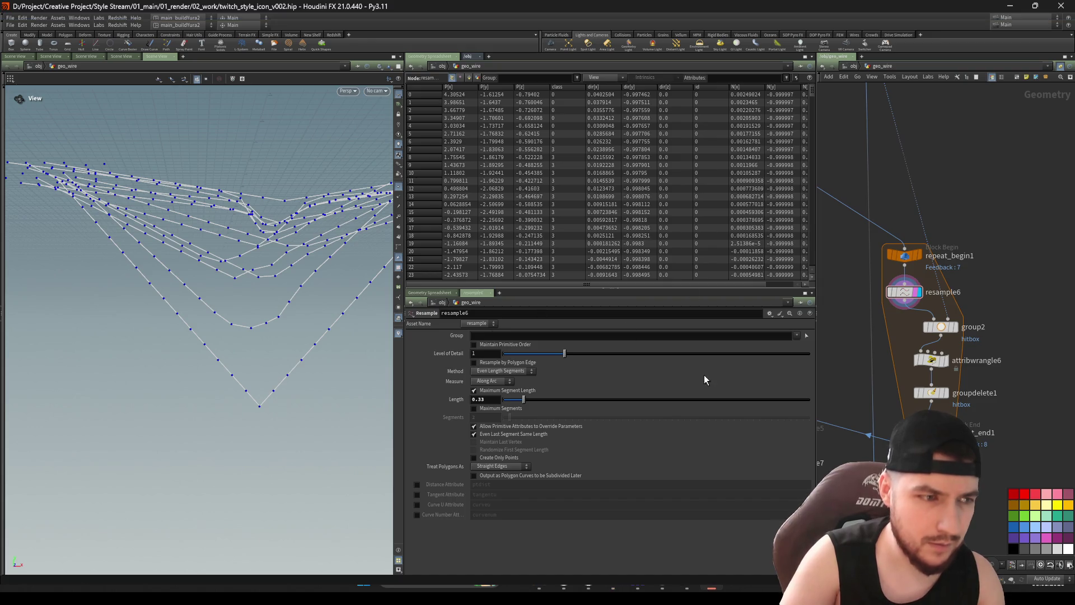
# Step: Save the scene and insert a Measure SOP on the foreach_end1→repeat_begin1 wire, displaying its result
pyautogui.hotkey('ctrl', 's')
pyautogui.moveTo(227, 365)
pyautogui.mouseDown()
pyautogui.moveTo(238, 375)
pyautogui.moveTo(184, 327)
pyautogui.mouseUp()
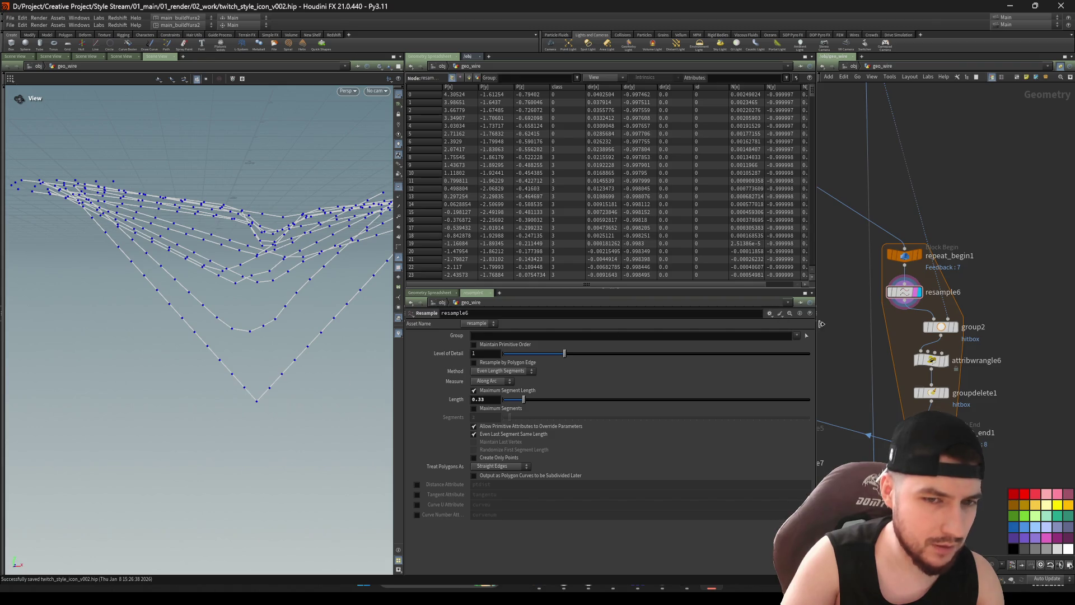
pyautogui.scroll(-3, 857, 350)
pyautogui.moveTo(857, 349); pyautogui.dragTo(918, 350, button='middle')
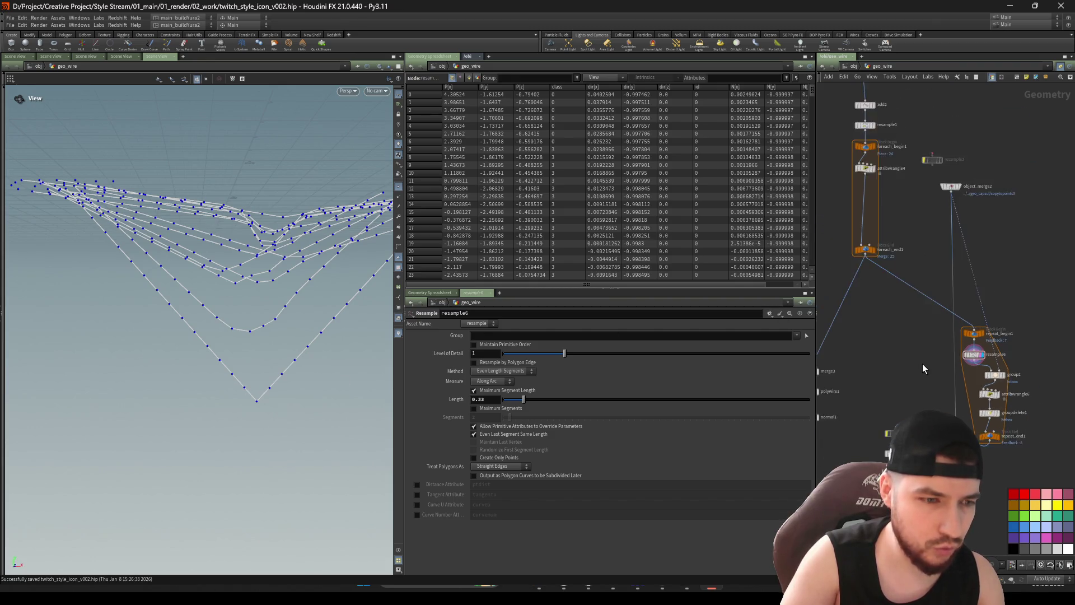
pyautogui.scroll(2, 892, 353)
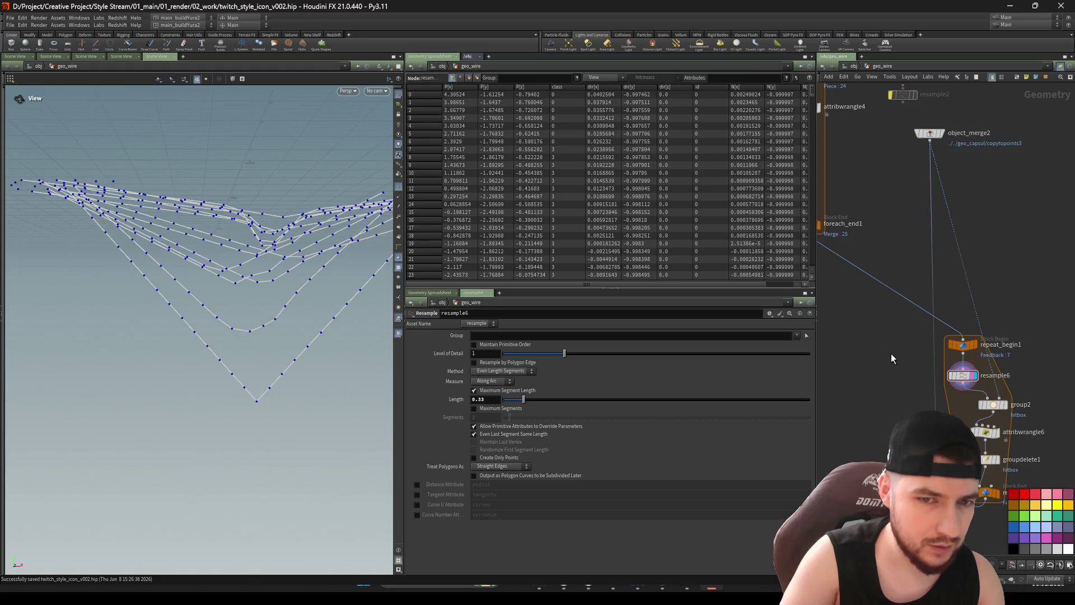
pyautogui.click(897, 263)
pyautogui.moveTo(250, 395)
pyautogui.mouseDown()
pyautogui.moveTo(241, 340)
pyautogui.moveTo(272, 348)
pyautogui.mouseUp()
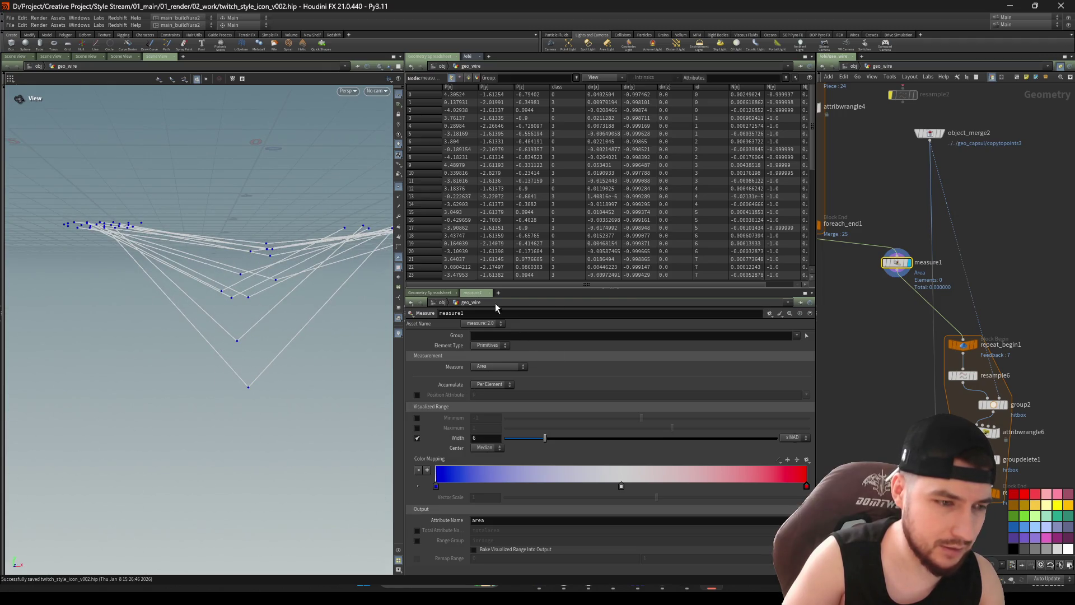
# Step: Set the measure to Perimeter / Length and list primitive attributes in the Geometry Spreadsheet
pyautogui.click(497, 366)
pyautogui.click(496, 356)
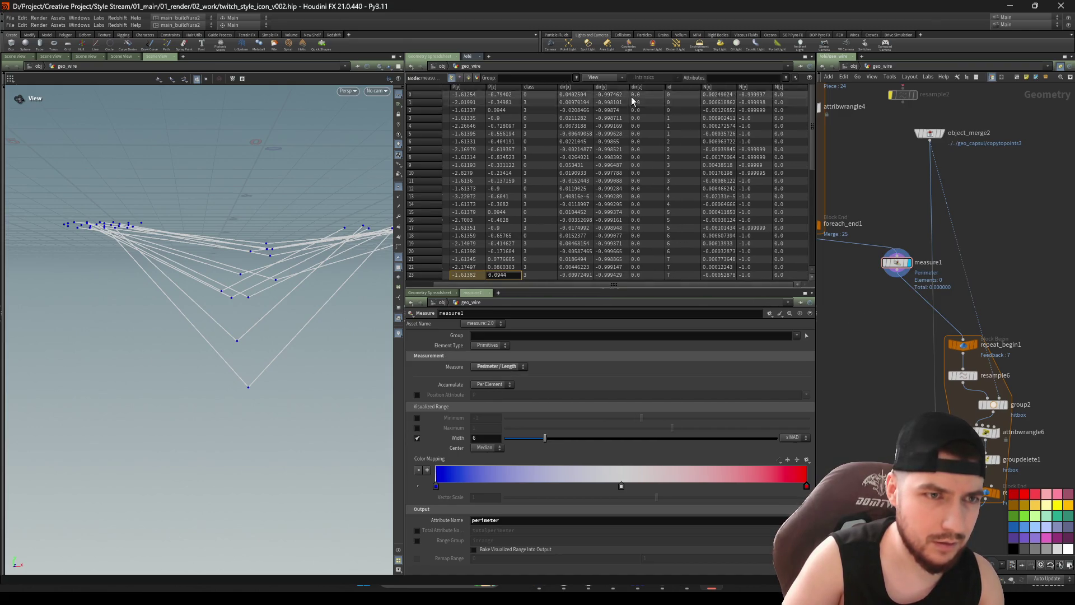
pyautogui.click(468, 79)
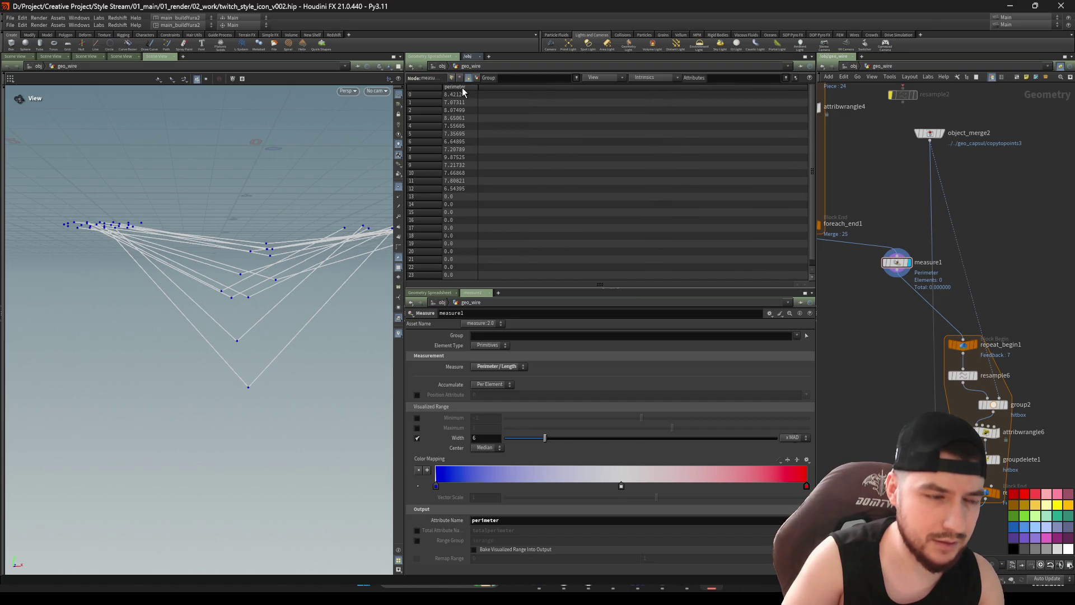
pyautogui.scroll(-1, 808, 152)
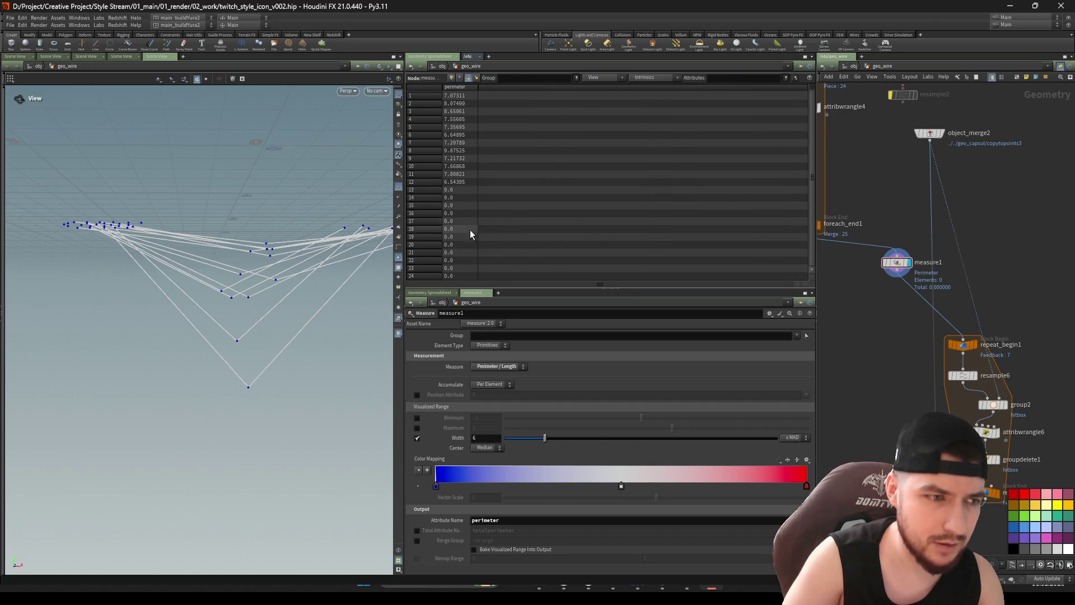
pyautogui.click(865, 327)
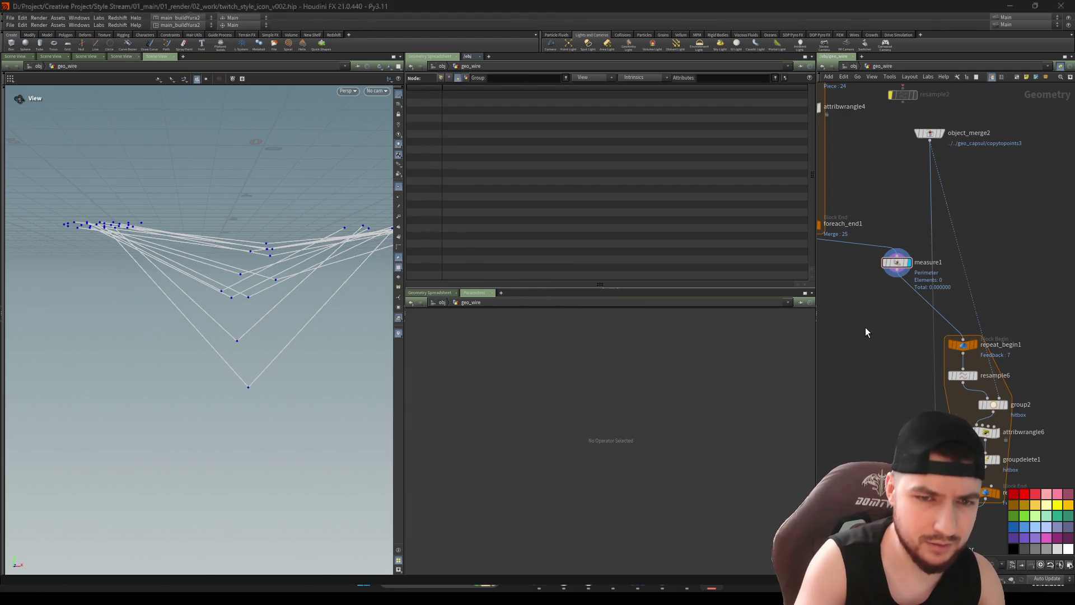
# Step: Wire clean1 above measure1 and display the cleaned wires, then move upstream to the add node
pyautogui.click(866, 327)
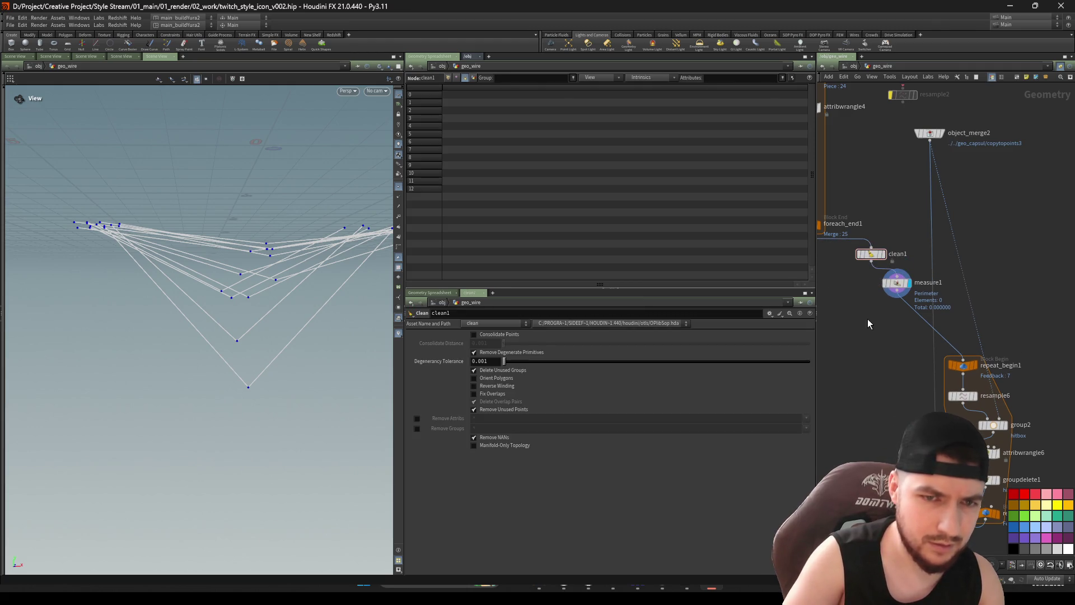
pyautogui.click(869, 255)
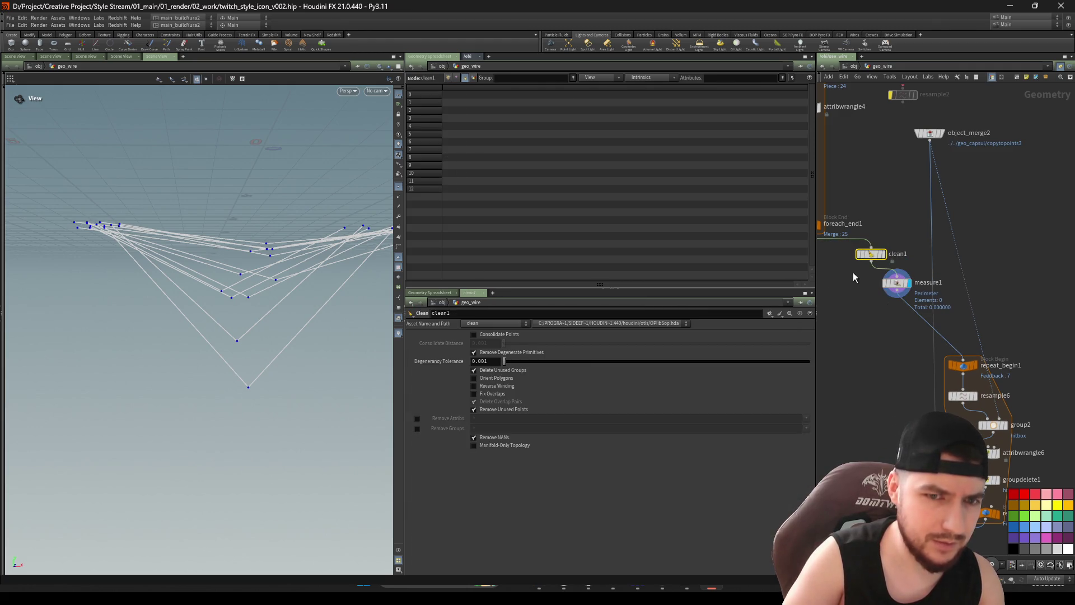
pyautogui.press('r')
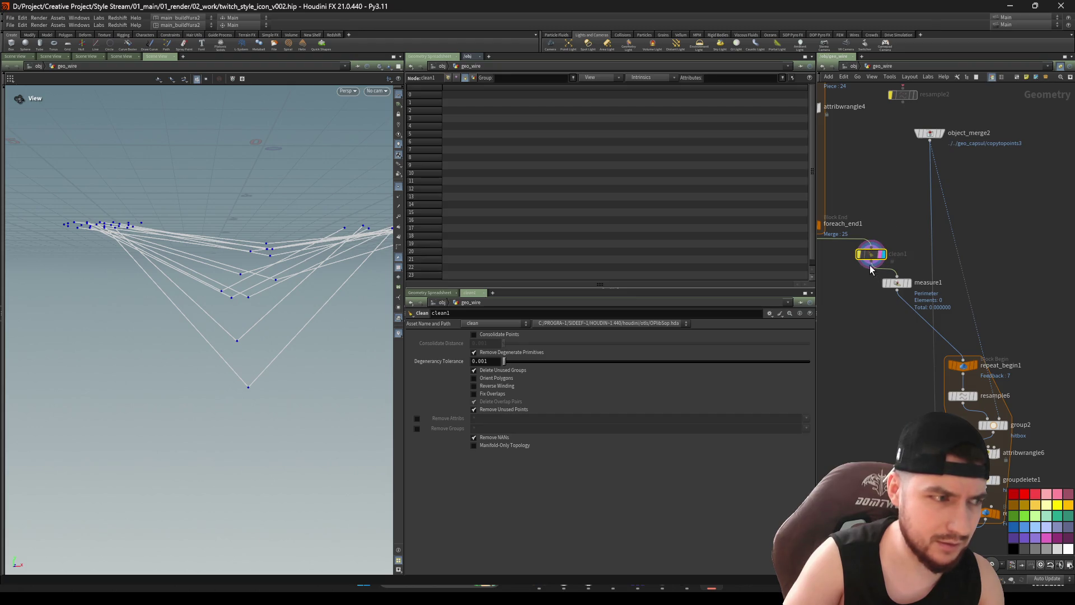
pyautogui.moveTo(177, 277)
pyautogui.mouseDown()
pyautogui.moveTo(160, 239)
pyautogui.moveTo(320, 227)
pyautogui.mouseUp()
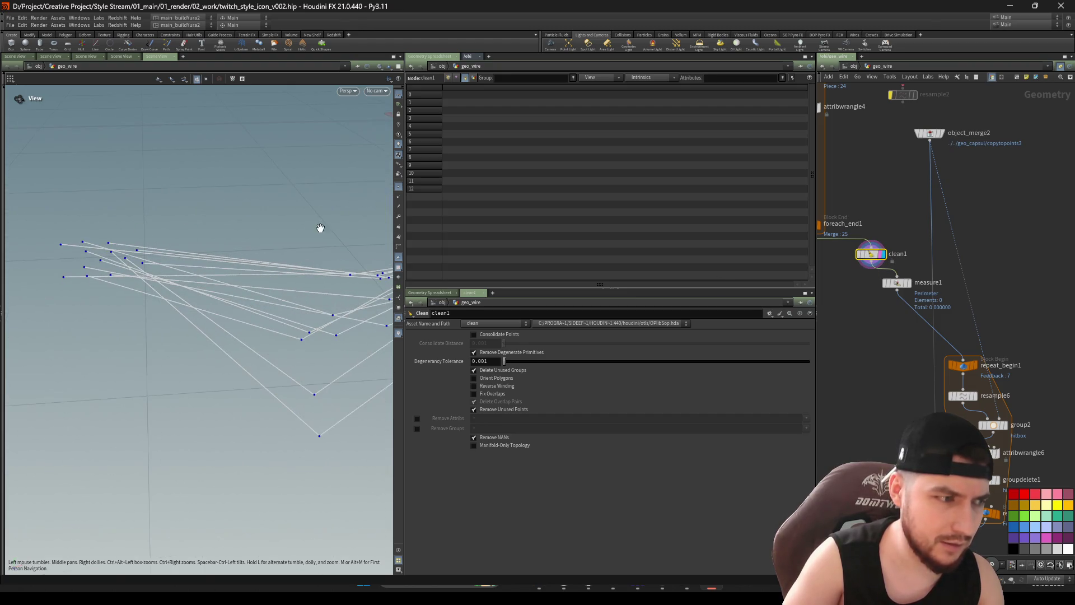
pyautogui.moveTo(180, 271)
pyautogui.mouseDown()
pyautogui.moveTo(223, 271)
pyautogui.moveTo(233, 289)
pyautogui.moveTo(225, 277)
pyautogui.moveTo(252, 277)
pyautogui.mouseUp()
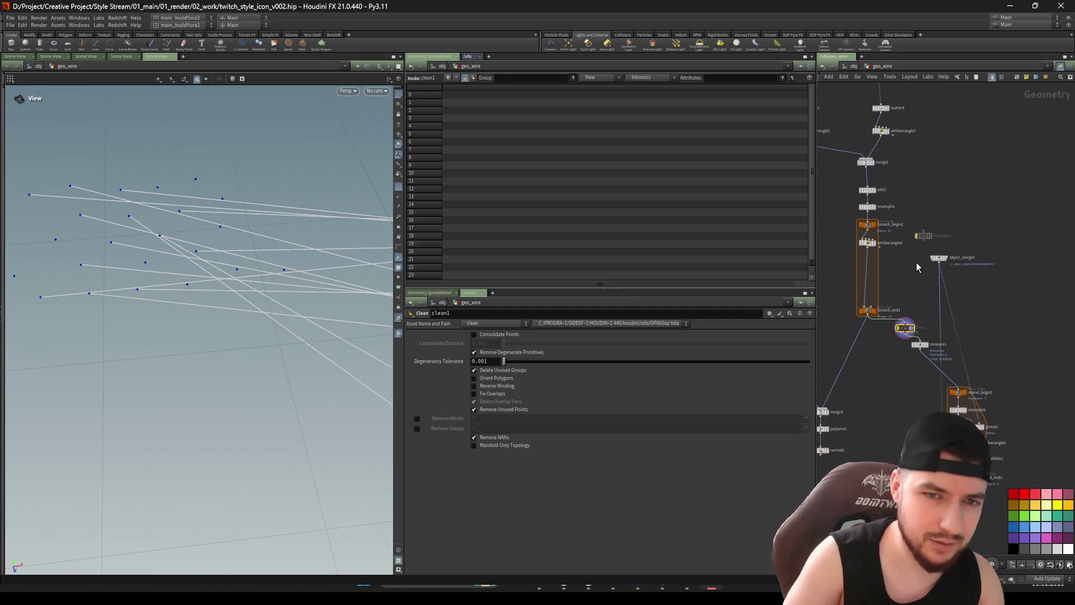
pyautogui.moveTo(929, 231); pyautogui.dragTo(840, 245, button='middle')
pyautogui.click(881, 230)
# Step: Display add2 and merge2 in turn and check scatter4's settings
pyautogui.press('r')
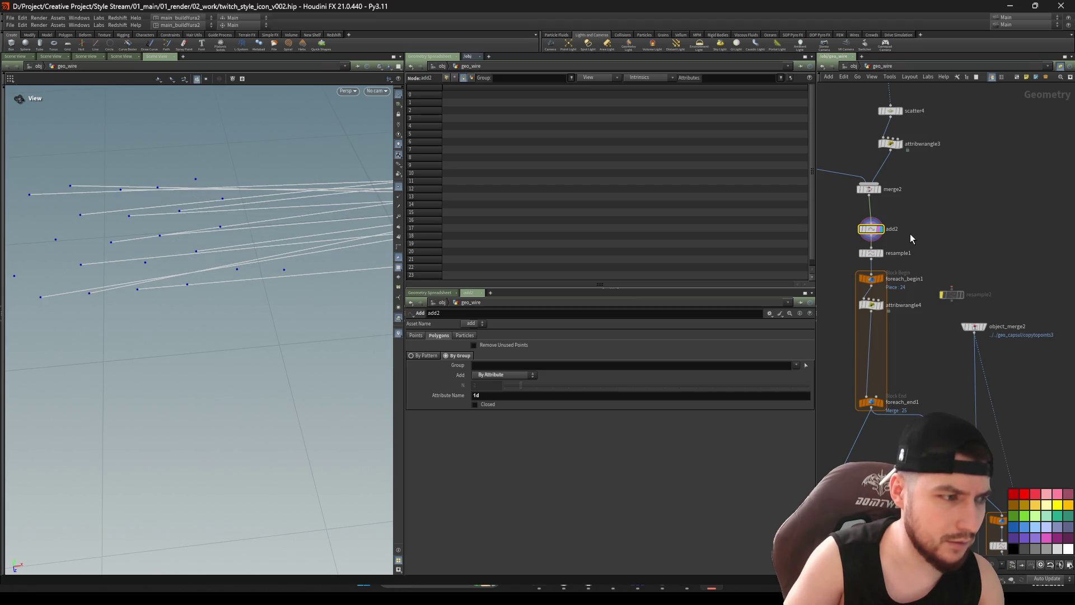
pyautogui.scroll(-2, 910, 234)
pyautogui.click(978, 303)
pyautogui.press('r')
pyautogui.moveTo(932, 275); pyautogui.dragTo(928, 309, button='middle')
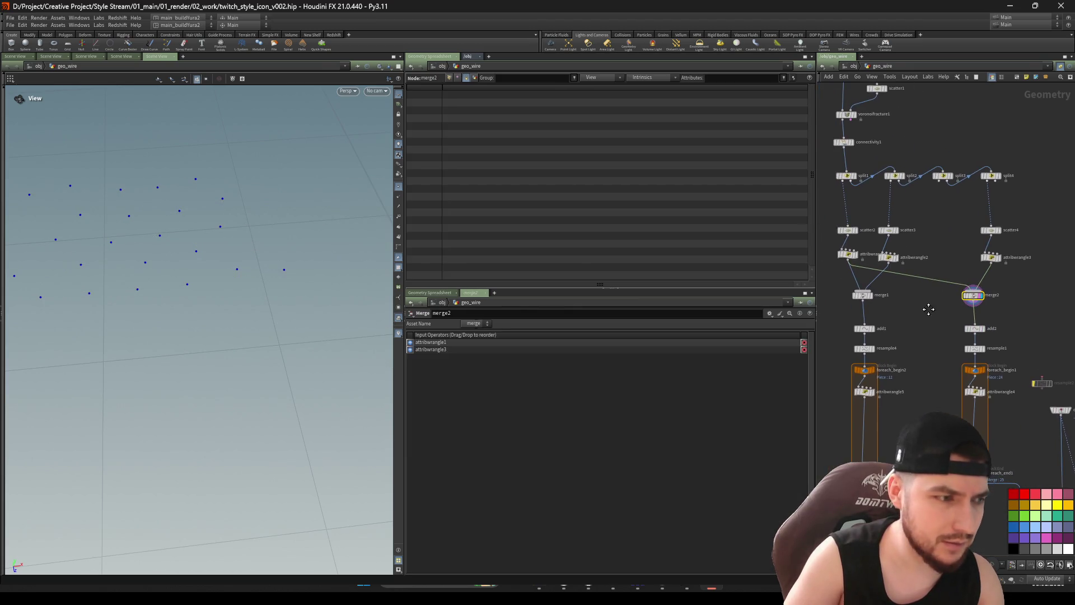
pyautogui.scroll(1, 928, 309)
pyautogui.click(989, 249)
pyautogui.click(984, 210)
pyautogui.scroll(2, 898, 207)
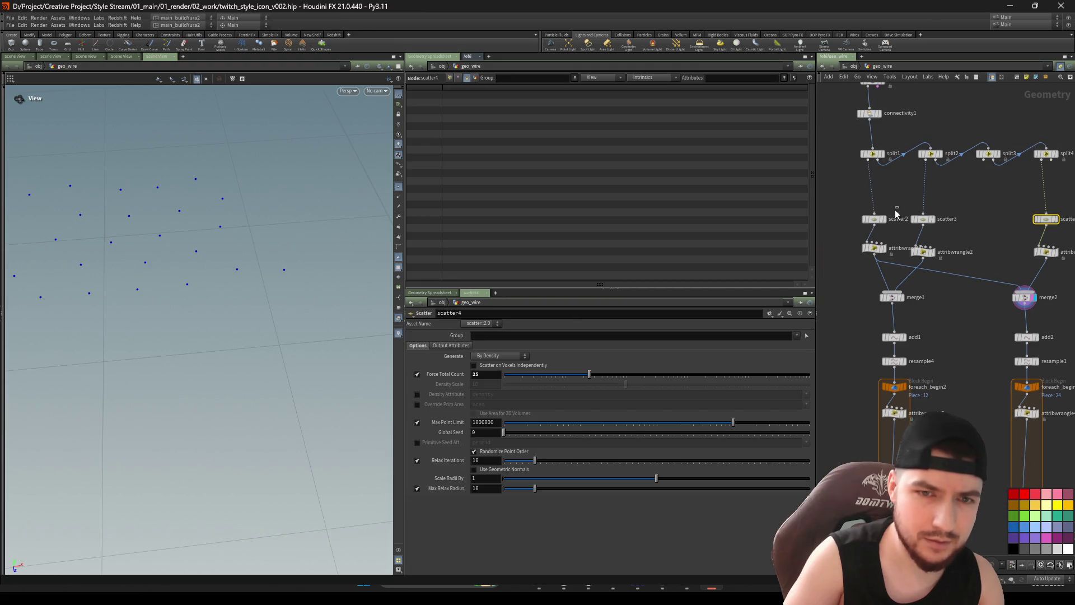
# Step: Display foreach_end1's output wires, inspect them, then display the measure node again
pyautogui.moveTo(850, 248); pyautogui.dragTo(913, 293, button='middle')
pyautogui.click(900, 246)
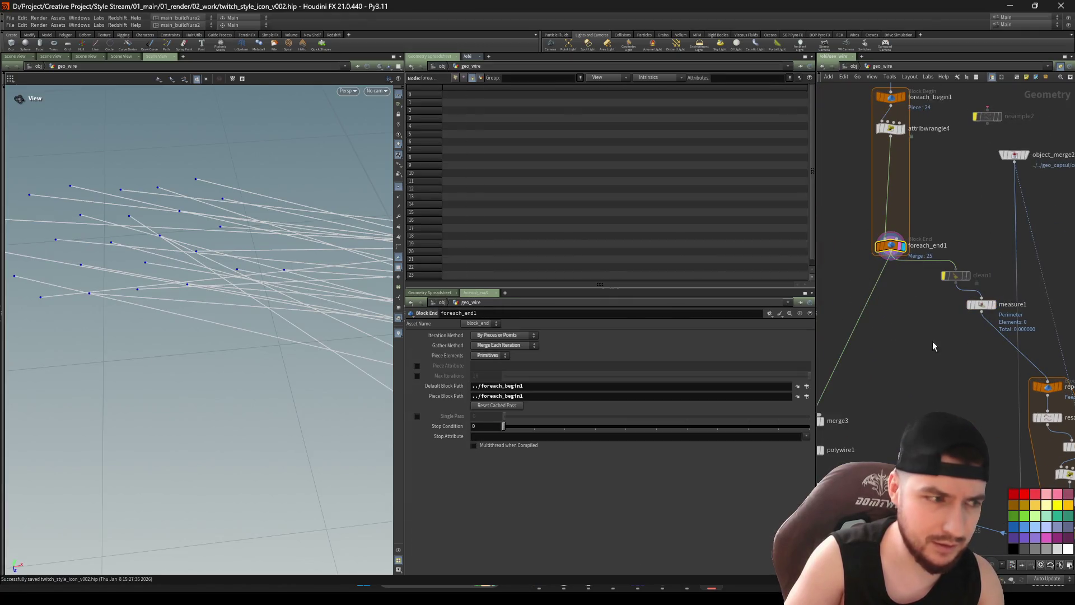
pyautogui.moveTo(269, 276); pyautogui.dragTo(181, 288)
pyautogui.moveTo(180, 289); pyautogui.dragTo(296, 285, button='right')
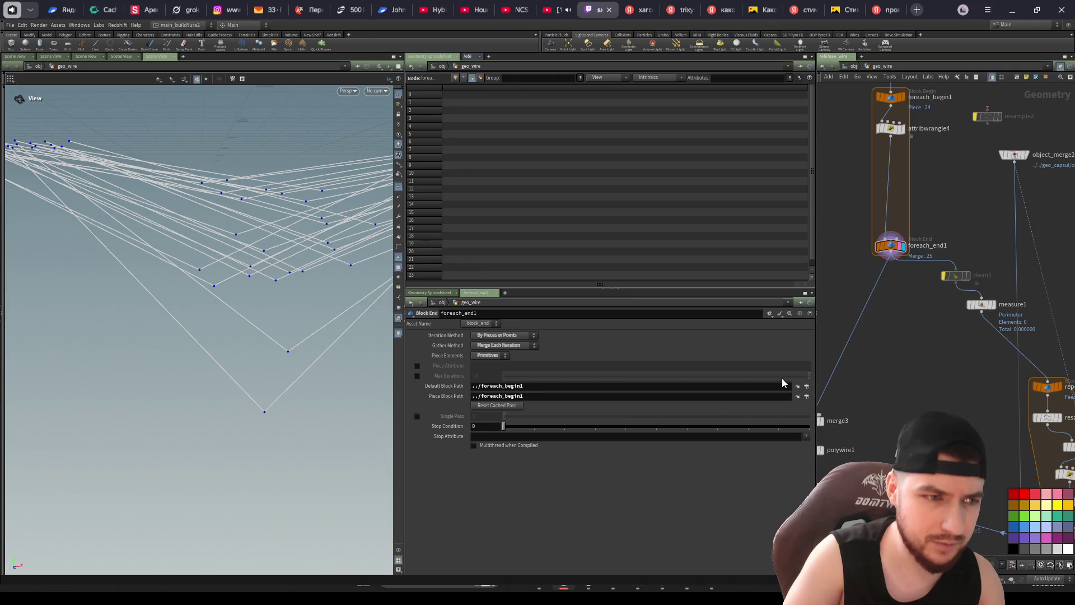
pyautogui.moveTo(249, 262); pyautogui.dragTo(241, 274)
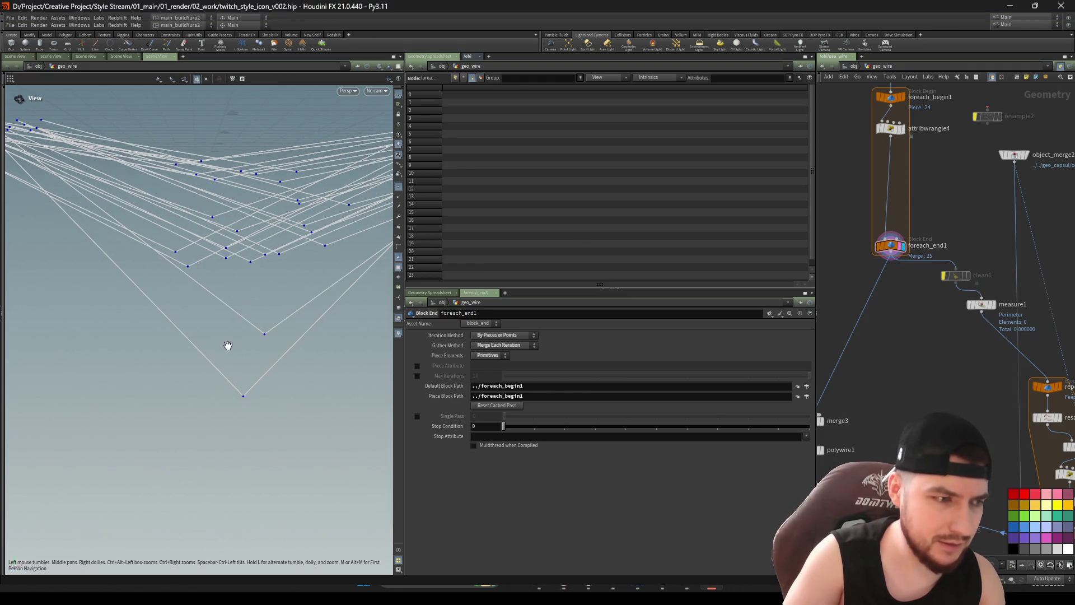
pyautogui.moveTo(937, 304); pyautogui.dragTo(852, 269, button='middle')
pyautogui.click(907, 269)
pyautogui.hotkey('ctrl', 's')
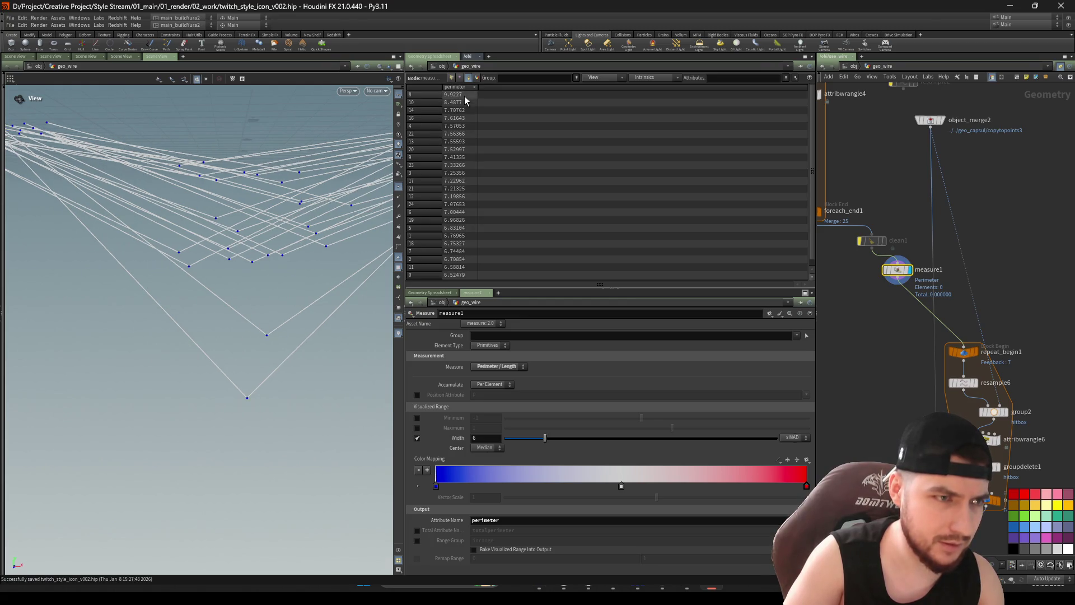
pyautogui.scroll(2, 880, 302)
pyautogui.scroll(2, 868, 331)
pyautogui.scroll(1, 850, 365)
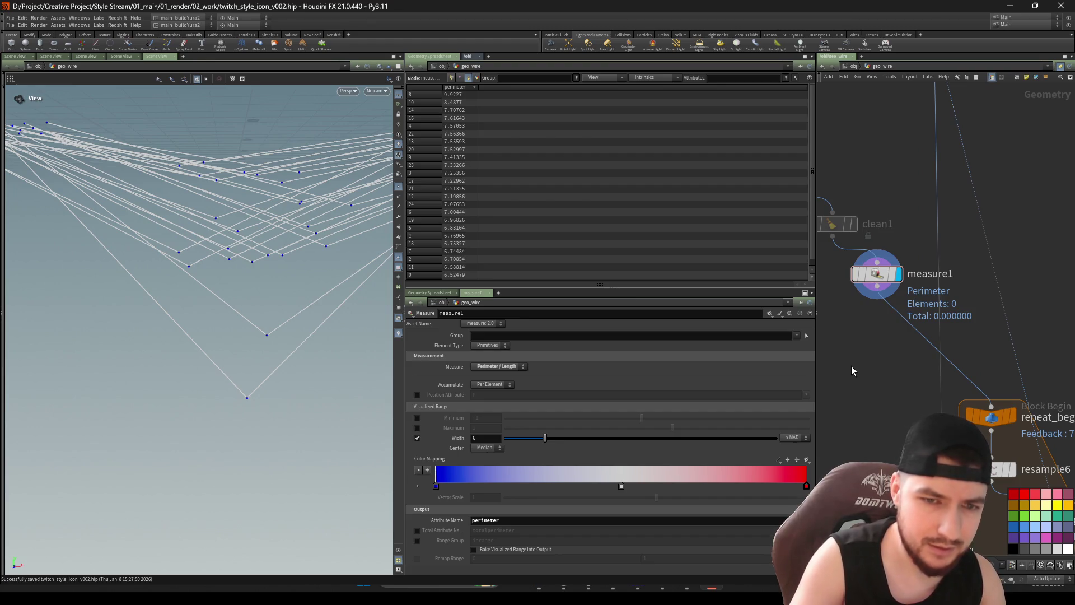
pyautogui.press('Tab')
pyautogui.write('wrangle')
pyautogui.press('Return')
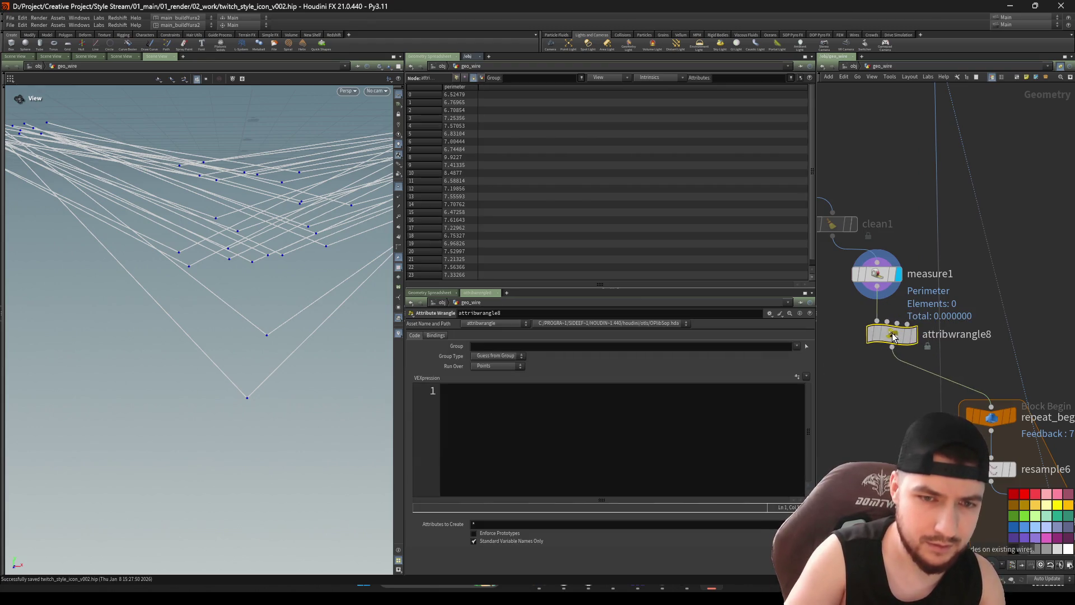
pyautogui.click(865, 336)
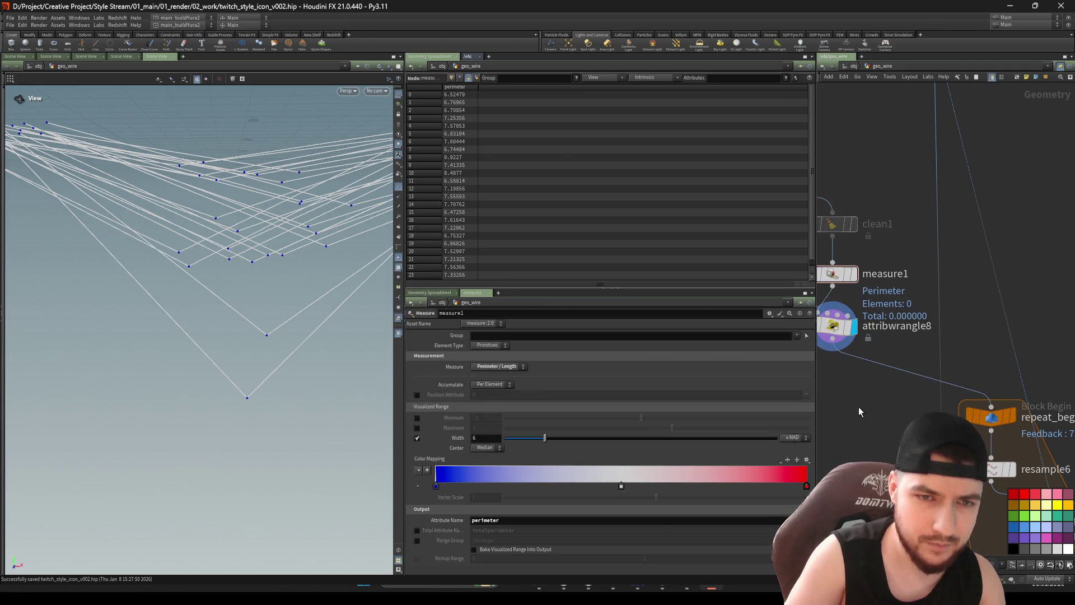
pyautogui.click(886, 324)
pyautogui.click(640, 439)
pyautogui.write('if( @pe')
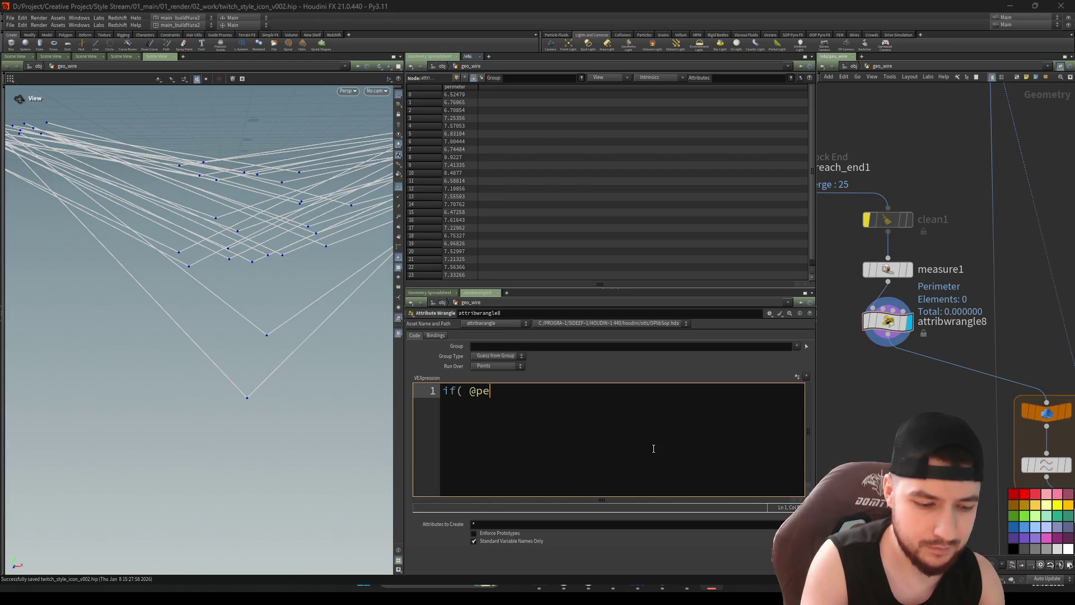
pyautogui.write('rimeter>>=8')
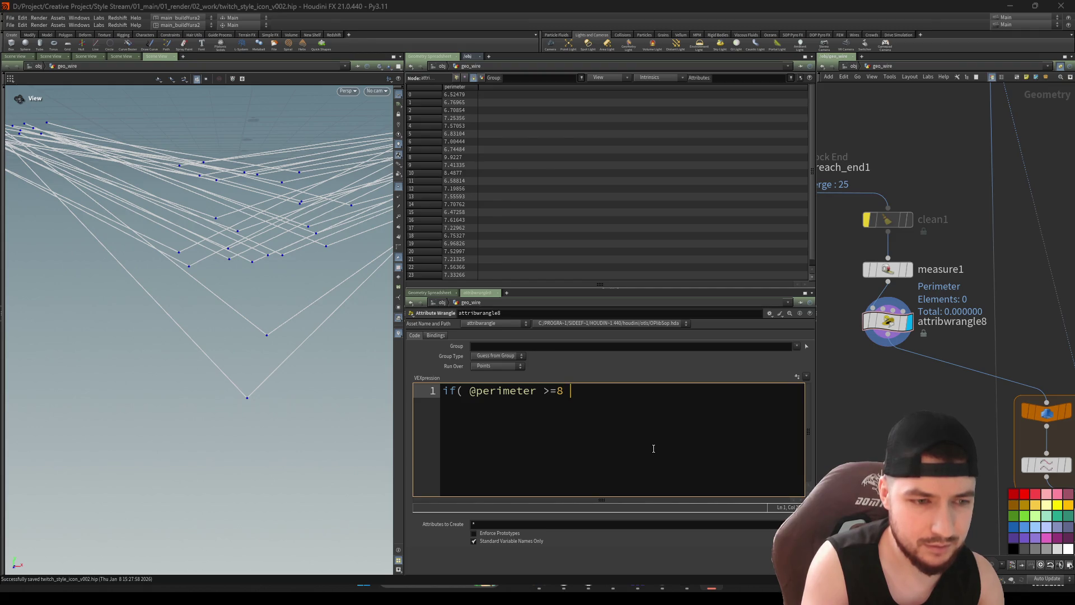
pyautogui.write(')')
pyautogui.press('Return')
pyautogui.write('@')
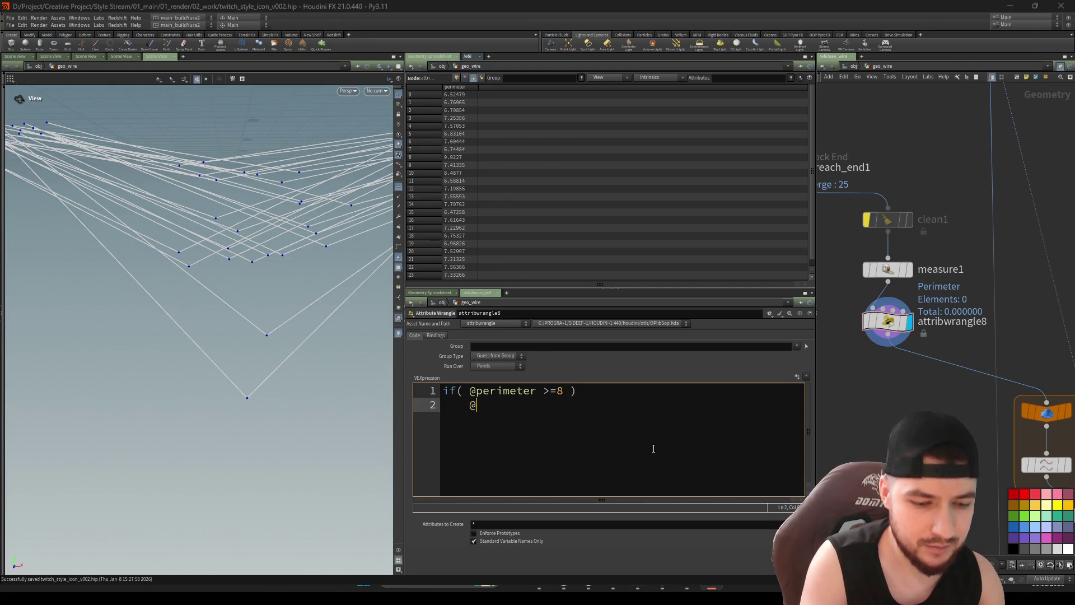
pyautogui.write('group_small = 1;')
# Step: Create a Group node under the new wrangle near the repeat loop
pyautogui.moveTo(923, 419); pyautogui.dragTo(861, 329, button='middle')
pyautogui.scroll(-2, 866, 365)
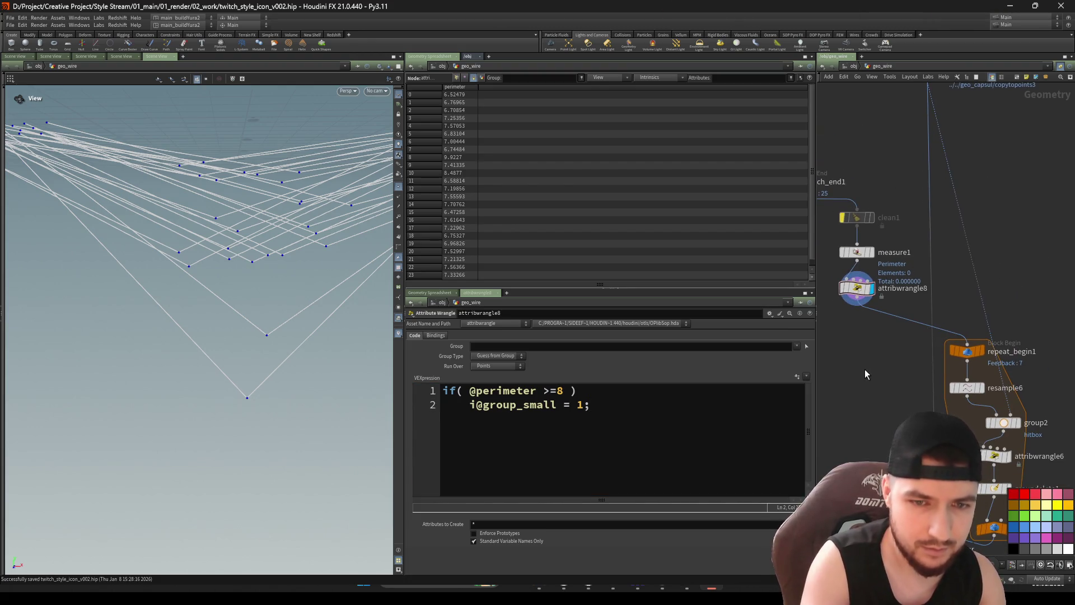
pyautogui.press('Tab')
pyautogui.write('group')
pyautogui.press('Return')
# Step: Display the group node, set attribwrangle8 to run over Primitives, then select repeat_begin1
pyautogui.click(879, 369)
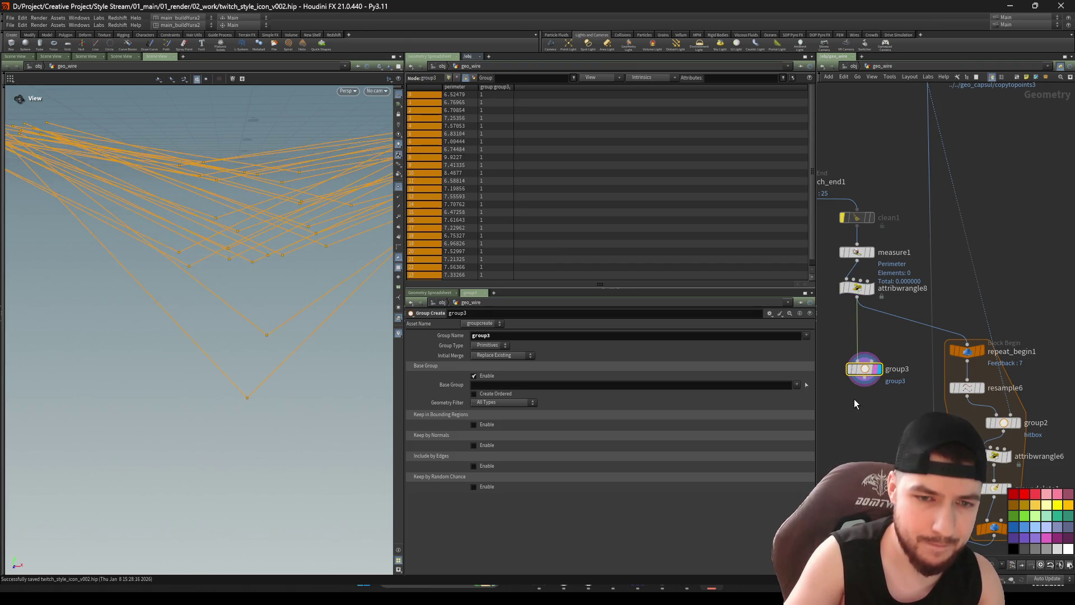
pyautogui.moveTo(831, 280); pyautogui.dragTo(871, 330)
pyautogui.moveTo(858, 288); pyautogui.dragTo(857, 316)
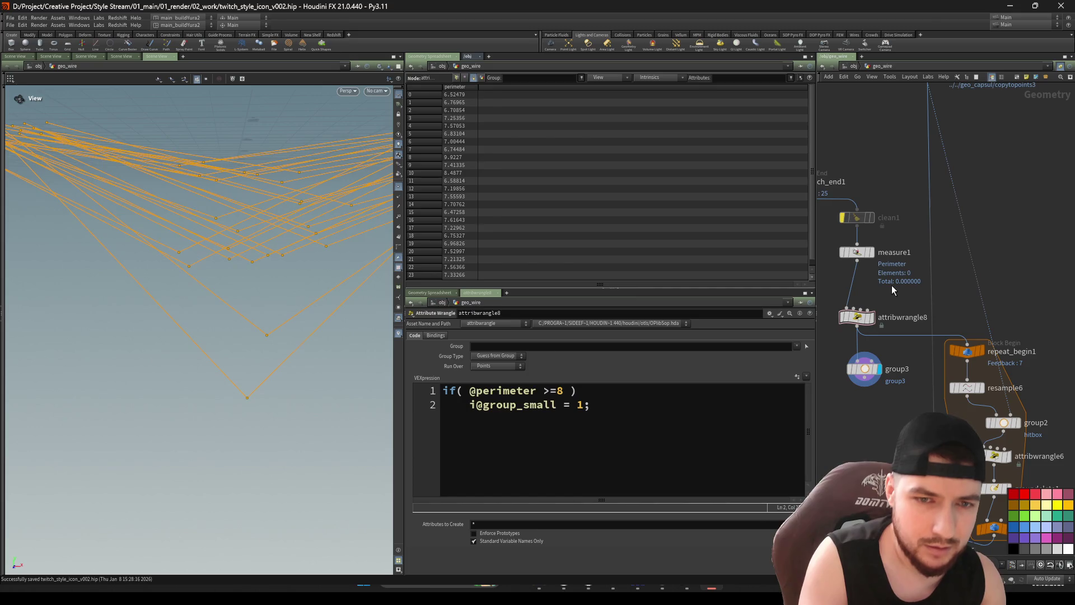
pyautogui.click(500, 366)
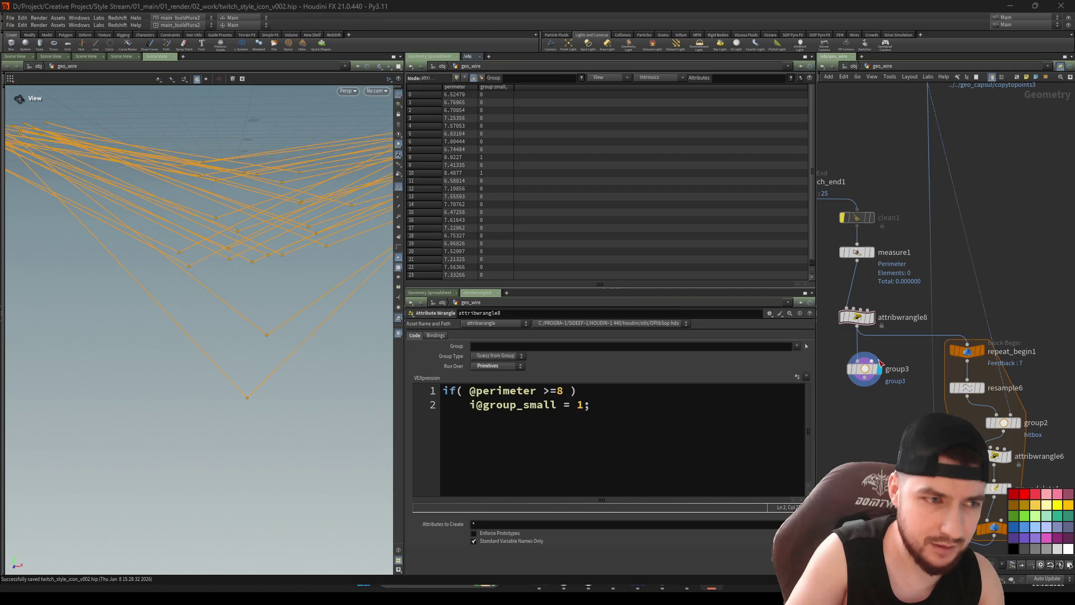
pyautogui.click(869, 374)
pyautogui.moveTo(888, 367)
pyautogui.mouseDown(button='middle')
pyautogui.moveTo(866, 354)
pyautogui.moveTo(868, 342)
pyautogui.mouseUp(button='middle')
pyautogui.click(953, 328)
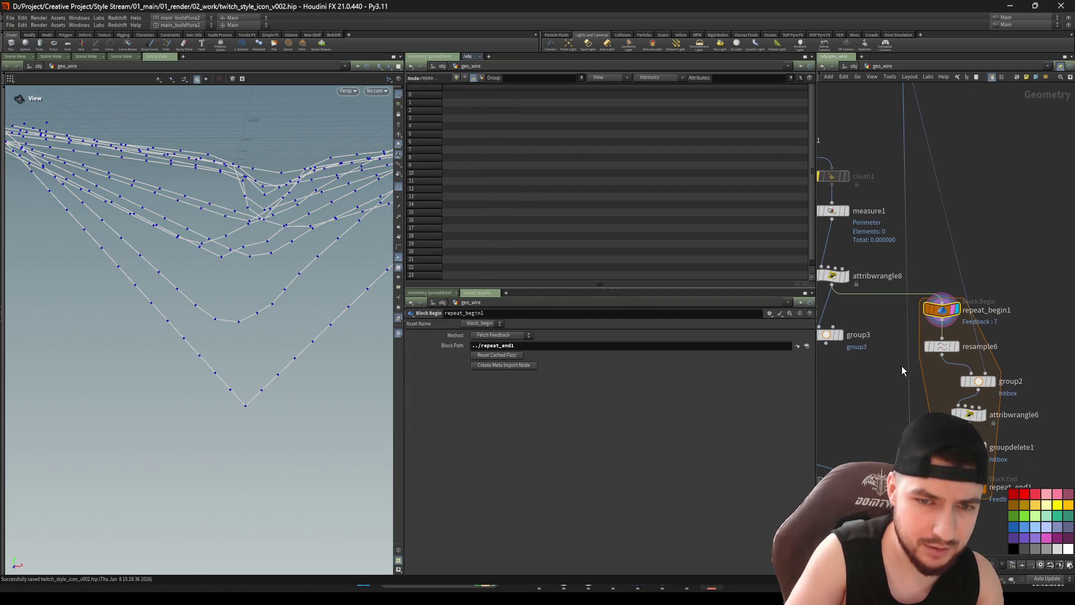
# Step: Reset the loop's cached feedback pass and limit resample6 to the small group
pyautogui.click(953, 349)
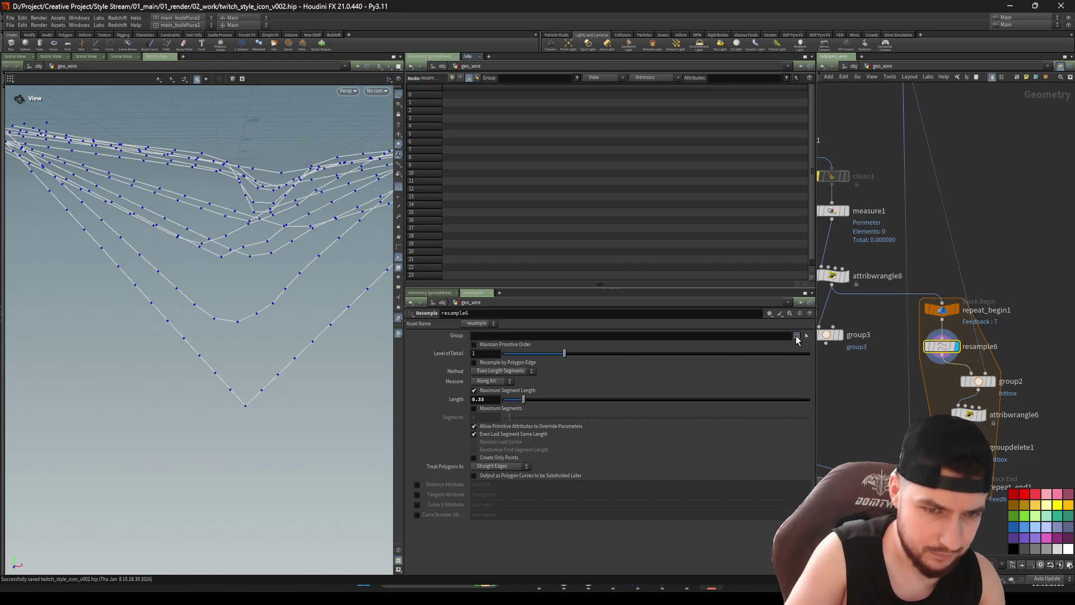
pyautogui.click(935, 308)
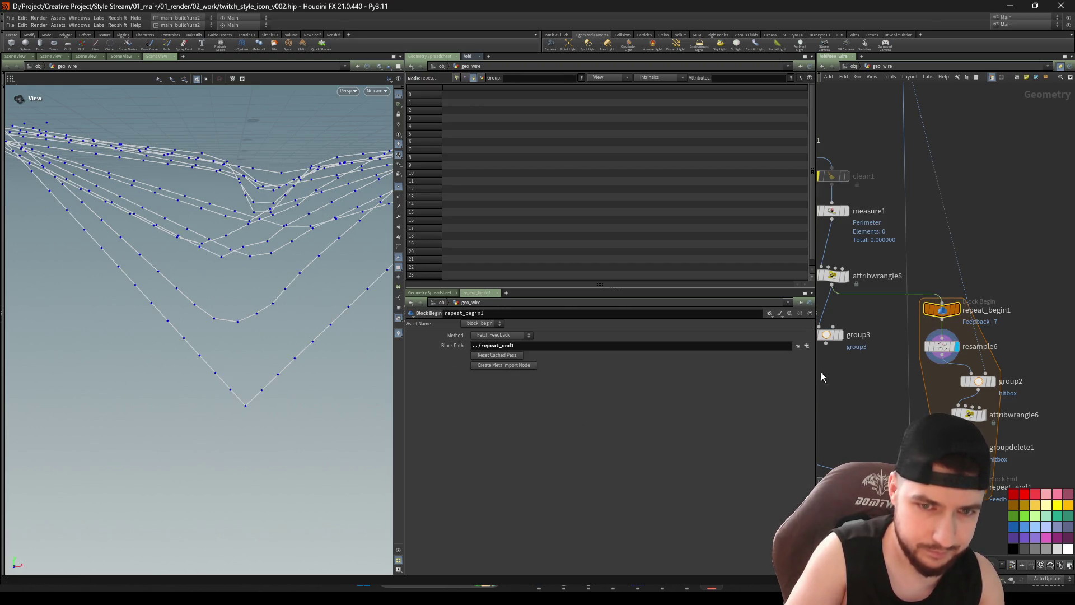
pyautogui.click(514, 359)
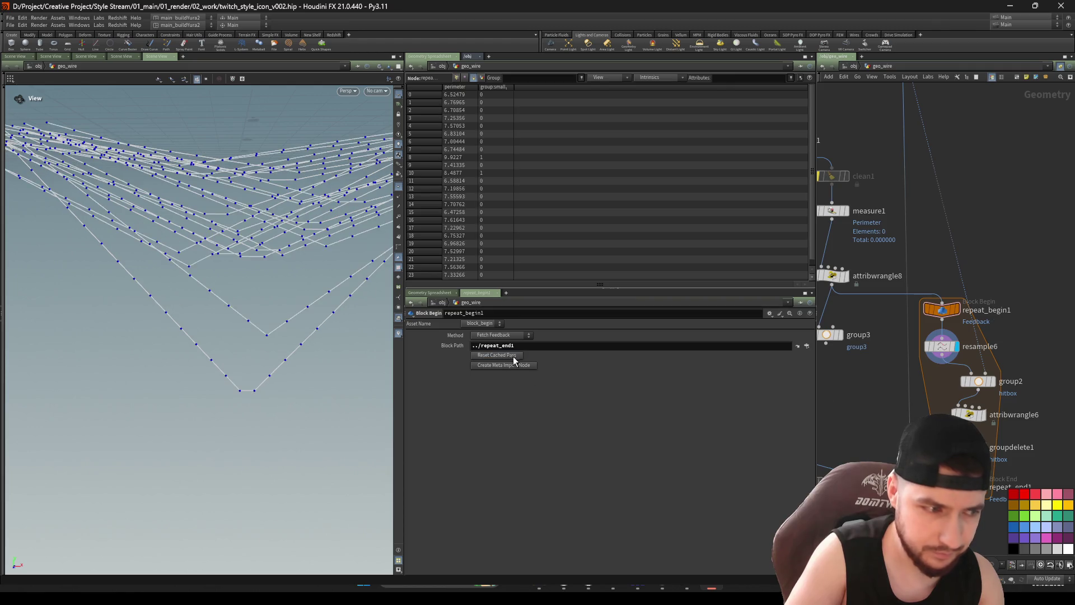
pyautogui.click(941, 346)
pyautogui.click(796, 335)
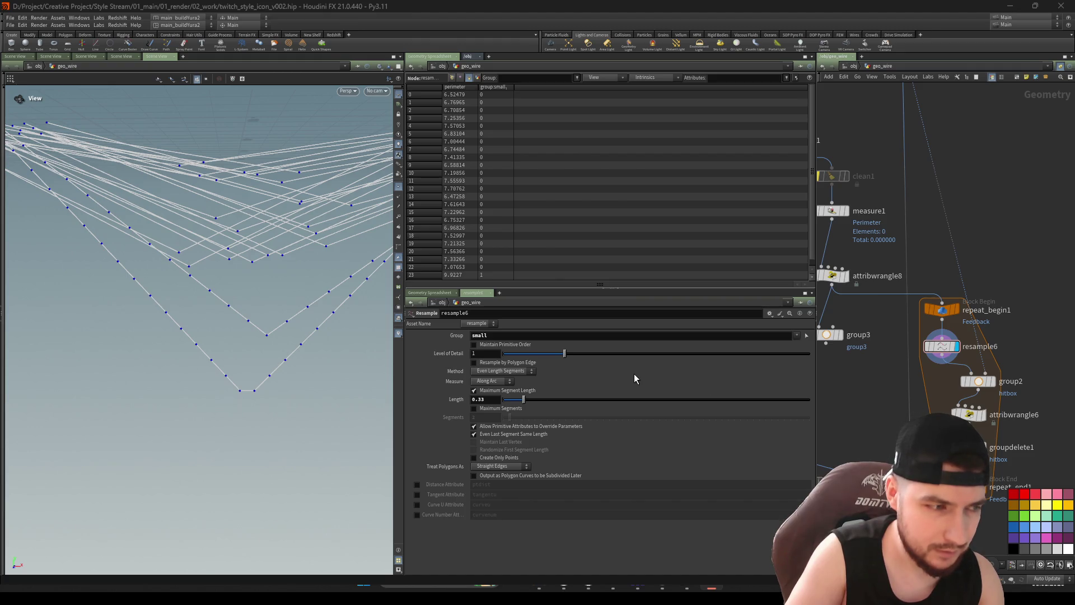
# Step: Change attribwrangle8's perimeter test from >= 8 to <= 8
pyautogui.moveTo(895, 358); pyautogui.dragTo(909, 363, button='middle')
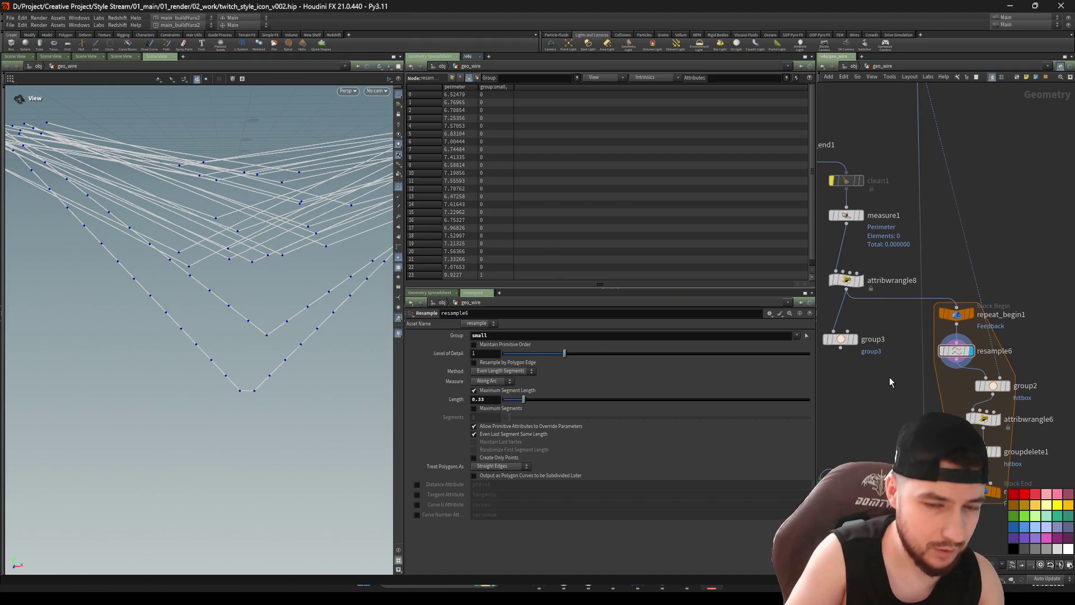
pyautogui.click(836, 271)
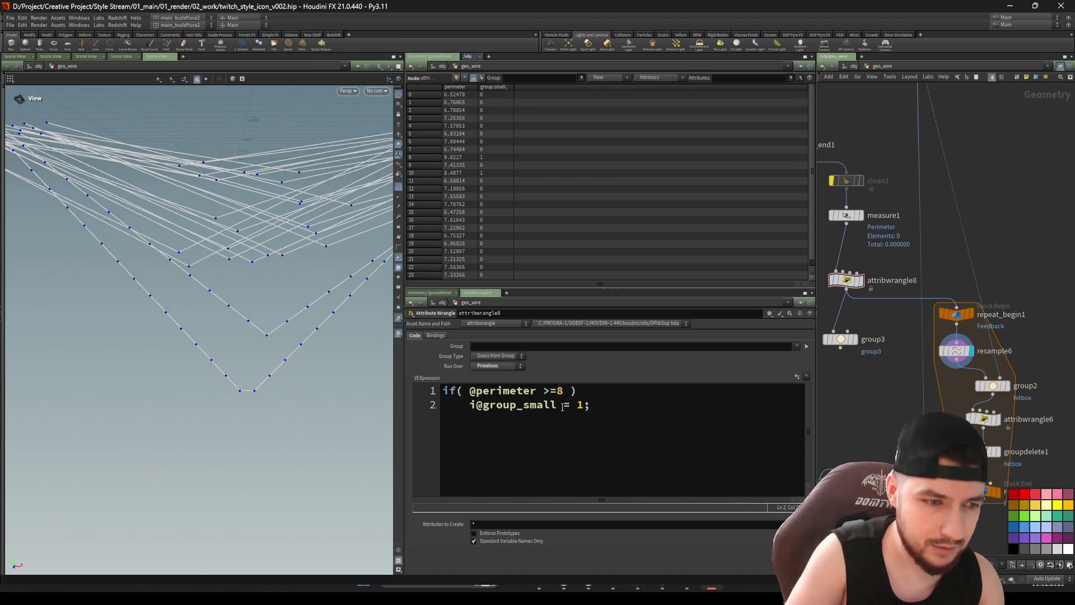
pyautogui.click(547, 391)
pyautogui.press('BackSpace')
pyautogui.write('<')
pyautogui.scroll(2, 902, 386)
pyautogui.click(966, 354)
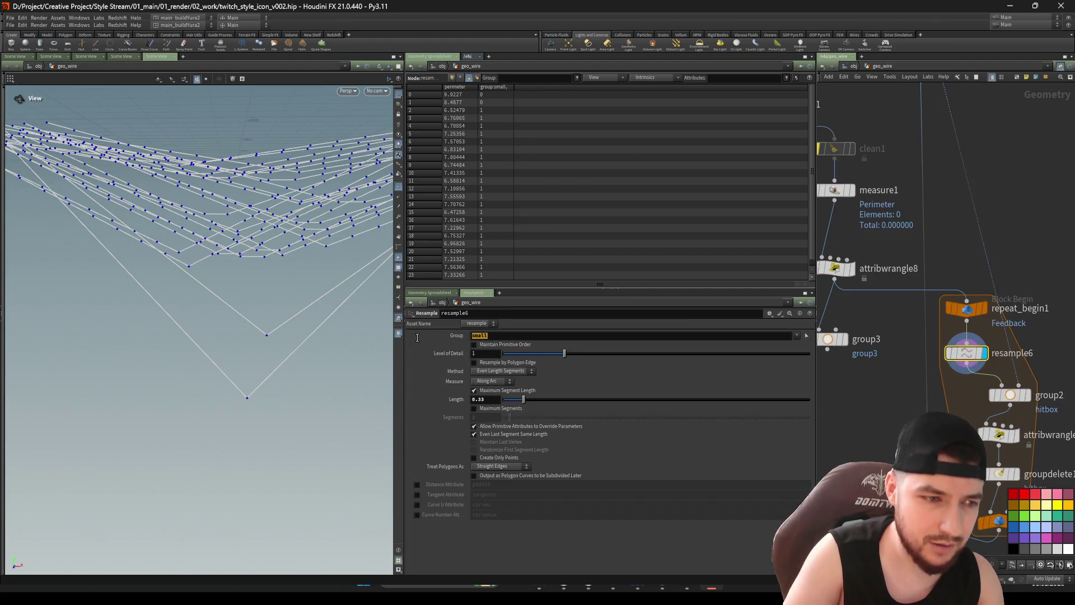
# Step: Set group3's Base Group to small, compare its output with resample6's, and save
pyautogui.click(833, 341)
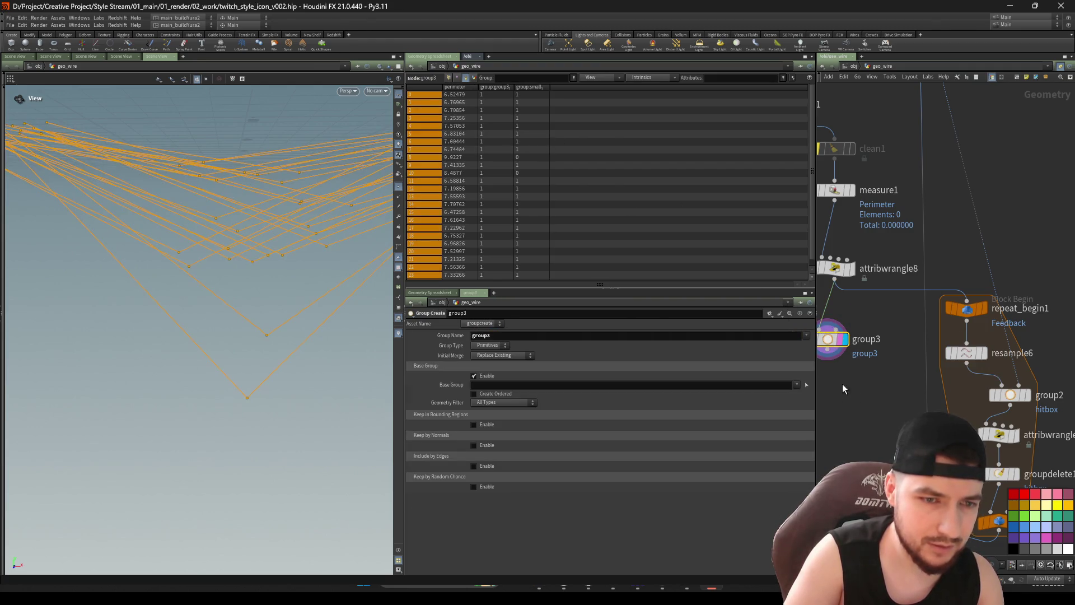
pyautogui.click(797, 386)
pyautogui.click(818, 409)
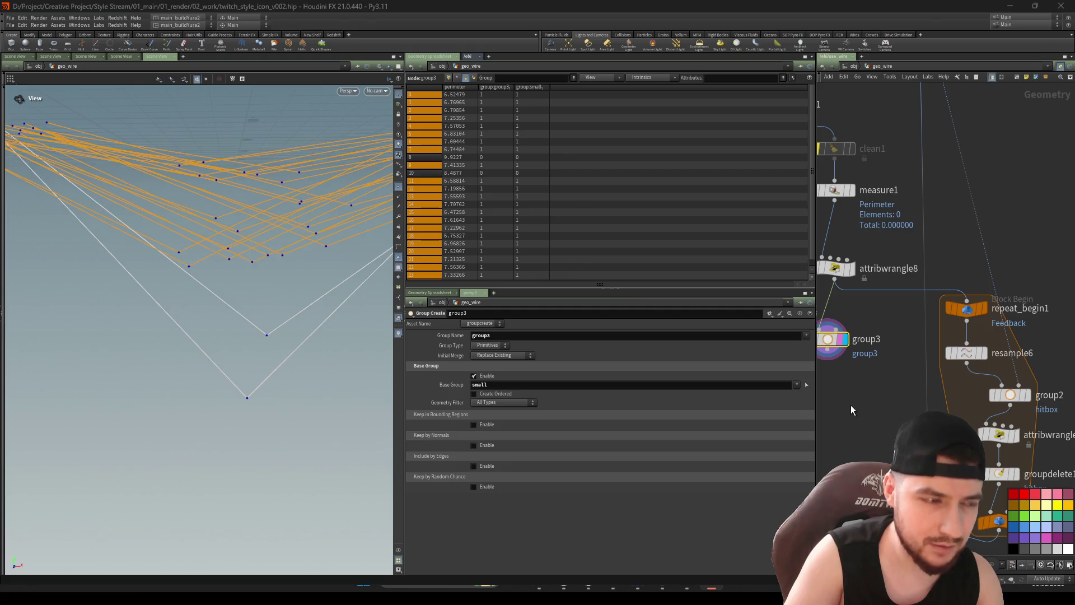
pyautogui.click(970, 349)
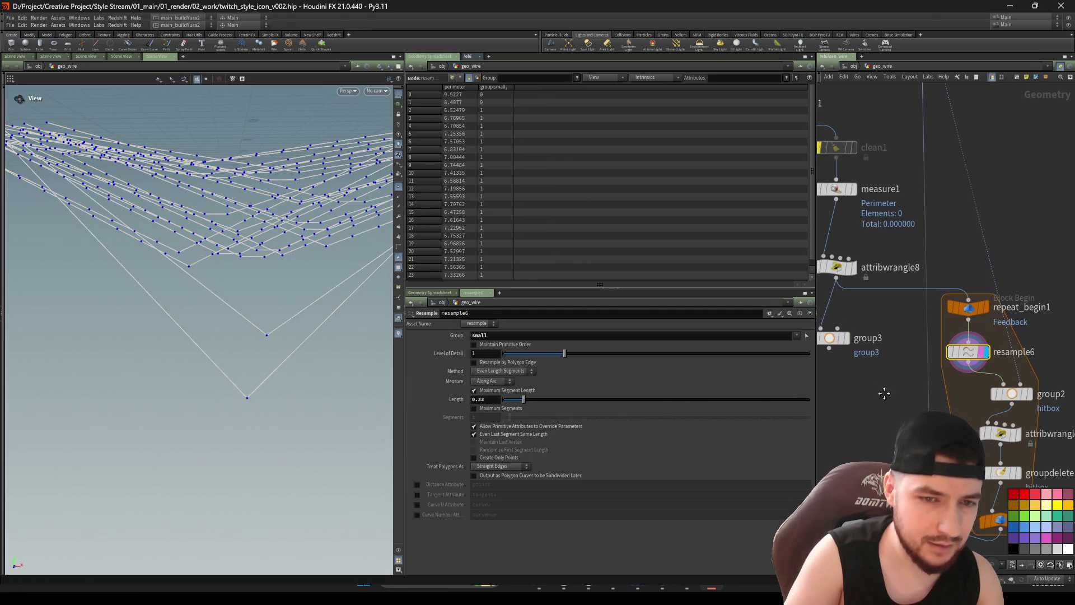
pyautogui.click(832, 339)
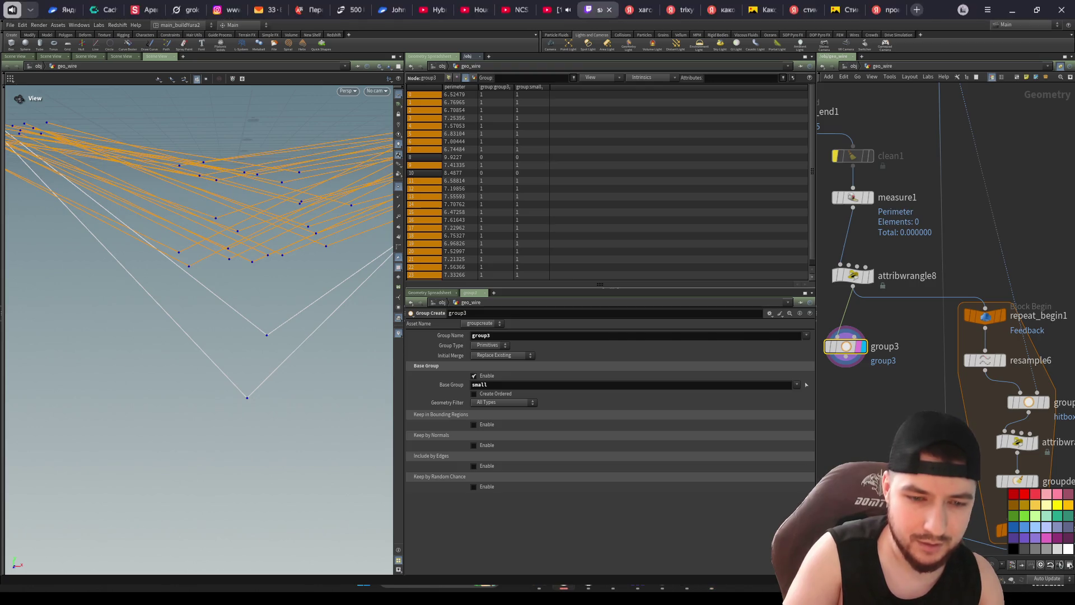
pyautogui.moveTo(991, 361); pyautogui.dragTo(922, 357, button='middle')
pyautogui.click(923, 357)
pyautogui.hotkey('ctrl', 's')
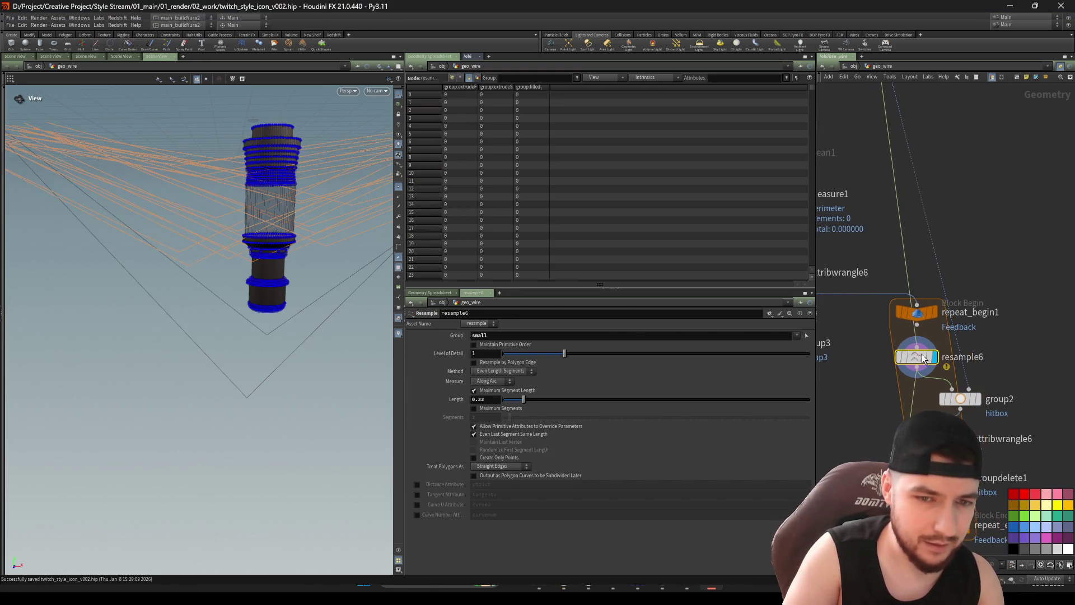
pyautogui.click(922, 358)
# Step: Step through the hitbox group, point-jitter wrangle and group delete outputs up to repeat_end1's settings
pyautogui.moveTo(882, 393); pyautogui.dragTo(876, 369, button='middle')
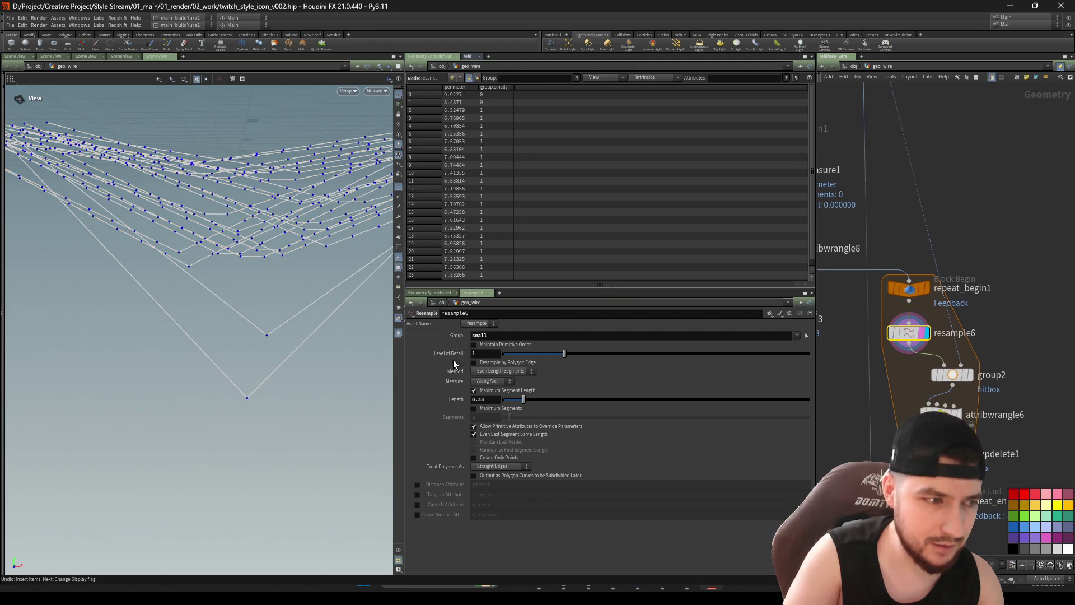
pyautogui.moveTo(223, 343)
pyautogui.mouseDown()
pyautogui.moveTo(264, 325)
pyautogui.moveTo(245, 308)
pyautogui.mouseUp()
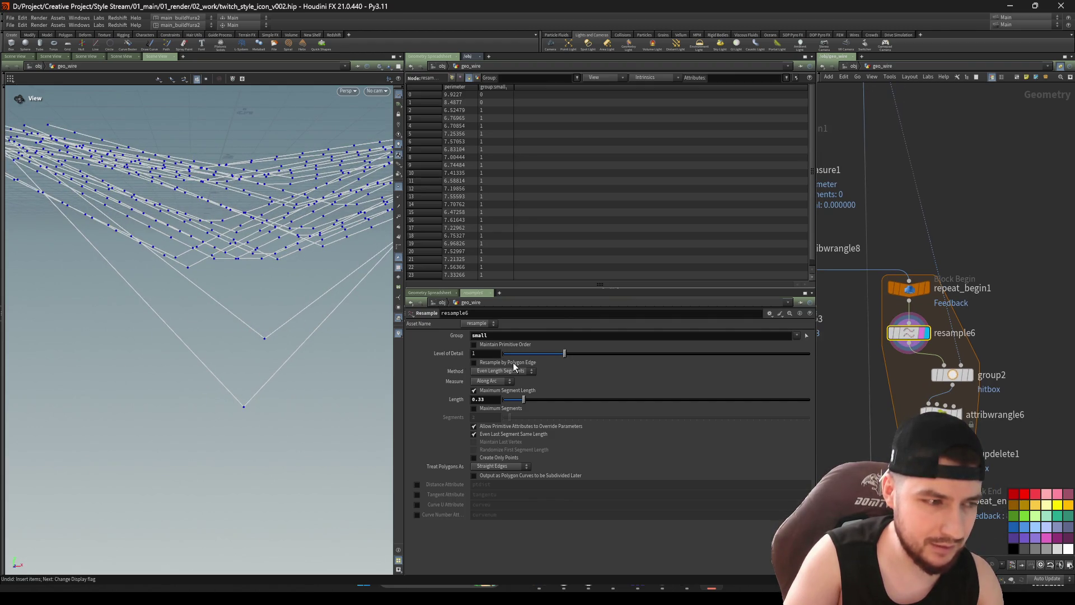
pyautogui.moveTo(908, 401); pyautogui.dragTo(915, 345, button='middle')
pyautogui.click(963, 330)
pyautogui.moveTo(305, 311)
pyautogui.mouseDown()
pyautogui.moveTo(362, 352)
pyautogui.moveTo(245, 287)
pyautogui.mouseUp()
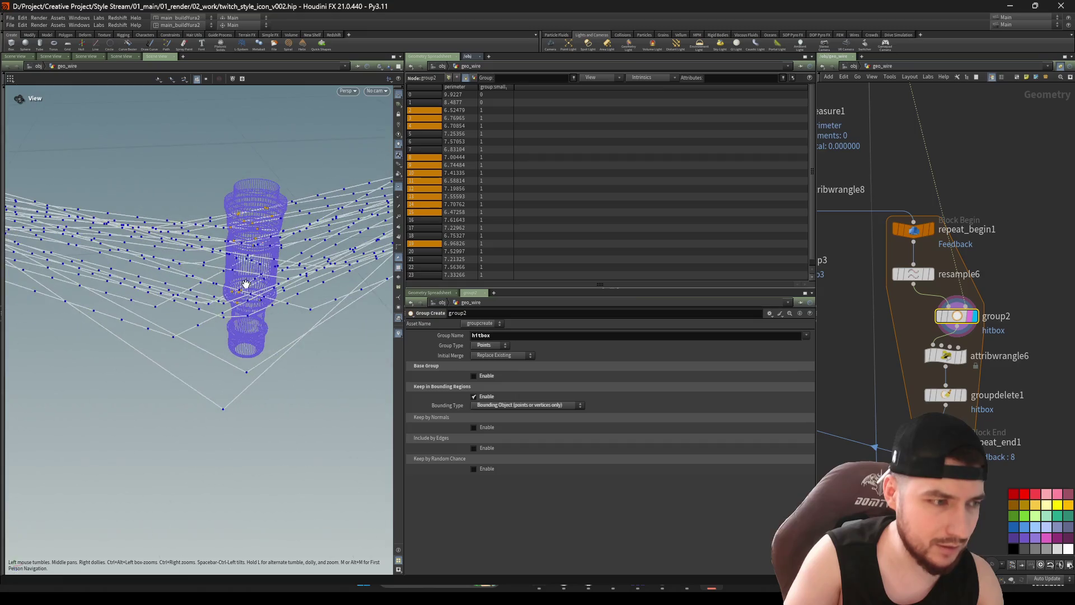
pyautogui.click(965, 355)
pyautogui.scroll(3, 941, 345)
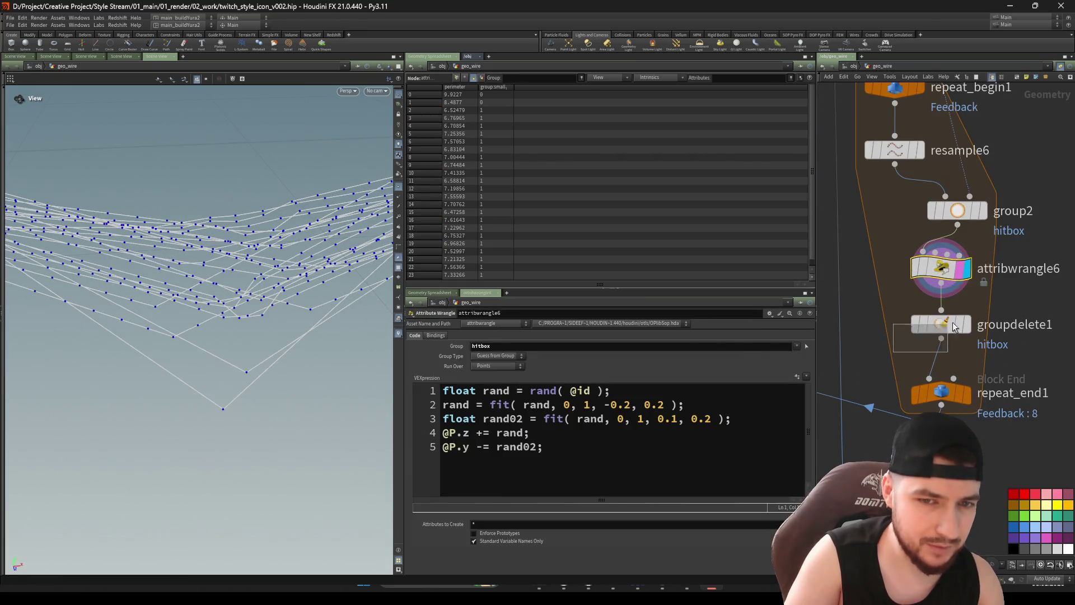
pyautogui.click(937, 327)
pyautogui.moveTo(895, 371); pyautogui.dragTo(885, 337, button='middle')
pyautogui.click(934, 359)
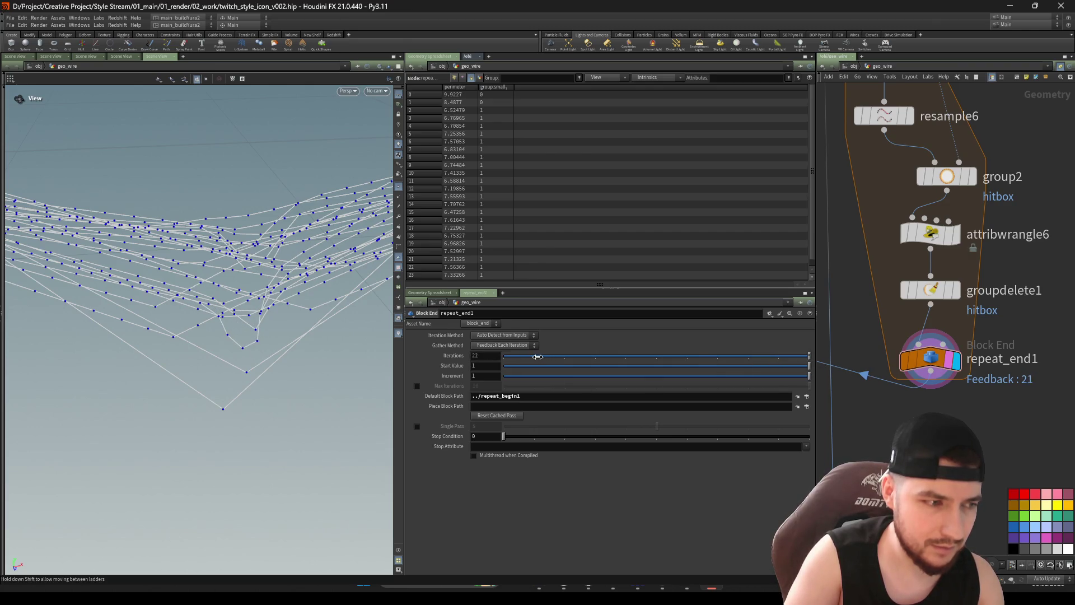
# Step: Compare resample7's smoothed curves with merge4's wires and capsule, then bypass resample7
pyautogui.moveTo(262, 350); pyautogui.dragTo(353, 294)
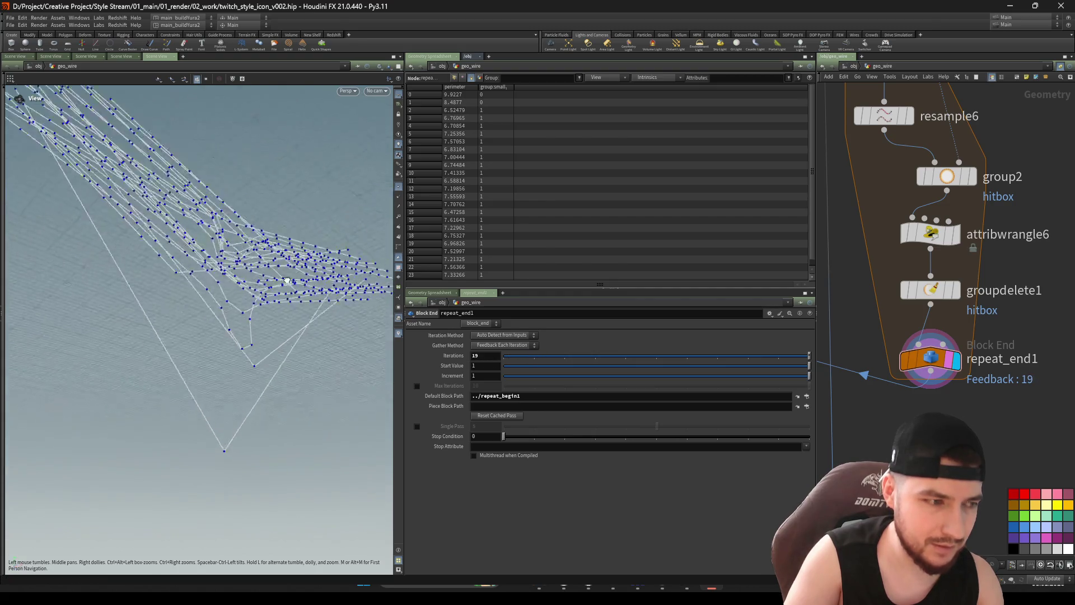
pyautogui.moveTo(925, 252); pyautogui.dragTo(1025, 201, button='middle')
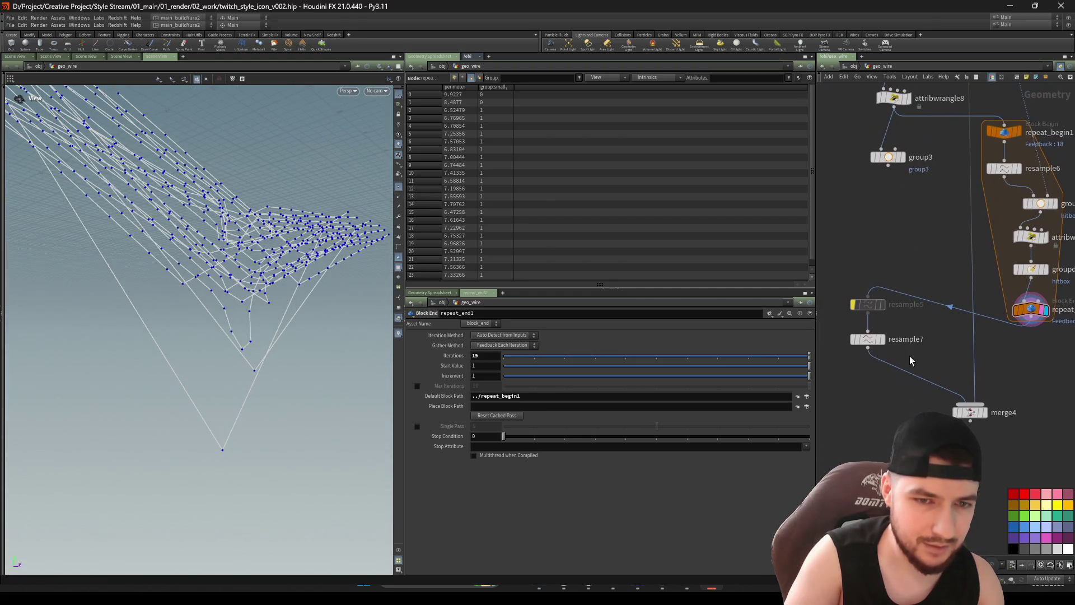
pyautogui.click(867, 339)
pyautogui.moveTo(252, 319); pyautogui.dragTo(230, 350)
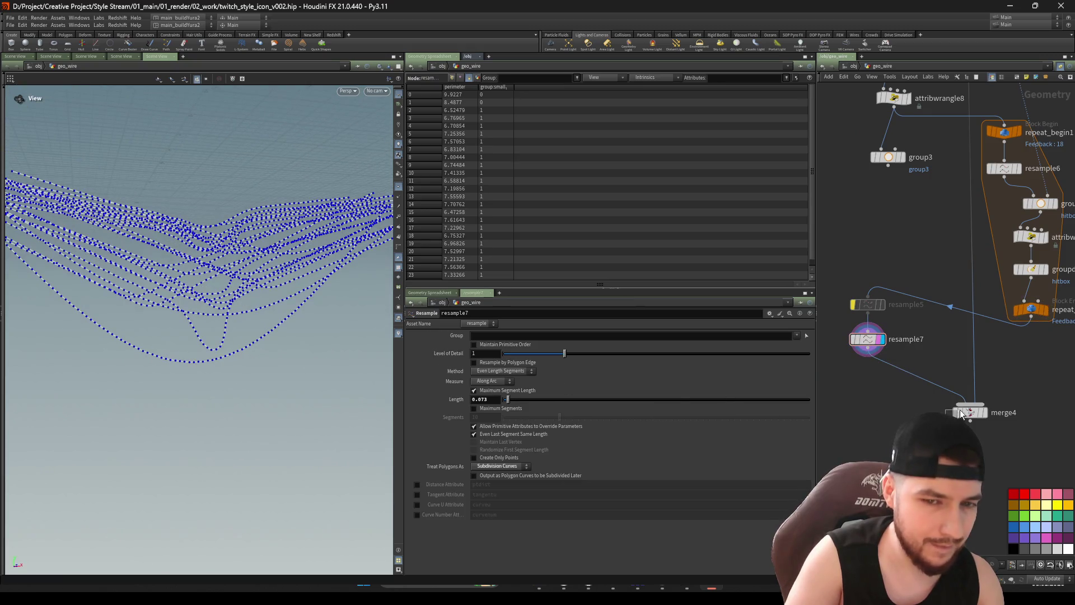
pyautogui.click(970, 412)
pyautogui.scroll(5, 219, 340)
pyautogui.moveTo(247, 311)
pyautogui.mouseDown()
pyautogui.moveTo(136, 262)
pyautogui.moveTo(194, 286)
pyautogui.mouseUp()
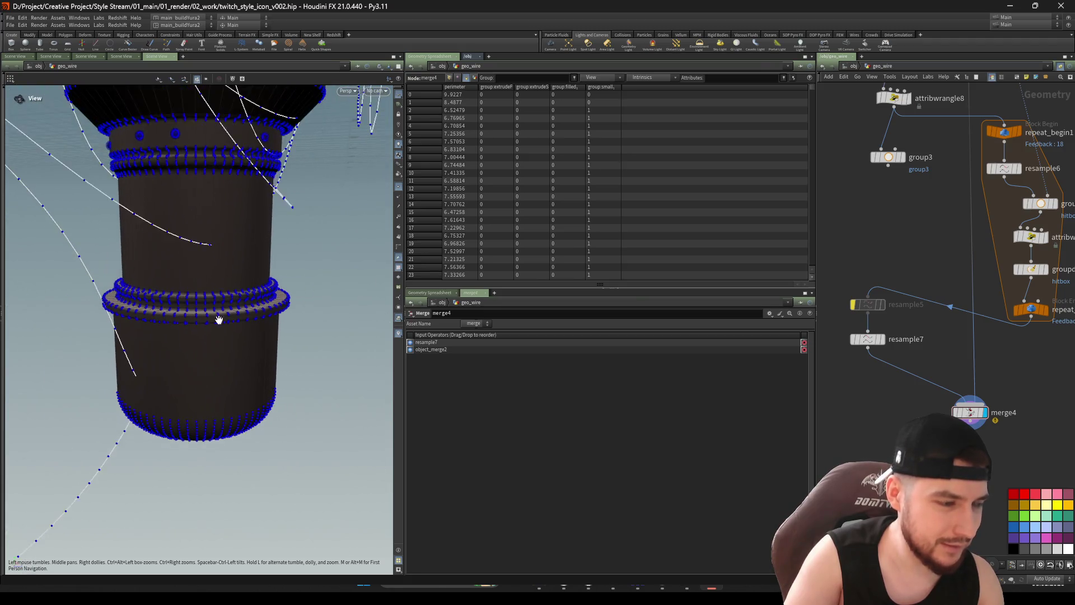
pyautogui.click(856, 339)
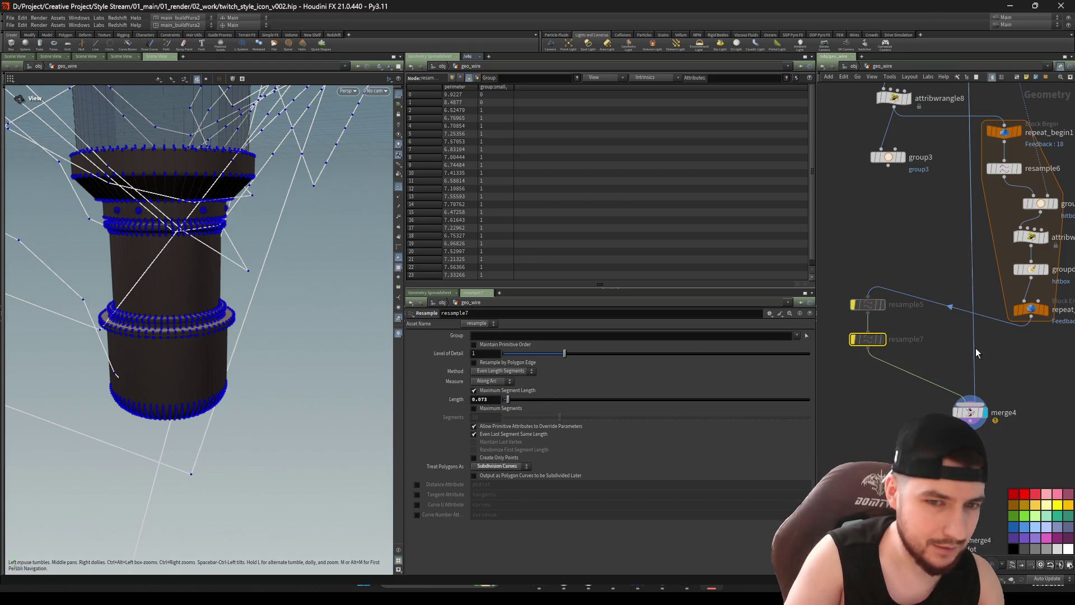
# Step: Scrub repeat_end1's Iterations between 0 and 26 and leave it at 11
pyautogui.moveTo(983, 318); pyautogui.dragTo(942, 351, button='middle')
pyautogui.click(992, 344)
pyautogui.moveTo(527, 356); pyautogui.dragTo(529, 357)
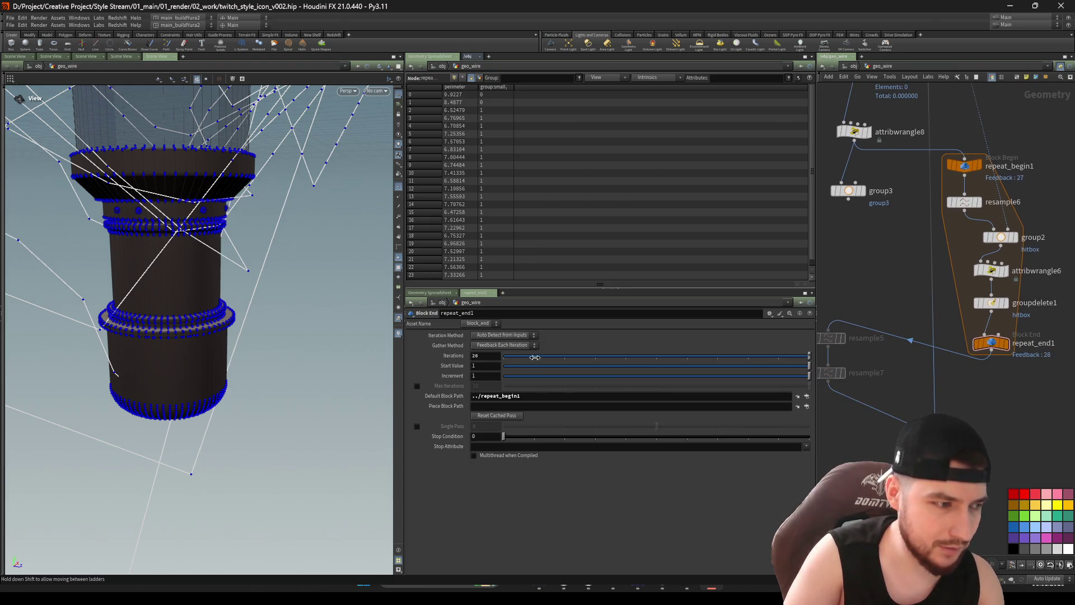
pyautogui.moveTo(743, 360); pyautogui.dragTo(812, 380)
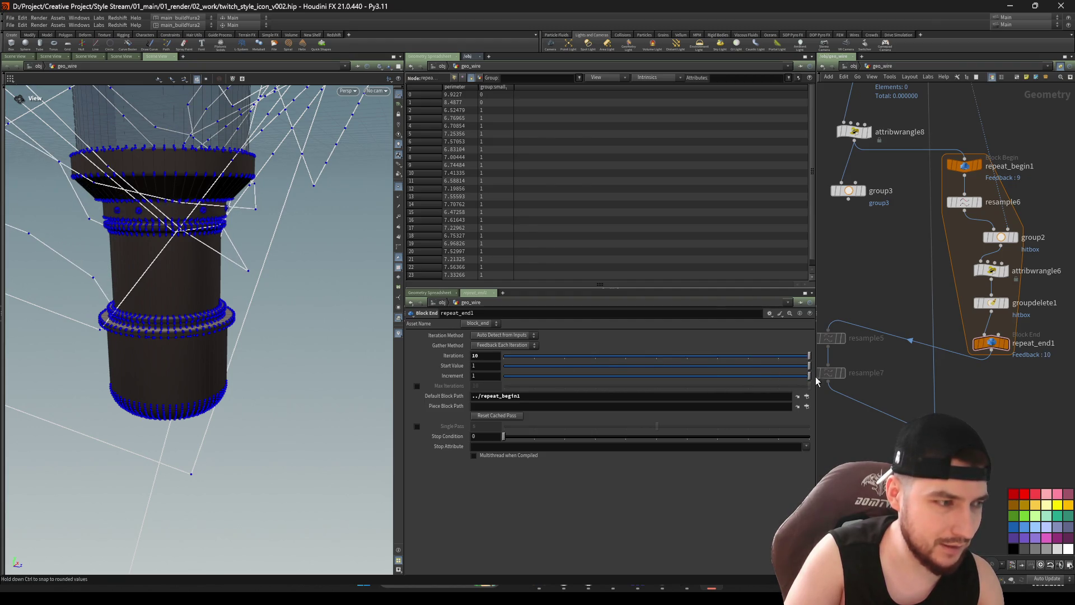
pyautogui.moveTo(899, 396)
pyautogui.mouseDown()
pyautogui.moveTo(538, 378)
pyautogui.moveTo(594, 382)
pyautogui.mouseUp()
pyautogui.moveTo(500, 359)
pyautogui.mouseDown()
pyautogui.moveTo(552, 359)
pyautogui.moveTo(504, 359)
pyautogui.mouseUp()
pyautogui.moveTo(274, 110)
pyautogui.mouseDown()
pyautogui.moveTo(259, 266)
pyautogui.moveTo(319, 303)
pyautogui.mouseUp()
pyautogui.moveTo(521, 359)
pyautogui.mouseDown()
pyautogui.moveTo(501, 364)
pyautogui.moveTo(855, 377)
pyautogui.mouseUp()
pyautogui.moveTo(482, 355)
pyautogui.mouseDown(button='middle')
pyautogui.moveTo(520, 358)
pyautogui.moveTo(492, 357)
pyautogui.mouseUp(button='middle')
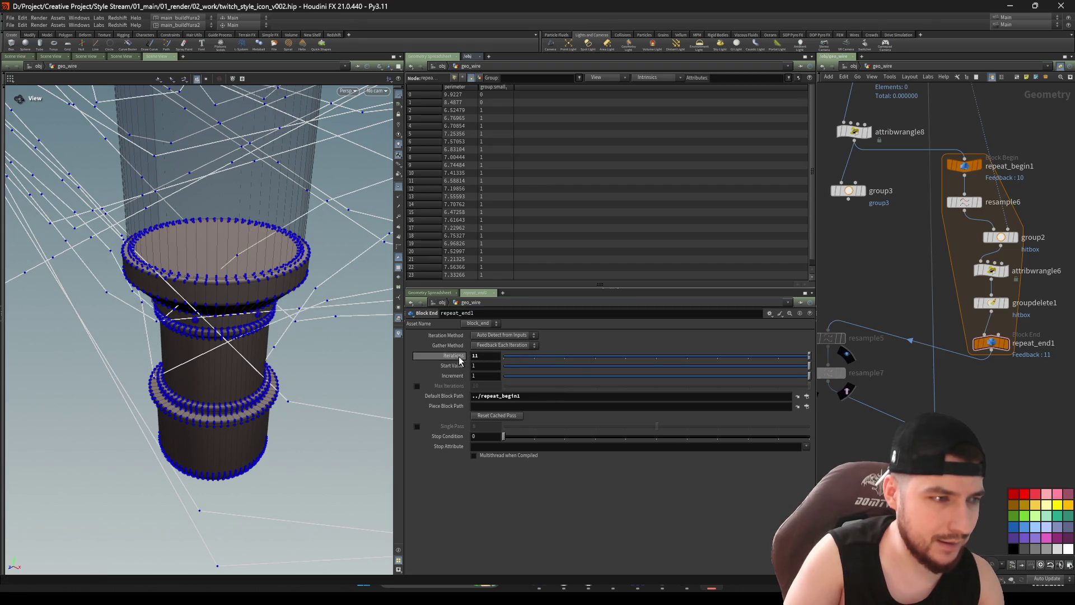
pyautogui.click(964, 202)
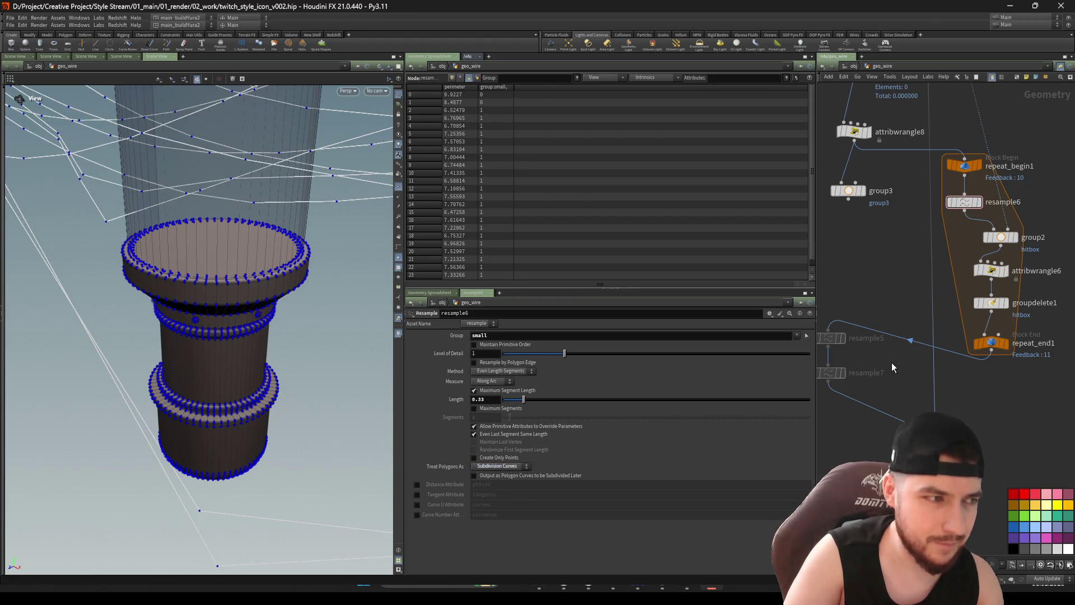
# Step: Scrub the loop iterations, try resample6 outside the loop and undo its polygon treatment change
pyautogui.click(990, 344)
pyautogui.moveTo(557, 356); pyautogui.dragTo(533, 361)
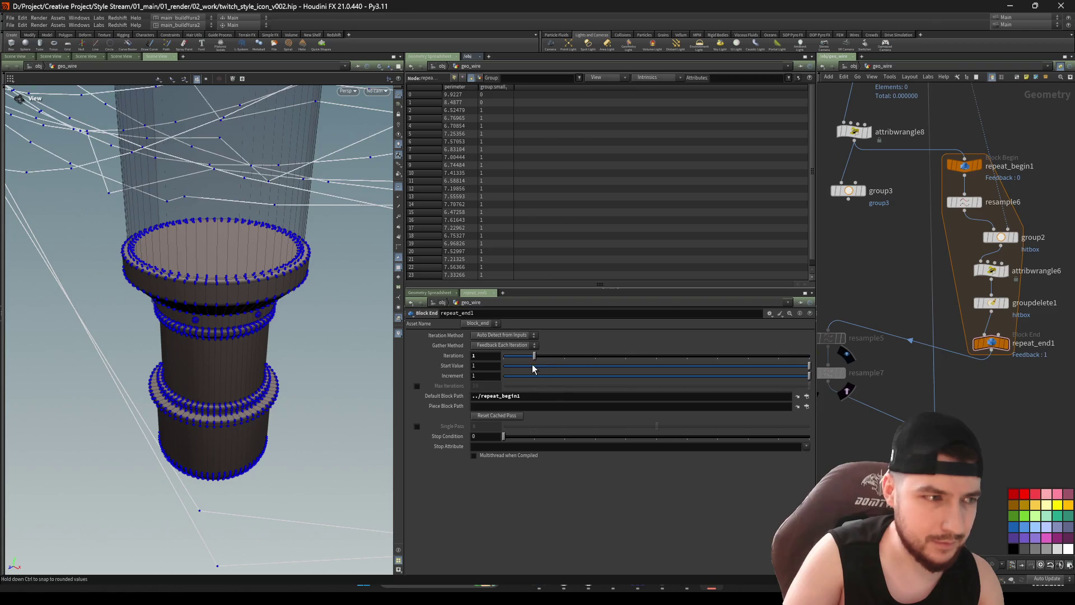
pyautogui.moveTo(253, 337)
pyautogui.mouseDown()
pyautogui.moveTo(165, 300)
pyautogui.moveTo(211, 336)
pyautogui.mouseUp()
pyautogui.moveTo(515, 360); pyautogui.dragTo(809, 380)
pyautogui.scroll(-3, 873, 369)
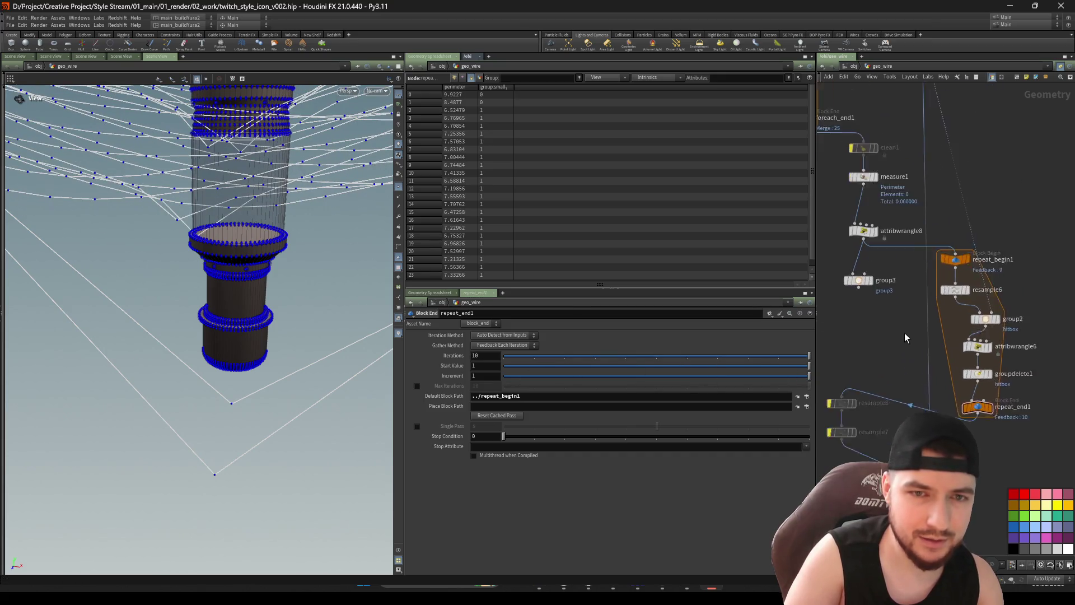
pyautogui.scroll(3, 873, 369)
pyautogui.moveTo(915, 358); pyautogui.dragTo(903, 274)
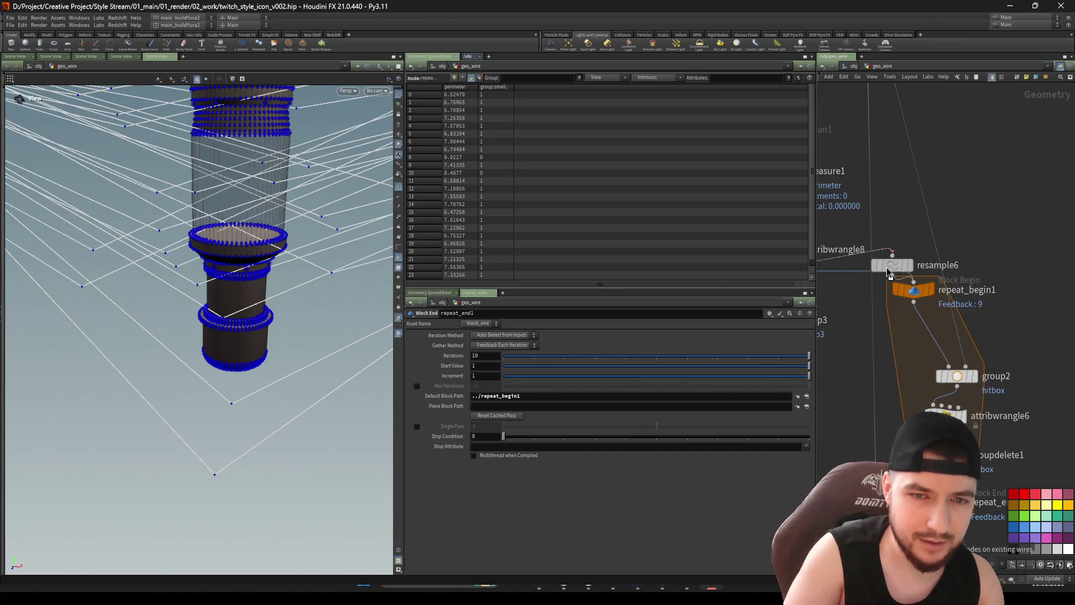
pyautogui.moveTo(908, 280); pyautogui.dragTo(906, 193, button='middle')
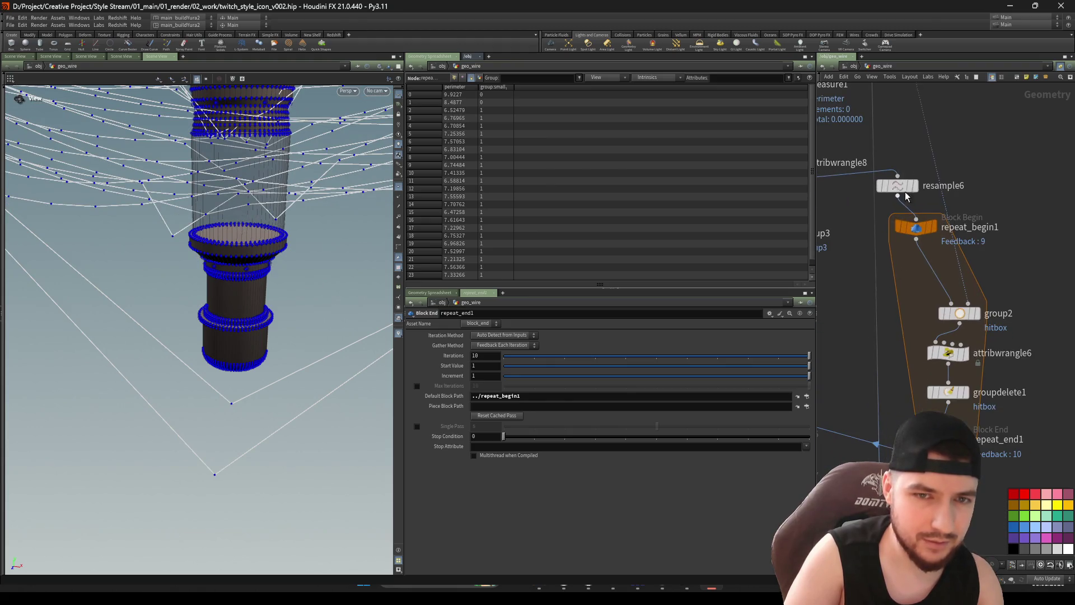
pyautogui.click(897, 185)
pyautogui.moveTo(504, 400); pyautogui.dragTo(522, 404)
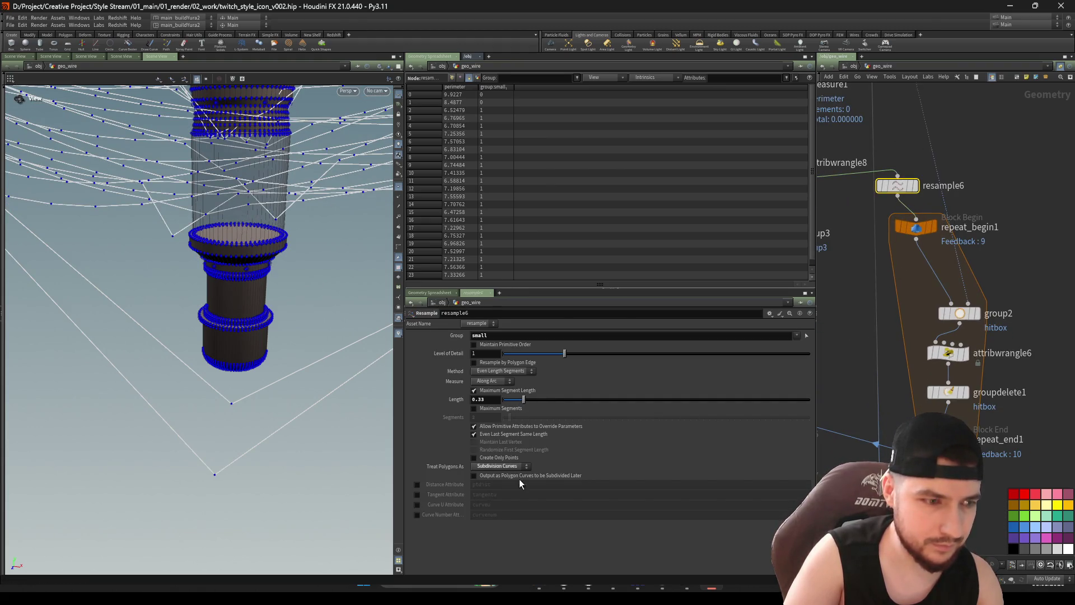
pyautogui.hotkey('ctrl', 'z')
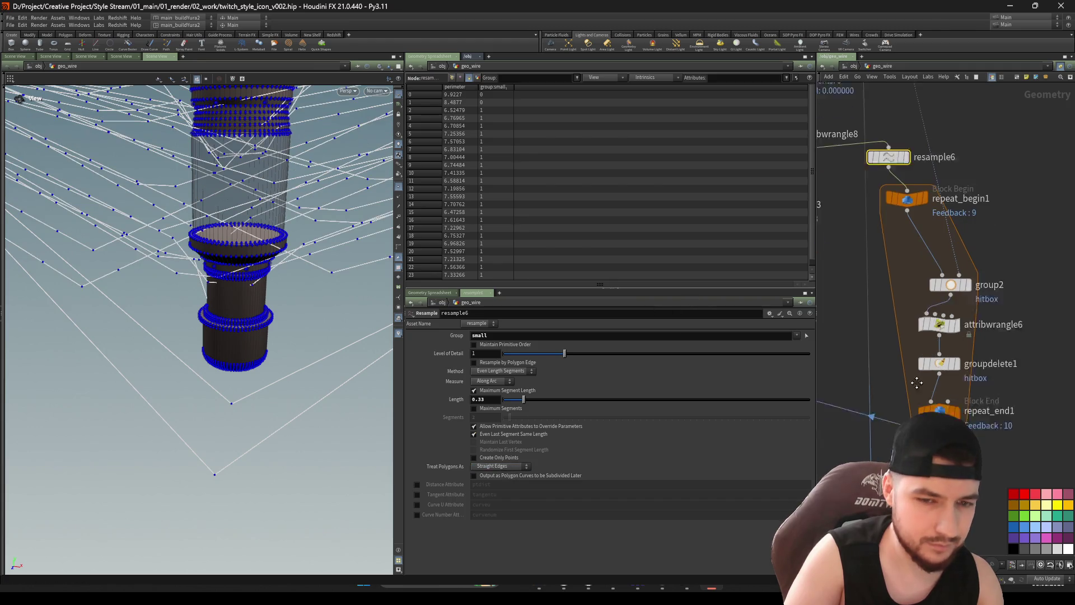
# Step: Set repeat_end1 Iterations to 10 and open group2's hitbox Group Create settings
pyautogui.moveTo(955, 445); pyautogui.dragTo(991, 359, button='middle')
pyautogui.click(990, 358)
pyautogui.moveTo(555, 357); pyautogui.dragTo(696, 376)
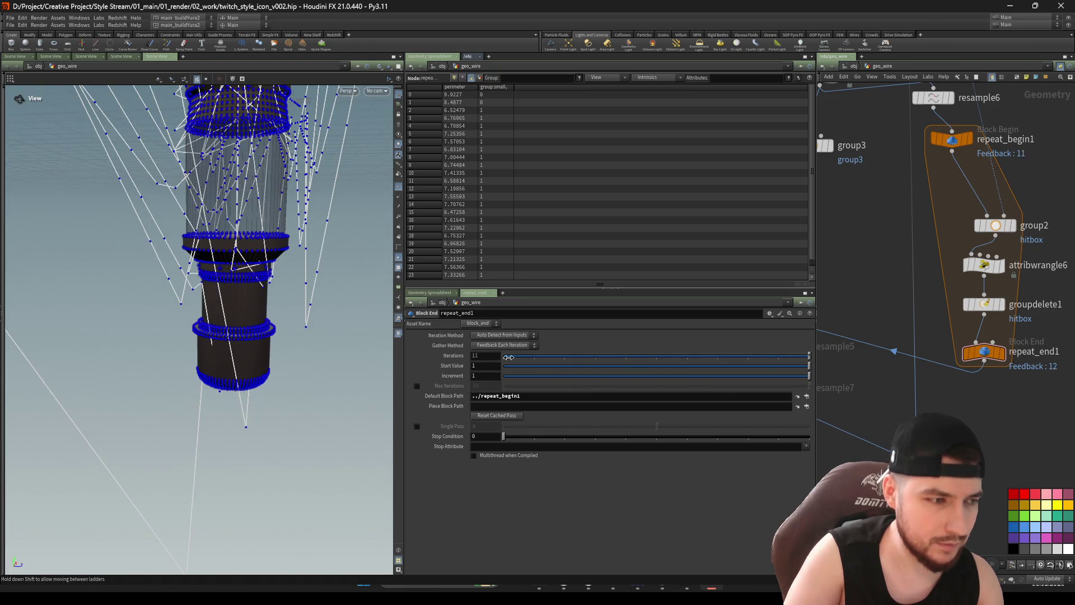
pyautogui.scroll(3, 924, 278)
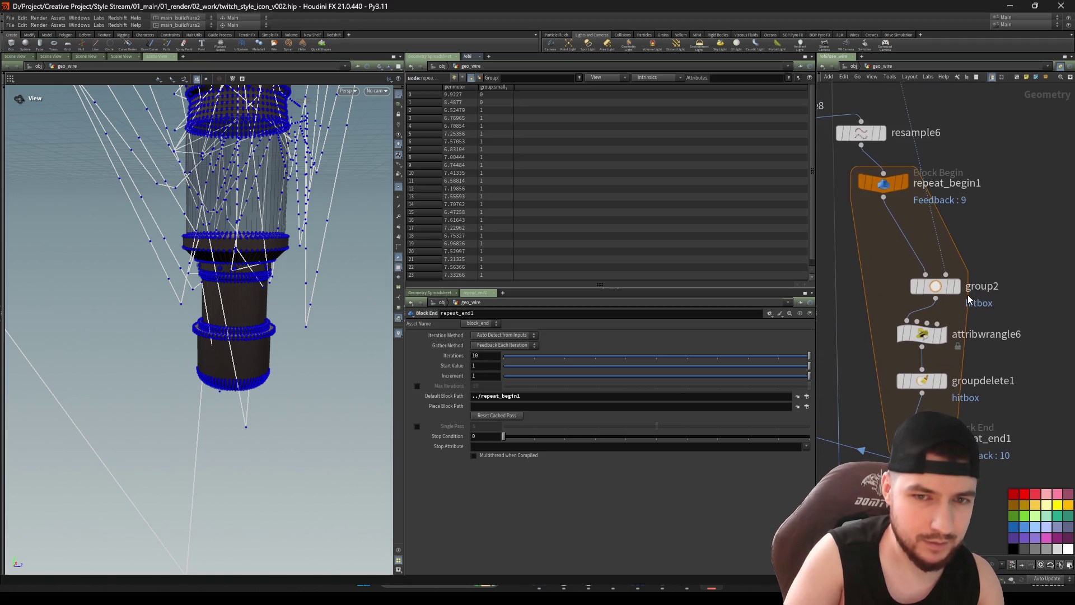
pyautogui.click(935, 286)
pyautogui.moveTo(252, 336)
pyautogui.mouseDown()
pyautogui.moveTo(288, 358)
pyautogui.moveTo(247, 340)
pyautogui.moveTo(260, 334)
pyautogui.mouseUp()
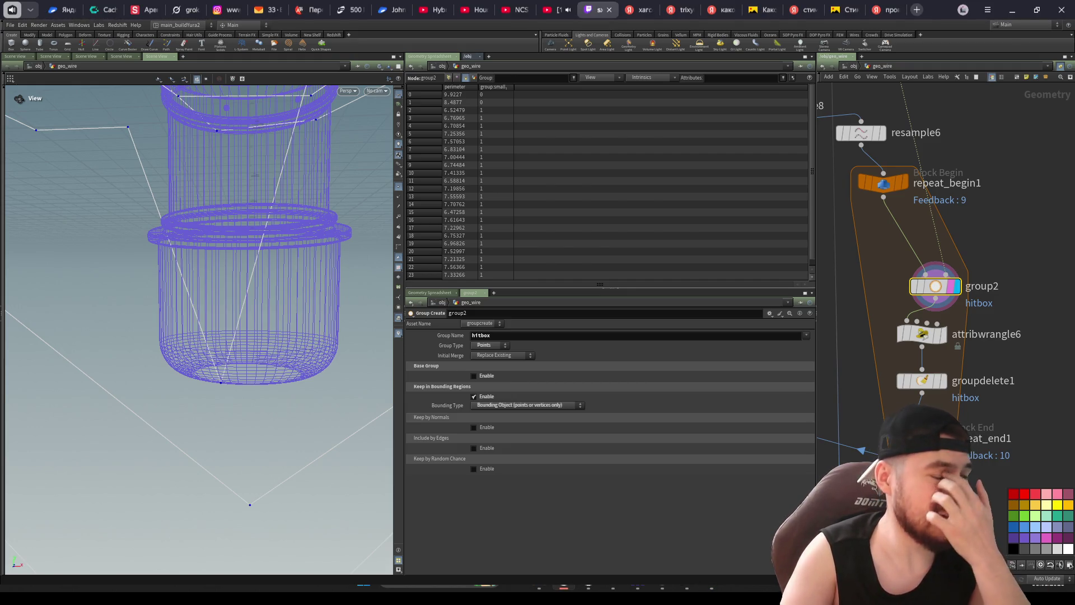
pyautogui.scroll(2, 874, 322)
# Step: Review the hitbox-moving wrangle's VEX code and save the scene
pyautogui.click(874, 322)
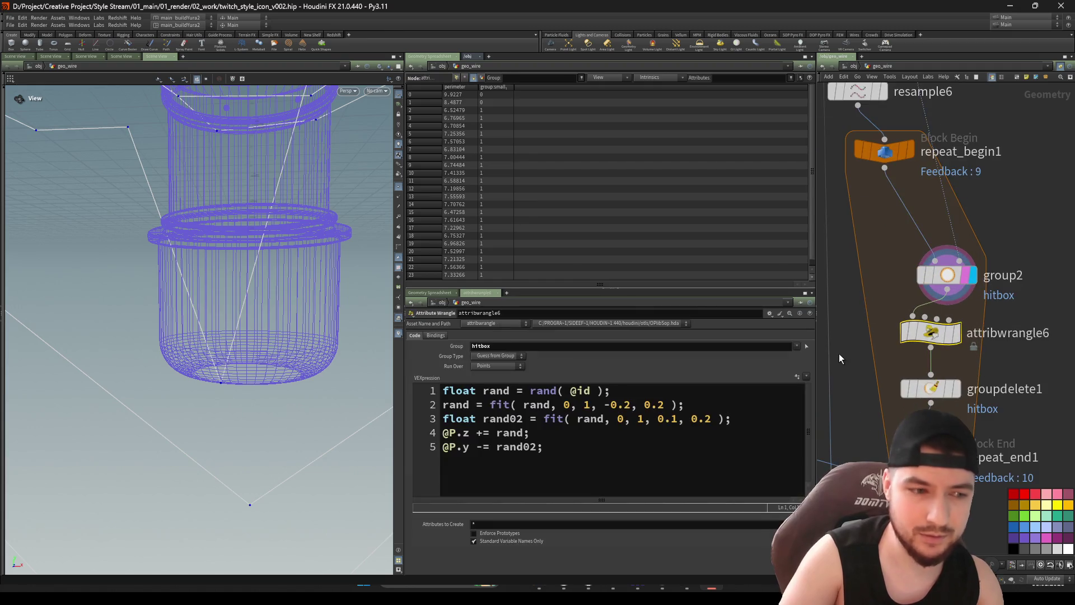
pyautogui.click(546, 446)
pyautogui.hotkey('ctrl', 'a')
pyautogui.press('Right')
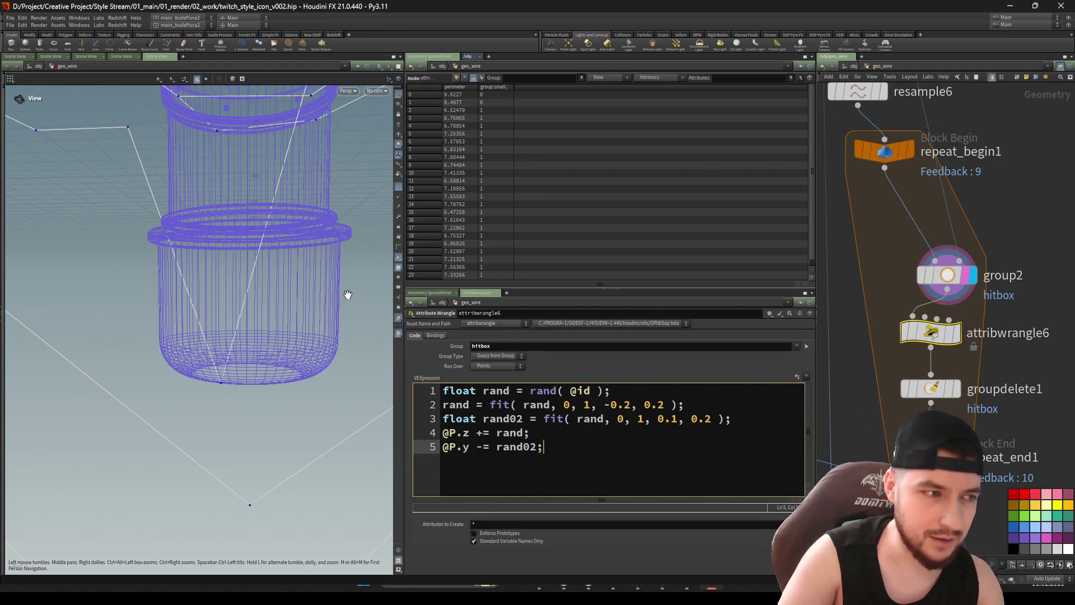
pyautogui.moveTo(344, 299); pyautogui.dragTo(253, 319)
pyautogui.moveTo(900, 304); pyautogui.dragTo(869, 284, button='middle')
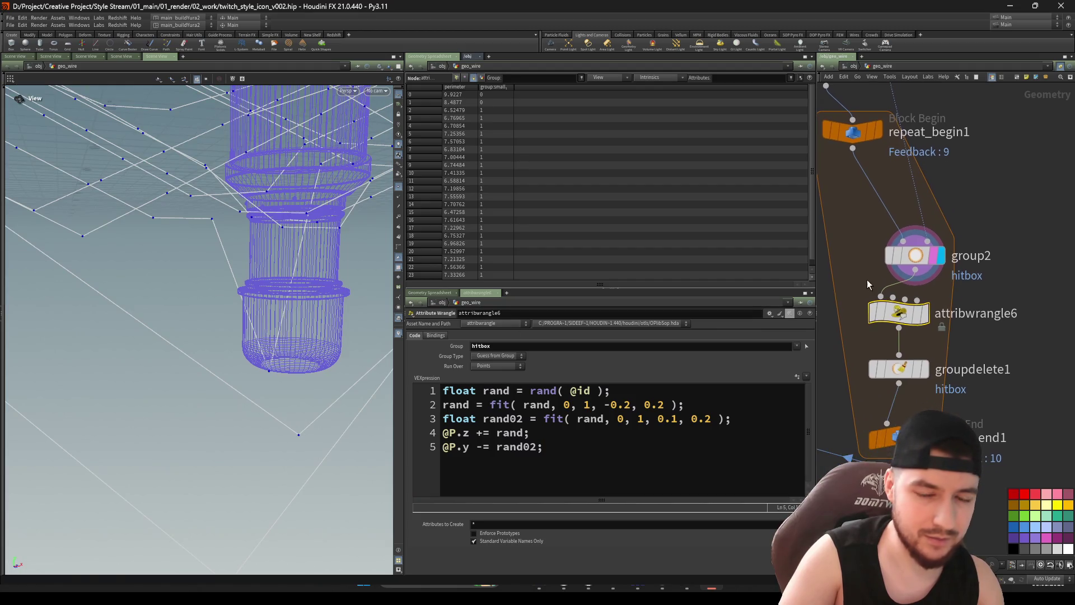
pyautogui.hotkey('ctrl', 's')
pyautogui.scroll(-2, 869, 284)
# Step: Display object_merge2's capsule geometry and hide point markers in the viewport
pyautogui.moveTo(990, 418)
pyautogui.mouseDown(button='middle')
pyautogui.moveTo(865, 193)
pyautogui.moveTo(961, 200)
pyautogui.mouseUp(button='middle')
pyautogui.click(974, 200)
pyautogui.click(399, 192)
pyautogui.moveTo(311, 328); pyautogui.dragTo(386, 311)
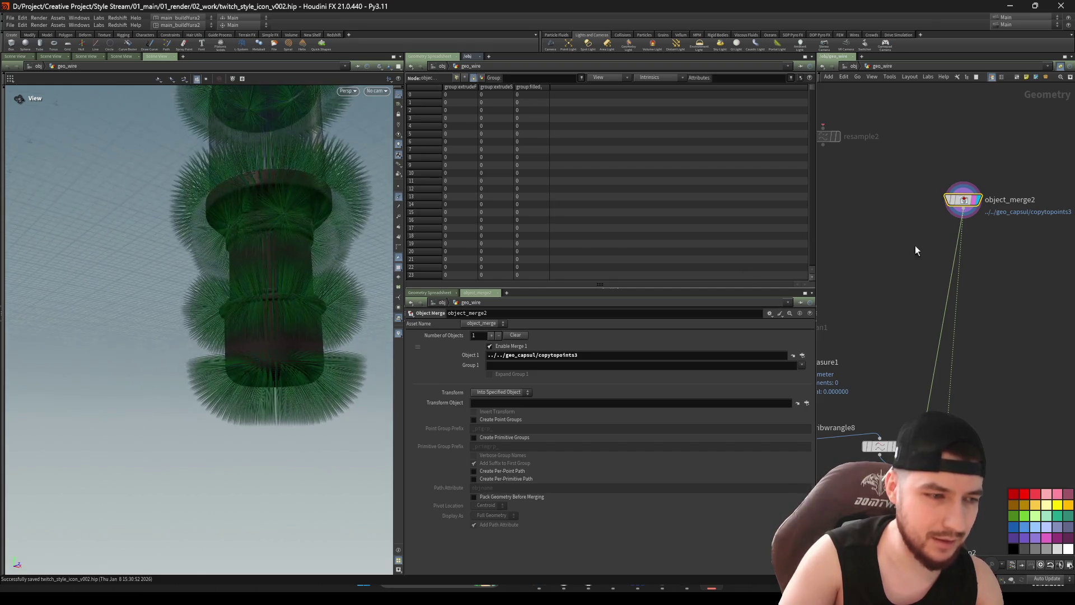
pyautogui.scroll(2, 979, 257)
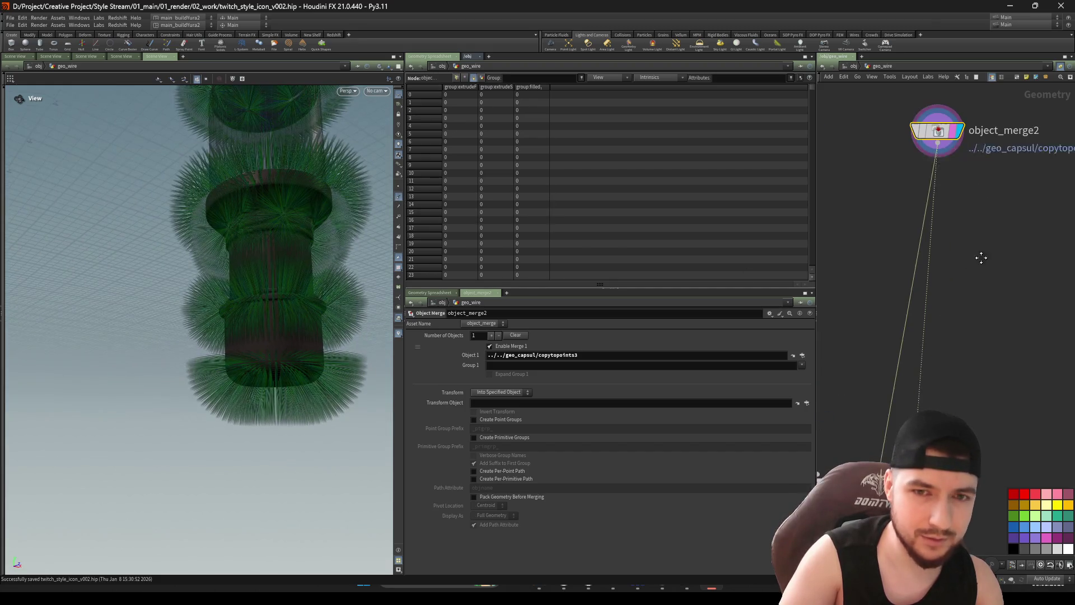
# Step: Insert a Normal SOP below object_merge2 computing normals on points, display it and save
pyautogui.press('Tab')
pyautogui.write('normal')
pyautogui.press('Return')
pyautogui.click(1037, 303)
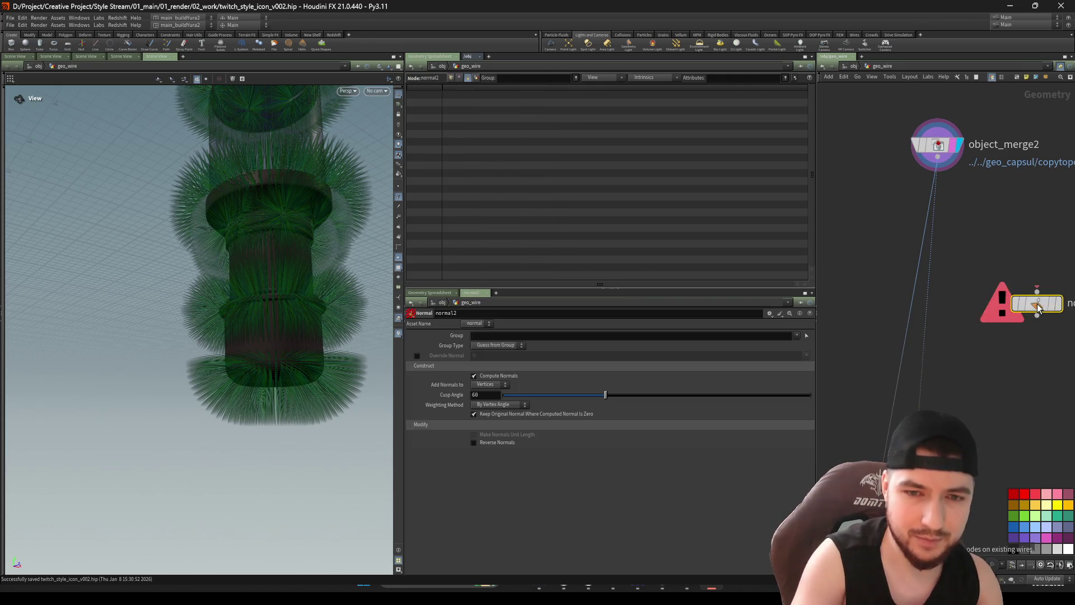
pyautogui.moveTo(1037, 304); pyautogui.dragTo(957, 369)
pyautogui.press('r')
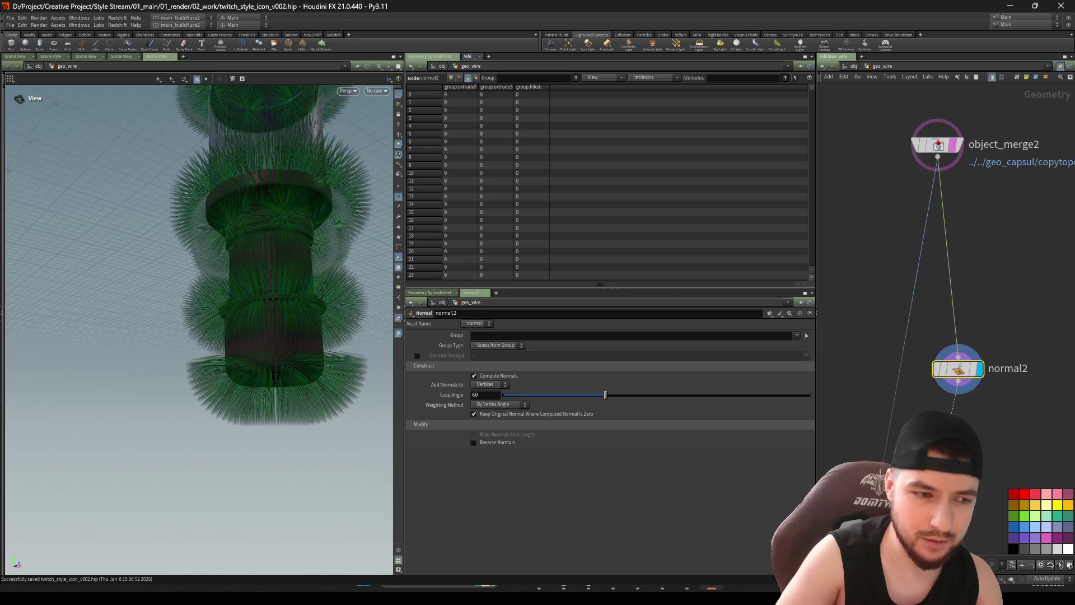
pyautogui.click(487, 394)
pyautogui.moveTo(488, 383); pyautogui.dragTo(487, 374)
pyautogui.hotkey('ctrl', 's')
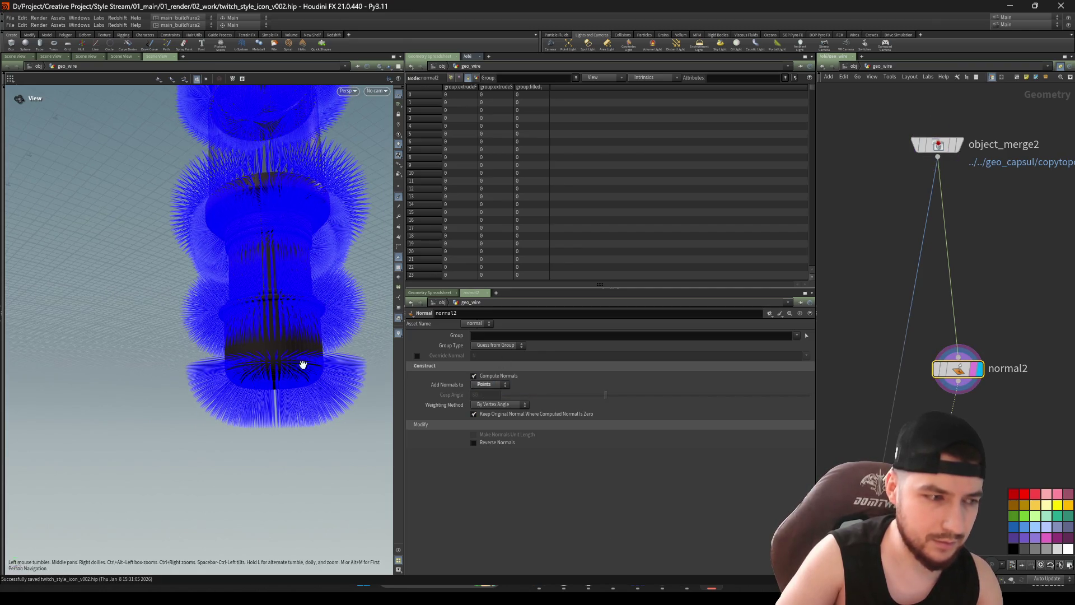
pyautogui.scroll(-3, 949, 298)
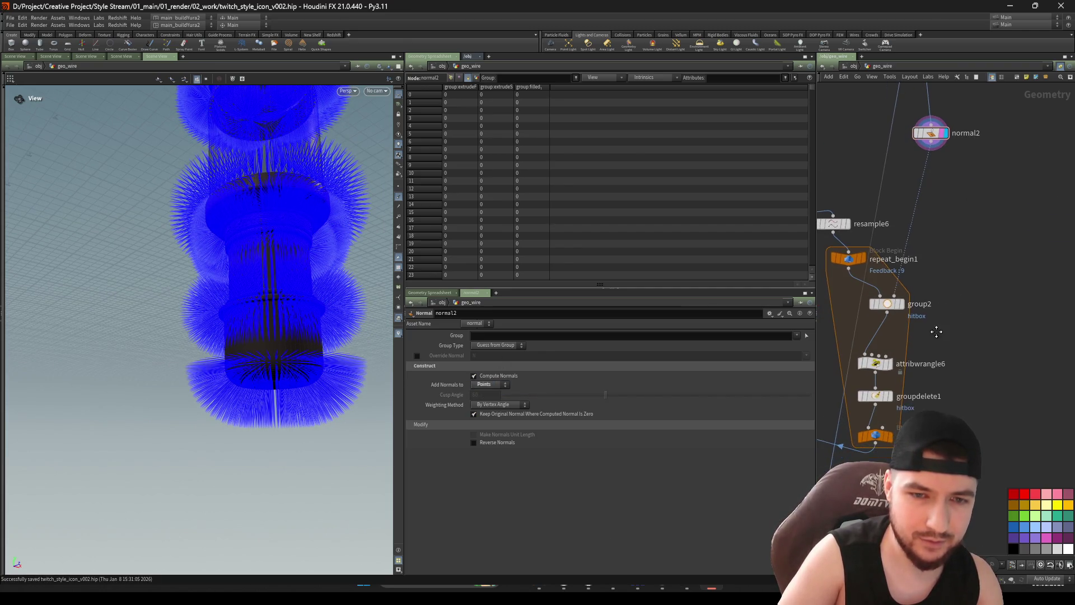
# Step: Start adding an Attribute Transfer node for the repeat loop
pyautogui.press('Return')
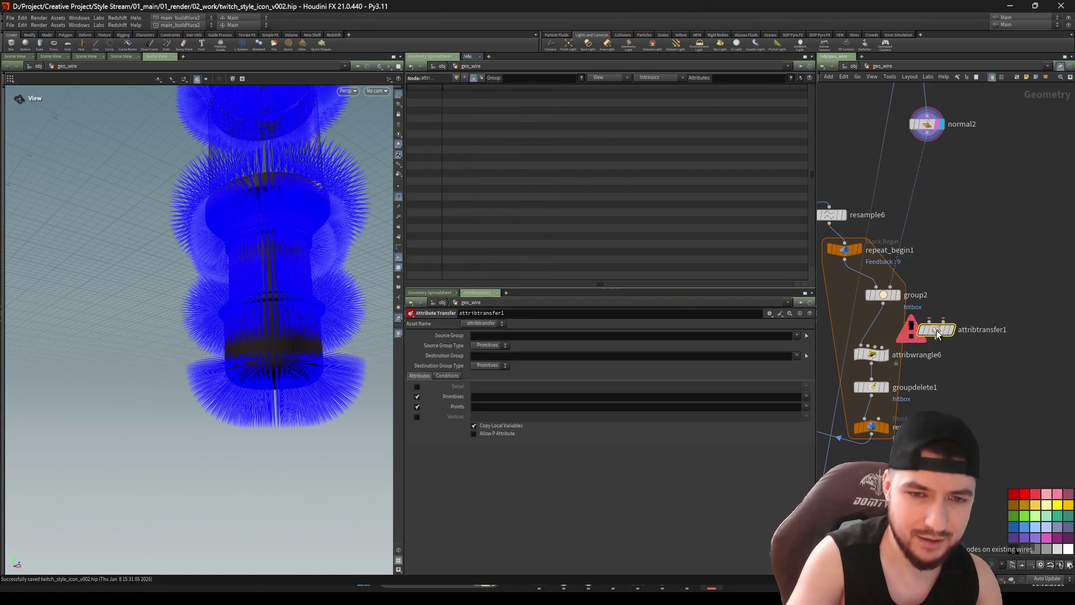
# Step: Place attribtransfer1 in the loop with normal2 feeding its second input and display it
pyautogui.click(909, 343)
pyautogui.moveTo(909, 343); pyautogui.dragTo(916, 343)
pyautogui.moveTo(926, 134); pyautogui.dragTo(921, 330)
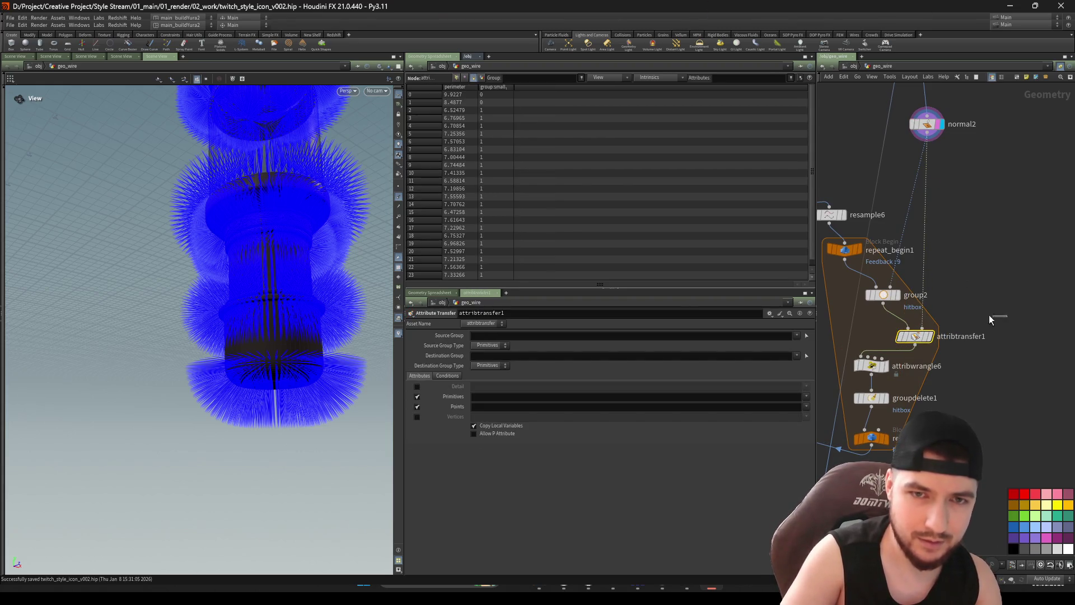
pyautogui.click(930, 336)
# Step: Transfer only the N point attribute, review the Conditions settings and save the scene
pyautogui.click(487, 407)
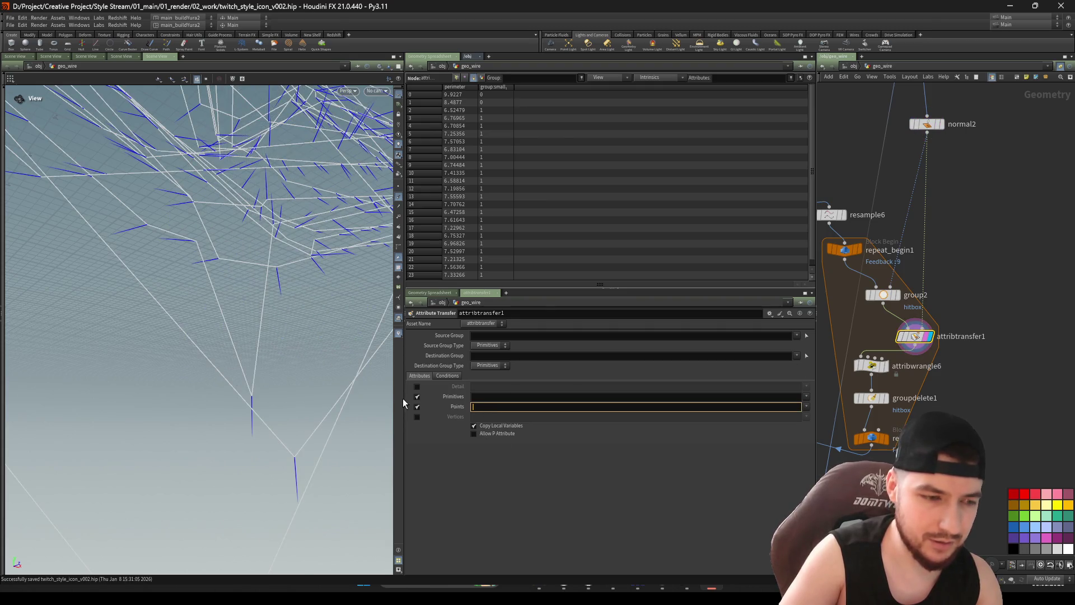
pyautogui.click(446, 375)
pyautogui.moveTo(525, 406); pyautogui.dragTo(987, 417)
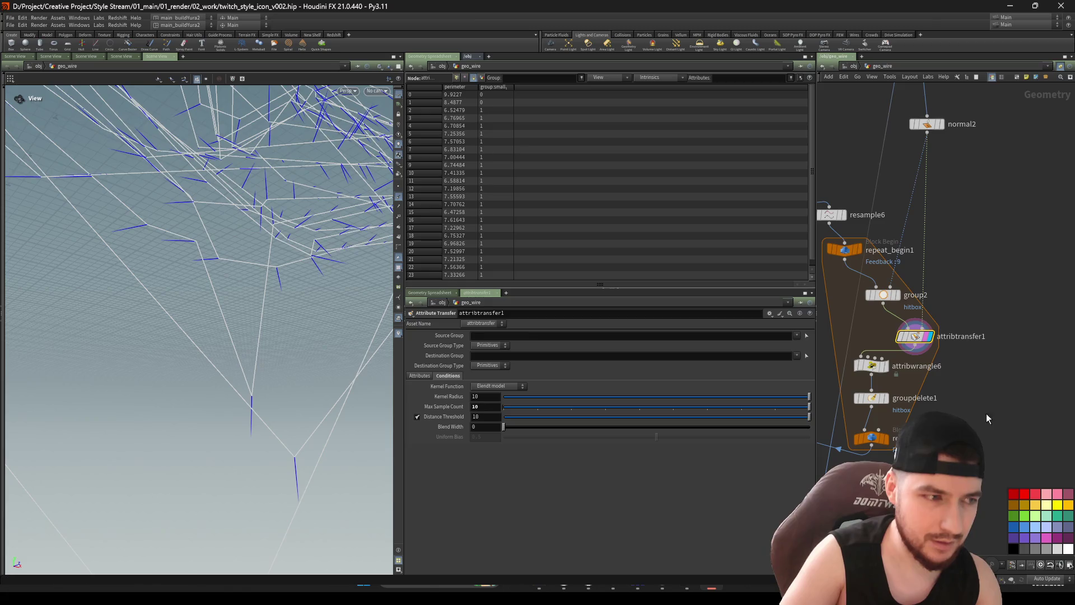
pyautogui.click(427, 375)
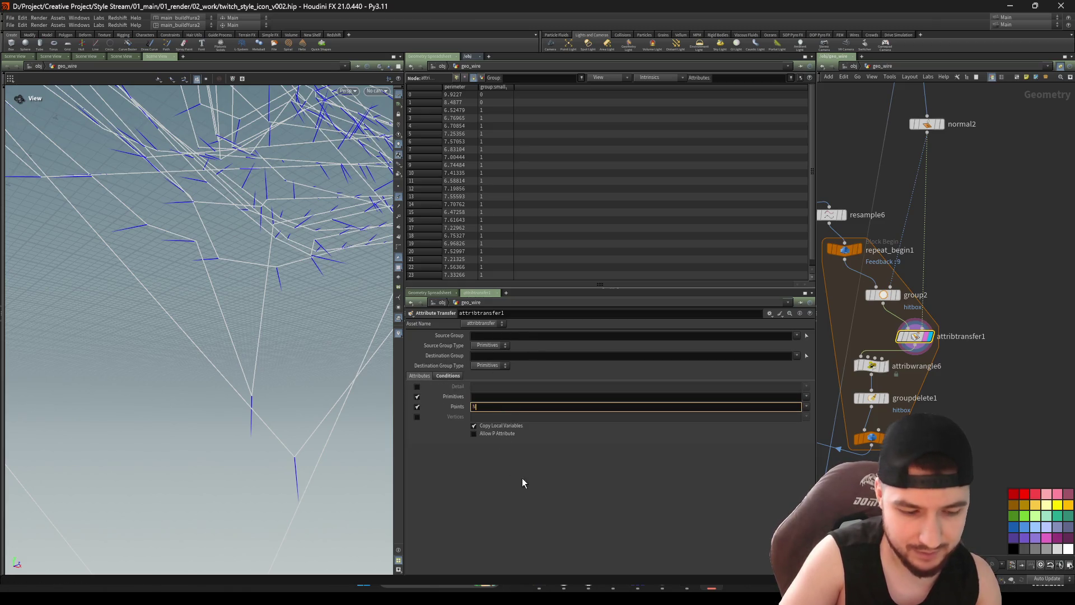
pyautogui.hotkey('ctrl', 's')
pyautogui.moveTo(964, 406); pyautogui.dragTo(967, 383, button='middle')
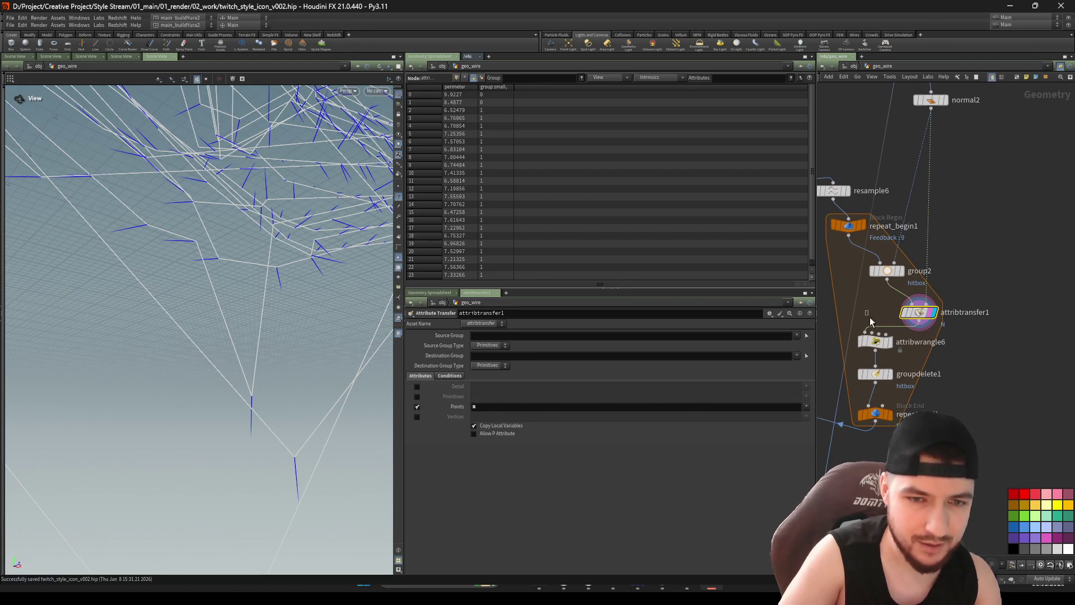
pyautogui.click(872, 343)
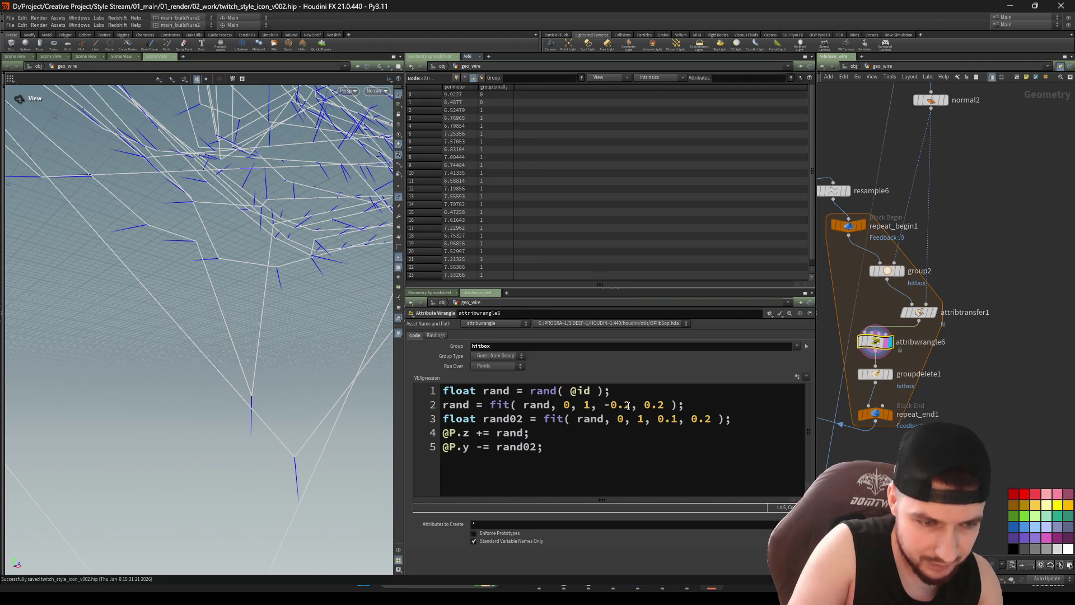
# Step: Change the wrangle's fit range to 0.15–0.3 and apply the code
pyautogui.moveTo(628, 406); pyautogui.dragTo(606, 404)
pyautogui.write('0')
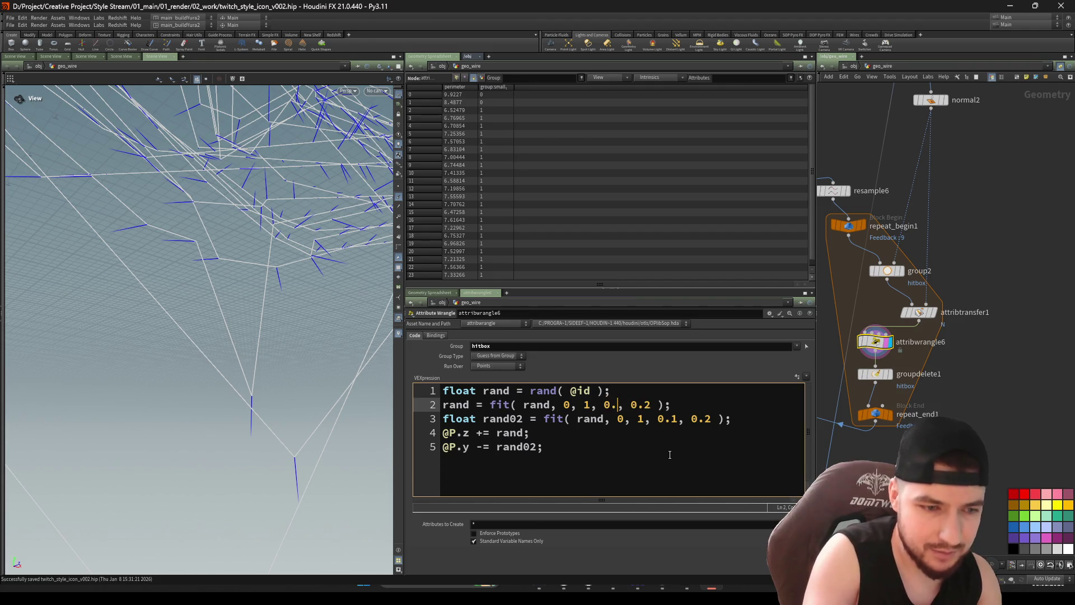
pyautogui.write('.2')
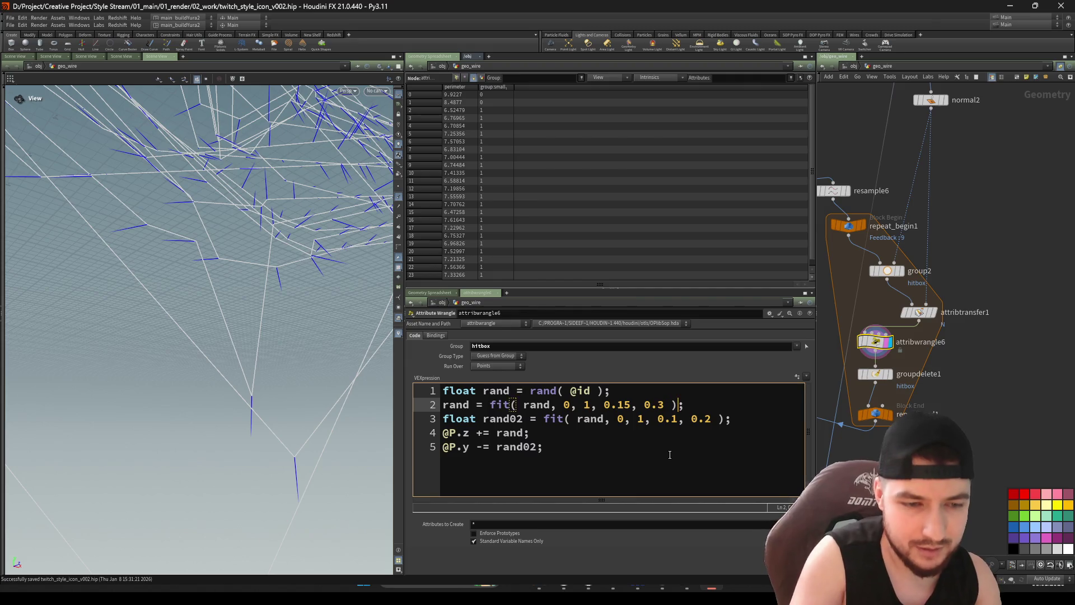
pyautogui.press('Down')
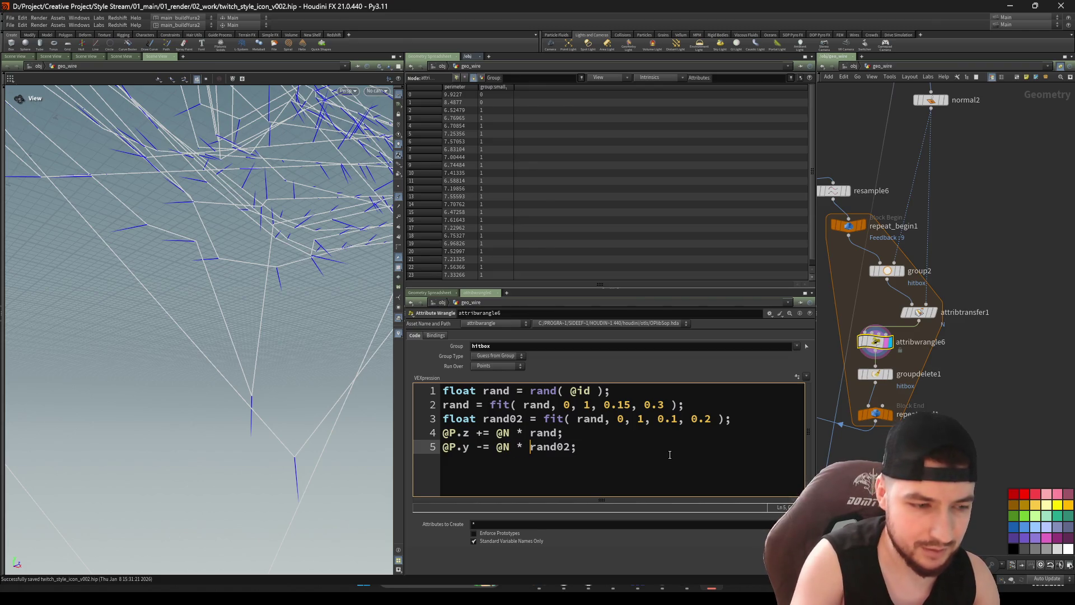
pyautogui.hotkey('ctrl', 'Return')
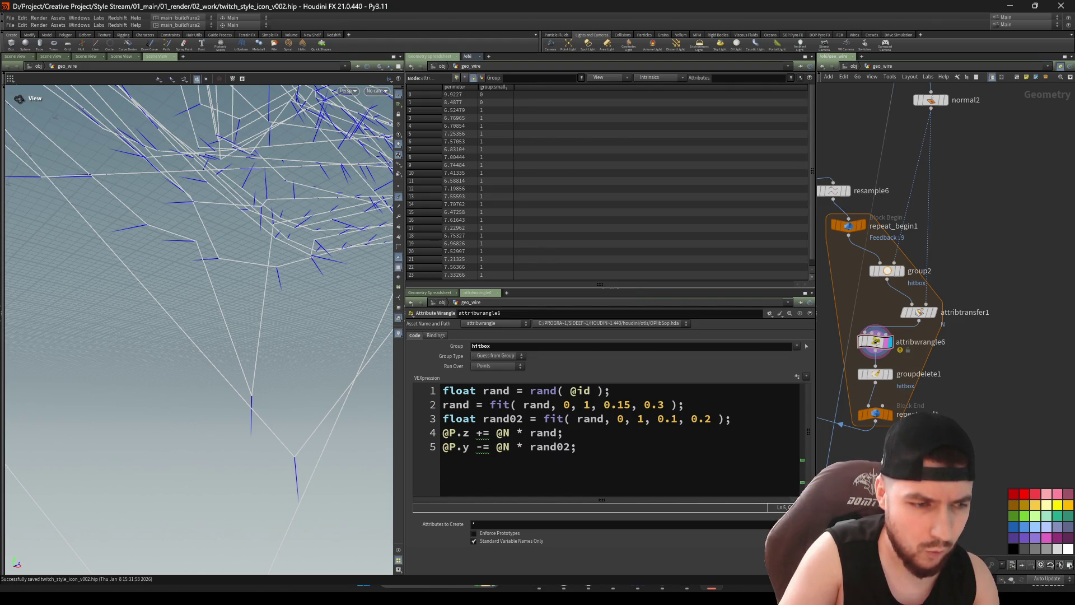
# Step: Make line 4 push @P along @N by the random amount, delete line 5, and bypass-compare the wrangle
pyautogui.doubleClick(466, 433)
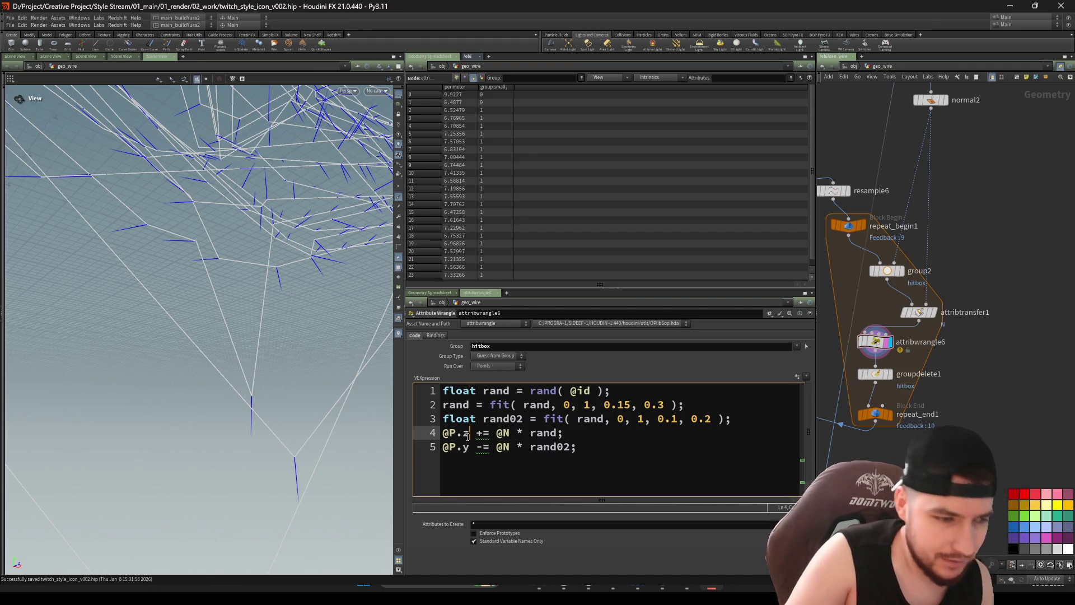
pyautogui.press('BackSpace')
pyautogui.press('BackSpace')
pyautogui.tripleClick(439, 449)
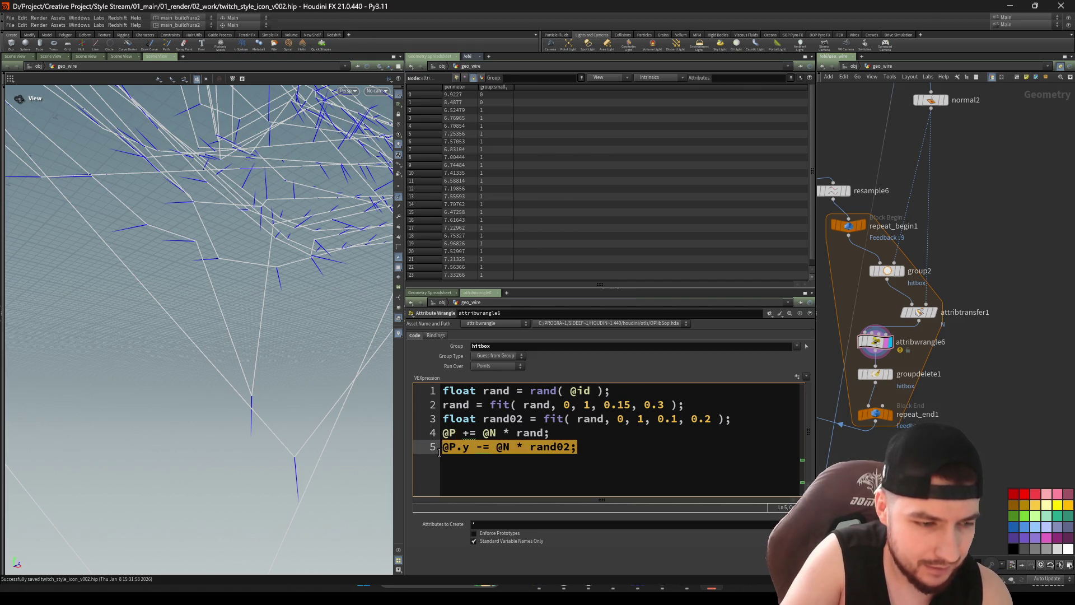
pyautogui.press('BackSpace')
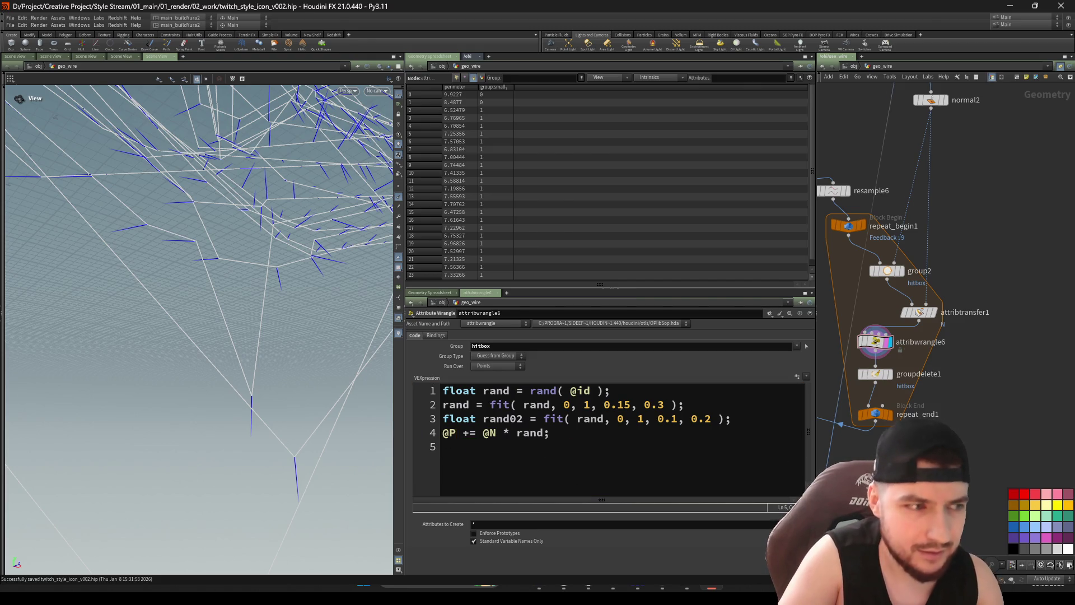
pyautogui.scroll(2, 934, 494)
pyautogui.moveTo(842, 302); pyautogui.dragTo(995, 365, button='middle')
pyautogui.press('b')
pyautogui.click(899, 313)
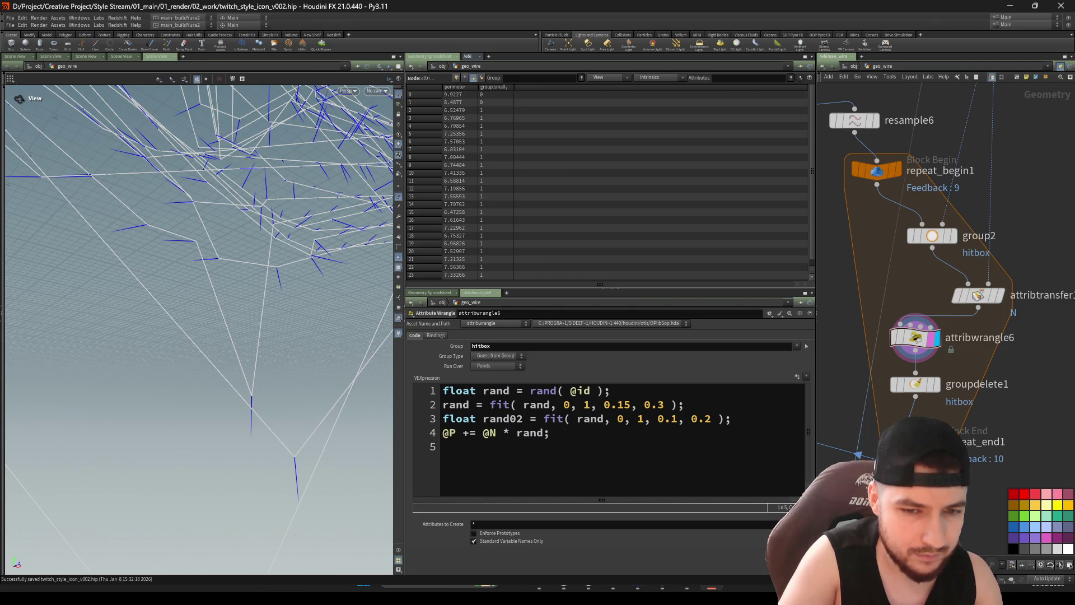
# Step: Review repeat_begin1 and repeat_end1 and scrub Iterations back to 10
pyautogui.click(916, 441)
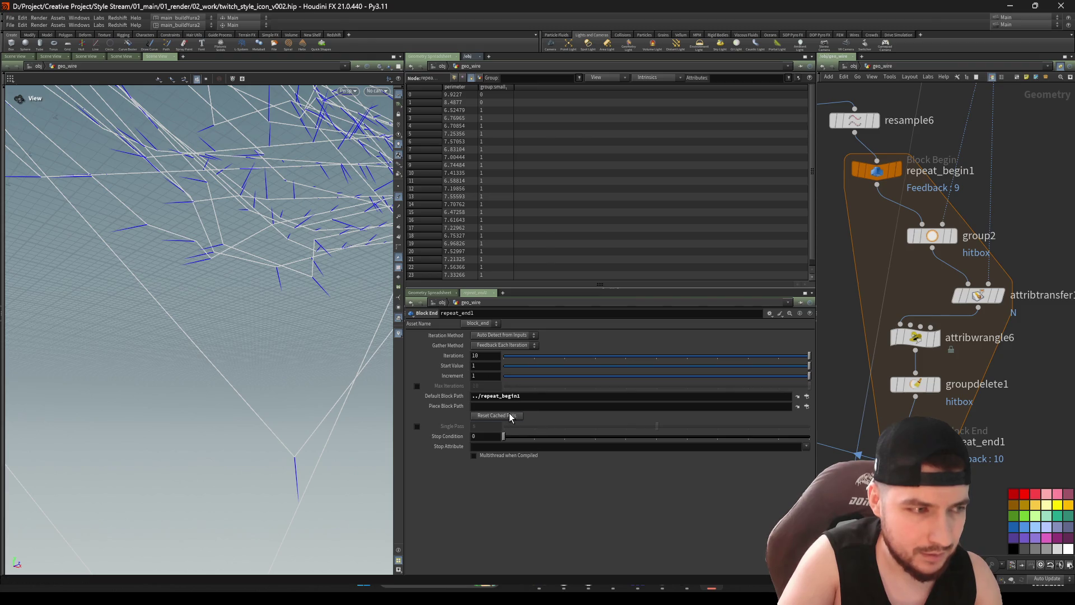
pyautogui.scroll(-2, 1050, 336)
pyautogui.click(936, 221)
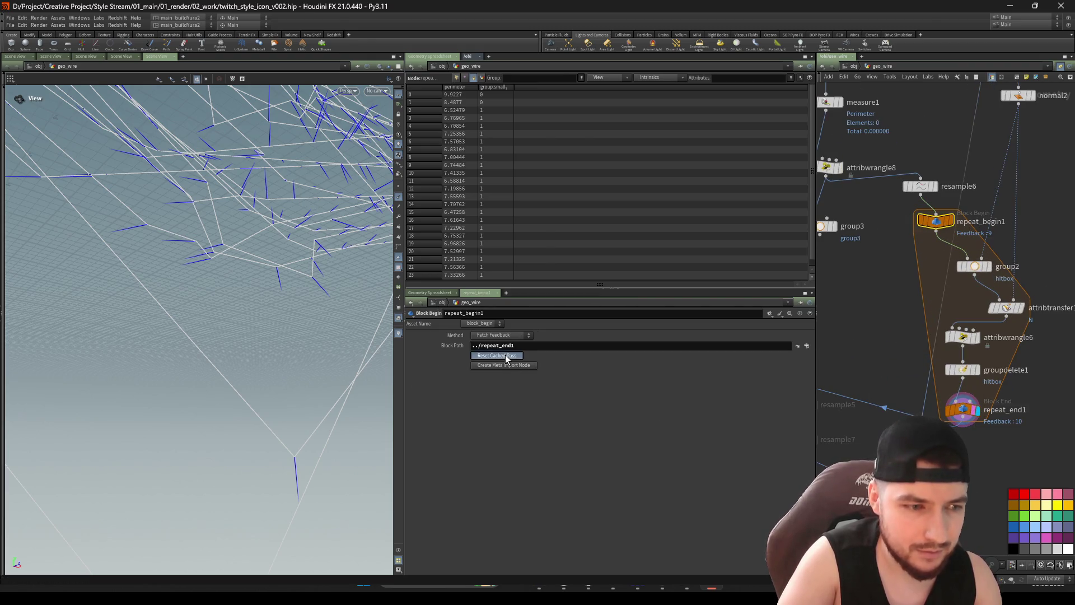
pyautogui.moveTo(965, 420); pyautogui.dragTo(957, 390, button='middle')
pyautogui.click(958, 382)
pyautogui.moveTo(521, 358); pyautogui.dragTo(593, 364)
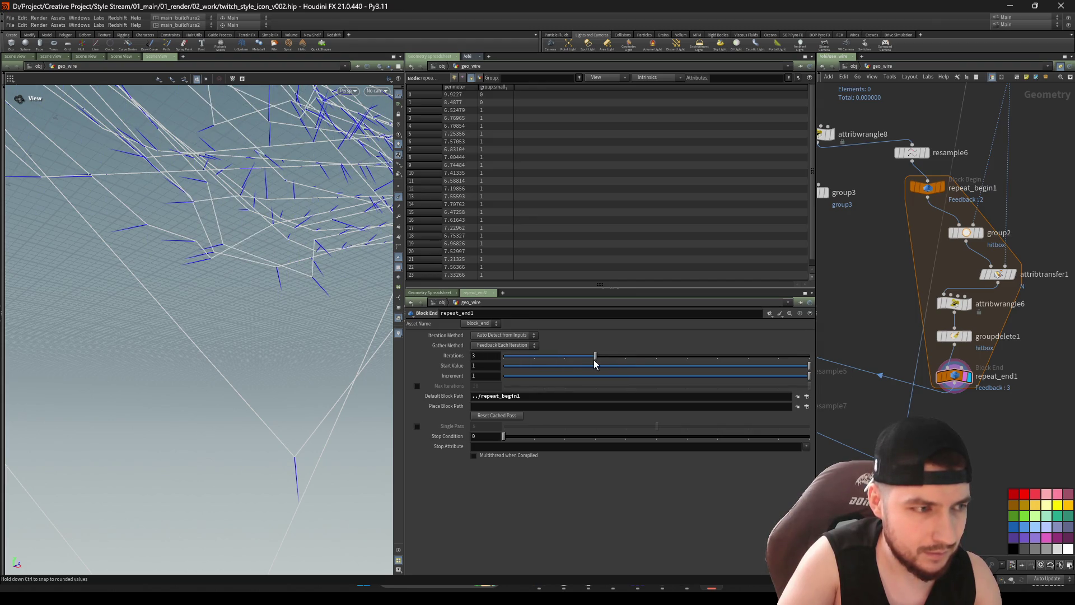
# Step: Display merge4 and orbit around the wires hanging off the capsule
pyautogui.moveTo(263, 272); pyautogui.dragTo(241, 308)
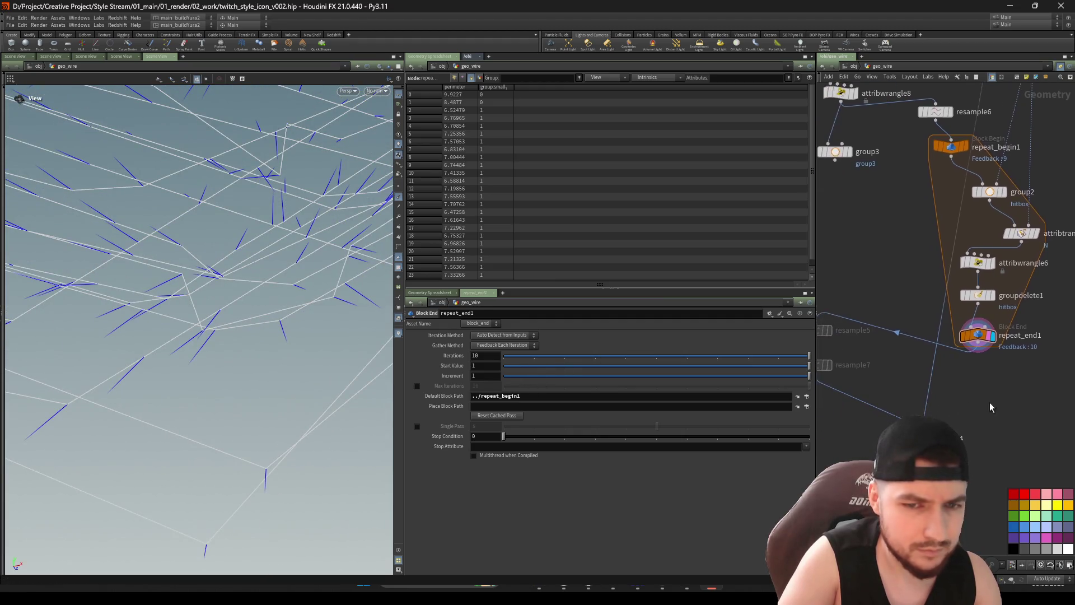
pyautogui.scroll(-2, 984, 406)
pyautogui.click(958, 431)
pyautogui.moveTo(235, 306)
pyautogui.mouseDown()
pyautogui.moveTo(319, 309)
pyautogui.moveTo(253, 175)
pyautogui.mouseUp()
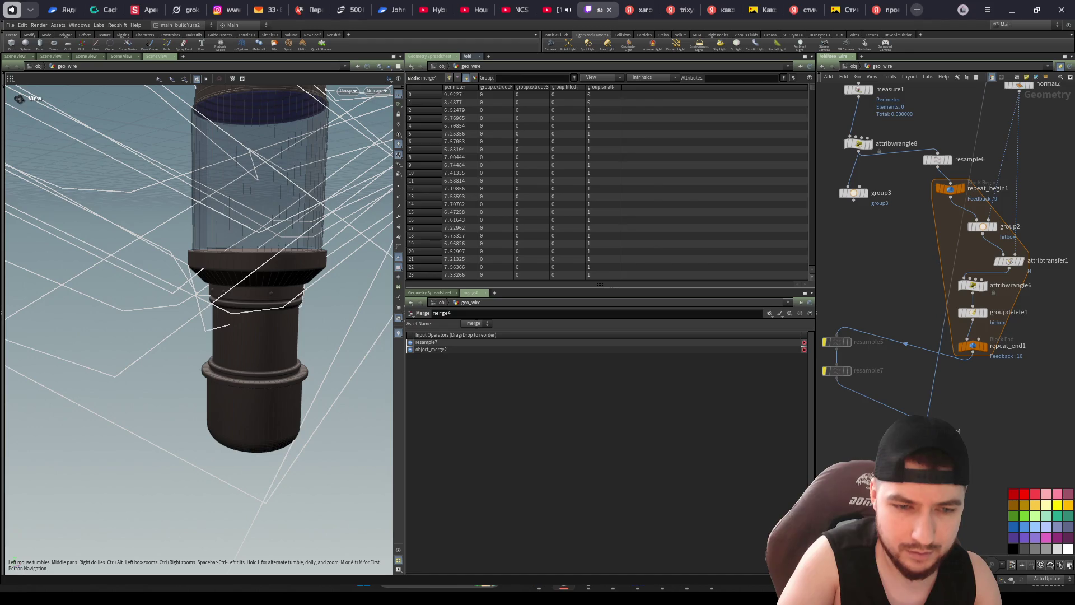
# Step: Inspect repeat_end1 and attribwrangle6, display the wrangle and hide normal lines in the viewport
pyautogui.moveTo(933, 267); pyautogui.dragTo(926, 327, button='middle')
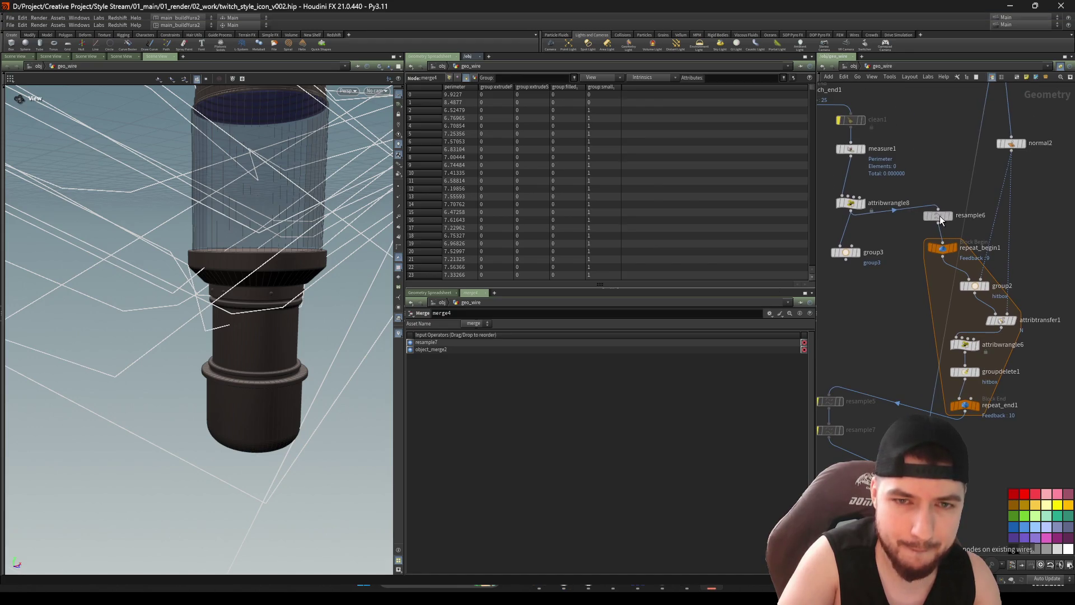
pyautogui.moveTo(915, 369); pyautogui.dragTo(868, 300, button='middle')
pyautogui.click(907, 340)
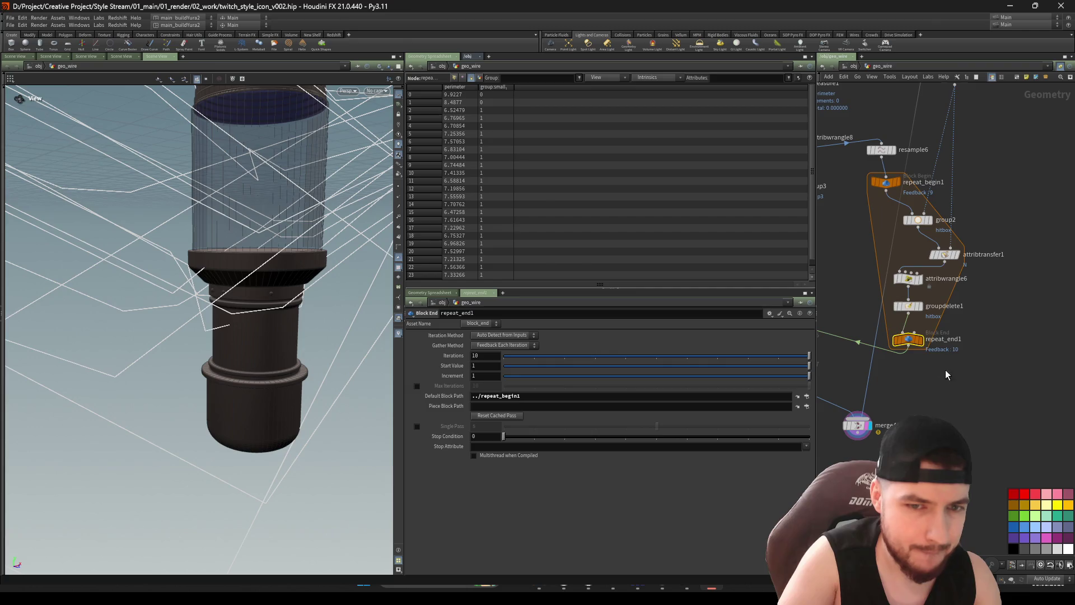
pyautogui.click(906, 280)
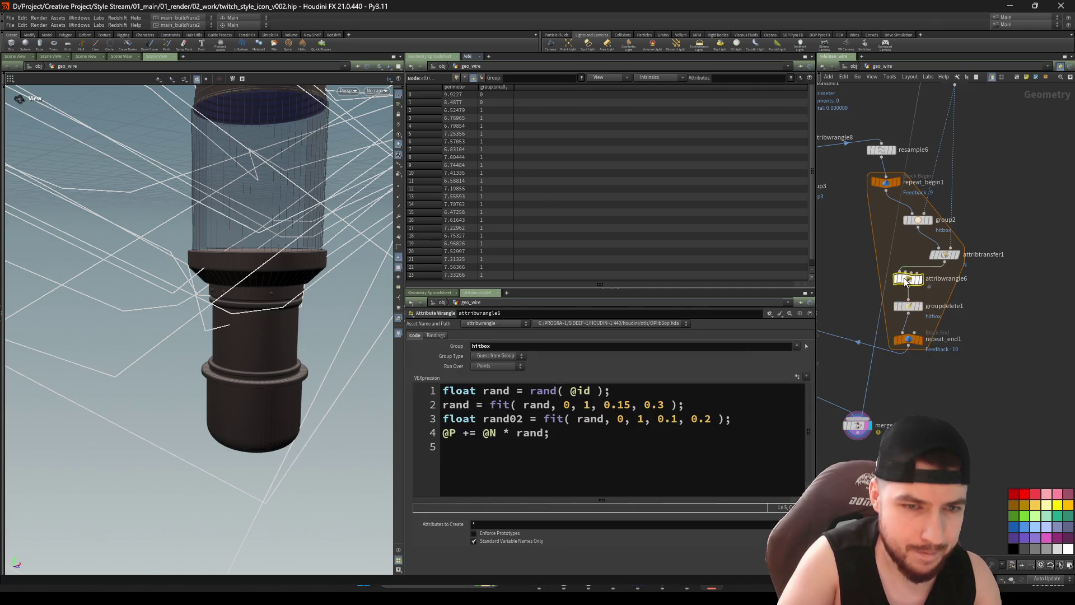
pyautogui.click(919, 278)
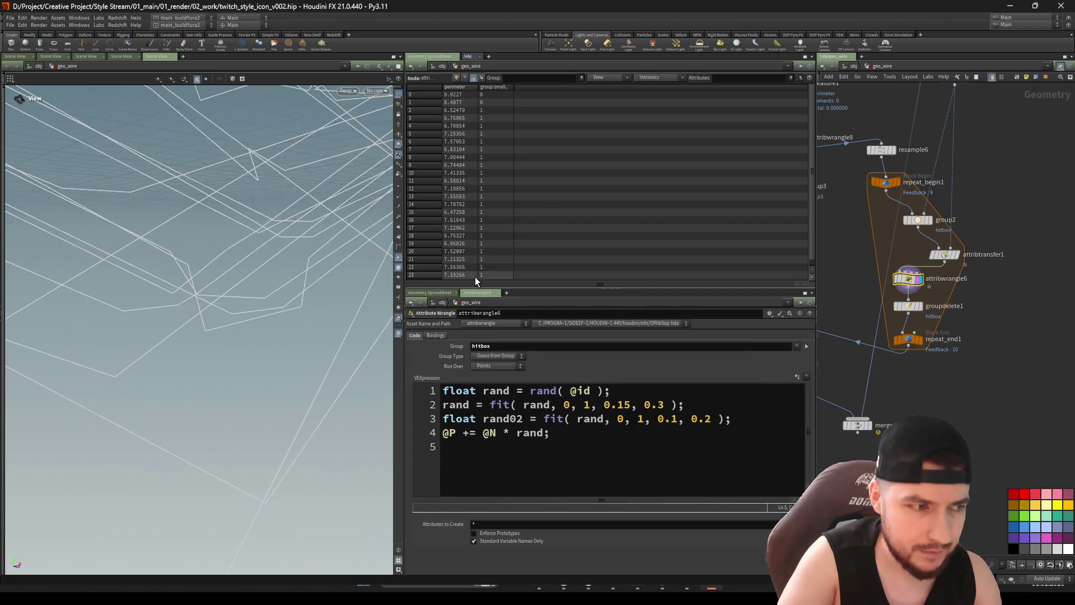
pyautogui.click(399, 200)
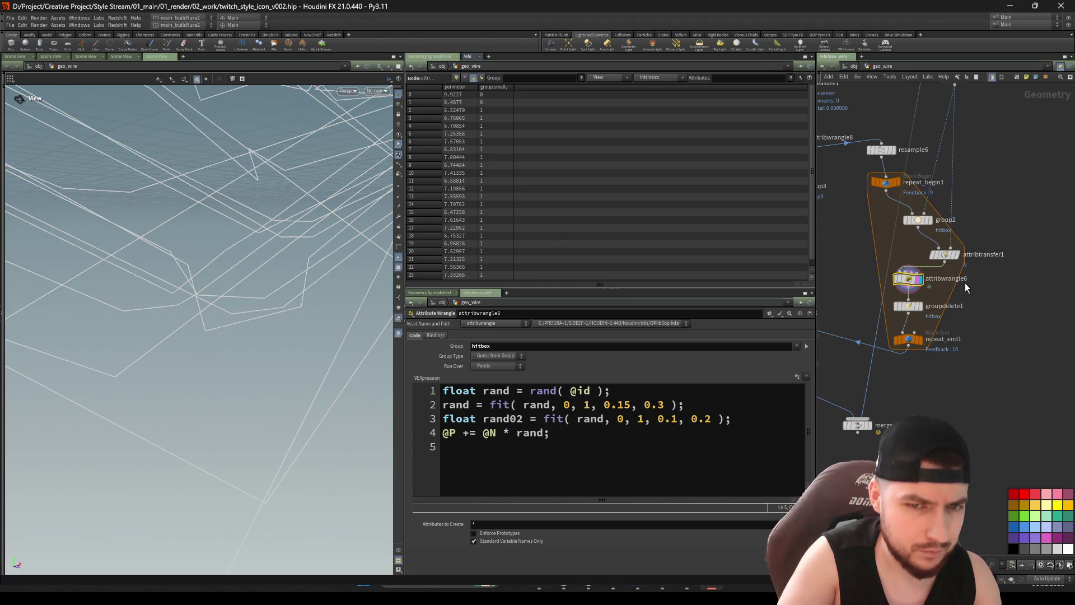
# Step: Display group2's hitbox group with point markers shown on the capsule
pyautogui.click(942, 253)
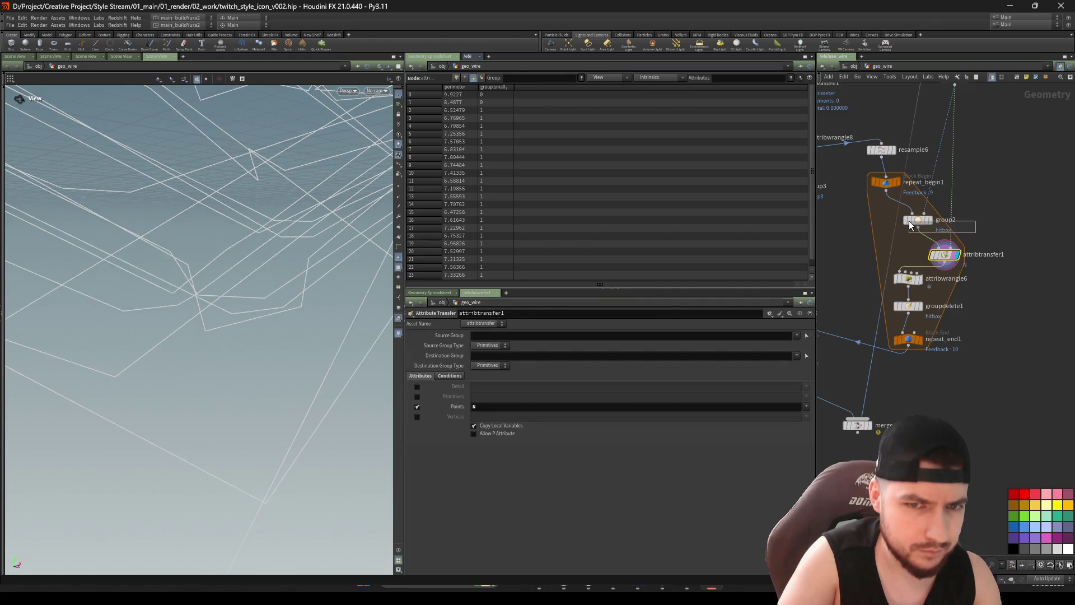
pyautogui.click(909, 221)
pyautogui.click(402, 196)
pyautogui.moveTo(192, 204)
pyautogui.mouseDown()
pyautogui.moveTo(271, 287)
pyautogui.moveTo(293, 182)
pyautogui.moveTo(238, 299)
pyautogui.mouseUp()
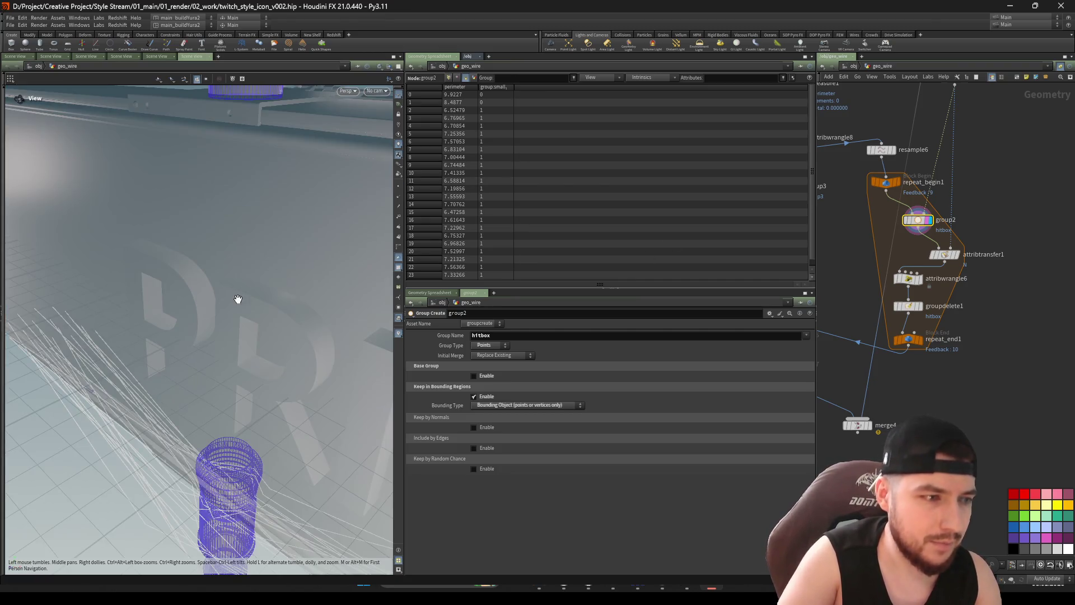
pyautogui.scroll(-2, 871, 250)
pyautogui.scroll(3, 896, 251)
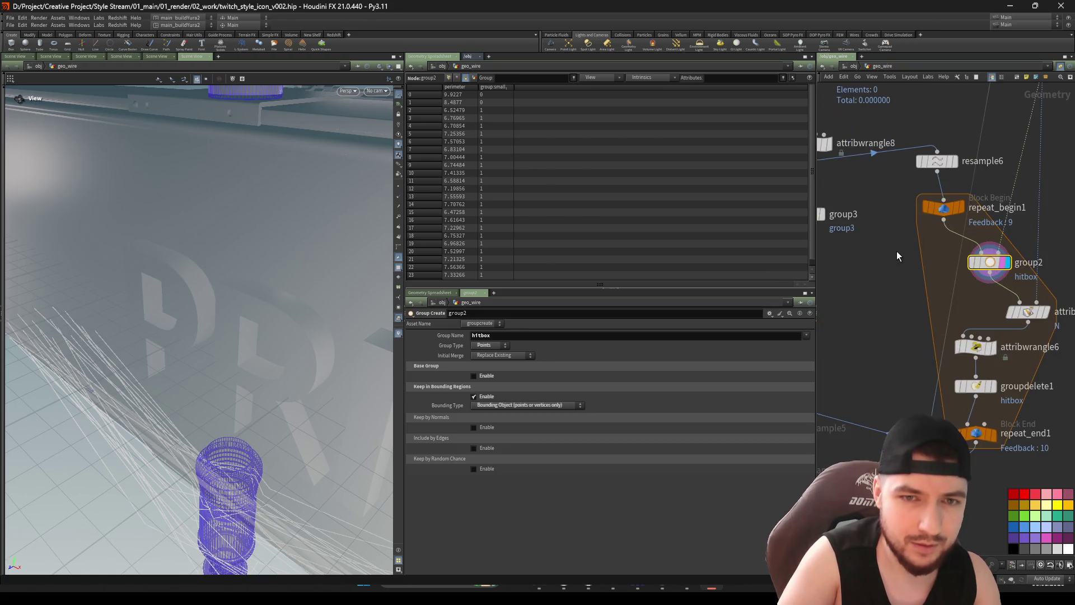
pyautogui.scroll(2, 897, 251)
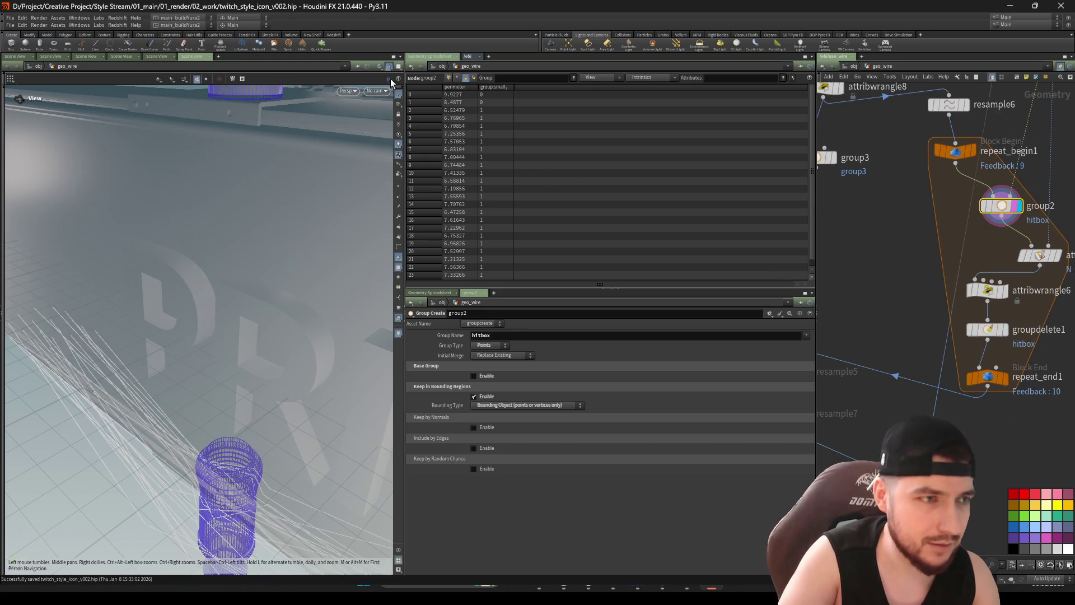
# Step: Save the scene, frame the capsule and move resample6 back into the loop ahead of group2
pyautogui.click(401, 100)
pyautogui.moveTo(376, 134)
pyautogui.mouseDown()
pyautogui.moveTo(197, 391)
pyautogui.moveTo(257, 236)
pyautogui.moveTo(276, 221)
pyautogui.moveTo(305, 243)
pyautogui.moveTo(319, 239)
pyautogui.mouseUp()
pyautogui.press('g')
pyautogui.moveTo(950, 105)
pyautogui.mouseDown()
pyautogui.moveTo(899, 158)
pyautogui.moveTo(961, 168)
pyautogui.moveTo(899, 253)
pyautogui.moveTo(896, 241)
pyautogui.mouseUp()
# Step: Step through group2, attribwrangle6 and groupdelete1, then display repeat_end1's wire output
pyautogui.moveTo(880, 295)
pyautogui.mouseDown(button='middle')
pyautogui.moveTo(916, 252)
pyautogui.moveTo(942, 253)
pyautogui.mouseUp(button='middle')
pyautogui.click(945, 244)
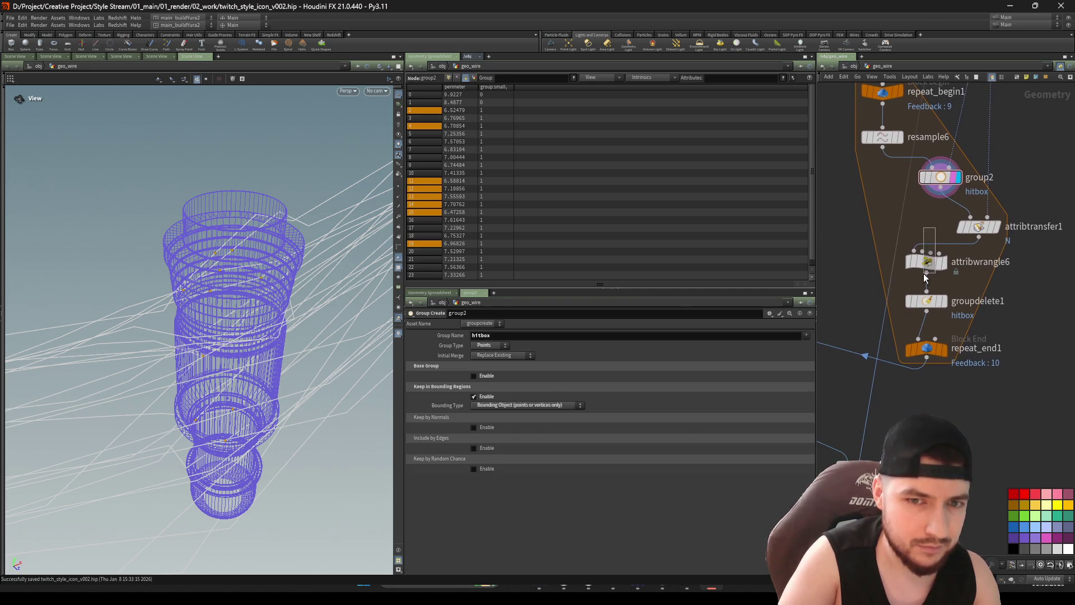
pyautogui.click(941, 286)
pyautogui.moveTo(959, 317); pyautogui.dragTo(977, 285, button='middle')
pyautogui.click(939, 279)
pyautogui.click(924, 327)
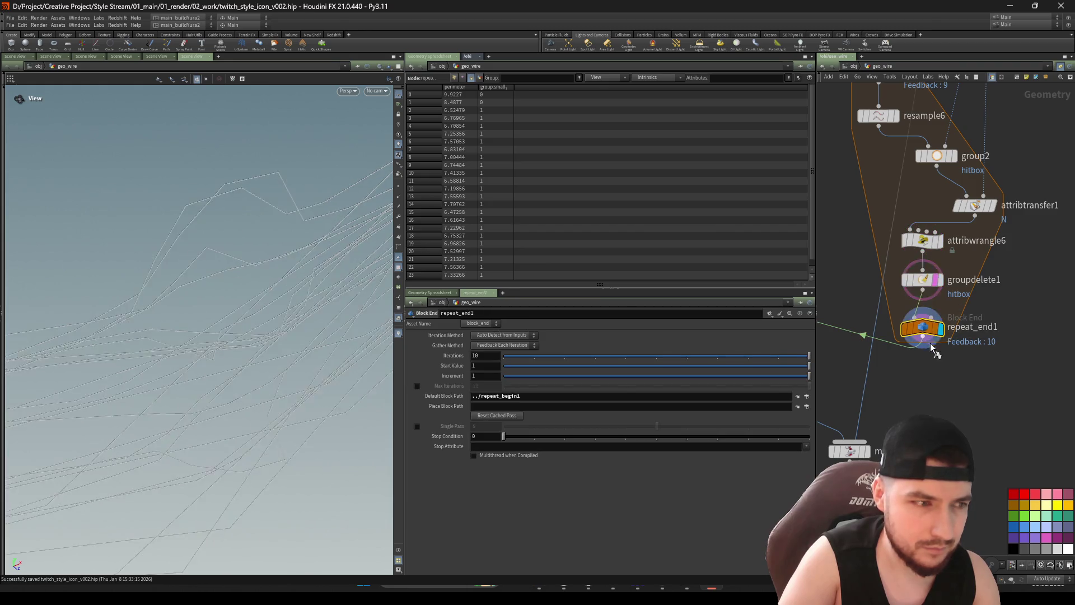
# Step: Set resample6 Length to about 0.082 and treat polygons as subdivision curves
pyautogui.moveTo(512, 359); pyautogui.dragTo(496, 359)
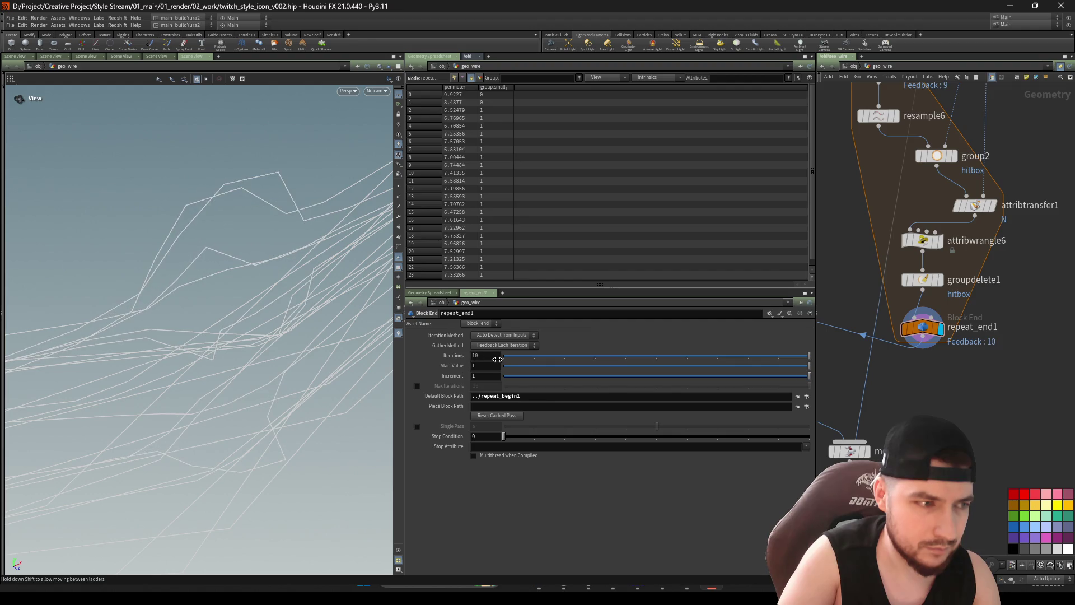
pyautogui.click(877, 115)
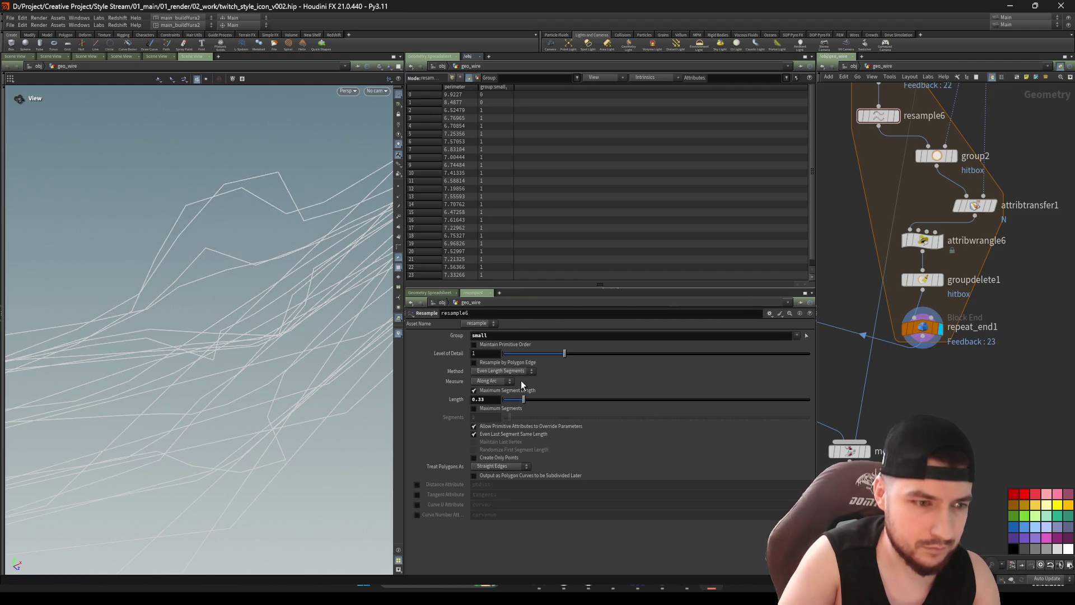
pyautogui.moveTo(520, 397); pyautogui.dragTo(508, 397)
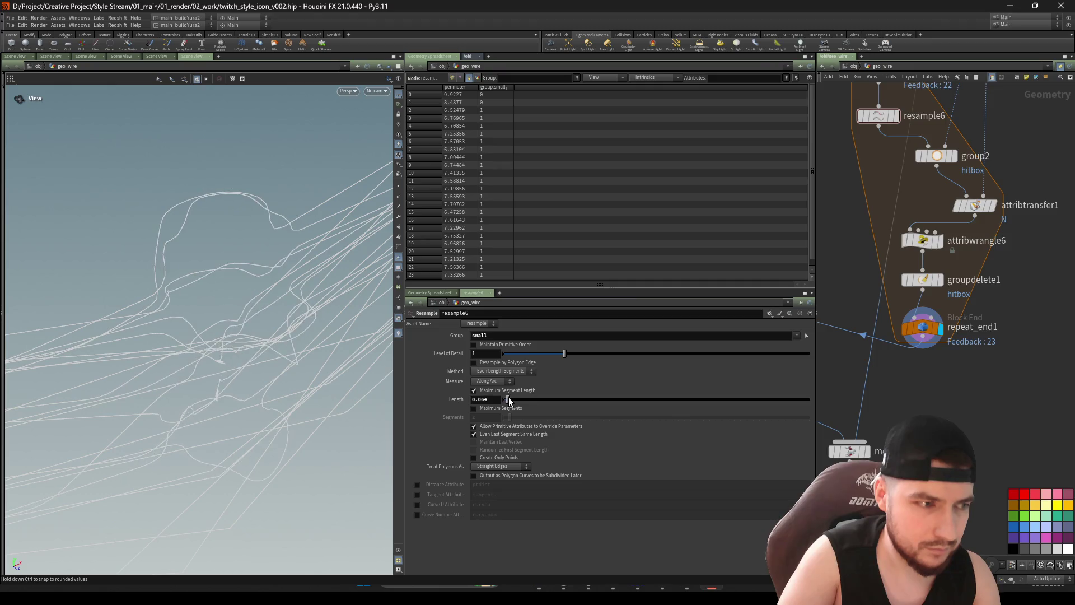
pyautogui.click(502, 466)
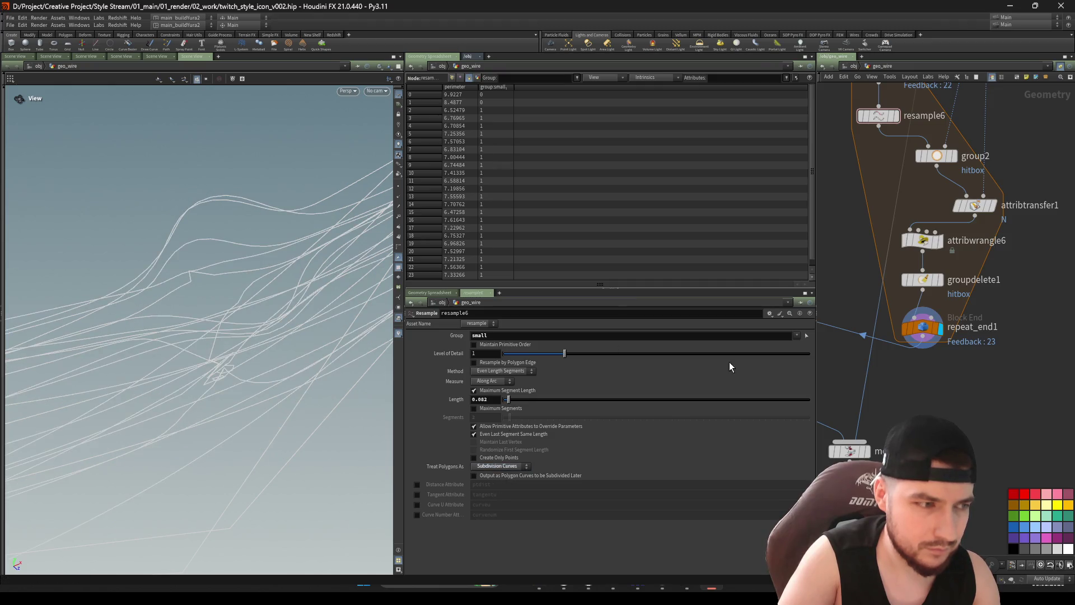
pyautogui.moveTo(356, 376)
pyautogui.mouseDown()
pyautogui.moveTo(271, 295)
pyautogui.moveTo(337, 277)
pyautogui.mouseUp()
# Step: Scrub repeat_end1 Iterations up through 40 and 64 and preview single passes of the loop
pyautogui.click(923, 327)
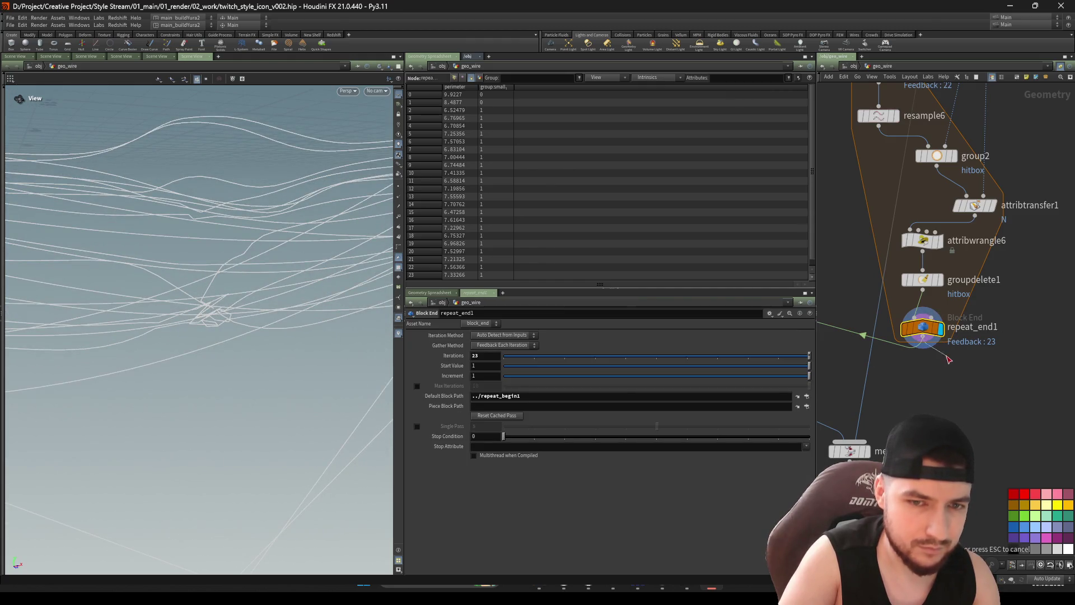
pyautogui.moveTo(564, 355)
pyautogui.mouseDown()
pyautogui.moveTo(482, 360)
pyautogui.moveTo(683, 360)
pyautogui.mouseUp()
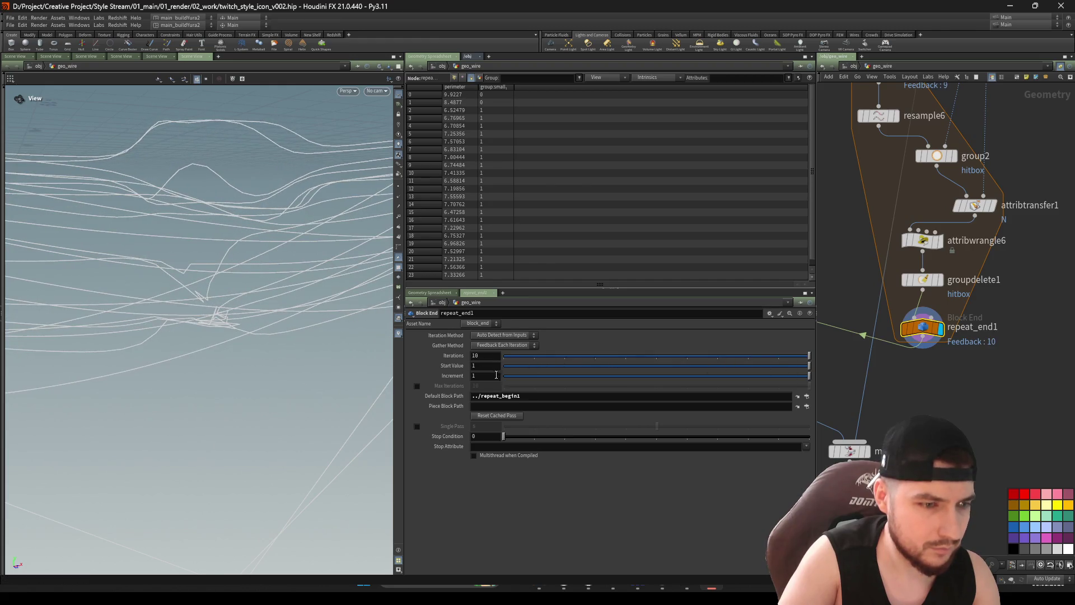
pyautogui.moveTo(487, 354); pyautogui.dragTo(687, 366)
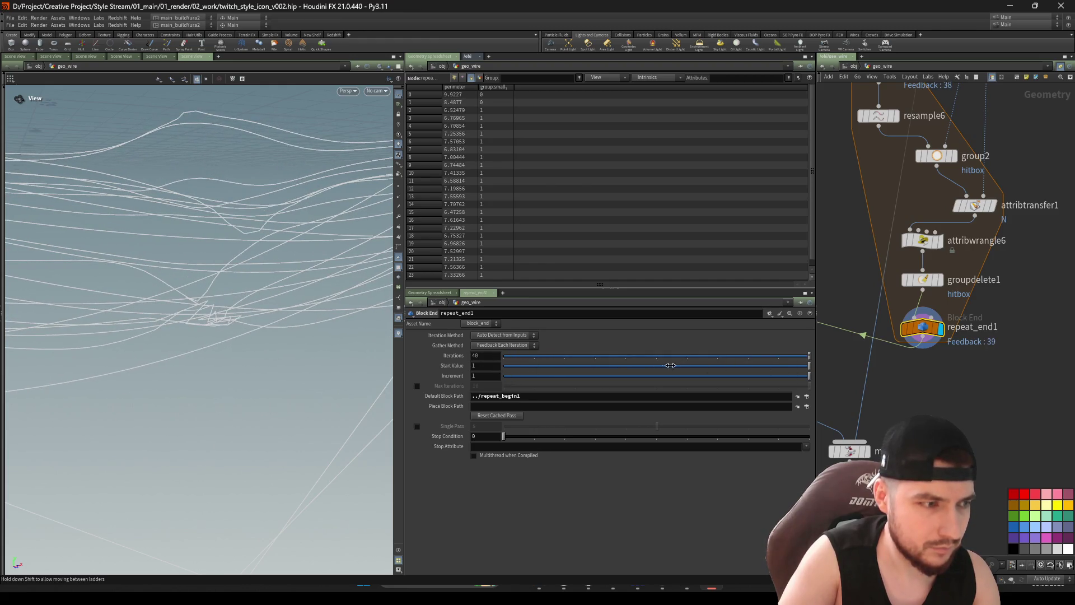
pyautogui.moveTo(687, 366); pyautogui.dragTo(486, 355, button='middle')
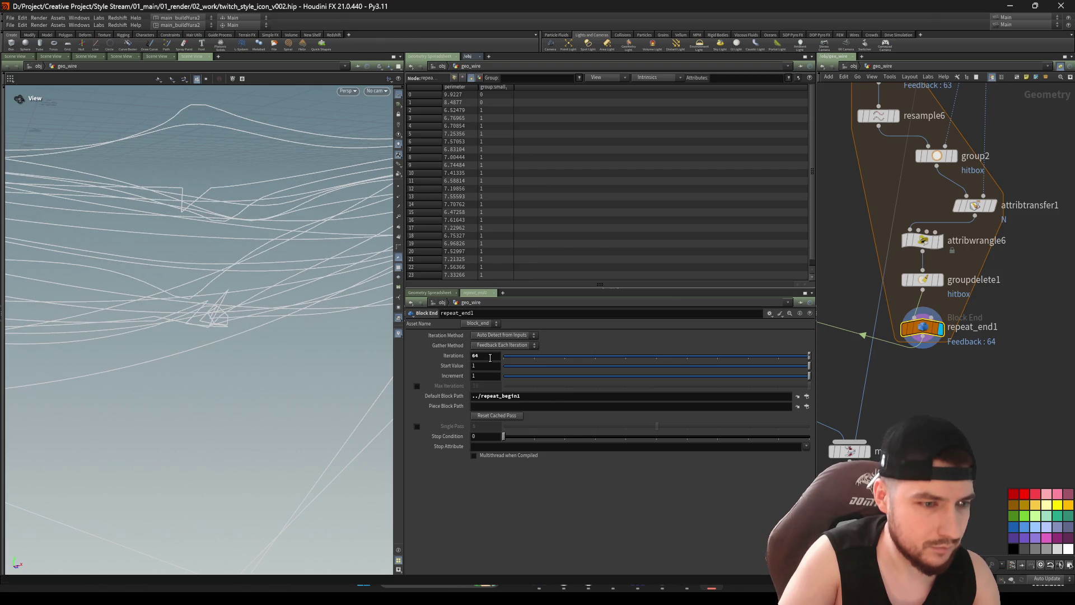
pyautogui.scroll(2, 958, 311)
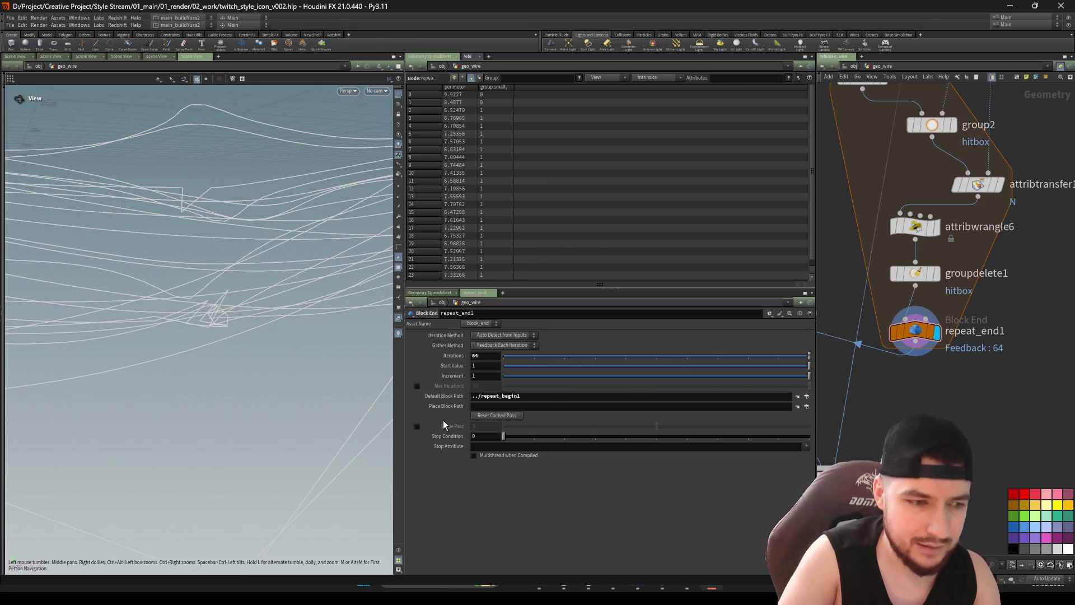
pyautogui.click(417, 425)
pyautogui.moveTo(578, 432); pyautogui.dragTo(658, 437)
pyautogui.click(501, 417)
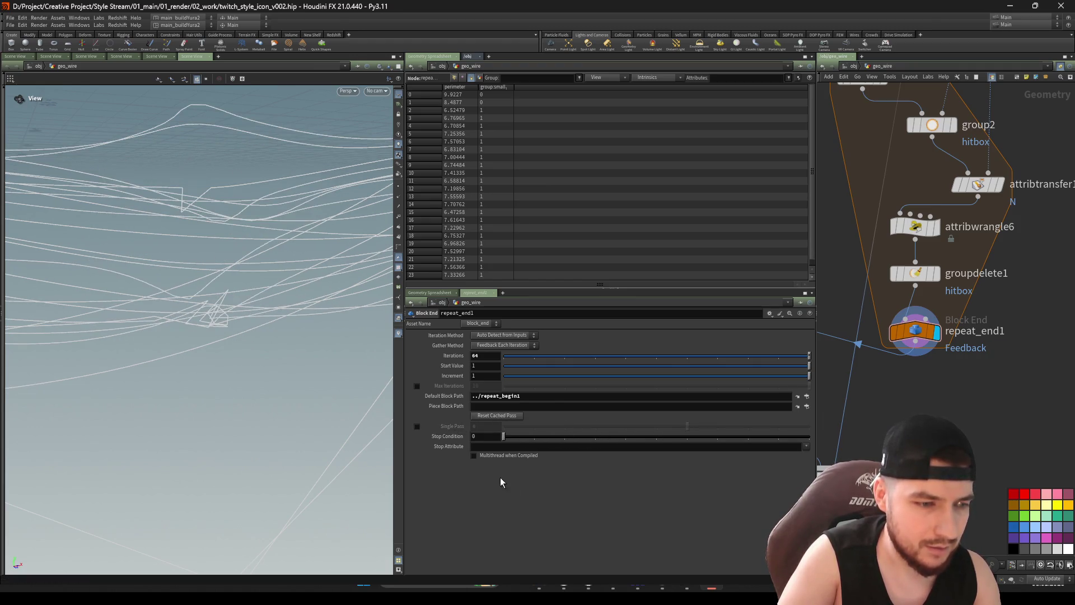
pyautogui.moveTo(235, 294)
pyautogui.mouseDown()
pyautogui.moveTo(218, 339)
pyautogui.moveTo(207, 337)
pyautogui.moveTo(252, 361)
pyautogui.mouseUp()
pyautogui.scroll(-5, 982, 387)
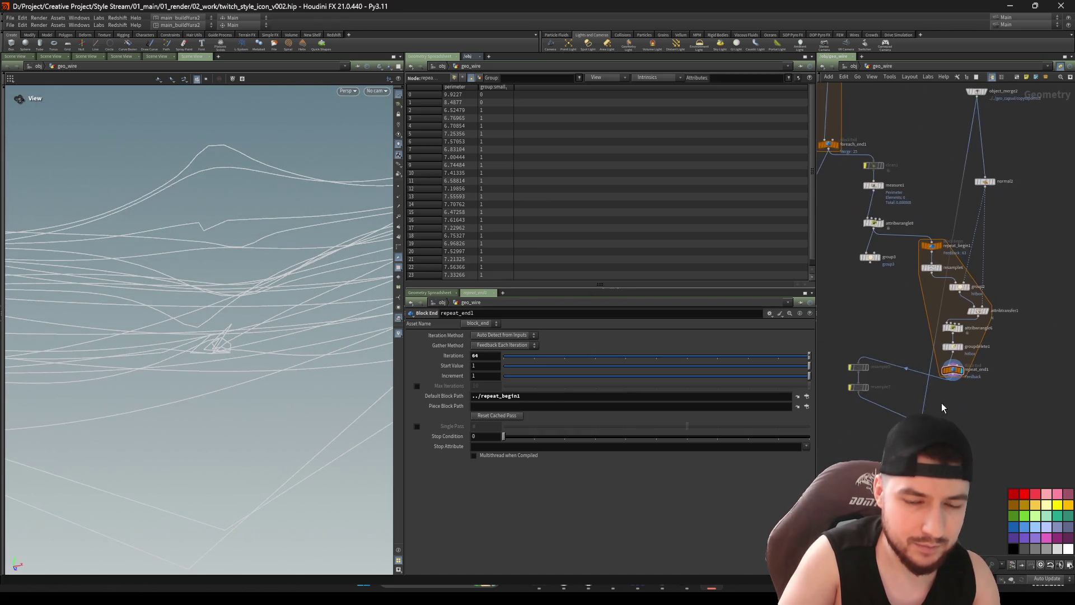
pyautogui.scroll(2, 890, 351)
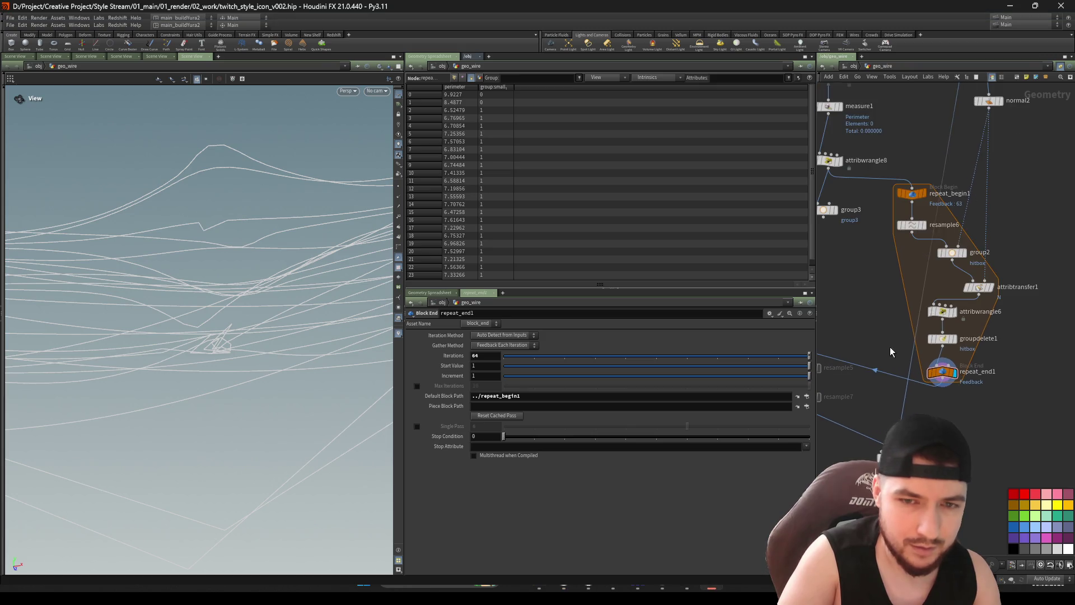
# Step: Lower attribtransfer1's Distance Threshold below 1 and save the scene
pyautogui.click(978, 287)
pyautogui.click(450, 375)
pyautogui.moveTo(510, 407)
pyautogui.mouseDown()
pyautogui.moveTo(501, 409)
pyautogui.moveTo(519, 419)
pyautogui.mouseUp()
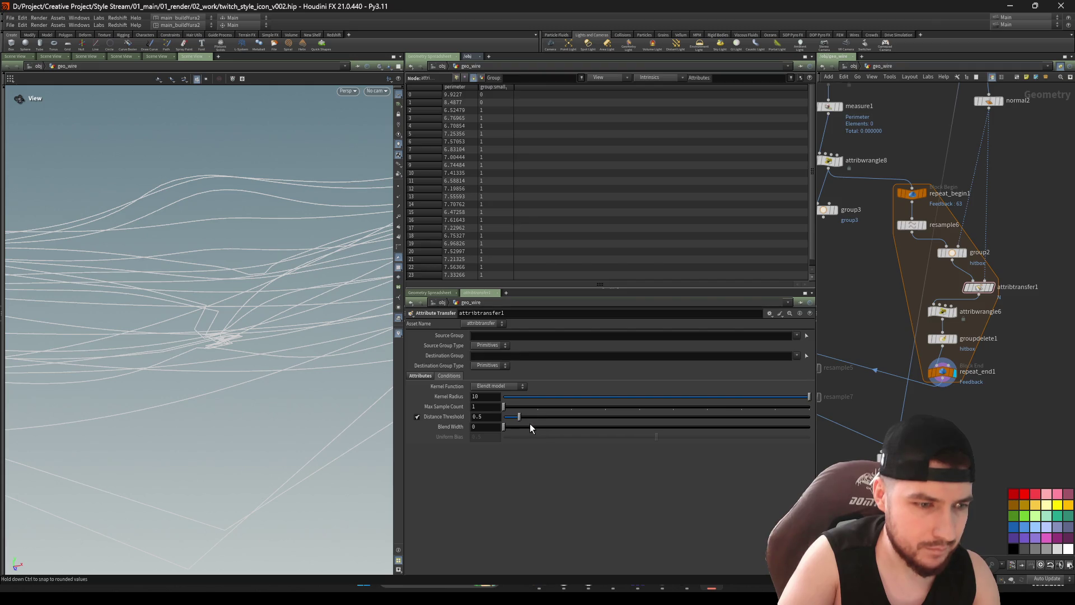
pyautogui.doubleClick(480, 416)
pyautogui.write('1')
pyautogui.press('Return')
pyautogui.hotkey('ctrl', 's')
# Step: Settle the loop around 26–27 iterations and display merge4's wires with the capsule
pyautogui.click(941, 372)
pyautogui.moveTo(517, 356); pyautogui.dragTo(788, 375)
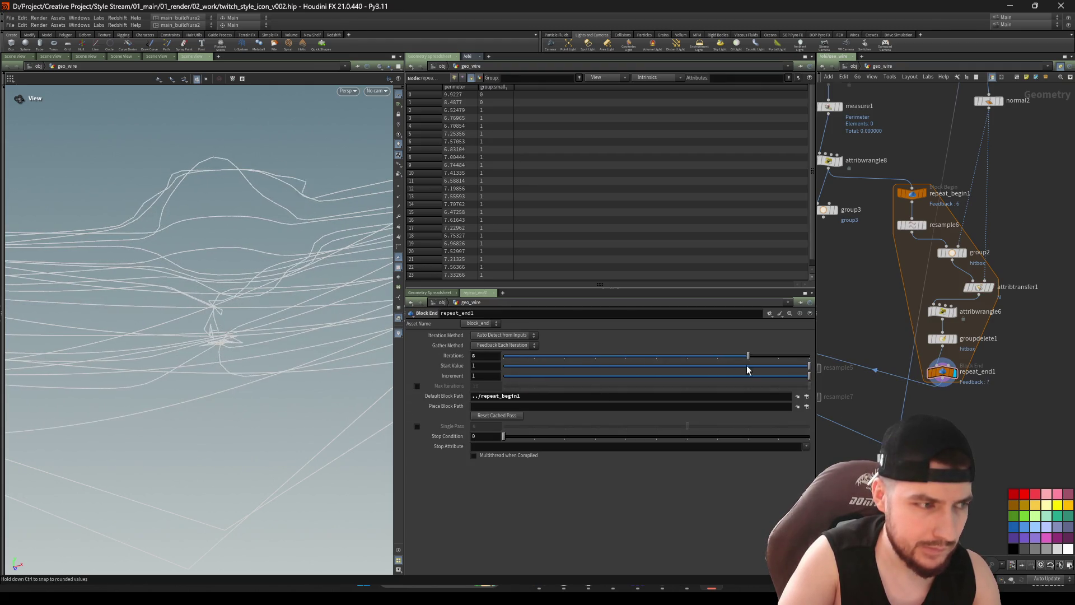
pyautogui.moveTo(492, 356); pyautogui.dragTo(730, 384, button='middle')
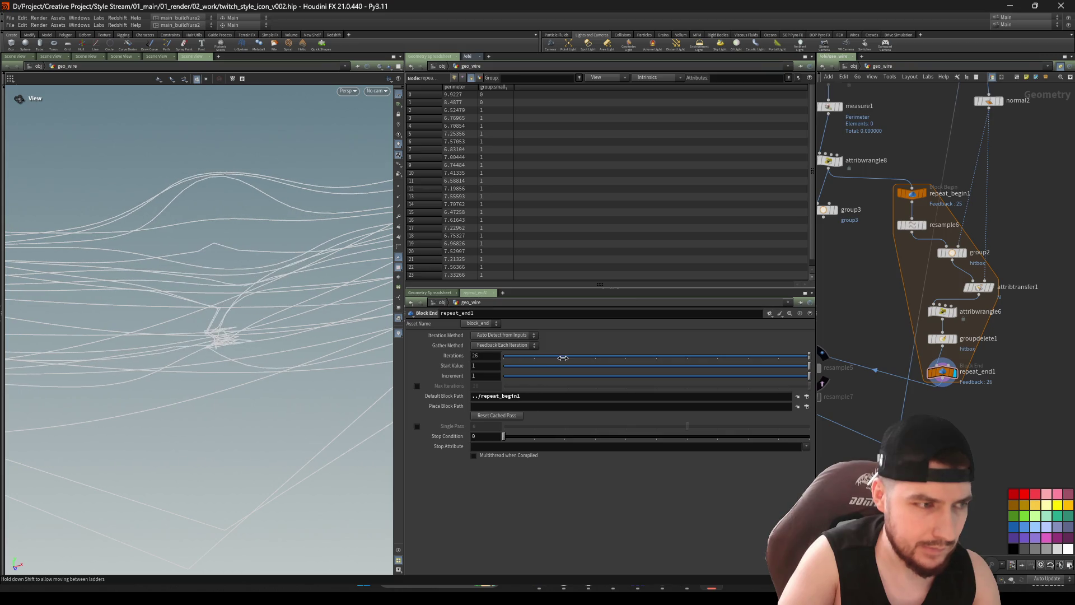
pyautogui.moveTo(948, 415); pyautogui.dragTo(987, 385, button='middle')
pyautogui.click(956, 427)
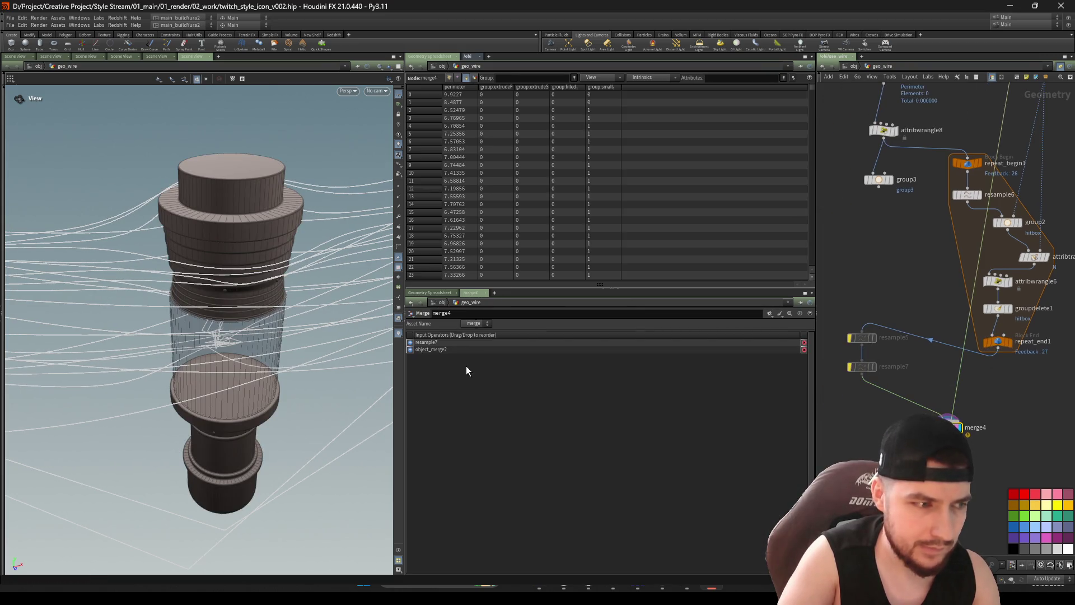
# Step: Display normal2 with point normals shown and orbit to inspect them on the column and disc
pyautogui.moveTo(228, 354); pyautogui.dragTo(288, 367)
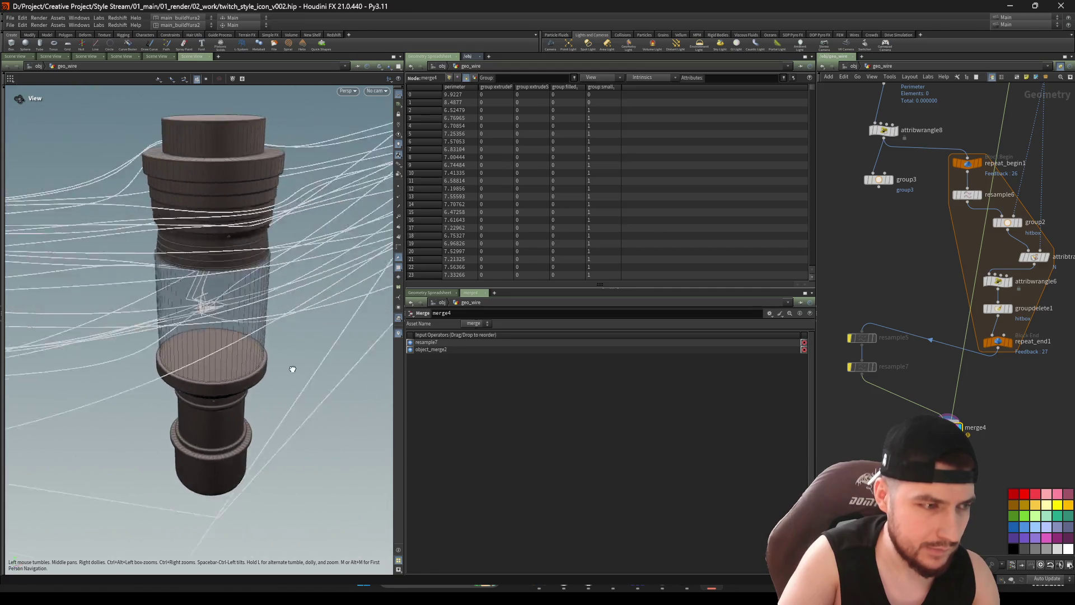
pyautogui.scroll(3, 211, 343)
pyautogui.scroll(3, 223, 312)
pyautogui.scroll(3, 192, 252)
pyautogui.scroll(-3, 973, 366)
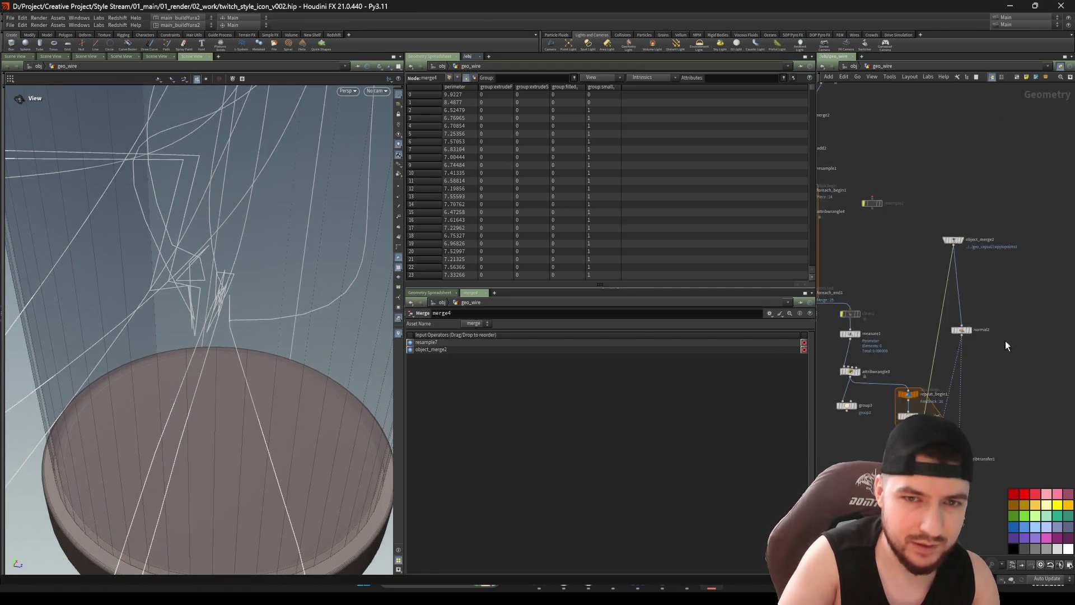
pyautogui.click(968, 329)
pyautogui.scroll(2, 973, 366)
pyautogui.click(398, 199)
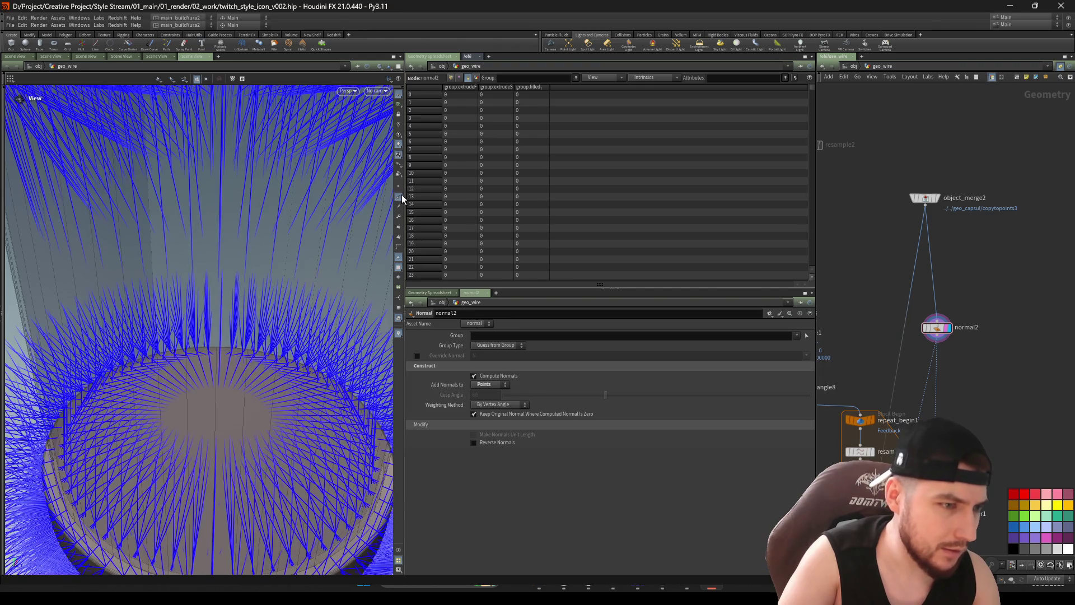
pyautogui.moveTo(228, 316); pyautogui.dragTo(252, 327)
pyautogui.scroll(-5, 217, 384)
pyautogui.scroll(5, 321, 364)
pyautogui.moveTo(321, 364)
pyautogui.mouseDown()
pyautogui.moveTo(211, 395)
pyautogui.moveTo(240, 395)
pyautogui.moveTo(216, 408)
pyautogui.moveTo(202, 386)
pyautogui.moveTo(253, 364)
pyautogui.mouseUp()
pyautogui.scroll(-3, 233, 365)
pyautogui.scroll(-3, 216, 319)
pyautogui.scroll(-2, 236, 312)
pyautogui.moveTo(235, 311)
pyautogui.mouseDown()
pyautogui.moveTo(177, 314)
pyautogui.moveTo(214, 310)
pyautogui.mouseUp()
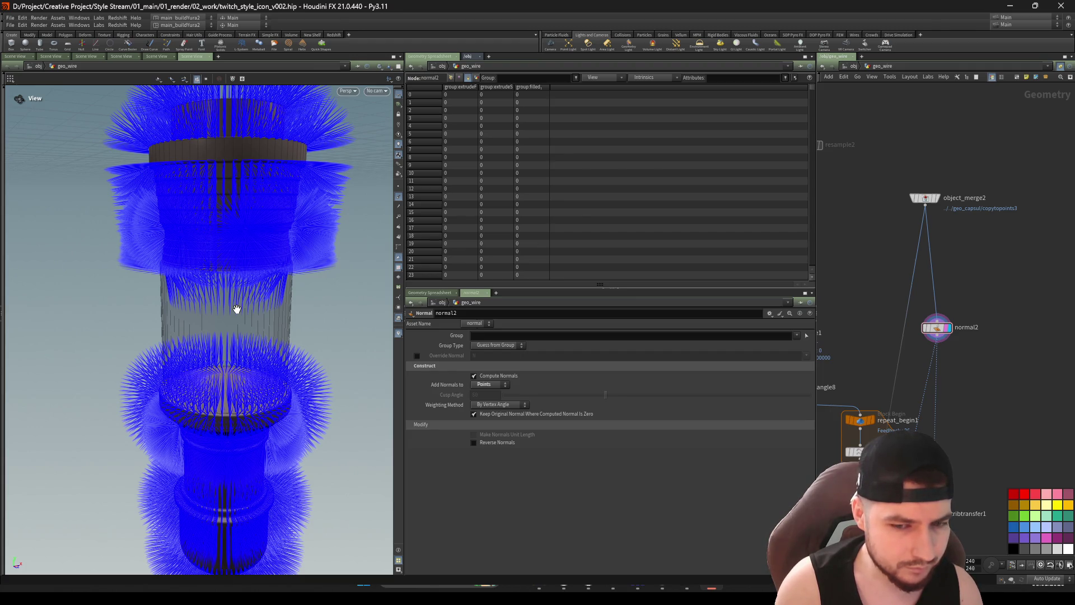
pyautogui.press('Tab')
pyautogui.write('b')
pyautogui.press('Escape')
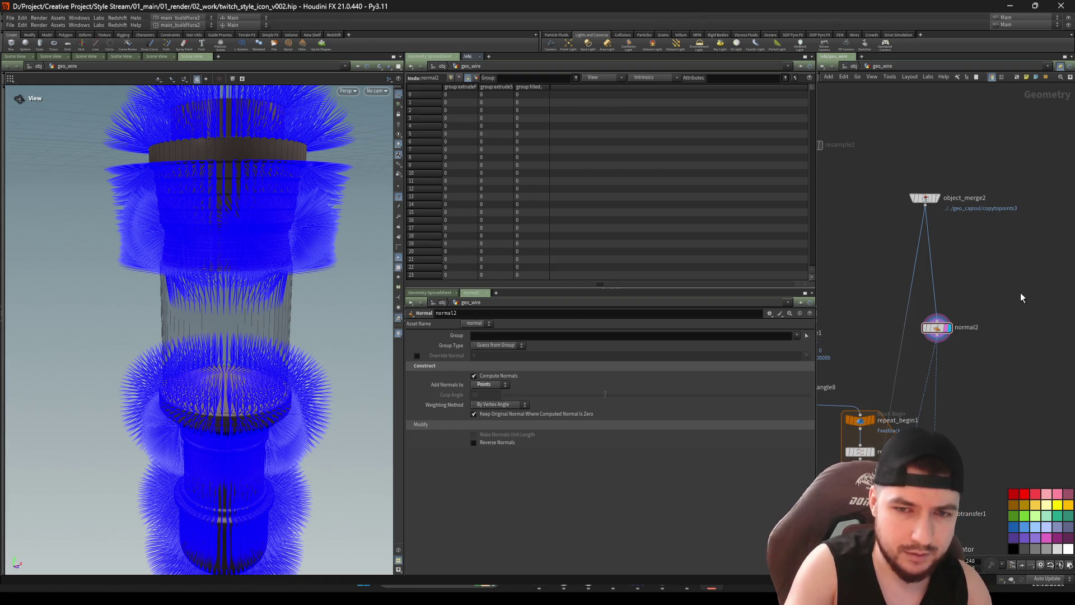
pyautogui.press('Tab')
pyautogui.write('blast')
pyautogui.press('Return')
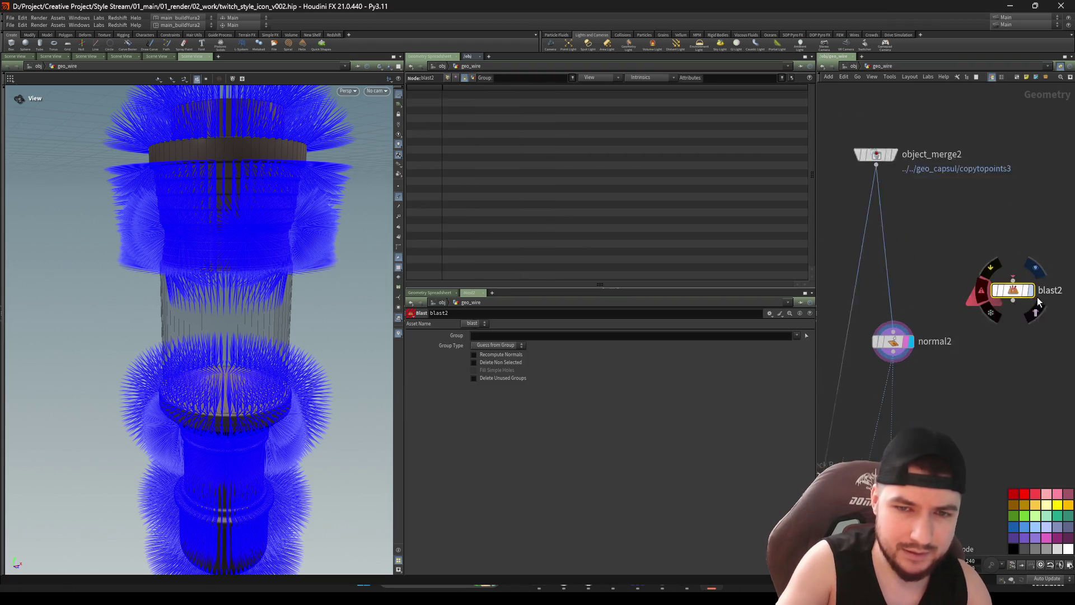
# Step: Drop blast2 above normal2 deleting the glass group, briefly testing Delete Non Selected
pyautogui.moveTo(1021, 292); pyautogui.dragTo(874, 300)
pyautogui.click(656, 335)
pyautogui.write('glass')
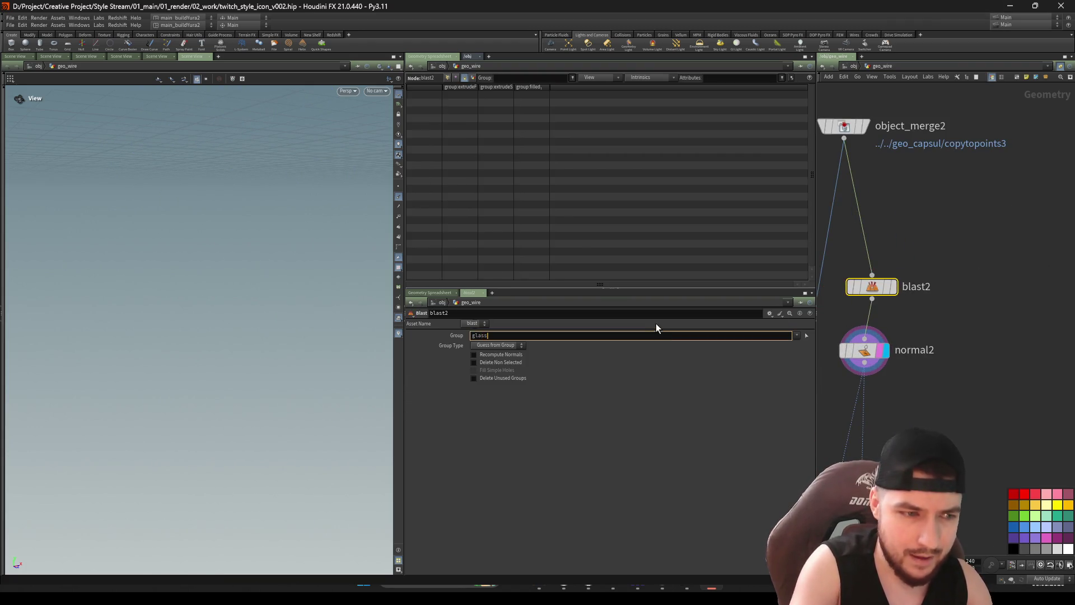
pyautogui.press('Return')
pyautogui.click(497, 363)
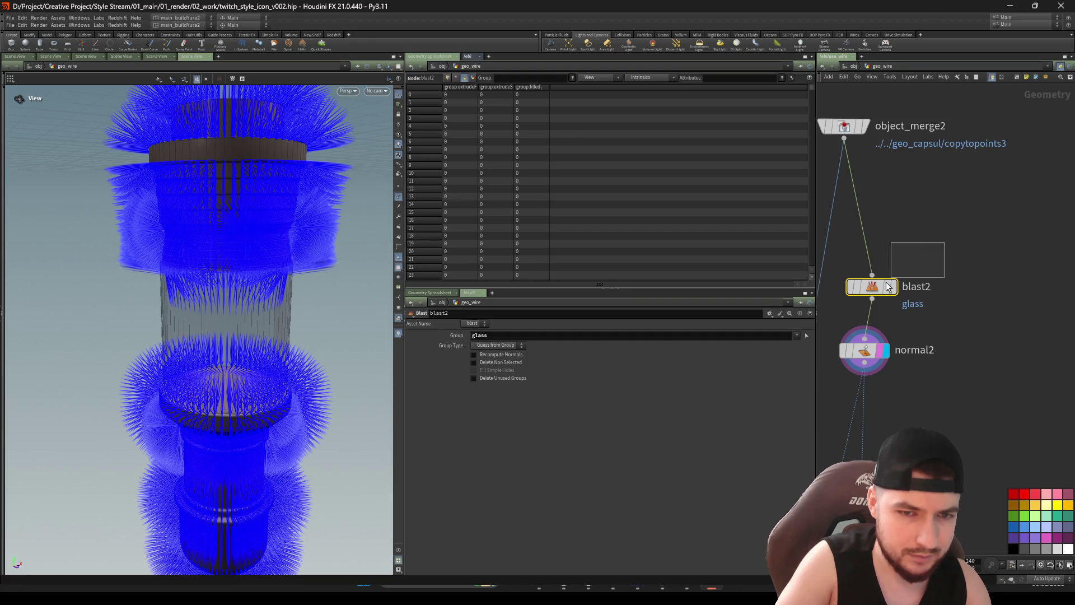
# Step: Display object_merge2's merged input geometry
pyautogui.click(844, 128)
pyautogui.press('r')
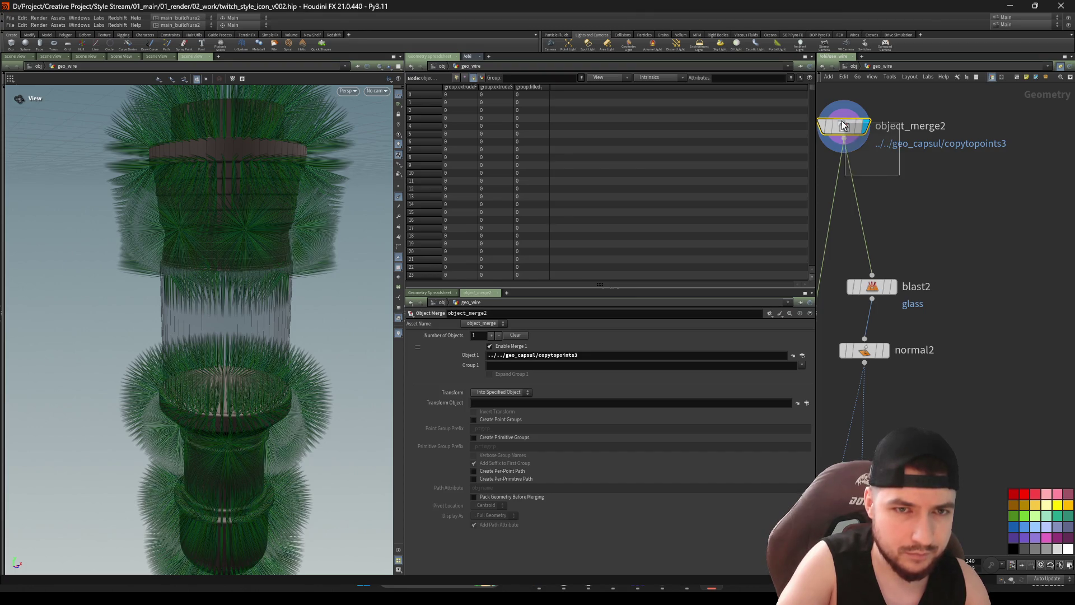
# Step: Check point attributes in the spreadsheet, then dive into geo_capsul and make room above out_glass
pyautogui.click(457, 78)
pyautogui.click(598, 86)
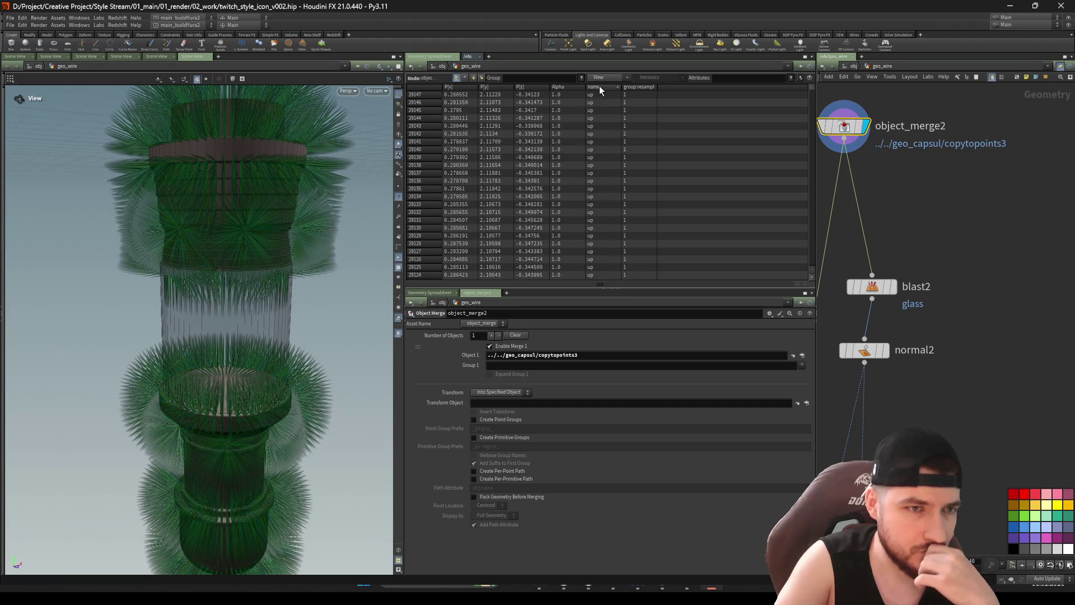
pyautogui.click(848, 66)
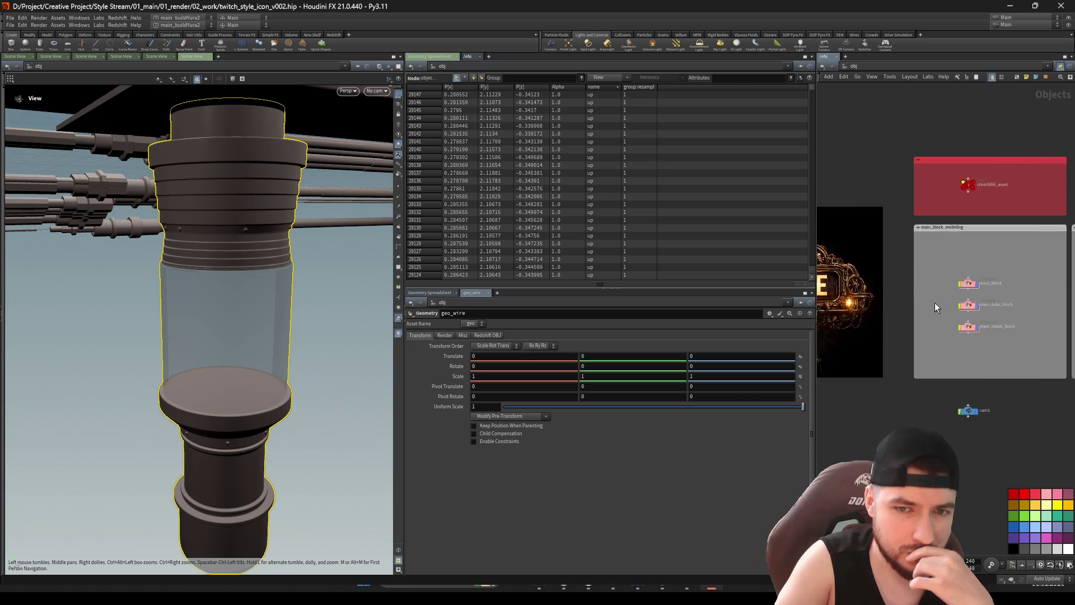
pyautogui.scroll(4, 899, 303)
pyautogui.scroll(-2, 920, 301)
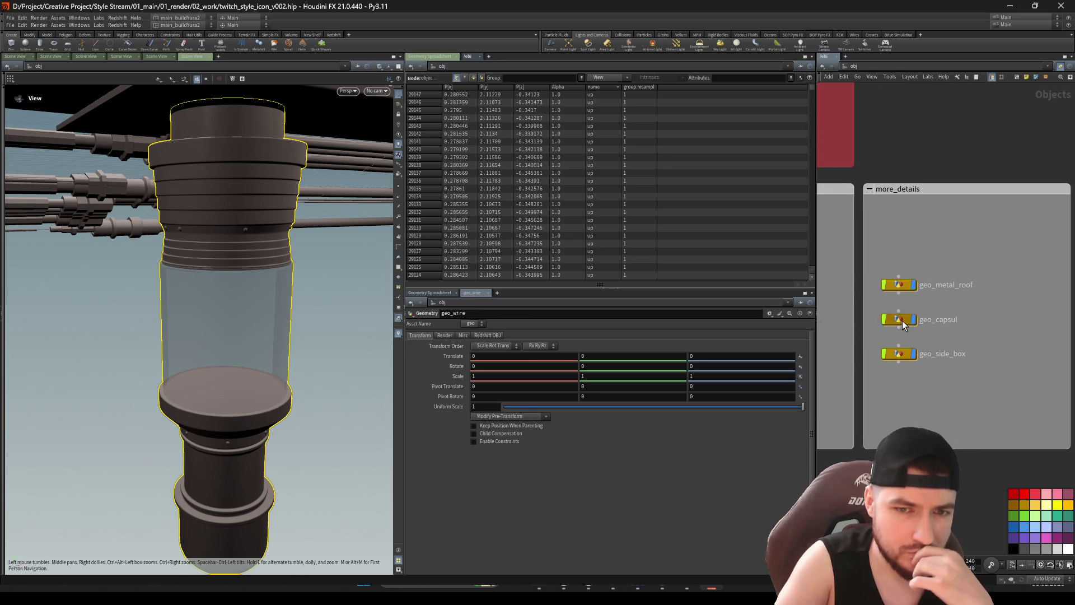
pyautogui.doubleClick(902, 321)
pyautogui.scroll(3, 906, 381)
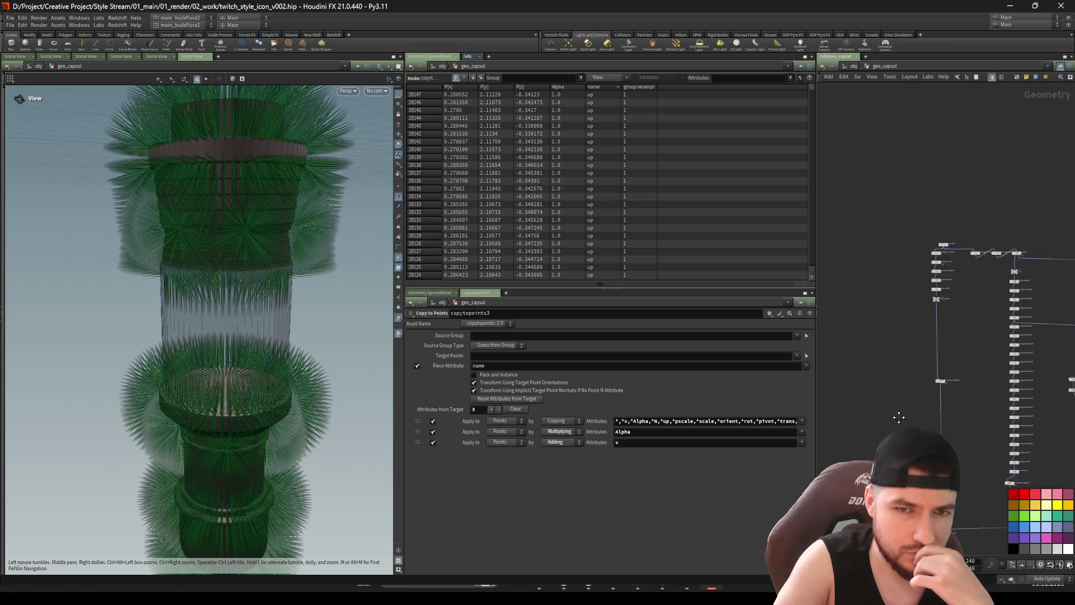
pyautogui.scroll(3, 960, 361)
pyautogui.moveTo(956, 365); pyautogui.dragTo(953, 305, button='middle')
pyautogui.moveTo(904, 267); pyautogui.dragTo(913, 312)
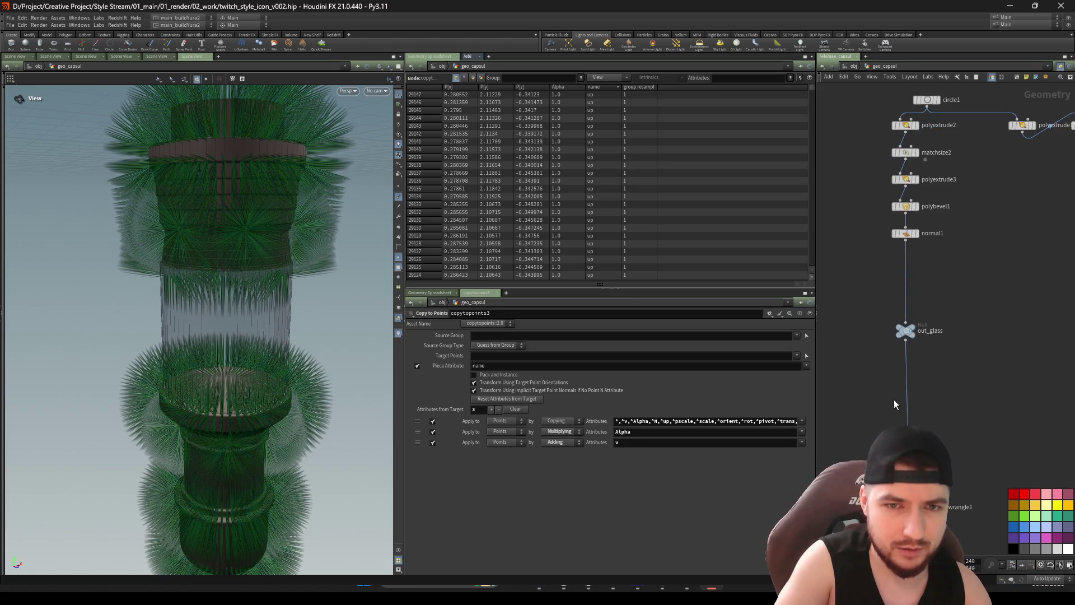
pyautogui.moveTo(885, 407); pyautogui.dragTo(884, 252, button='middle')
pyautogui.click(909, 353)
pyautogui.moveTo(941, 445)
pyautogui.mouseDown(button='middle')
pyautogui.moveTo(941, 228)
pyautogui.moveTo(936, 412)
pyautogui.mouseUp(button='middle')
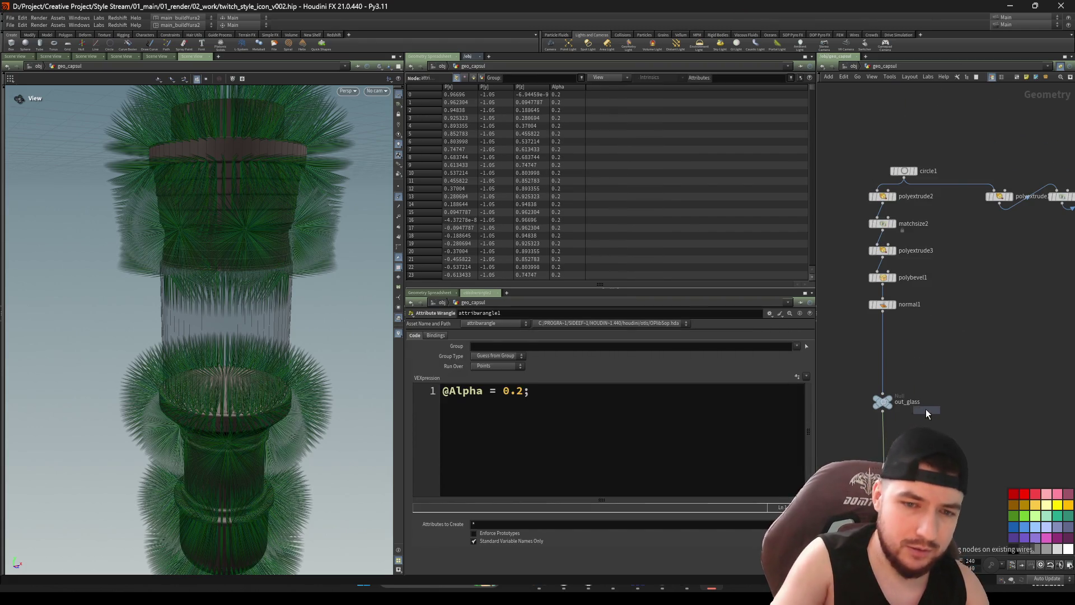
# Step: Insert a Group node naming all geometry 'glass' before out_glass, save and return to object level
pyautogui.click(840, 345)
pyautogui.moveTo(840, 344); pyautogui.dragTo(880, 357)
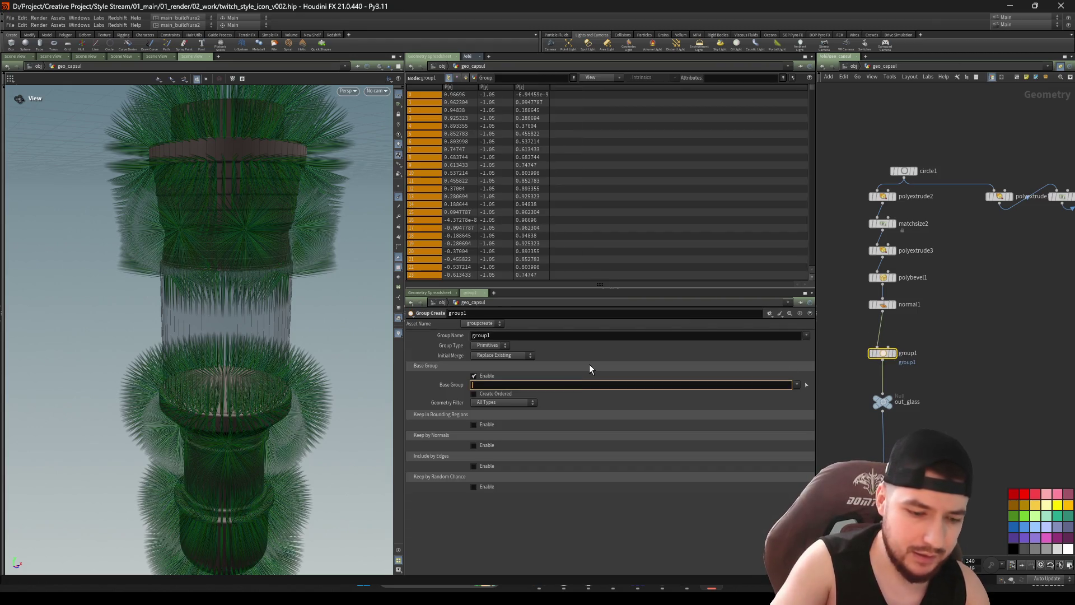
pyautogui.press('Tab')
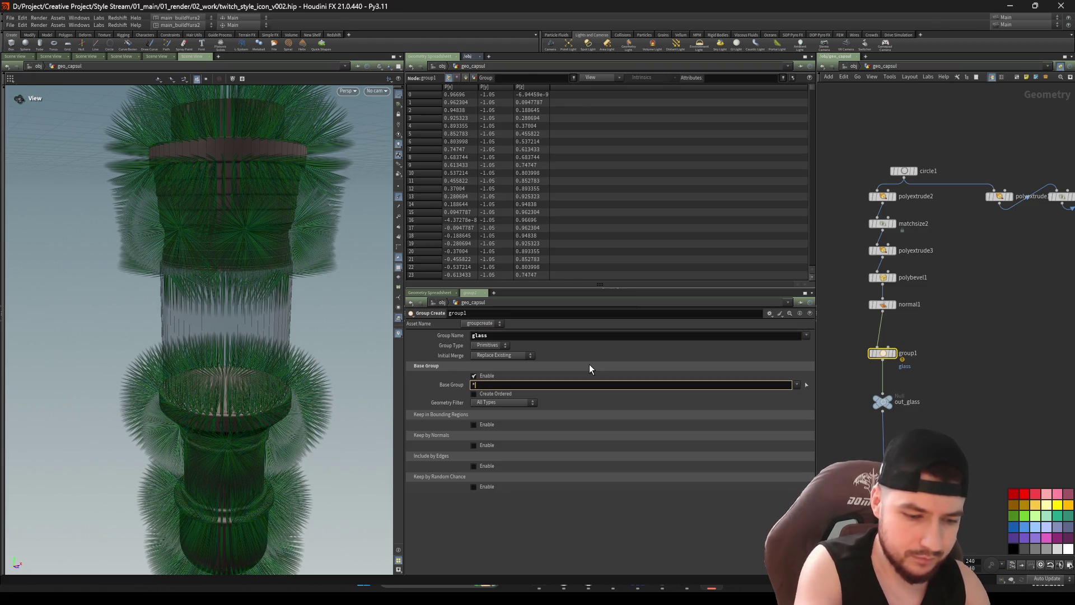
pyautogui.press('Return')
pyautogui.hotkey('ctrl', 's')
pyautogui.press('u')
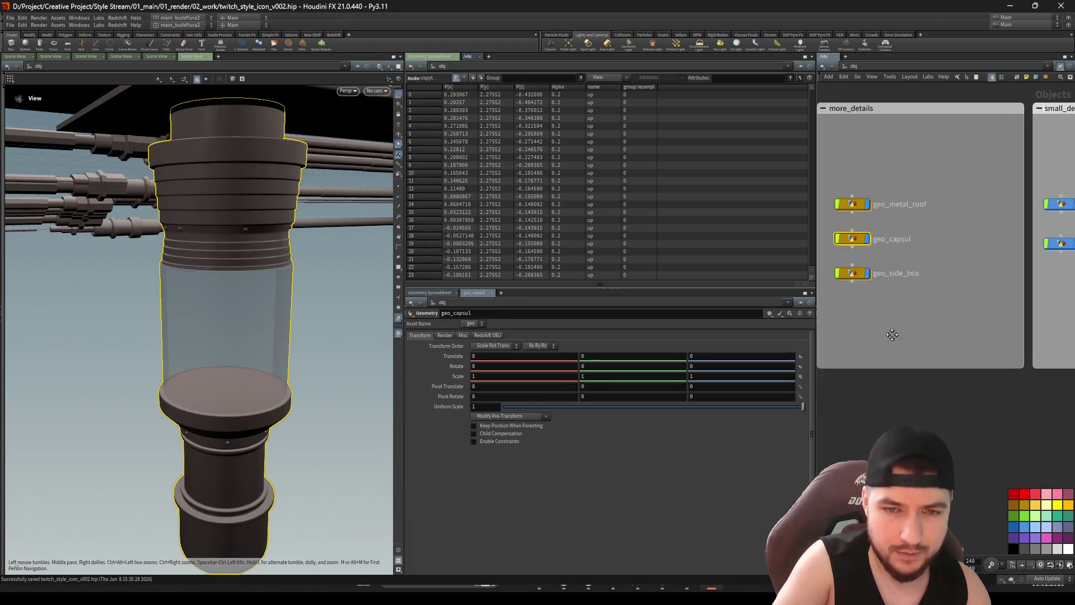
# Step: Enter geo_wire, save, and display blast2 with the glass section removed
pyautogui.click(878, 334)
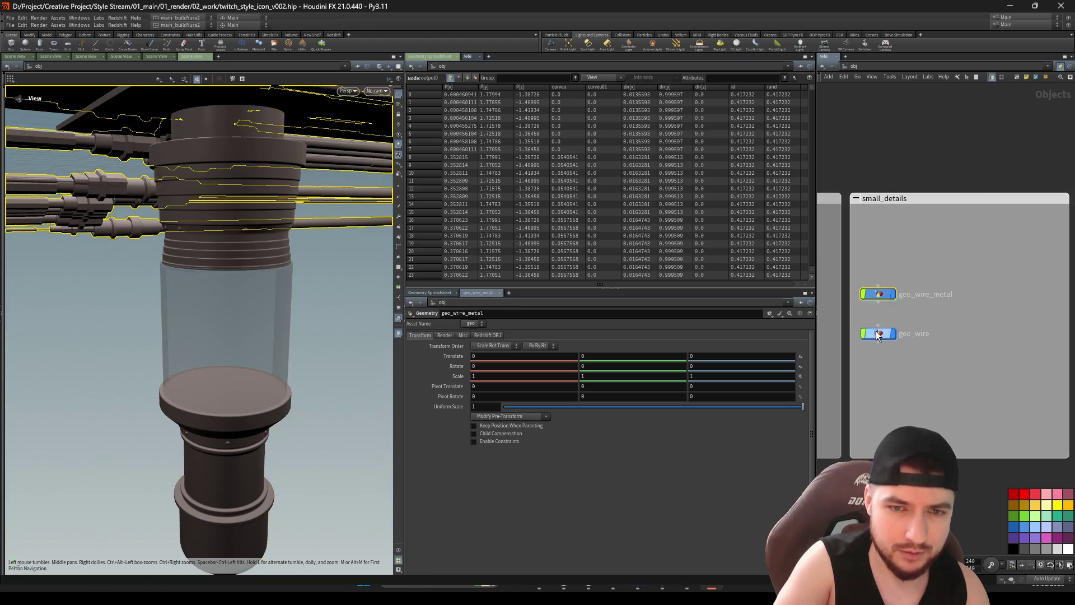
pyautogui.press('i')
pyautogui.moveTo(989, 384)
pyautogui.mouseDown(button='middle')
pyautogui.moveTo(995, 307)
pyautogui.moveTo(1001, 446)
pyautogui.mouseUp(button='middle')
pyautogui.hotkey('ctrl', 's')
pyautogui.click(963, 287)
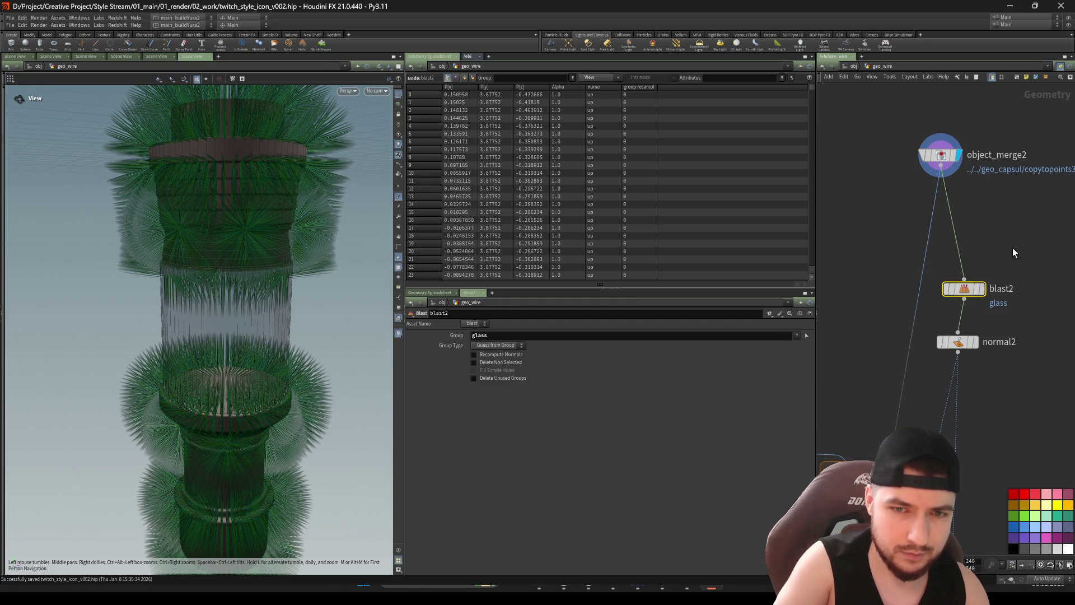
pyautogui.press('r')
pyautogui.moveTo(252, 310); pyautogui.dragTo(314, 301)
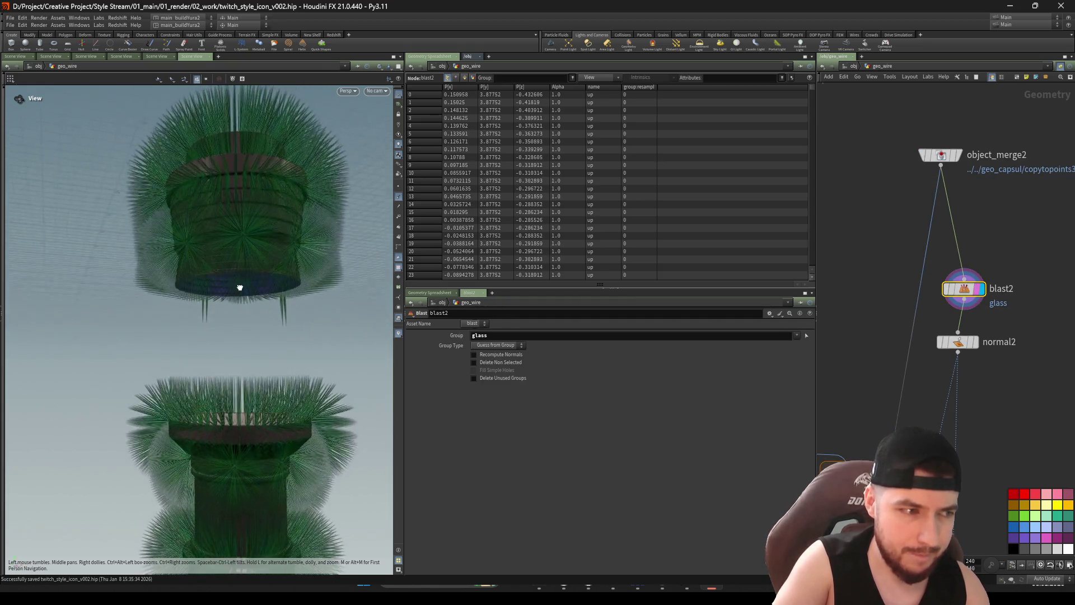
pyautogui.scroll(2, 962, 339)
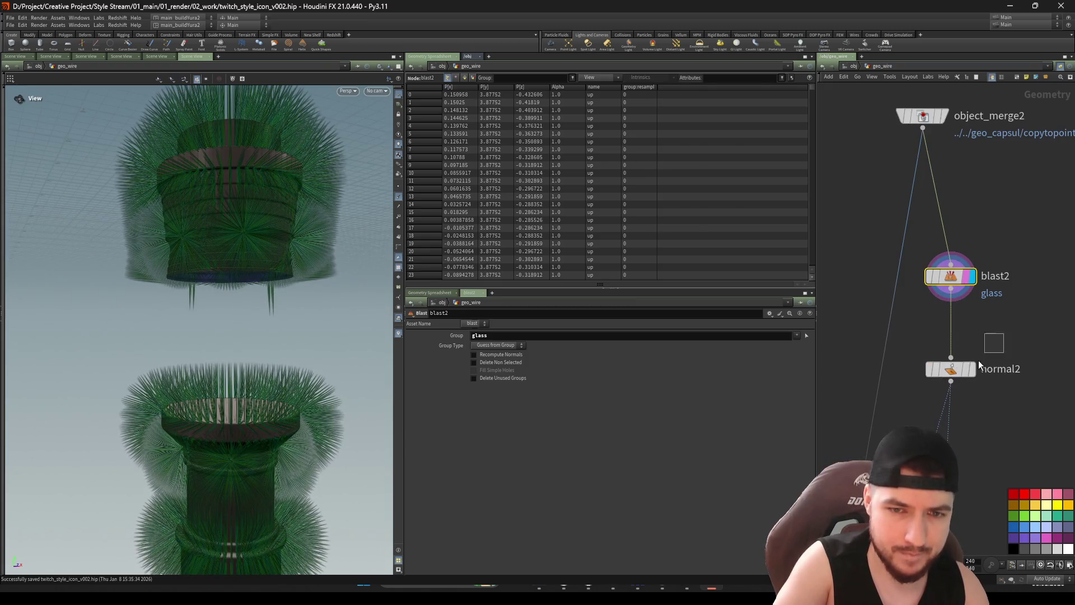
# Step: Display normal2 to view the normals computed after blast2
pyautogui.click(970, 369)
pyautogui.press('r')
pyautogui.moveTo(996, 423); pyautogui.dragTo(1006, 334, button='middle')
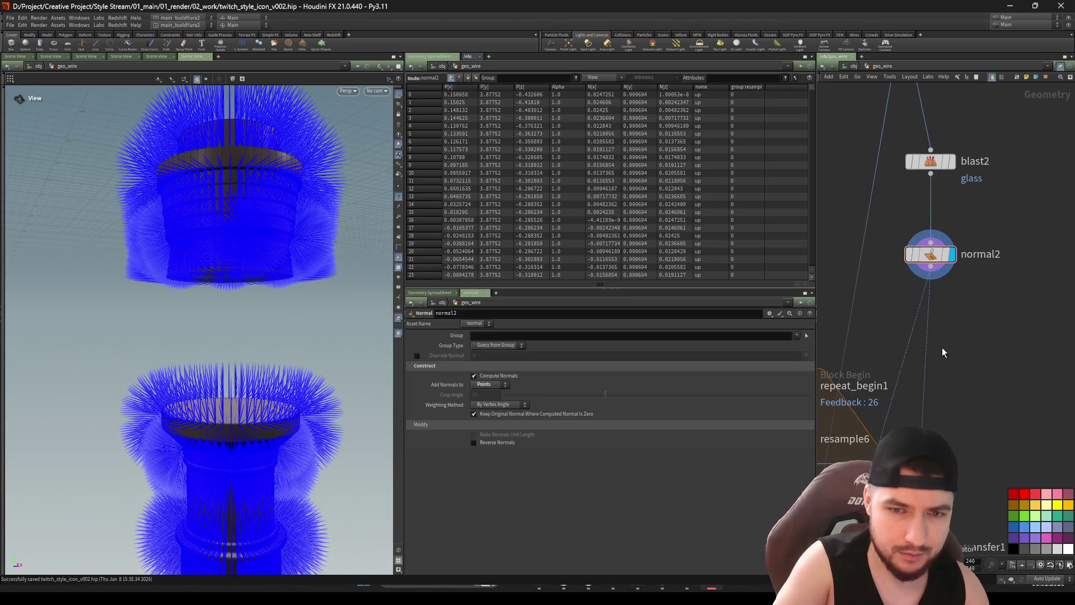
# Step: Add a scatter node wired beneath normal2 and lay the nodes out neatly
pyautogui.press('Tab')
pyautogui.write('scatter')
pyautogui.press('Return')
pyautogui.click(948, 367)
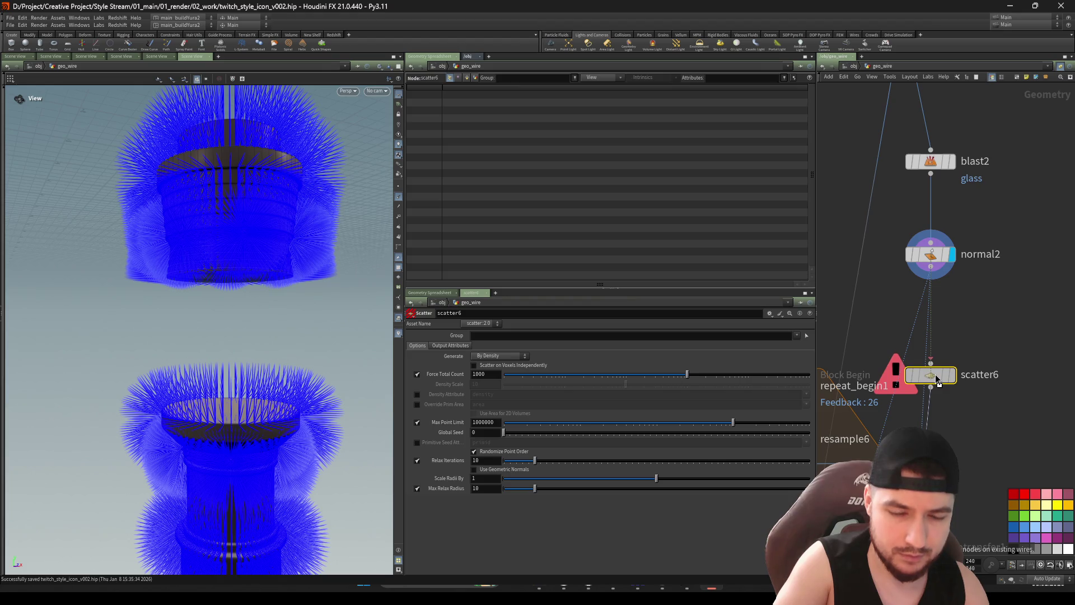
pyautogui.moveTo(935, 374); pyautogui.dragTo(957, 407)
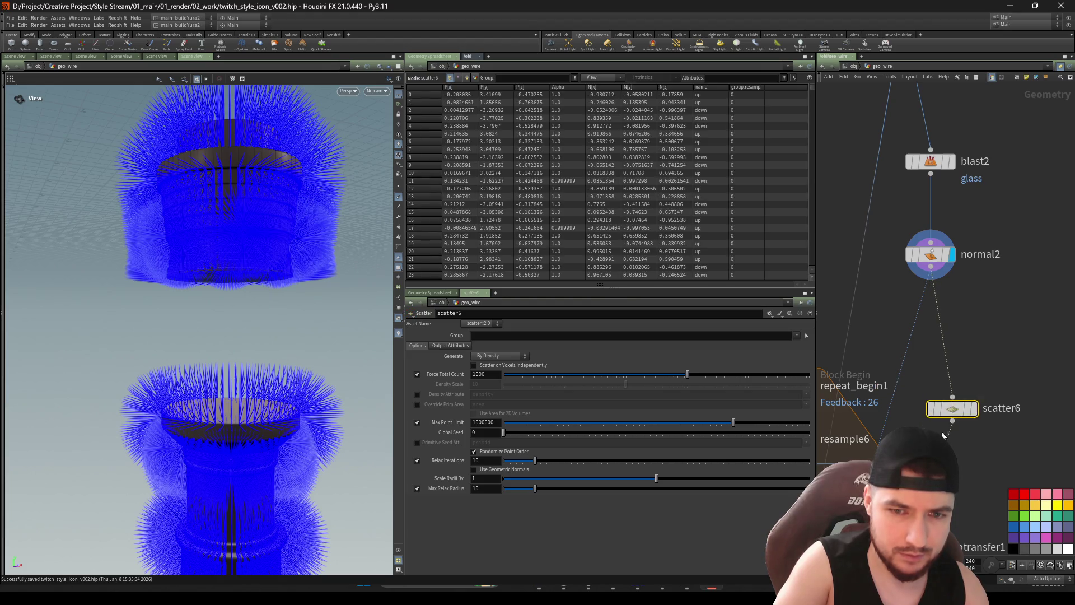
pyautogui.moveTo(1019, 328); pyautogui.dragTo(1028, 357, button='middle')
pyautogui.click(940, 296)
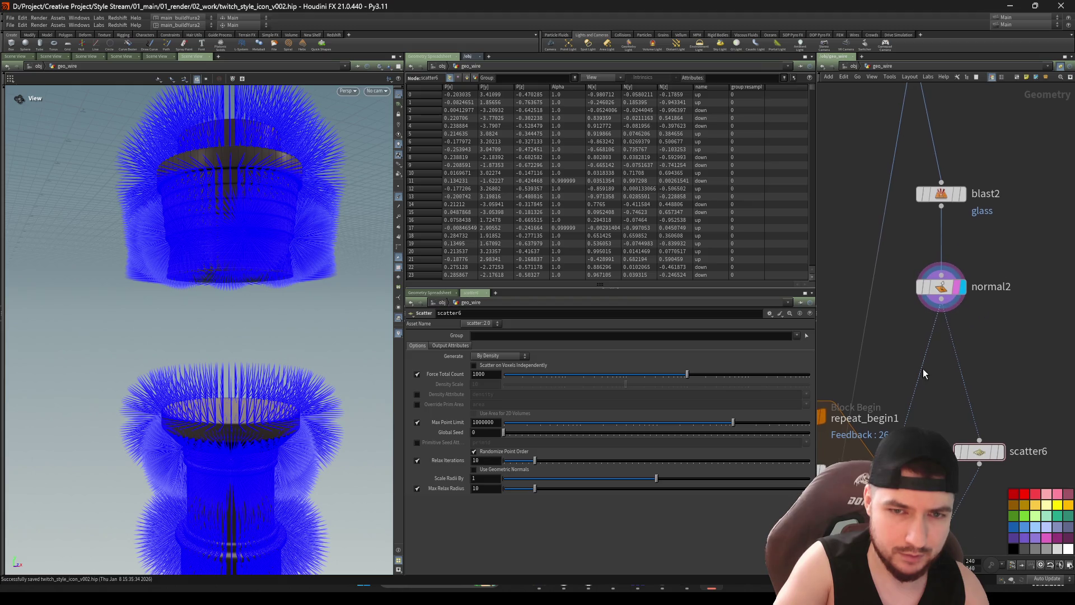
pyautogui.scroll(-2, 924, 369)
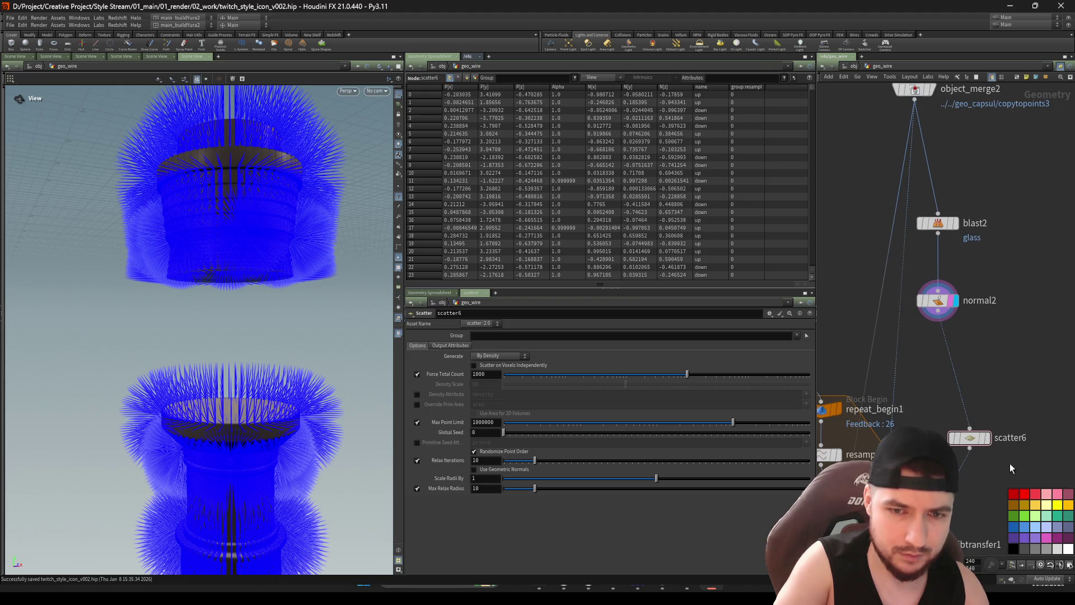
pyautogui.press('l')
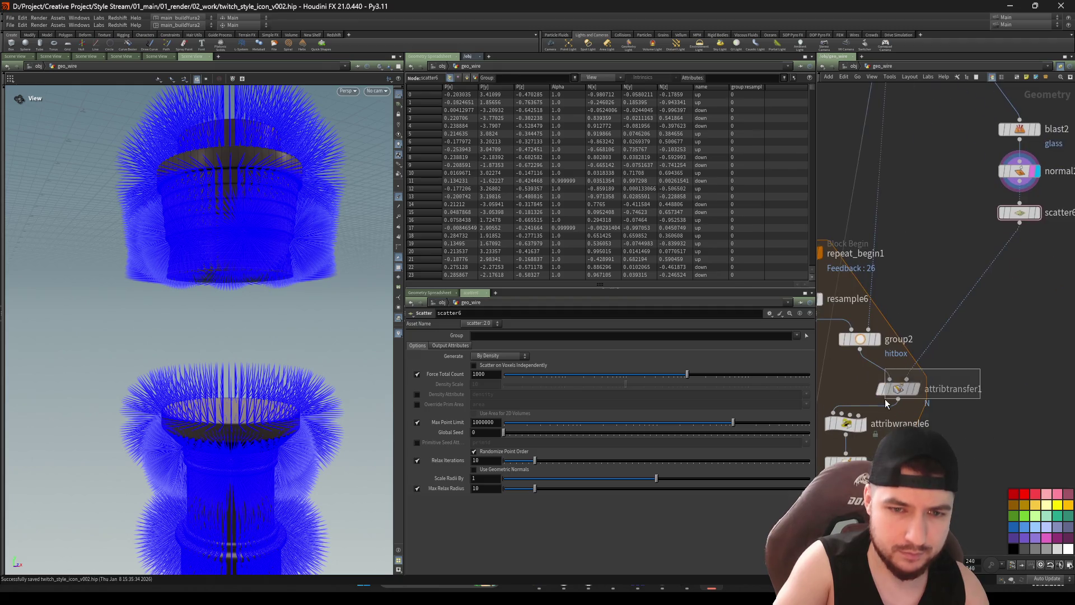
# Step: Raise scatter6's total point count from 1000 to 8445, then display blast2 again
pyautogui.click(888, 395)
pyautogui.moveTo(1010, 367); pyautogui.dragTo(985, 417, button='middle')
pyautogui.click(991, 262)
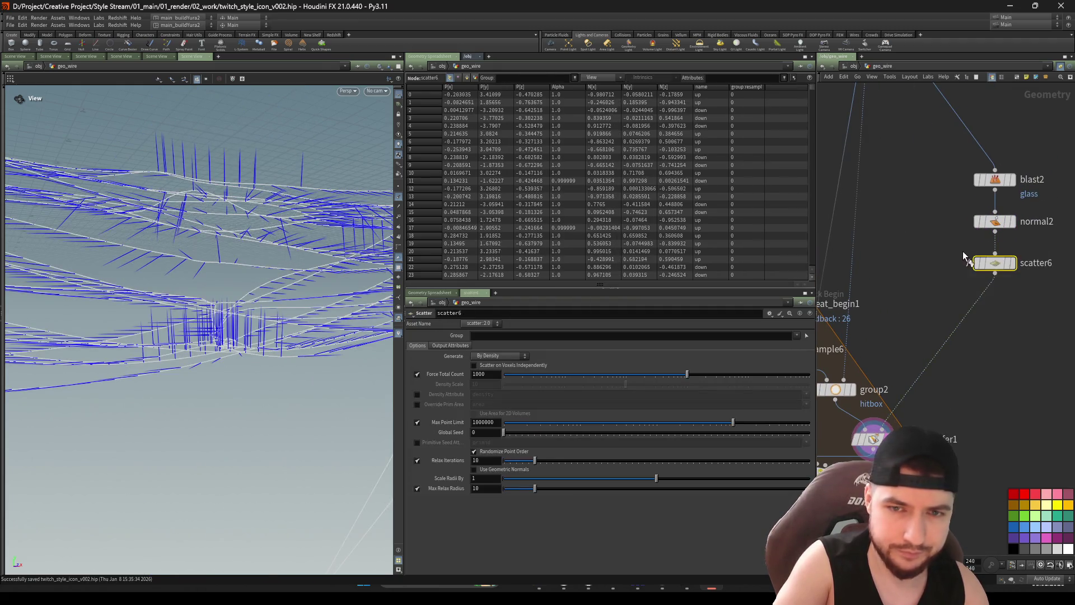
pyautogui.moveTo(706, 380); pyautogui.dragTo(743, 376)
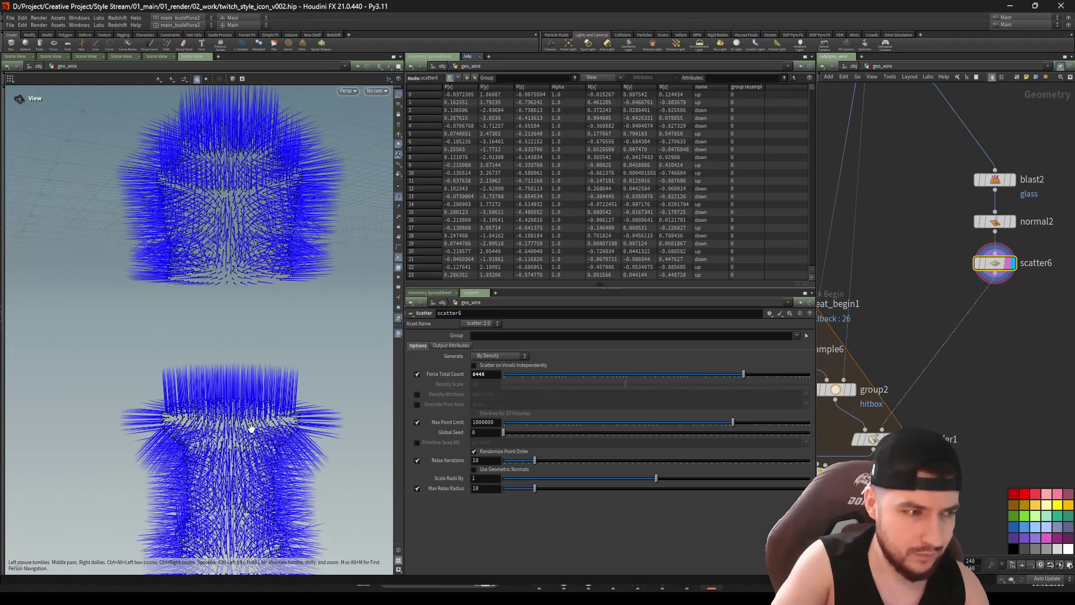
pyautogui.scroll(5, 203, 336)
pyautogui.scroll(3, 202, 336)
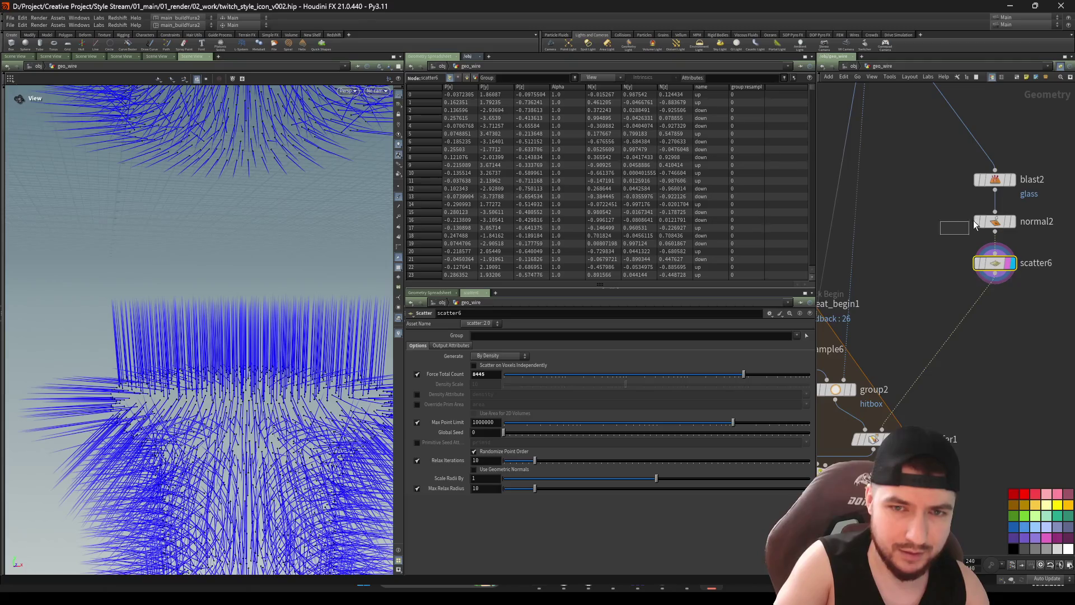
pyautogui.click(1012, 179)
pyautogui.scroll(3, 234, 360)
pyautogui.moveTo(233, 360); pyautogui.dragTo(244, 336)
pyautogui.scroll(2, 920, 305)
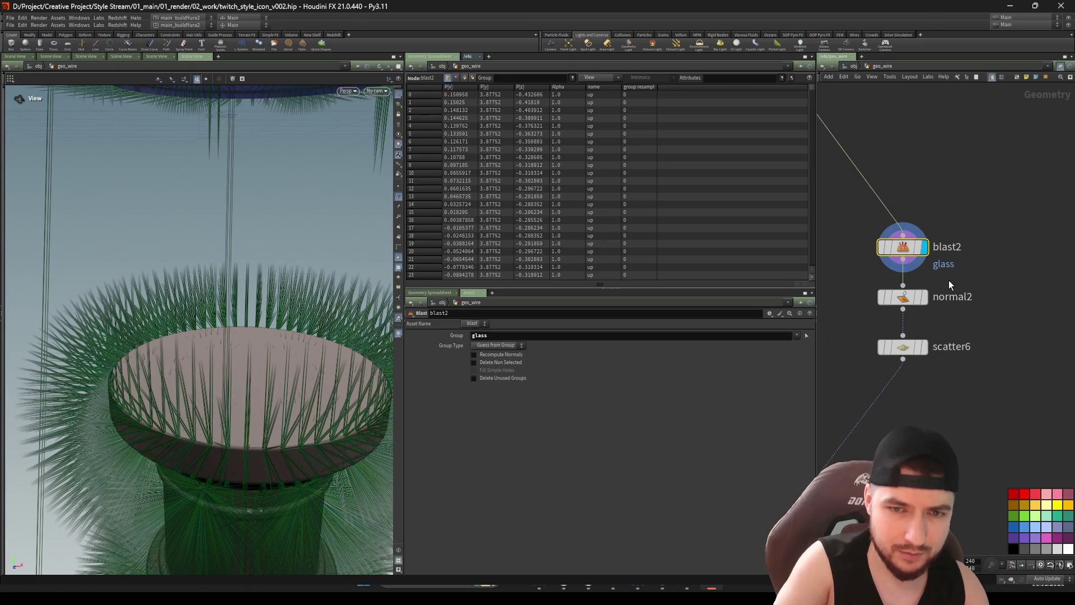
# Step: Try extending blast2's delete group, then undo the group change
pyautogui.click(799, 341)
pyautogui.hotkey('ctrl', 'z')
pyautogui.hotkey('ctrl', 'y')
pyautogui.hotkey('ctrl', 'z')
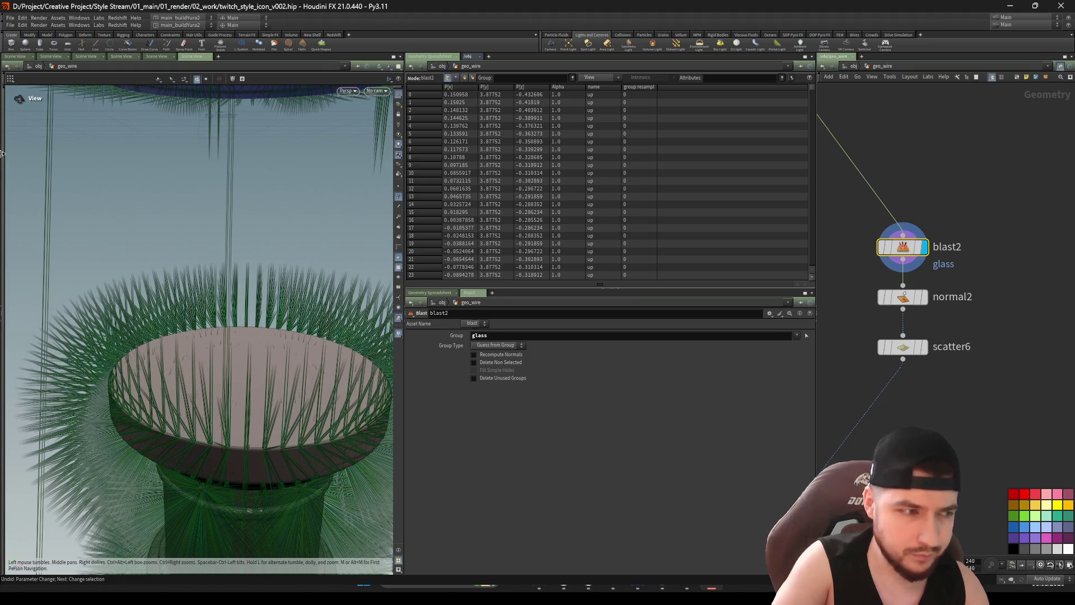
# Step: Delete the flat top disc in the viewport, creating blast3, then display normal2
pyautogui.press('s')
pyautogui.click(274, 409)
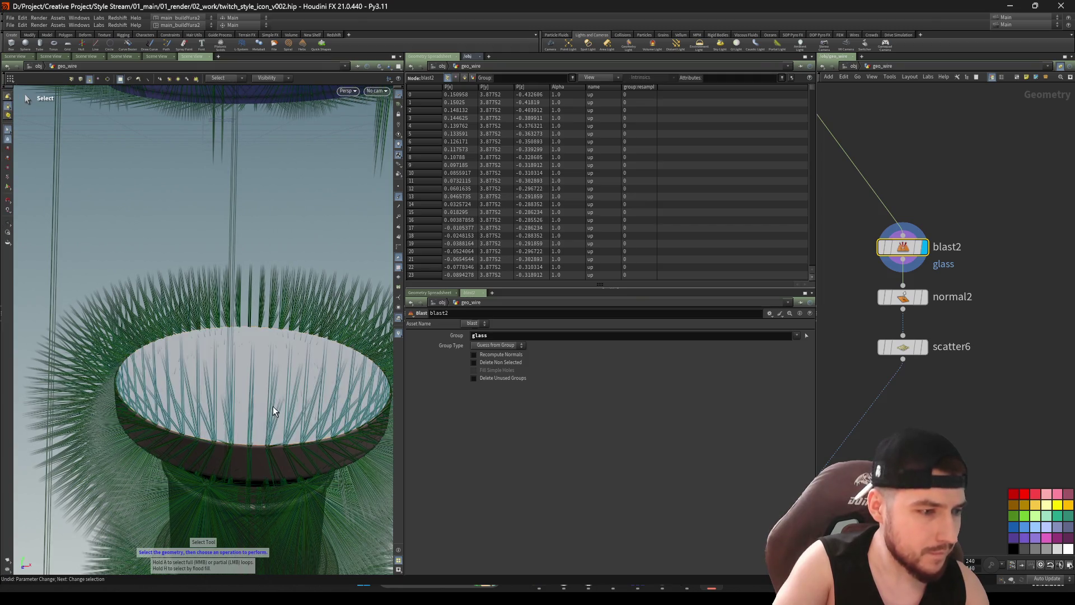
pyautogui.press('Delete')
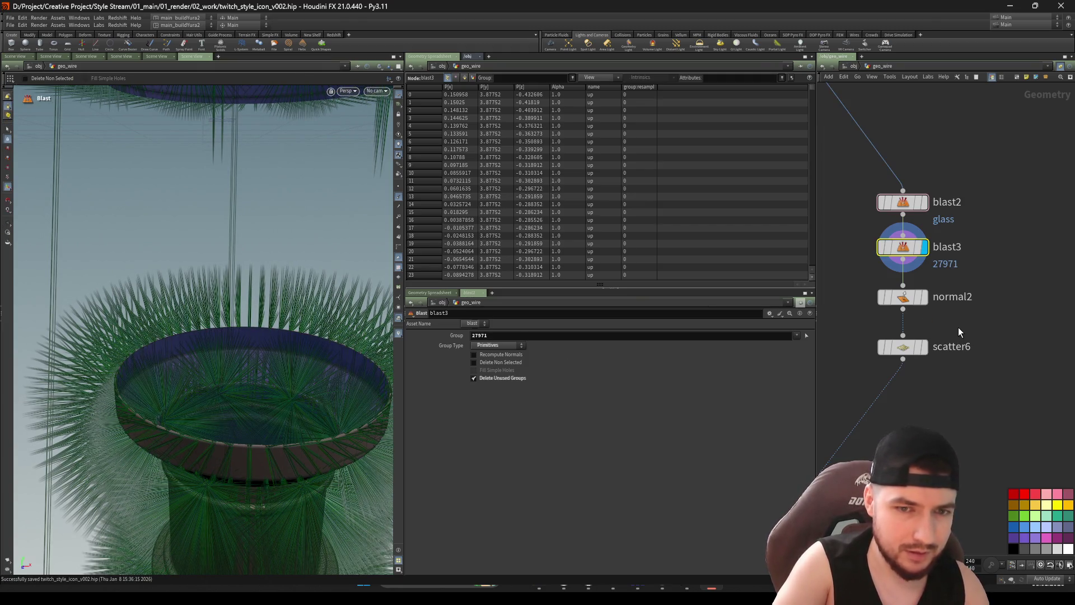
pyautogui.click(923, 347)
pyautogui.keyDown('alt'); pyautogui.moveTo(229, 344); pyautogui.dragTo(263, 370); pyautogui.keyUp('alt')
pyautogui.click(903, 297)
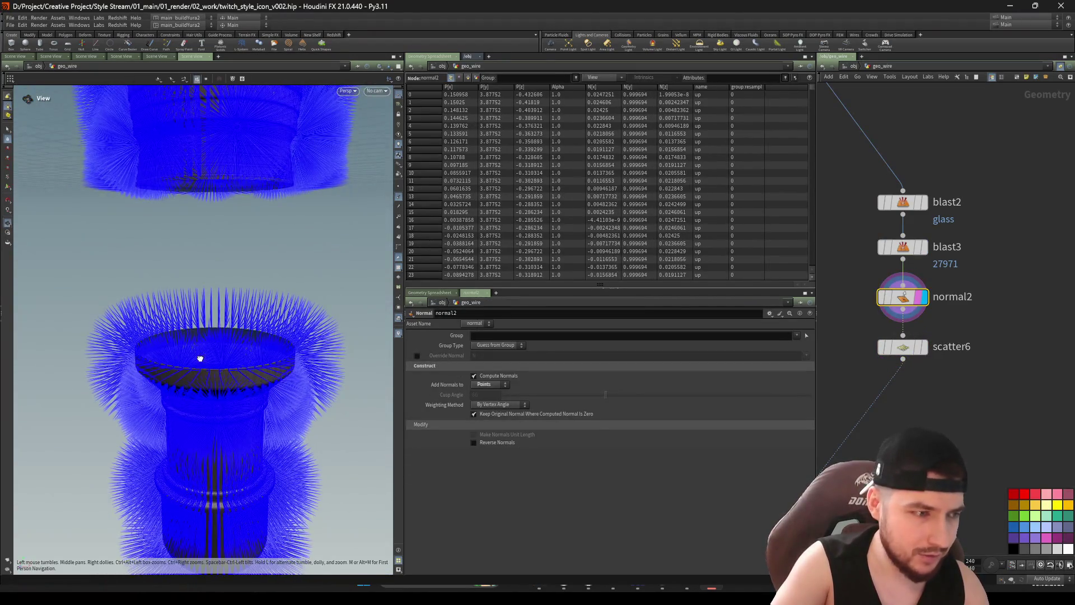
pyautogui.scroll(-5, 263, 369)
pyautogui.scroll(-2, 232, 396)
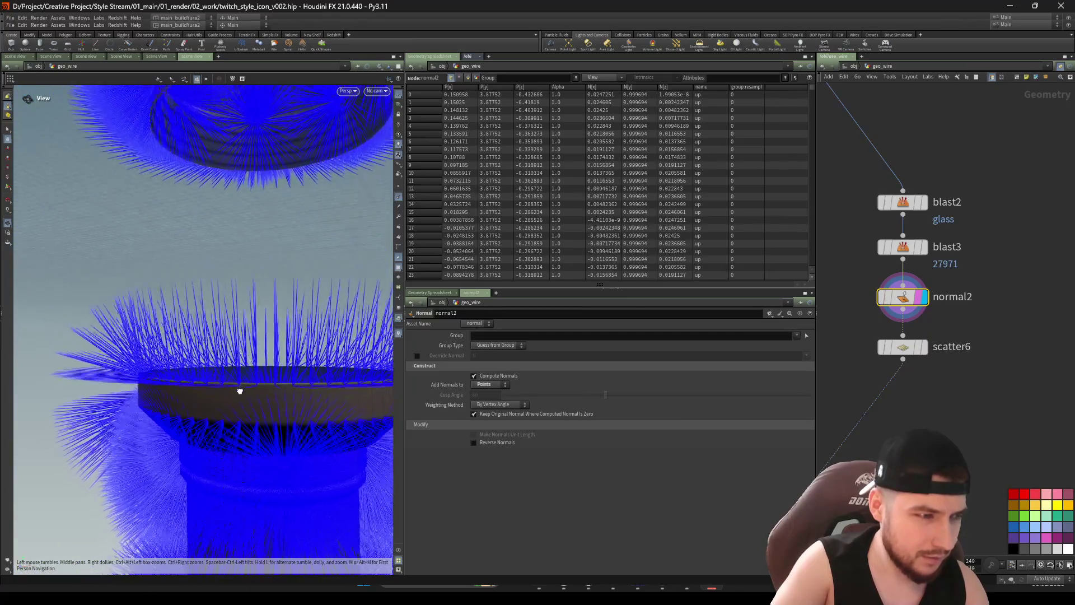
pyautogui.scroll(-3, 241, 389)
pyautogui.scroll(-3, 233, 391)
# Step: Inspect the column's point normals up close from a right orthographic view
pyautogui.press('Return')
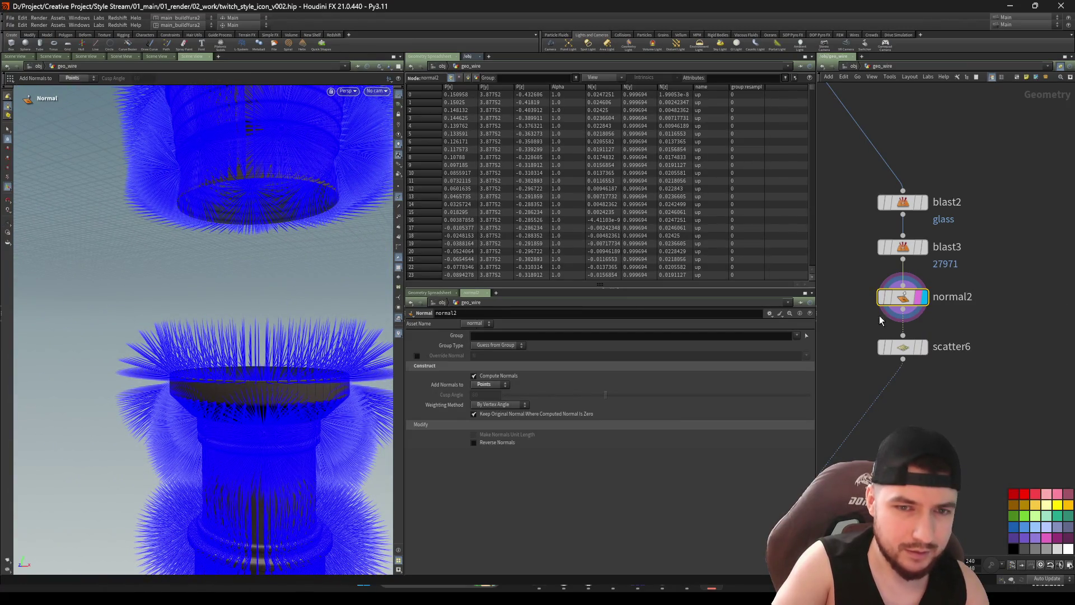
pyautogui.hotkey('space', '4')
pyautogui.scroll(5, 194, 464)
pyautogui.moveTo(205, 461)
pyautogui.mouseDown()
pyautogui.moveTo(295, 477)
pyautogui.moveTo(283, 412)
pyautogui.mouseUp()
pyautogui.scroll(-2, 283, 412)
pyautogui.scroll(2, 206, 353)
pyautogui.moveTo(206, 353); pyautogui.dragTo(211, 319)
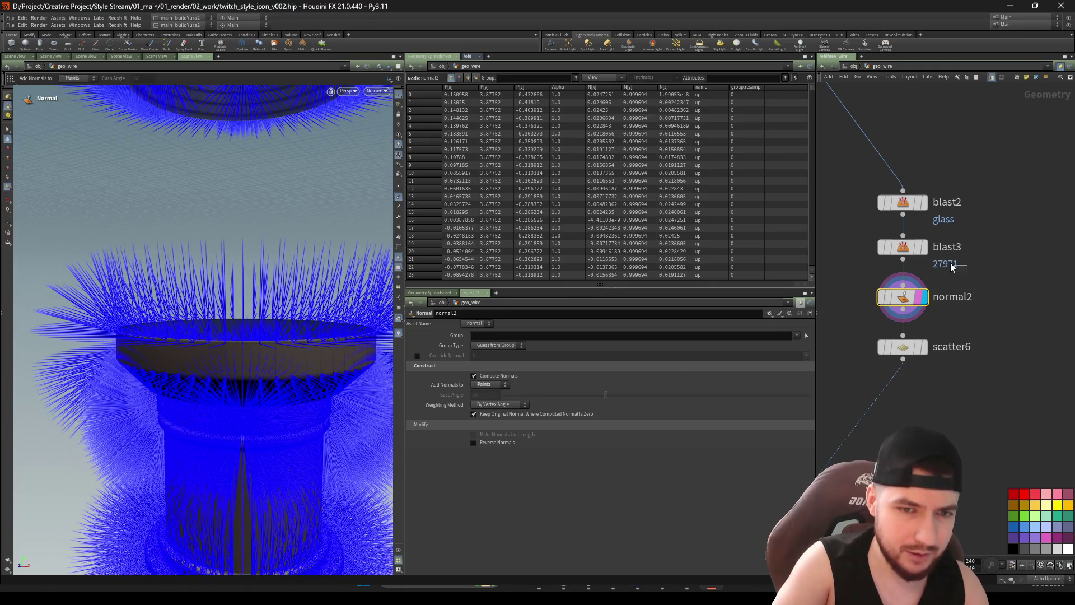
# Step: Display blast3's result and start repicking its delete group
pyautogui.click(924, 247)
pyautogui.click(806, 335)
# Step: Box-select the column rim primitives as blast3's group, then display scatter6
pyautogui.keyDown('alt'); pyautogui.moveTo(201, 336); pyautogui.dragTo(200, 283); pyautogui.keyUp('alt')
pyautogui.moveTo(82, 252)
pyautogui.mouseDown()
pyautogui.moveTo(241, 273)
pyautogui.moveTo(391, 321)
pyautogui.mouseUp()
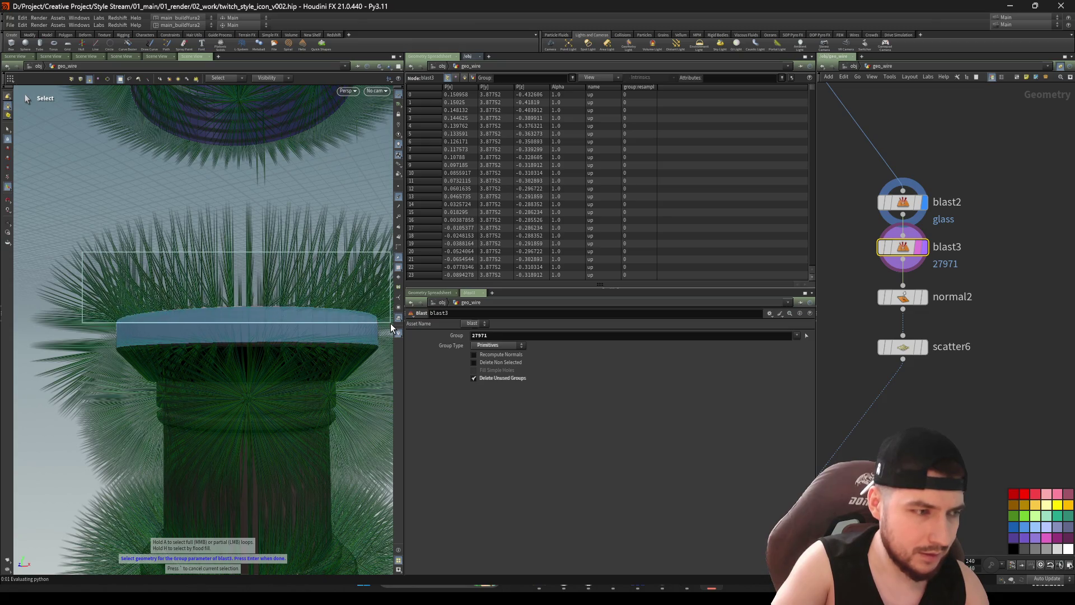
pyautogui.hotkey('space', '2')
pyautogui.hotkey('space', '4')
pyautogui.scroll(5, 214, 497)
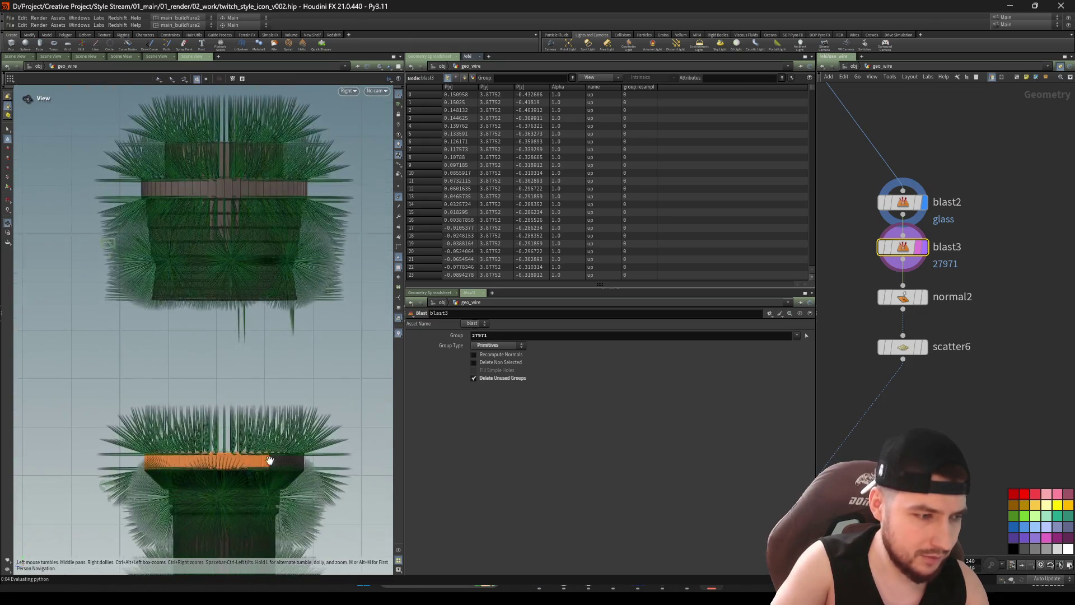
pyautogui.moveTo(215, 498); pyautogui.dragTo(137, 302, button='middle')
pyautogui.moveTo(110, 305); pyautogui.dragTo(369, 366)
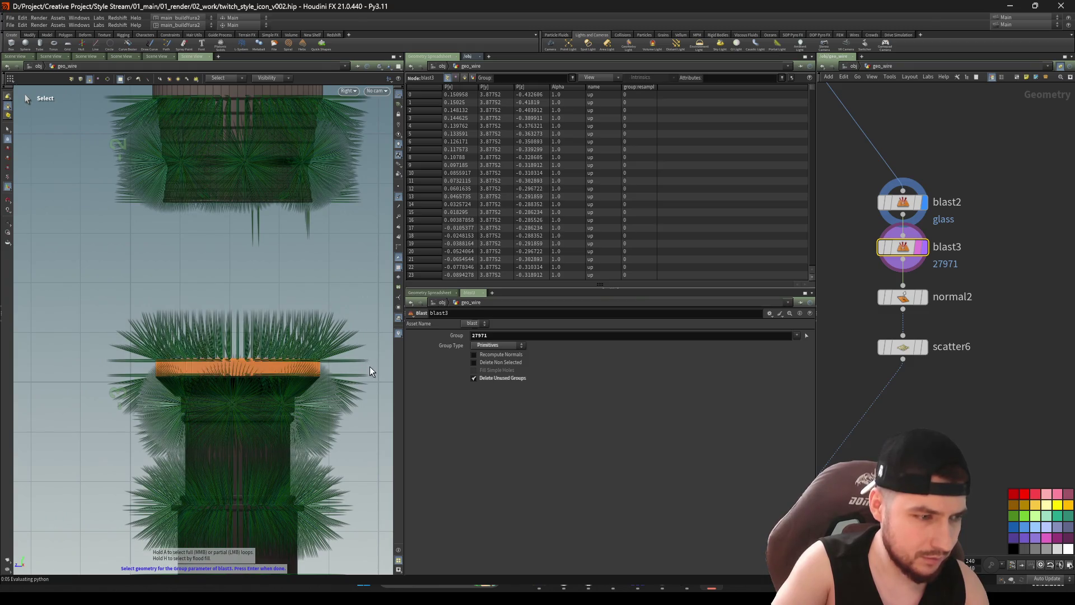
pyautogui.press('Return')
pyautogui.hotkey('space', '1')
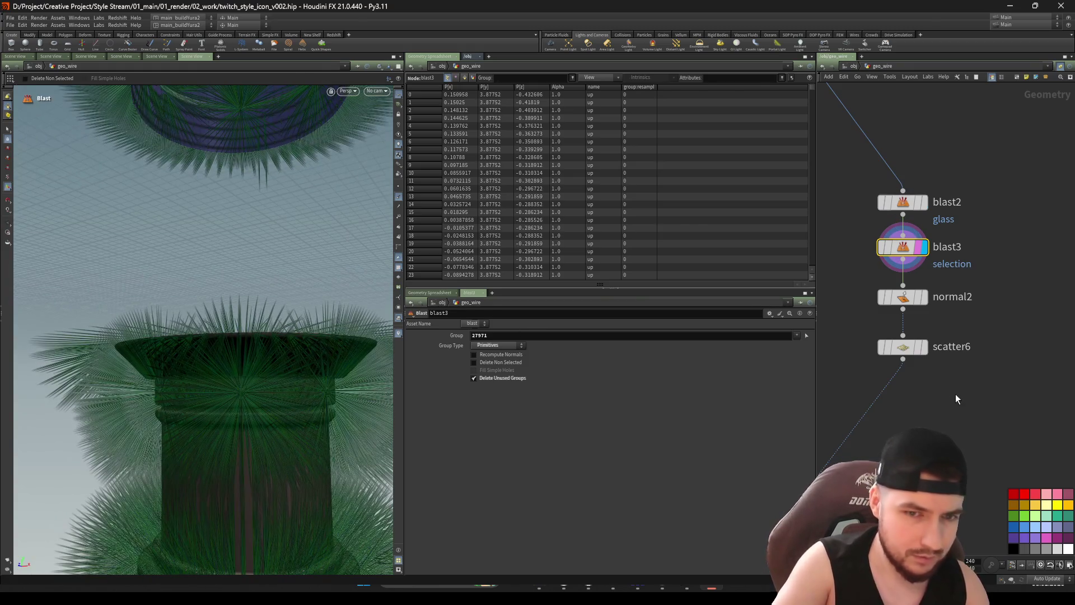
pyautogui.click(922, 347)
pyautogui.scroll(-4, 263, 342)
pyautogui.scroll(-4, 253, 331)
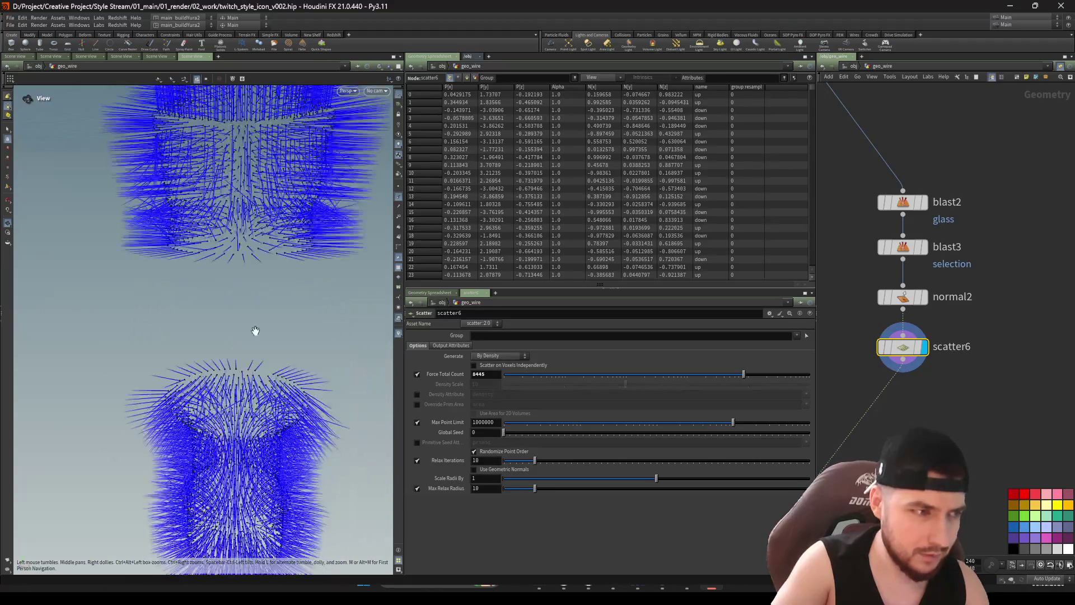
pyautogui.scroll(-3, 221, 360)
# Step: Save, raise scatter6's point count to 14021 and display attribtransfer1
pyautogui.hotkey('ctrl', 's')
pyautogui.moveTo(243, 454); pyautogui.dragTo(246, 441)
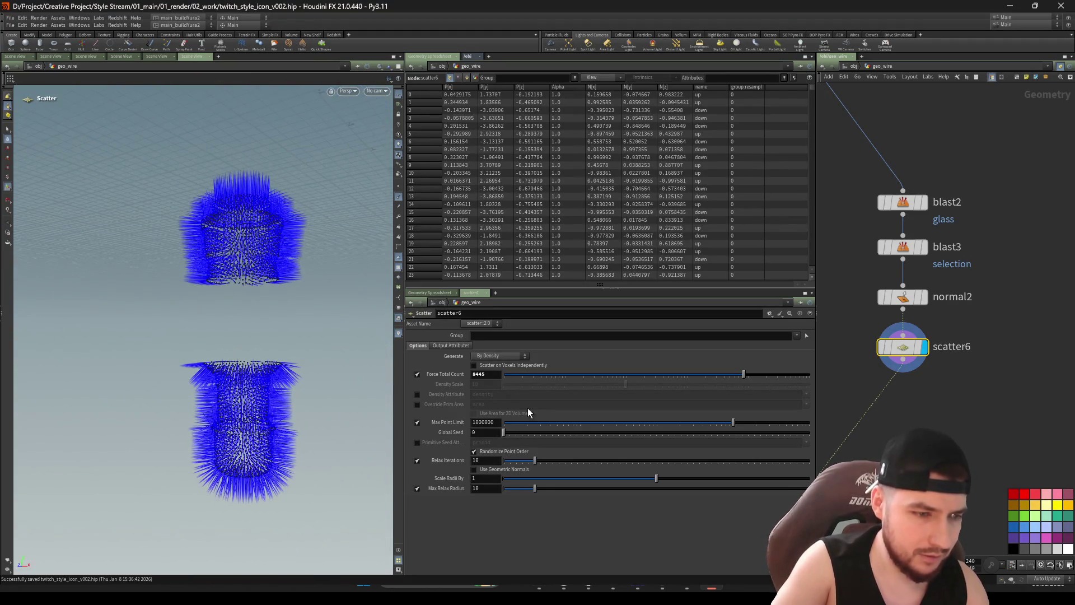
pyautogui.click(756, 375)
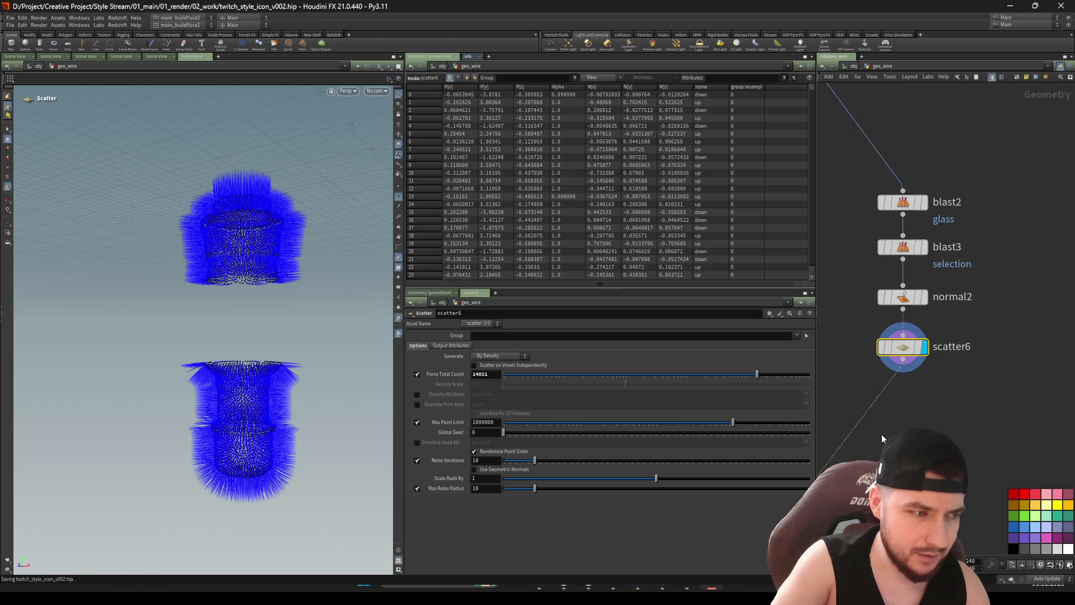
pyautogui.moveTo(881, 434); pyautogui.dragTo(1014, 375, button='middle')
pyautogui.scroll(-2, 1014, 374)
pyautogui.moveTo(1009, 435); pyautogui.dragTo(960, 342, button='middle')
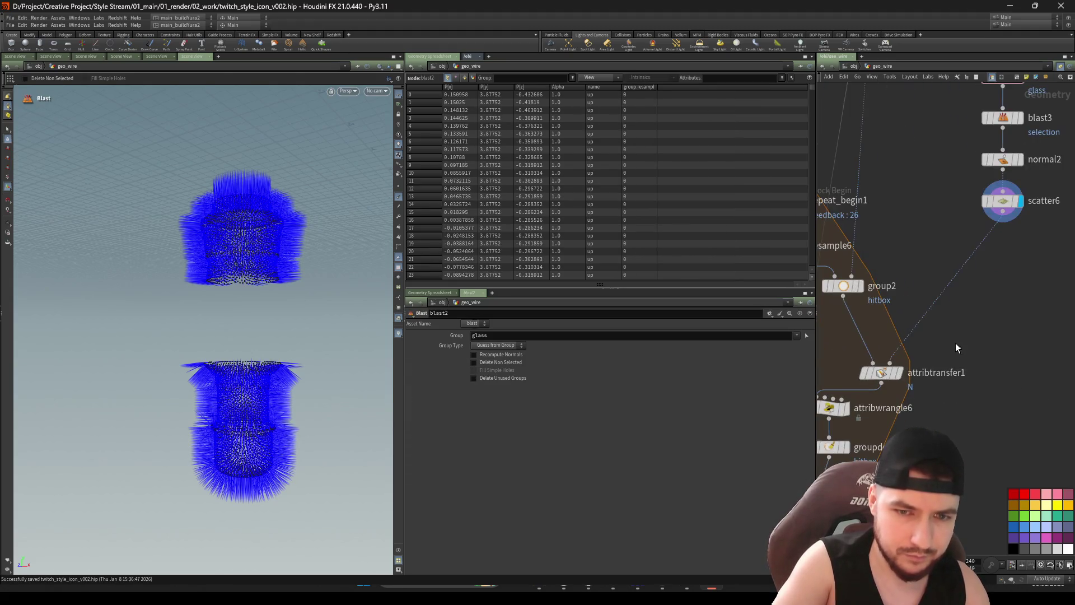
pyautogui.click(881, 378)
# Step: Display the repeat loop's output and raise its iterations to 87
pyautogui.moveTo(955, 403); pyautogui.dragTo(992, 341, button='middle')
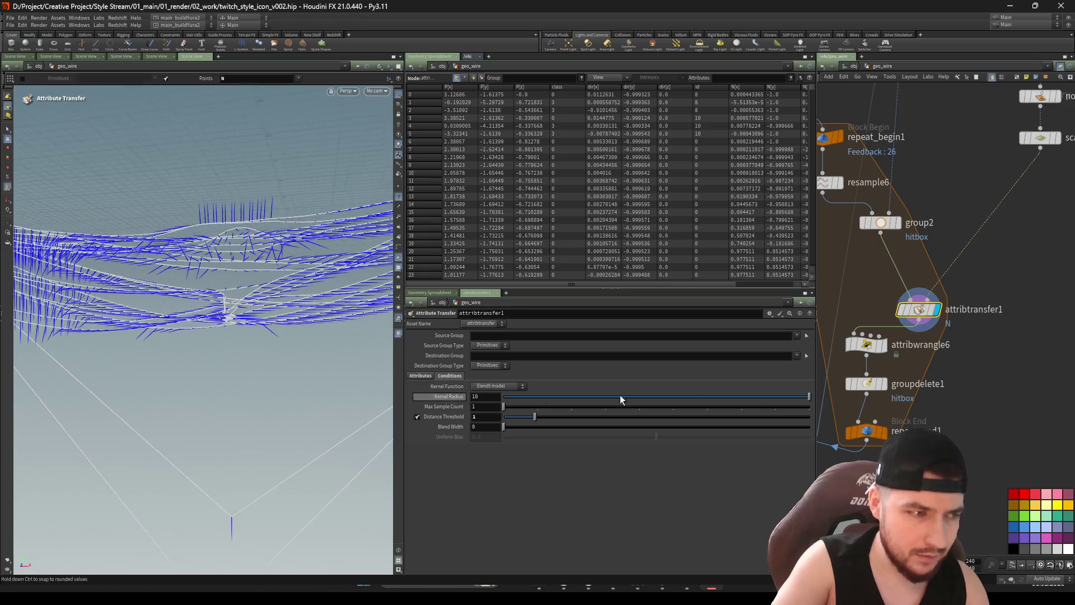
pyautogui.scroll(1, 910, 360)
pyautogui.click(858, 338)
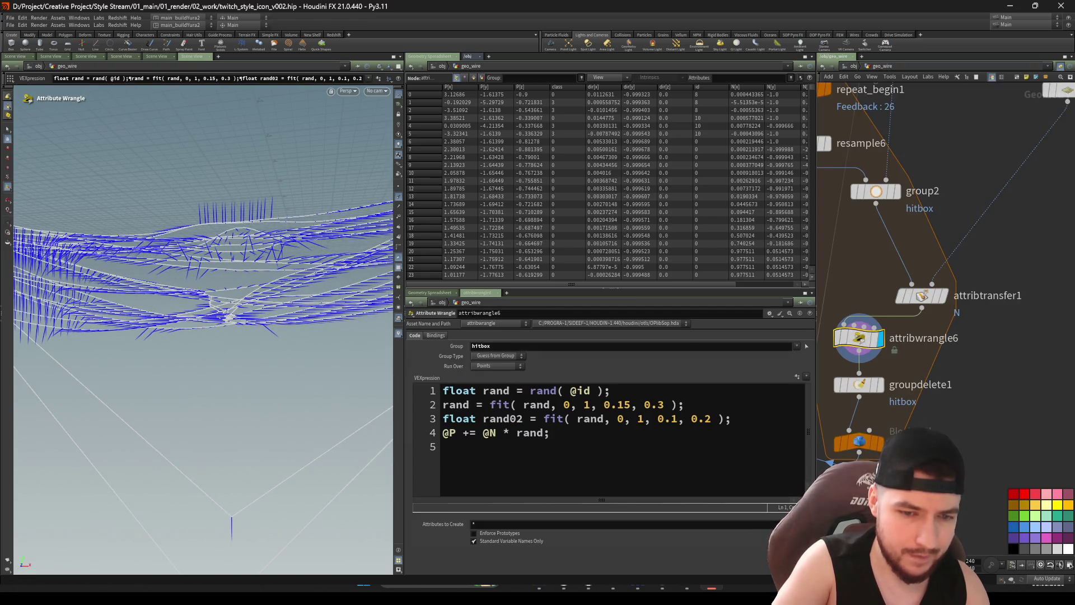
pyautogui.click(859, 384)
pyautogui.click(899, 443)
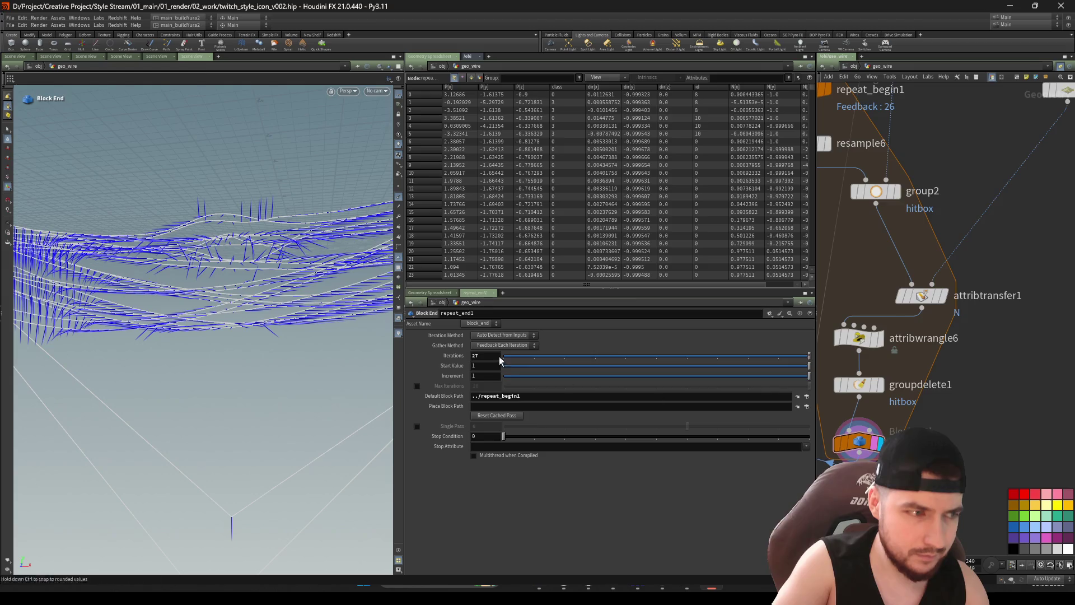
pyautogui.moveTo(219, 325); pyautogui.dragTo(283, 392)
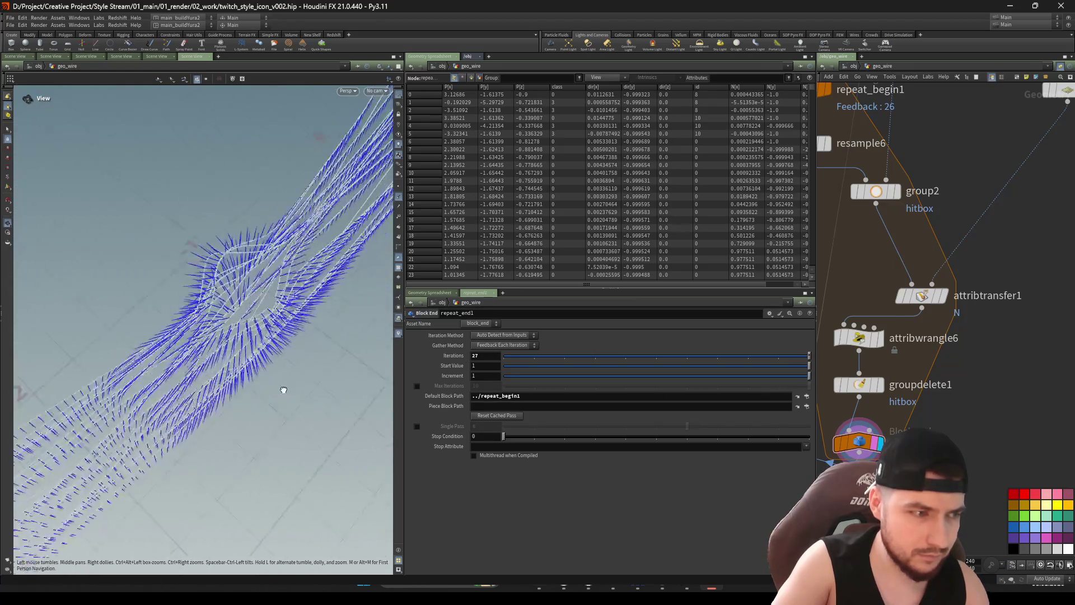
pyautogui.moveTo(512, 358); pyautogui.dragTo(658, 358)
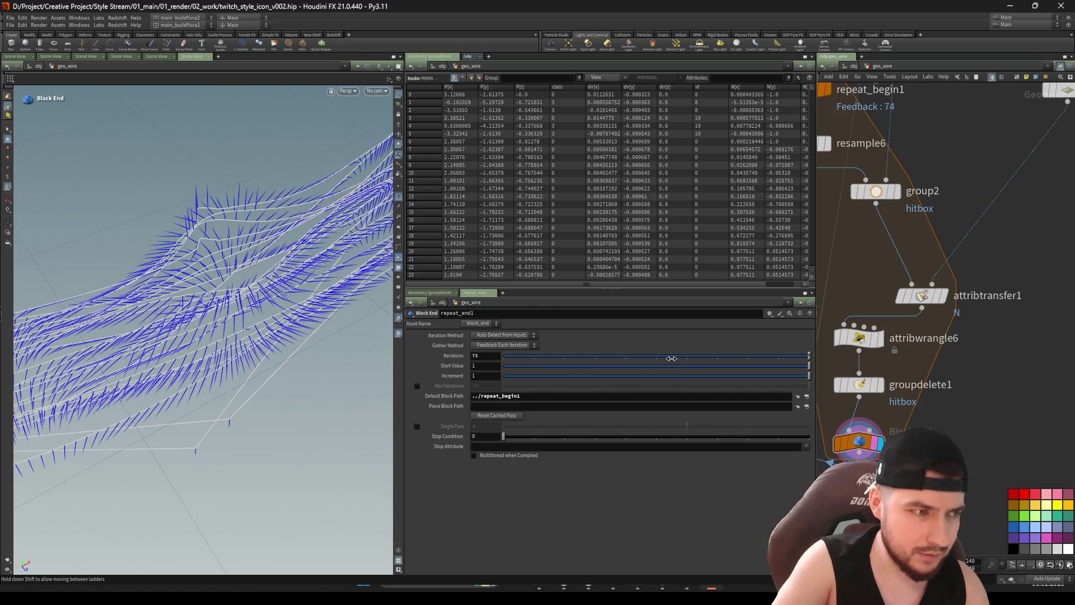
pyautogui.moveTo(671, 357); pyautogui.dragTo(706, 358)
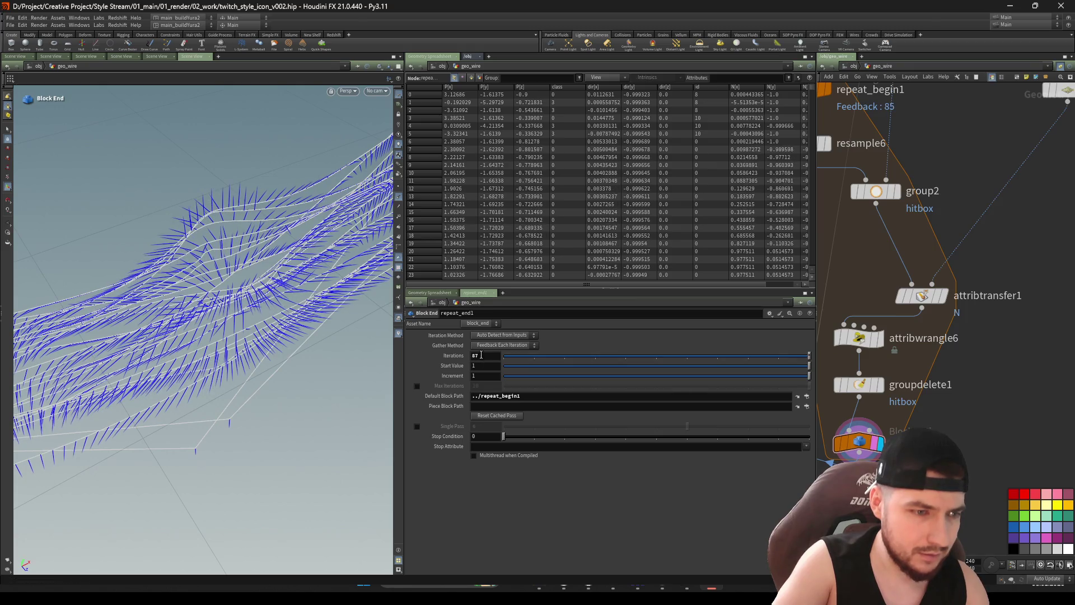
# Step: Display merge4's wires together with the column
pyautogui.moveTo(244, 349); pyautogui.dragTo(210, 336)
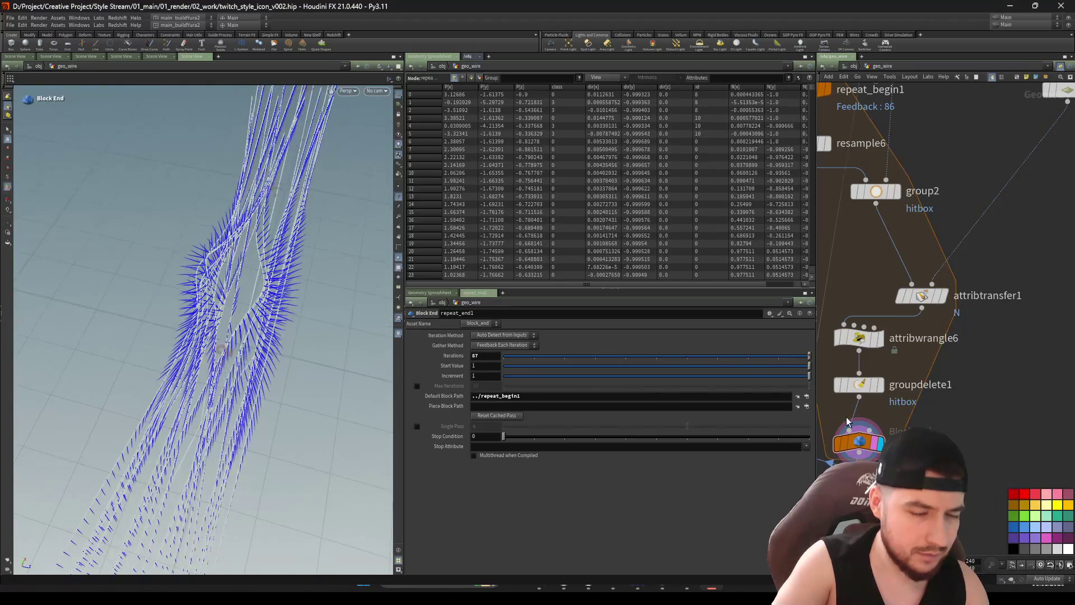
pyautogui.scroll(-2, 951, 418)
pyautogui.moveTo(951, 417); pyautogui.dragTo(916, 342, button='middle')
pyautogui.click(961, 412)
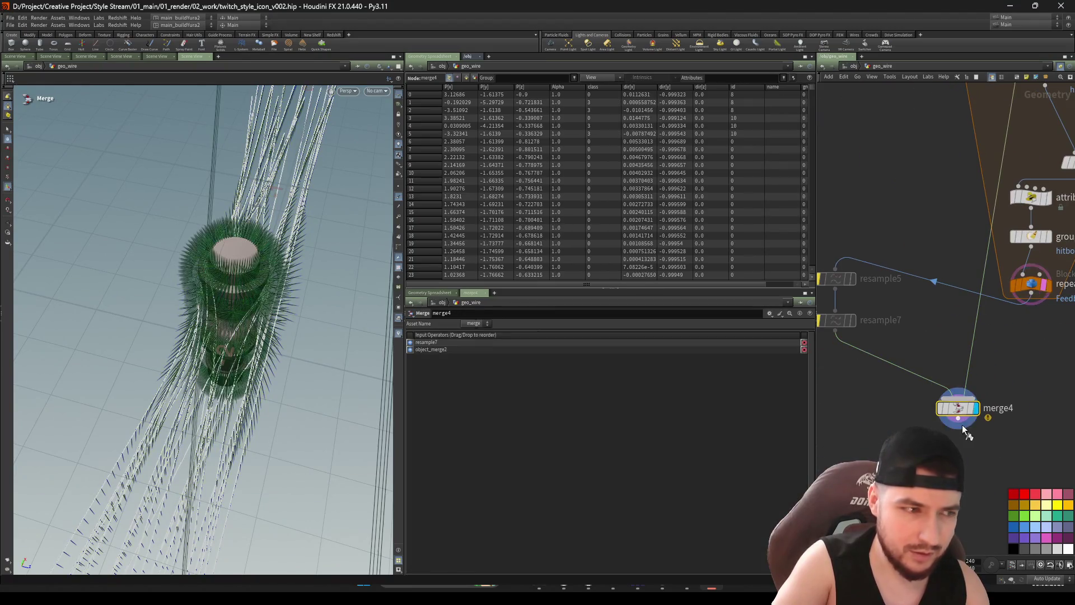
# Step: Inspect the merged wires around the column, save, and display only repeat_end1's curves
pyautogui.moveTo(270, 314); pyautogui.dragTo(271, 287)
pyautogui.scroll(3, 271, 287)
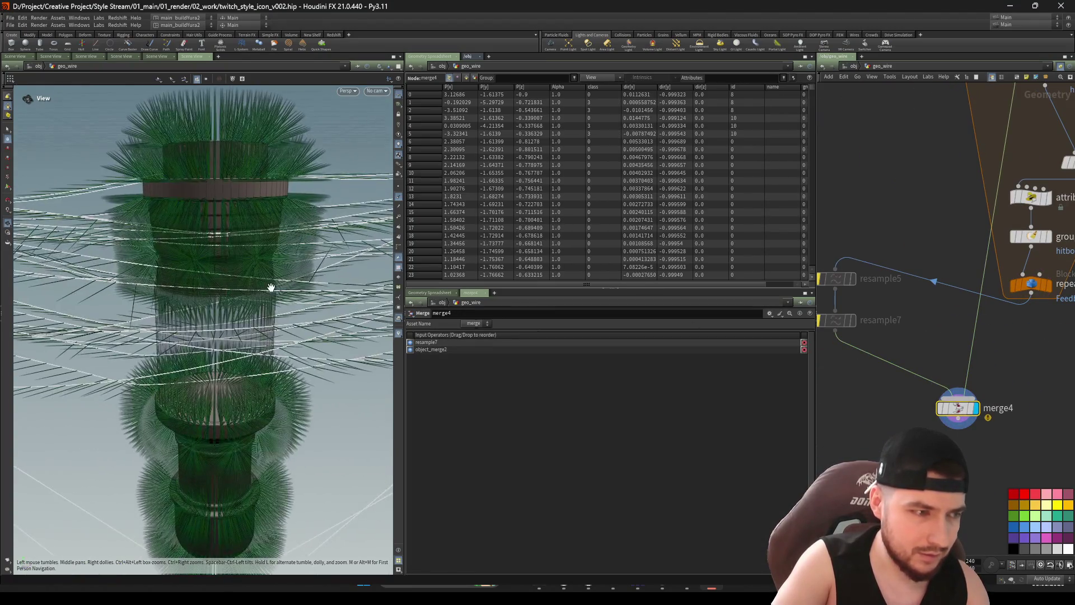
pyautogui.press('Escape')
pyautogui.moveTo(211, 307)
pyautogui.mouseDown()
pyautogui.moveTo(250, 309)
pyautogui.moveTo(268, 336)
pyautogui.moveTo(300, 350)
pyautogui.mouseUp()
pyautogui.hotkey('ctrl', 's')
pyautogui.moveTo(1016, 278); pyautogui.dragTo(888, 327, button='middle')
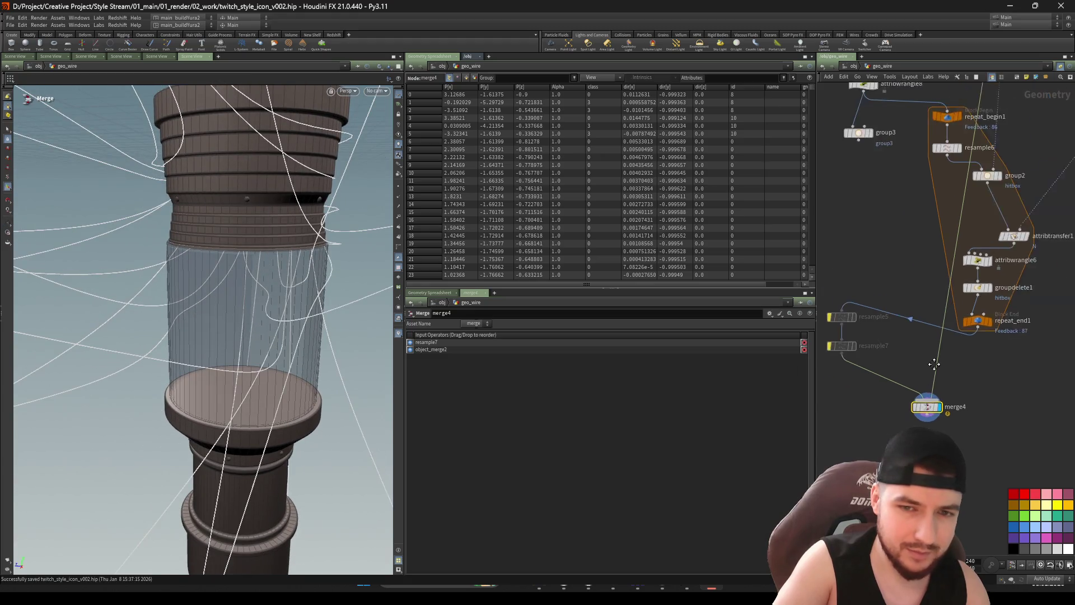
pyautogui.click(889, 328)
pyautogui.press('r')
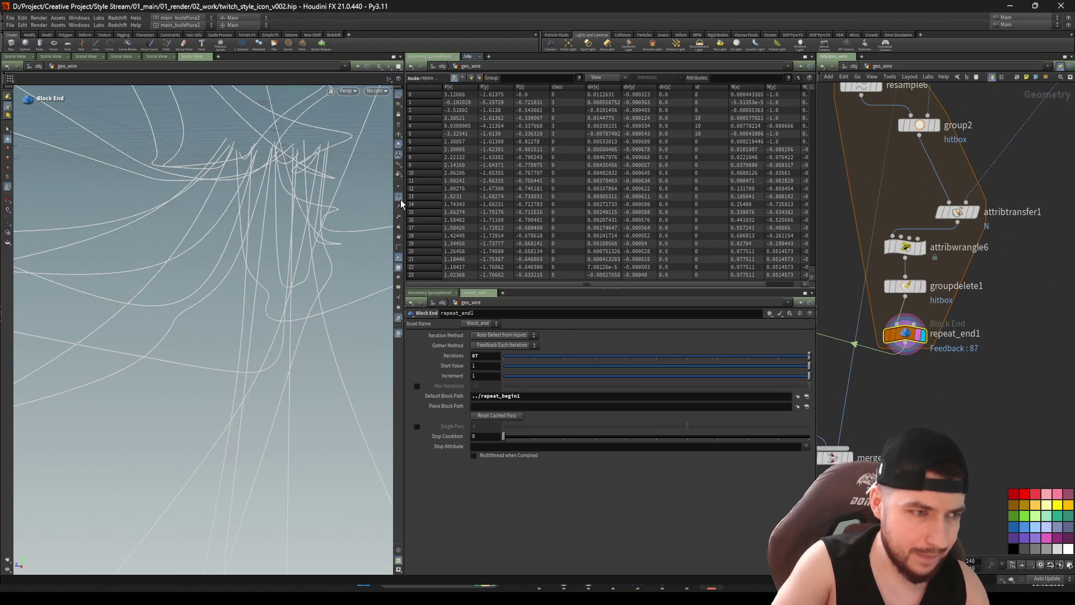
# Step: Turn on point normal display and inspect the curves from a new angle
pyautogui.click(401, 199)
pyautogui.press('Escape')
pyautogui.moveTo(252, 252)
pyautogui.mouseDown()
pyautogui.moveTo(291, 361)
pyautogui.moveTo(252, 336)
pyautogui.moveTo(240, 348)
pyautogui.mouseUp()
pyautogui.press('Return')
pyautogui.press('Return')
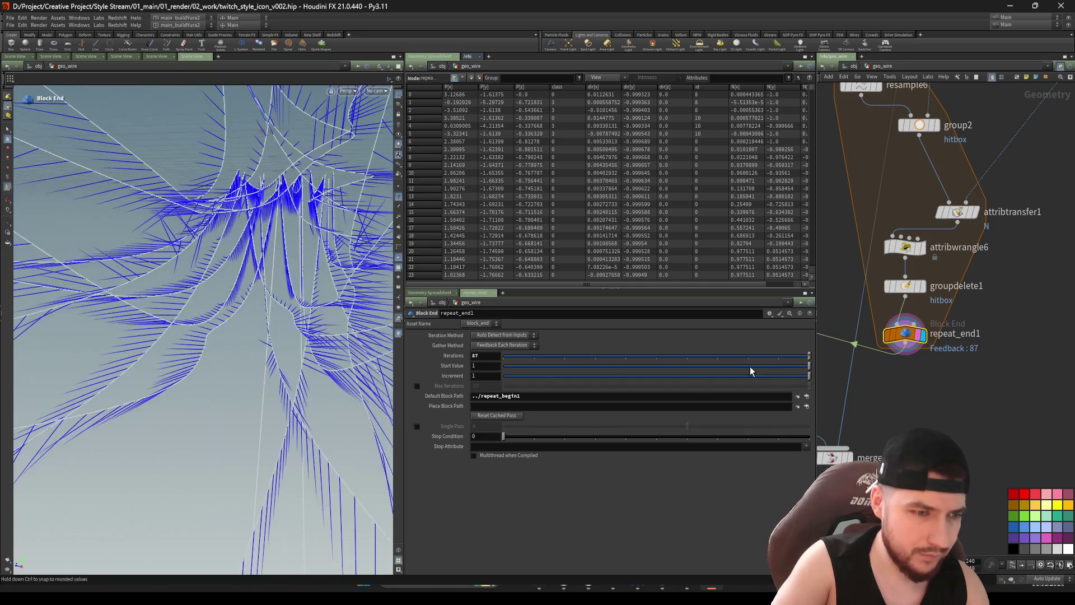
pyautogui.click(906, 286)
pyautogui.press('Up')
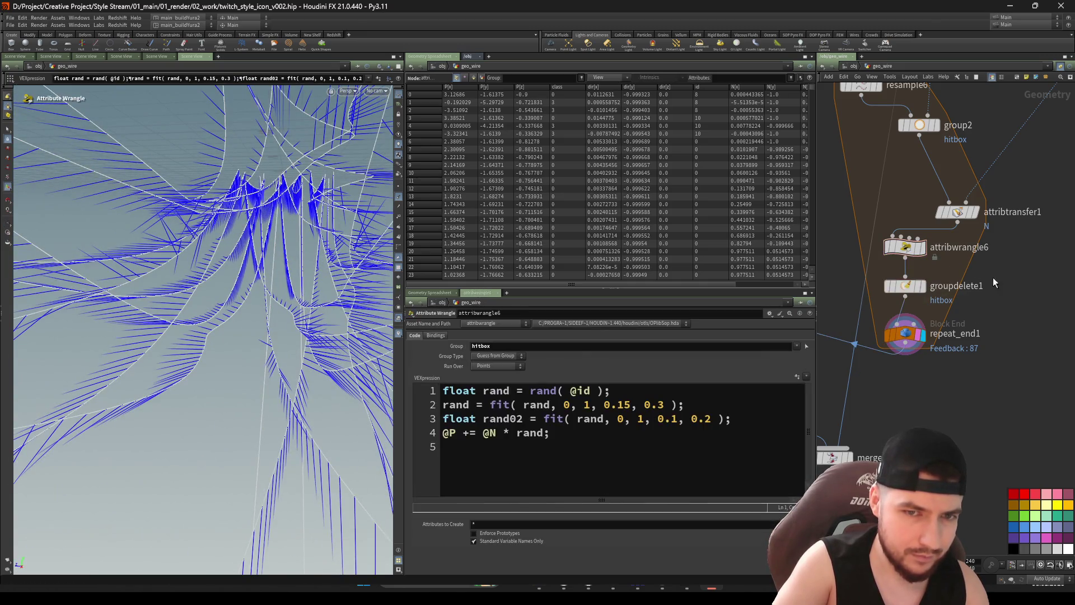
# Step: Give attribtransfer1 a 0.86 distance threshold and 10 max samples
pyautogui.click(953, 214)
pyautogui.moveTo(543, 417)
pyautogui.mouseDown()
pyautogui.moveTo(689, 427)
pyautogui.moveTo(666, 405)
pyautogui.mouseUp()
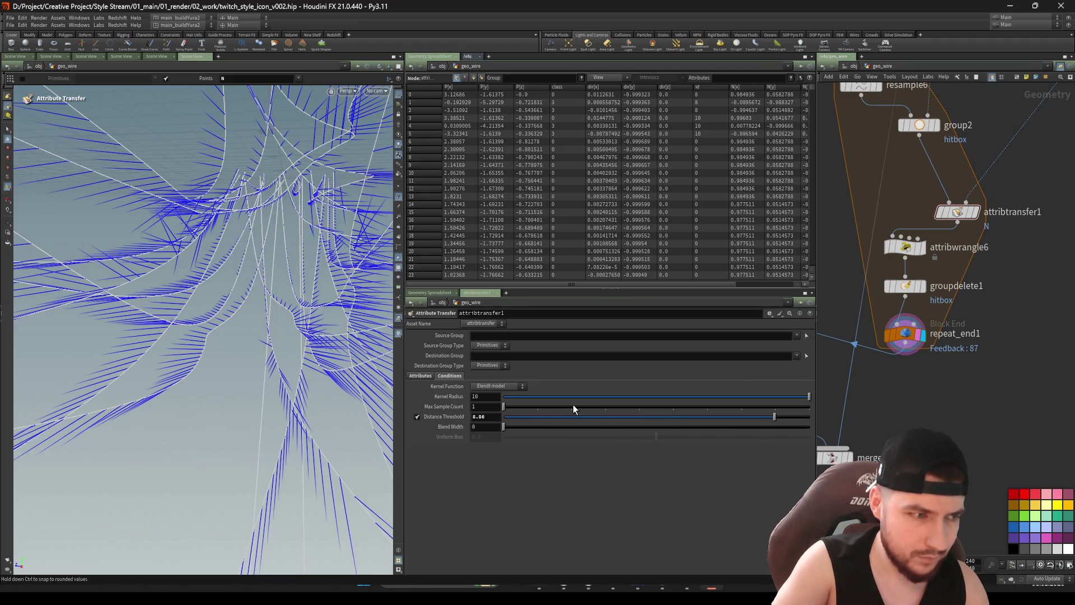
pyautogui.moveTo(578, 406); pyautogui.dragTo(780, 418)
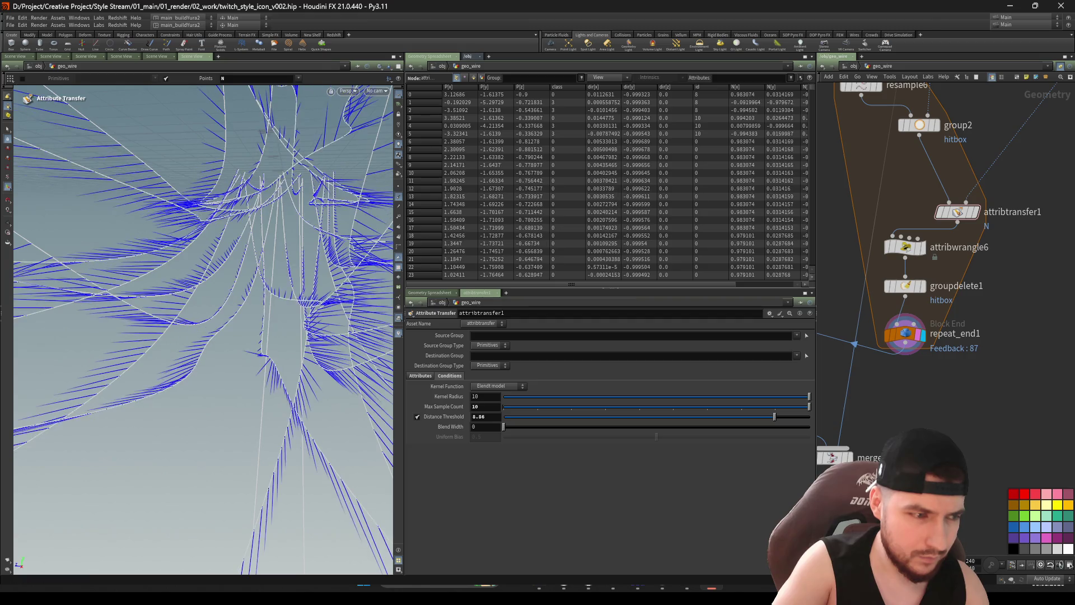
# Step: Double attribwrangle6's normal push and save the scene
pyautogui.click(949, 335)
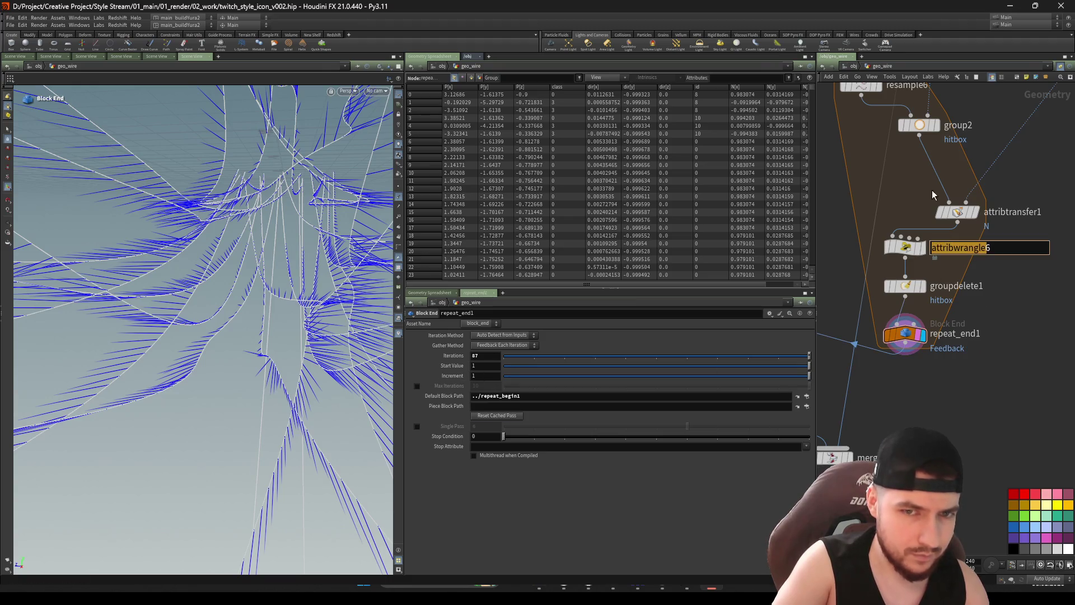
pyautogui.press('Return')
pyautogui.click(901, 311)
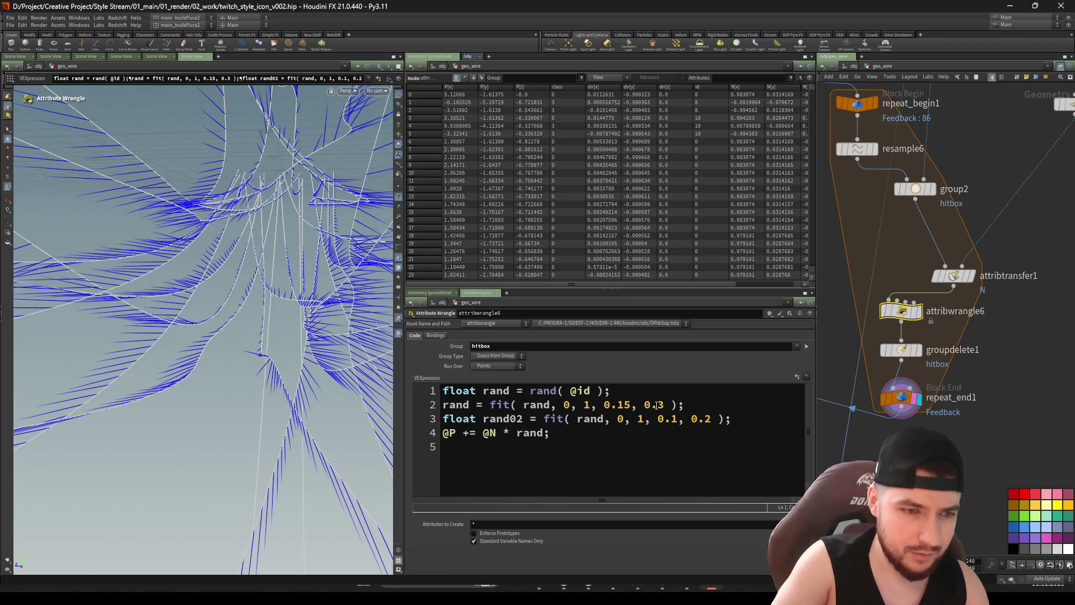
pyautogui.write('* 2')
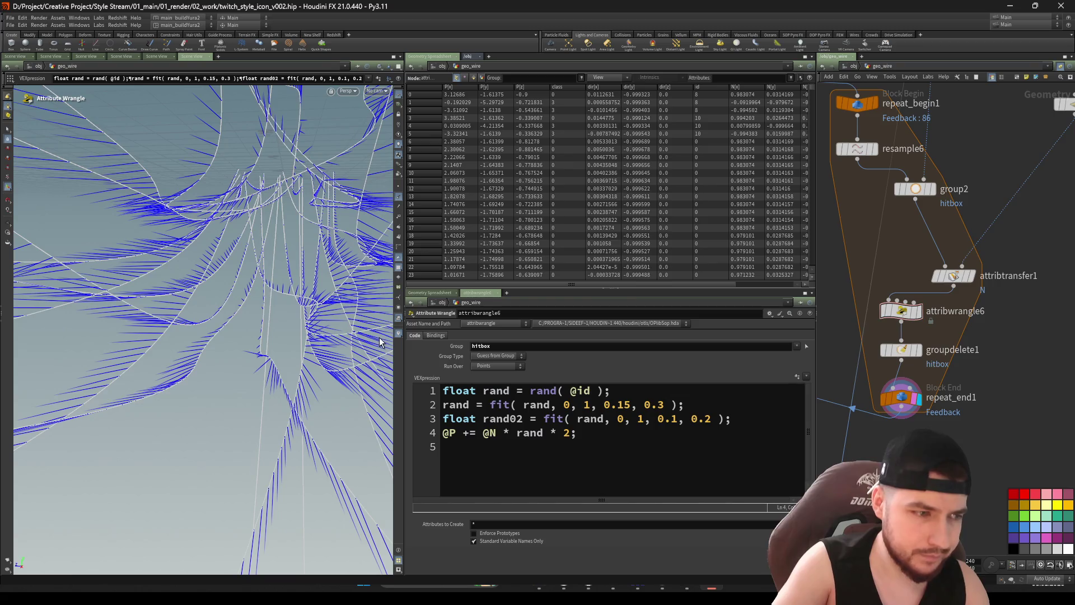
pyautogui.hotkey('ctrl', 's')
pyautogui.scroll(-3, 260, 360)
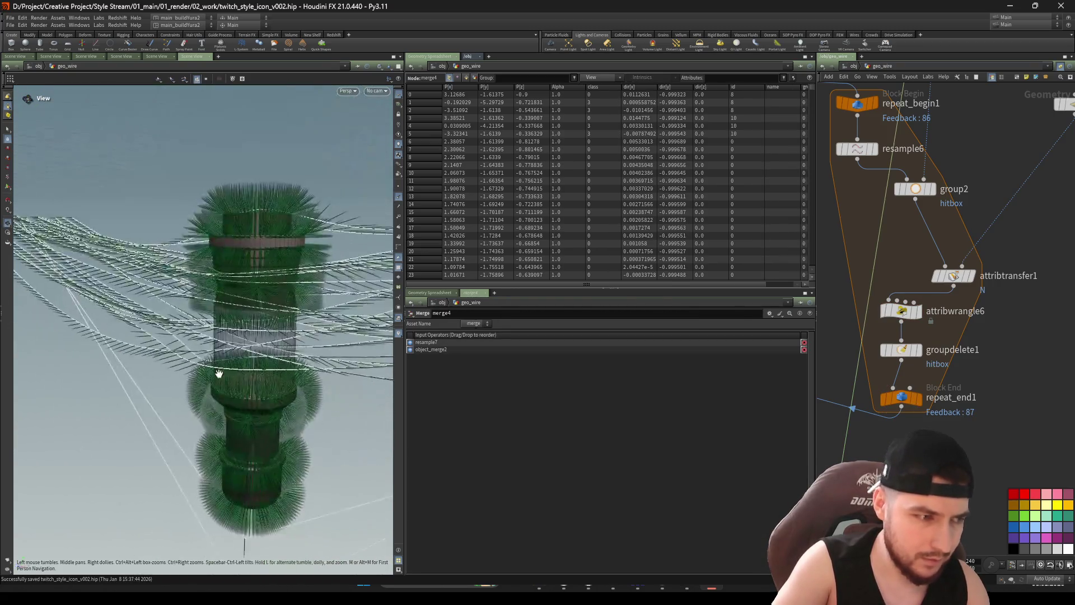
# Step: Turn off normals display and orbit around the column and hanging wires
pyautogui.keyDown('alt'); pyautogui.moveTo(260, 360); pyautogui.dragTo(348, 246); pyautogui.keyUp('alt')
pyautogui.click(400, 198)
pyautogui.press('Escape')
pyautogui.moveTo(228, 356); pyautogui.dragTo(315, 315)
pyautogui.scroll(5, 211, 250)
pyautogui.moveTo(158, 276)
pyautogui.mouseDown()
pyautogui.moveTo(77, 283)
pyautogui.moveTo(230, 283)
pyautogui.mouseUp()
pyautogui.moveTo(230, 283); pyautogui.dragTo(324, 272, button='middle')
pyautogui.scroll(-3, 324, 272)
pyautogui.moveTo(282, 241); pyautogui.dragTo(283, 247)
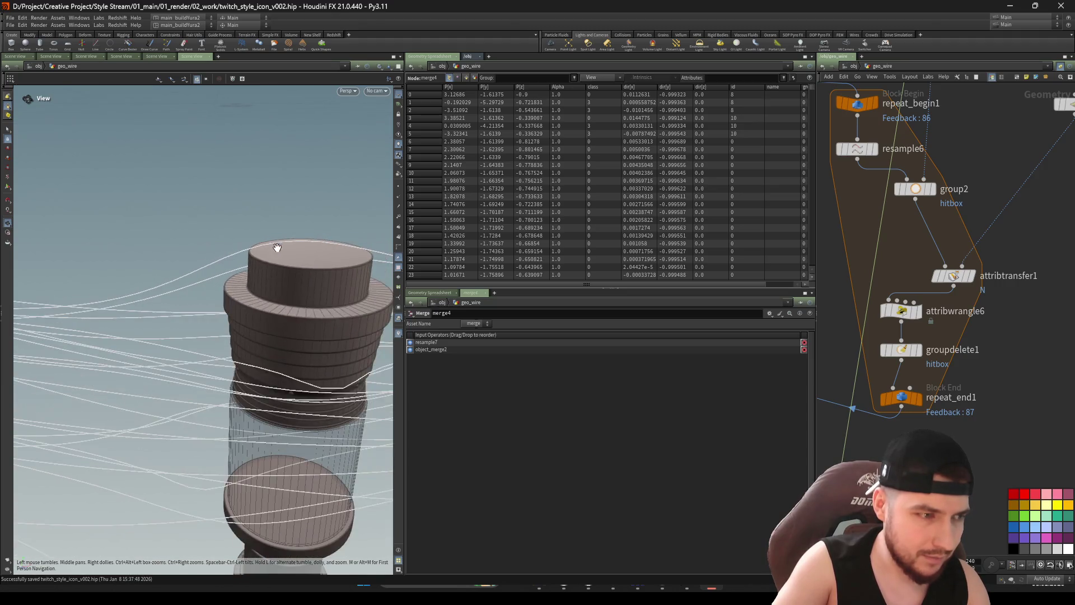
pyautogui.scroll(-3, 193, 303)
pyautogui.moveTo(193, 303)
pyautogui.mouseDown()
pyautogui.moveTo(239, 313)
pyautogui.moveTo(252, 277)
pyautogui.mouseUp()
pyautogui.scroll(5, 240, 313)
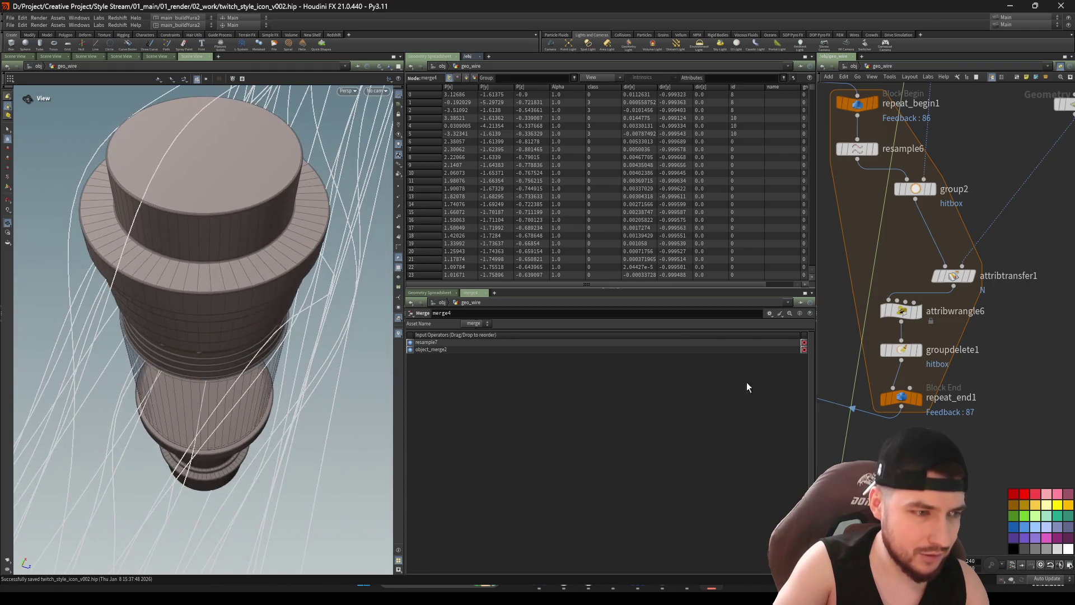
# Step: Select resample5 to show its settings
pyautogui.moveTo(827, 370); pyautogui.dragTo(897, 395, button='middle')
pyautogui.click(858, 374)
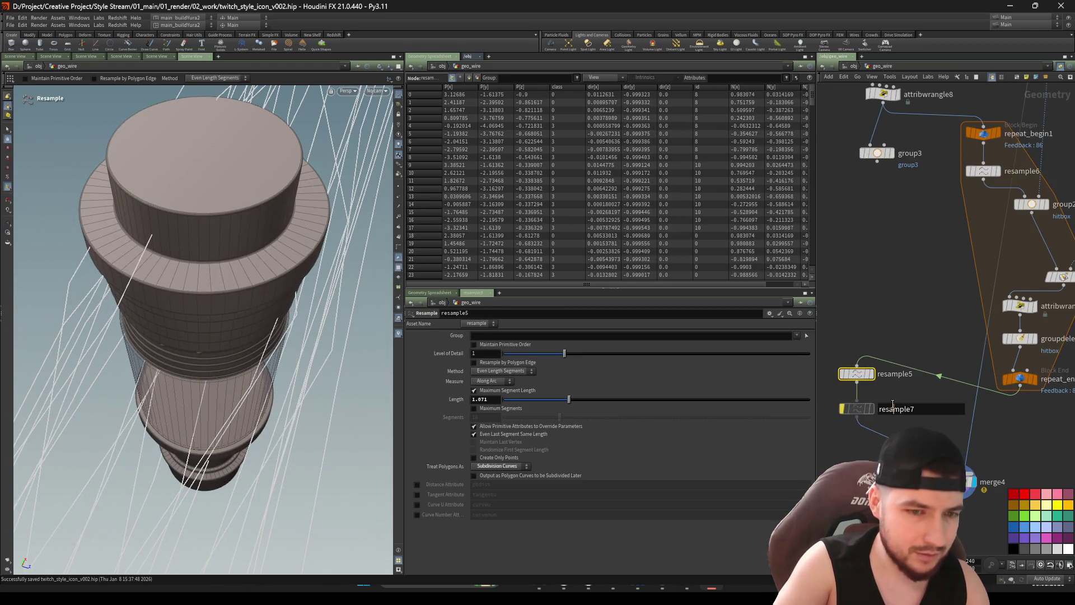
# Step: Lower resample5's segment length to about 0.018, save, and select attribwrangle8
pyautogui.moveTo(545, 404); pyautogui.dragTo(506, 406)
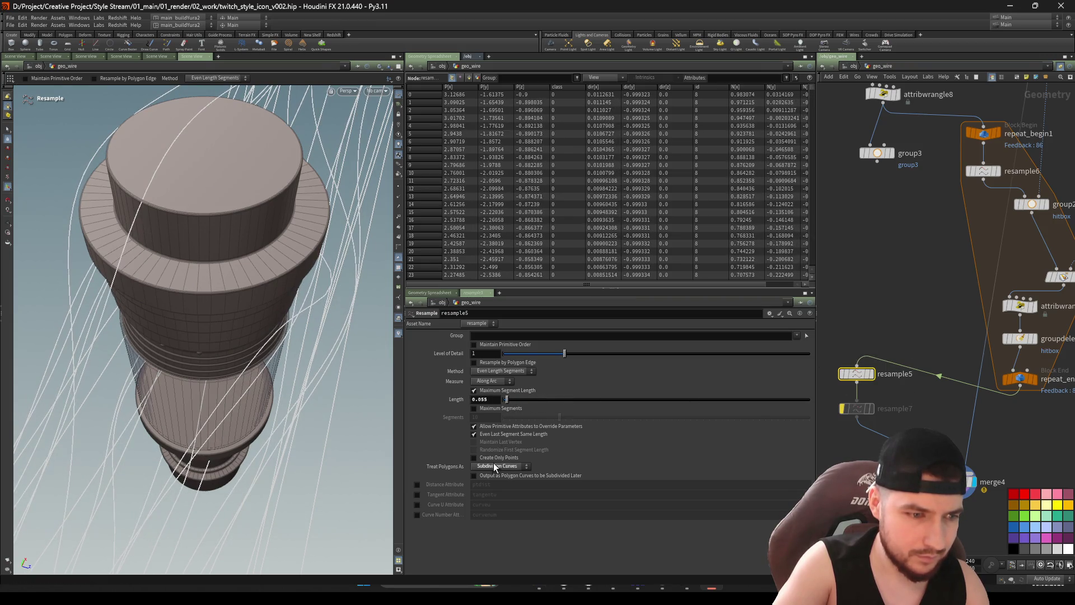
pyautogui.moveTo(506, 399); pyautogui.dragTo(505, 400)
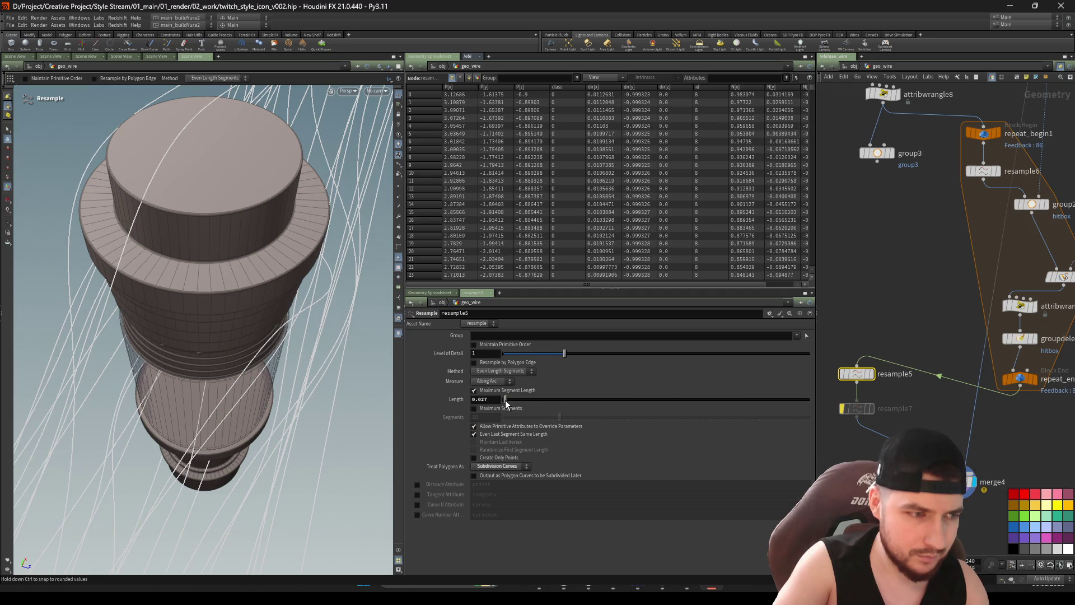
pyautogui.press('Escape')
pyautogui.scroll(-3, 249, 364)
pyautogui.moveTo(250, 364); pyautogui.dragTo(259, 394)
pyautogui.hotkey('ctrl', 's')
pyautogui.scroll(5, 259, 392)
pyautogui.press('Return')
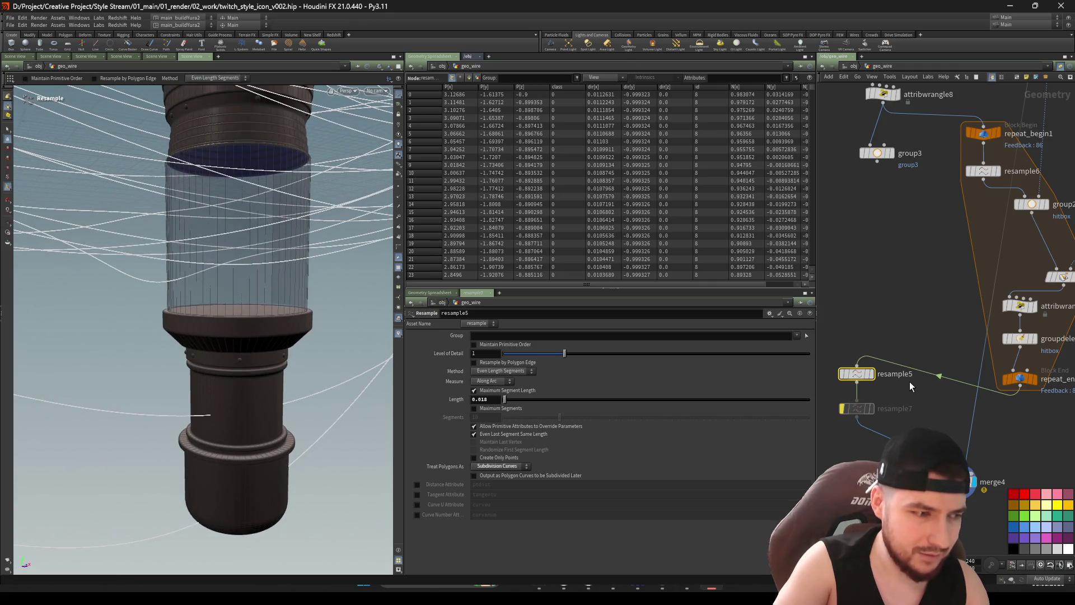
pyautogui.scroll(-3, 909, 382)
pyautogui.scroll(4, 875, 390)
pyautogui.click(875, 314)
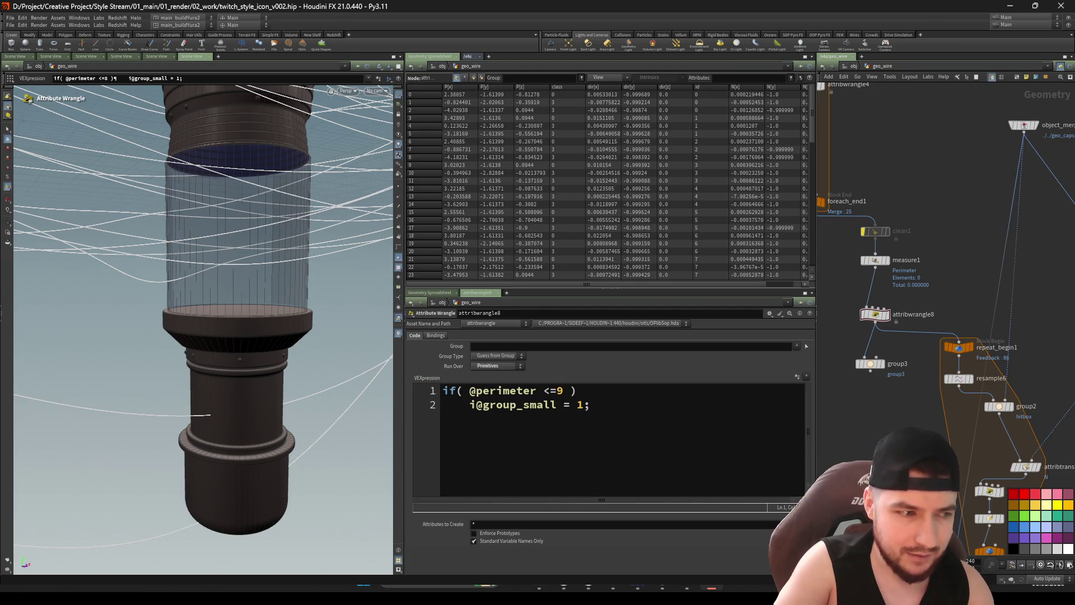
# Step: Tumble the view over the wire column and save the scene with Ctrl+S
pyautogui.press('Escape')
pyautogui.scroll(4, 278, 435)
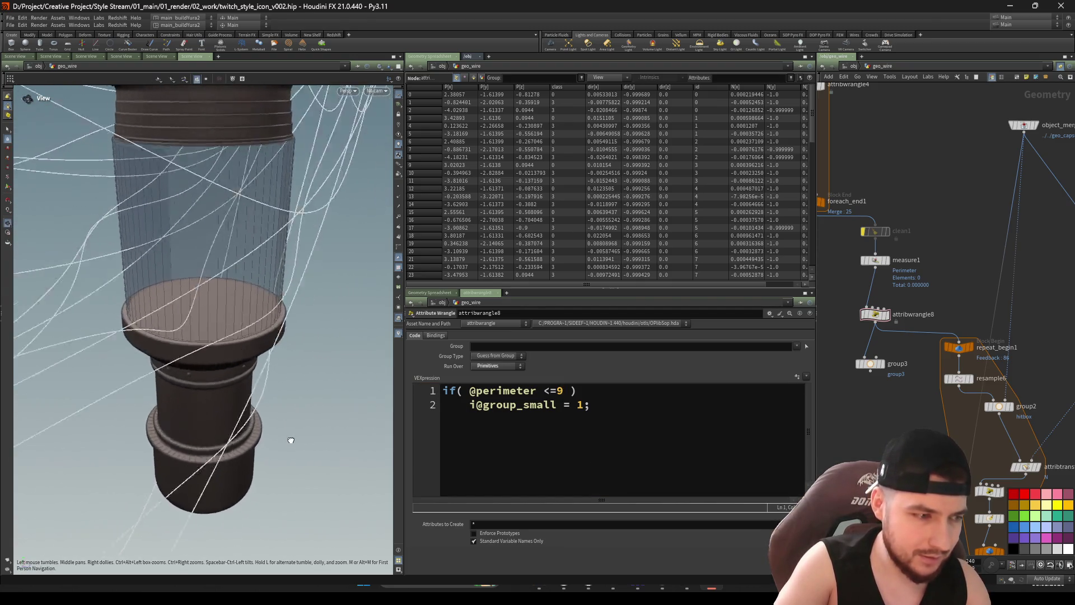
pyautogui.scroll(4, 301, 389)
pyautogui.scroll(-3, 301, 390)
pyautogui.scroll(-3, 260, 412)
pyautogui.scroll(-3, 211, 412)
pyautogui.scroll(-3, 131, 444)
pyautogui.moveTo(150, 379)
pyautogui.mouseDown()
pyautogui.moveTo(240, 378)
pyautogui.moveTo(168, 384)
pyautogui.moveTo(235, 332)
pyautogui.moveTo(248, 347)
pyautogui.moveTo(258, 316)
pyautogui.moveTo(302, 328)
pyautogui.moveTo(328, 277)
pyautogui.mouseUp()
pyautogui.hotkey('ctrl', 's')
pyautogui.scroll(-2, 995, 366)
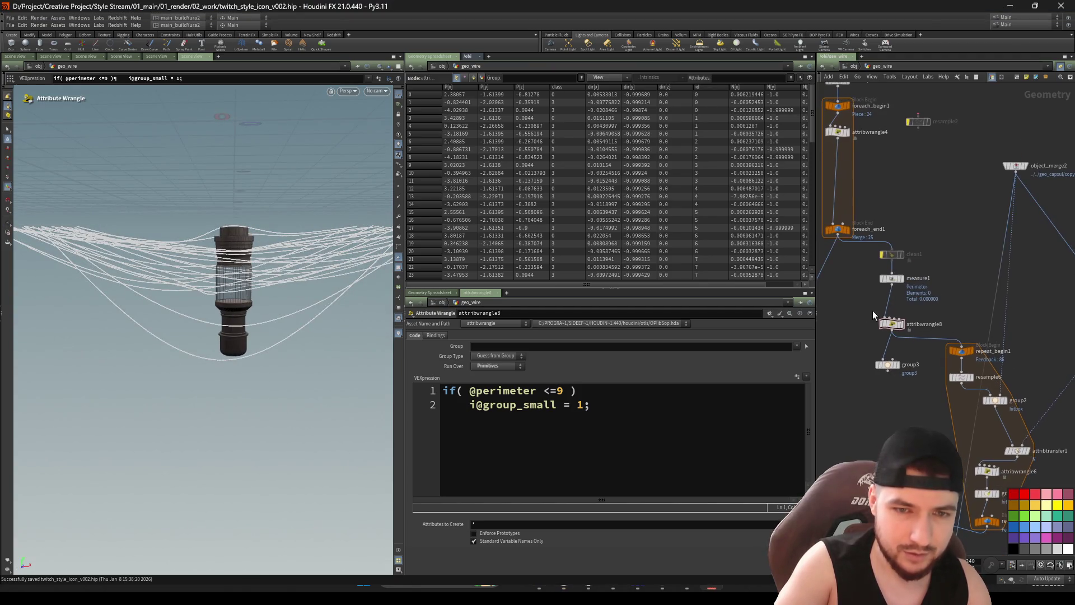
# Step: Inspect measure1 and attribwrangle8, then display merge4 combining resample7 and object_merge2
pyautogui.click(892, 278)
pyautogui.click(895, 323)
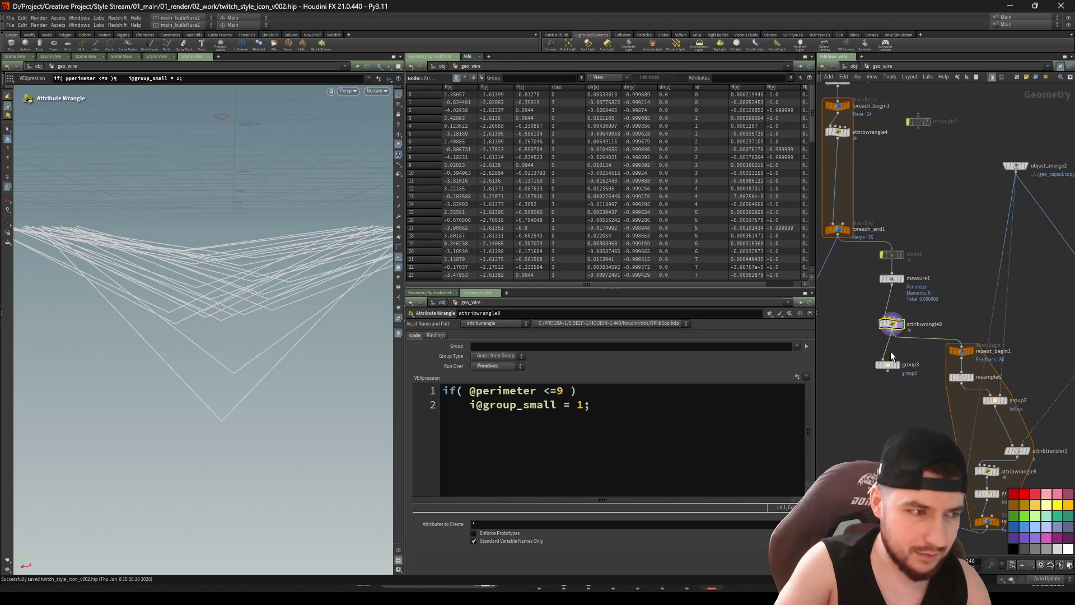
pyautogui.moveTo(891, 422); pyautogui.dragTo(925, 202, button='middle')
pyautogui.click(981, 480)
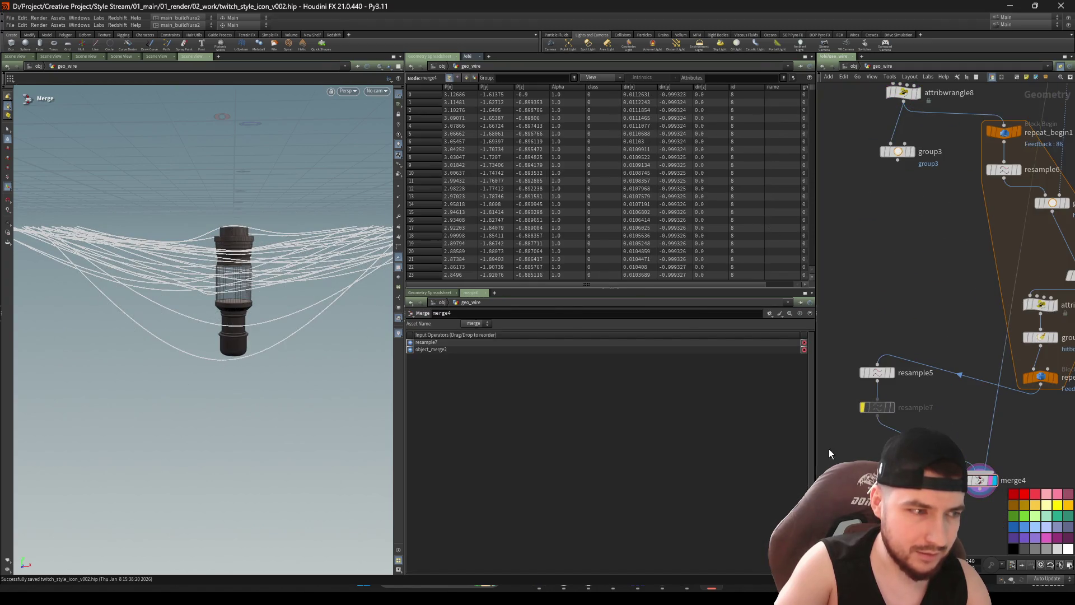
pyautogui.scroll(-3, 872, 322)
# Step: Look through camera cam1 and shift the repeat-loop's final nodes left into line
pyautogui.click(375, 128)
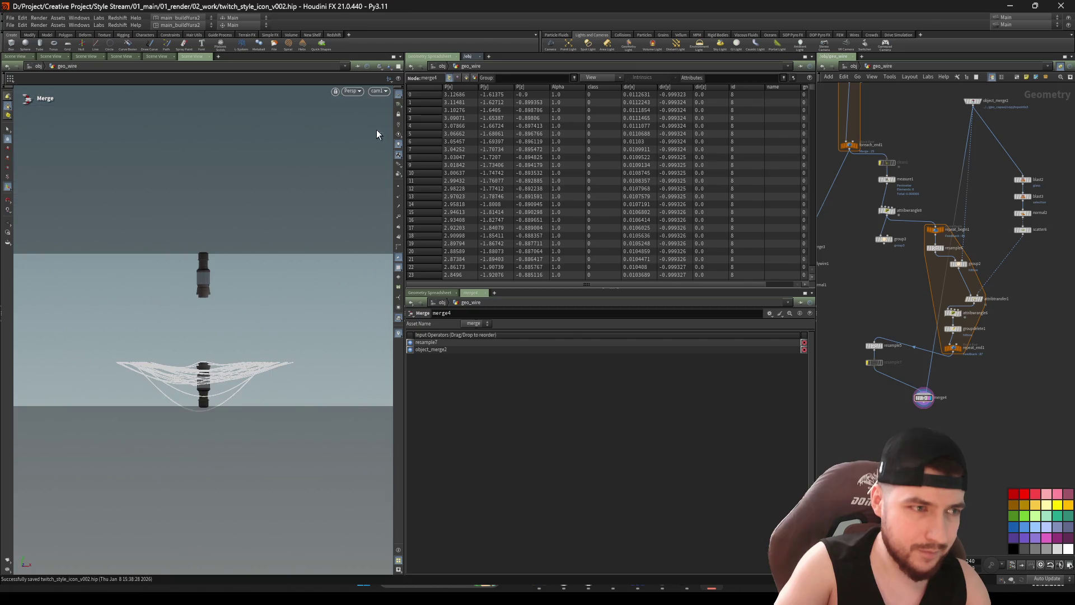
pyautogui.scroll(-2, 974, 469)
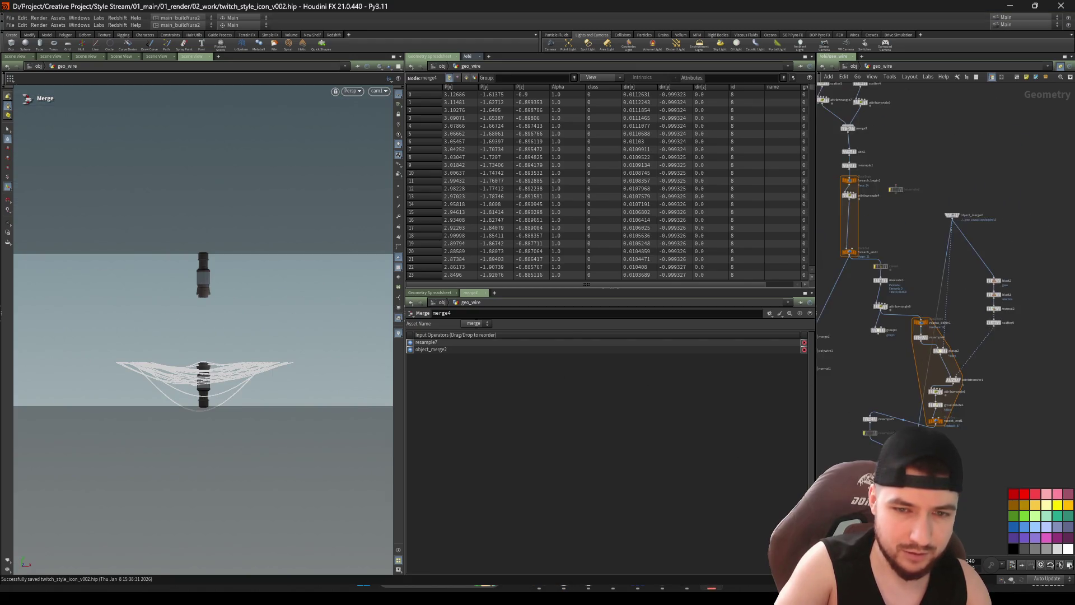
pyautogui.scroll(3, 842, 406)
pyautogui.click(850, 384)
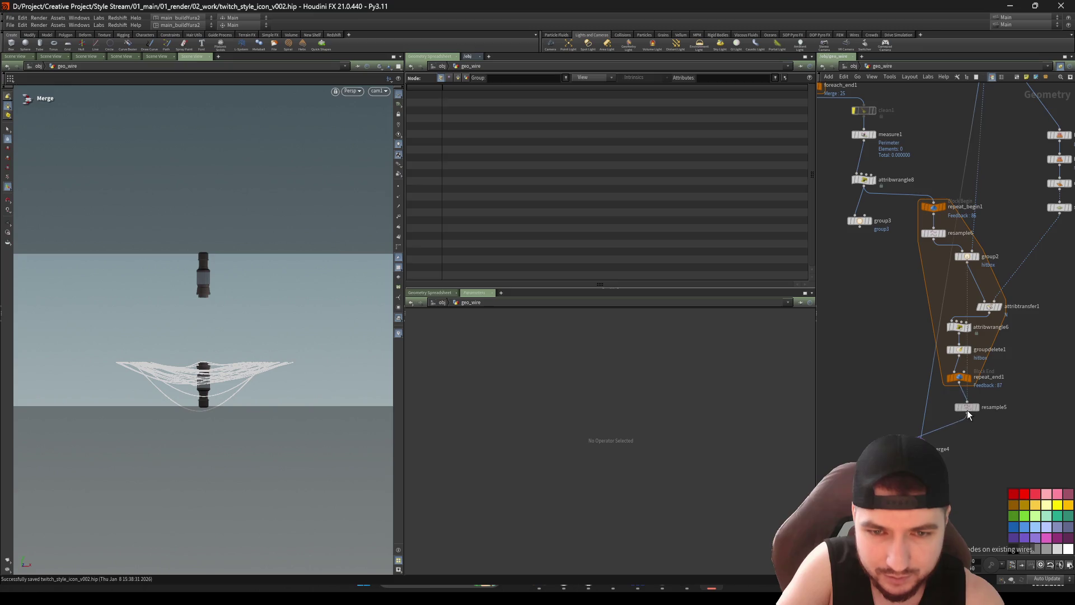
pyautogui.scroll(-1, 985, 443)
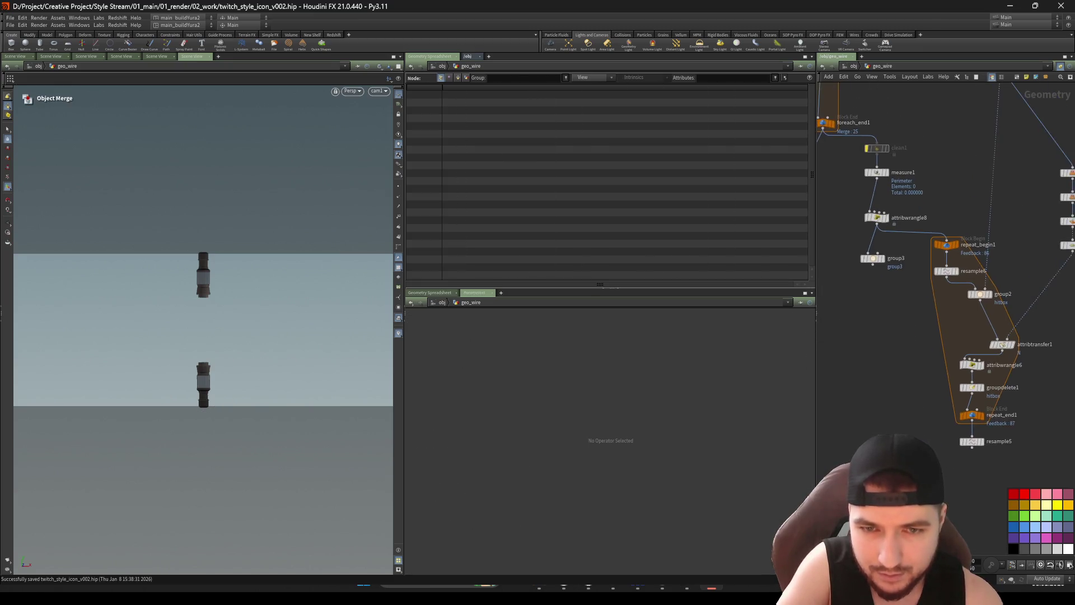
pyautogui.scroll(2, 954, 458)
pyautogui.moveTo(873, 458); pyautogui.dragTo(936, 387)
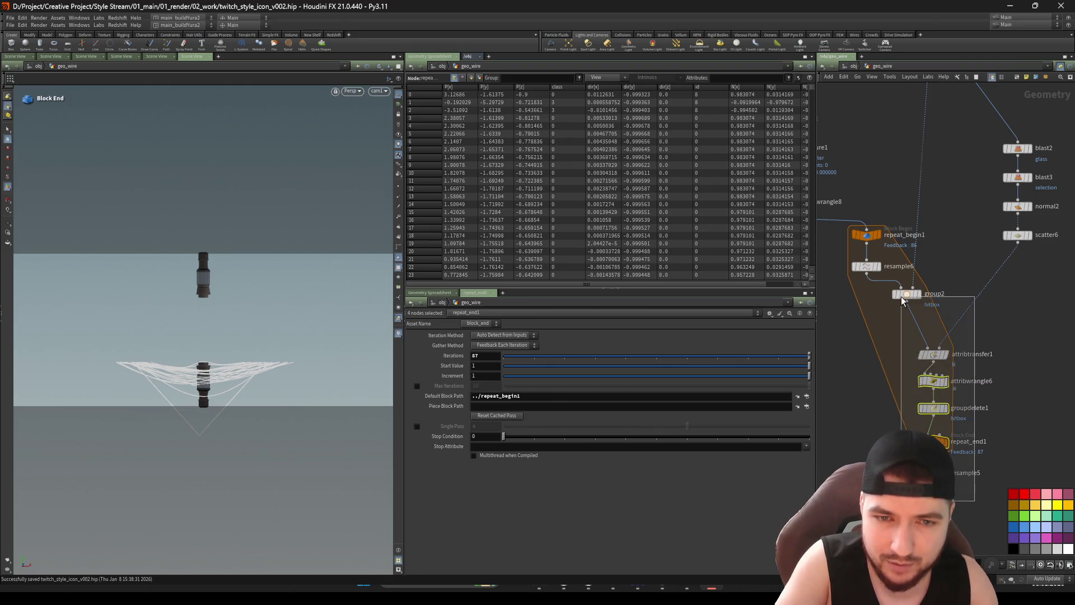
pyautogui.keyDown('shift'); pyautogui.moveTo(902, 302); pyautogui.dragTo(865, 312); pyautogui.keyUp('shift')
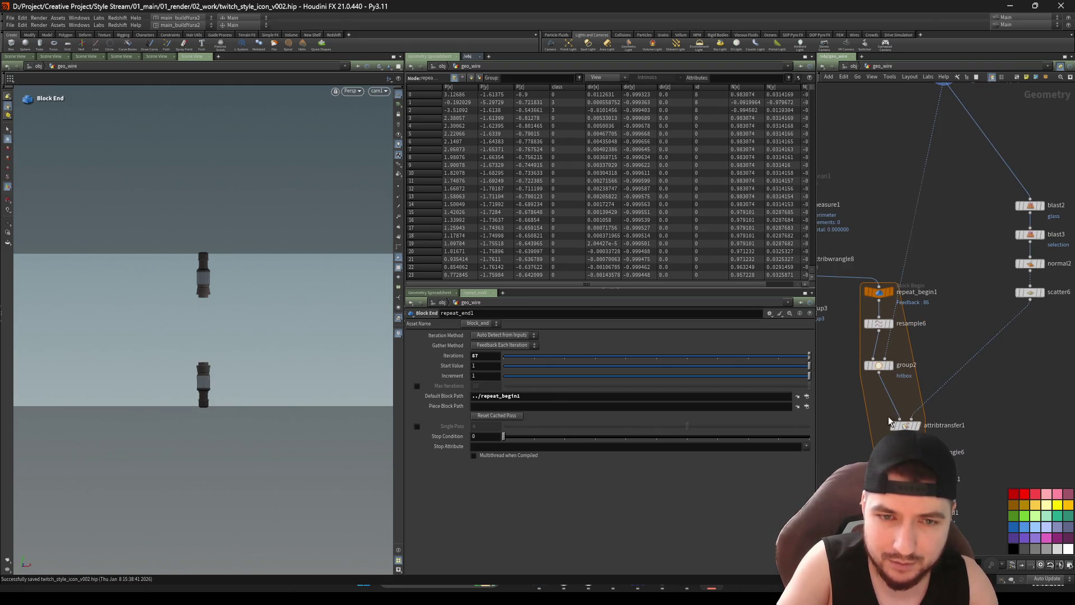
pyautogui.scroll(-3, 892, 412)
pyautogui.scroll(-2, 892, 407)
# Step: Check group3 and the loop end block, then select blast2, blast3, normal2 and scatter6 together
pyautogui.click(863, 292)
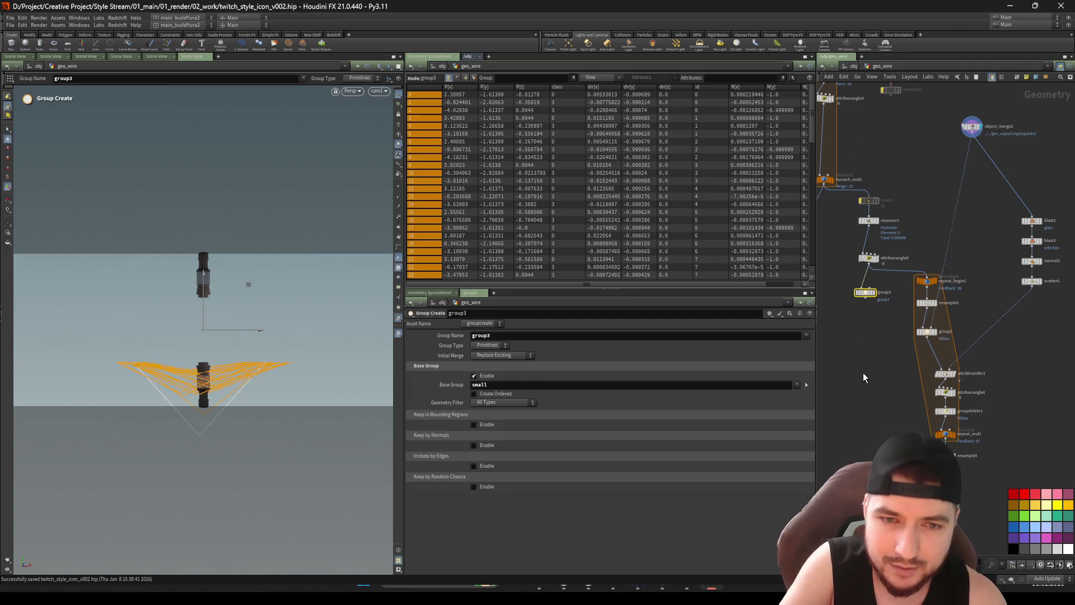
pyautogui.click(862, 372)
pyautogui.scroll(1, 869, 396)
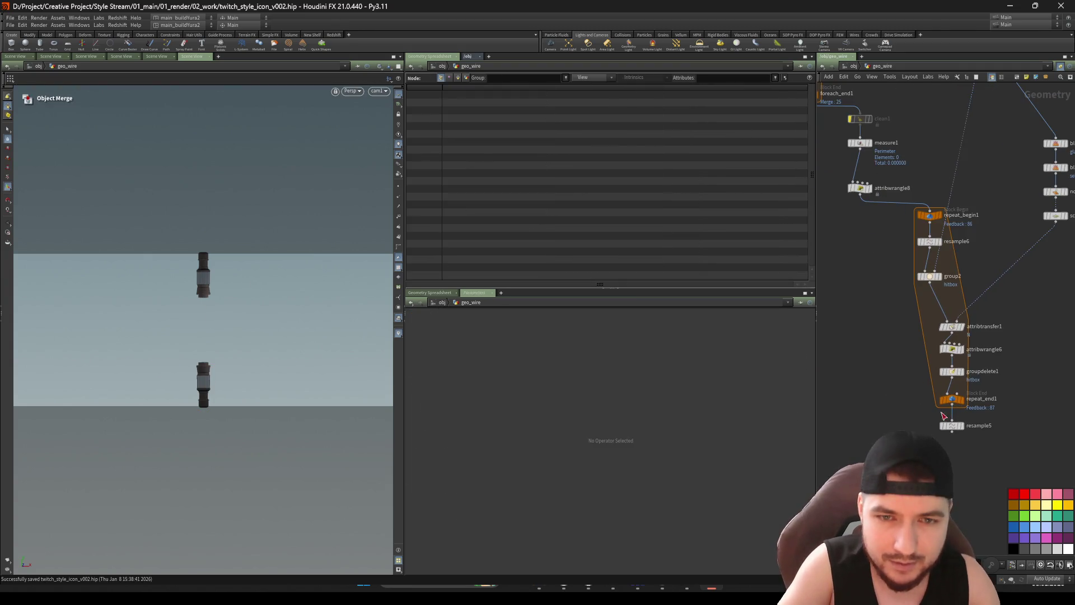
pyautogui.click(916, 214)
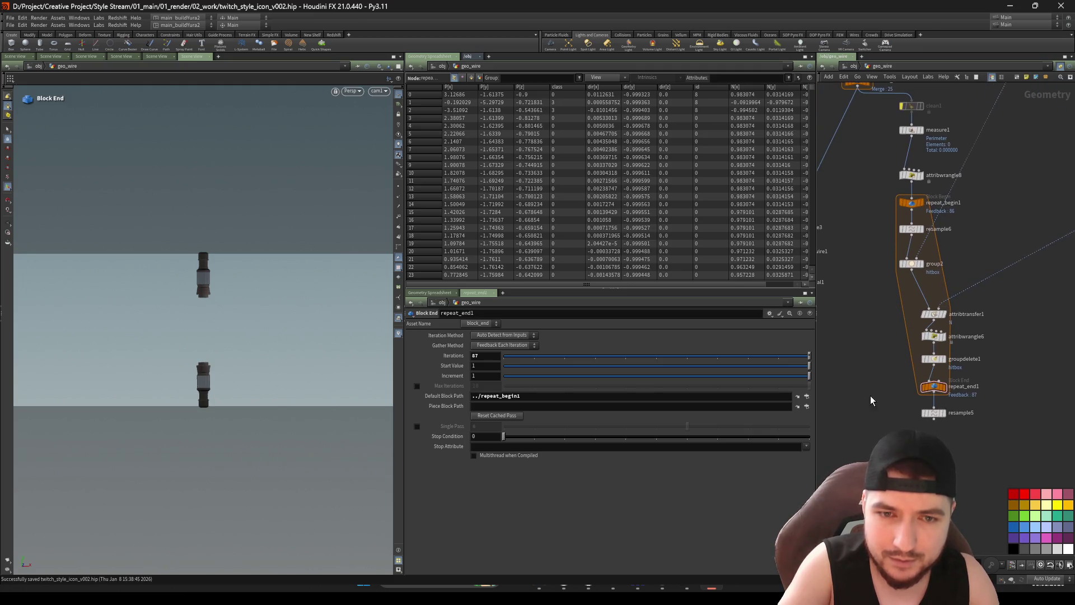
pyautogui.moveTo(874, 392); pyautogui.dragTo(869, 432, button='middle')
pyautogui.moveTo(975, 499); pyautogui.dragTo(891, 321)
pyautogui.scroll(-2, 953, 415)
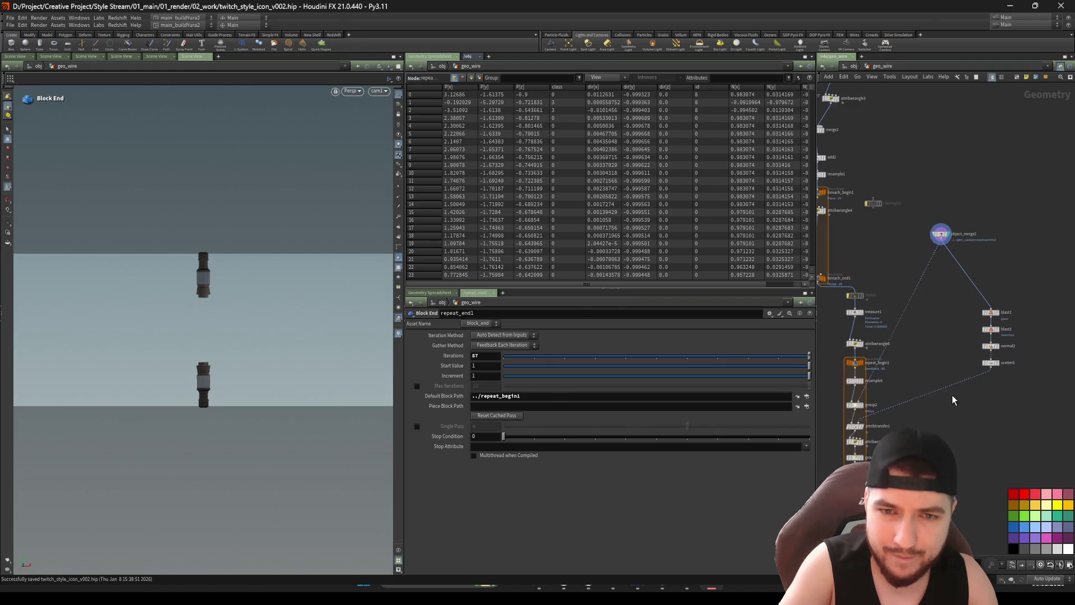
pyautogui.moveTo(970, 297); pyautogui.dragTo(994, 255)
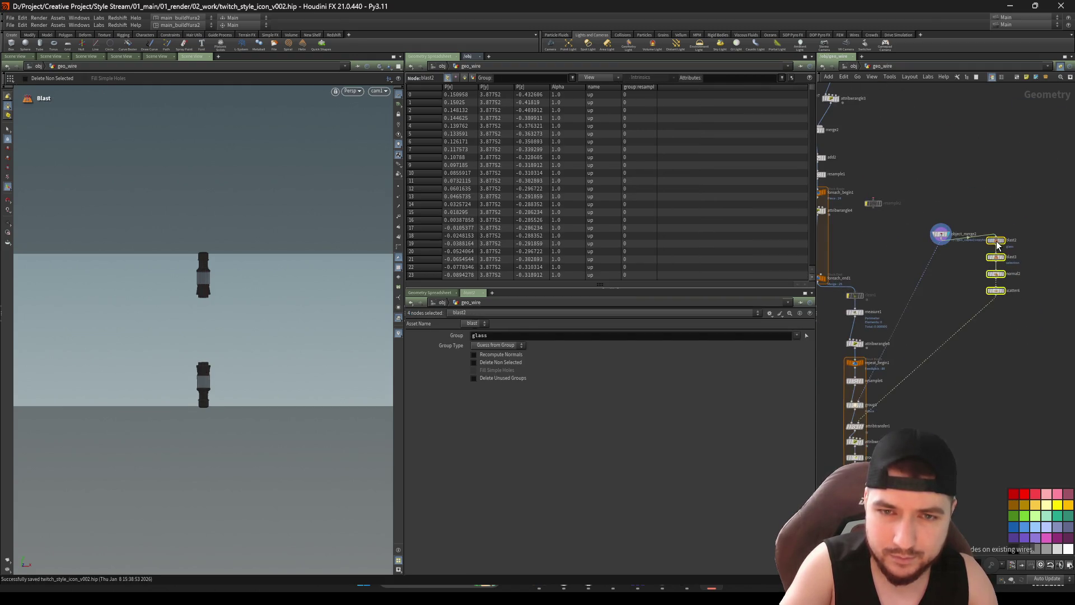
# Step: View resample5's output and briefly bring up the Tab node menu before switching to the browser
pyautogui.click(922, 378)
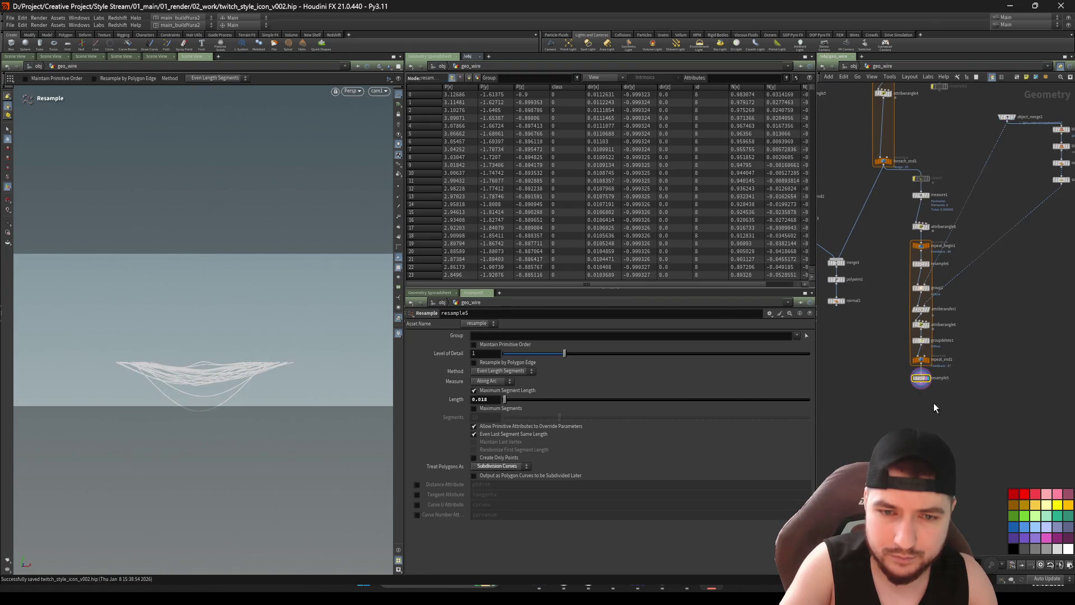
pyautogui.moveTo(921, 379); pyautogui.dragTo(945, 370, button='middle')
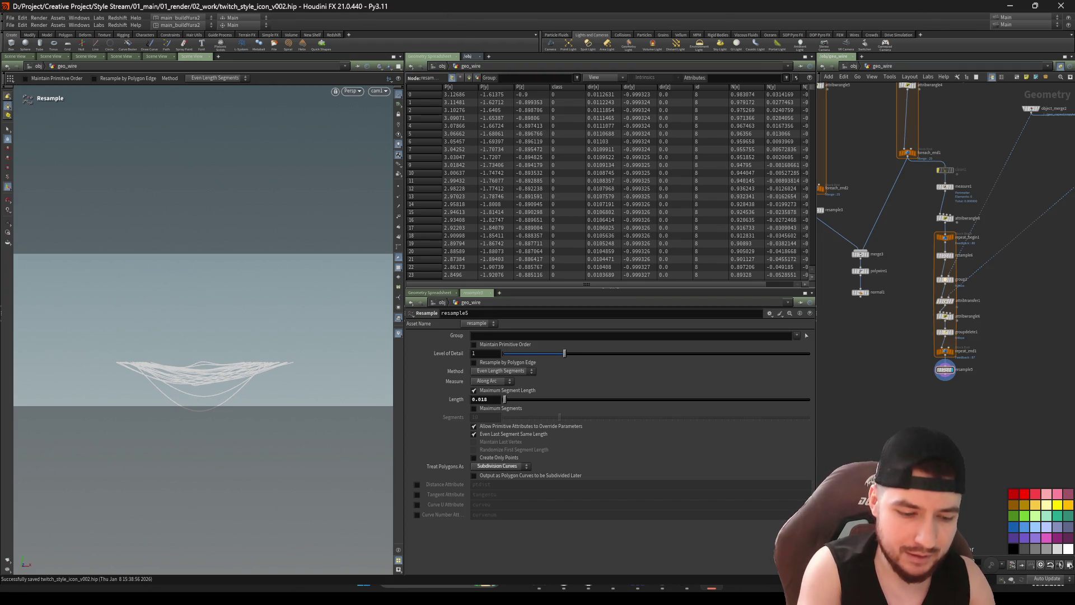
pyautogui.press('Tab')
pyautogui.write('col')
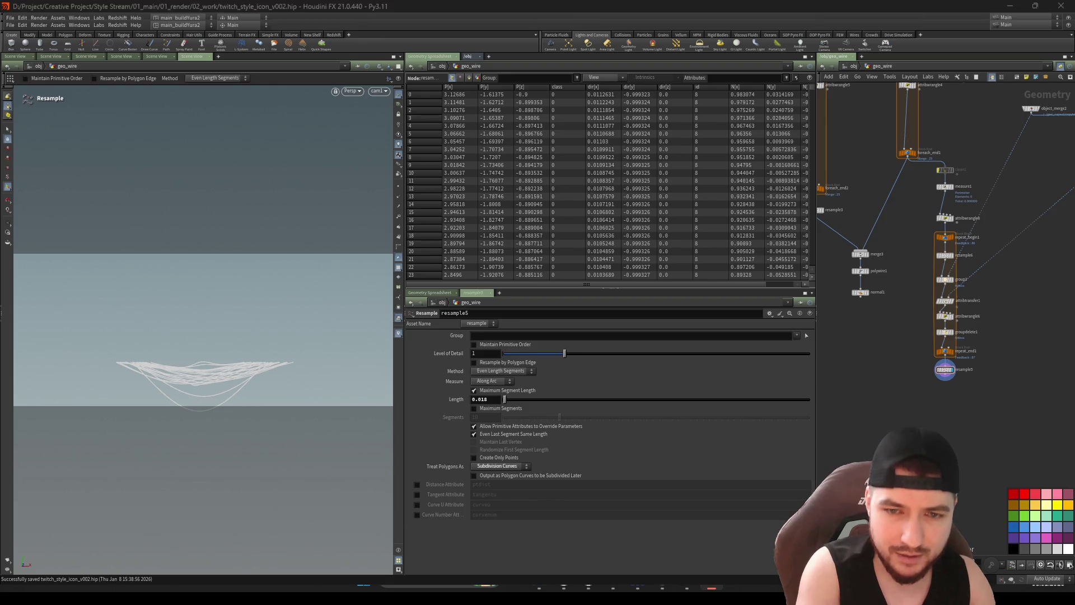
pyautogui.hotkey('alt', 'Tab')
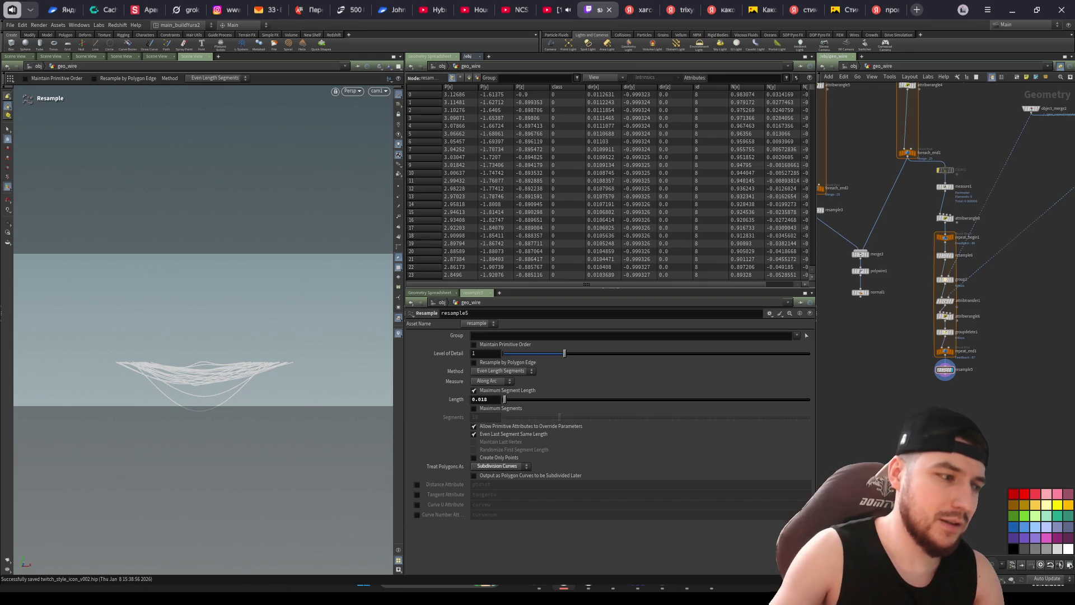
# Step: Select the seven left-column scatter/foreach nodes and auto-layout them with L
pyautogui.moveTo(850, 257)
pyautogui.mouseDown(button='middle')
pyautogui.moveTo(919, 355)
pyautogui.moveTo(879, 301)
pyautogui.mouseUp(button='middle')
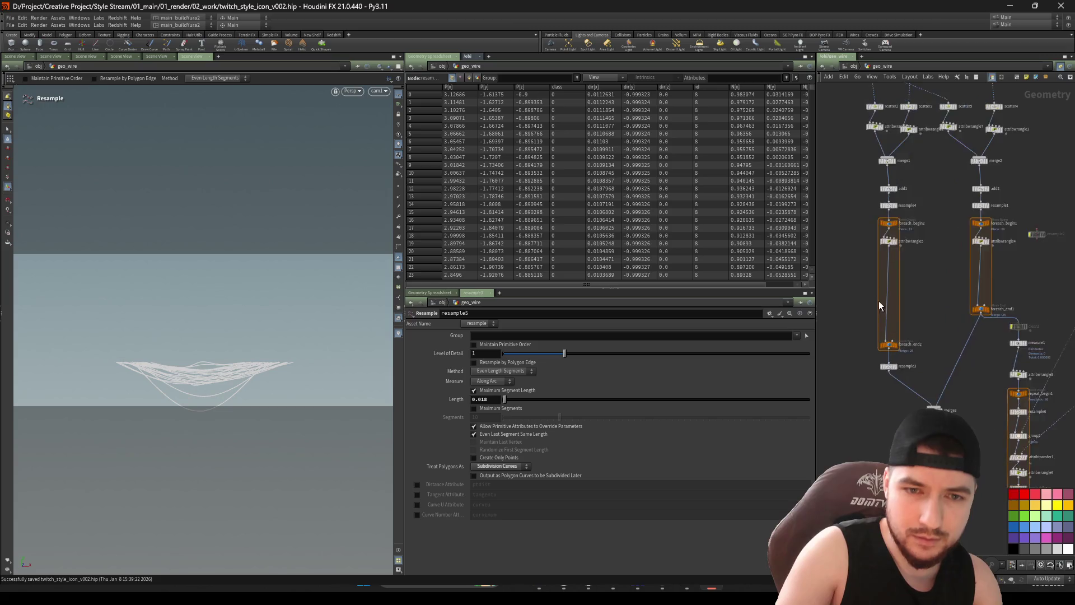
pyautogui.moveTo(859, 410)
pyautogui.mouseDown()
pyautogui.moveTo(895, 183)
pyautogui.moveTo(872, 197)
pyautogui.mouseUp()
pyautogui.press('l')
pyautogui.moveTo(895, 228); pyautogui.dragTo(847, 298, button='middle')
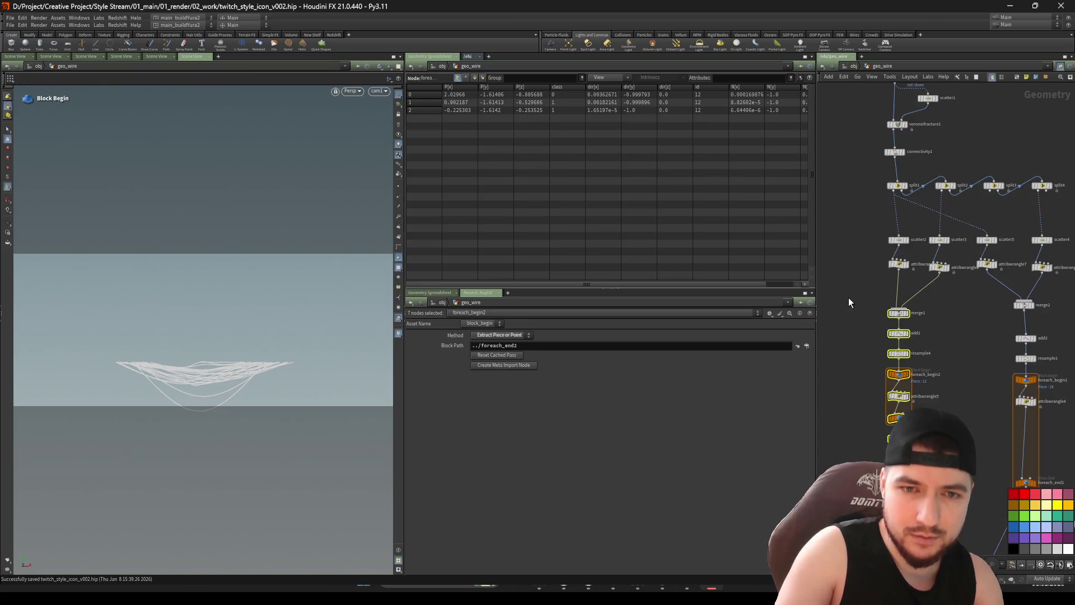
# Step: Check scatter2 and normal1, then add a PolyWire node below resample5
pyautogui.click(899, 243)
pyautogui.moveTo(899, 243); pyautogui.dragTo(830, 372, button='middle')
pyautogui.scroll(2, 894, 400)
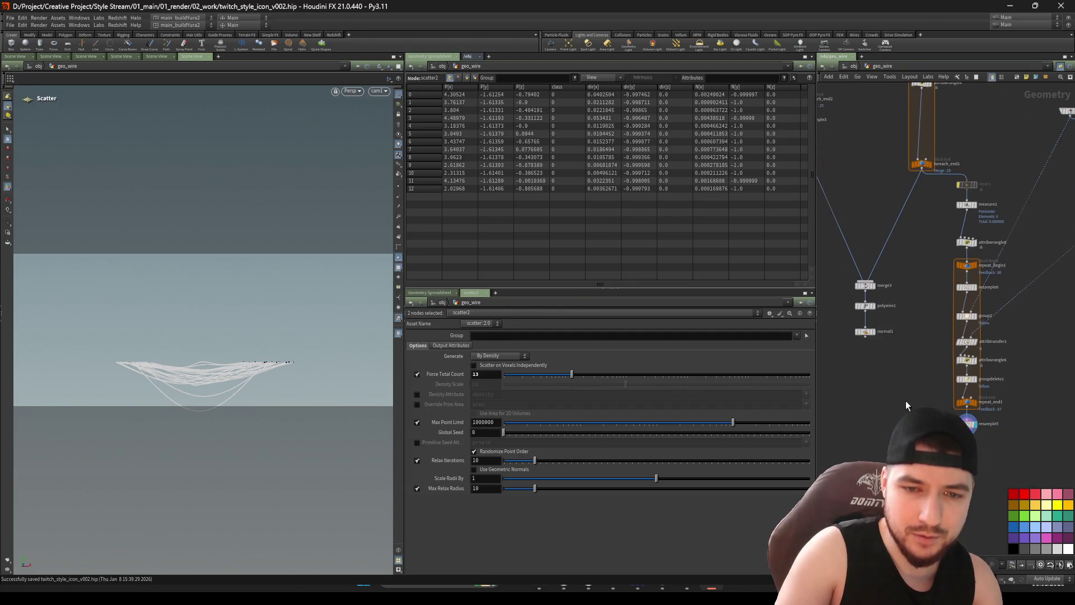
pyautogui.click(866, 331)
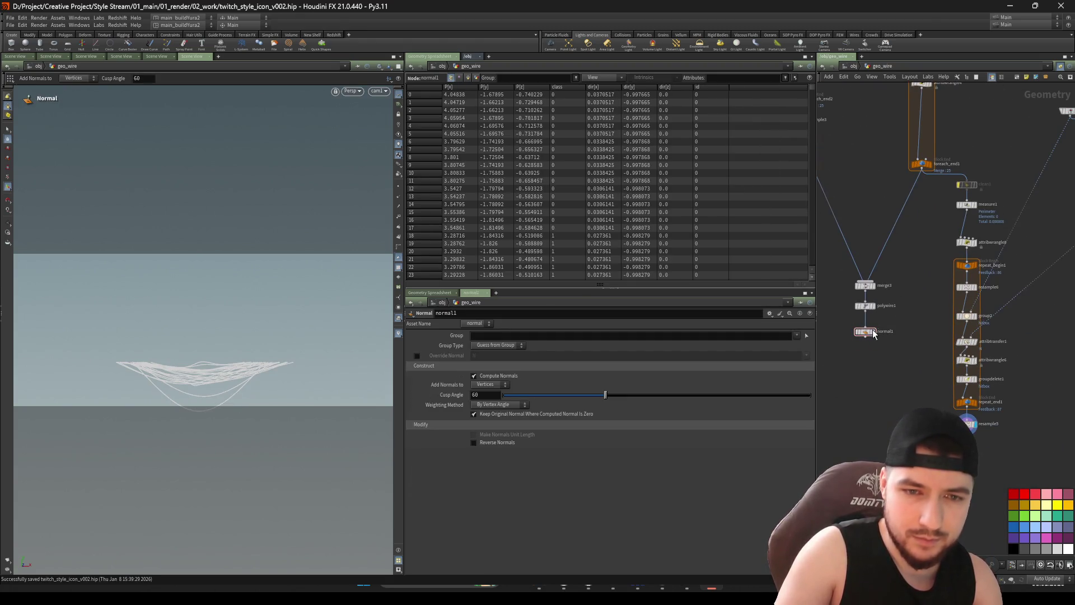
pyautogui.click(966, 466)
pyautogui.scroll(2, 966, 460)
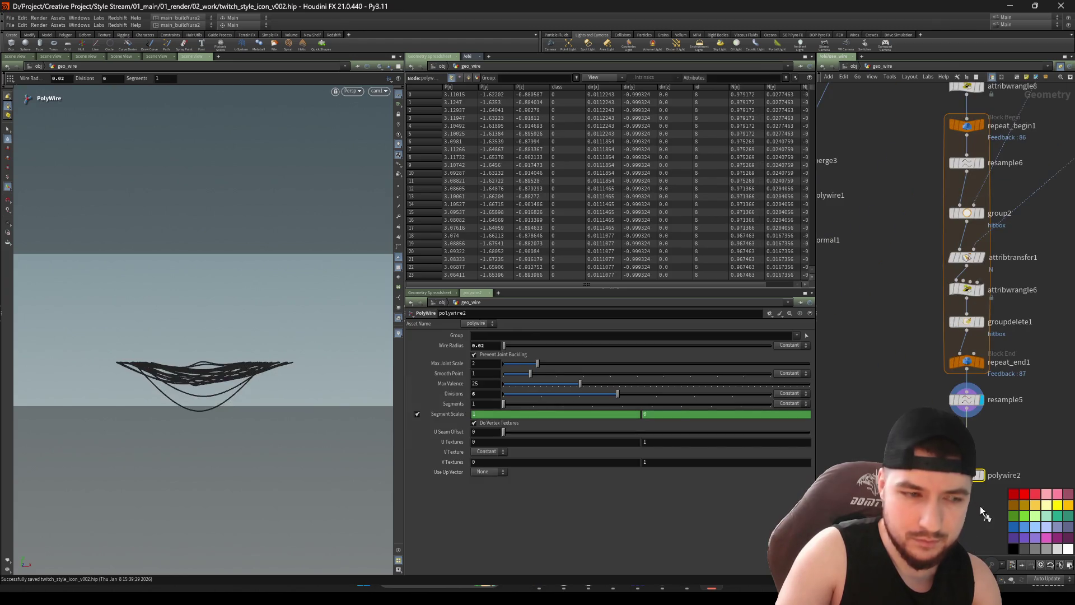
# Step: Insert a Normal node (normal3) into the wire chain and position it next to polywire2
pyautogui.moveTo(924, 336); pyautogui.dragTo(989, 332, button='middle')
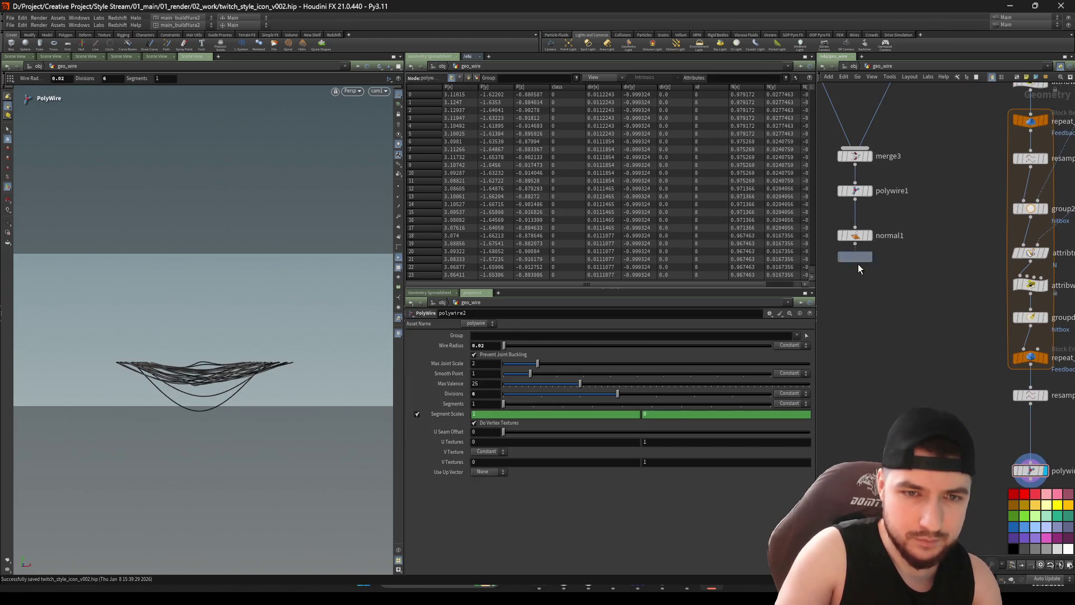
pyautogui.keyDown('alt'); pyautogui.moveTo(855, 236); pyautogui.dragTo(1029, 436); pyautogui.keyUp('alt')
pyautogui.moveTo(1030, 436); pyautogui.dragTo(952, 340, button='middle')
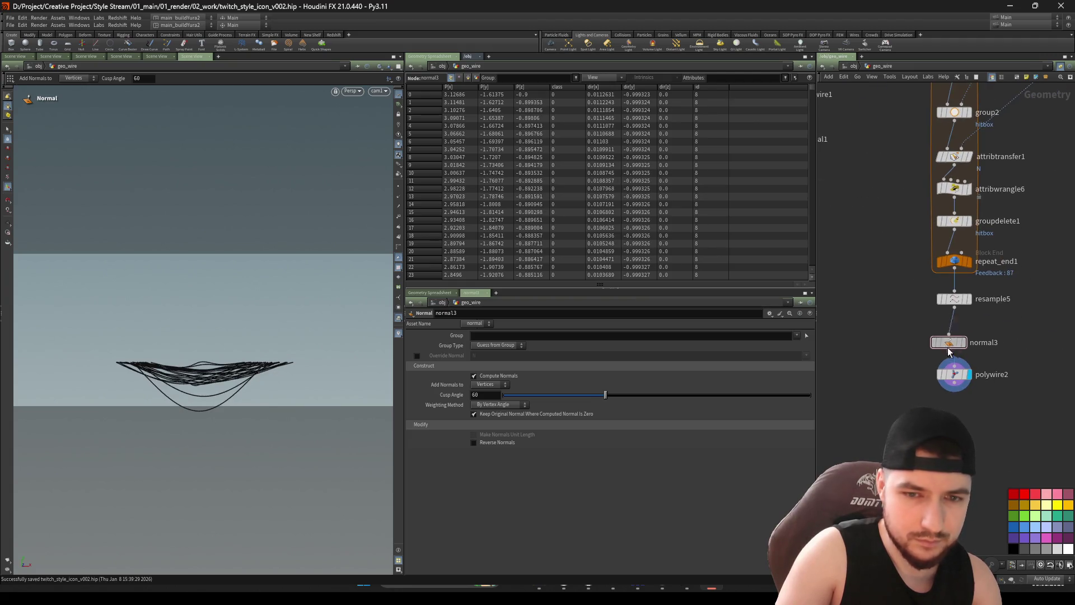
pyautogui.moveTo(954, 340); pyautogui.dragTo(962, 417)
# Step: Display normal3, tidy the chain layout and raise its cusp angle to 180 for smooth wire shading
pyautogui.click(970, 418)
pyautogui.press('l')
pyautogui.press('Escape')
pyautogui.scroll(5, 264, 371)
pyautogui.moveTo(353, 326)
pyautogui.mouseDown()
pyautogui.moveTo(268, 336)
pyautogui.moveTo(247, 355)
pyautogui.moveTo(295, 281)
pyautogui.moveTo(226, 305)
pyautogui.moveTo(244, 394)
pyautogui.mouseUp()
pyautogui.scroll(-5, 226, 306)
pyautogui.press('Return')
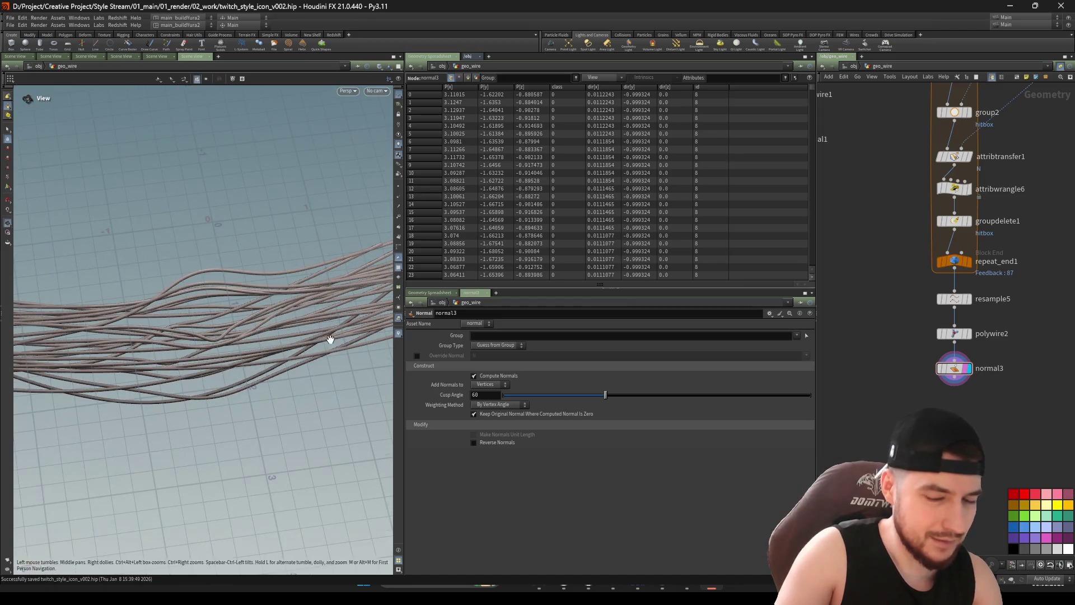
pyautogui.scroll(-2, 873, 401)
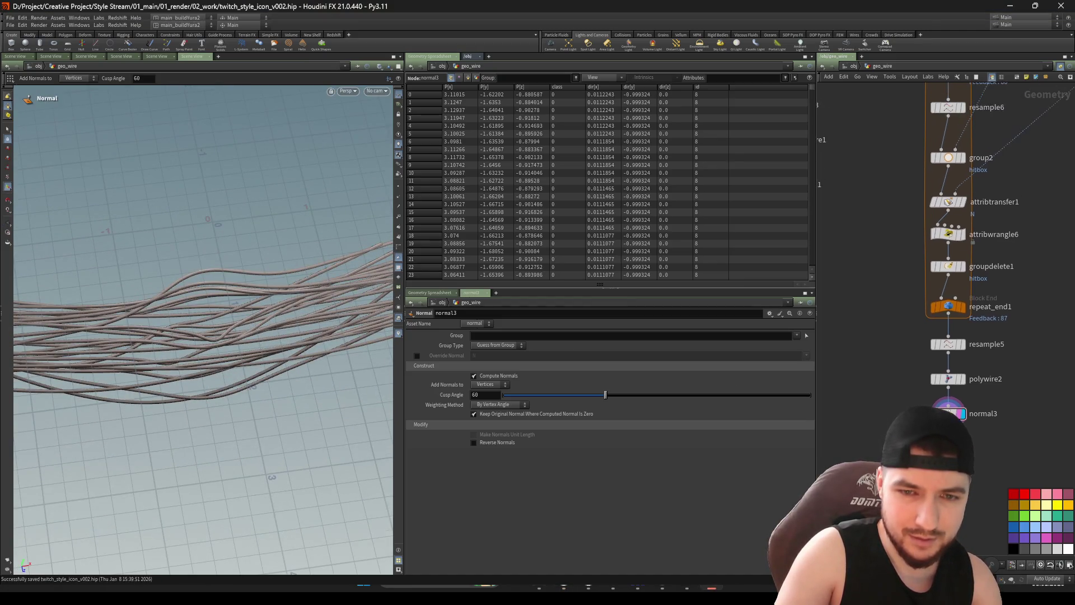
pyautogui.scroll(-2, 873, 401)
pyautogui.press('Escape')
pyautogui.scroll(5, 291, 284)
pyautogui.scroll(3, 291, 284)
pyautogui.scroll(2, 290, 284)
pyautogui.press('Return')
pyautogui.moveTo(531, 403); pyautogui.dragTo(708, 403)
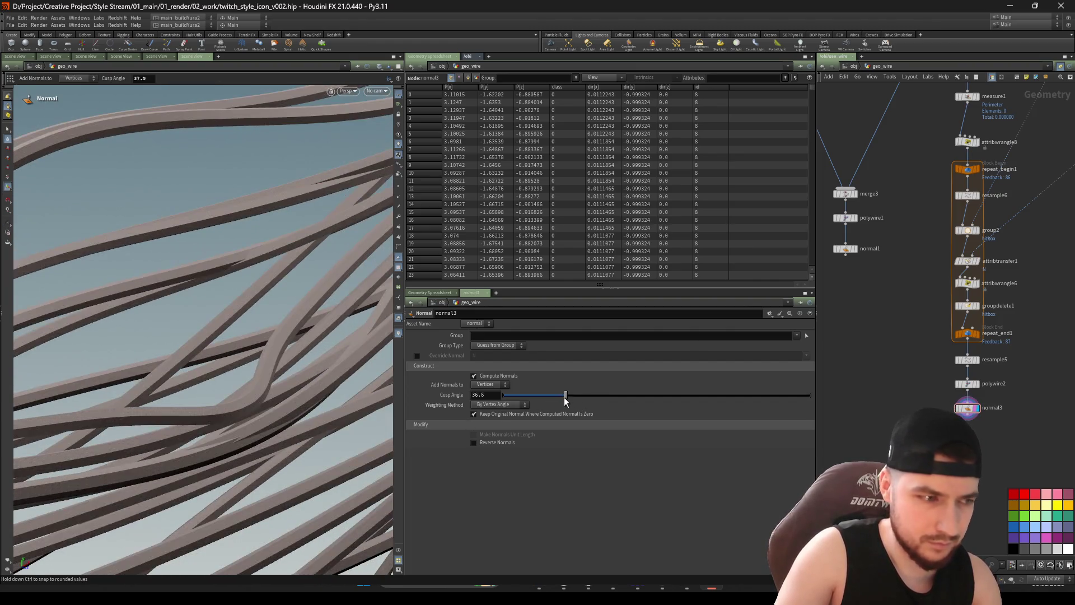
pyautogui.press('Escape')
pyautogui.moveTo(274, 322)
pyautogui.mouseDown()
pyautogui.moveTo(314, 305)
pyautogui.moveTo(298, 305)
pyautogui.mouseUp()
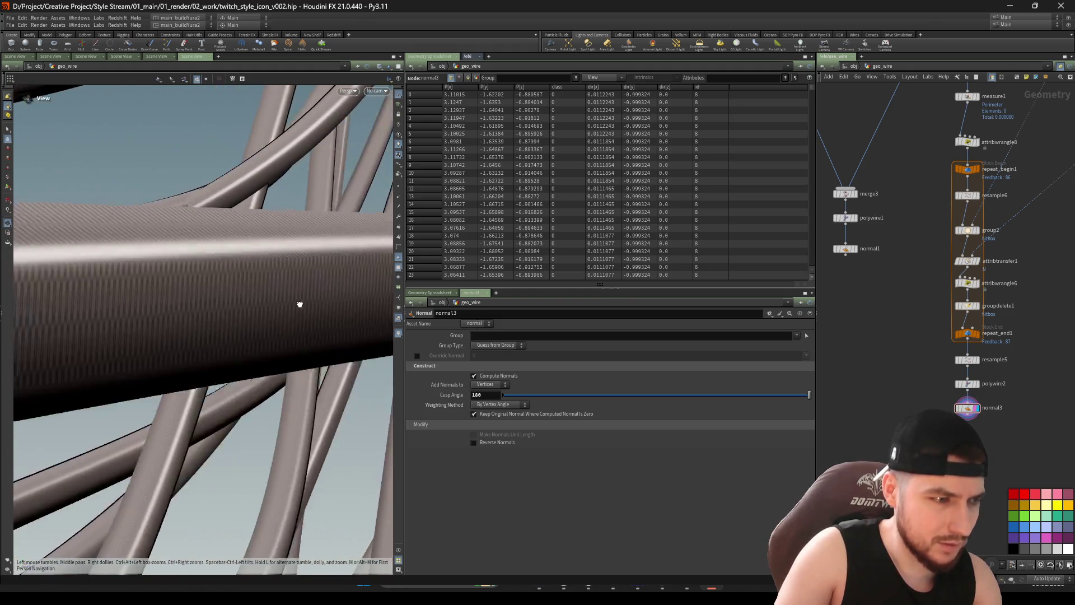
pyautogui.scroll(2, 915, 370)
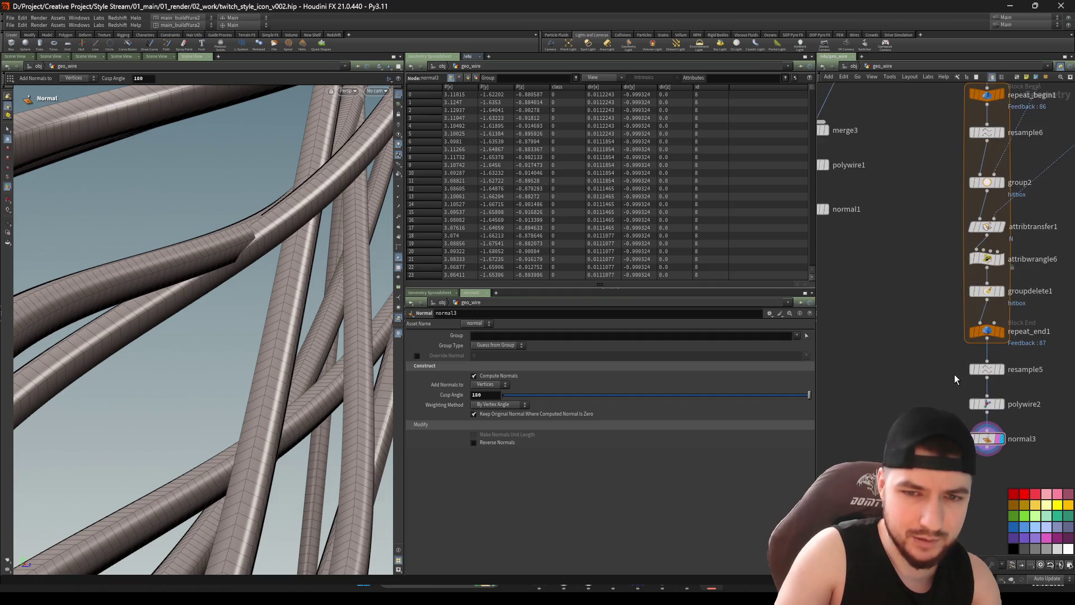
# Step: Set polywire2 to 7 divisions for rounder tubes and save the scene
pyautogui.moveTo(1010, 413); pyautogui.dragTo(1011, 413)
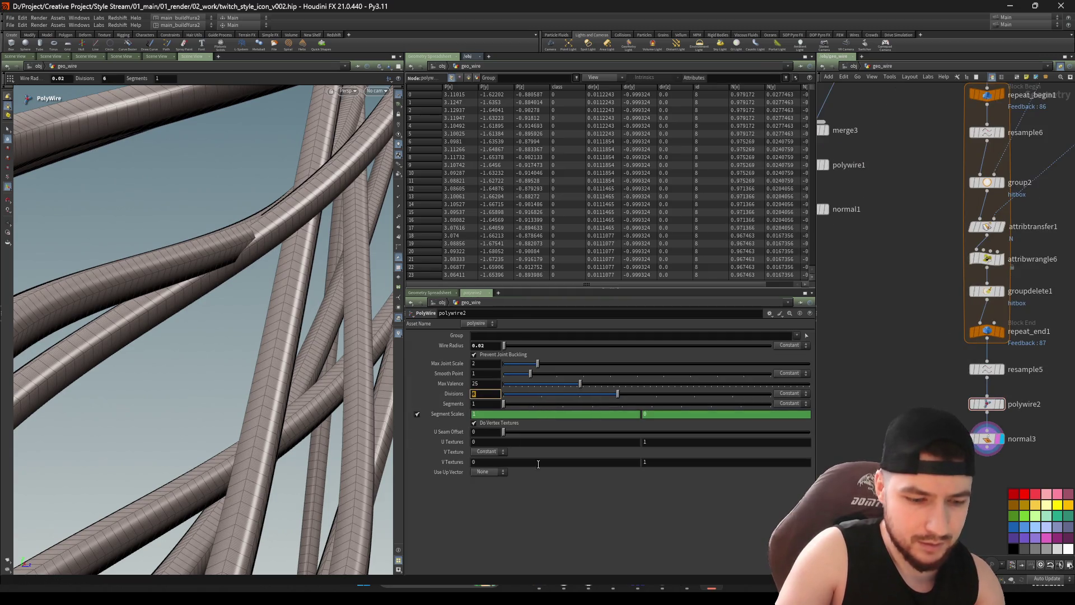
pyautogui.press('Return')
pyautogui.moveTo(243, 365); pyautogui.dragTo(223, 355)
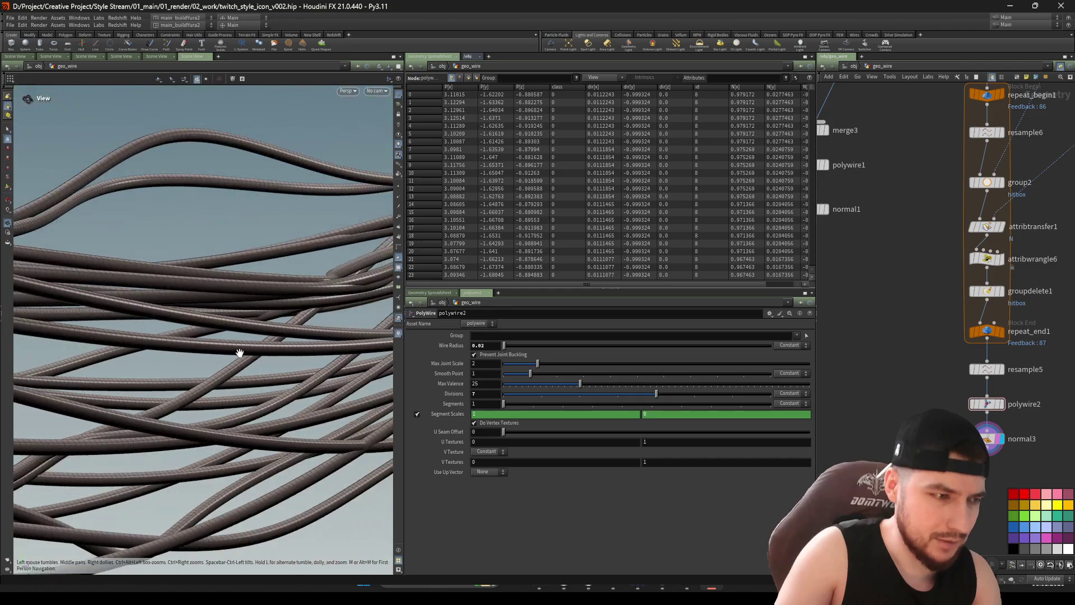
pyautogui.hotkey('ctrl', 's')
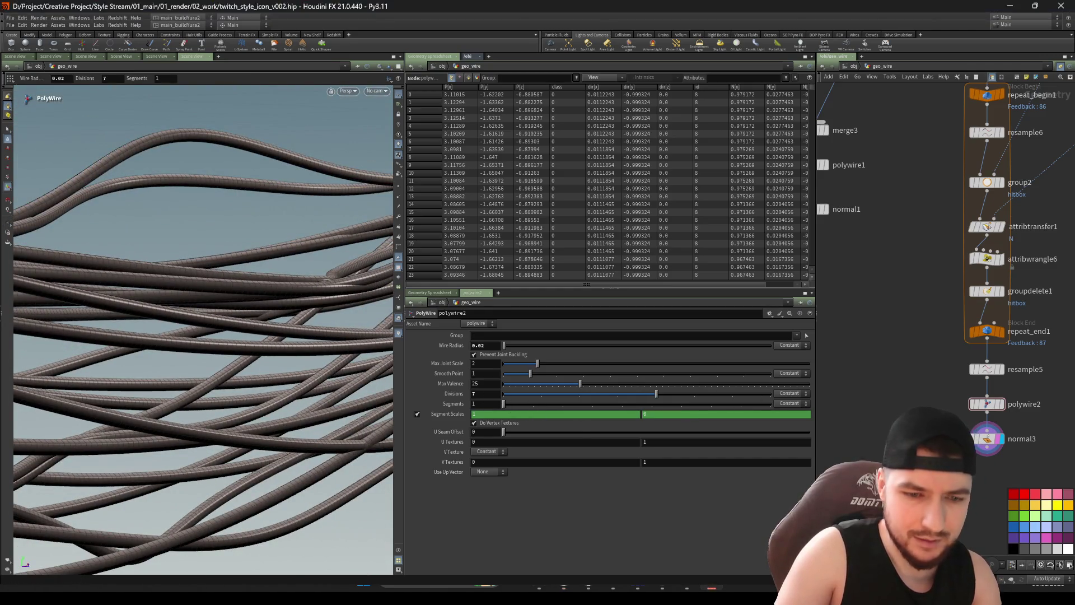
pyautogui.moveTo(956, 373); pyautogui.dragTo(1042, 458)
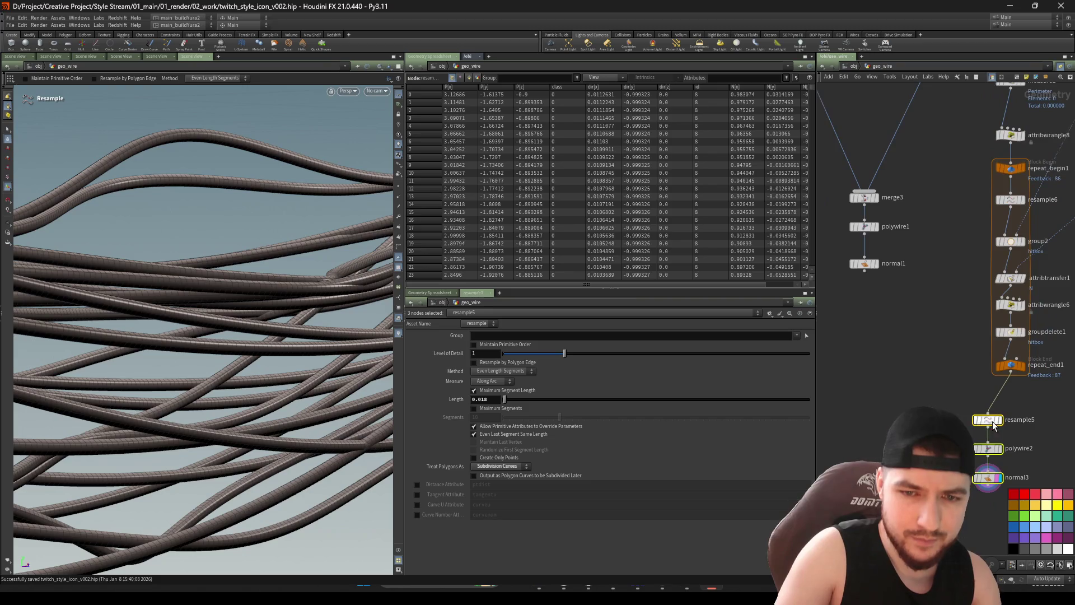
# Step: Box-select all seven nodes of the repeat_begin1 to repeat_end1 loop
pyautogui.click(974, 424)
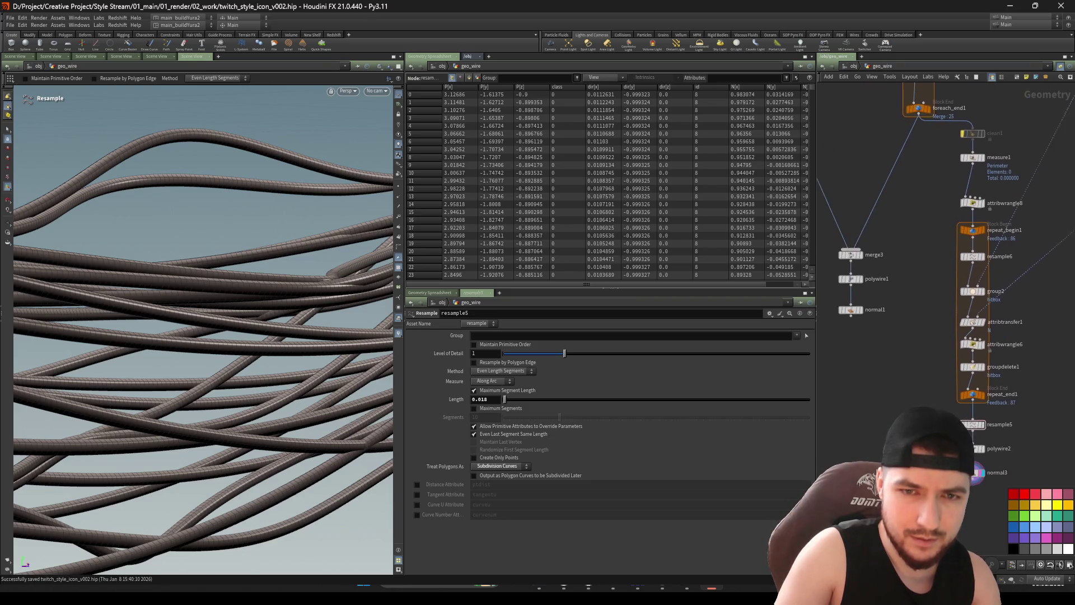
pyautogui.moveTo(975, 424); pyautogui.dragTo(819, 400, button='middle')
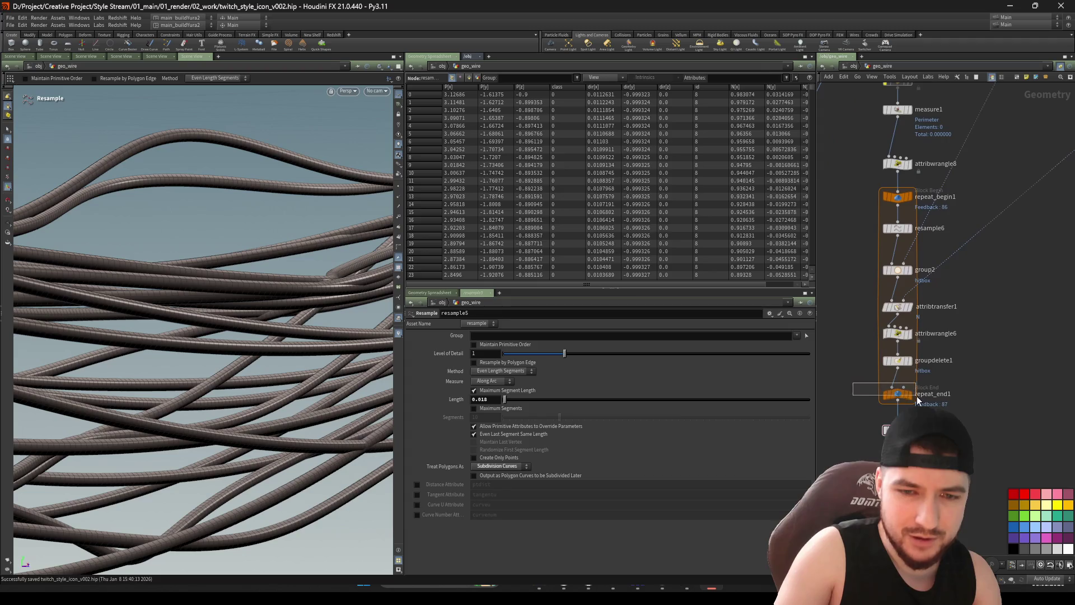
pyautogui.click(897, 393)
pyautogui.moveTo(960, 406); pyautogui.dragTo(880, 215)
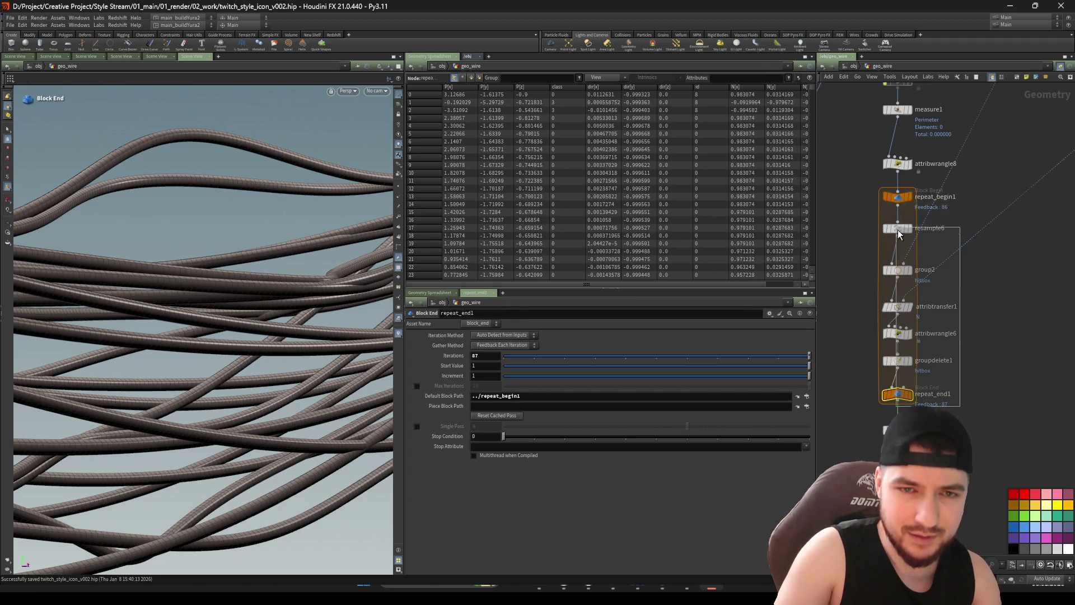
pyautogui.scroll(-2, 1007, 324)
pyautogui.moveTo(982, 340); pyautogui.dragTo(995, 410)
pyautogui.scroll(-2, 995, 410)
pyautogui.moveTo(995, 394); pyautogui.dragTo(963, 324, button='middle')
pyautogui.scroll(2, 962, 323)
pyautogui.scroll(2, 897, 366)
pyautogui.moveTo(896, 366)
pyautogui.mouseDown(button='middle')
pyautogui.moveTo(933, 278)
pyautogui.moveTo(895, 297)
pyautogui.mouseUp(button='middle')
pyautogui.click(945, 258)
pyautogui.moveTo(889, 258); pyautogui.dragTo(992, 441)
pyautogui.moveTo(953, 330); pyautogui.dragTo(920, 308, button='middle')
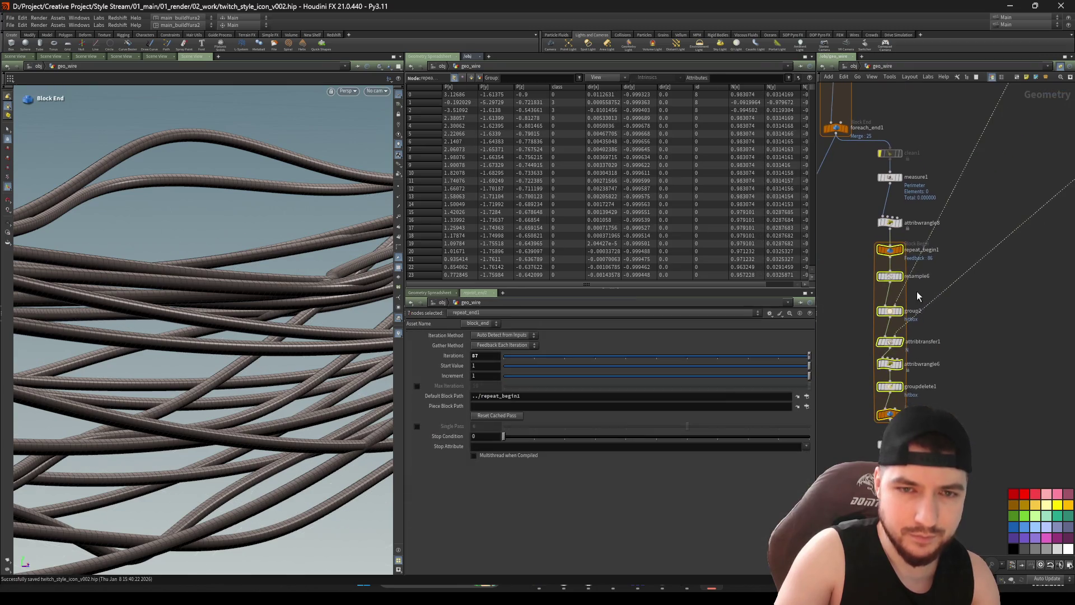
# Step: Copy-paste the loop beside the original and collapse the copy into subnet1 with Shift+C
pyautogui.hotkey('ctrl', 'c')
pyautogui.hotkey('ctrl', 'v')
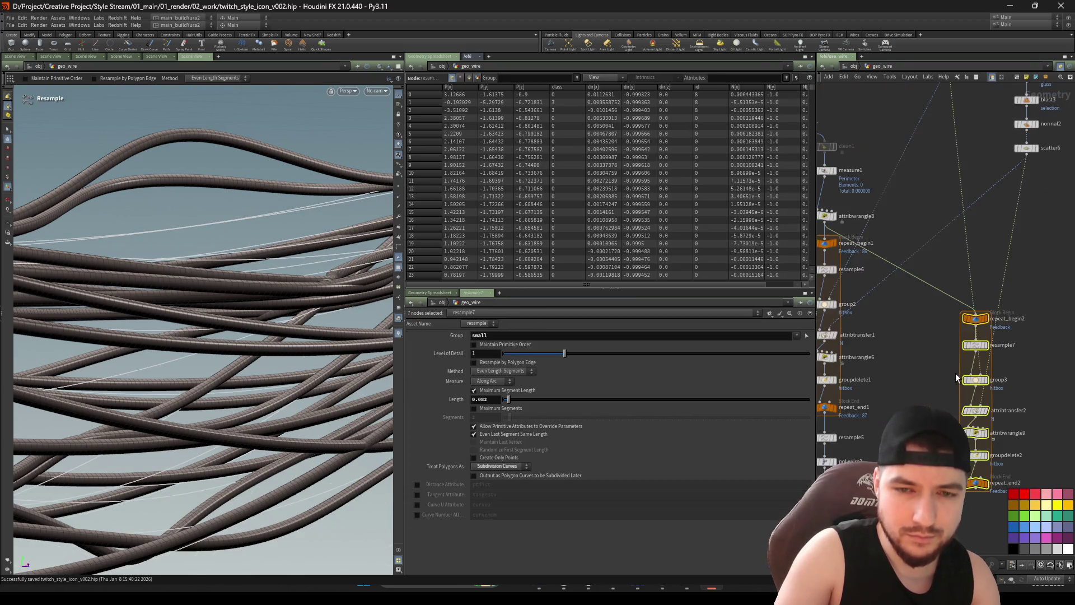
pyautogui.moveTo(891, 446); pyautogui.dragTo(987, 242)
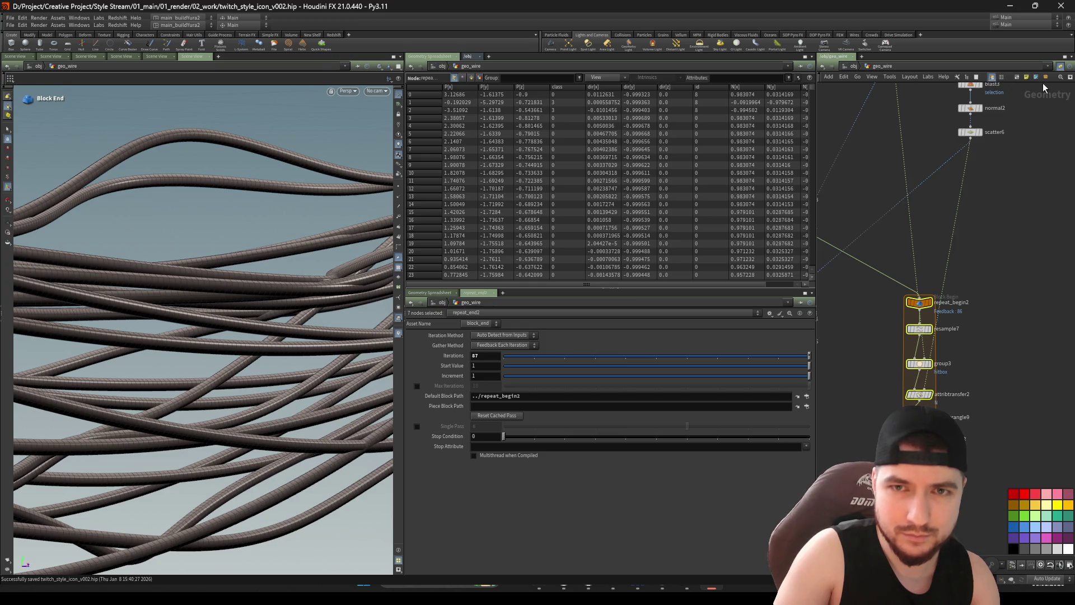
pyautogui.hotkey('shift', 'c')
pyautogui.scroll(2, 946, 404)
pyautogui.moveTo(900, 472); pyautogui.dragTo(997, 368)
pyautogui.scroll(-2, 991, 378)
pyautogui.scroll(1, 987, 424)
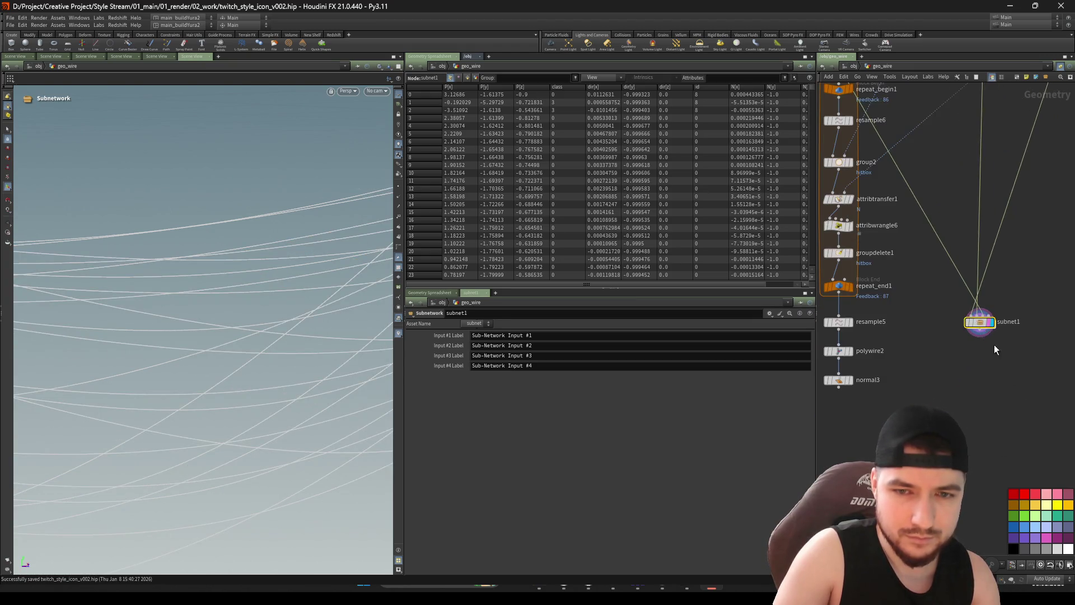
pyautogui.scroll(1, 996, 397)
# Step: Dive into subnet1, move Sub-Network Input #3 aside and pull output0 out of the loop stack
pyautogui.doubleClick(970, 366)
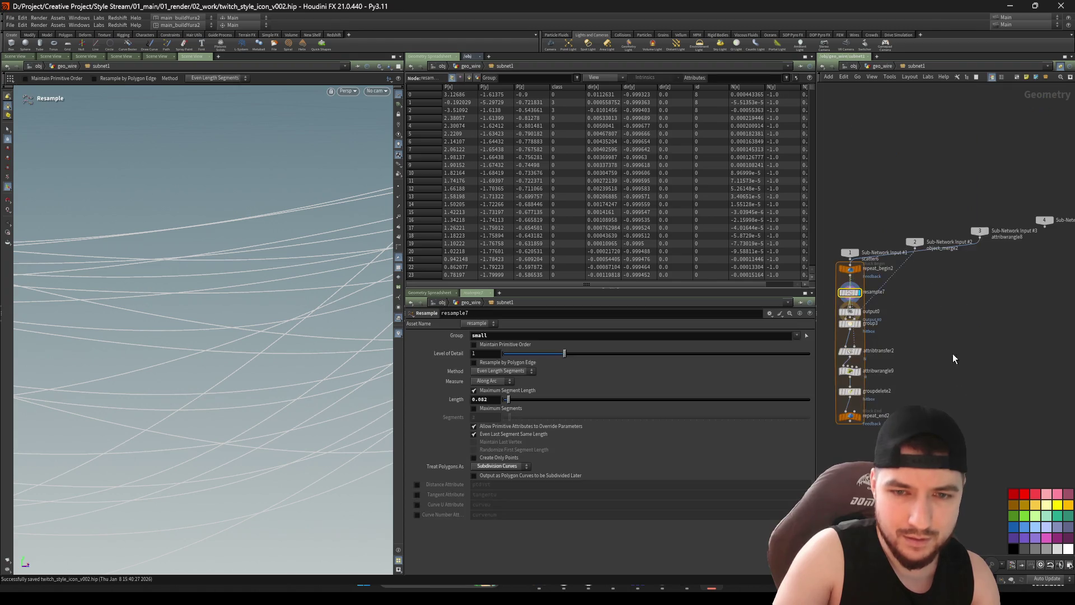
pyautogui.moveTo(933, 418)
pyautogui.mouseDown()
pyautogui.moveTo(896, 230)
pyautogui.moveTo(979, 256)
pyautogui.mouseUp()
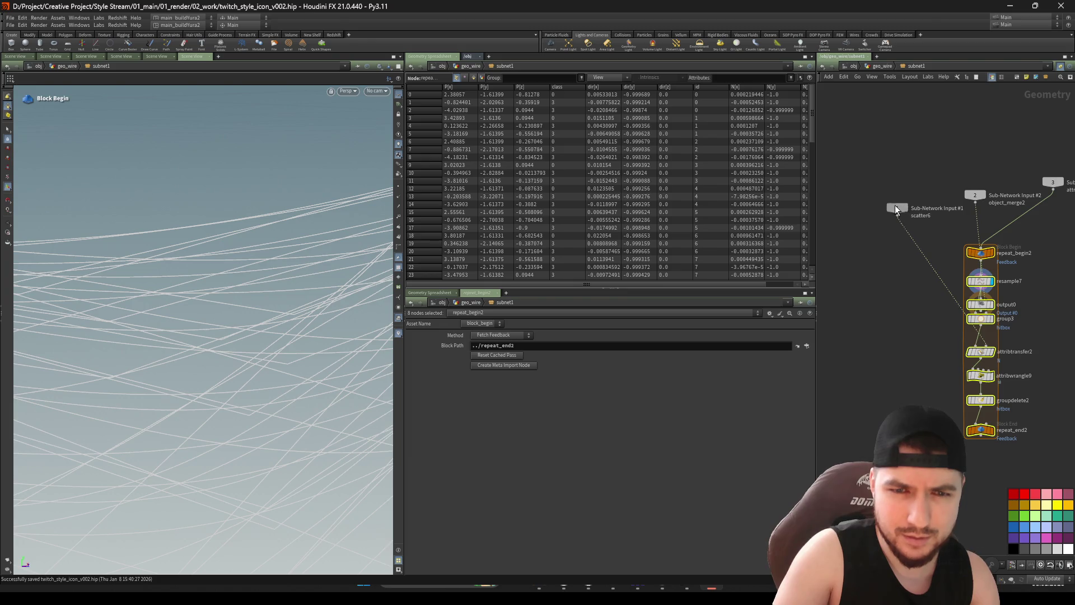
pyautogui.moveTo(1062, 294); pyautogui.dragTo(975, 330, button='middle')
pyautogui.moveTo(925, 164); pyautogui.dragTo(865, 174)
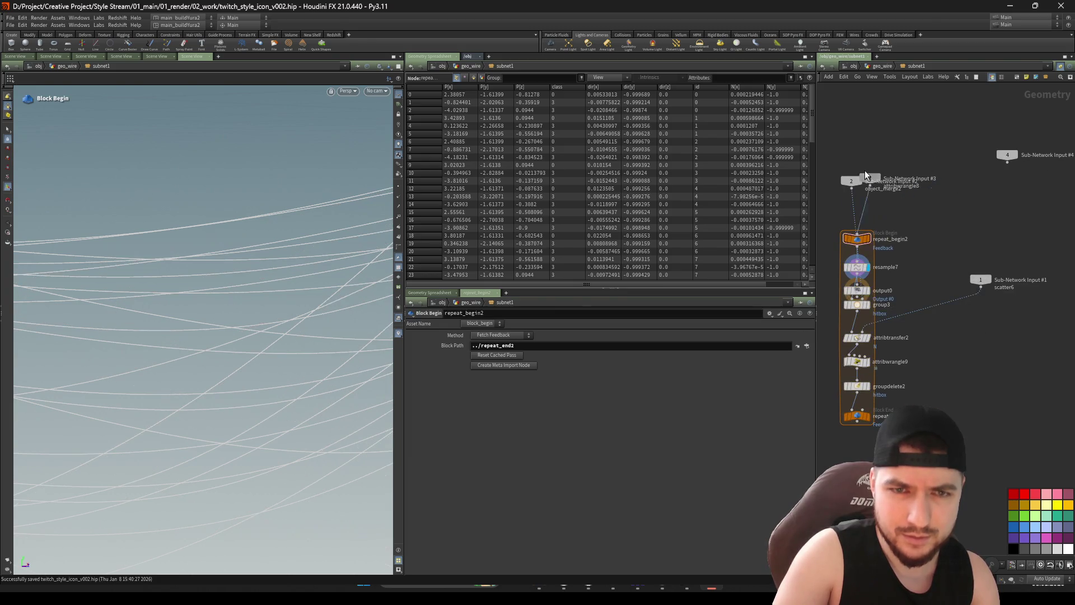
pyautogui.scroll(2, 973, 238)
pyautogui.moveTo(888, 295)
pyautogui.mouseDown()
pyautogui.moveTo(1008, 365)
pyautogui.moveTo(951, 477)
pyautogui.mouseUp()
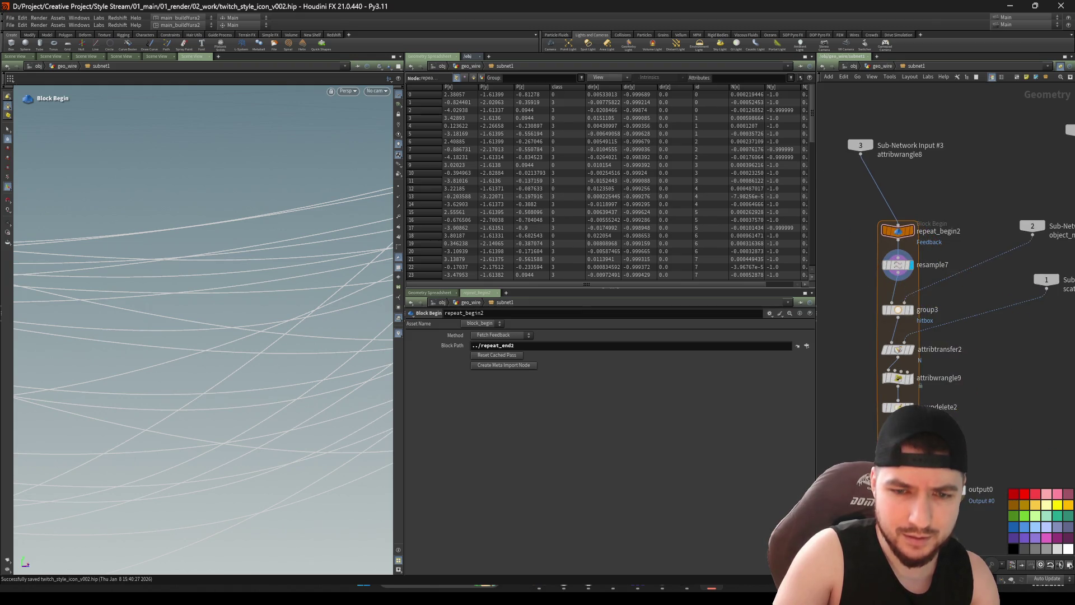
# Step: Place Sub-Network Inputs #1 and #3 beside the loop and return up to the geo_wire network
pyautogui.moveTo(994, 434); pyautogui.dragTo(1037, 329, button='middle')
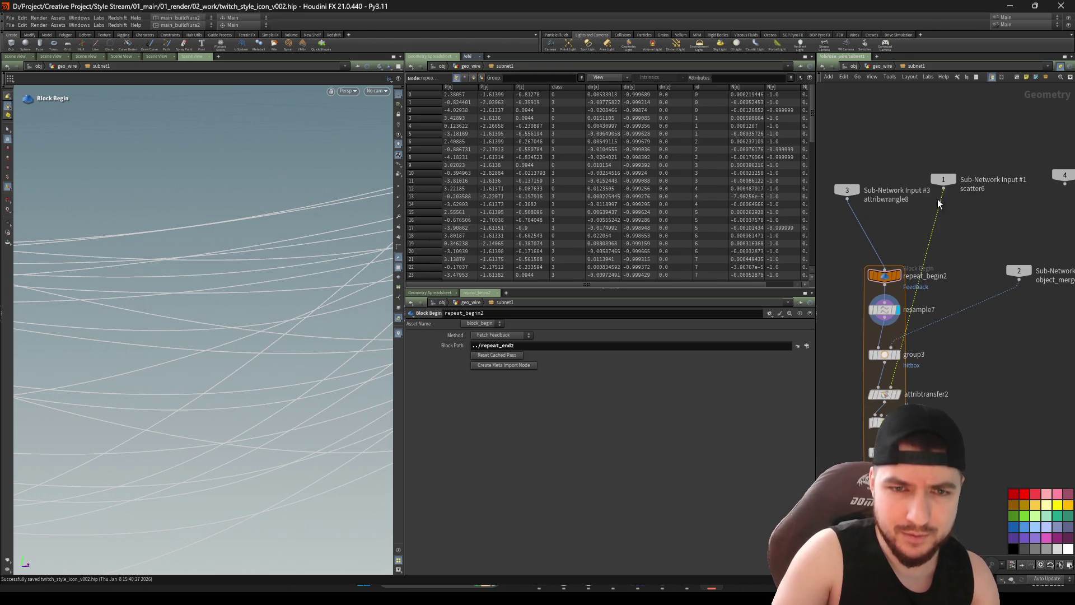
pyautogui.moveTo(942, 179); pyautogui.dragTo(953, 185)
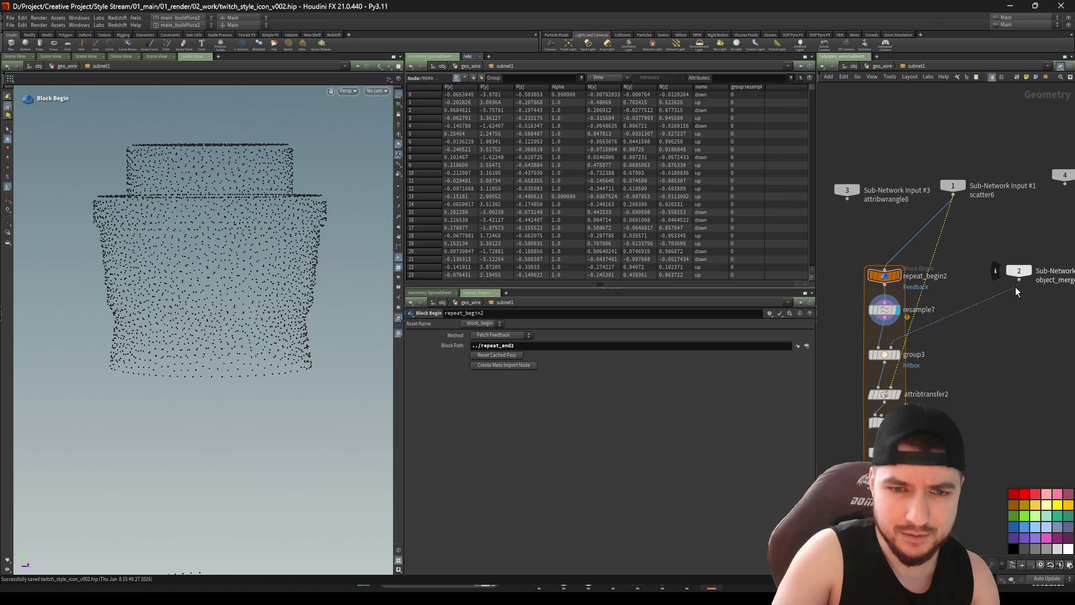
pyautogui.moveTo(853, 195); pyautogui.dragTo(890, 227)
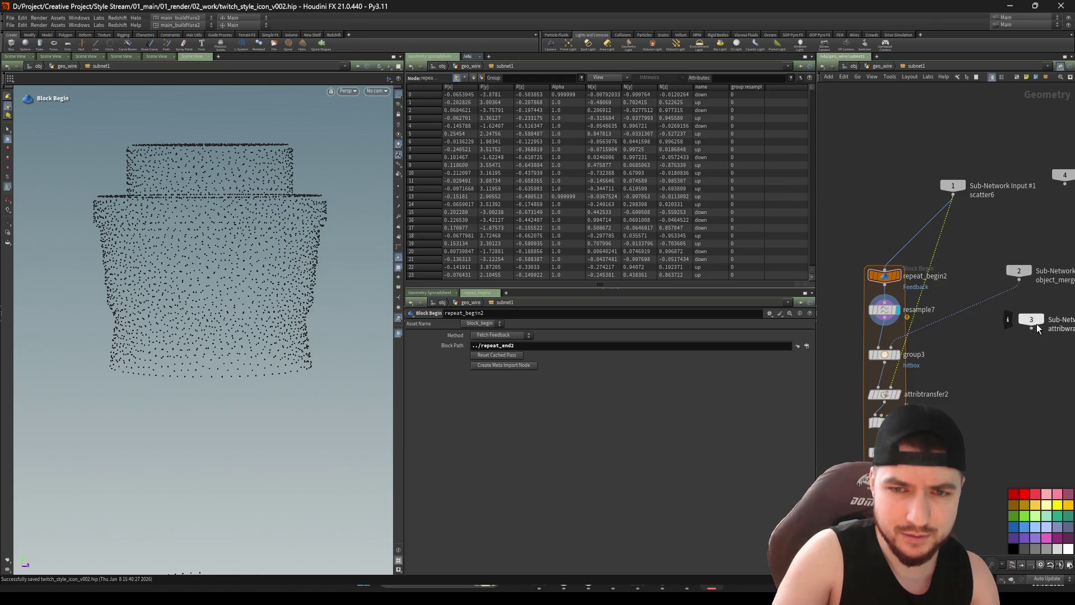
pyautogui.moveTo(1006, 331); pyautogui.dragTo(1013, 361)
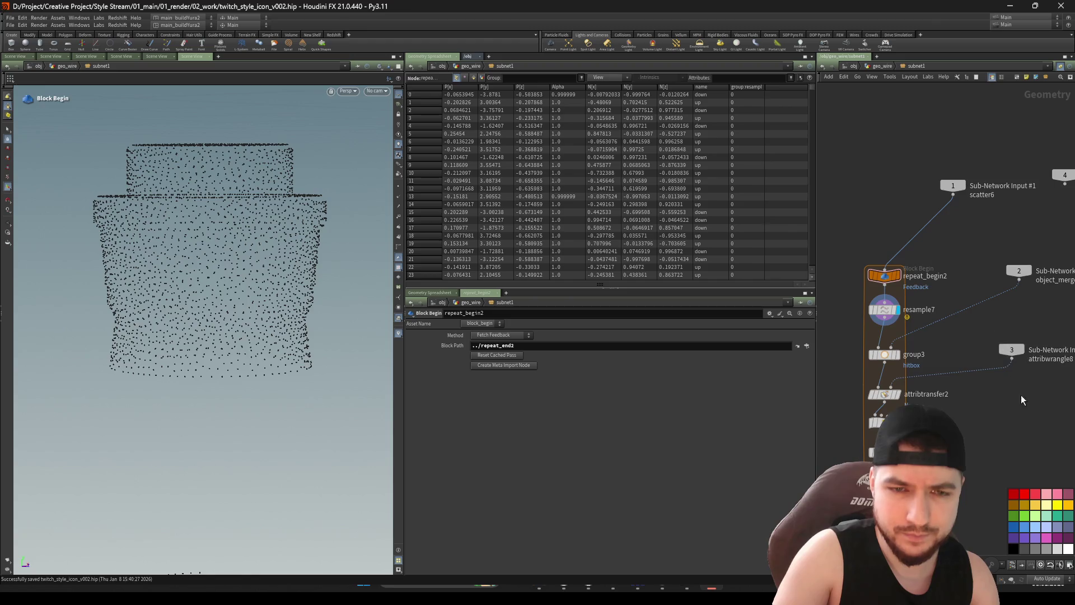
pyautogui.click(871, 71)
pyautogui.click(973, 368)
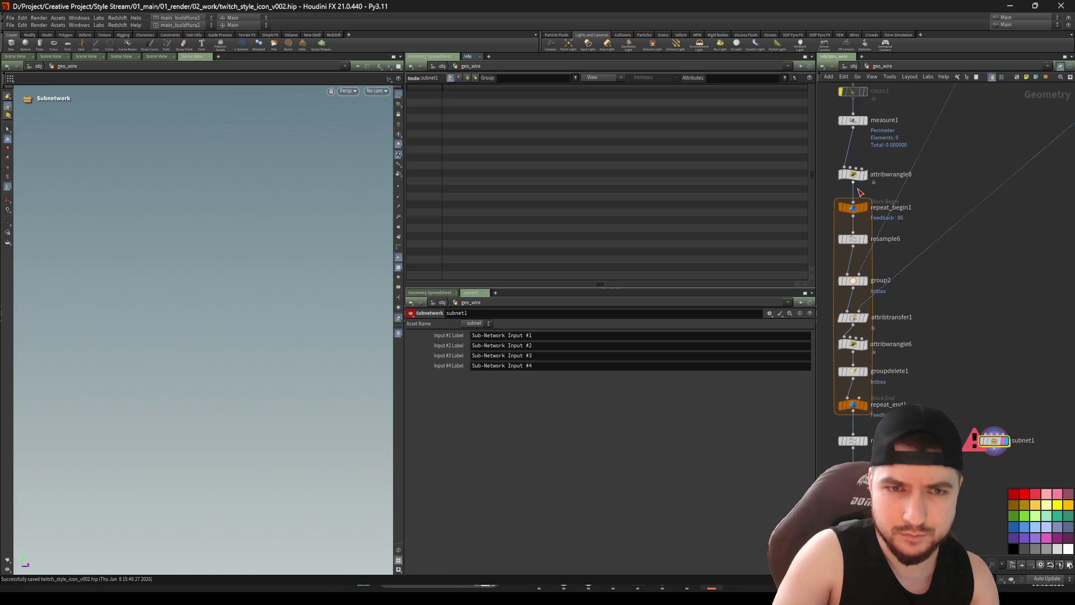
pyautogui.scroll(-2, 1015, 390)
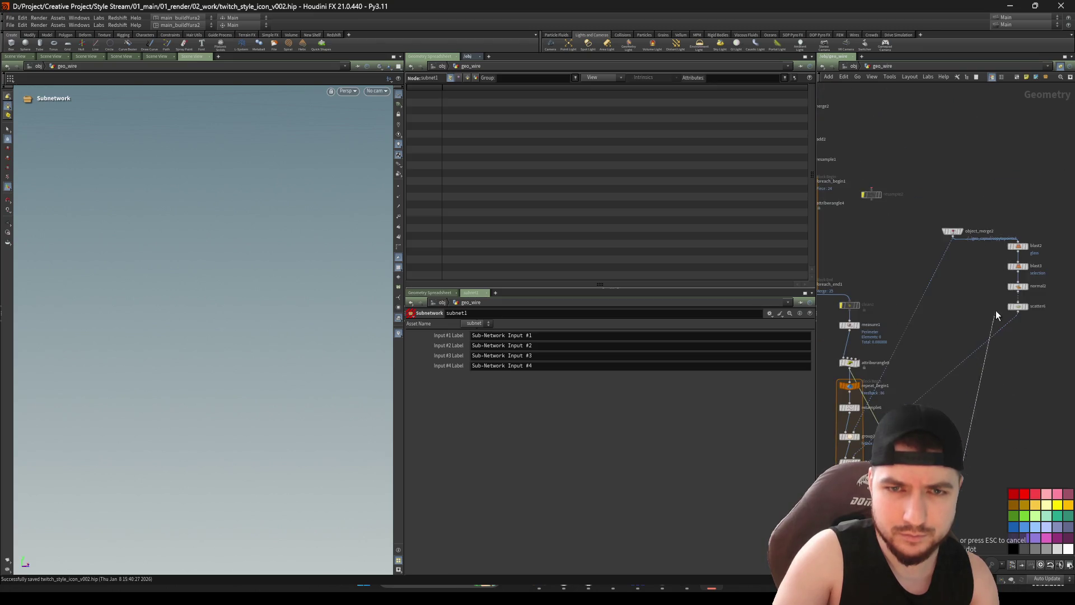
pyautogui.scroll(3, 958, 374)
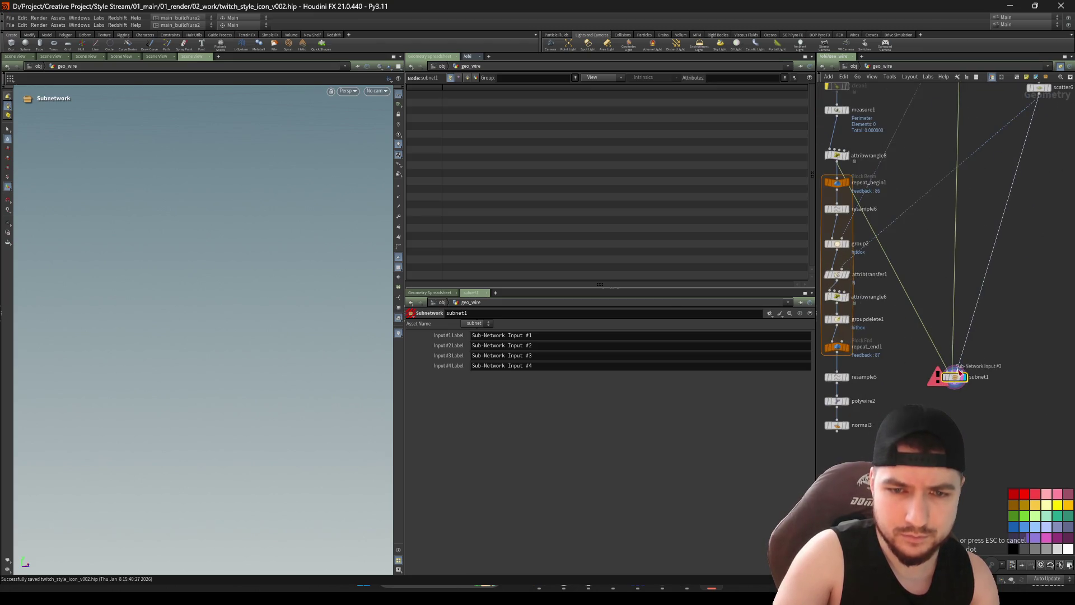